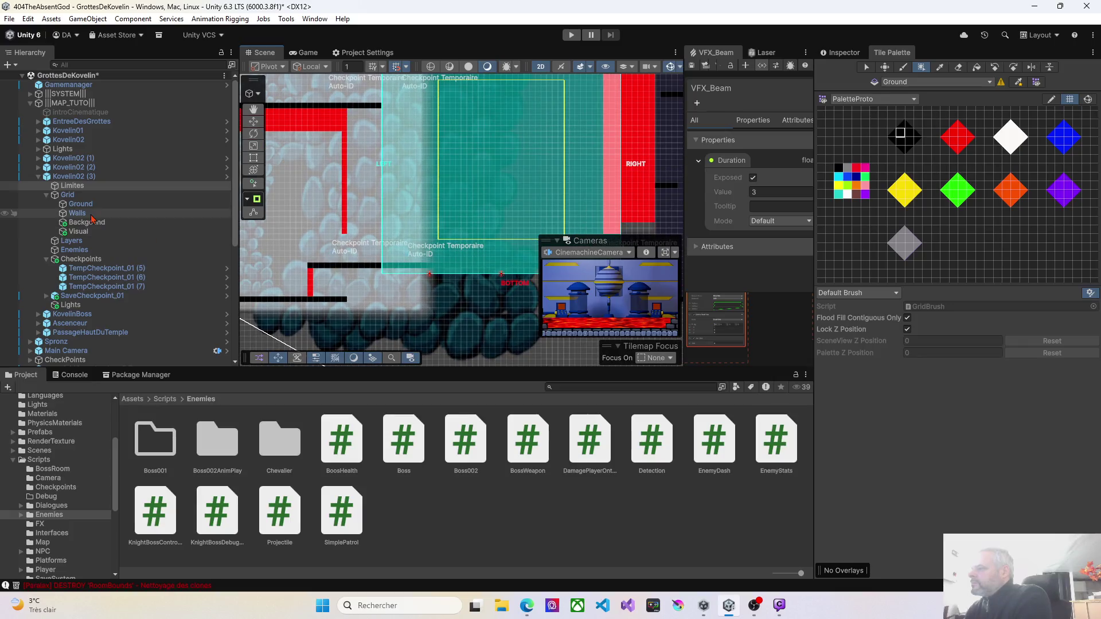
Paint a red wall tile on the Walls tilemap beneath the L-shaped wall
click(77, 213)
click(963, 137)
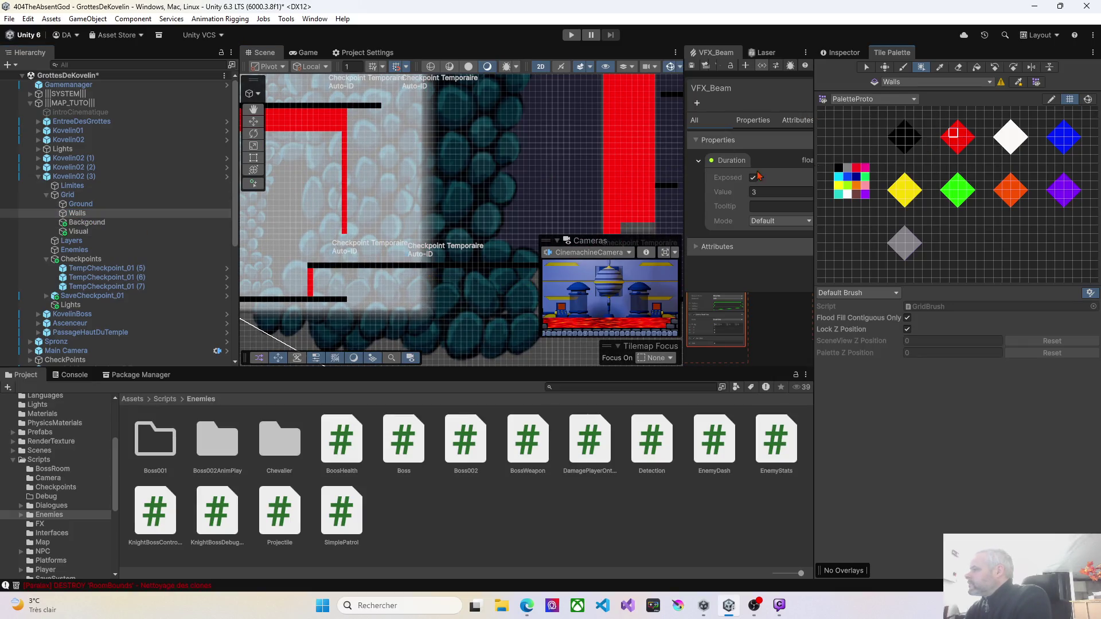
click(79, 206)
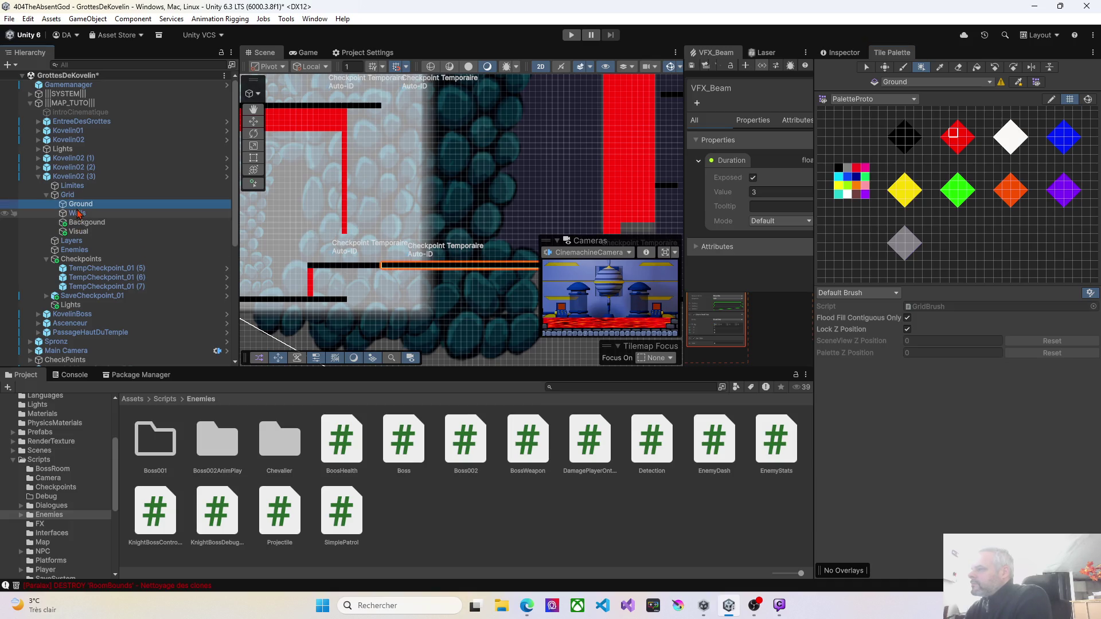
click(78, 213)
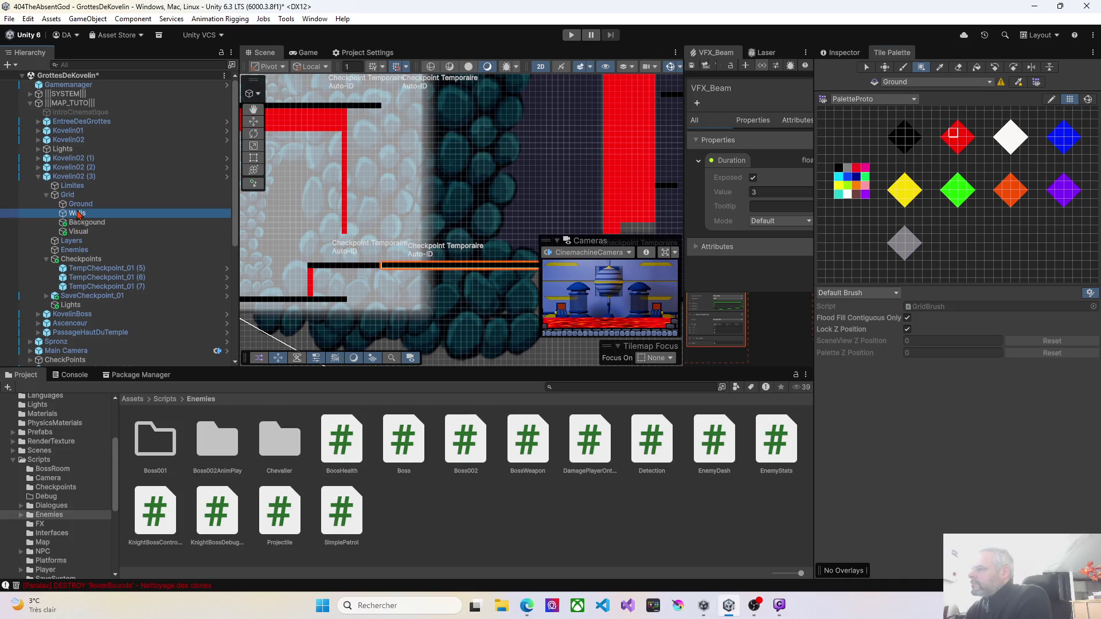
click(346, 232)
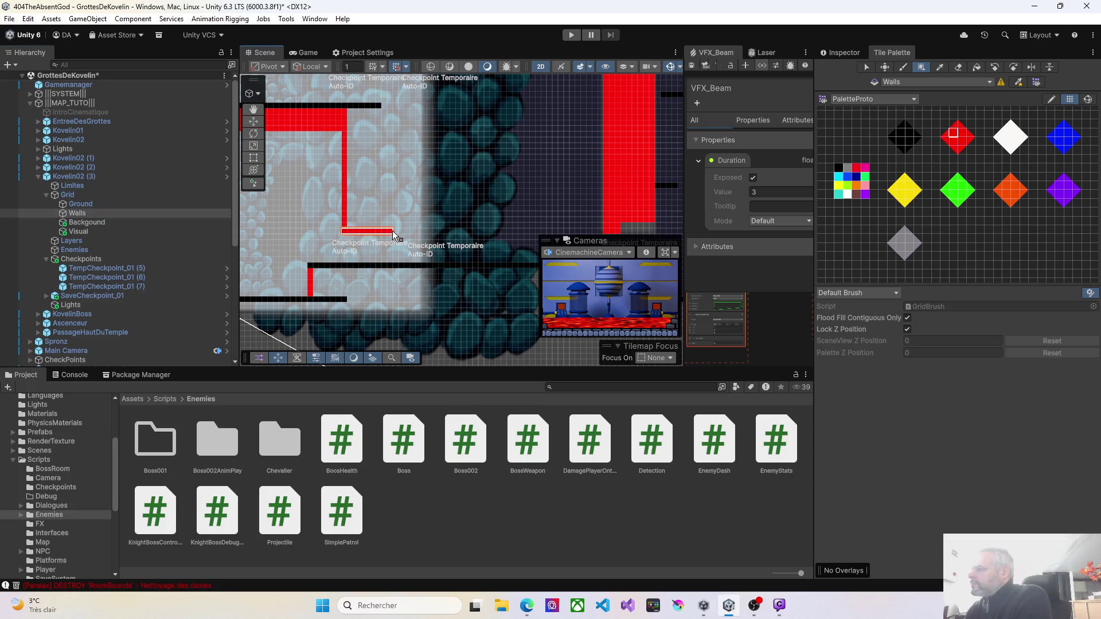
scroll(436, 238, down, 5)
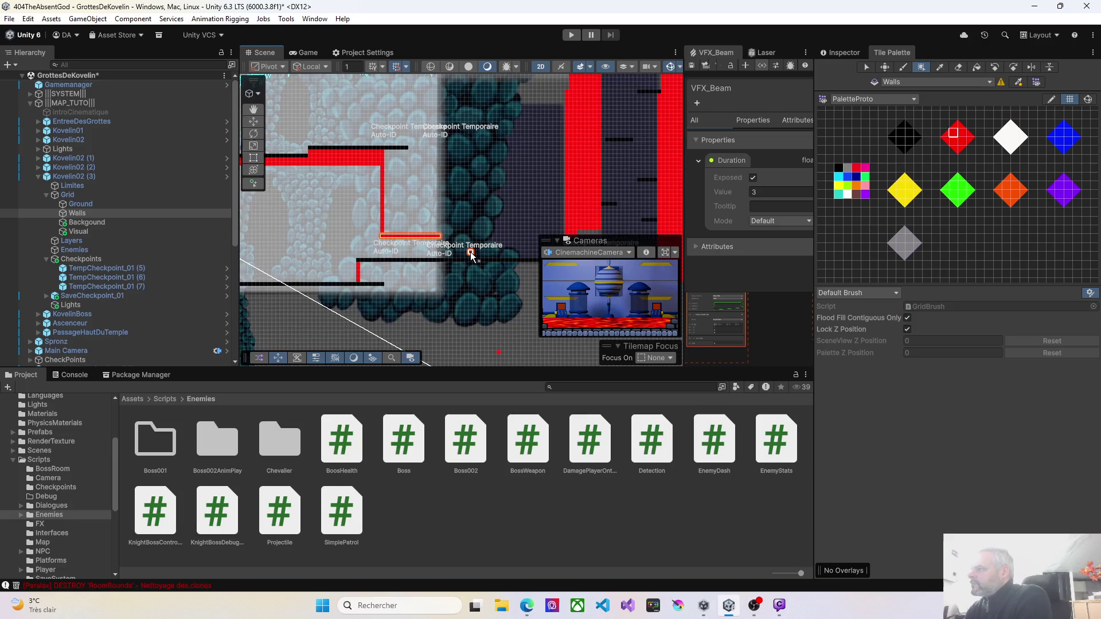
click(253, 121)
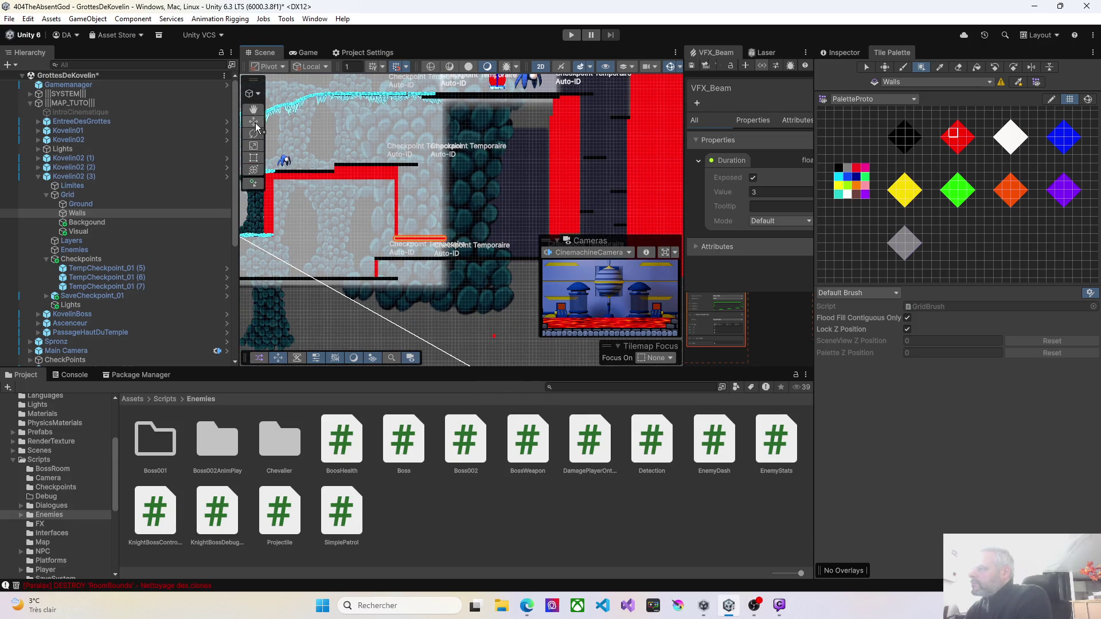
Deactivate the BackgroundKvelin01_2 (1) and BackgroundKvelin01_2 (2) sprites covering the walls
click(478, 183)
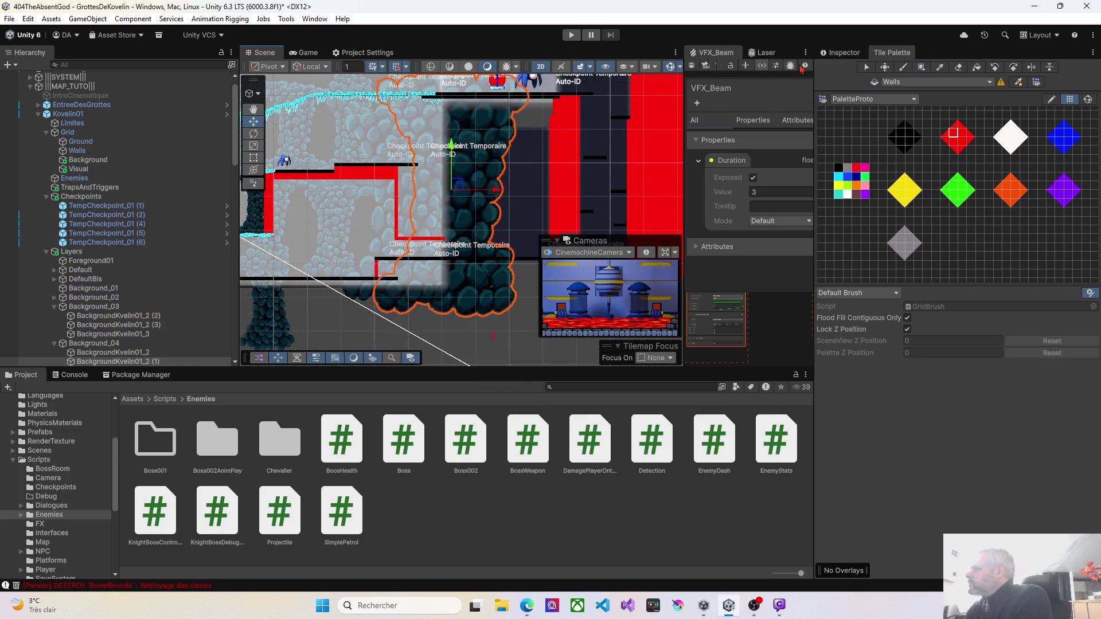
click(840, 53)
click(843, 69)
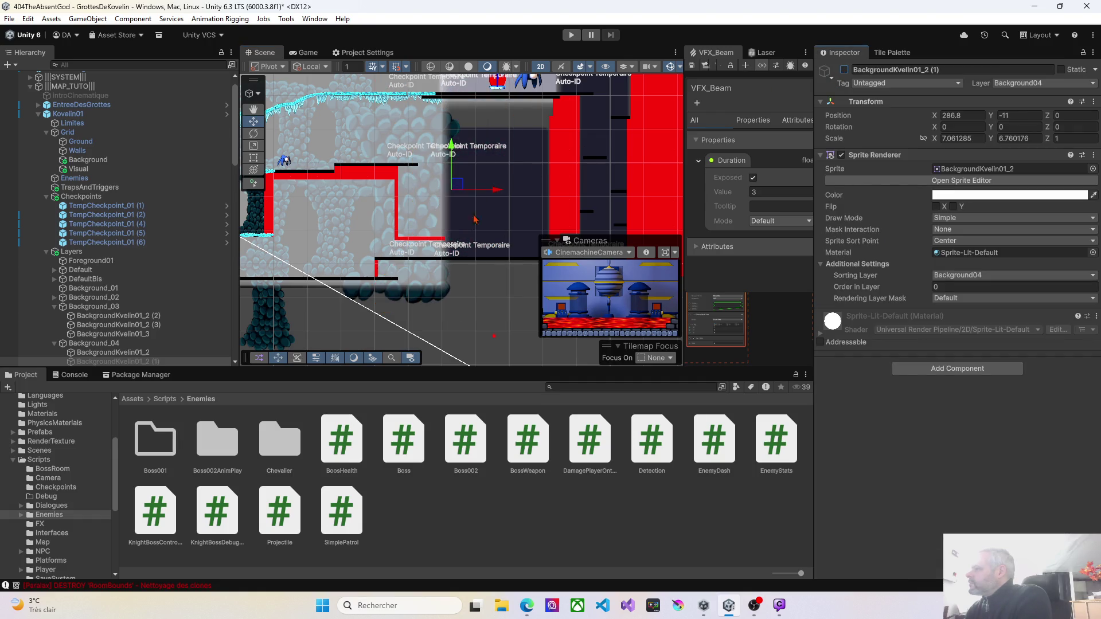
scroll(436, 260, up, 1)
click(424, 215)
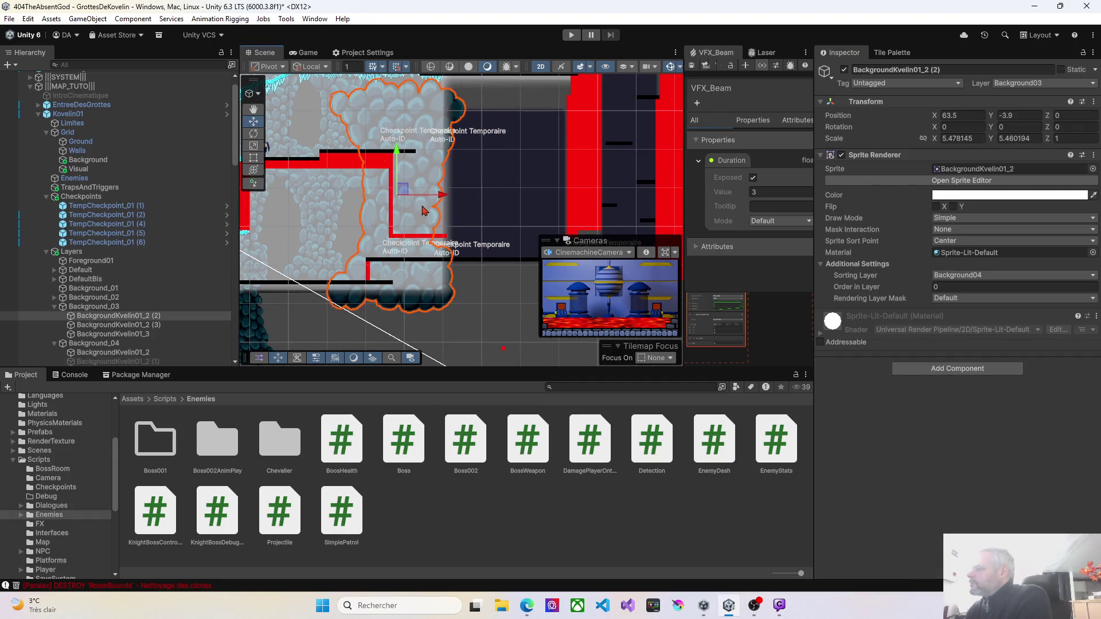
click(844, 70)
Deactivate the Square object and reframe the view on the walls
scroll(418, 284, up, 2)
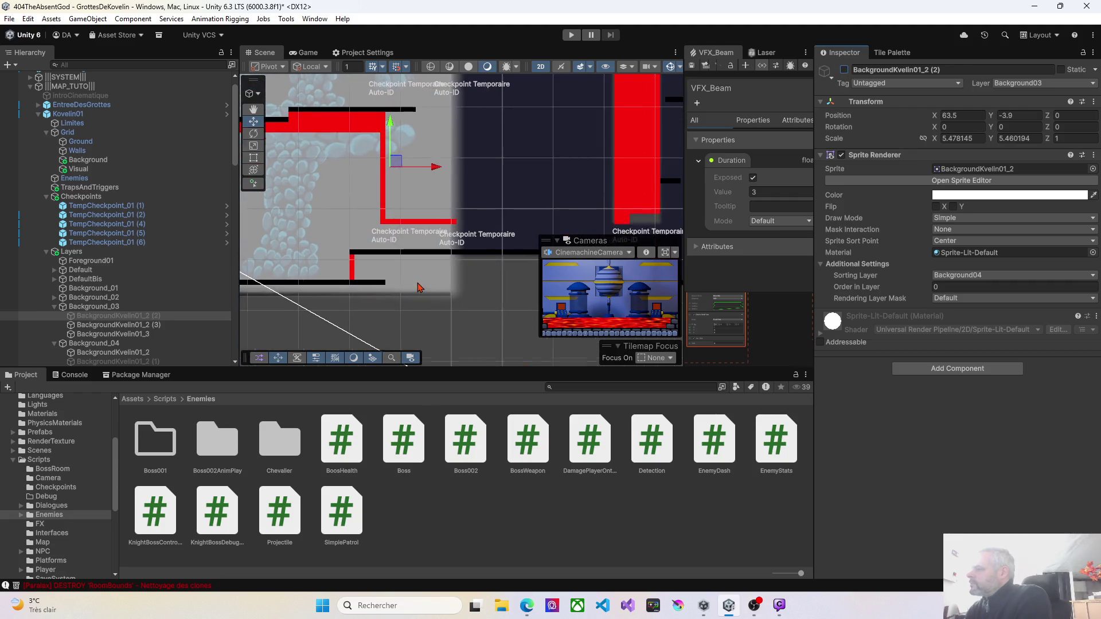
scroll(424, 272, down, 3)
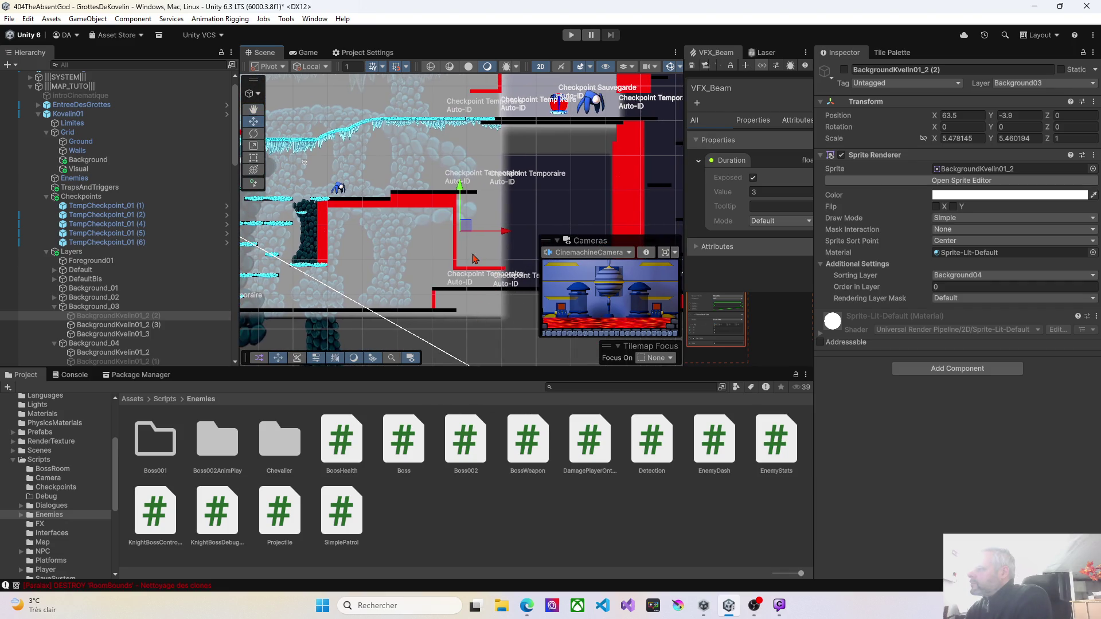
click(474, 260)
click(845, 70)
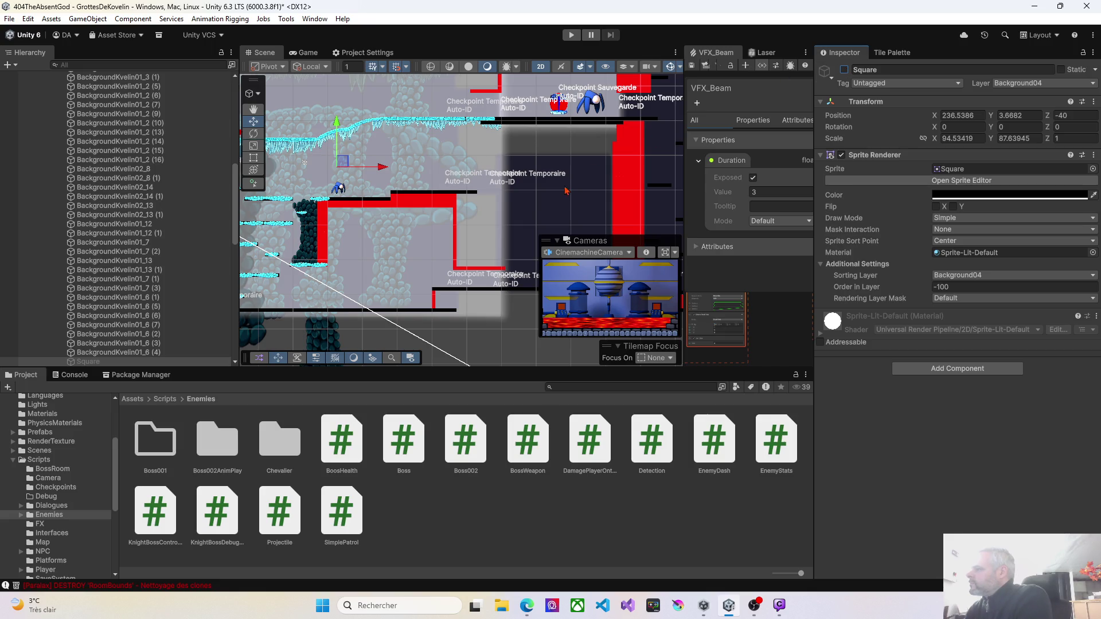
scroll(462, 216, up, 2)
drag(462, 216, 430, 173)
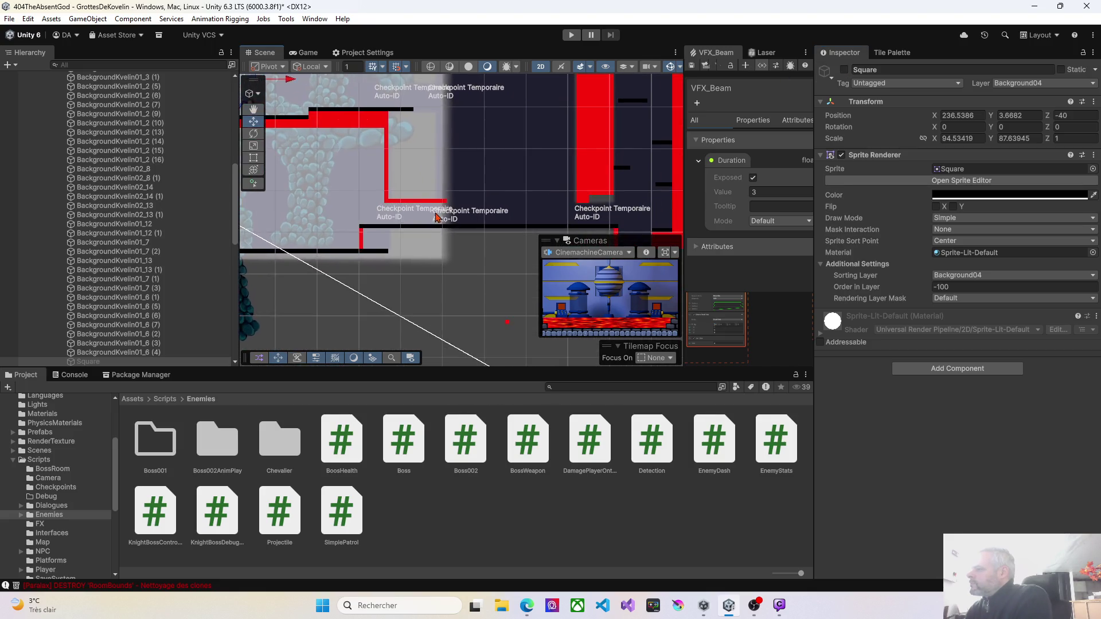
scroll(437, 216, up, 5)
scroll(433, 220, down, 5)
drag(383, 240, 408, 264)
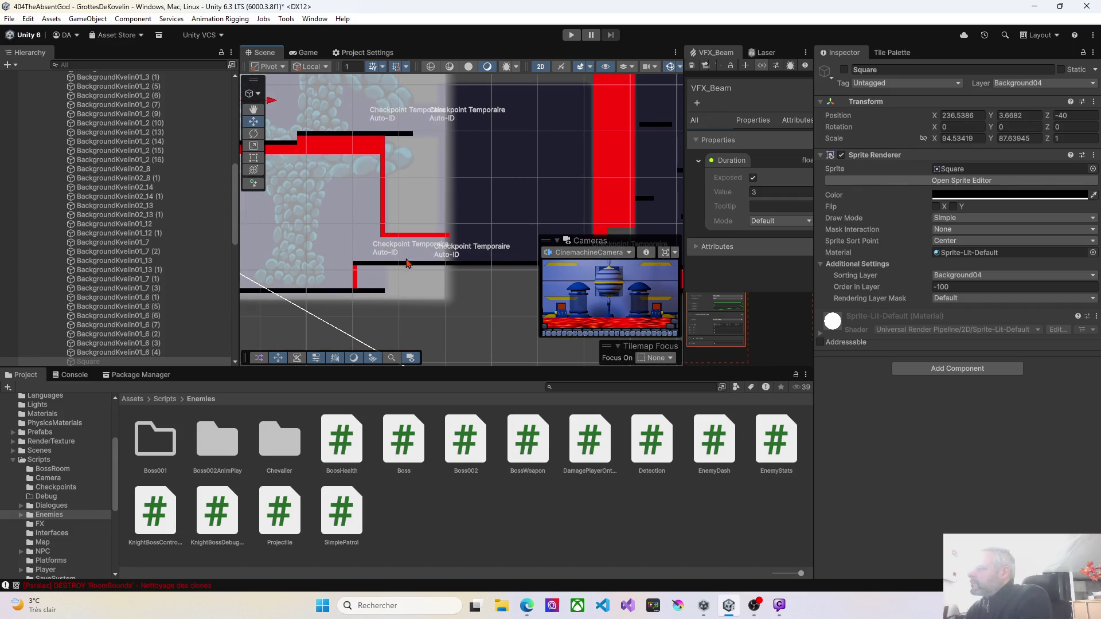
scroll(63, 257, up, 8)
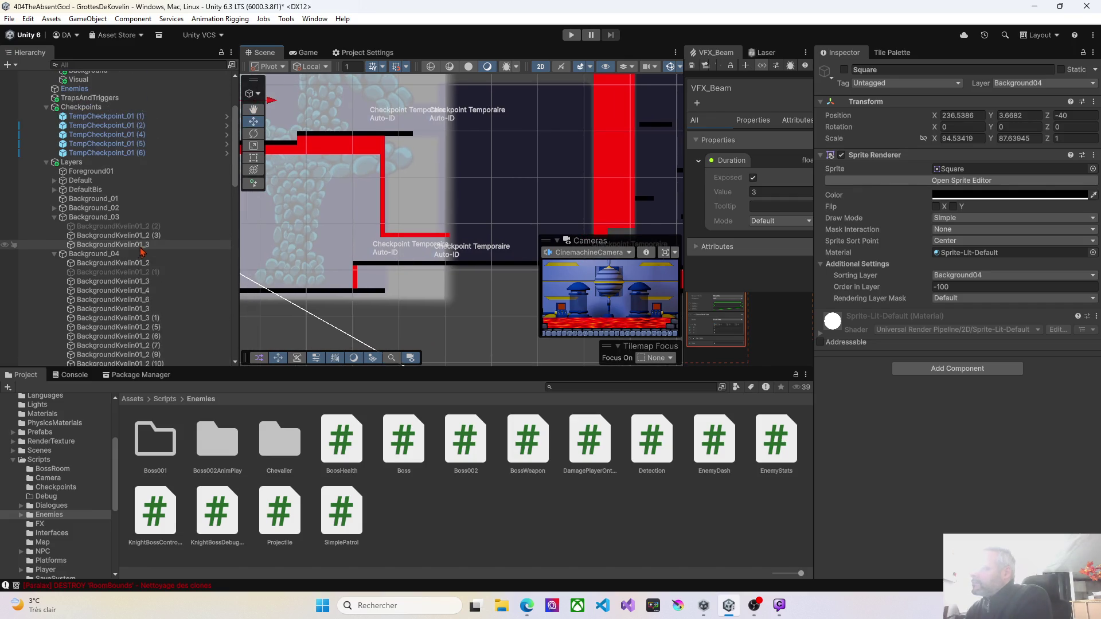
Collapse the Background_04 group and pan to show more walls on the right
click(54, 254)
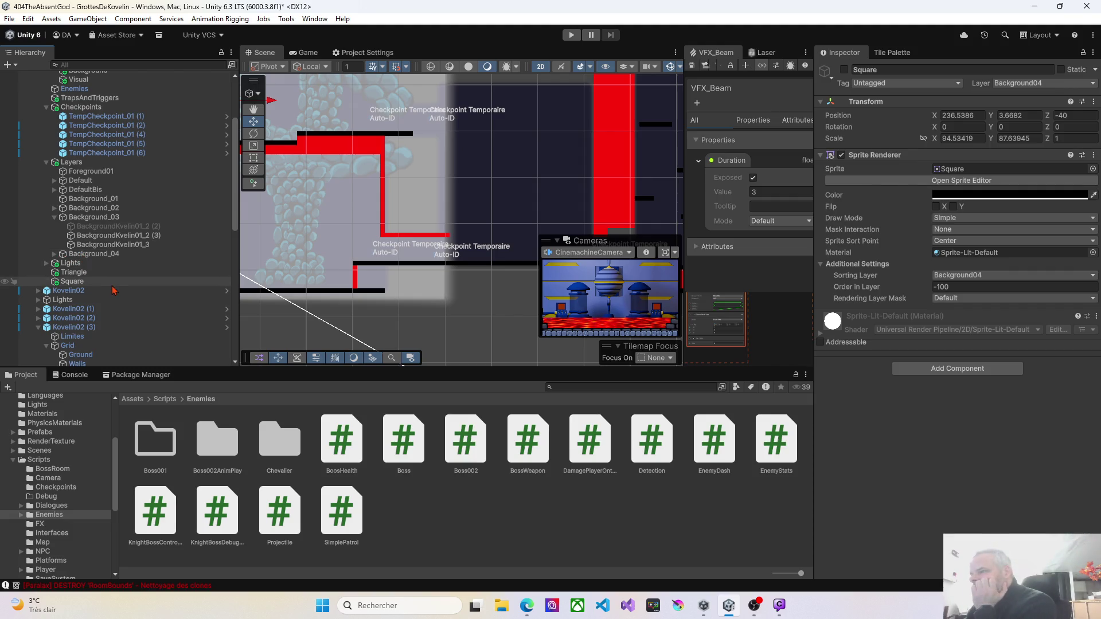
scroll(113, 291, down, 5)
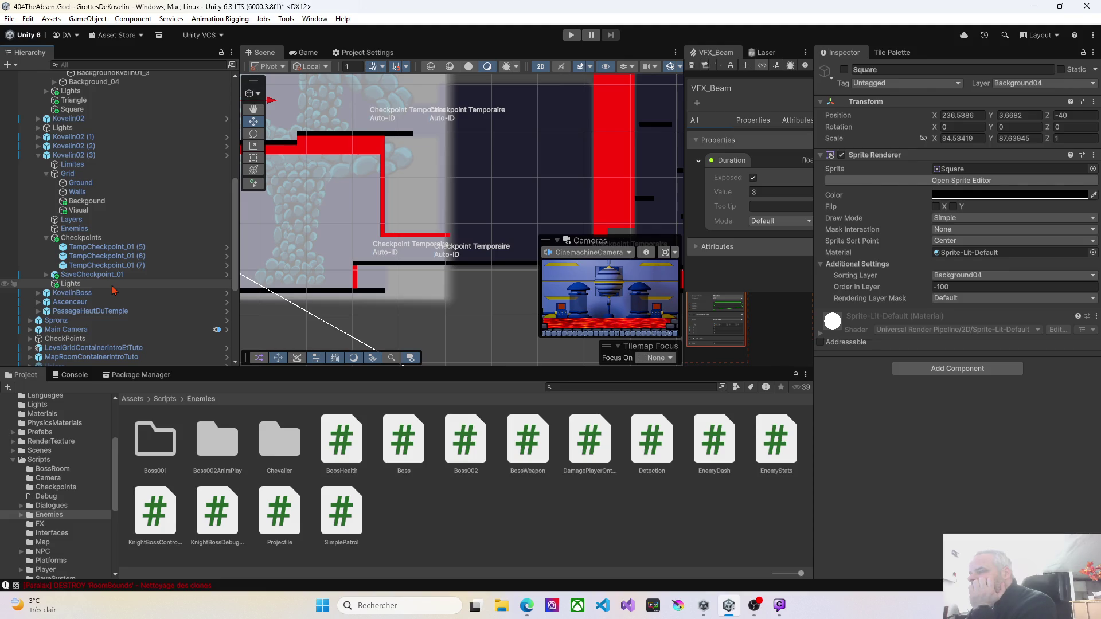
scroll(113, 291, down, 1)
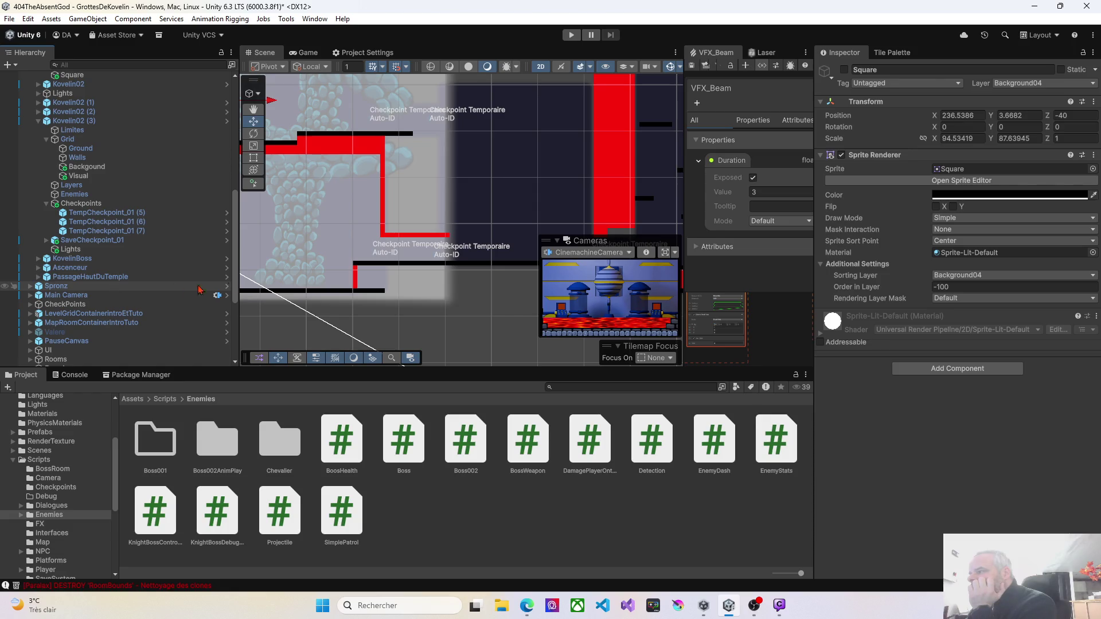
drag(341, 268, 260, 319)
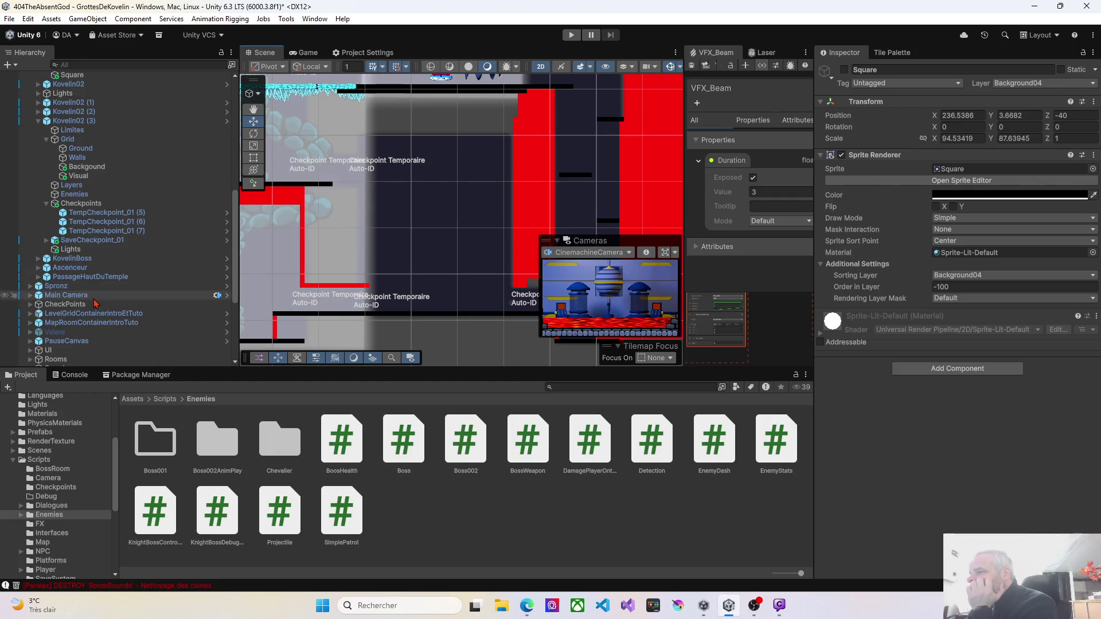
Select Kovelin02 (3)'s Walls tilemap and bring up the PaletteProto Tile Palette
click(63, 122)
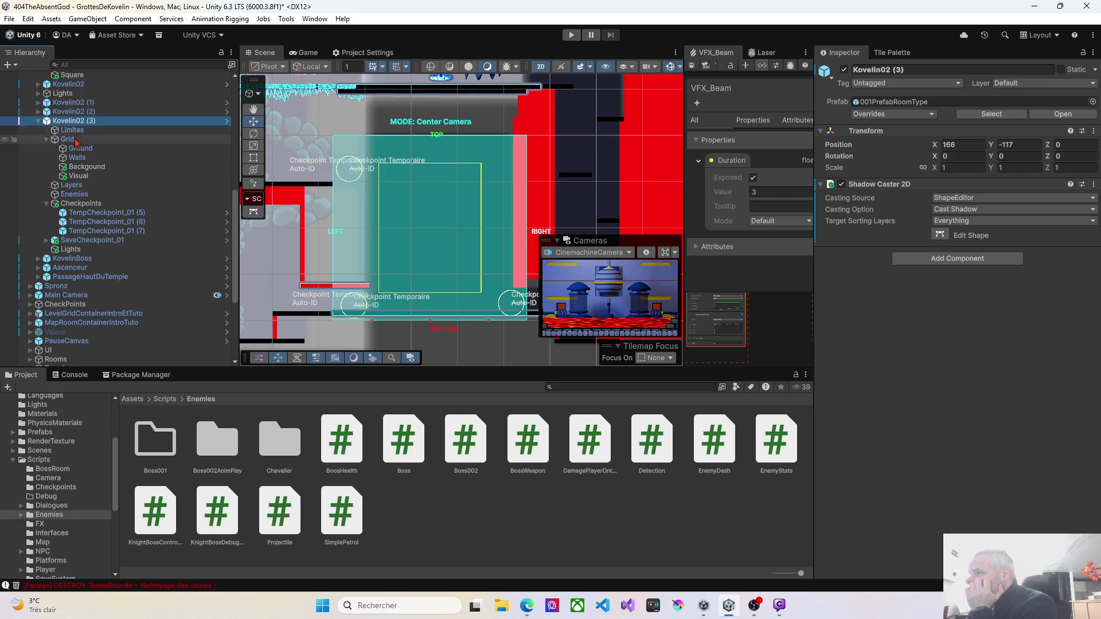
click(74, 131)
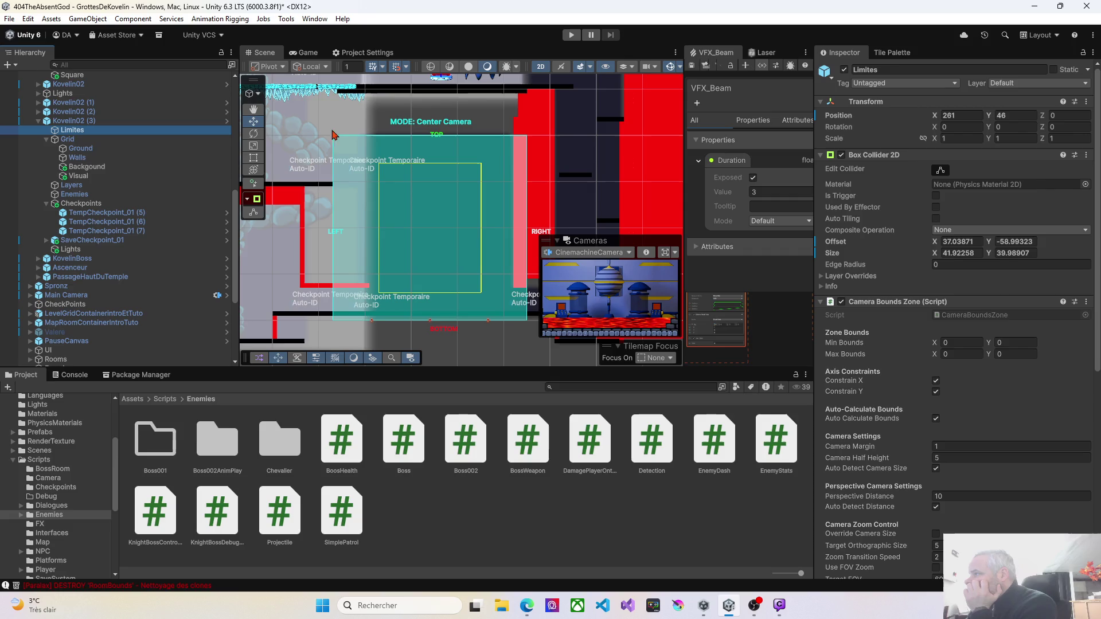
click(77, 157)
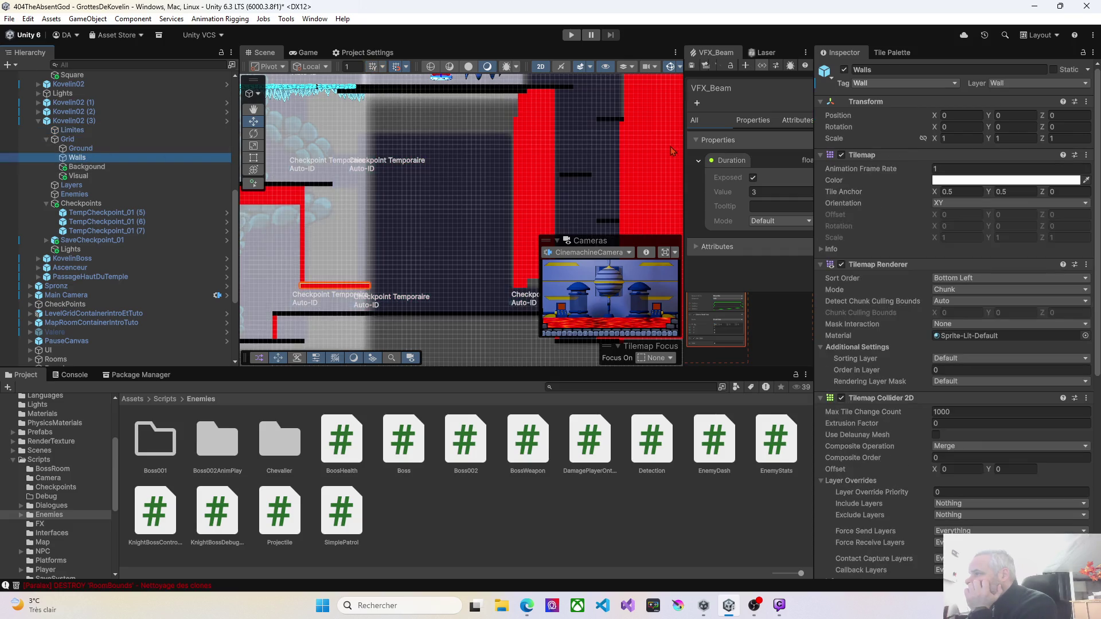
click(892, 52)
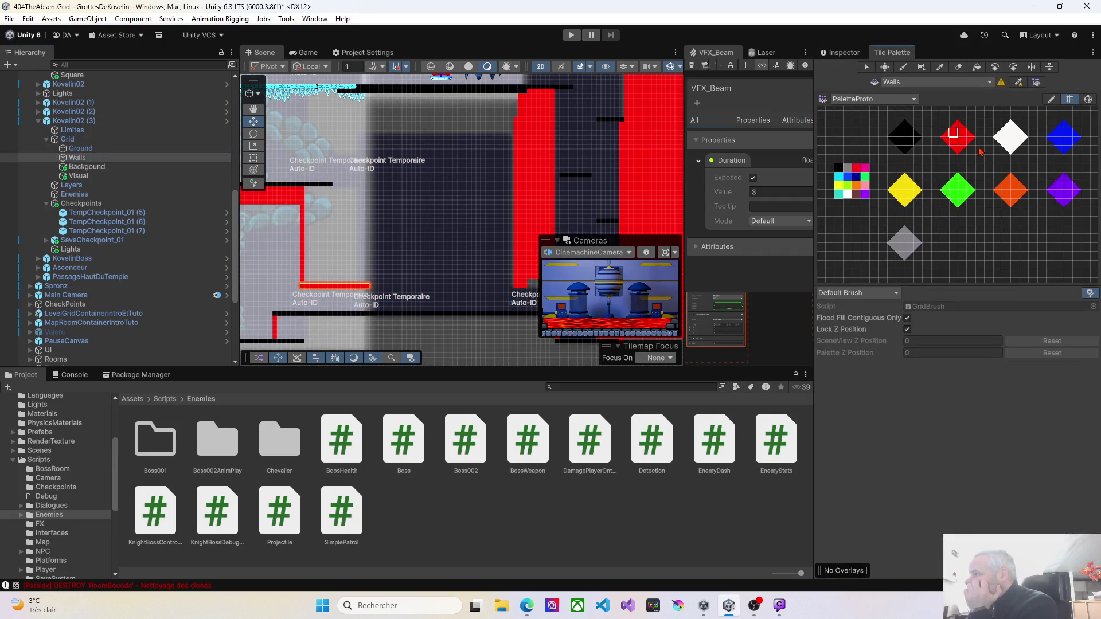
Box-fill a vertical red wall column and a tall red rectangle on Kovelin02 (3)'s Walls tilemap
scroll(365, 290, up, 2)
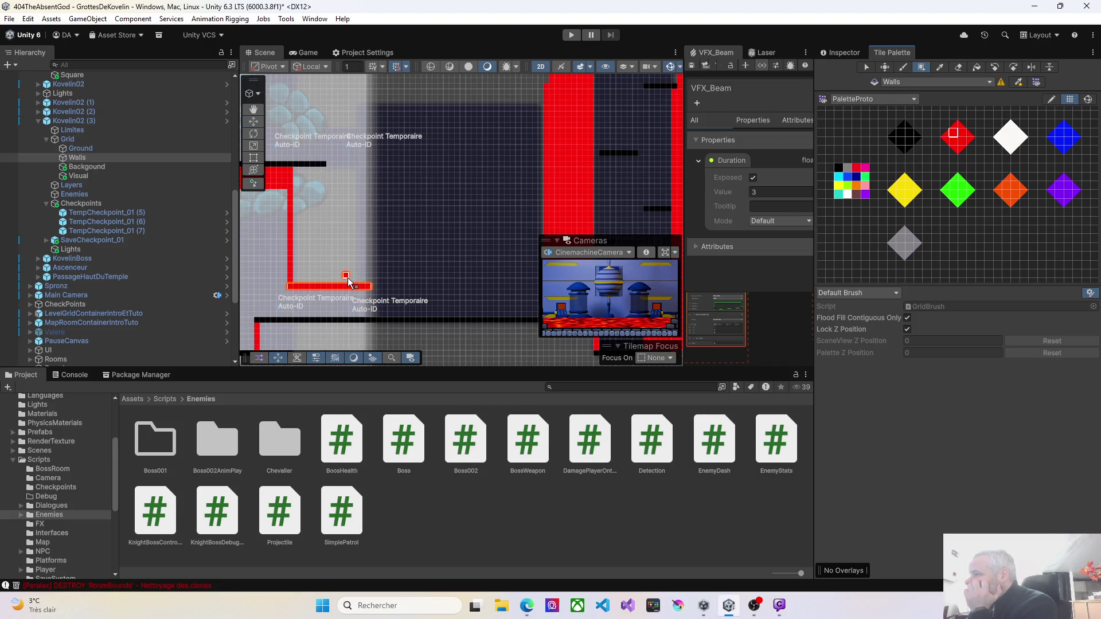
mouse_move(364, 265)
mouse_down()
mouse_move(366, 123)
mouse_move(357, 162)
mouse_move(367, 170)
mouse_up()
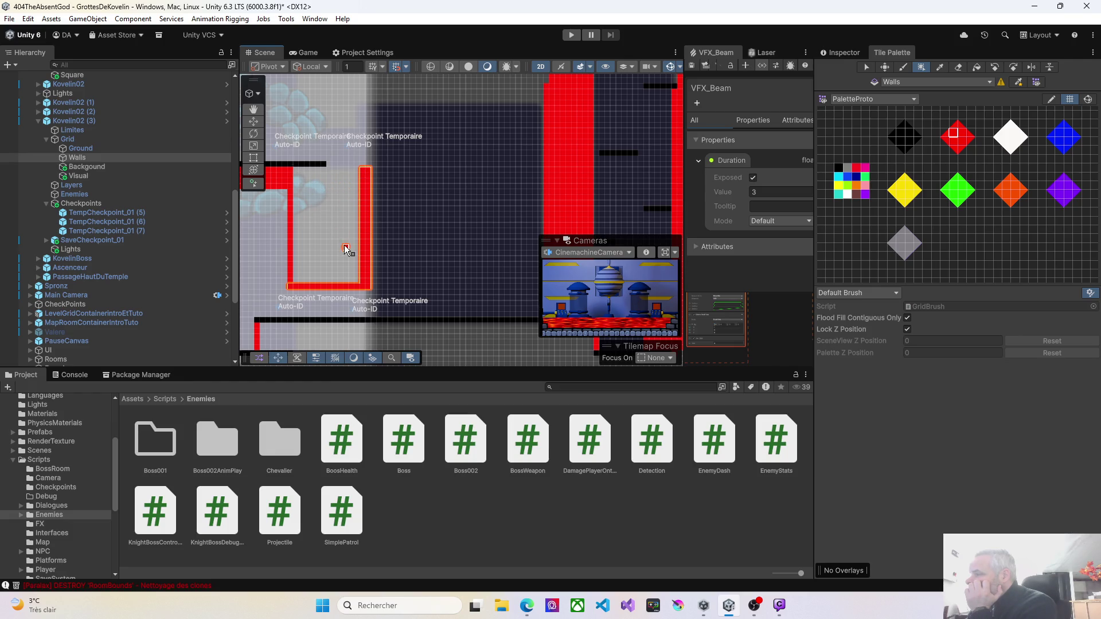
scroll(375, 172, up, 3)
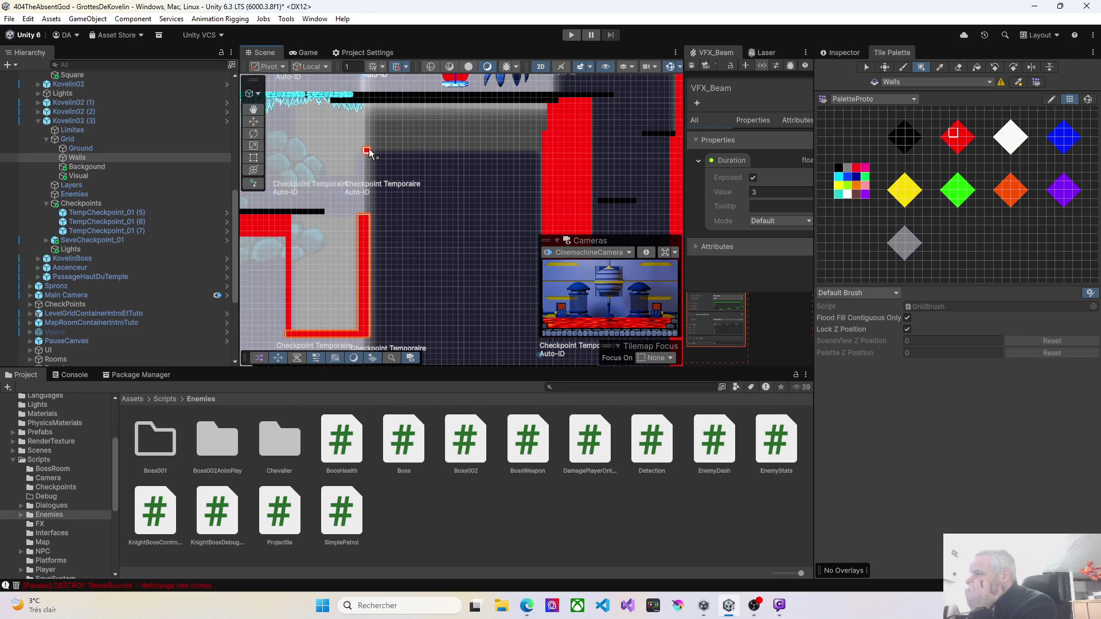
drag(543, 154, 549, 109)
scroll(448, 279, left, 5)
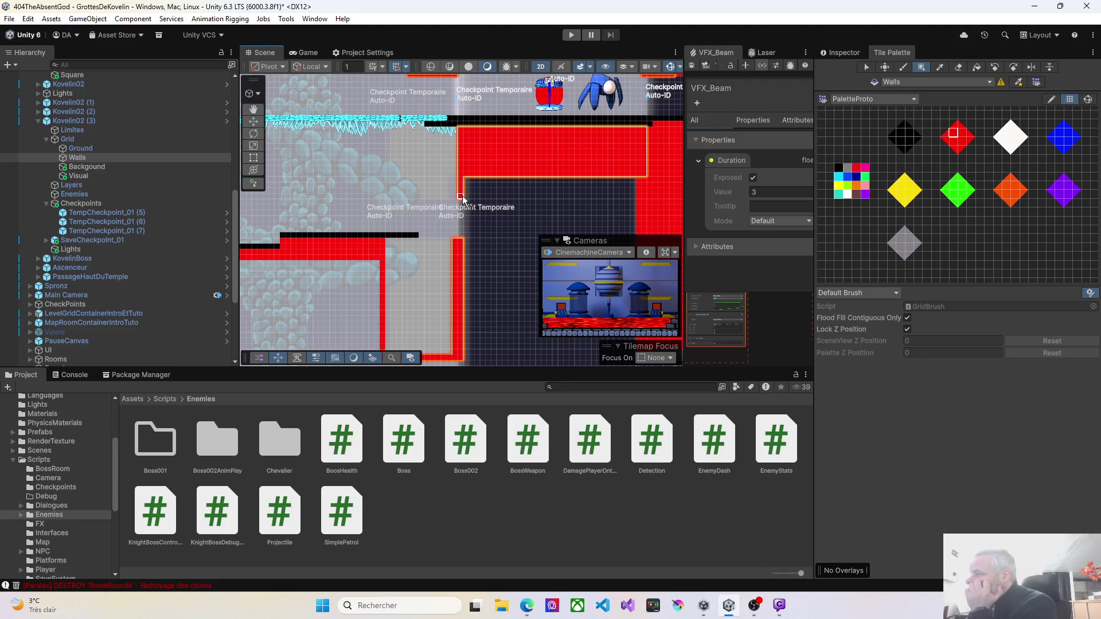
scroll(459, 304, left, 5)
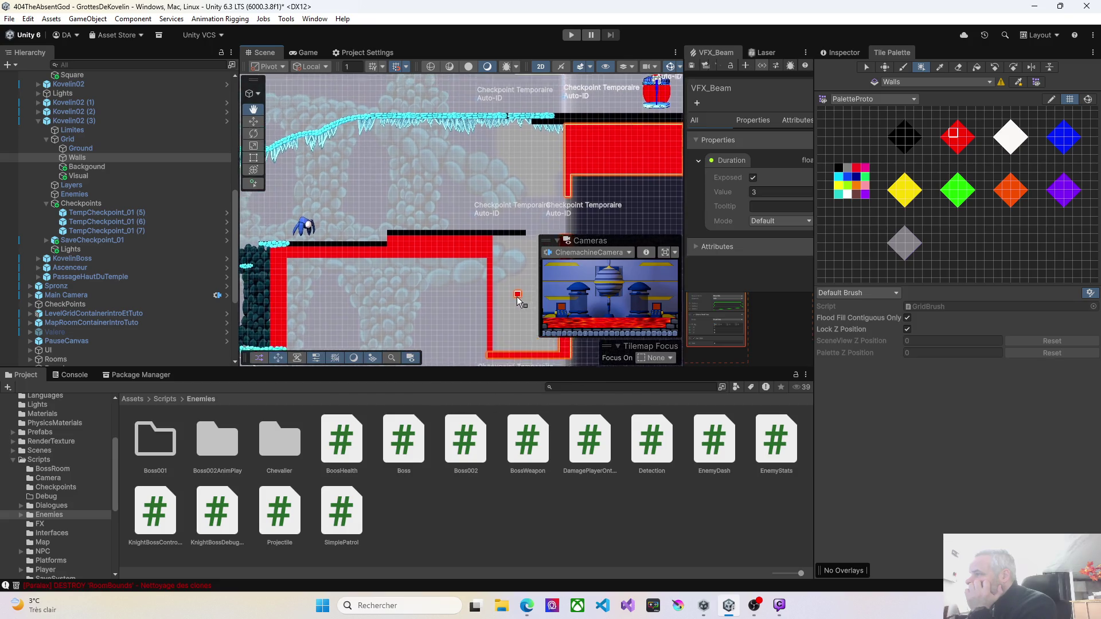
scroll(497, 313, right, 5)
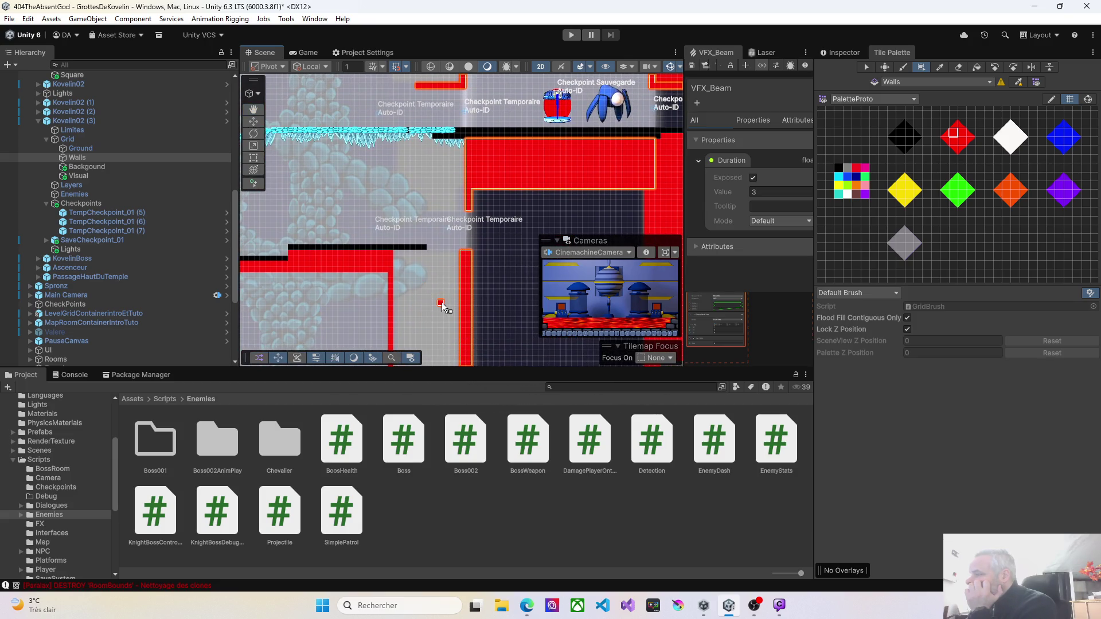
click(46, 139)
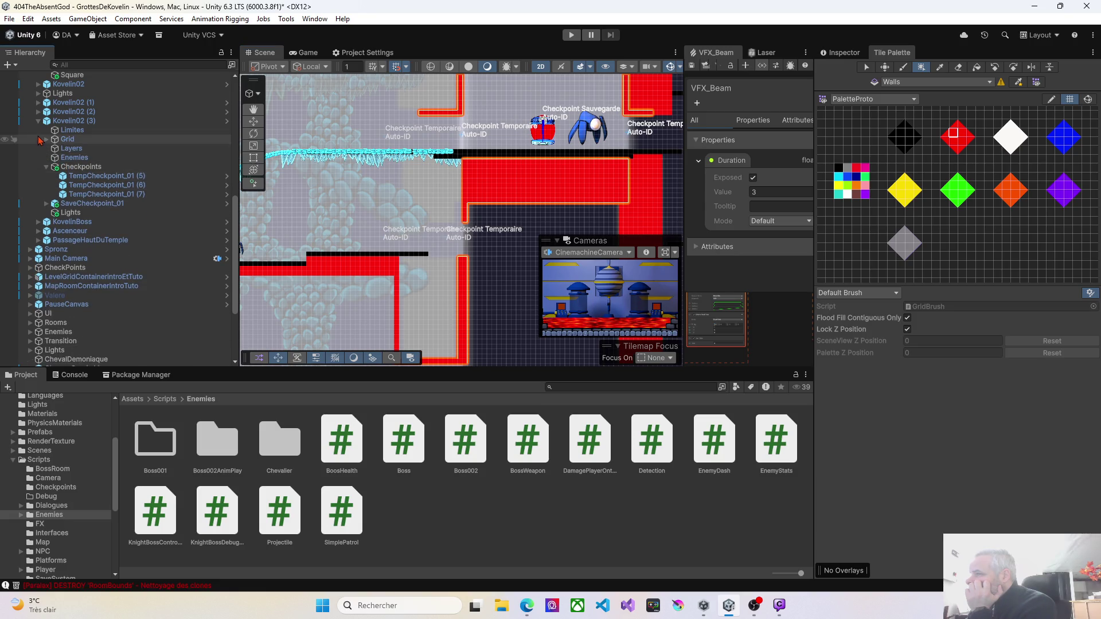
Inspect Kovelin02 (3)'s children, including Ascenceur and PassageHautDuTemple, and survey the level
click(38, 121)
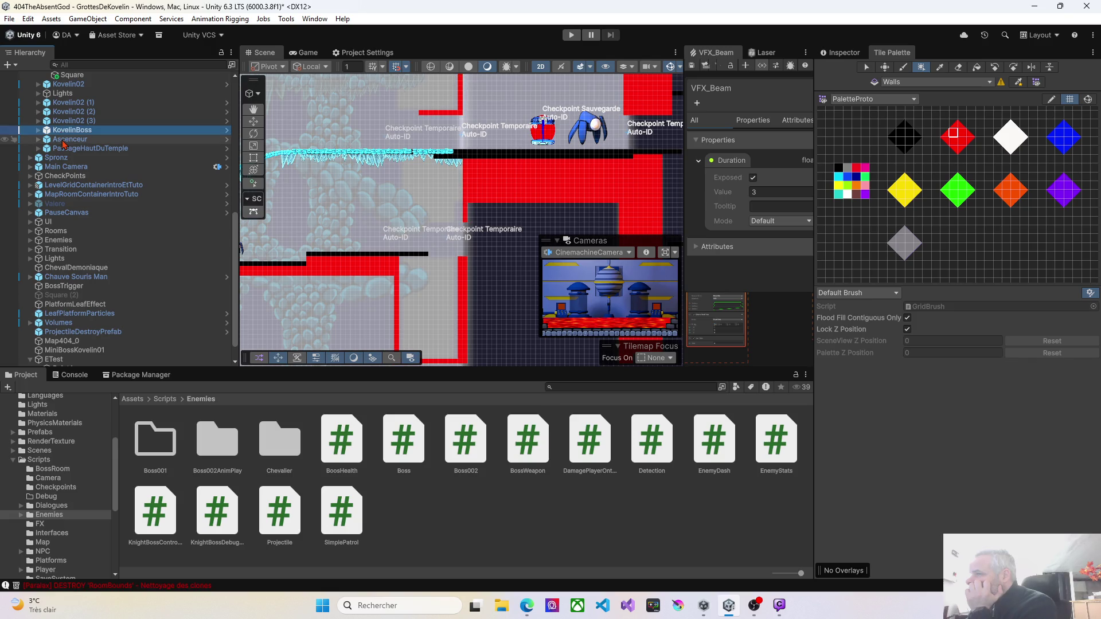
click(63, 138)
click(74, 111)
click(73, 102)
click(78, 120)
click(79, 129)
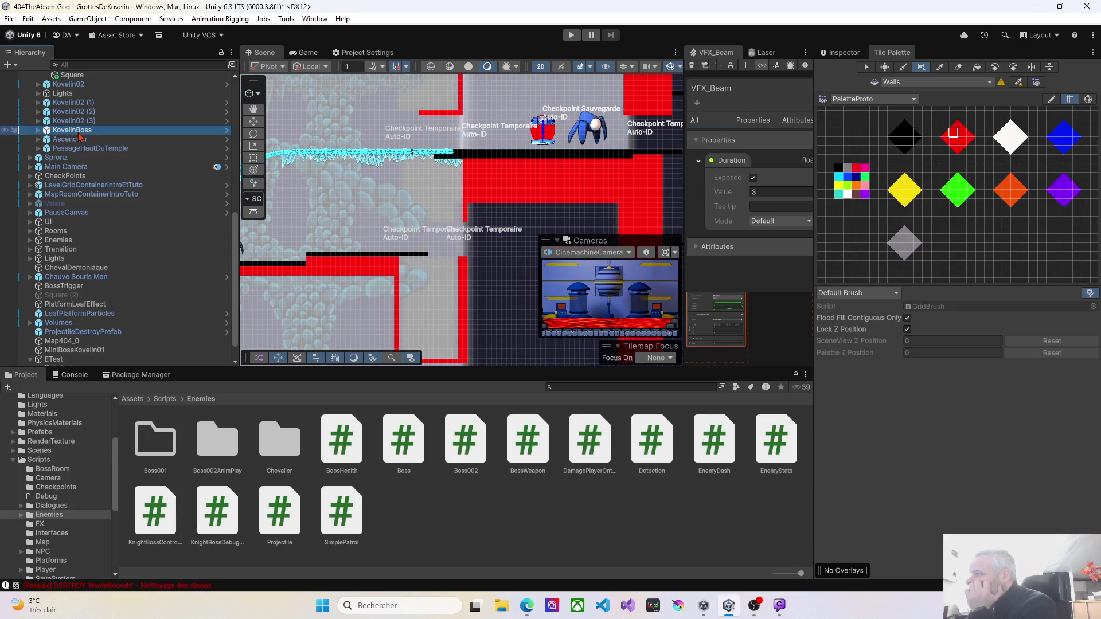
click(78, 139)
click(79, 148)
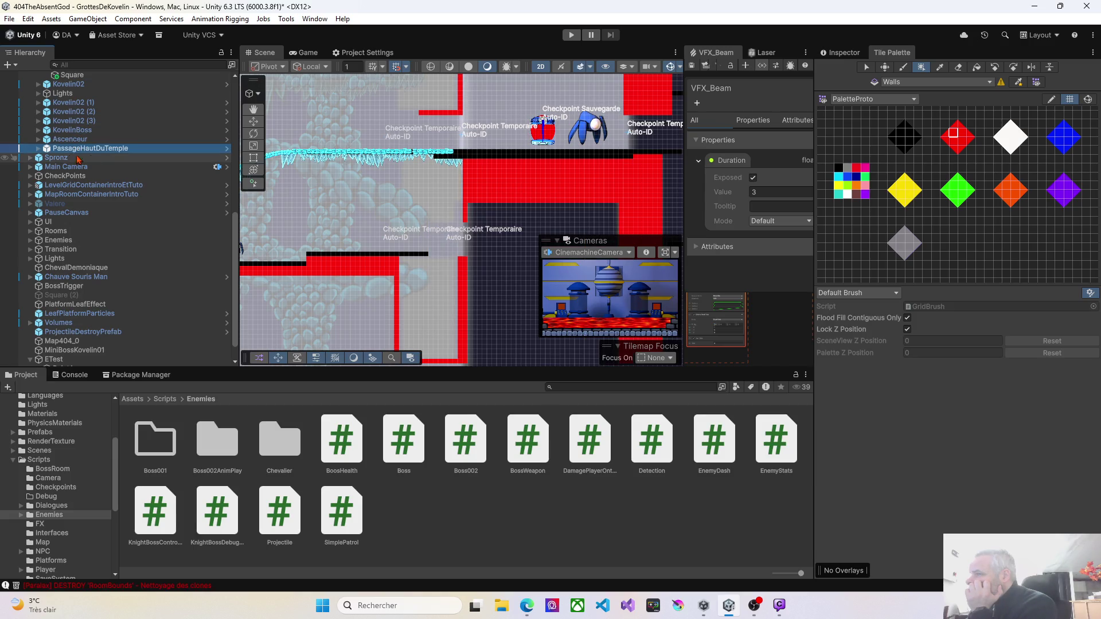
mouse_move(438, 308)
mouse_down()
mouse_move(315, 270)
mouse_move(246, 300)
mouse_up()
scroll(395, 296, down, 3)
mouse_move(394, 295)
mouse_down()
mouse_move(368, 201)
mouse_move(384, 197)
mouse_up()
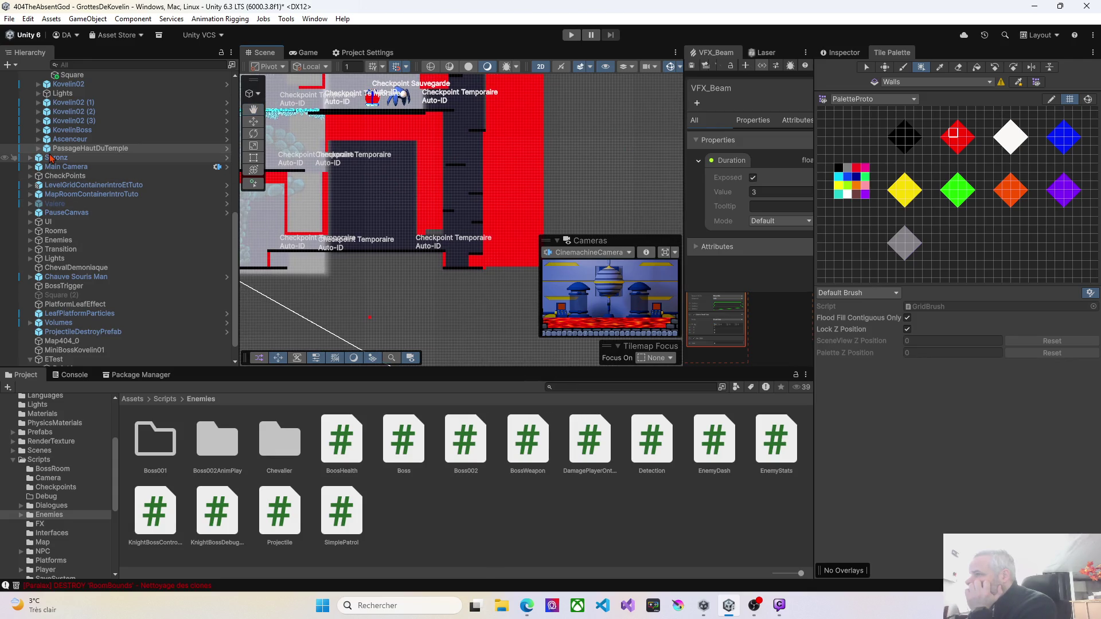
scroll(86, 229, up, 10)
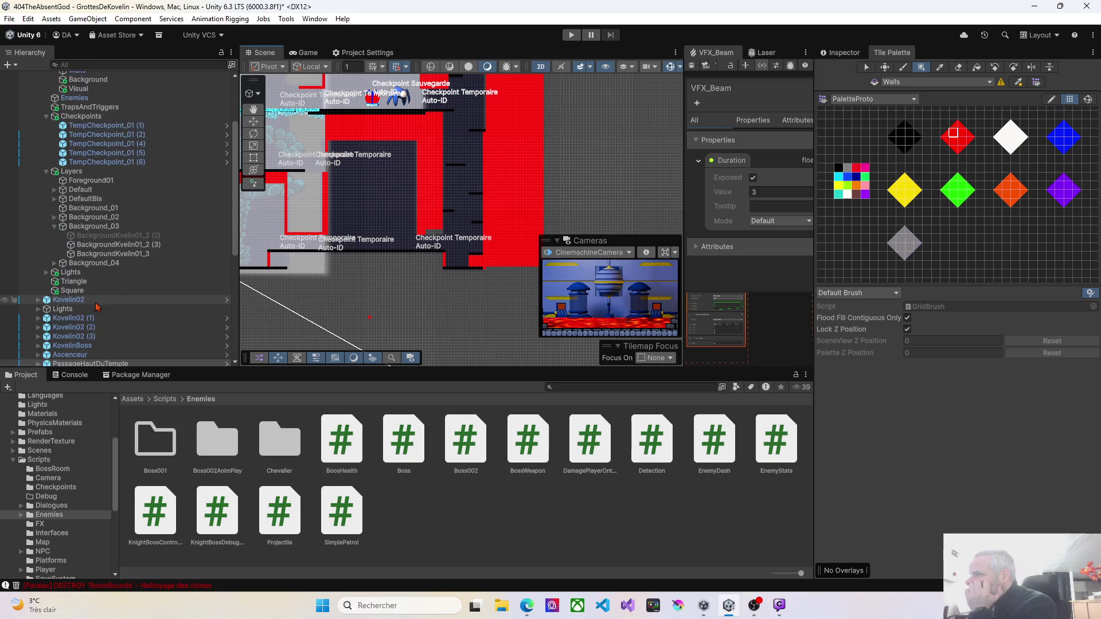
scroll(92, 301, up, 1)
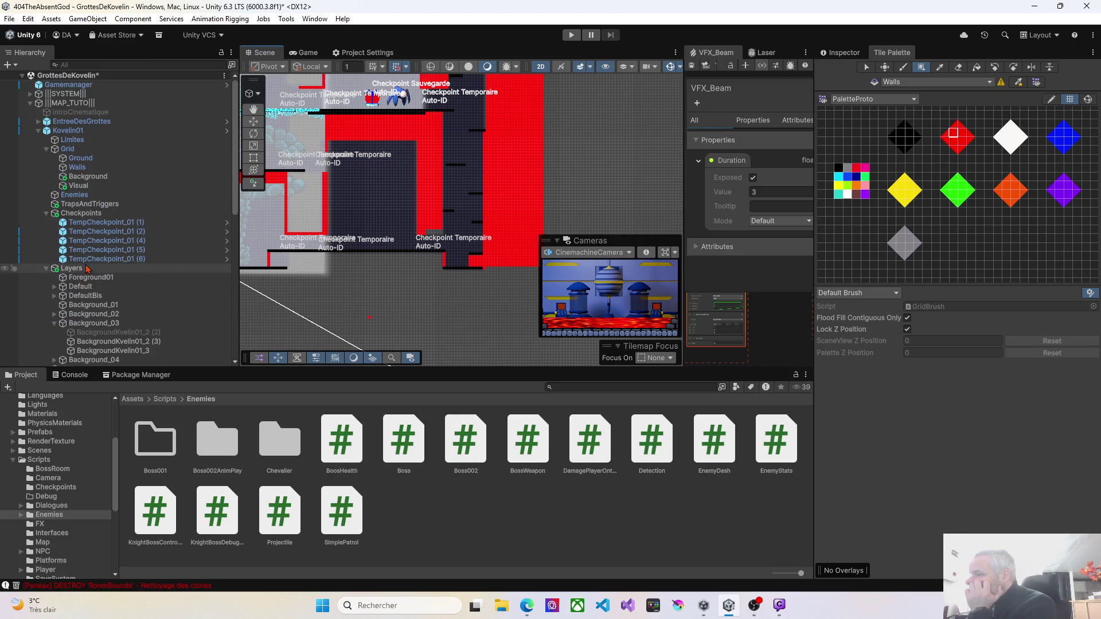
Collapse Layers and Kovelin01, then compare the Kovelin02 and Kovelin02 (1) rooms
click(46, 269)
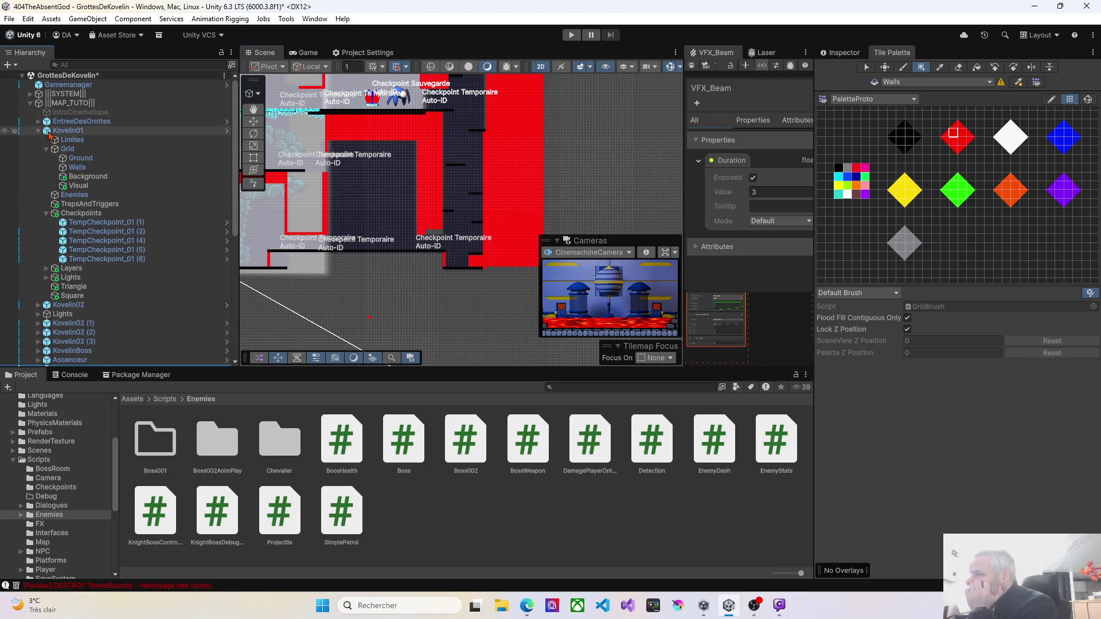
click(43, 132)
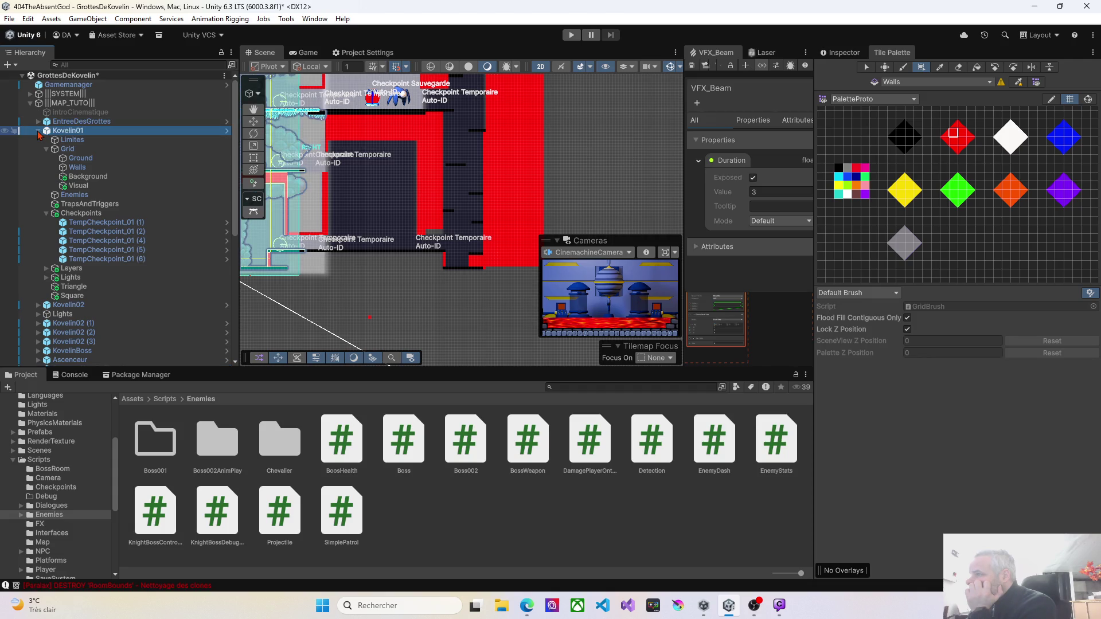
click(39, 131)
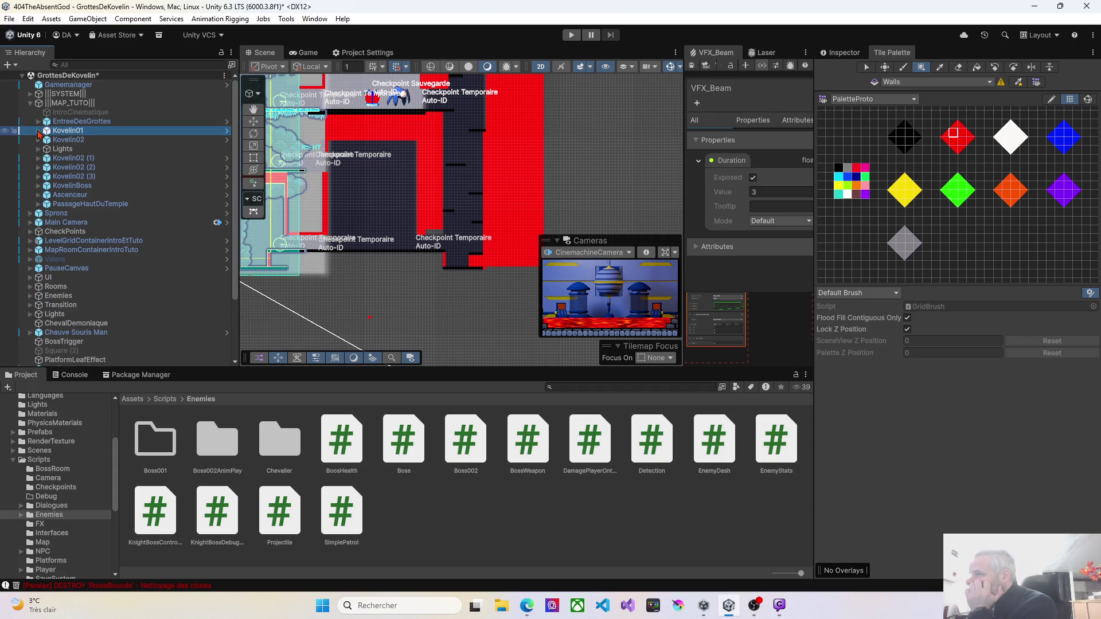
click(67, 141)
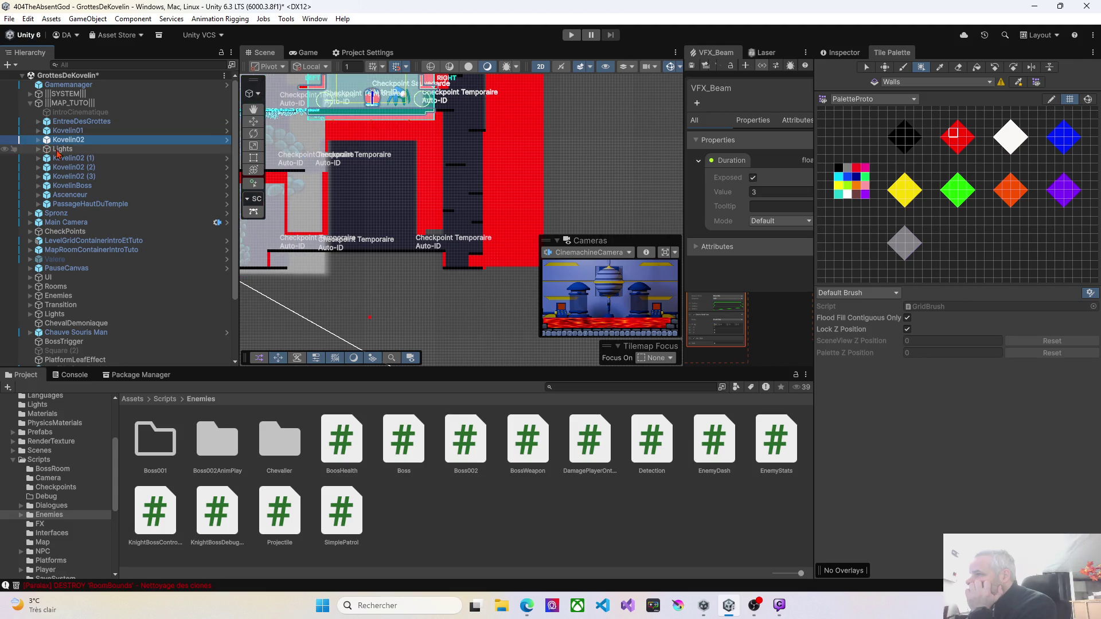
click(61, 160)
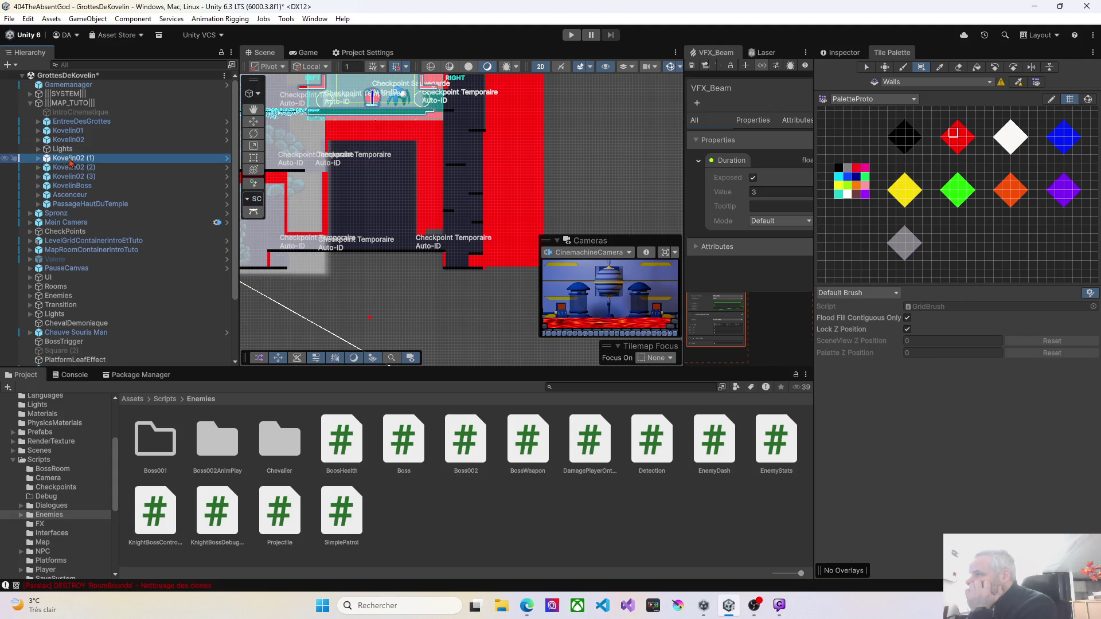
click(71, 140)
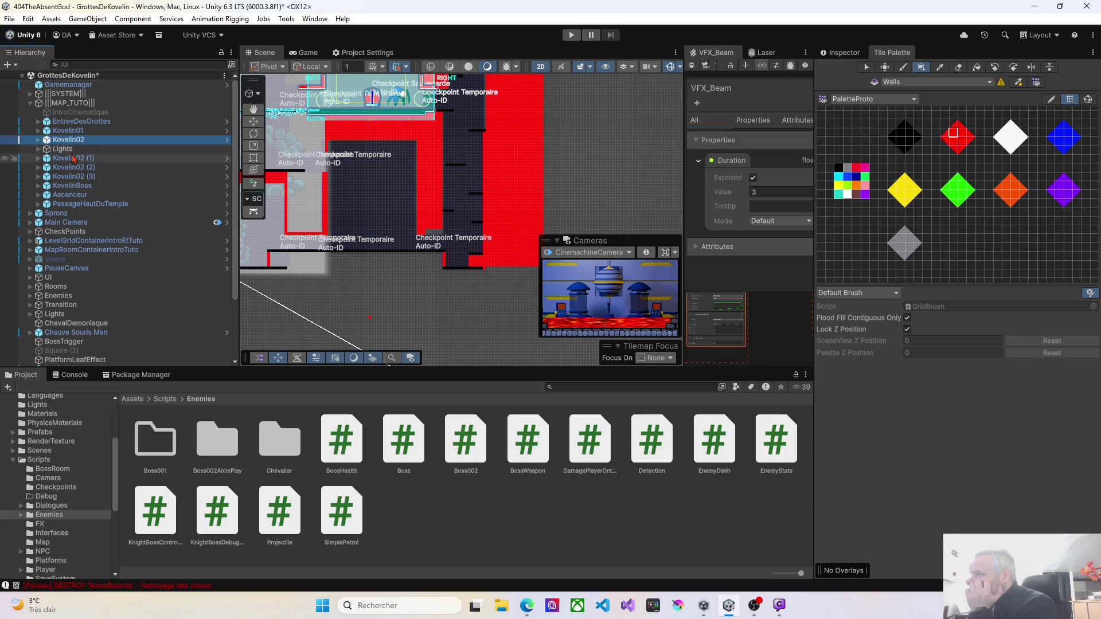
click(73, 159)
drag(337, 169, 368, 275)
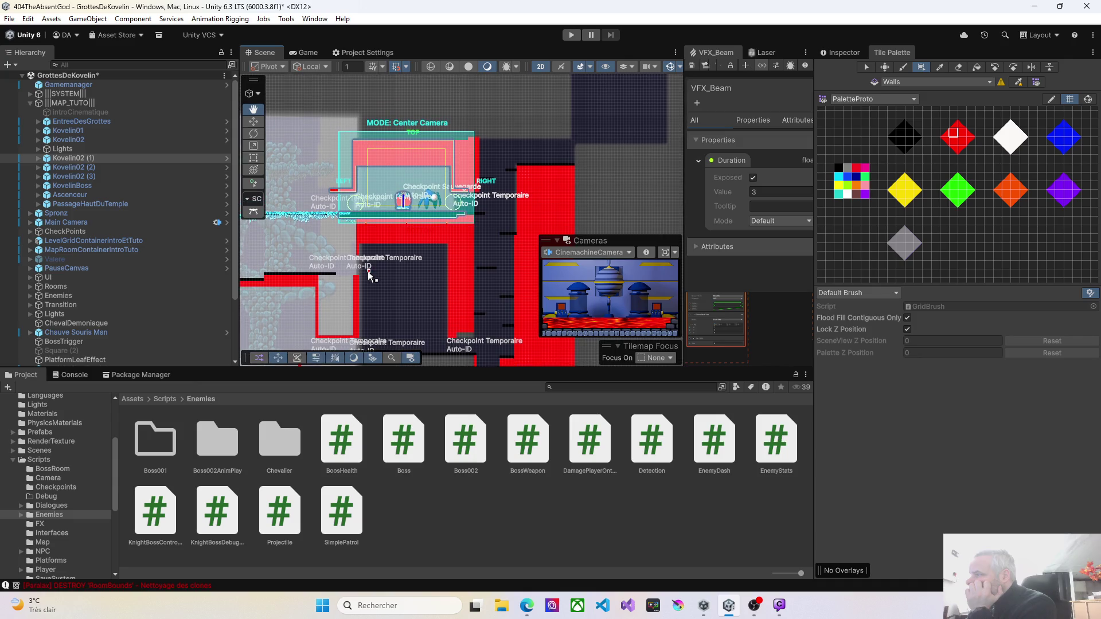
Expand Kovelin02 and Kovelin02 (1) to compare their children, including SaveCheckpoint_01
click(69, 141)
click(75, 158)
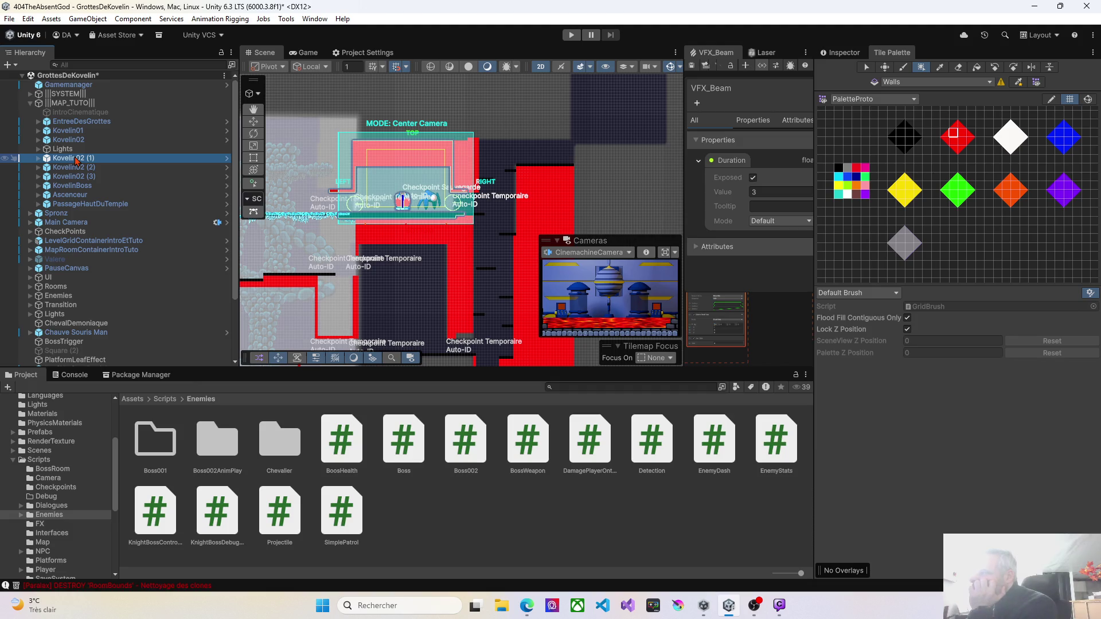
key(Up)
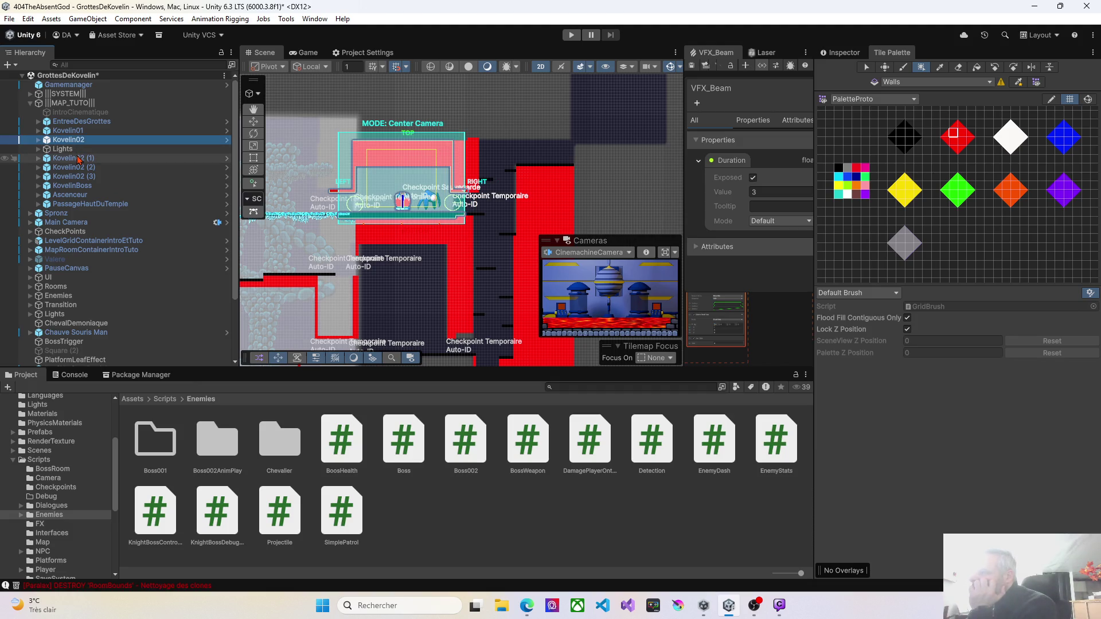
click(79, 159)
click(79, 141)
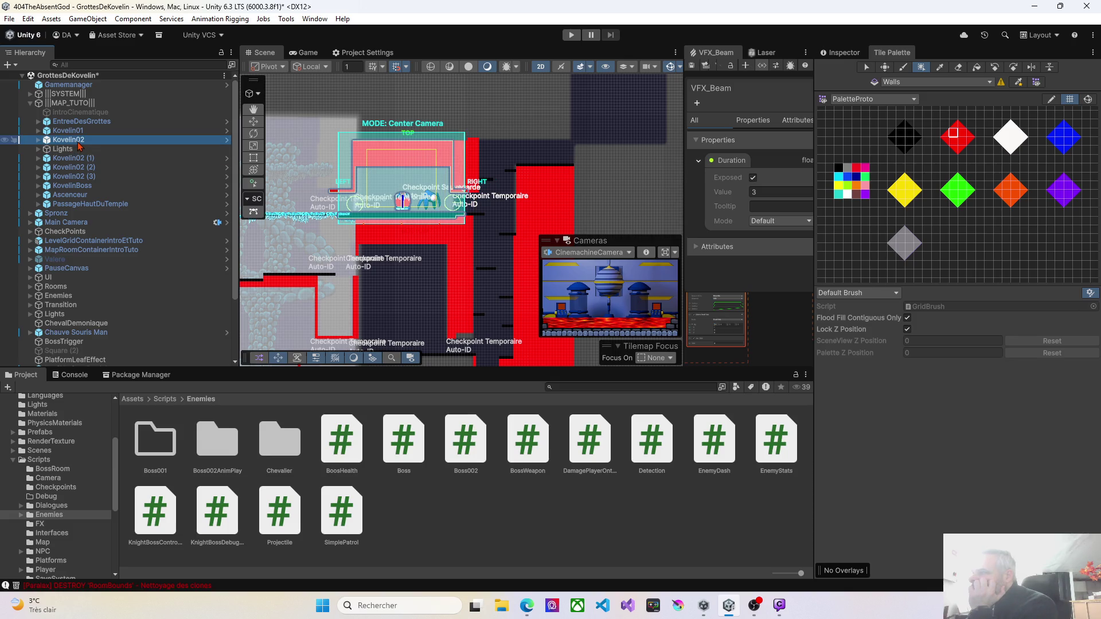
click(39, 141)
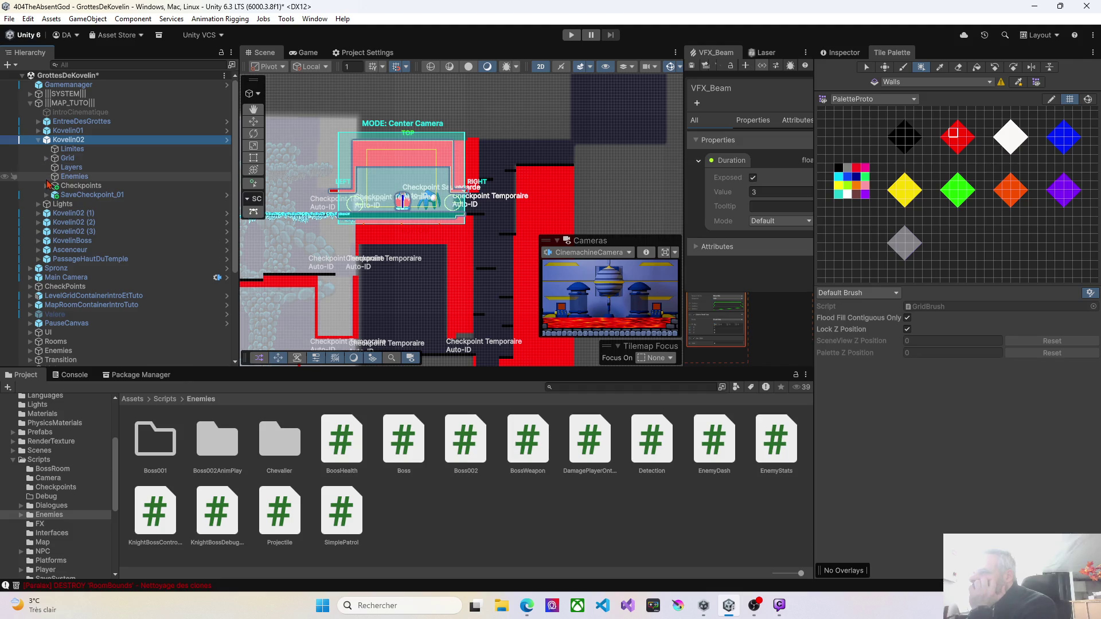
click(55, 213)
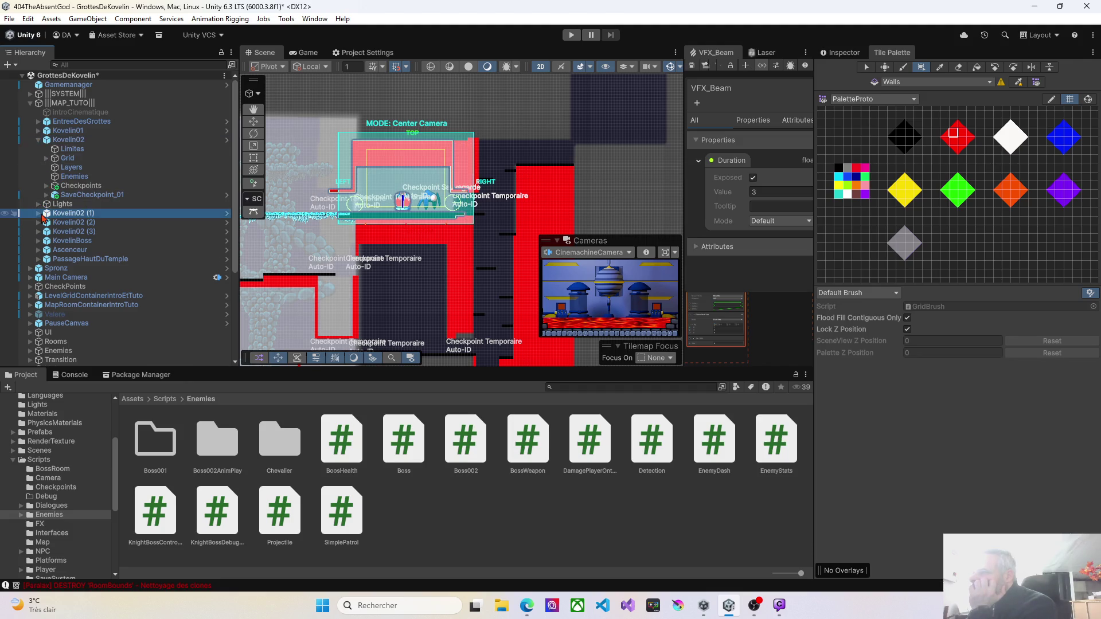
click(39, 213)
click(78, 267)
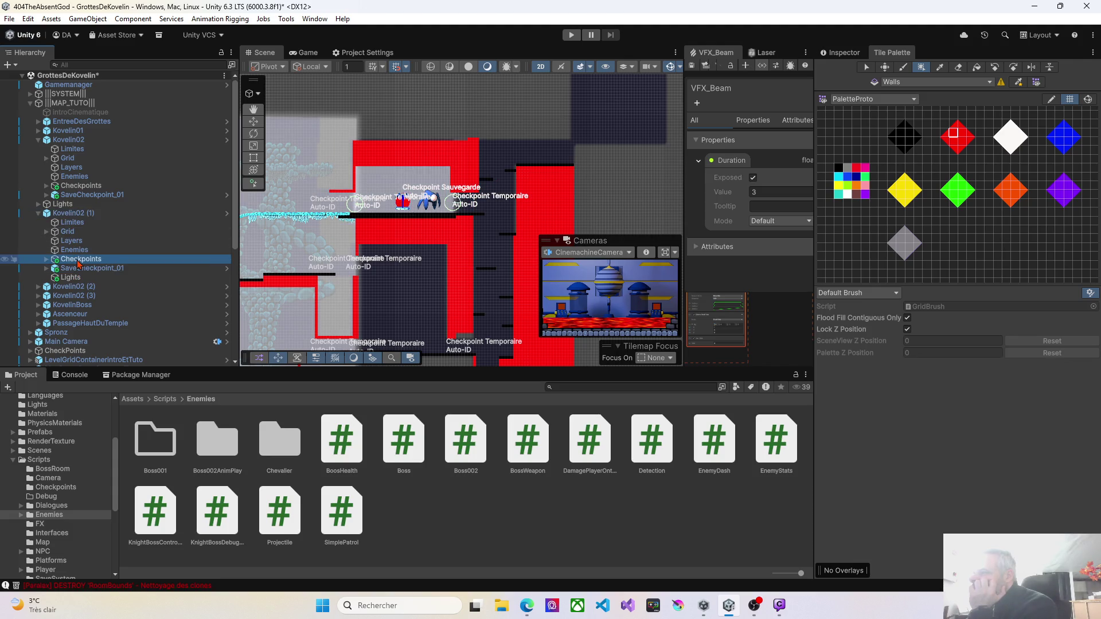
Delete the Kovelin02 room from the level
click(60, 143)
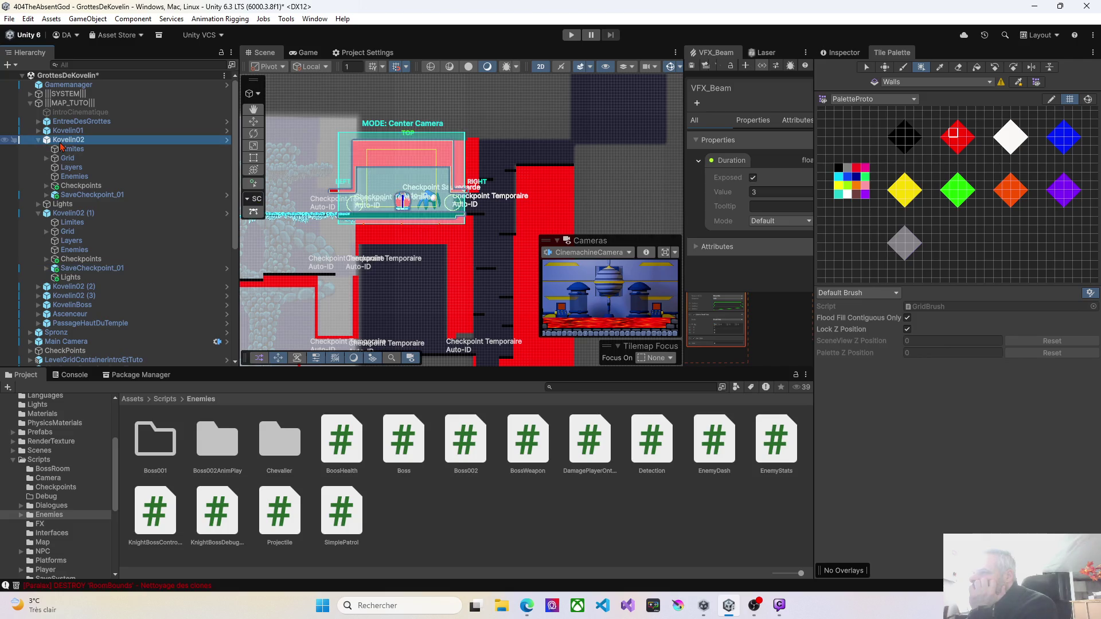
key(Delete)
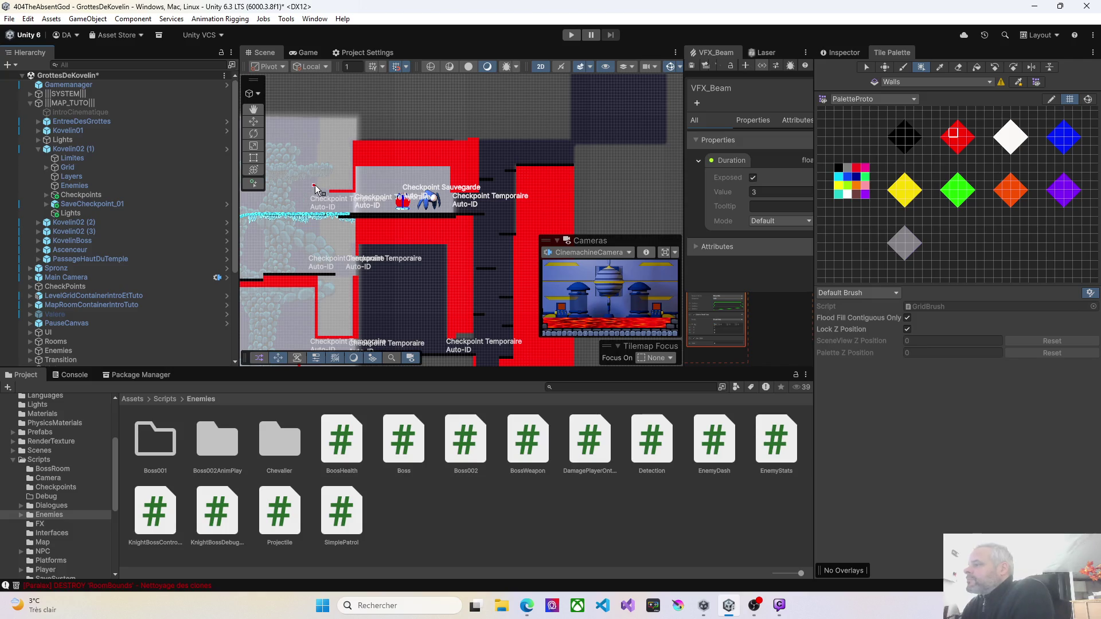
click(73, 149)
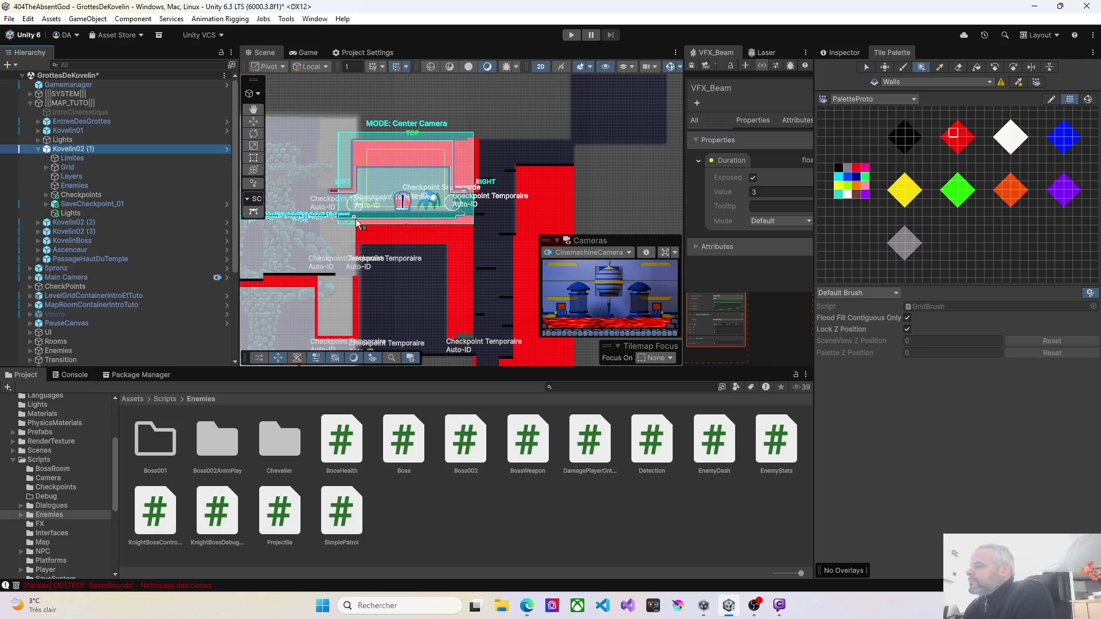
drag(388, 226, 394, 193)
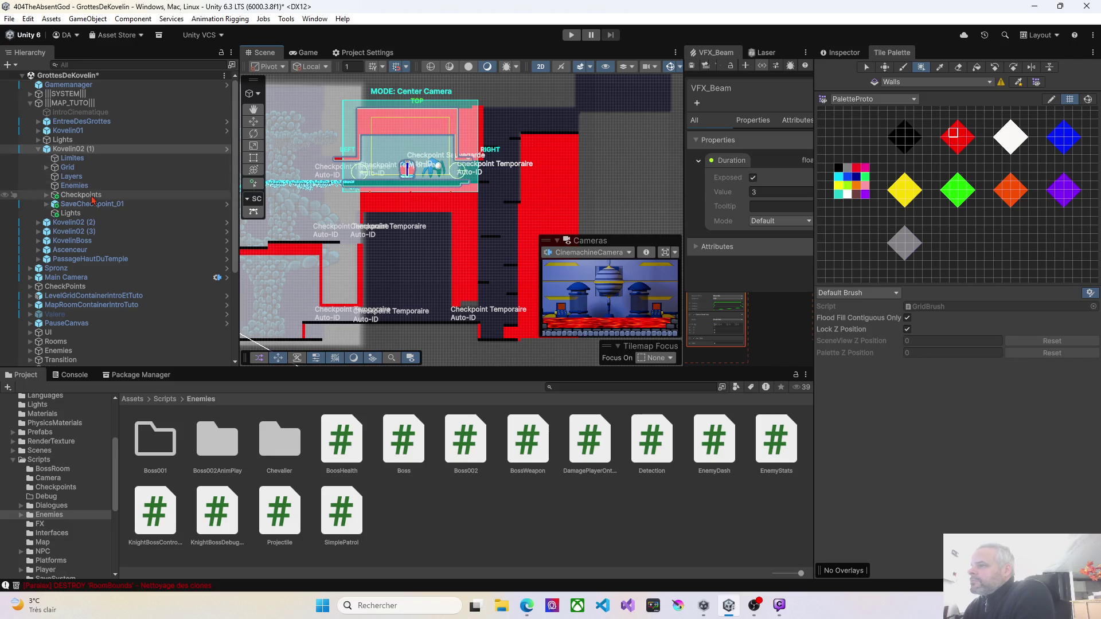
Check the Kovelin02 (2) and Kovelin02 (3) rooms in the scene and expand Kovelin02 (2)'s tilemaps
click(76, 223)
mouse_move(342, 229)
mouse_down()
mouse_move(333, 186)
mouse_move(328, 225)
mouse_move(301, 228)
mouse_move(379, 201)
mouse_up()
click(79, 231)
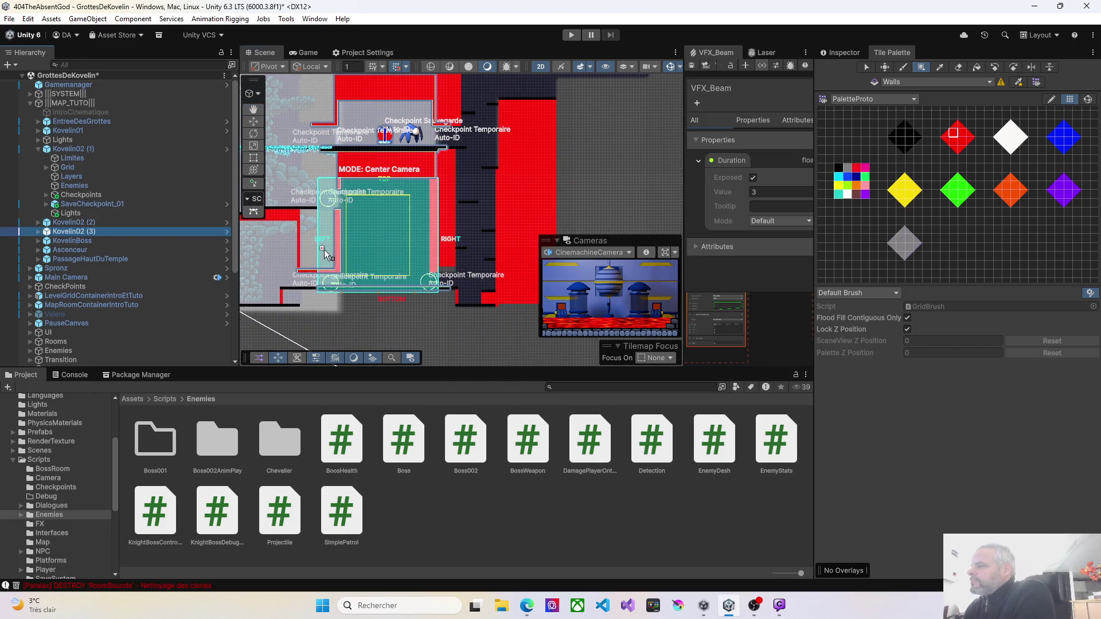
scroll(354, 250, up, 6)
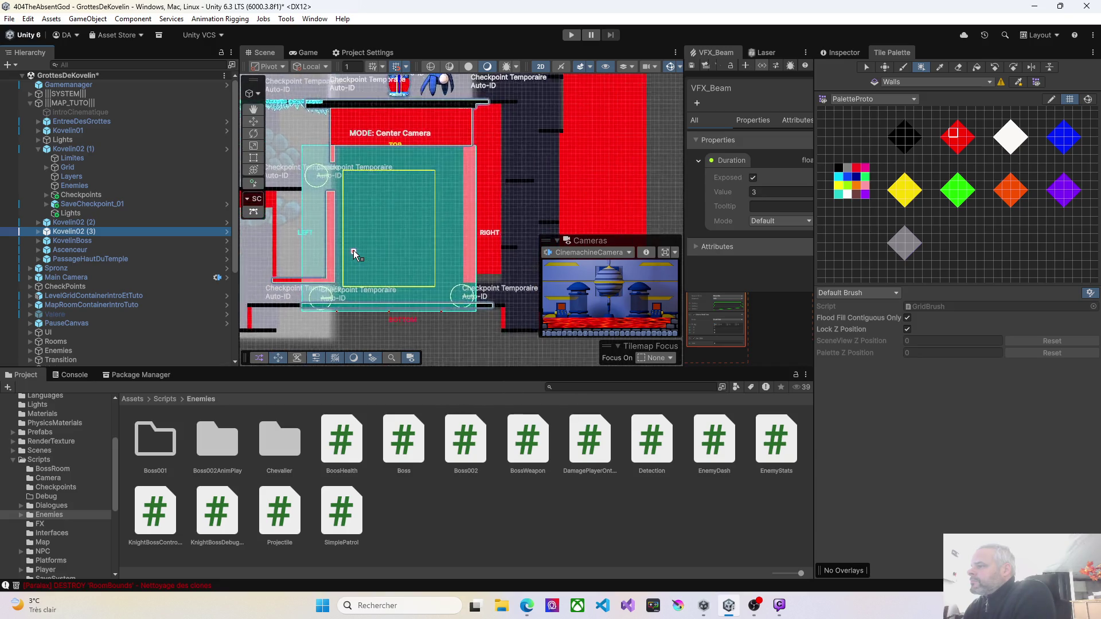
drag(320, 239, 391, 239)
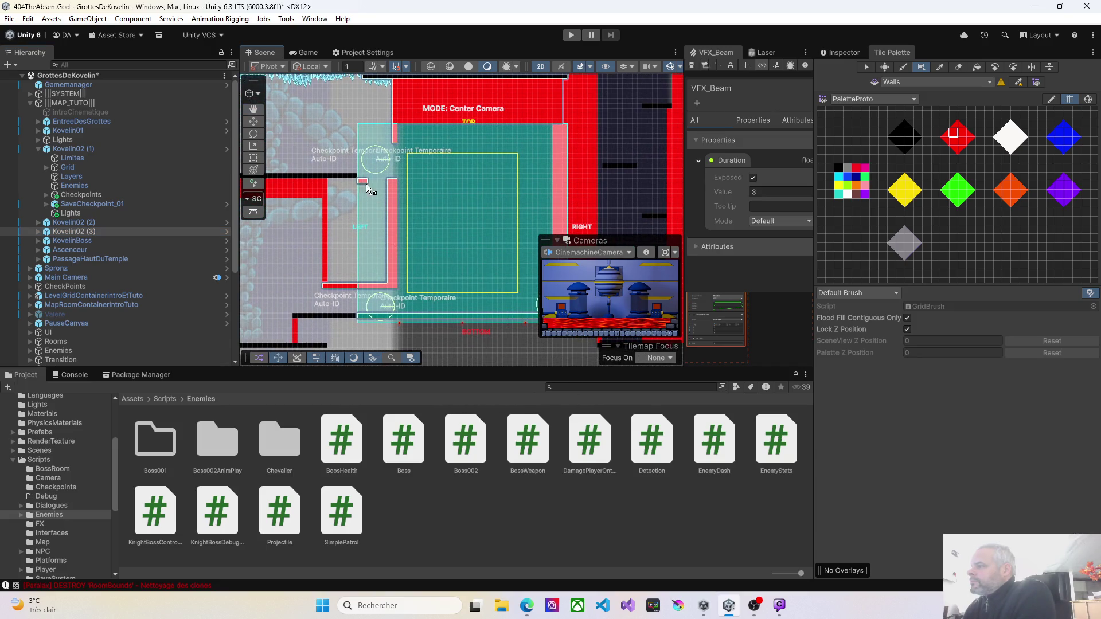
drag(462, 242, 405, 205)
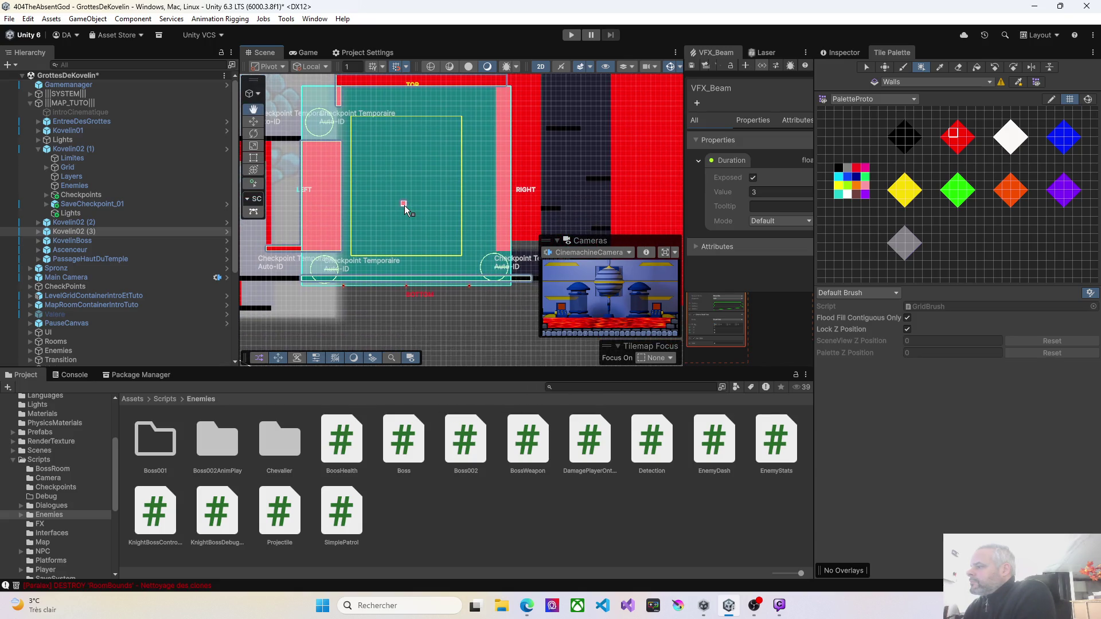
click(41, 229)
click(38, 223)
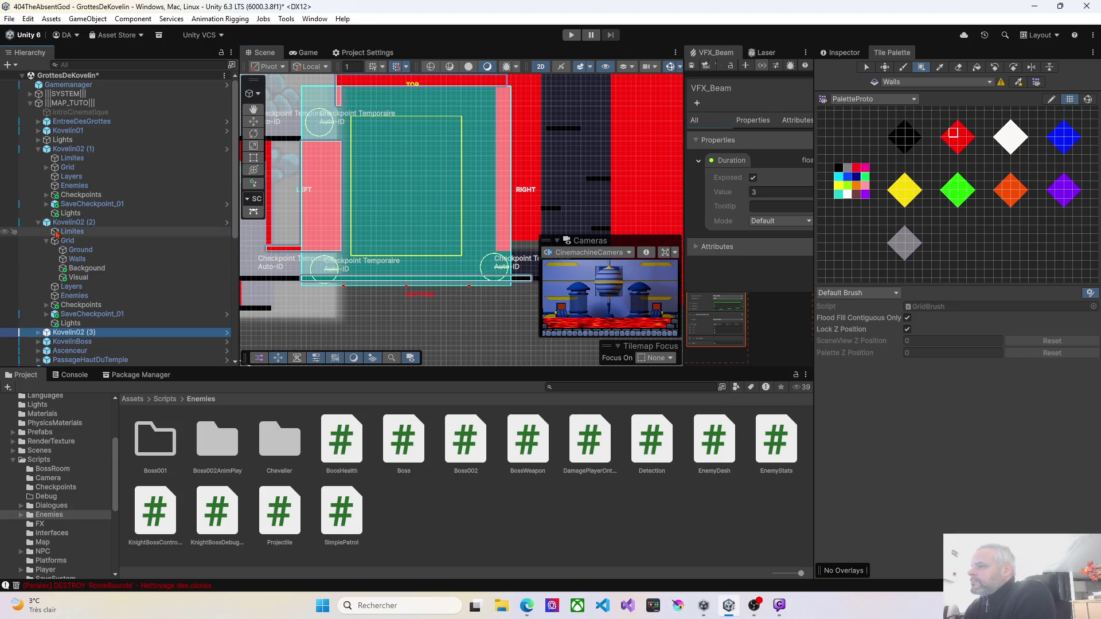
Paint a black strip on the Ground tilemap under the first orange platform
click(74, 251)
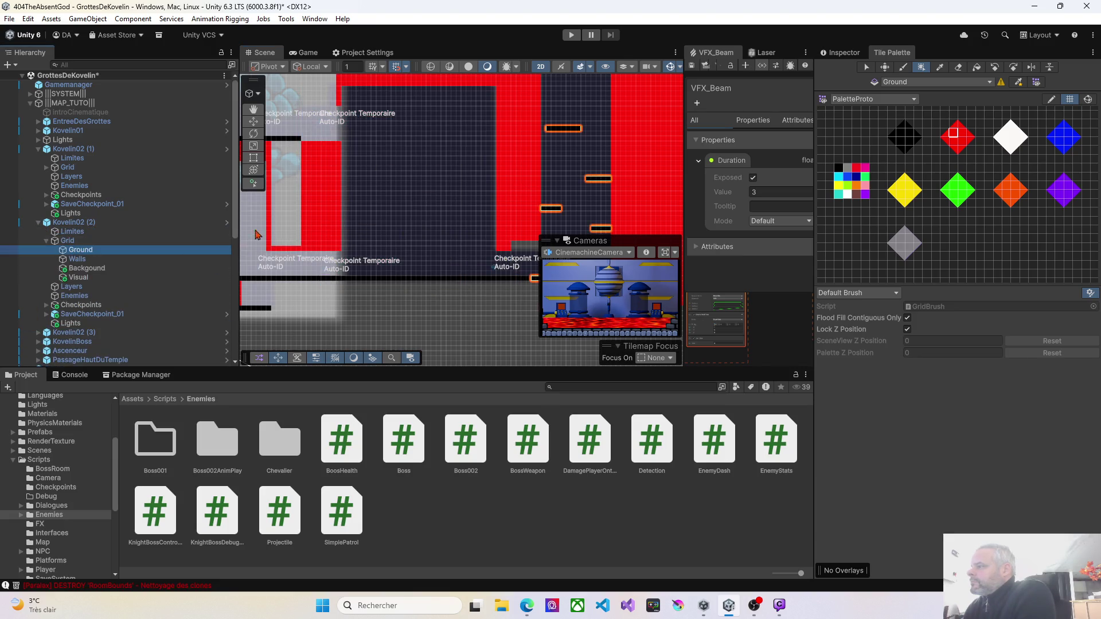
click(904, 140)
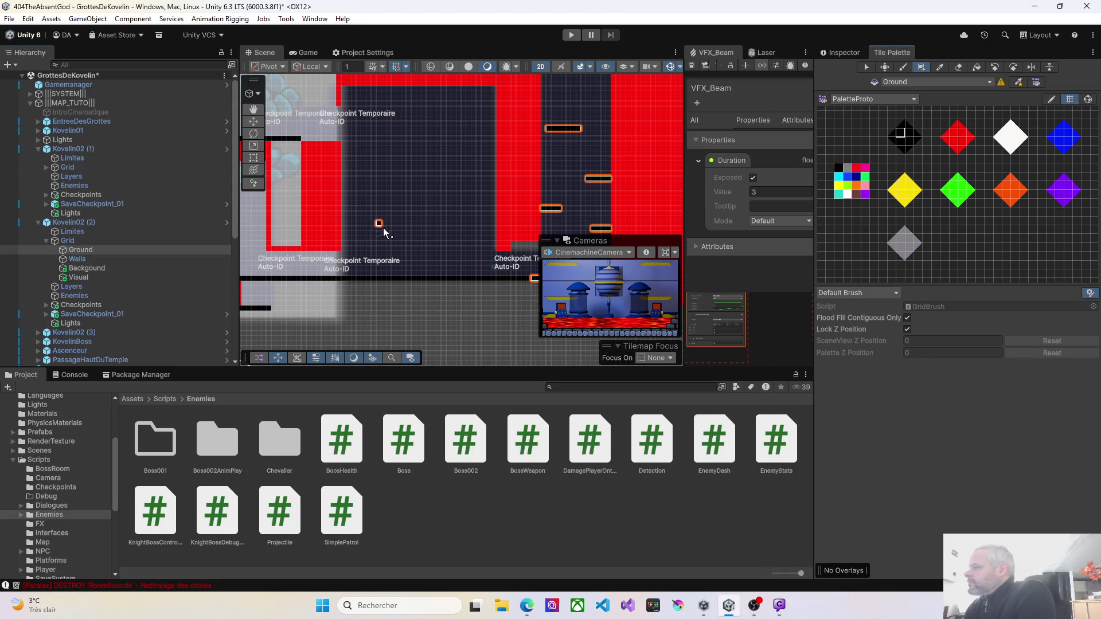
scroll(384, 230, up, 5)
drag(403, 247, 397, 184)
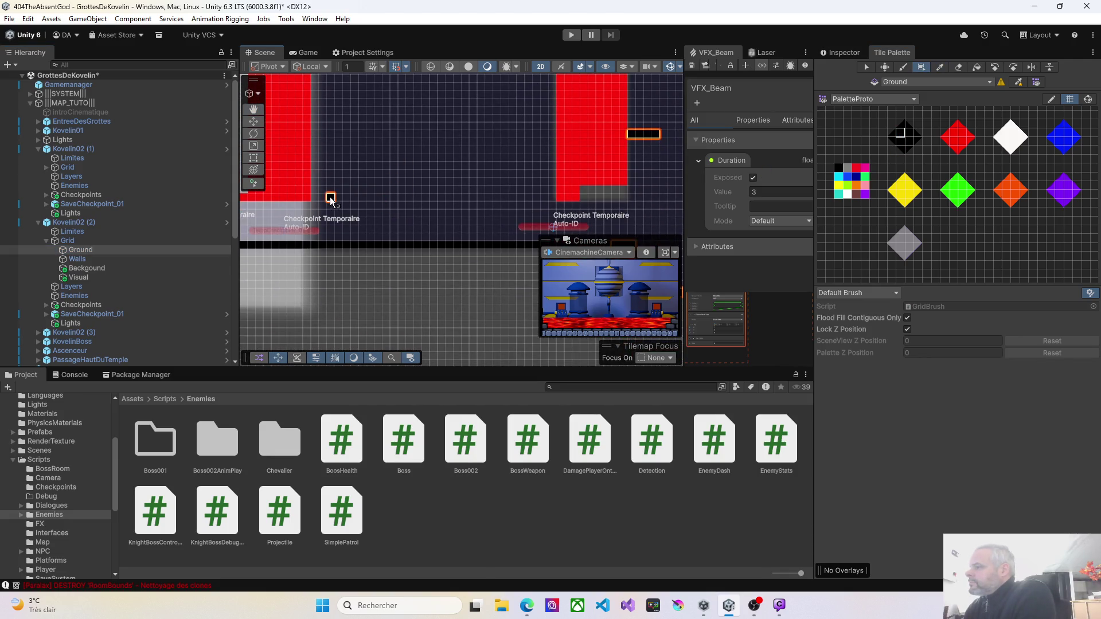
drag(325, 200, 380, 204)
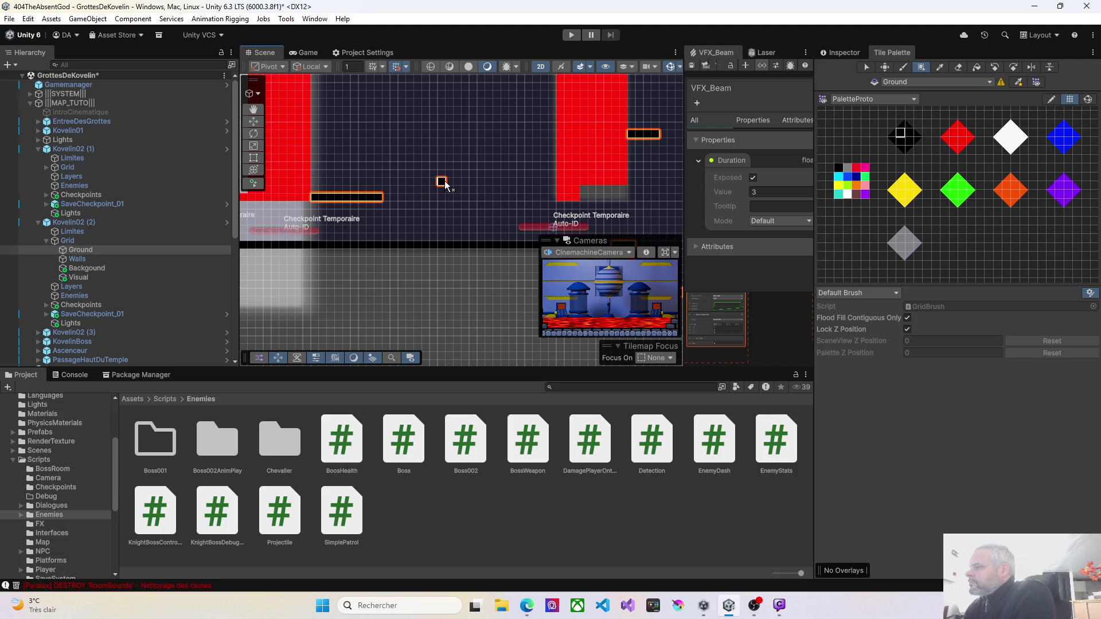
drag(540, 175, 551, 171)
drag(449, 195, 472, 261)
Paint more black ground strips under the next platforms up the shaft
drag(415, 175, 486, 174)
drag(354, 191, 391, 247)
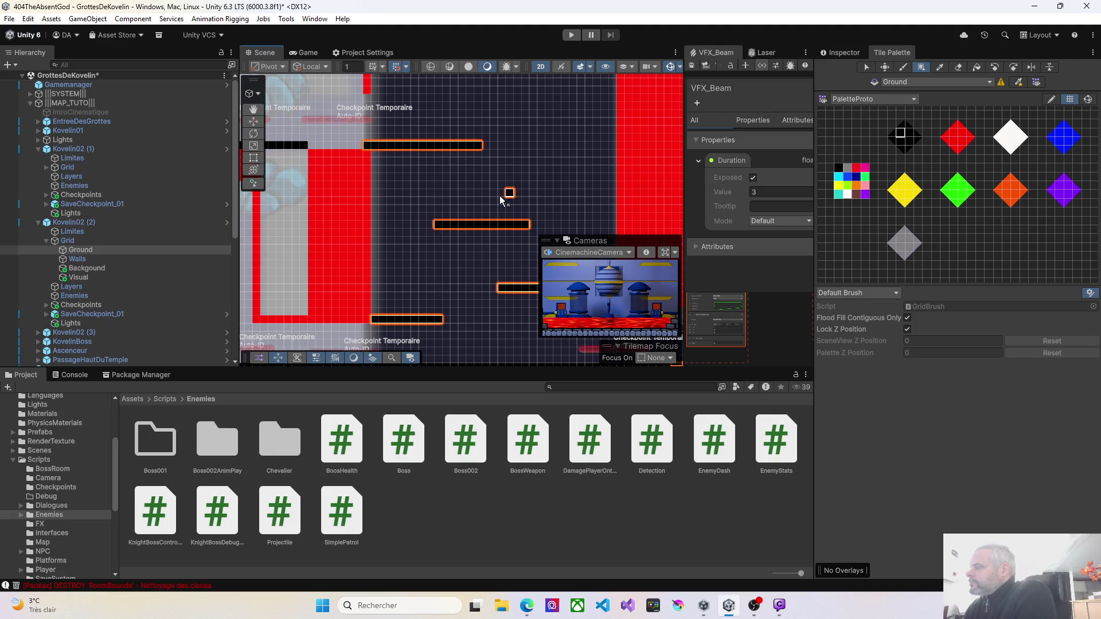
drag(509, 195, 418, 214)
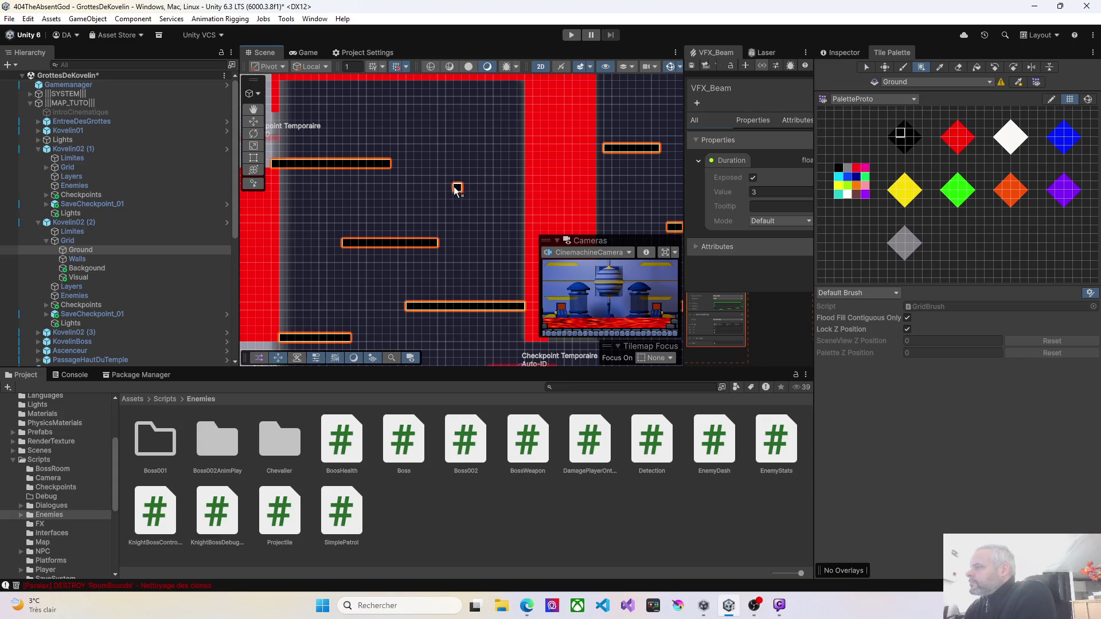
scroll(490, 187, right, 5)
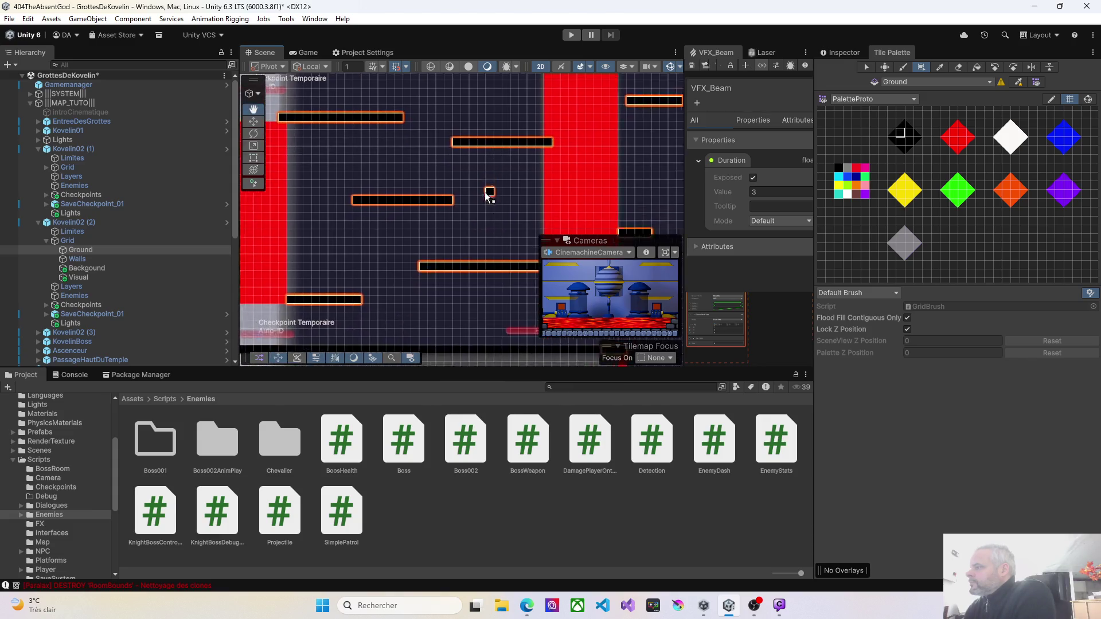
drag(395, 225, 454, 225)
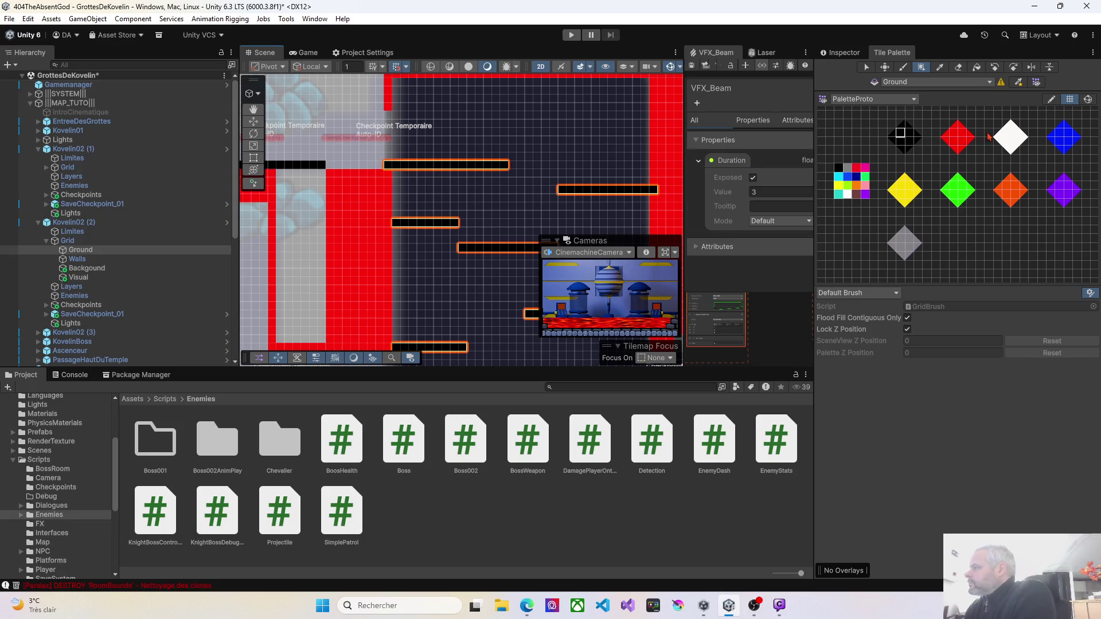
Box-fill a horizontal red block on Kovelin02 (2)'s Walls tilemap, joined to the tall wall column
click(77, 259)
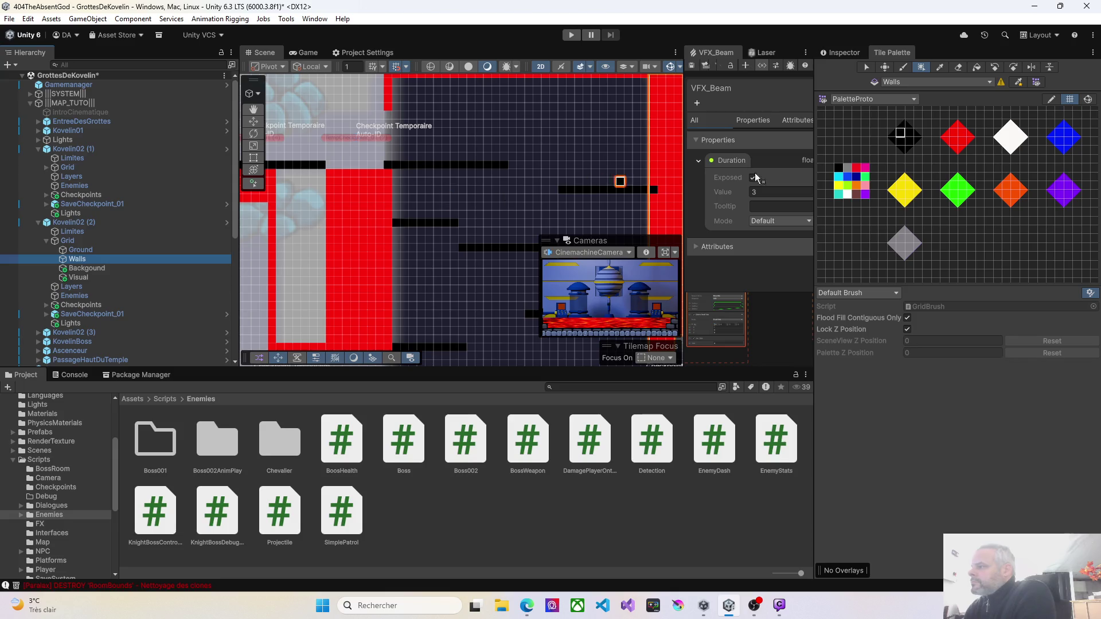
click(962, 135)
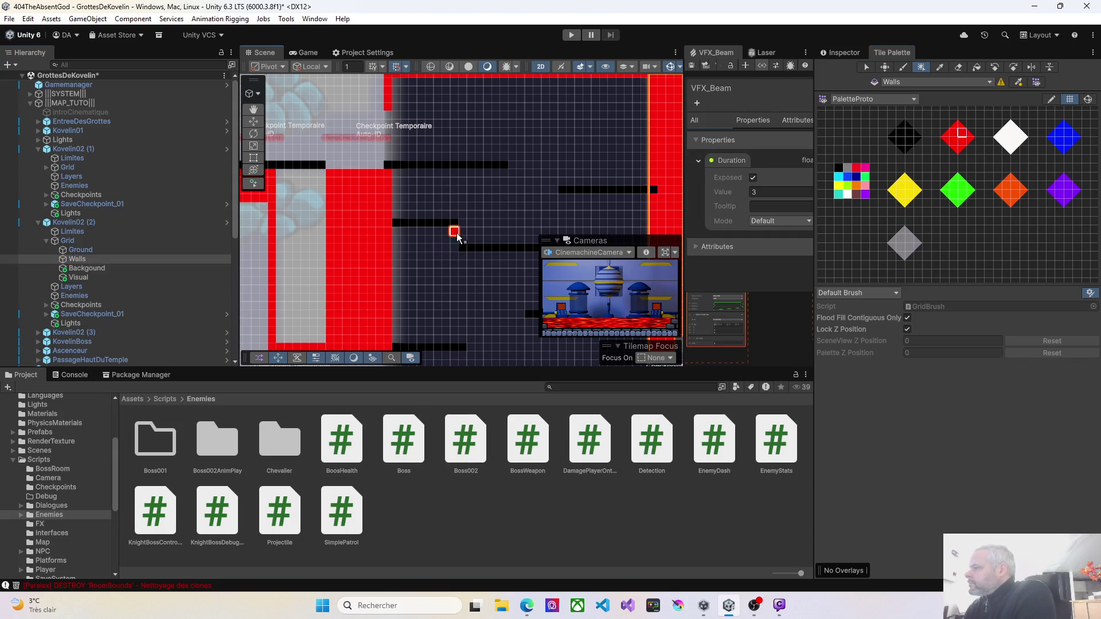
mouse_move(434, 242)
mouse_down()
mouse_move(354, 286)
mouse_move(300, 192)
mouse_up()
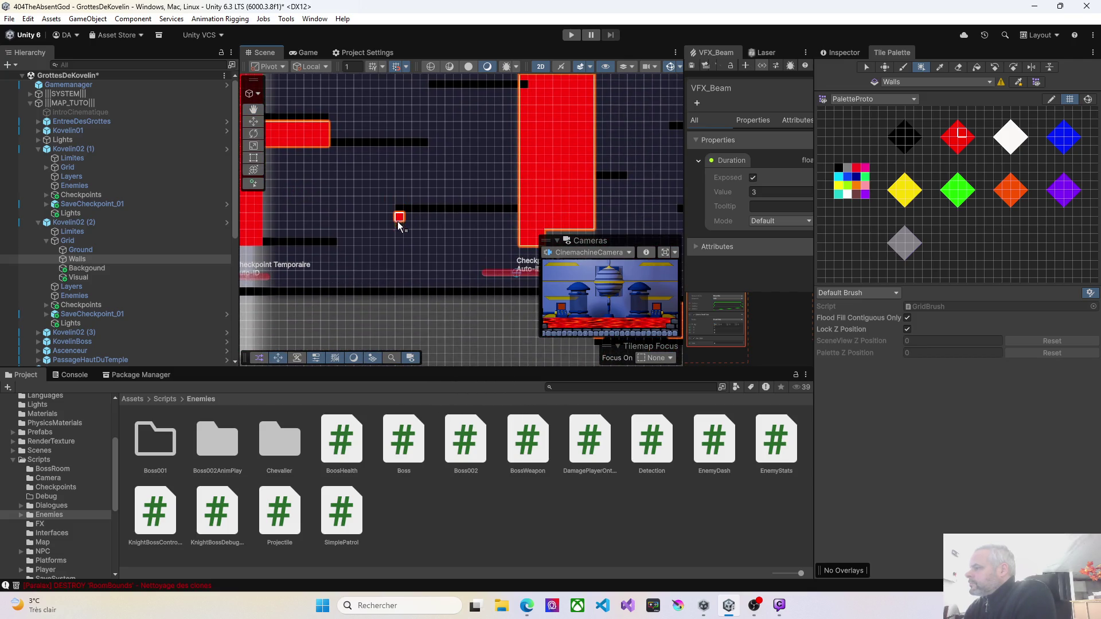
drag(504, 227, 514, 243)
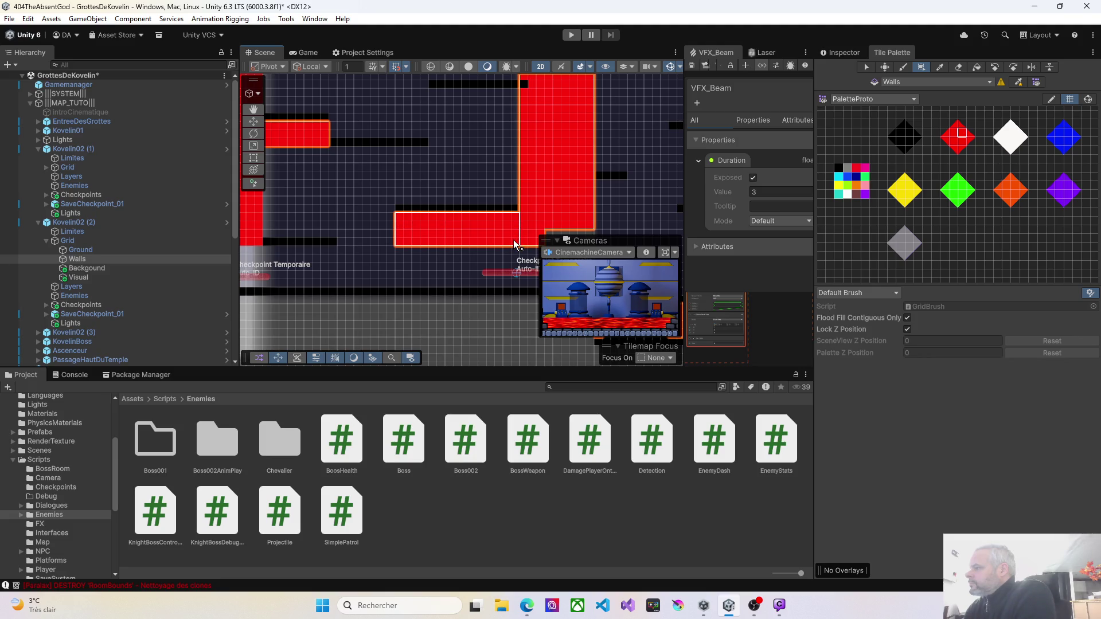
drag(359, 230, 412, 248)
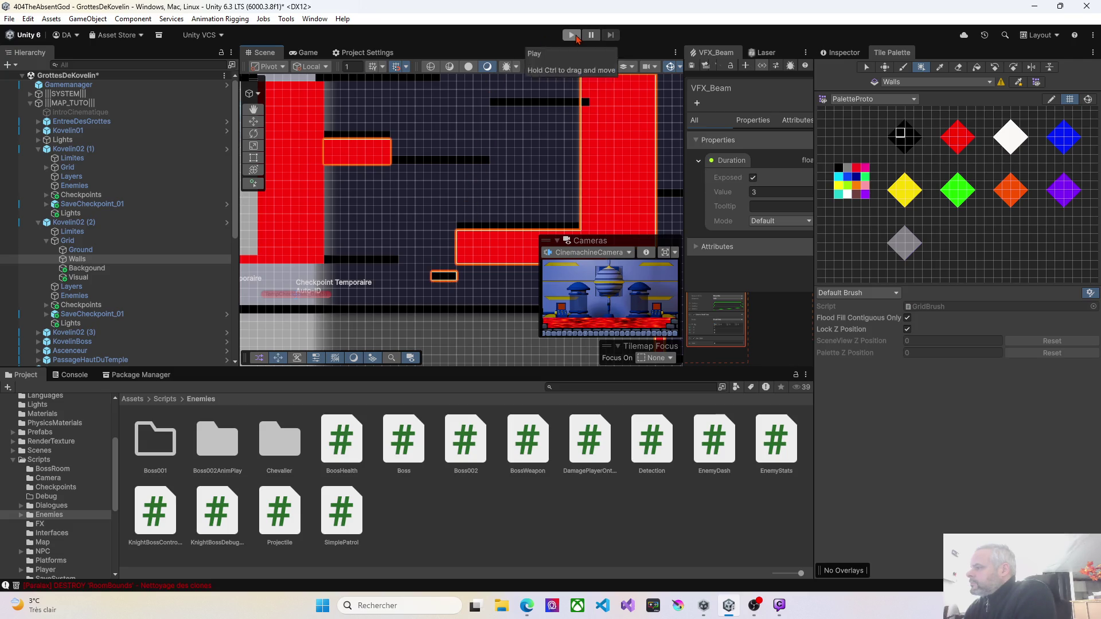
Play the level and walk the character right along the ice bridge past the checkpoint
click(577, 36)
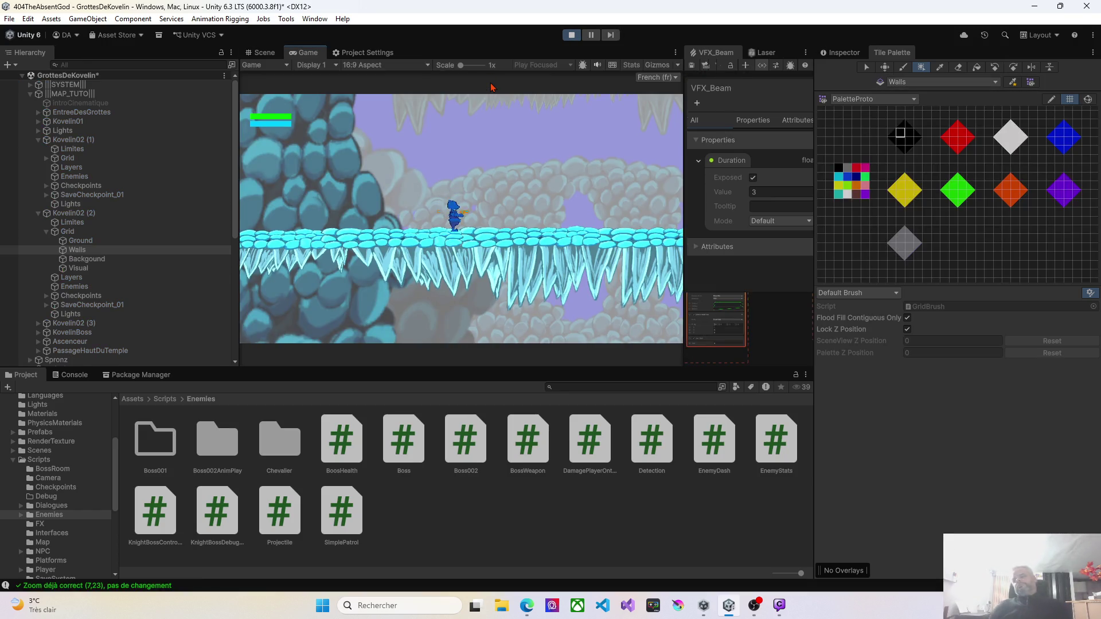
key(d)
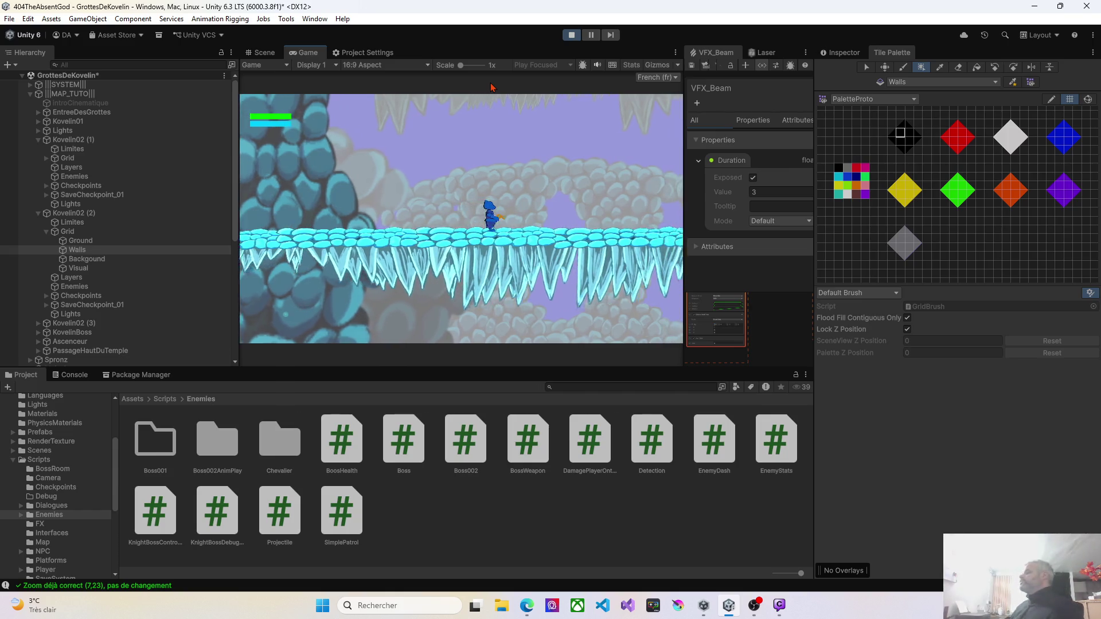
key(d)
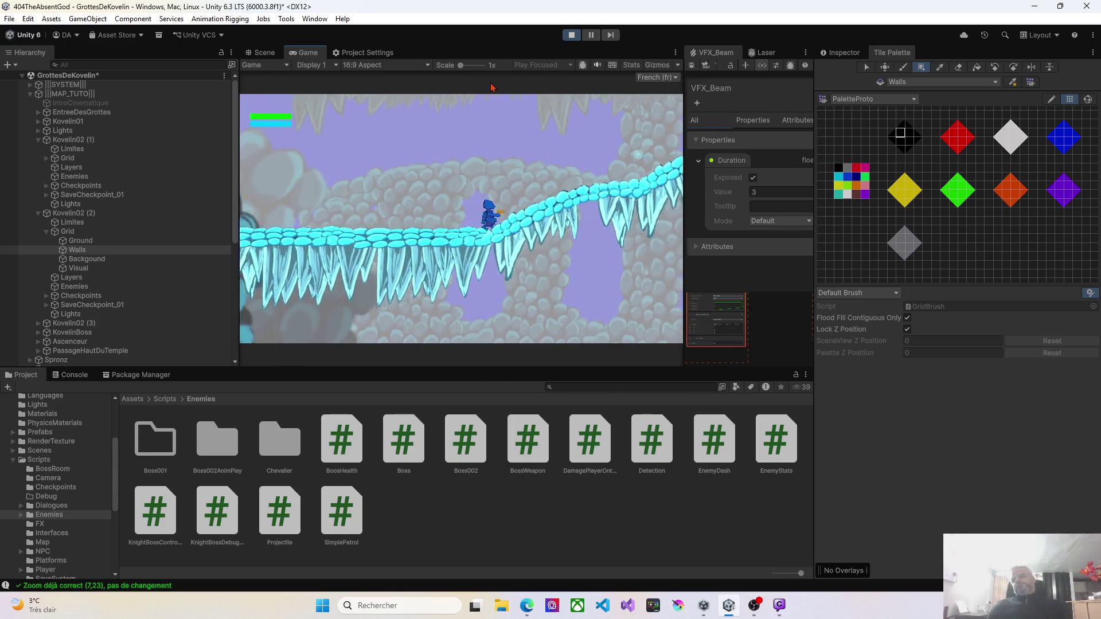
key(d)
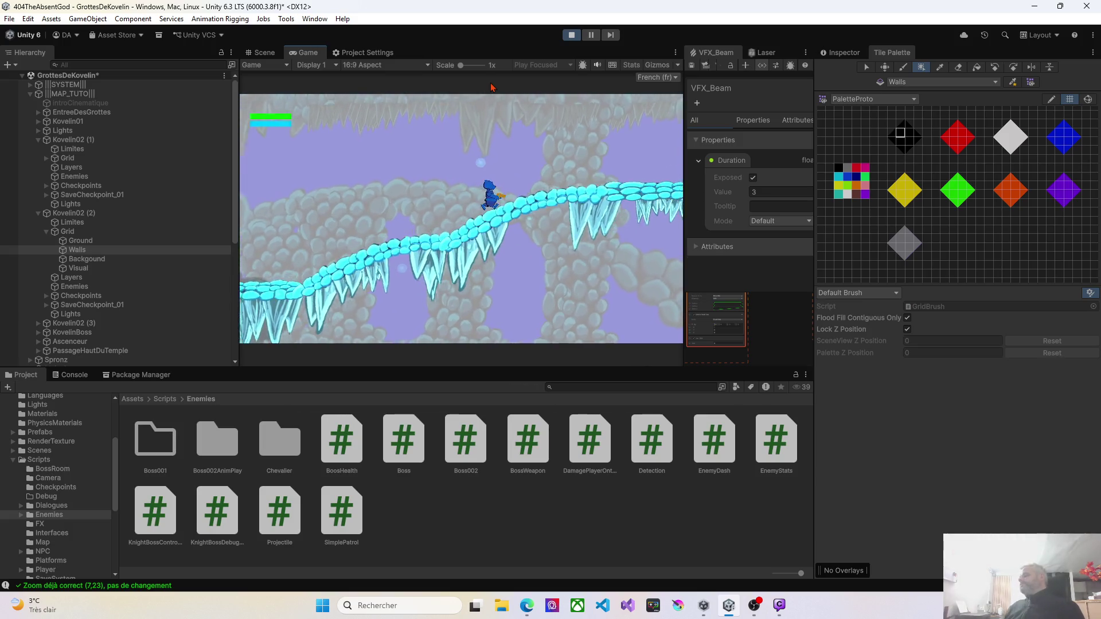
key(d)
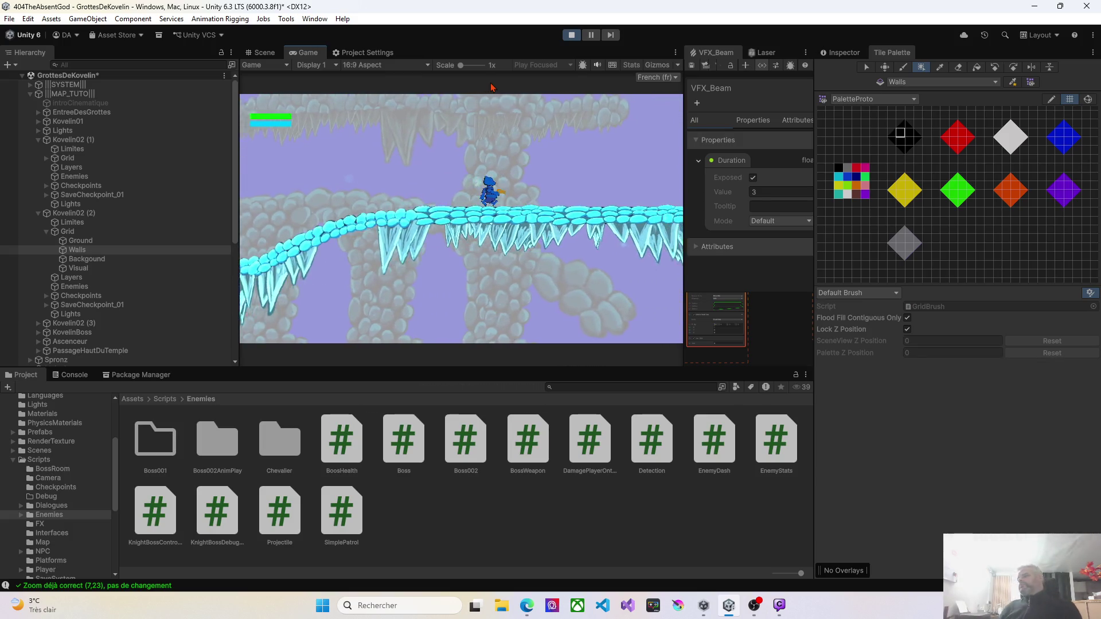
key(d)
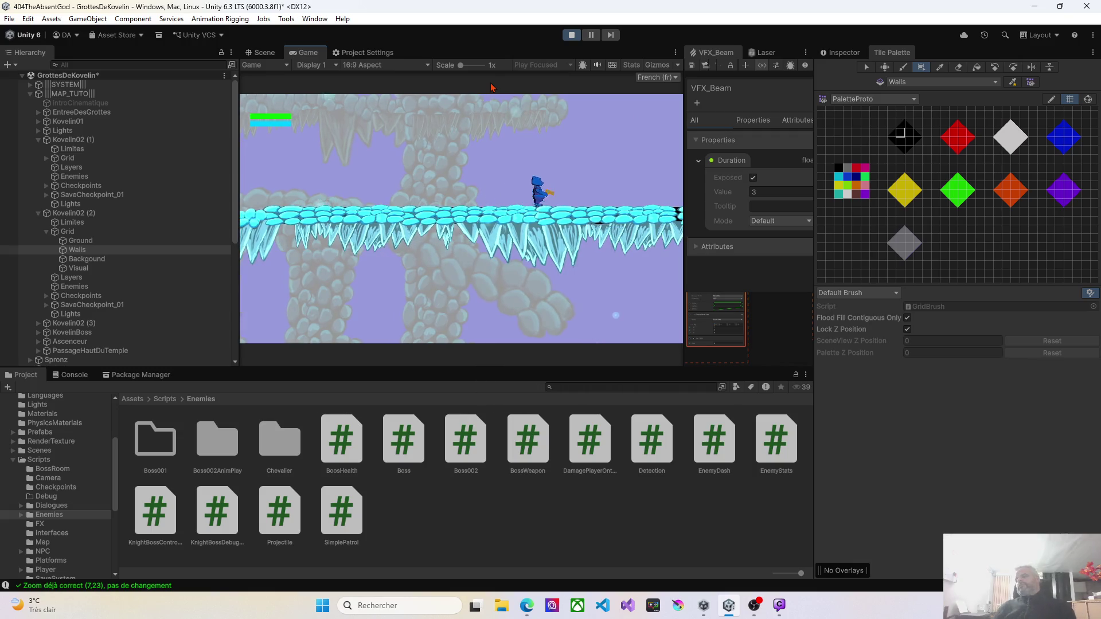
key(d)
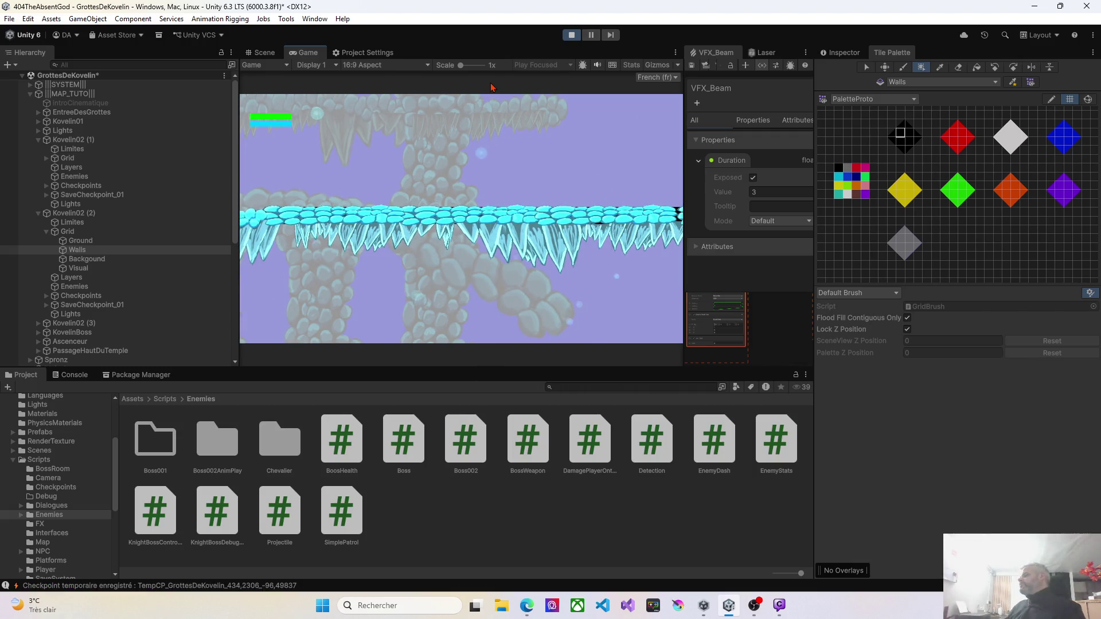
key(d)
Jump the character across platforms into the blue and red room, then return to the Scene view
key(d)
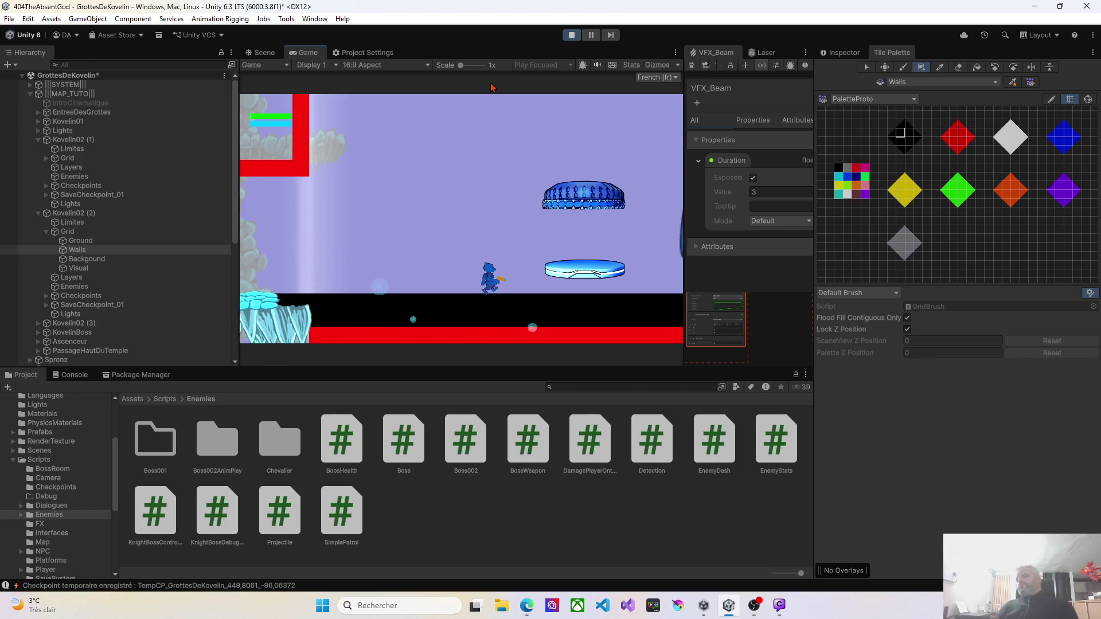
key(space)
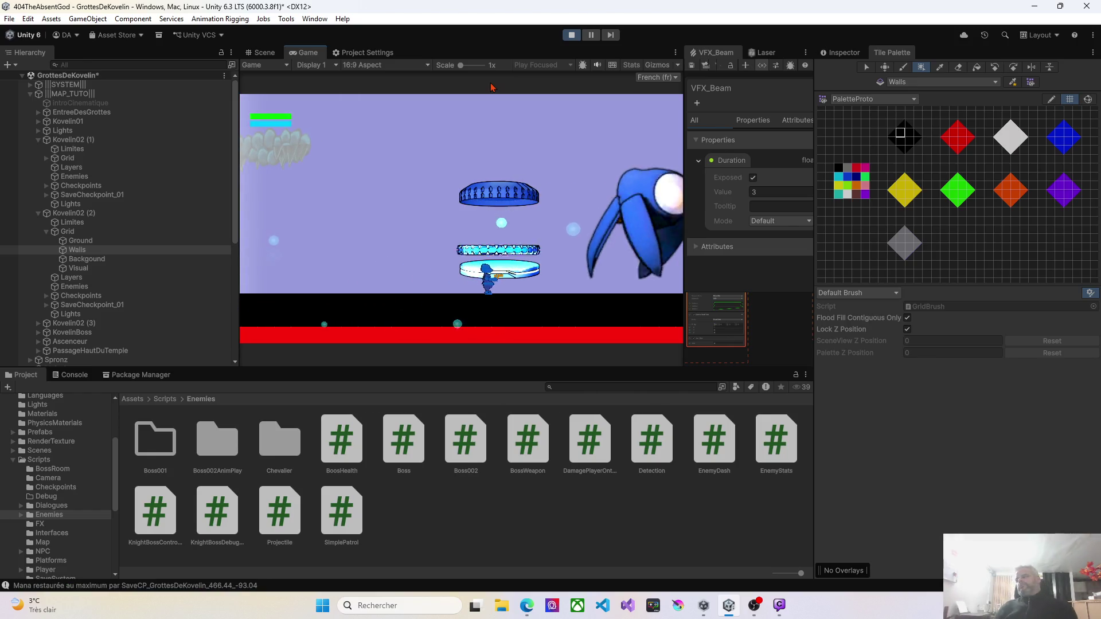
key(d)
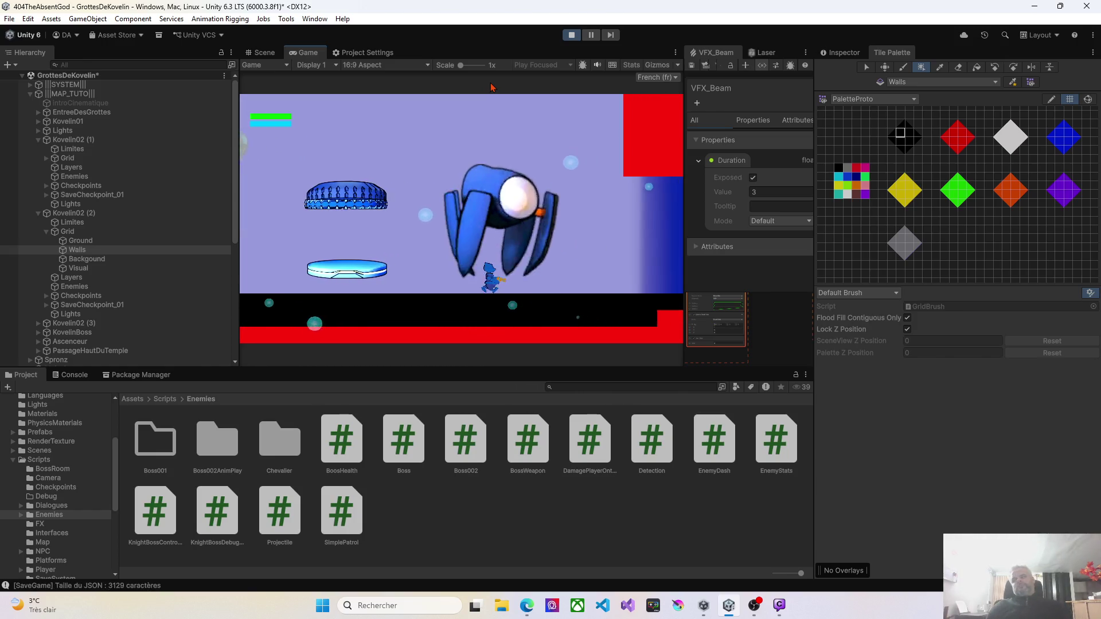
key(d)
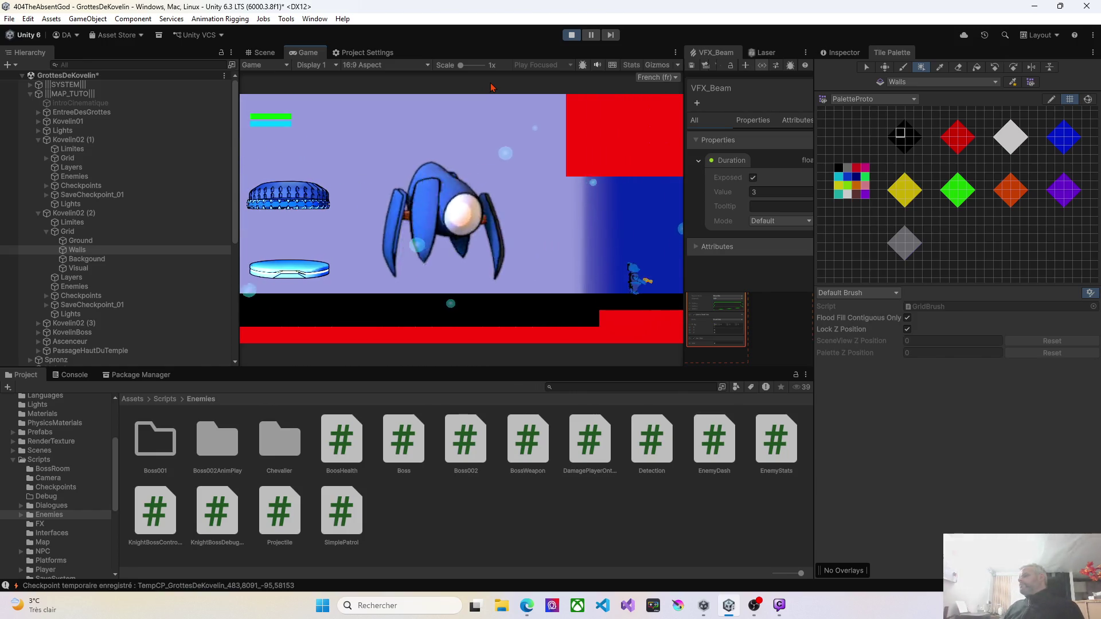
key(d)
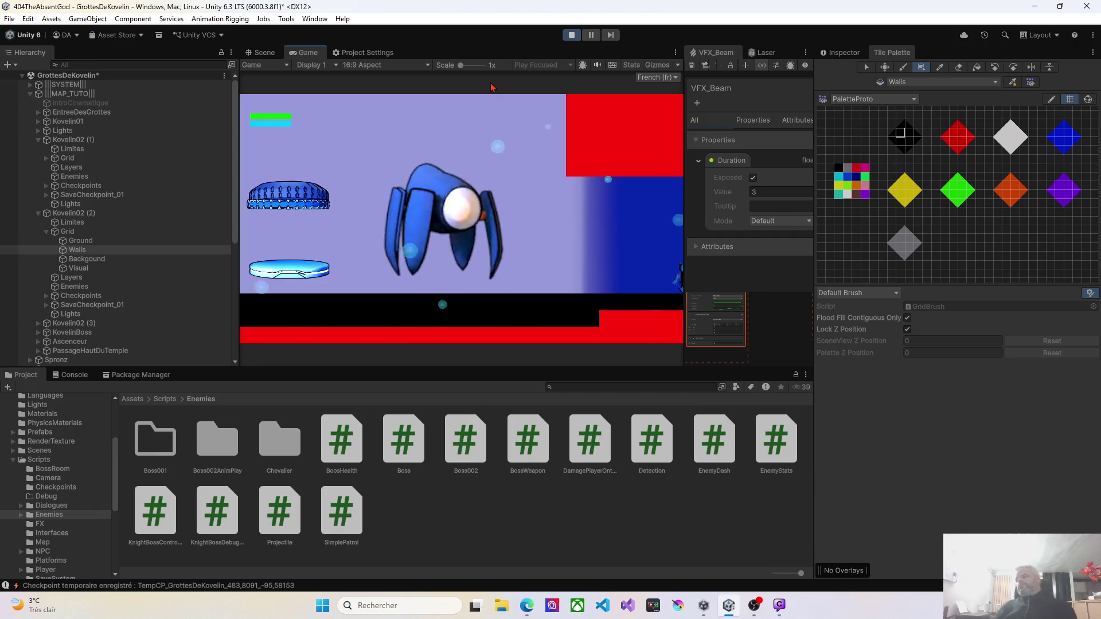
key(d)
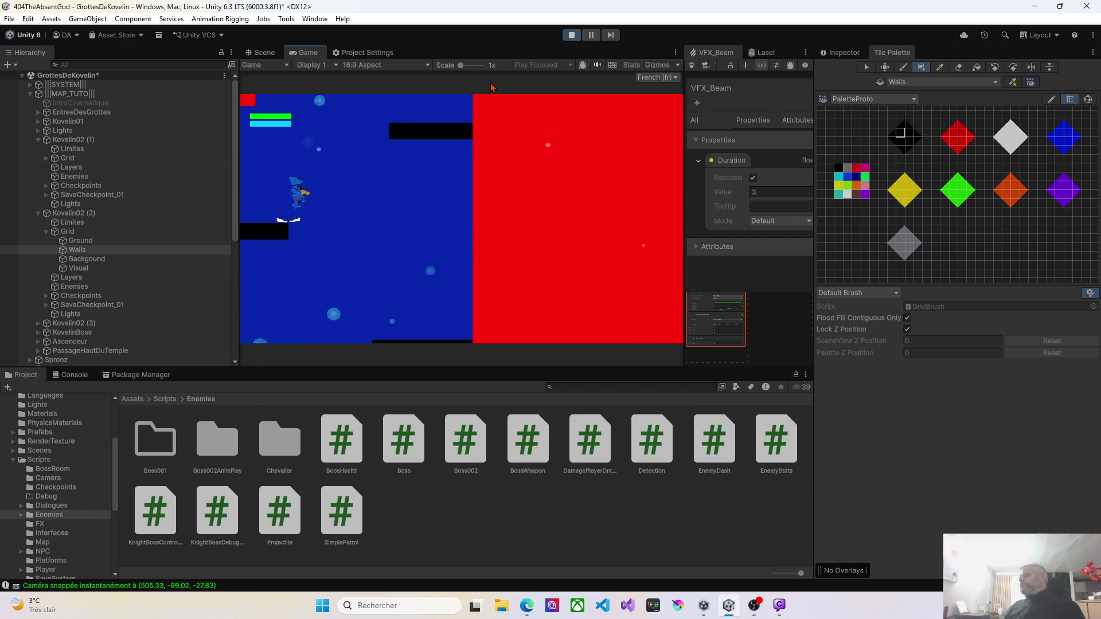
key(space)
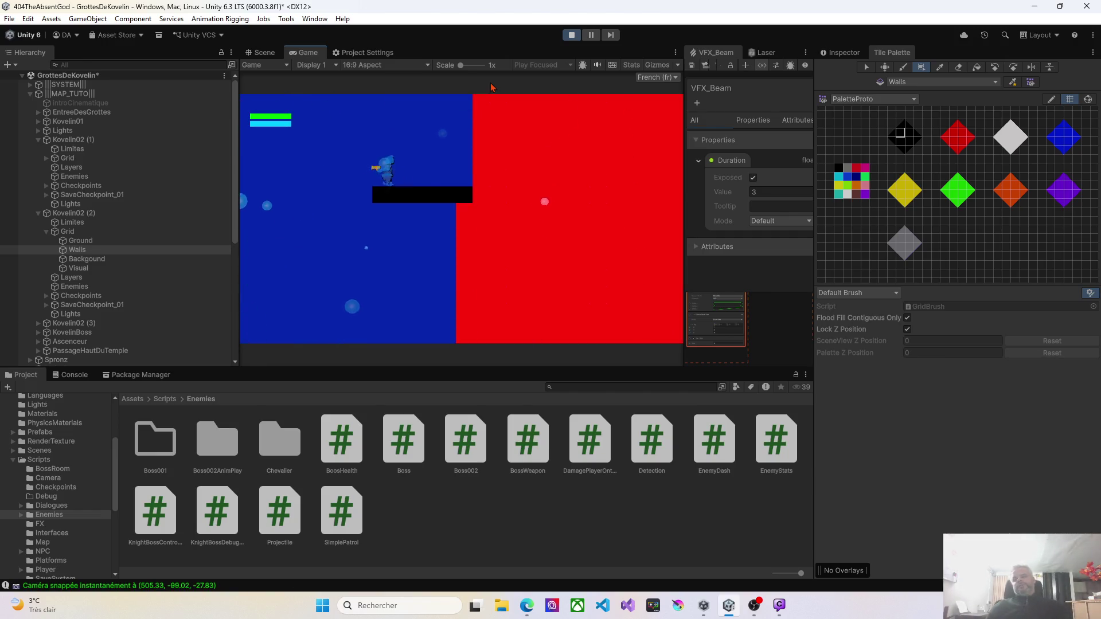
key(d)
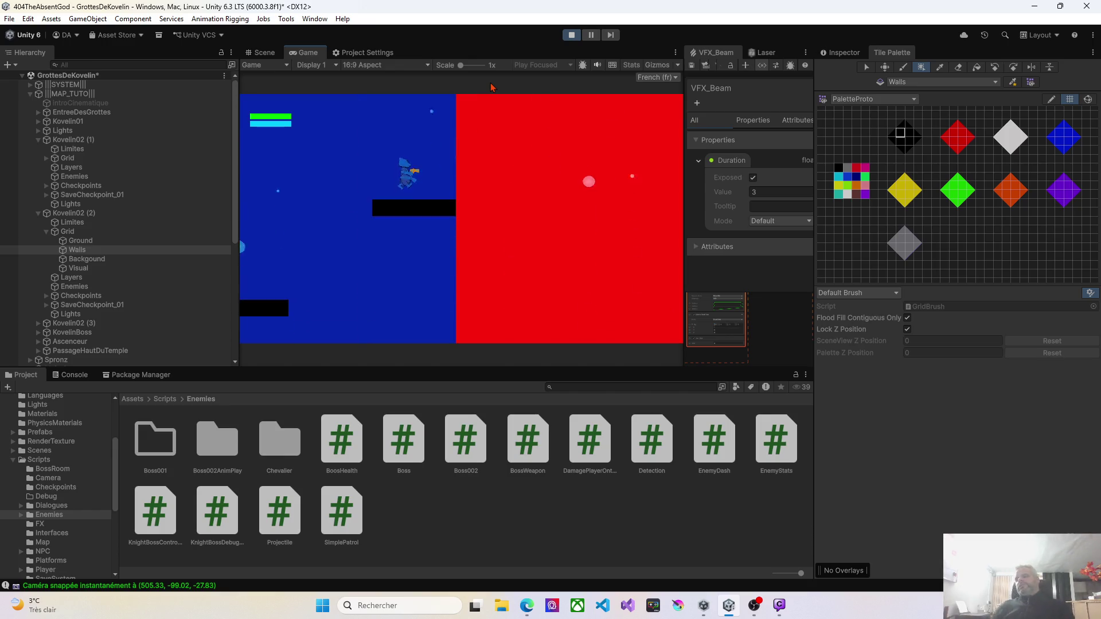
key(a)
key(d)
key(a)
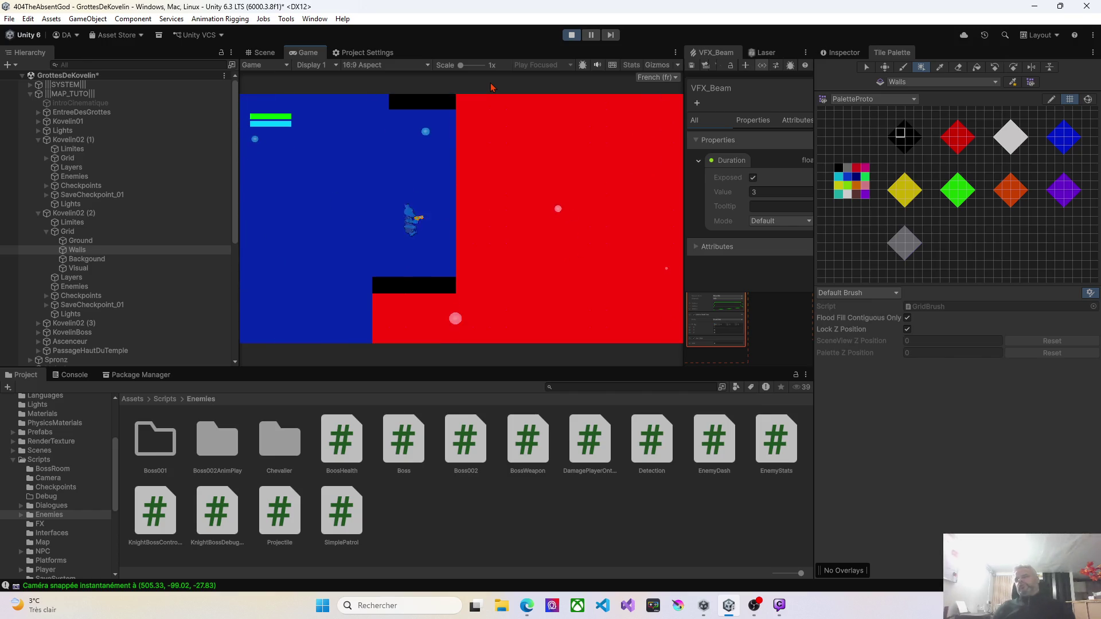
key(a)
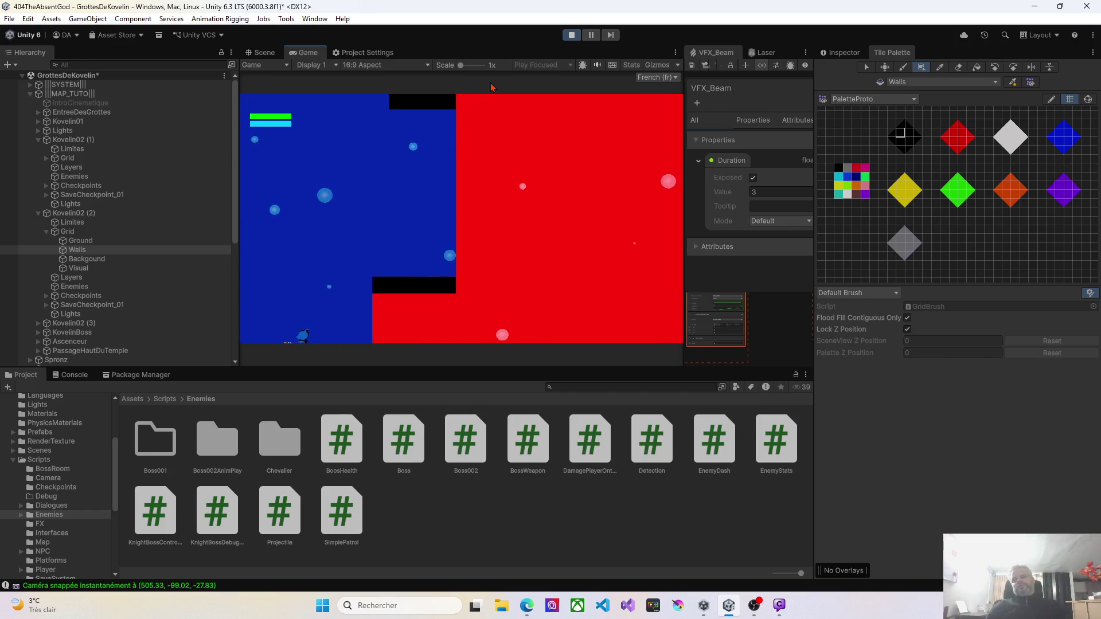
key(space)
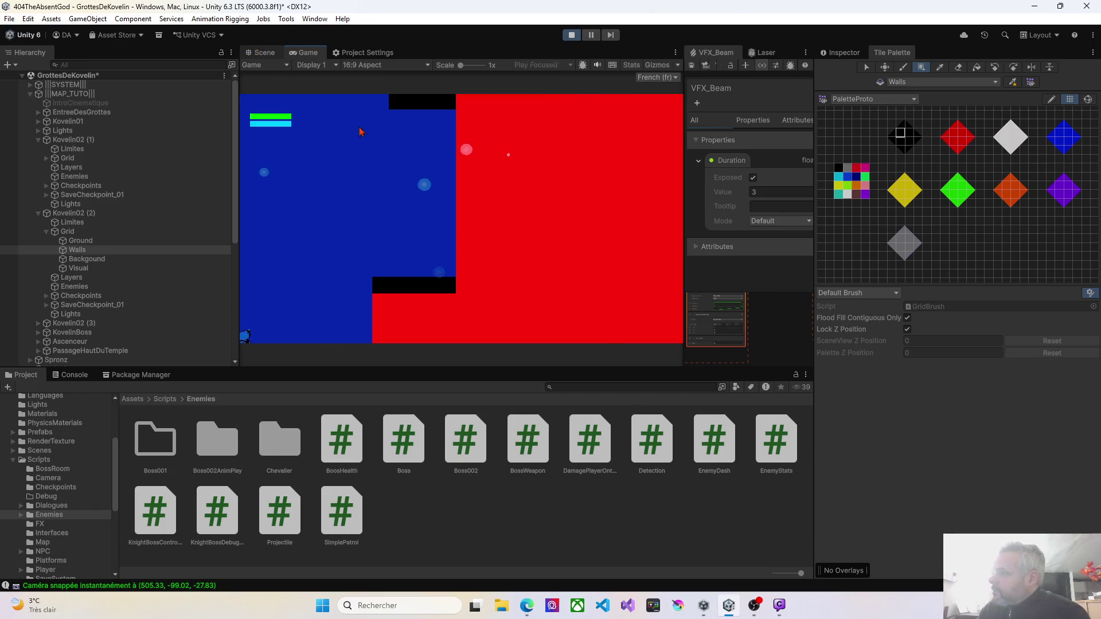
click(261, 52)
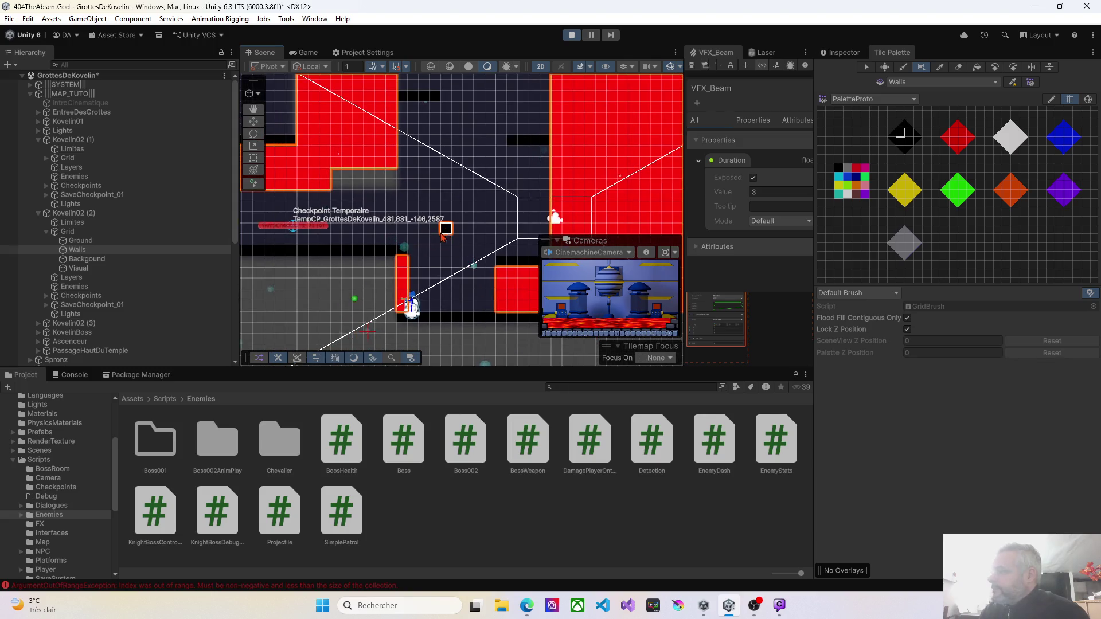
Stop the playtest and reselect the Kovelin02 (2) room
click(570, 36)
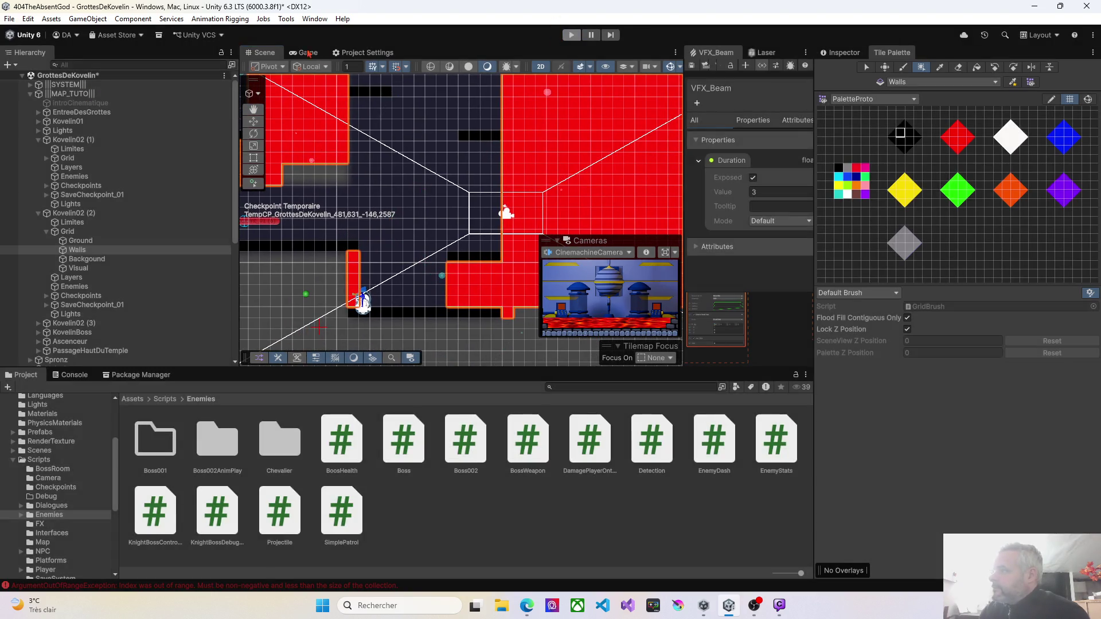
click(356, 283)
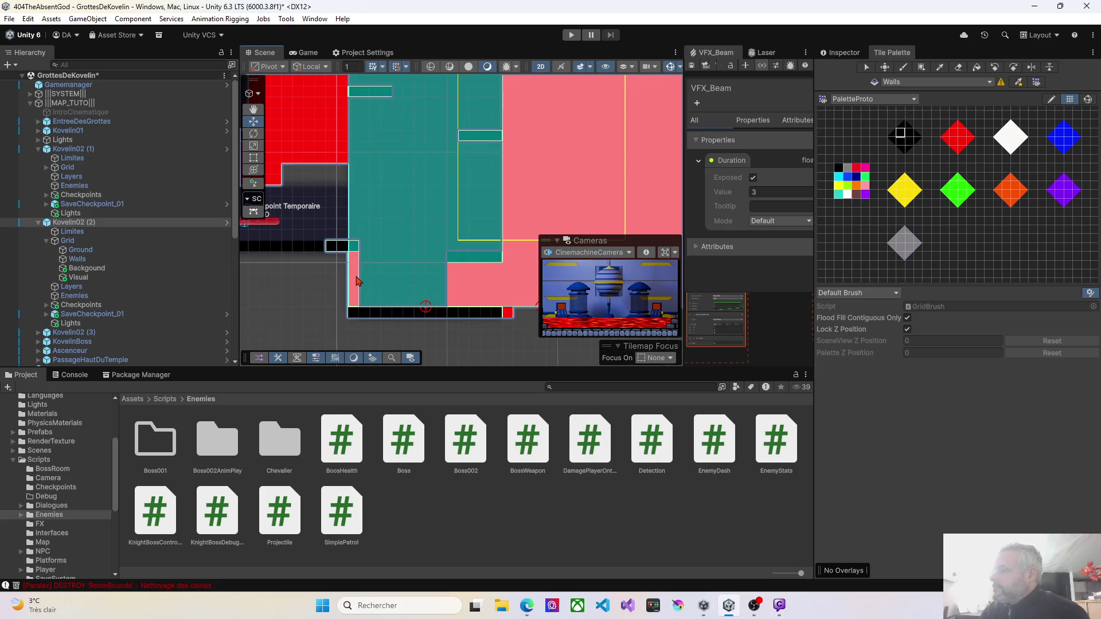
click(74, 150)
click(70, 159)
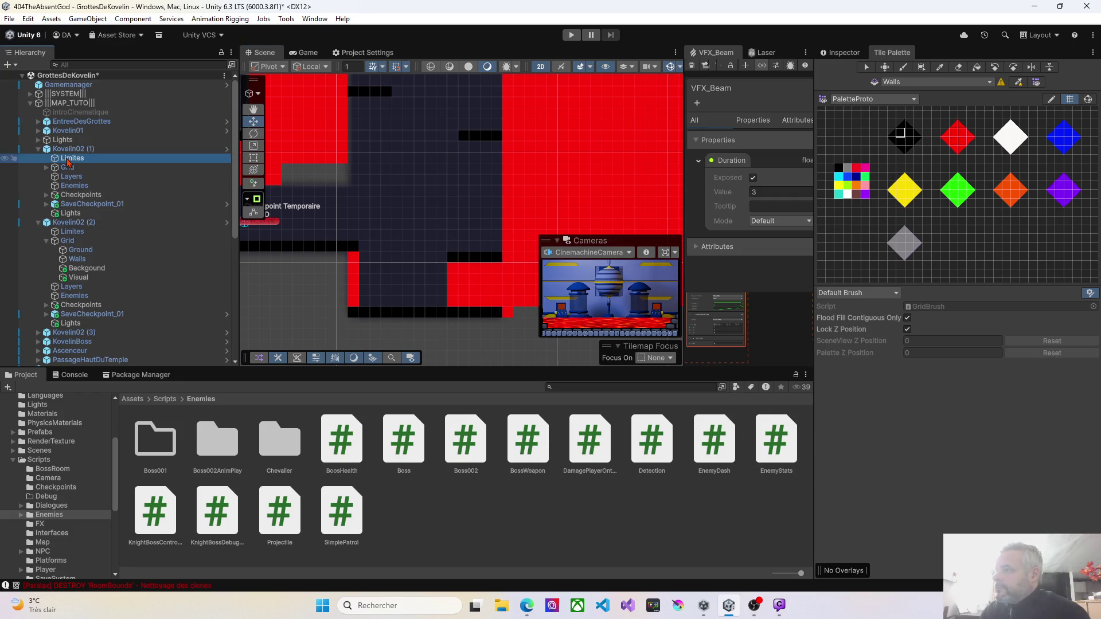
click(72, 223)
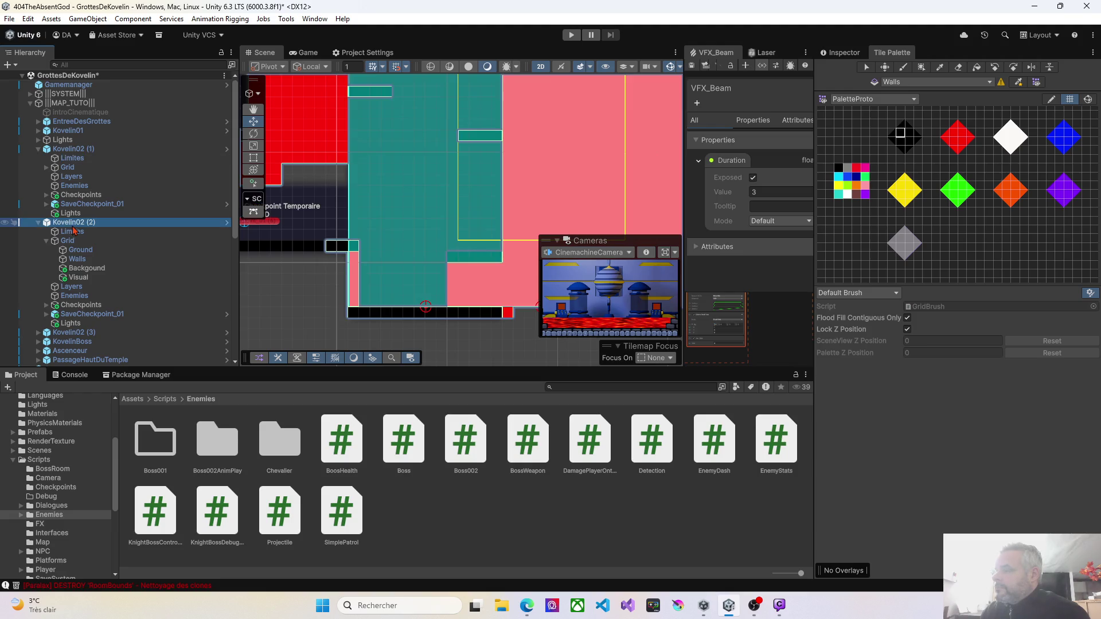
Paint red tiles on the Walls tilemap to fill the gap beside the tall wall
click(78, 260)
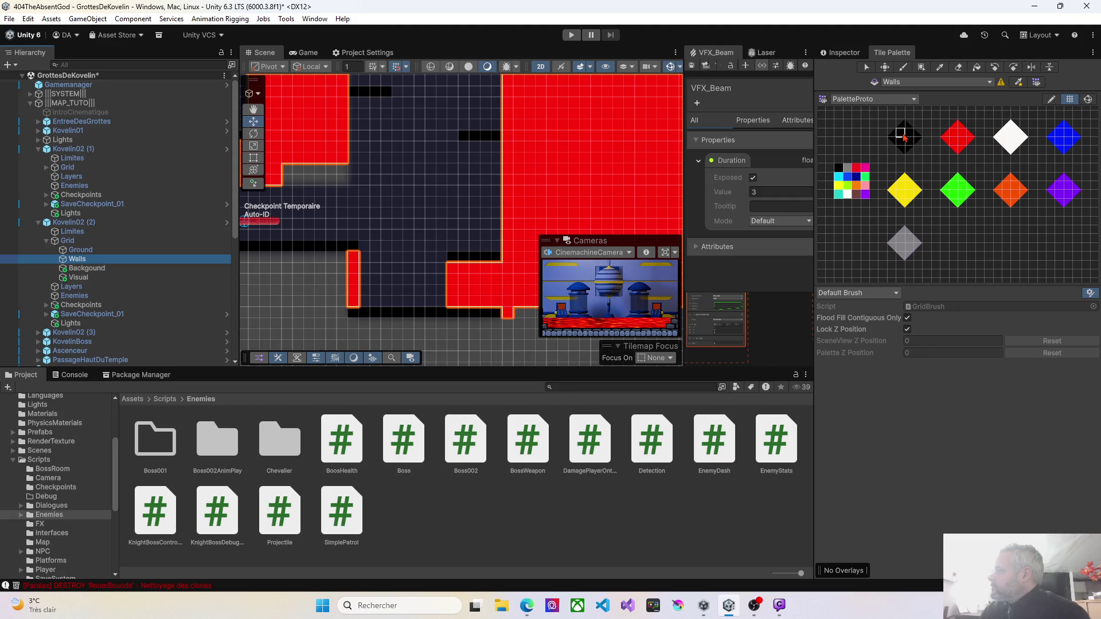
click(952, 137)
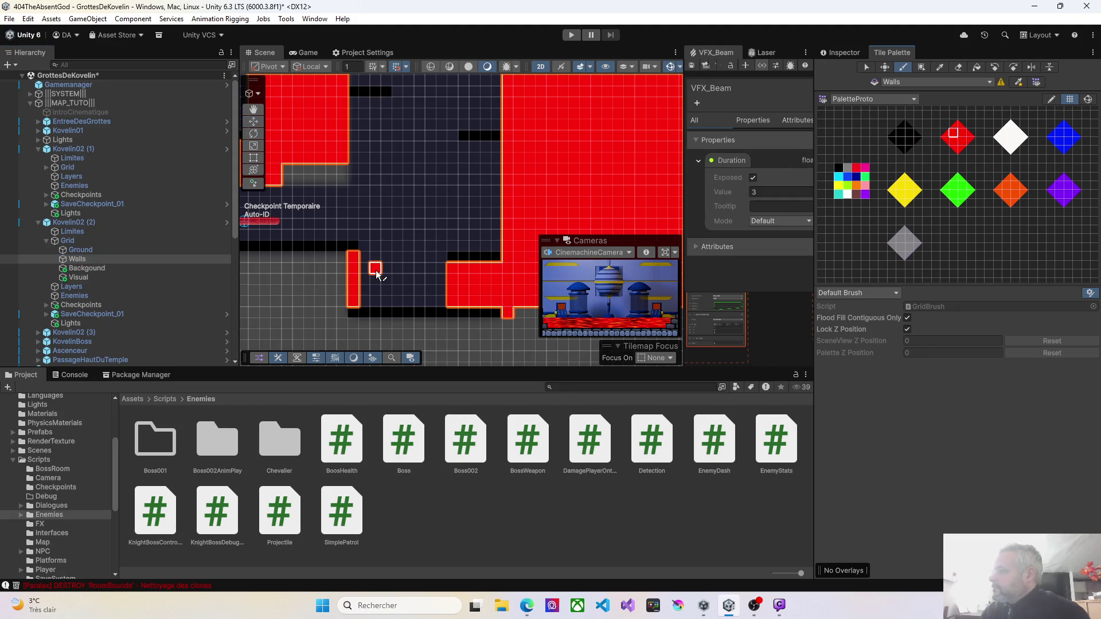
mouse_move(366, 258)
mouse_down()
mouse_move(426, 305)
mouse_move(450, 304)
mouse_move(445, 272)
mouse_move(416, 270)
mouse_move(370, 283)
mouse_move(432, 294)
mouse_move(368, 300)
mouse_up()
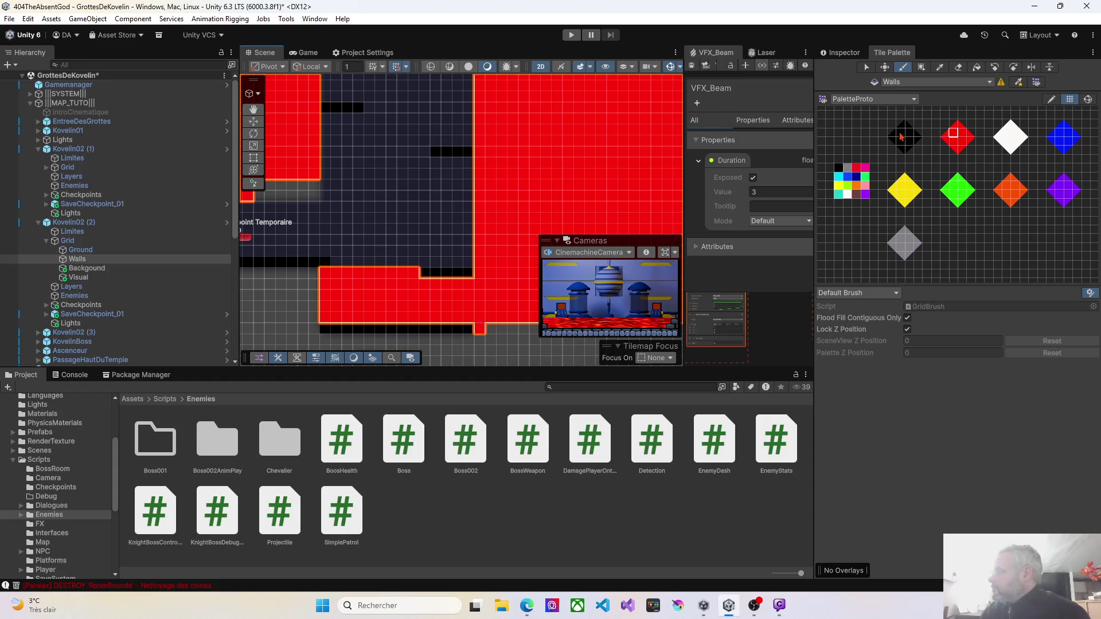
Extend the black Ground platform to the right with the black tile
click(81, 250)
click(904, 137)
drag(331, 266, 396, 268)
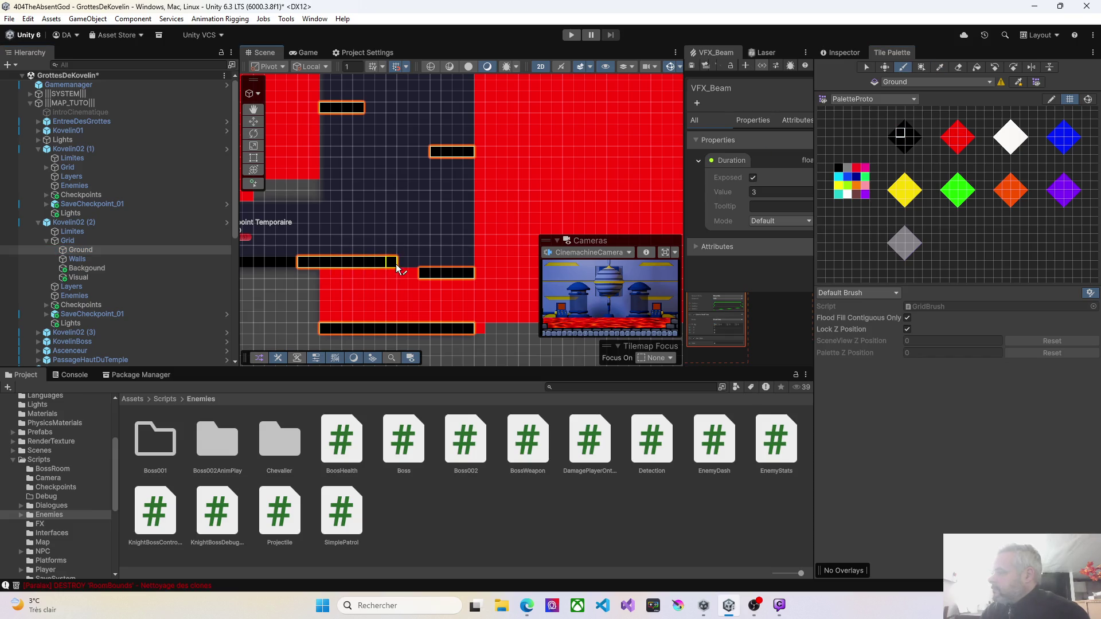
Fill the notched red Walls area into a solid rectangle with red wall tiles
drag(292, 240, 498, 265)
scroll(430, 278, up, 3)
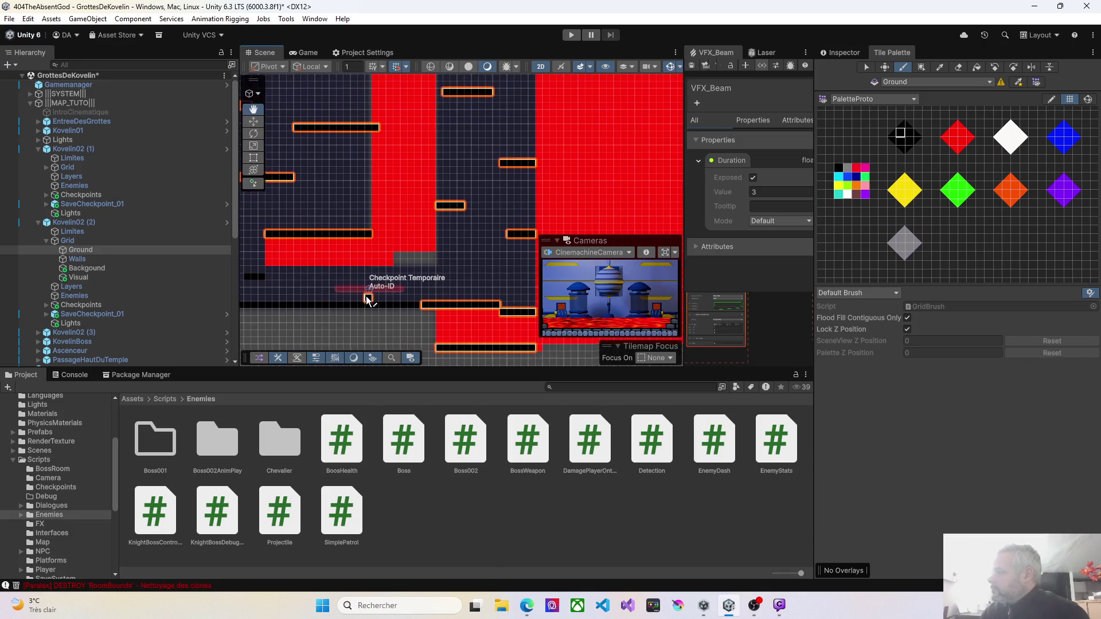
scroll(422, 279, up, 2)
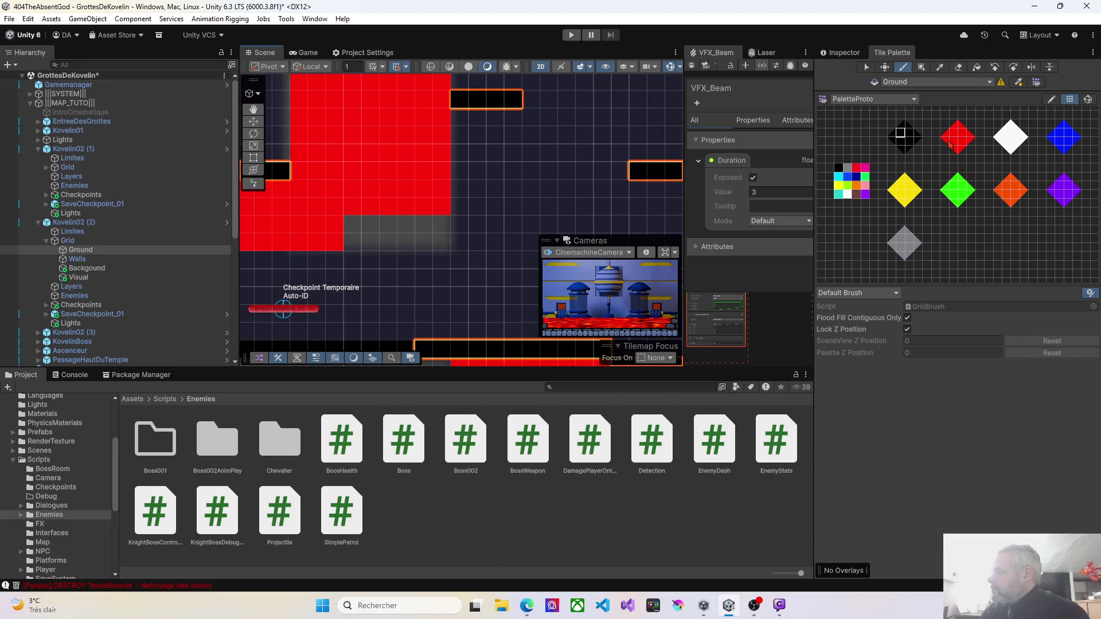
click(80, 259)
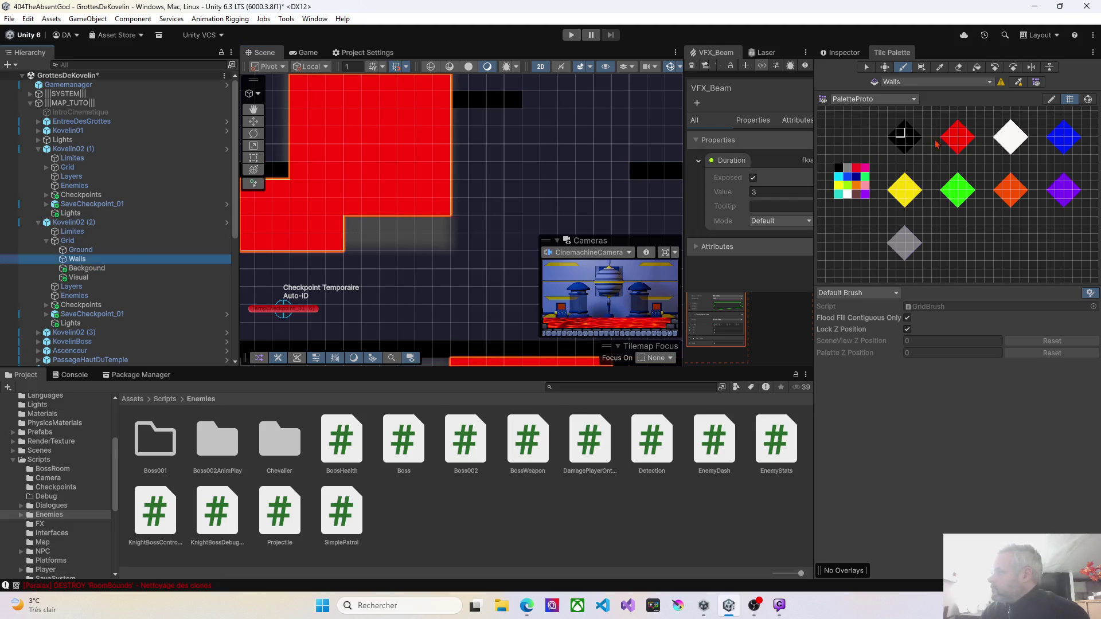
click(955, 135)
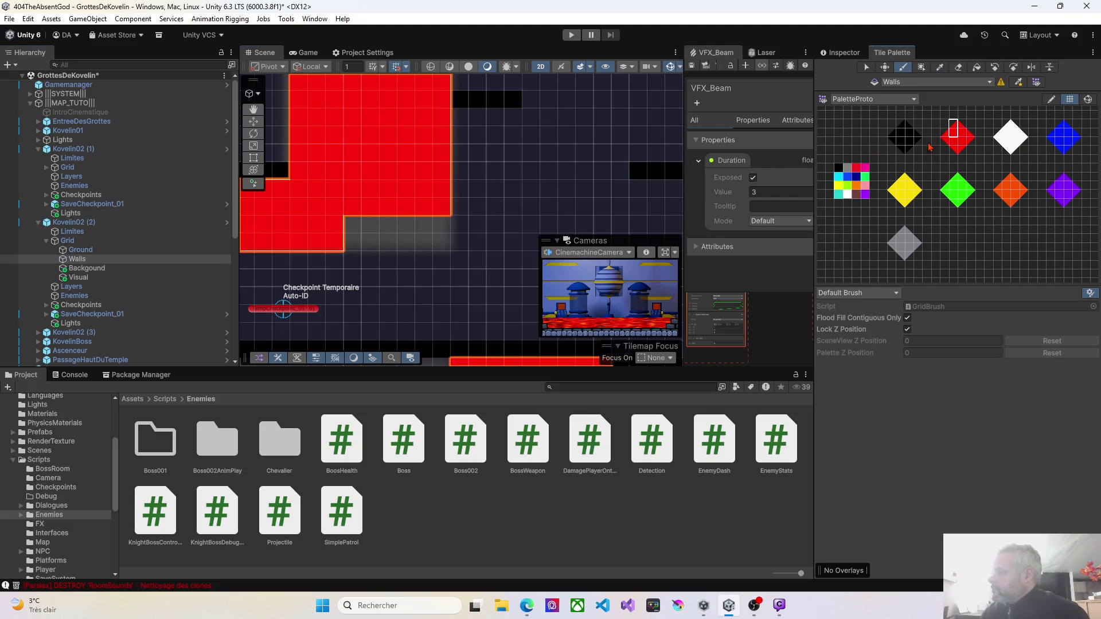
click(353, 224)
drag(368, 227, 438, 229)
drag(351, 243, 439, 246)
Select the Kovelin02 (2) room, then the Kovelin02 (3) room in the Hierarchy
scroll(424, 276, left, 10)
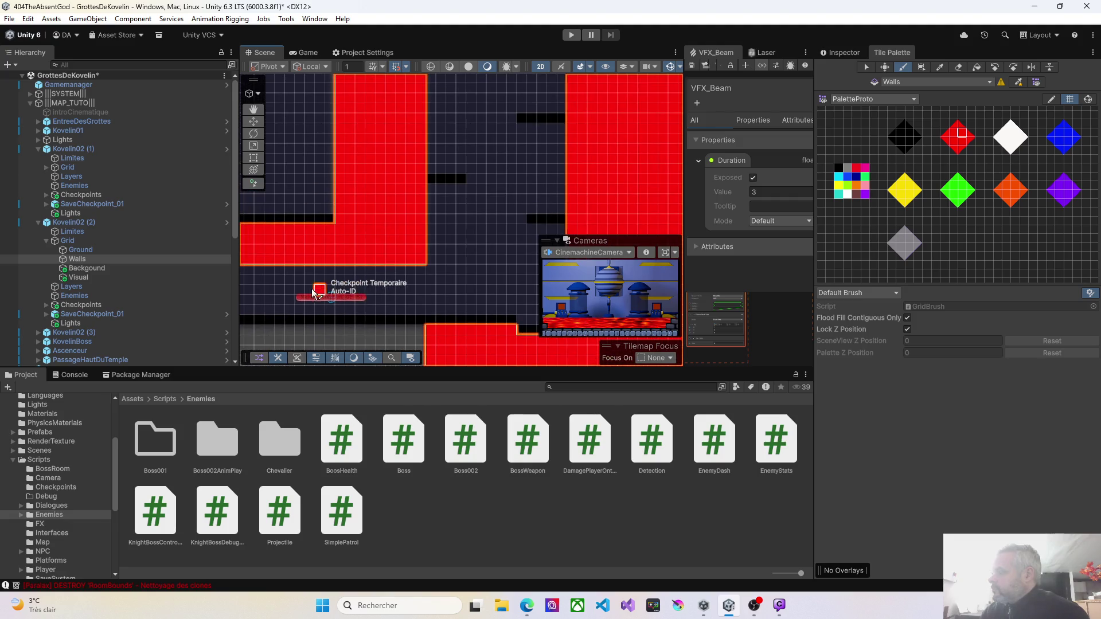
scroll(525, 262, left, 5)
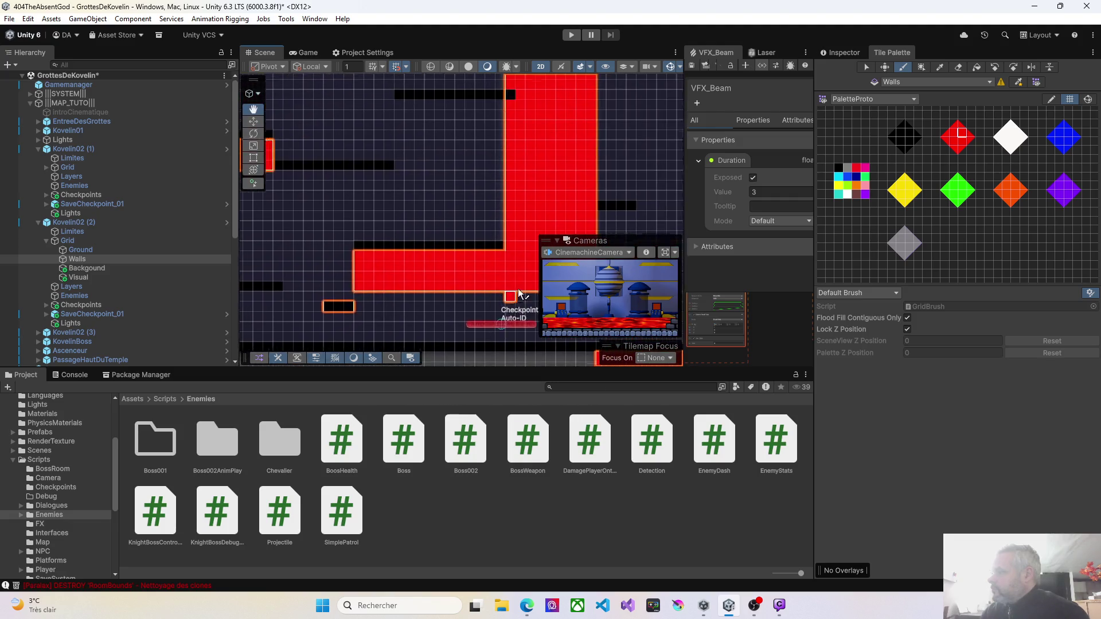
scroll(577, 253, right, 3)
scroll(577, 253, up, 1)
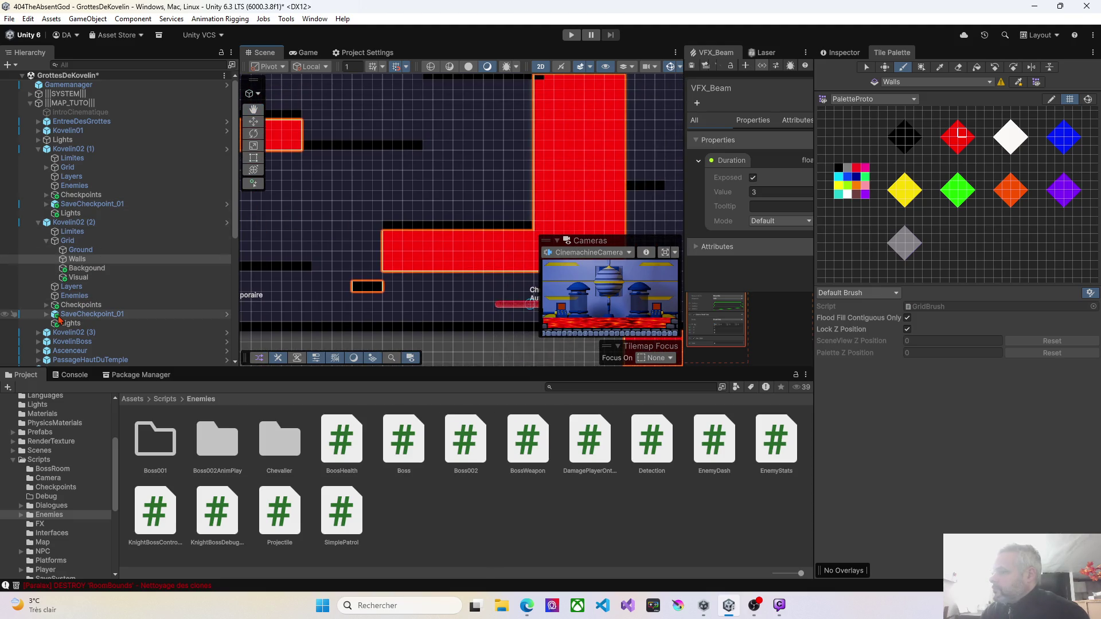
click(75, 224)
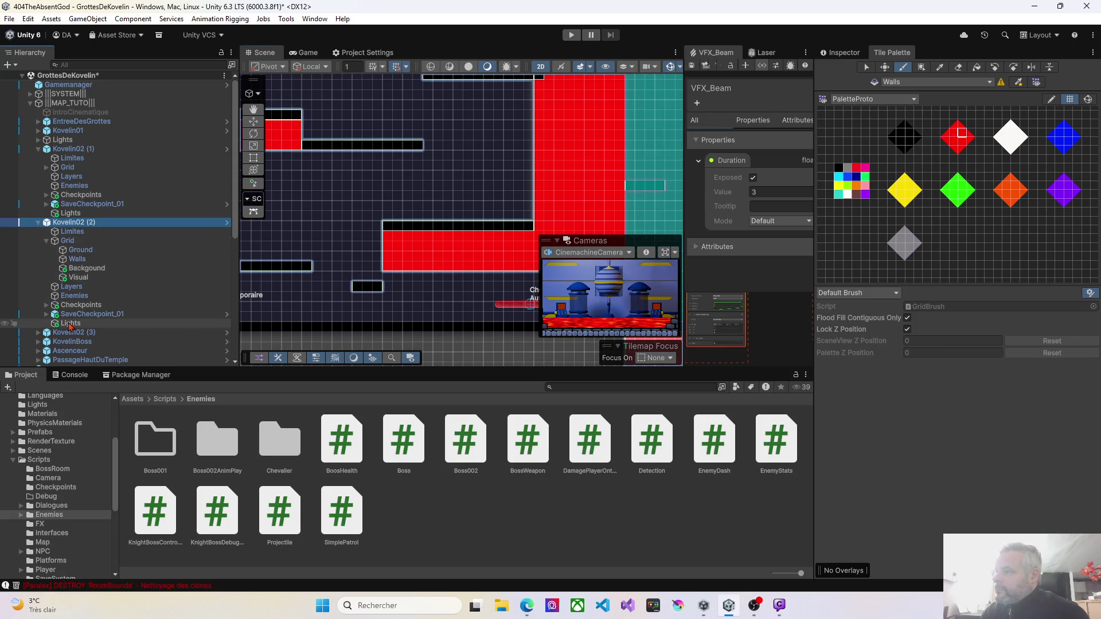
click(167, 333)
Target Kovelin02 (3) > Grid > Ground for painting with the black tile picked
drag(425, 270, 491, 201)
click(907, 137)
click(39, 333)
scroll(43, 275, down, 5)
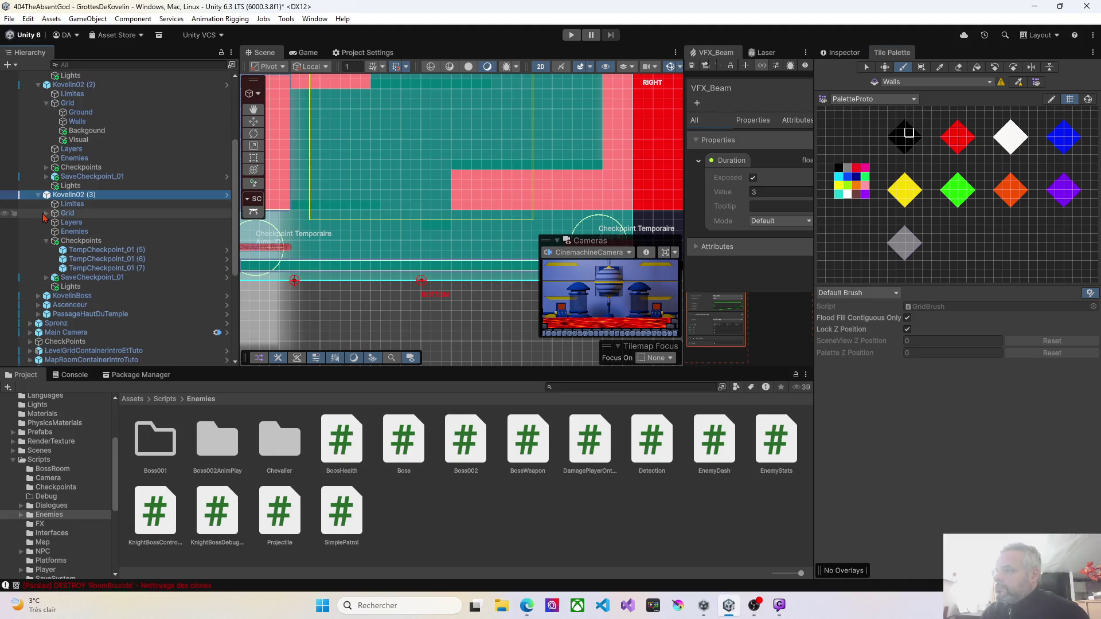
click(47, 213)
click(80, 222)
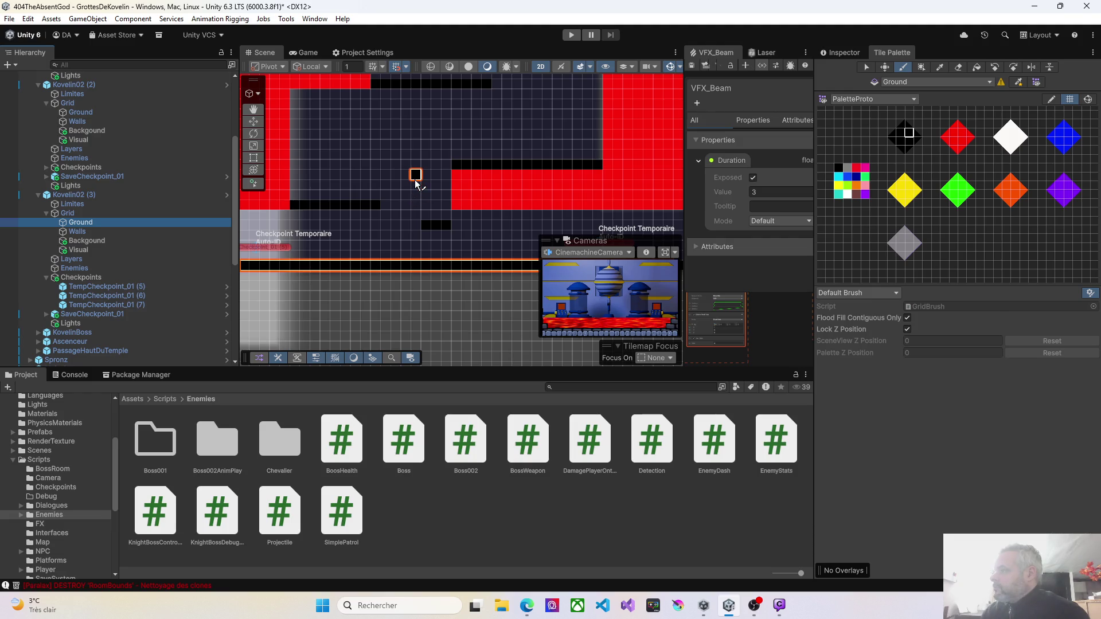
Paint a new black Ground platform strip in the room's upper area
click(430, 171)
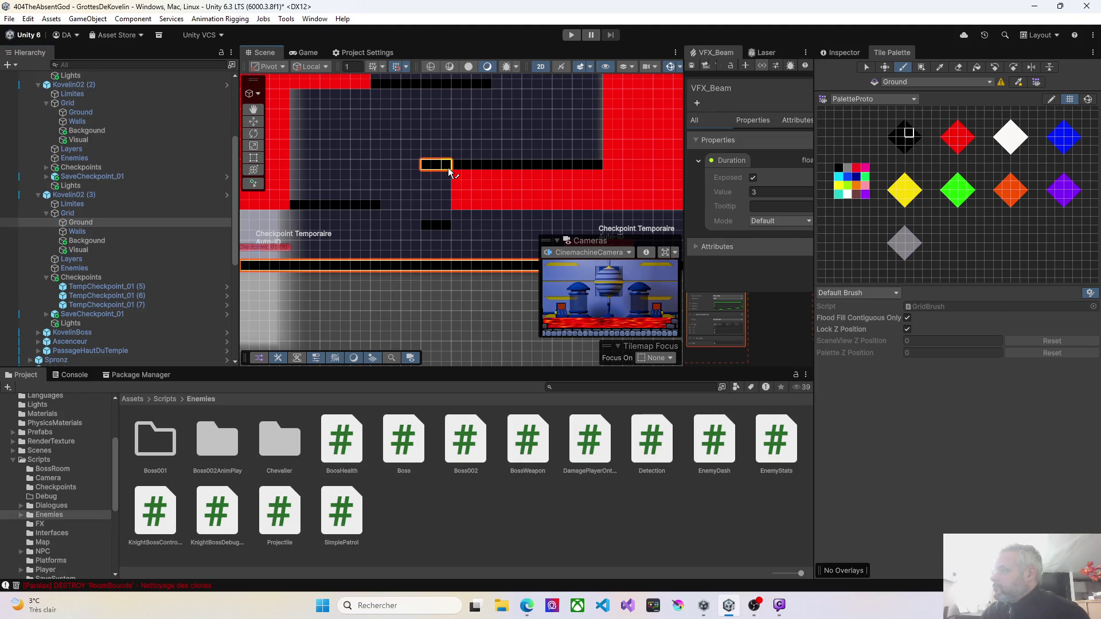
mouse_move(497, 133)
mouse_down()
mouse_move(461, 198)
mouse_move(428, 211)
mouse_up()
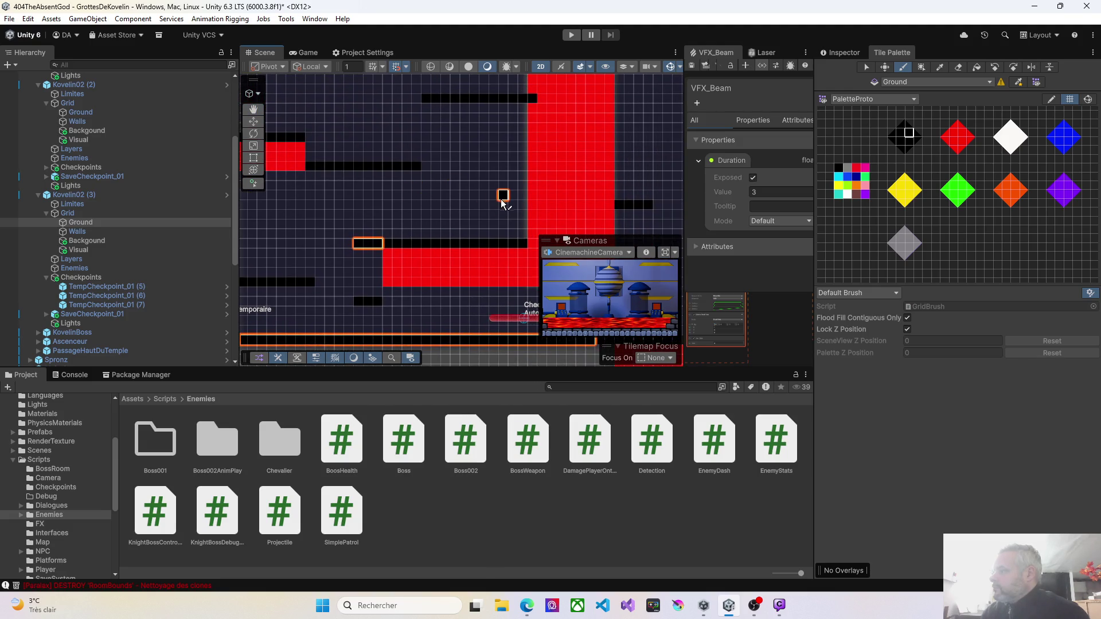
mouse_move(450, 186)
mouse_down()
mouse_move(458, 256)
mouse_move(425, 261)
mouse_move(456, 267)
mouse_up()
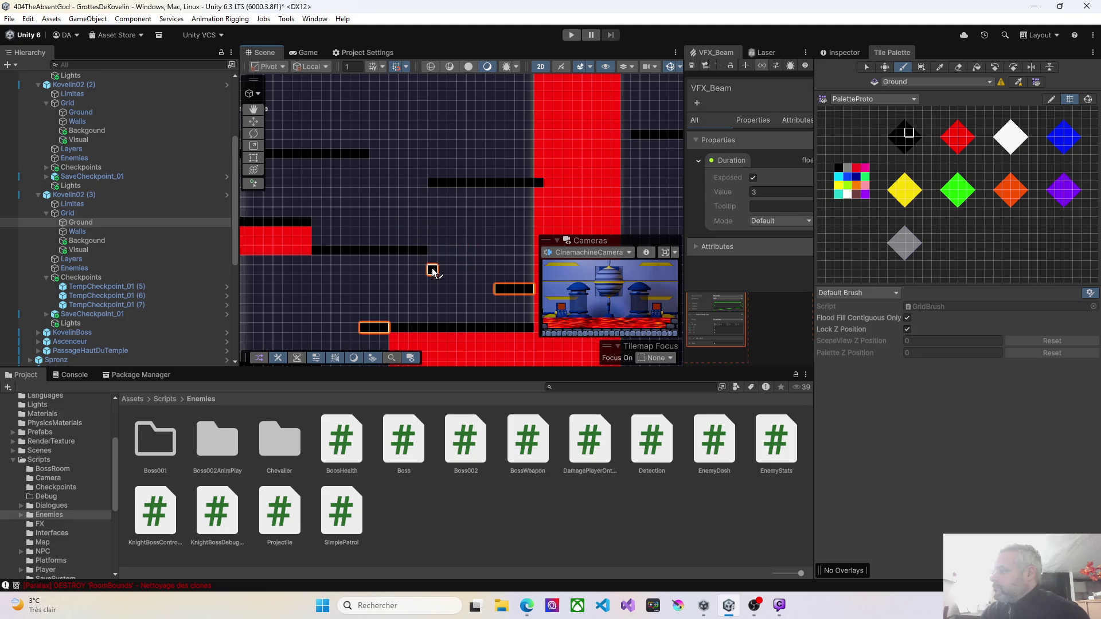
mouse_move(423, 229)
mouse_down()
mouse_move(396, 261)
mouse_move(390, 293)
mouse_move(437, 315)
mouse_move(404, 292)
mouse_up()
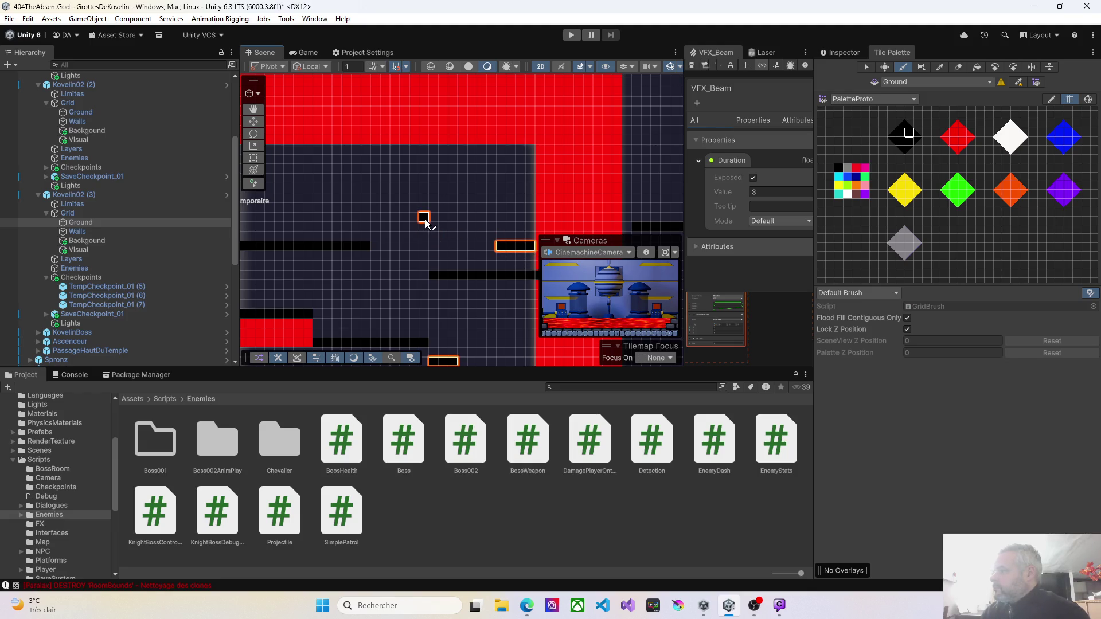
drag(438, 219, 462, 223)
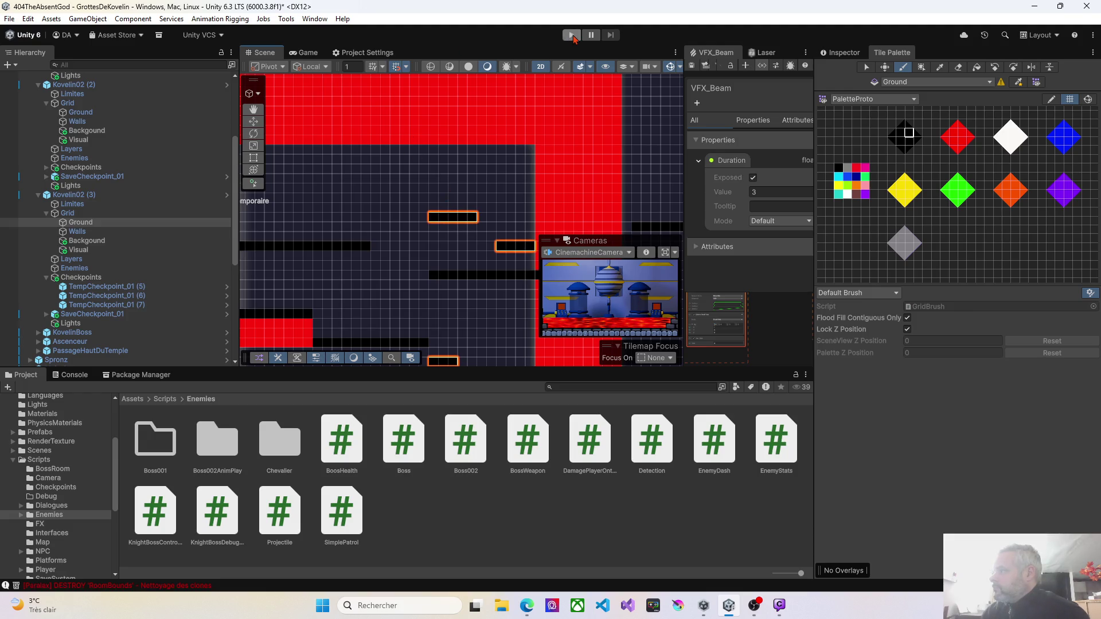
Start Play mode and run right up the ice slope, past the checkpoint into the next room
click(572, 36)
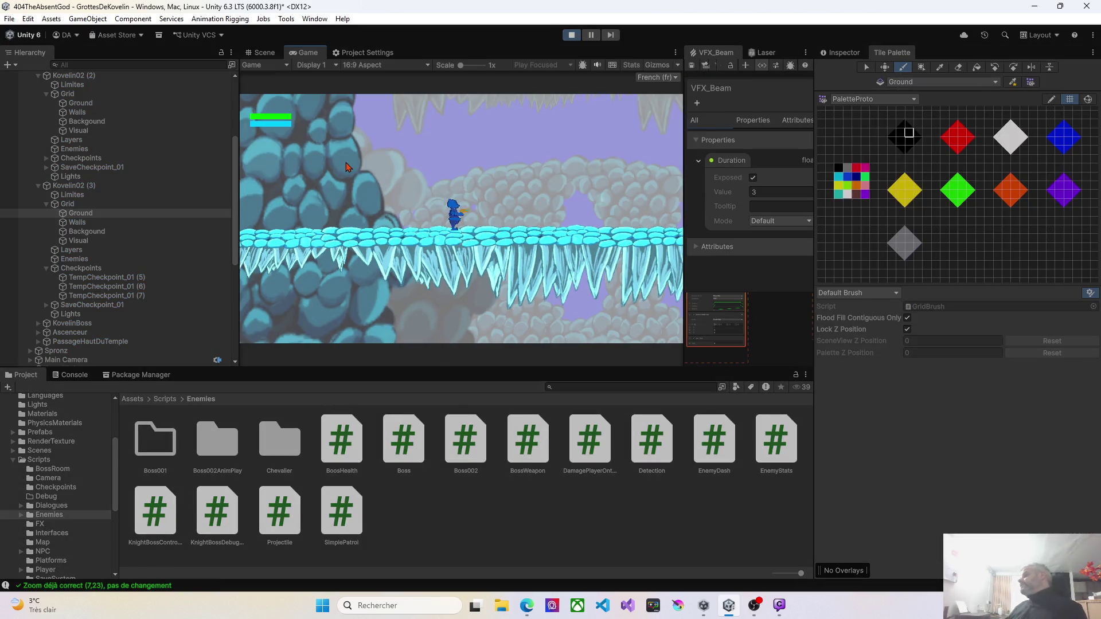
key(d)
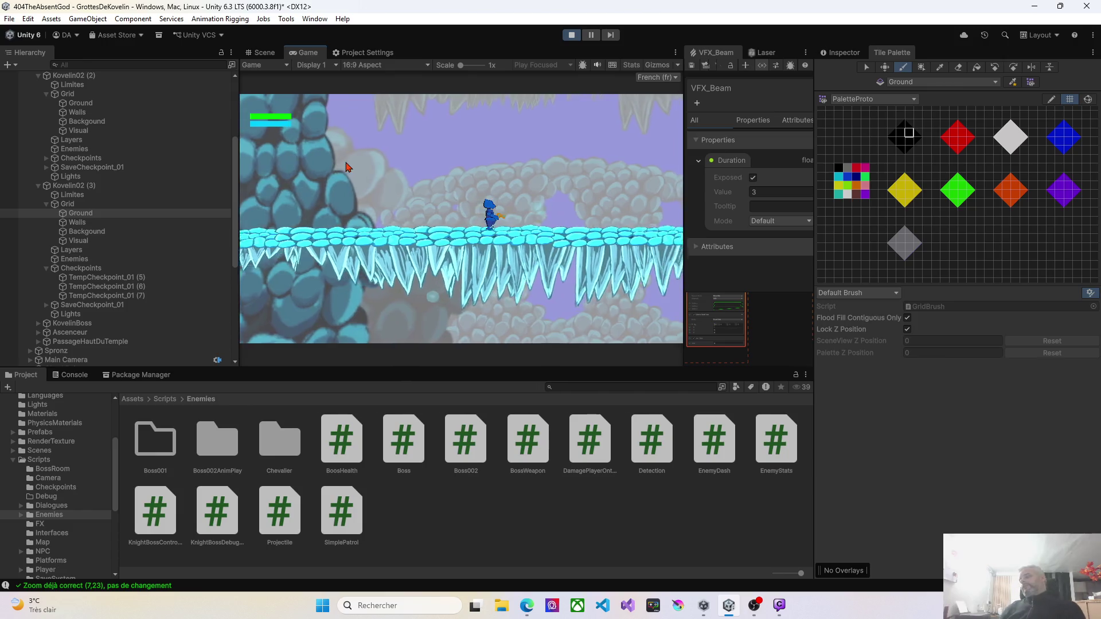
key(d)
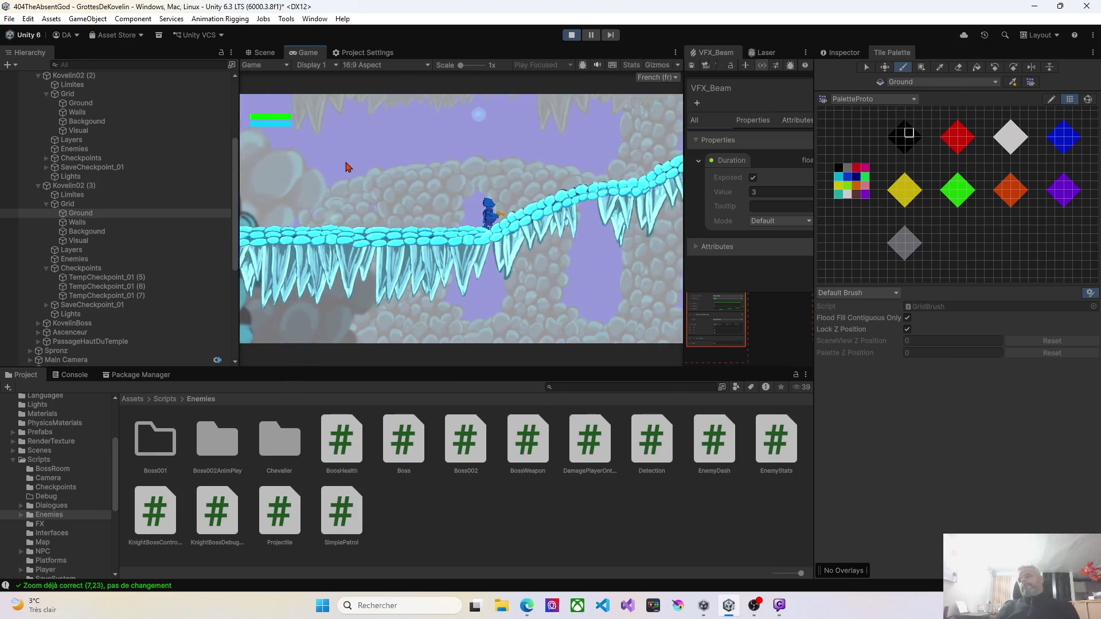
key(d)
click(345, 167)
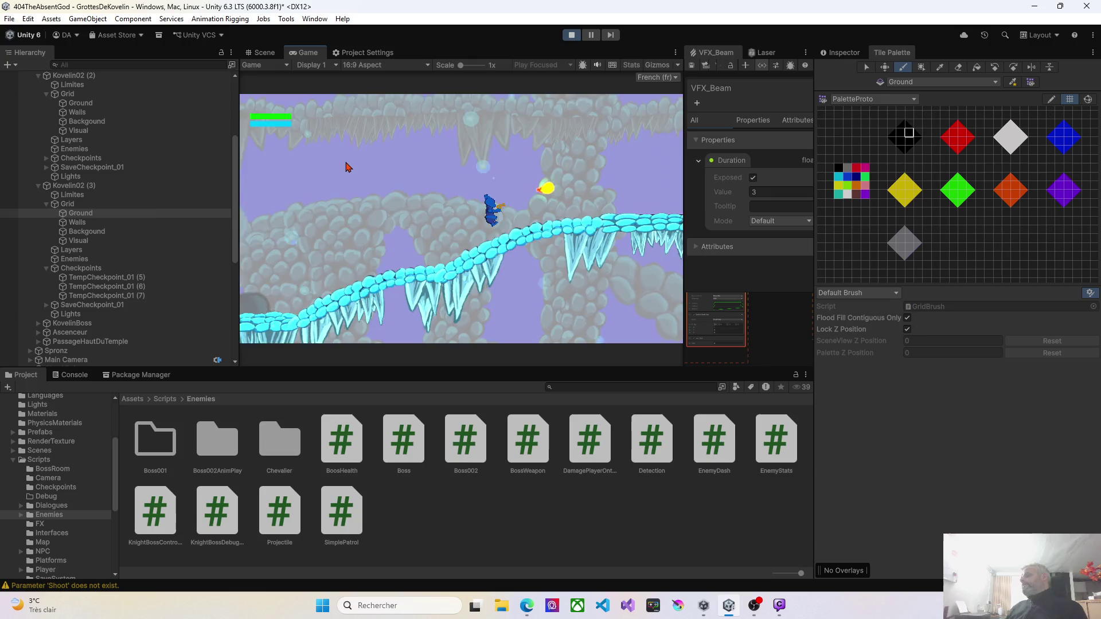
key(d)
key(space)
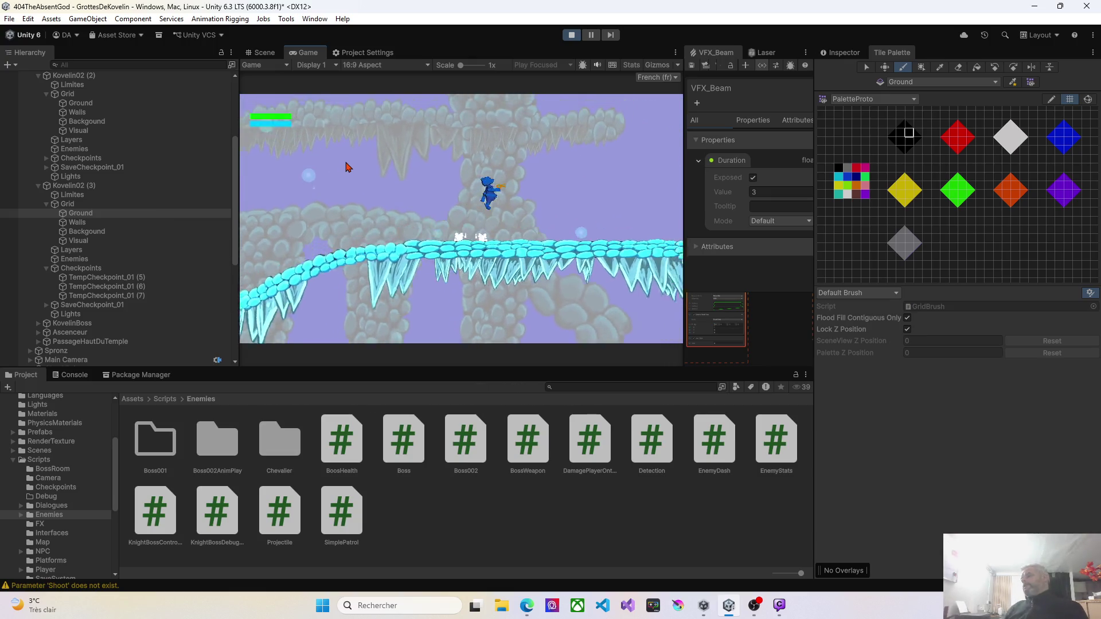
key(d)
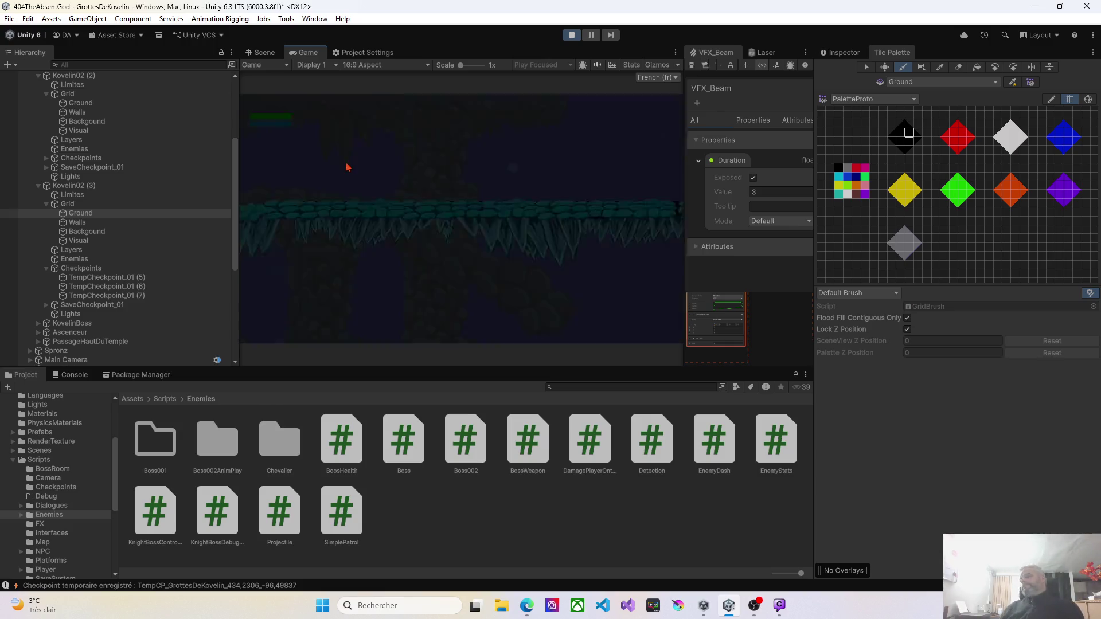
key(d)
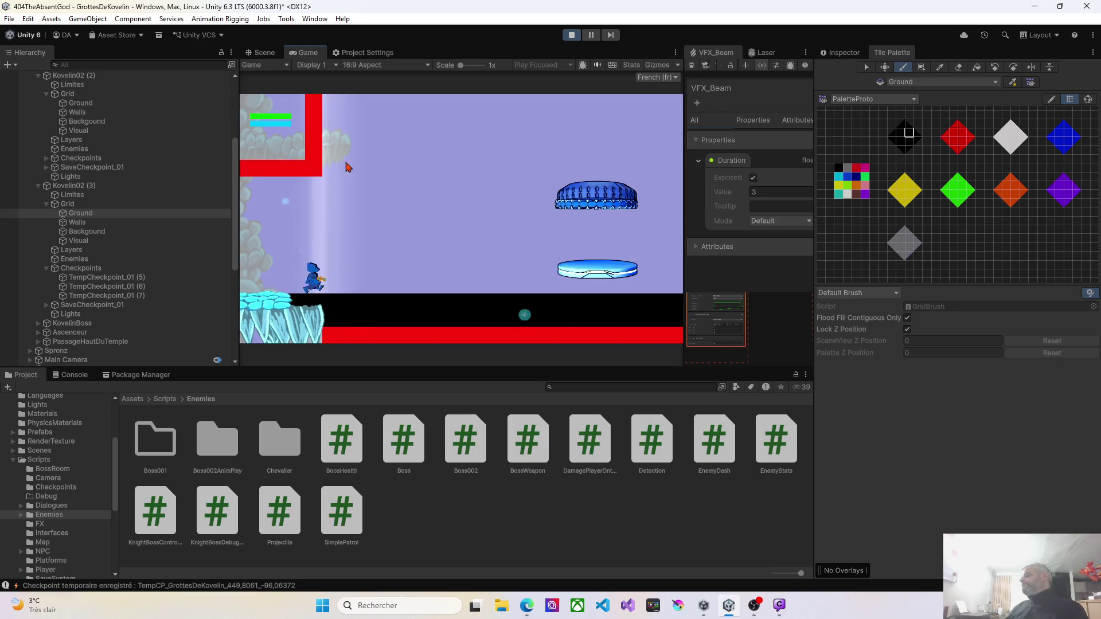
key(d)
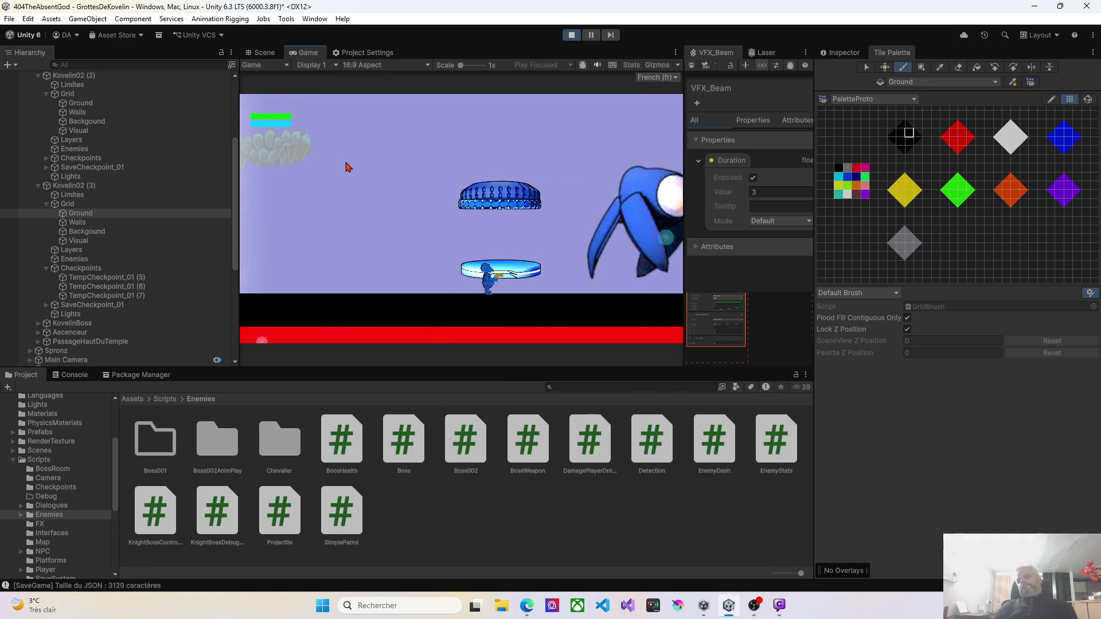
key(d)
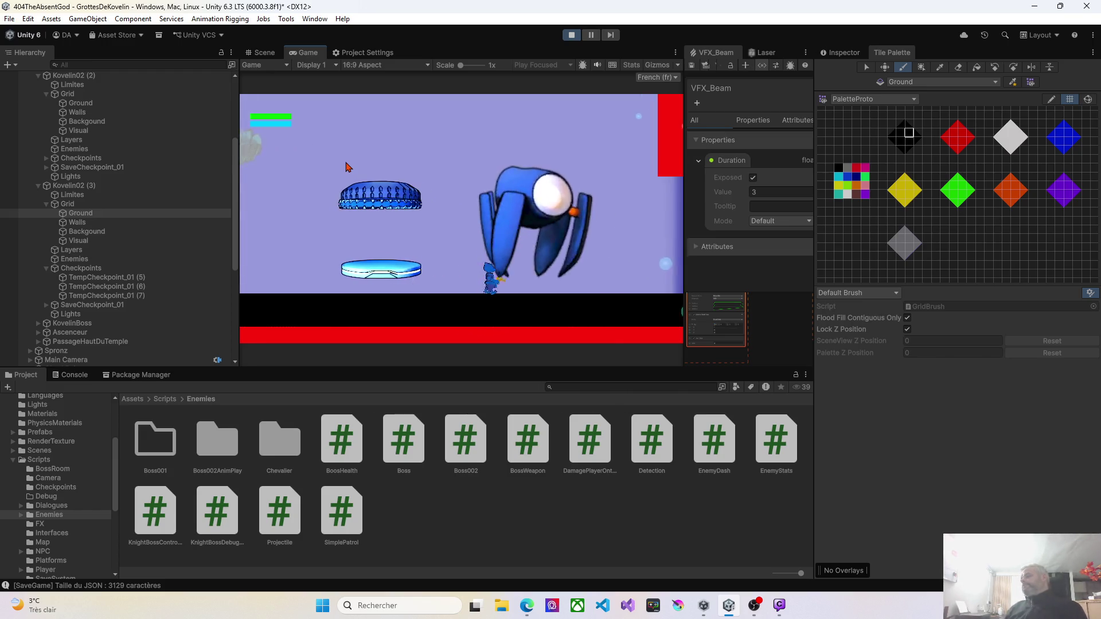
key(d)
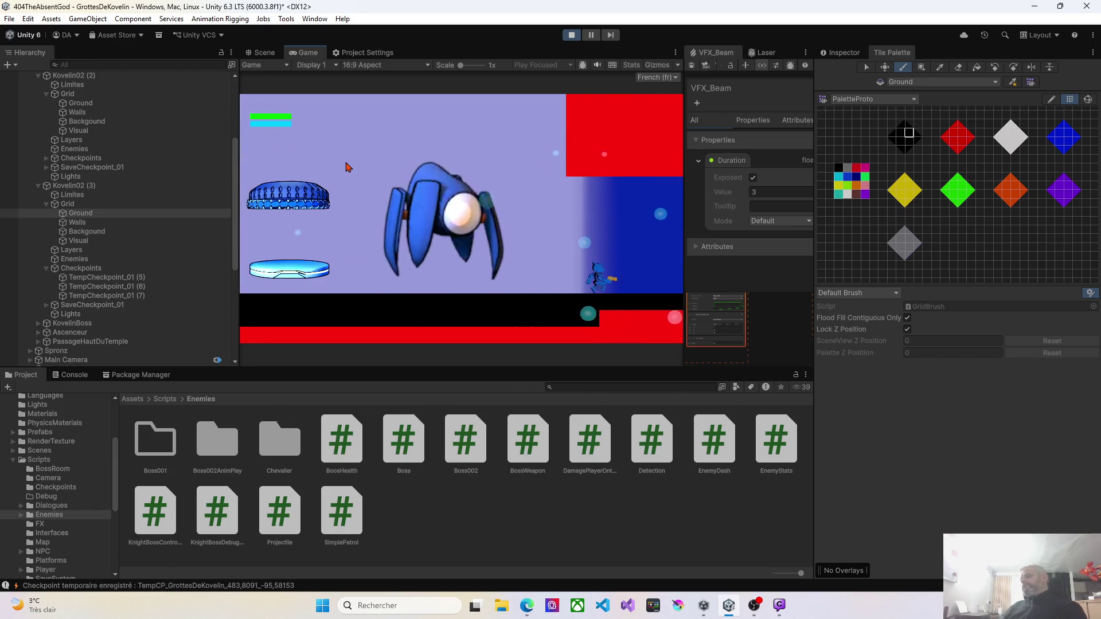
key(d)
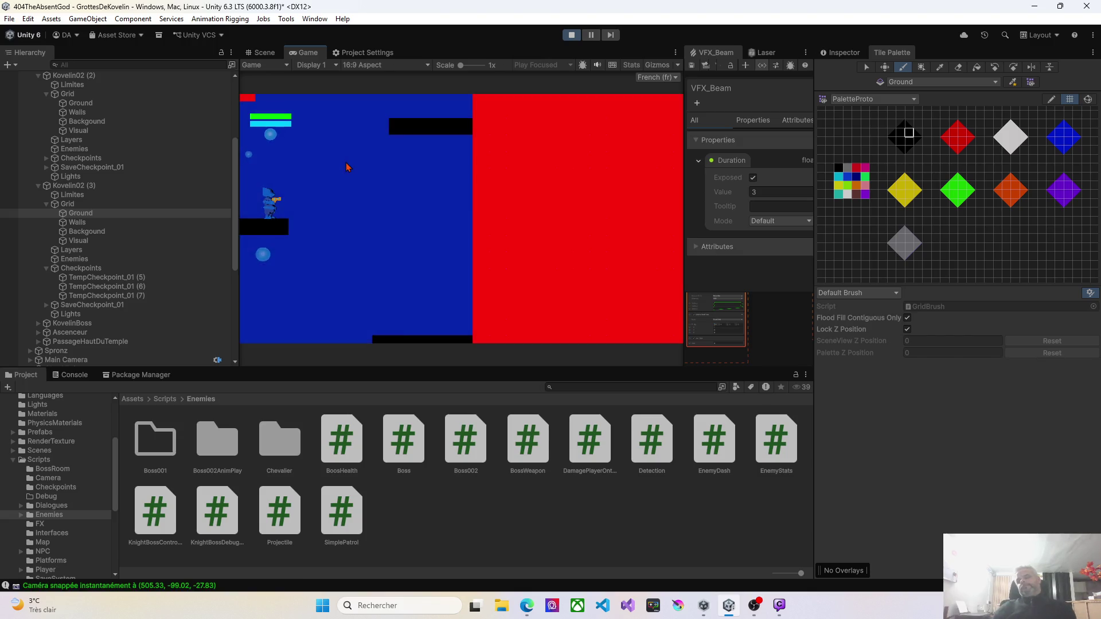
key(d)
key(space)
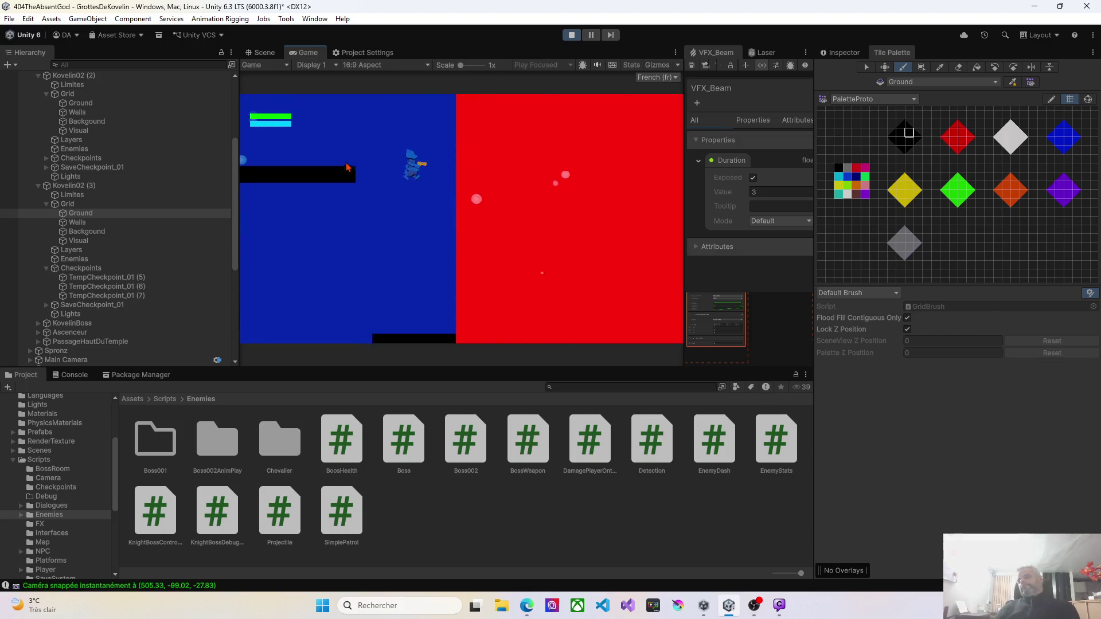
Run back left through the rooms, jump onto the small black ledge, then stop the game
key(a)
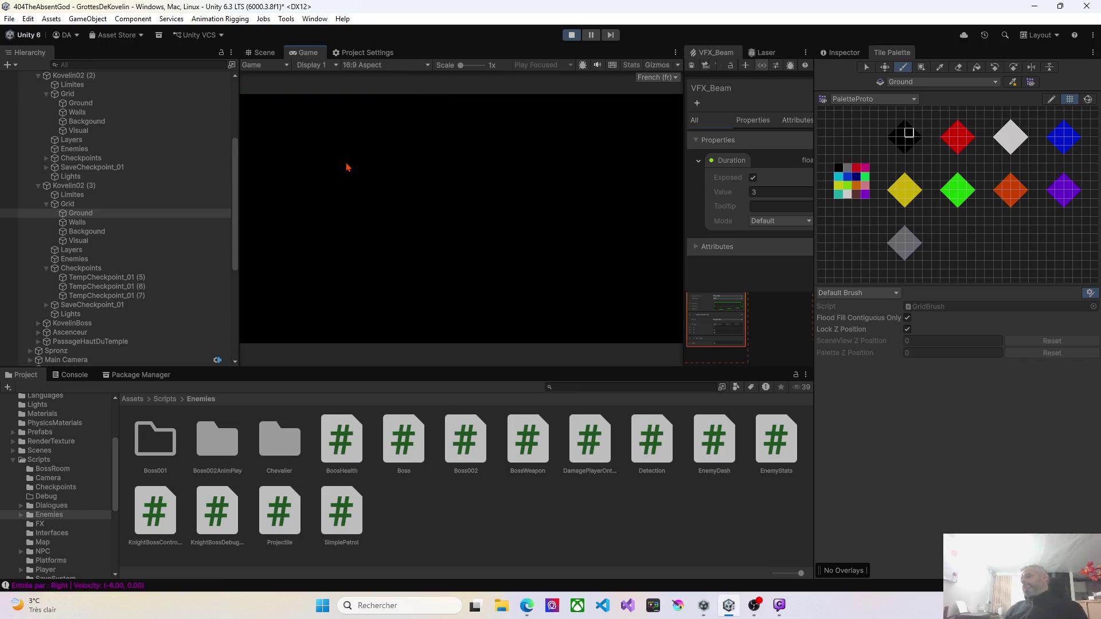
key(a)
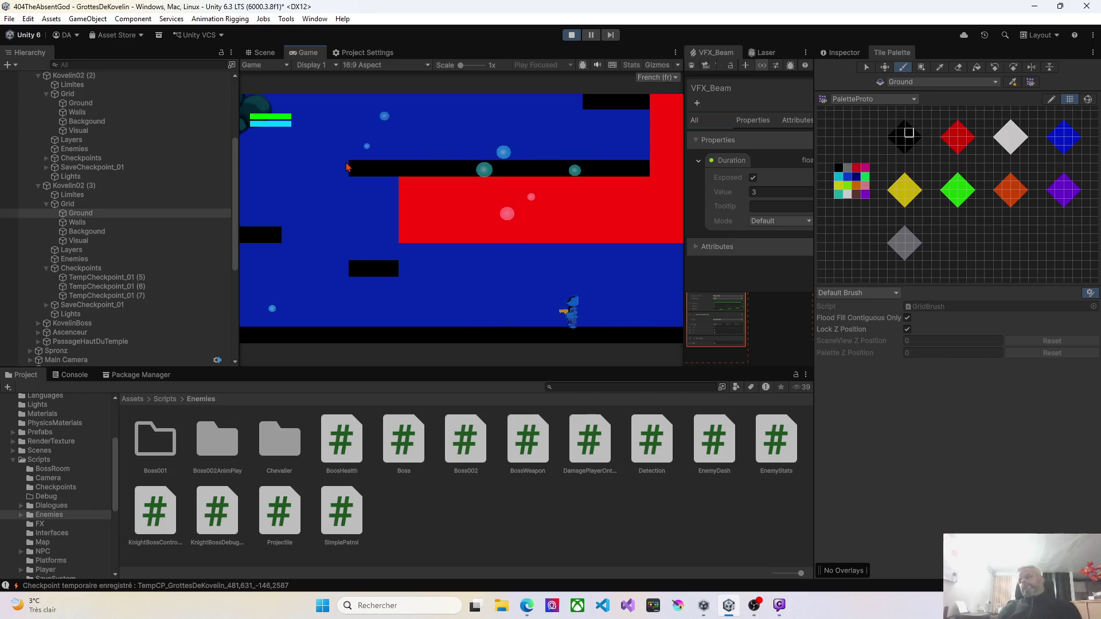
key(a)
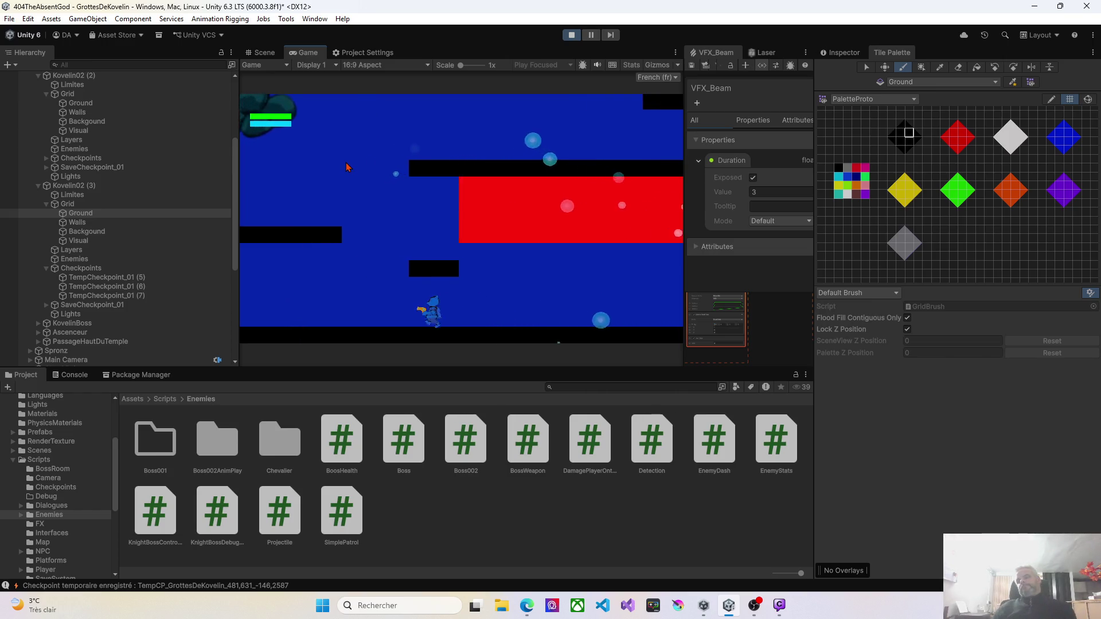
key(a)
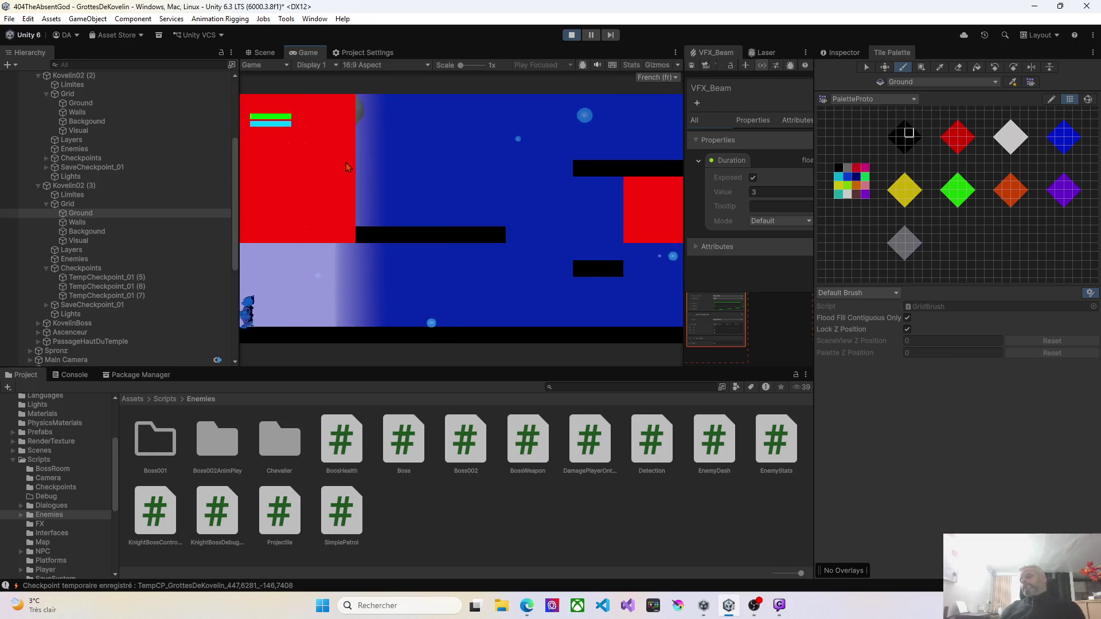
key(a)
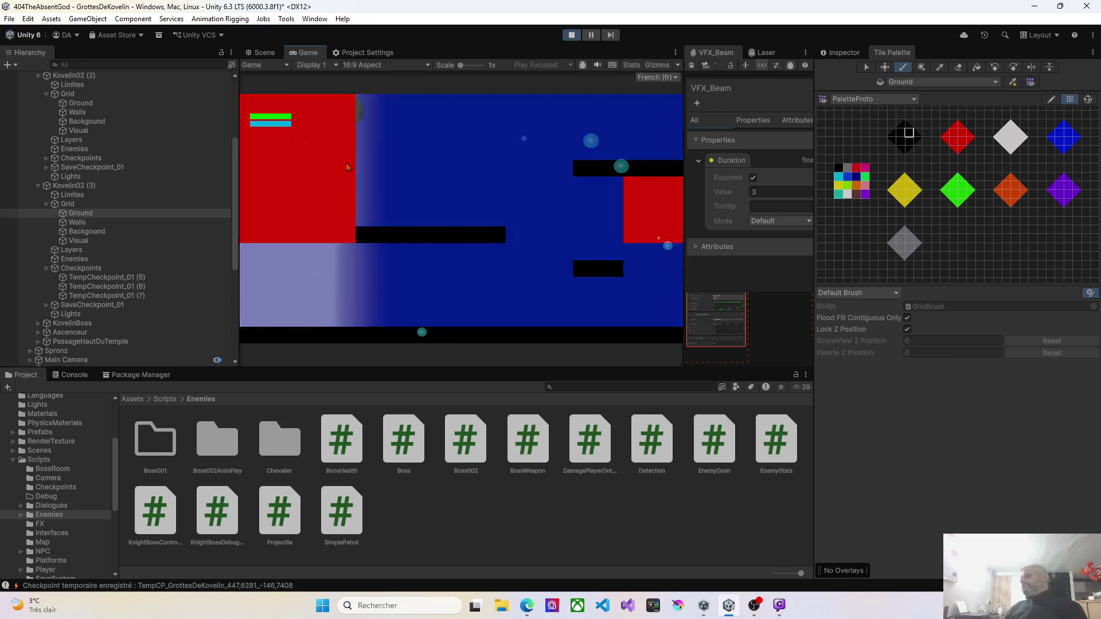
key(a)
key(d)
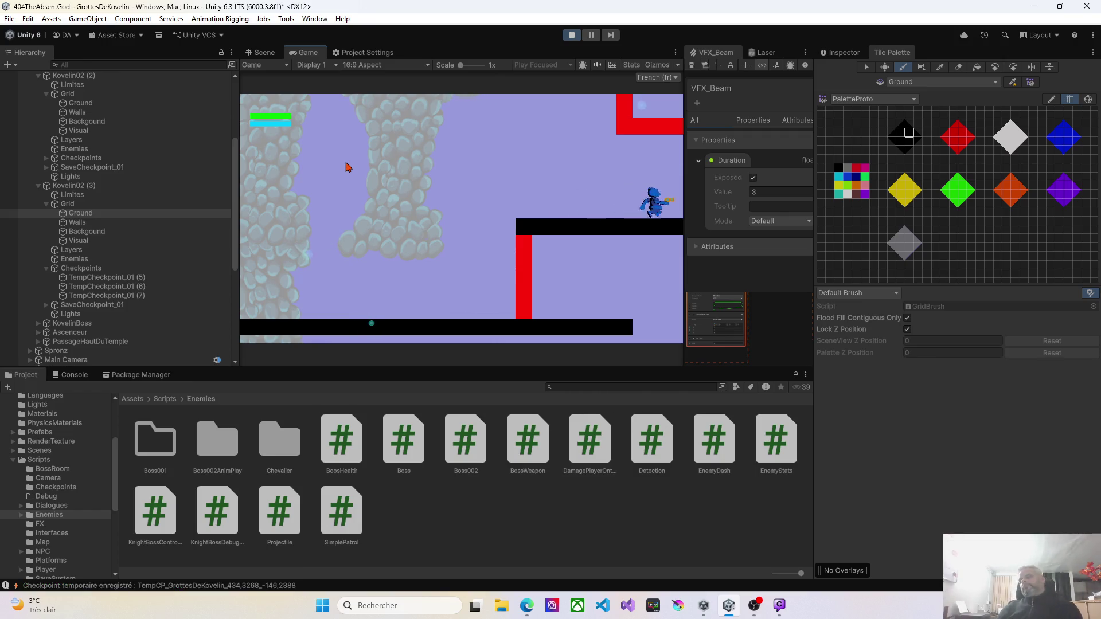
key(d)
key(d)
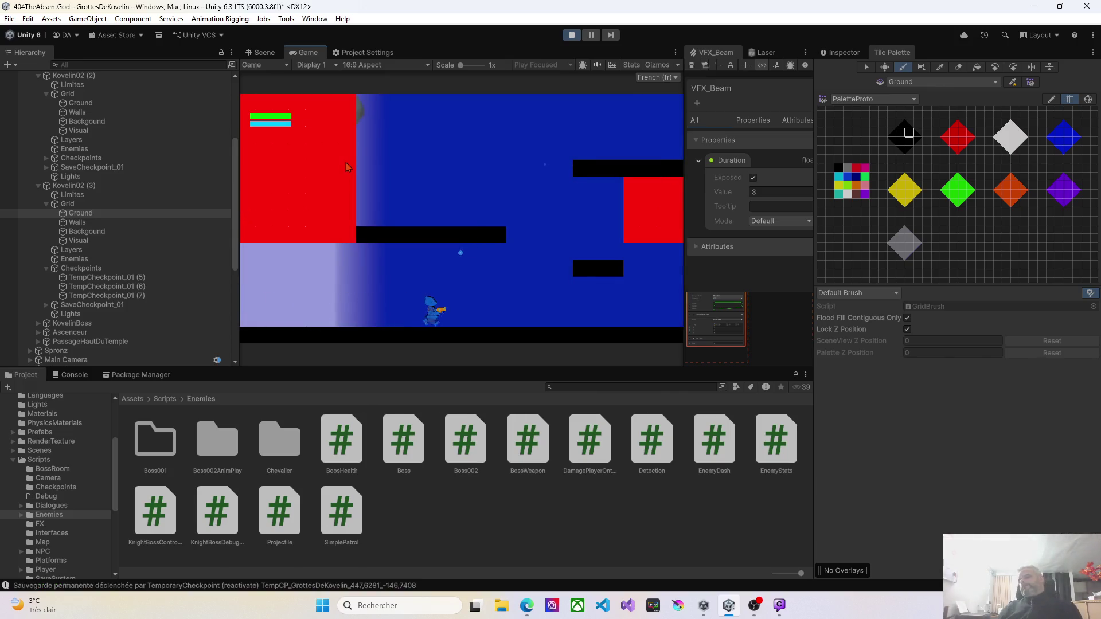
key(space)
key(d)
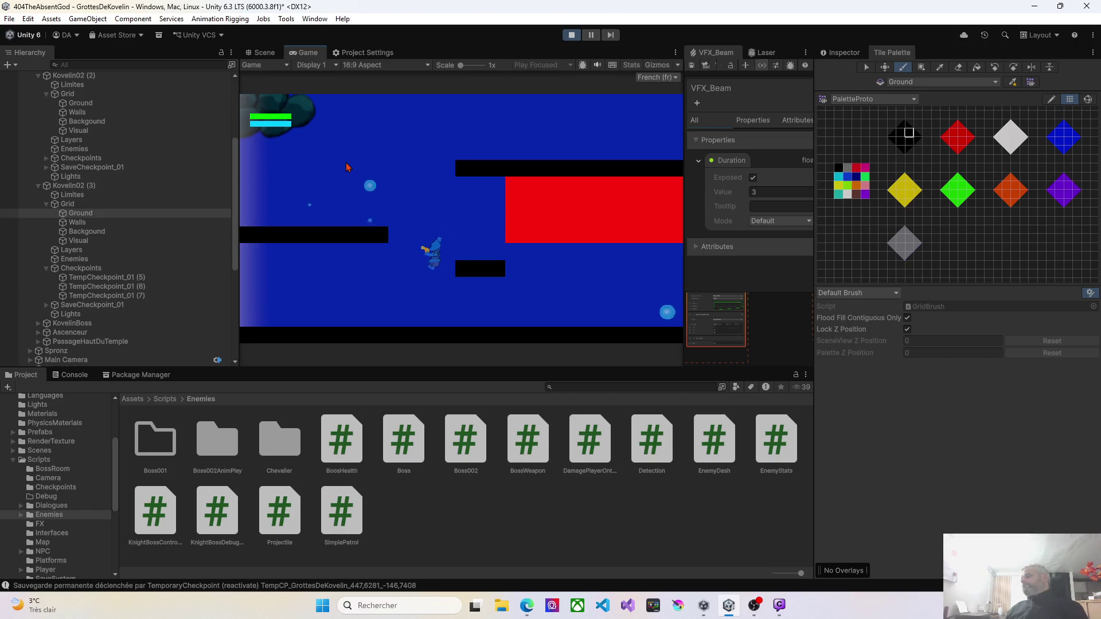
key(space)
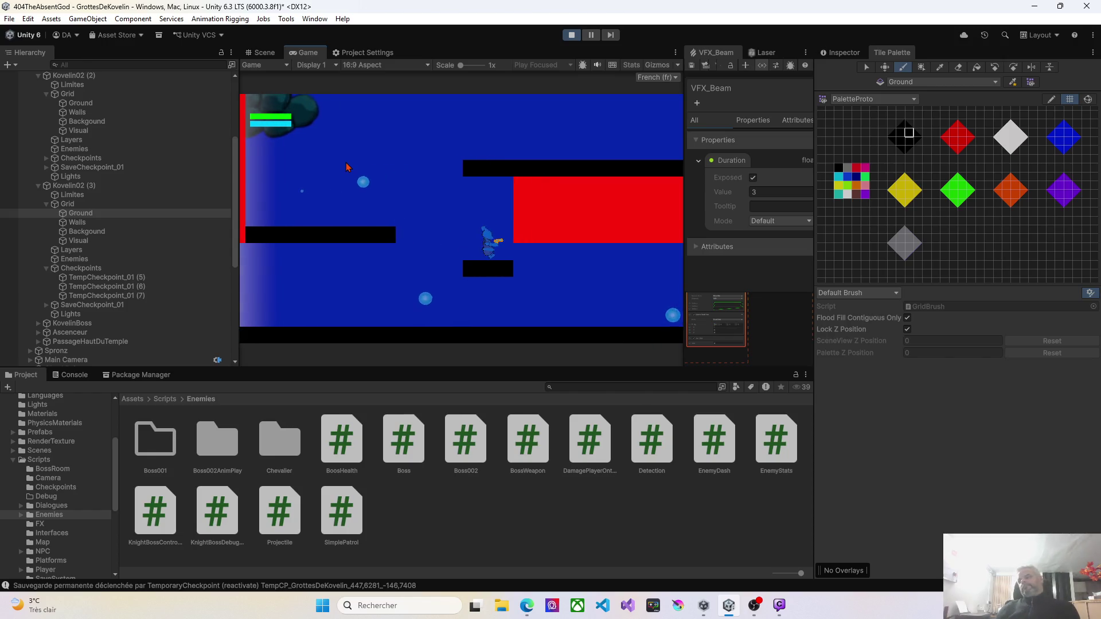
key(a)
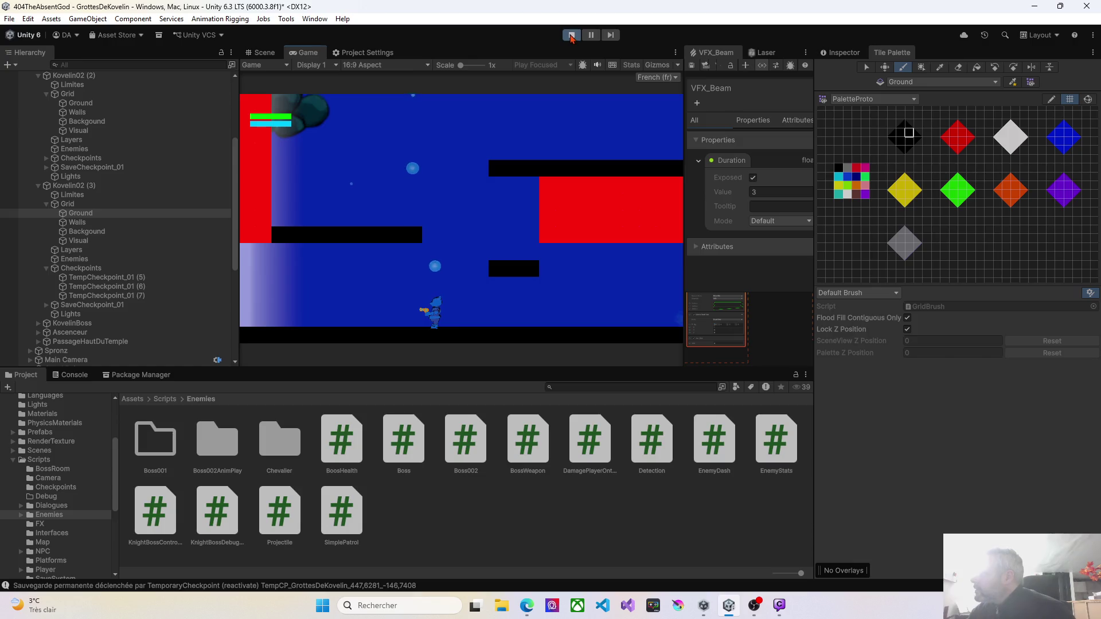
click(572, 35)
Make Kovelin02 (3)'s Ground tilemap the paint target with the Paint Brush, viewing the upper platforms
mouse_move(442, 309)
mouse_down()
mouse_move(447, 152)
mouse_move(437, 116)
mouse_up()
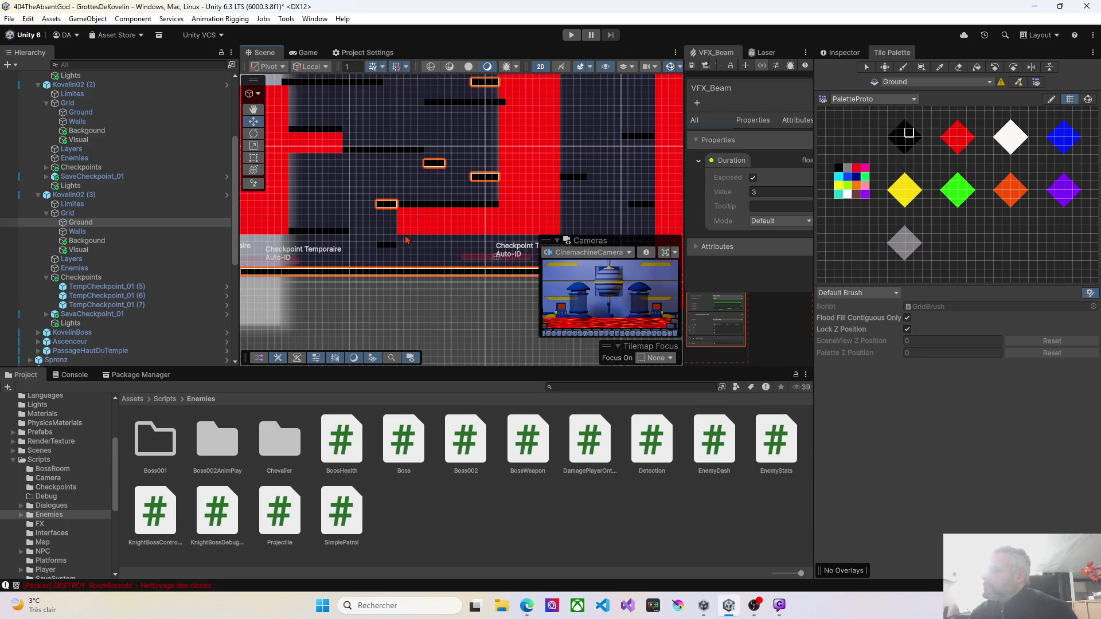
click(78, 232)
click(73, 233)
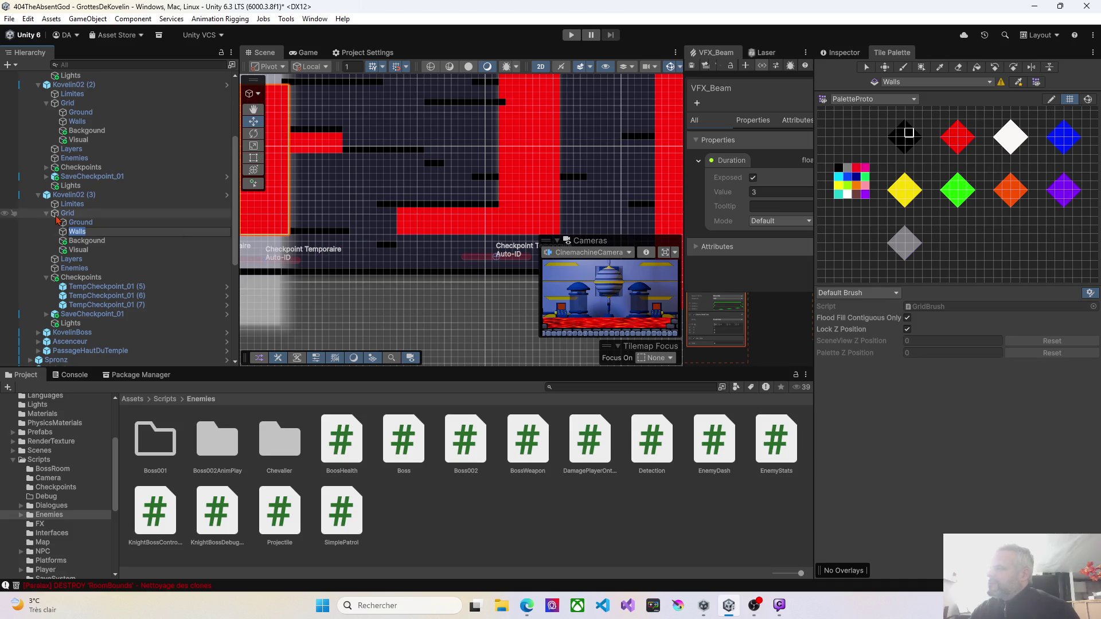
click(146, 223)
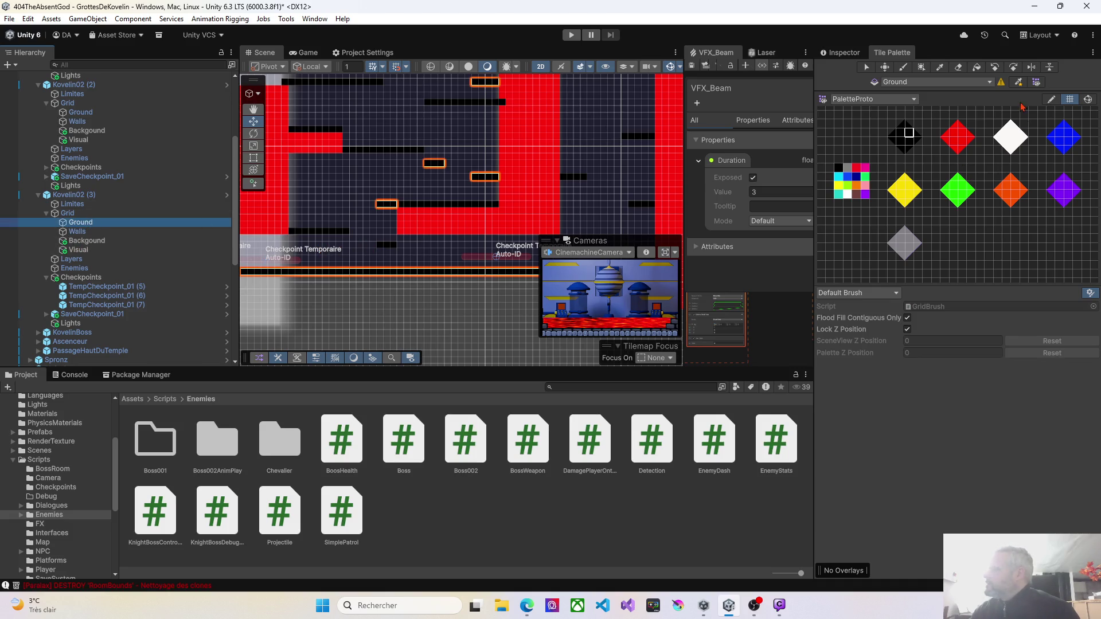
click(903, 67)
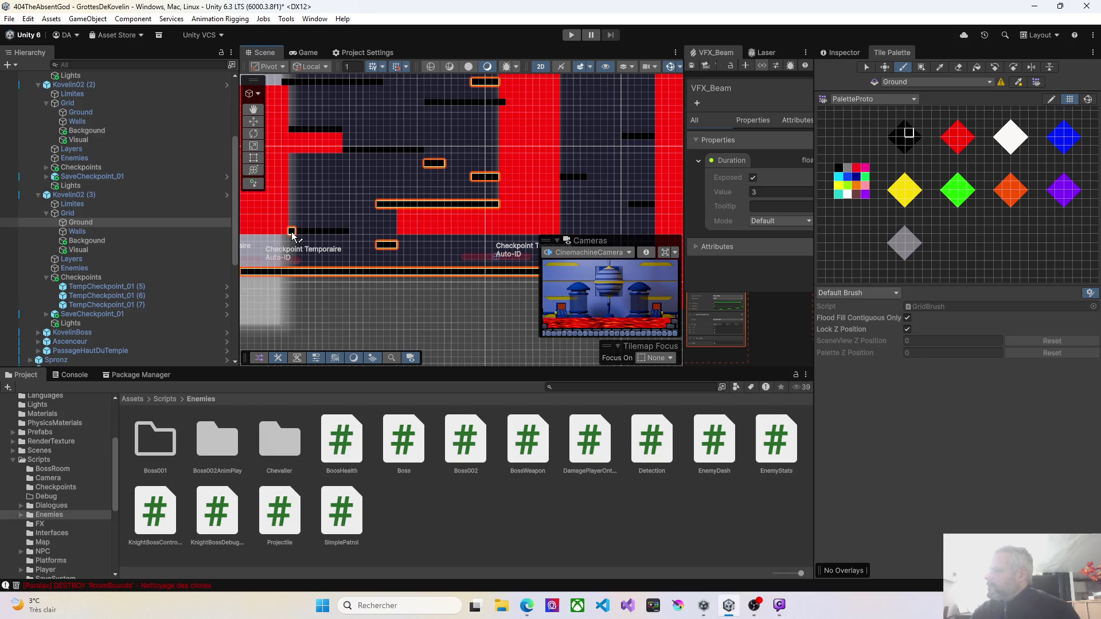
drag(352, 179, 352, 259)
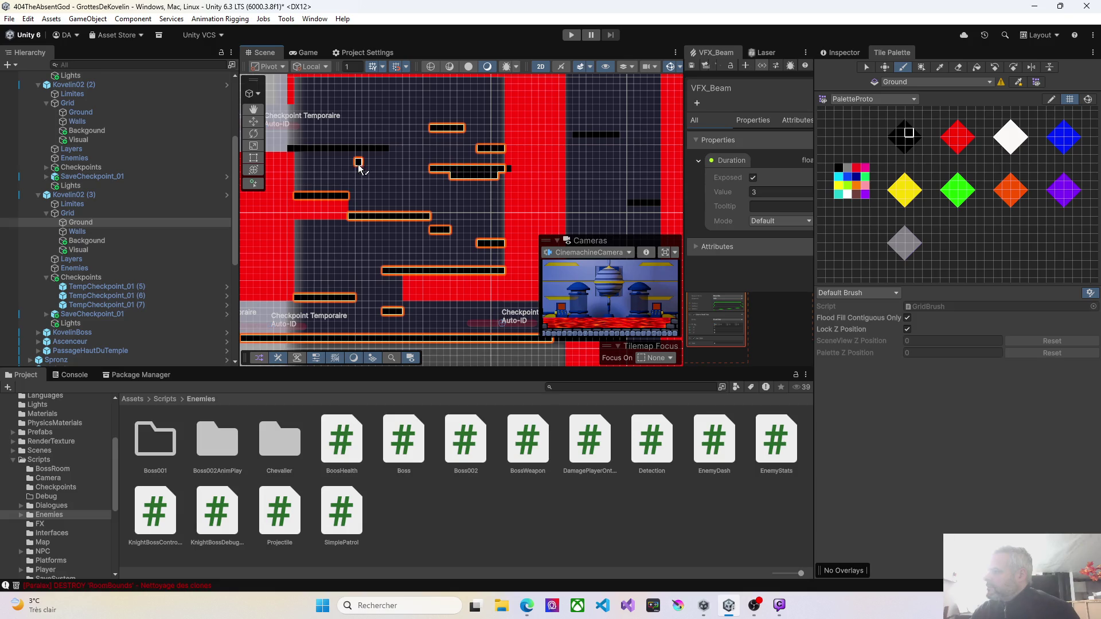
drag(359, 168, 402, 226)
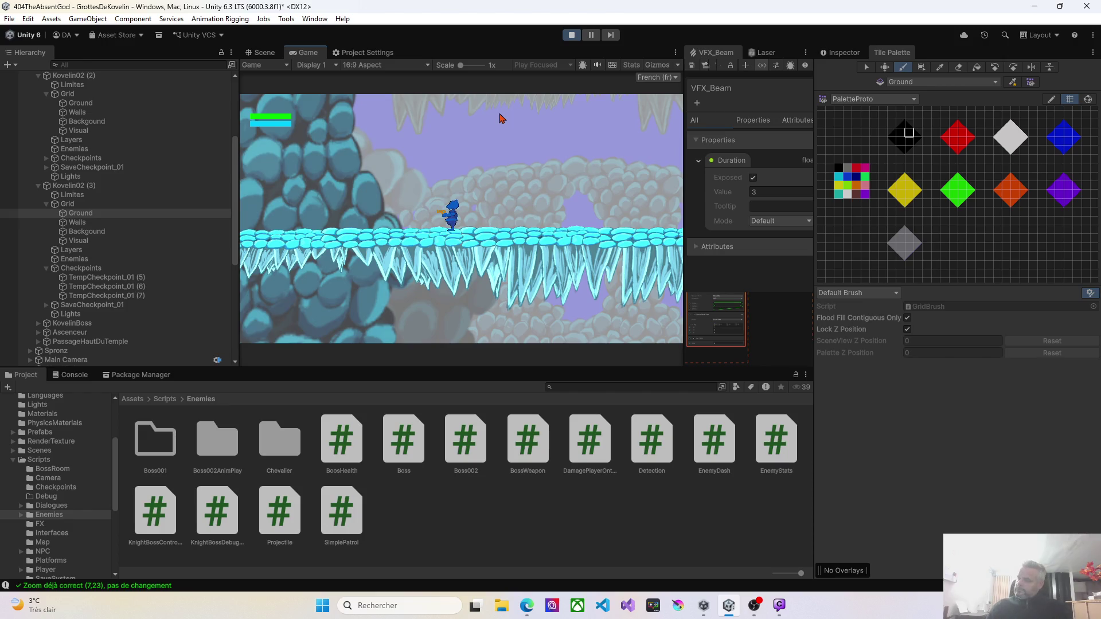
Run the character right along the ice platforms, past the blue creature into the new room
key(Right)
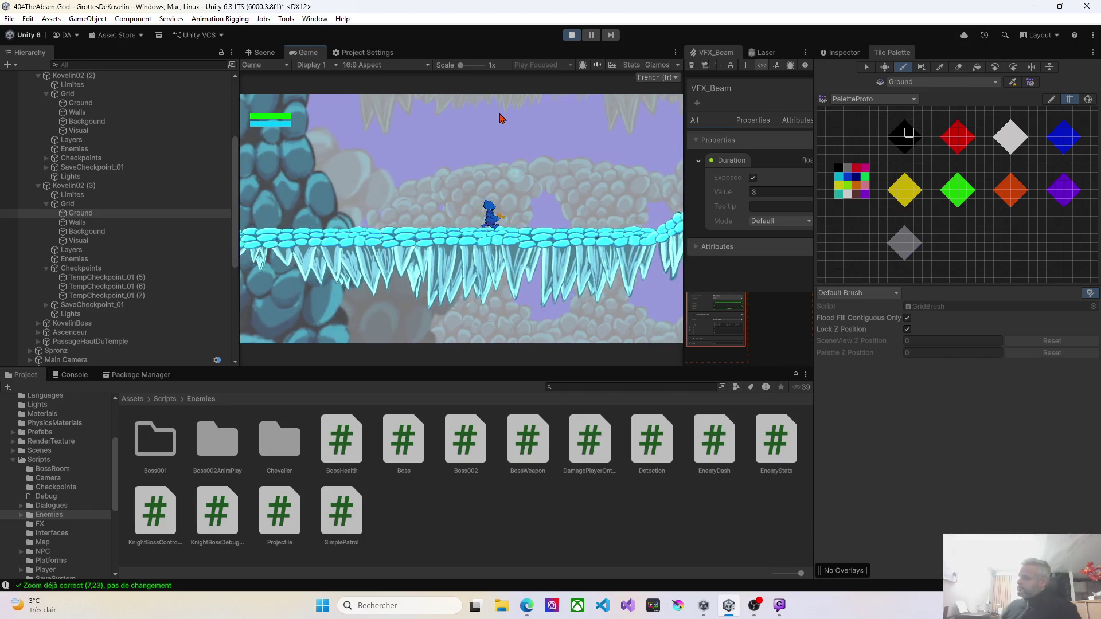
key(Right)
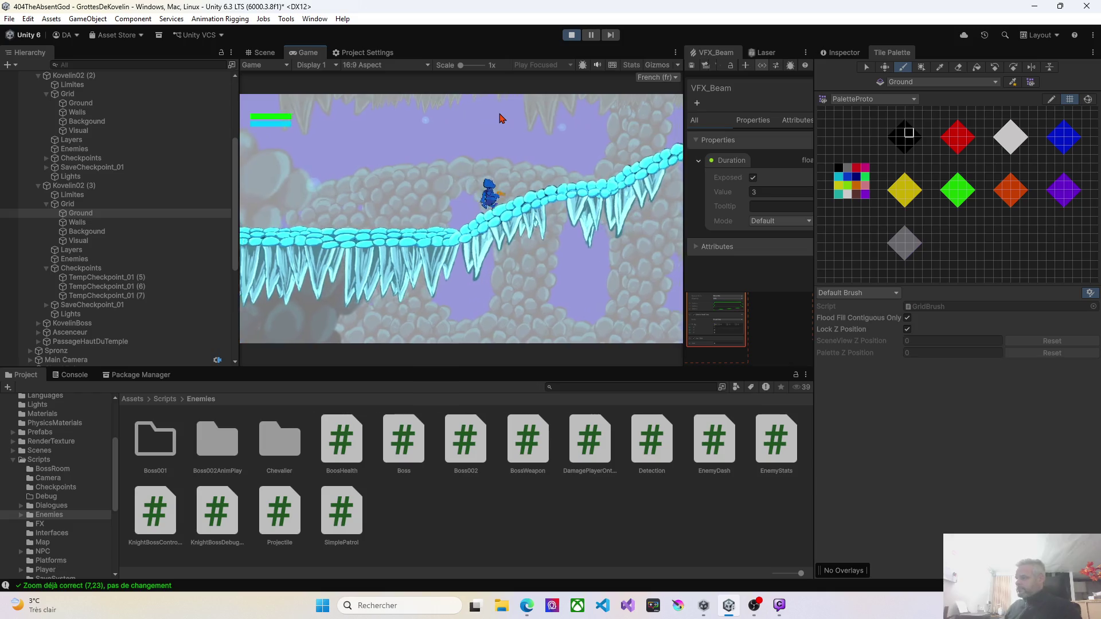
click(501, 118)
key(Right)
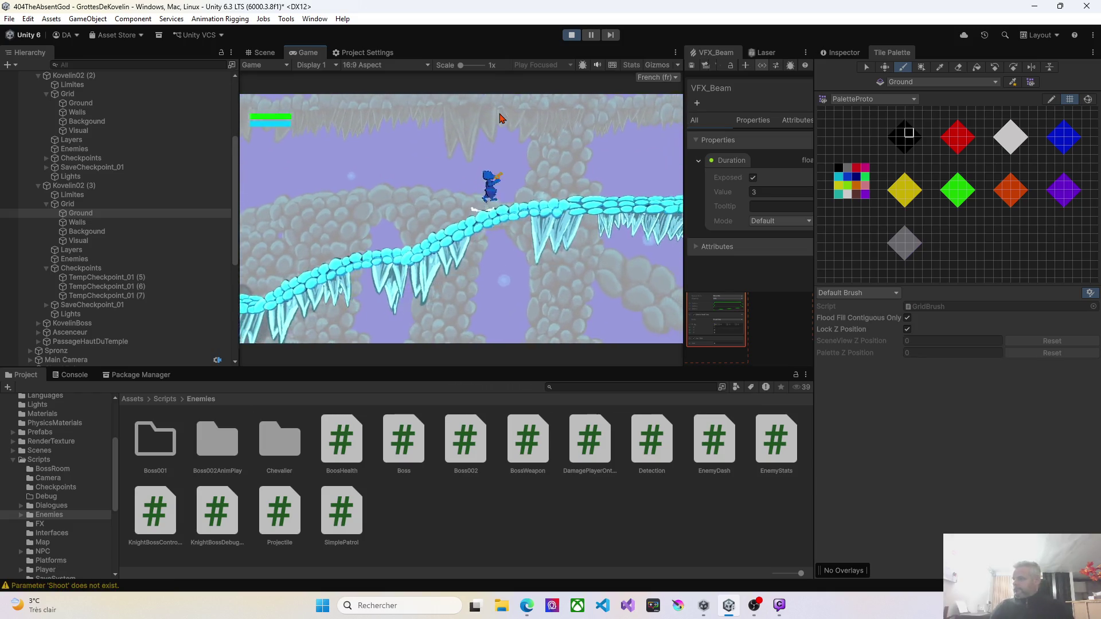
key(Right)
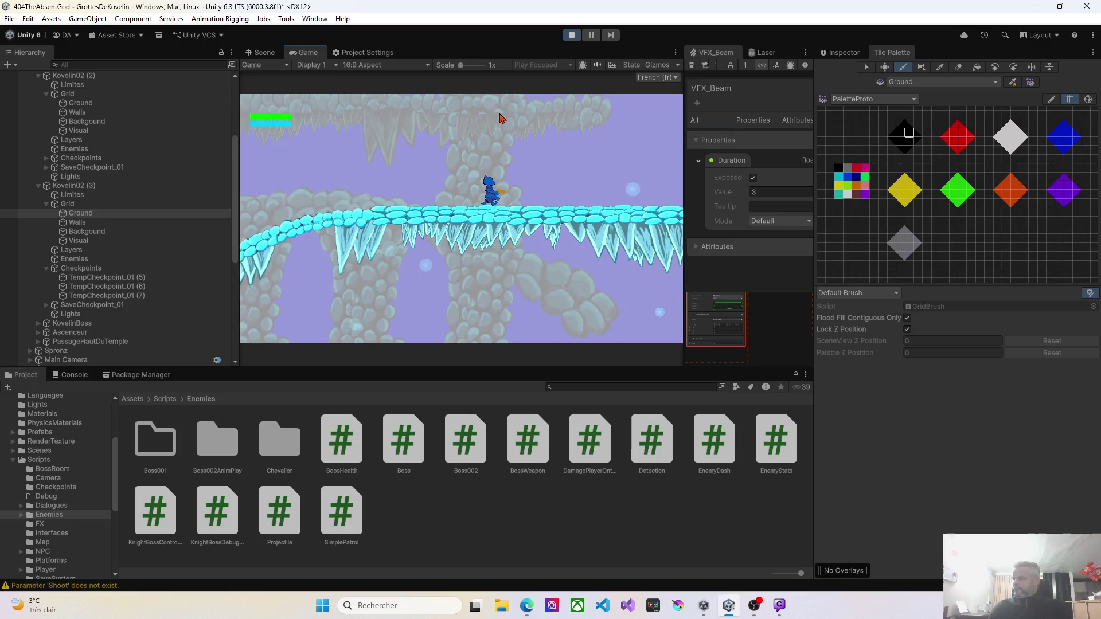
key(Right)
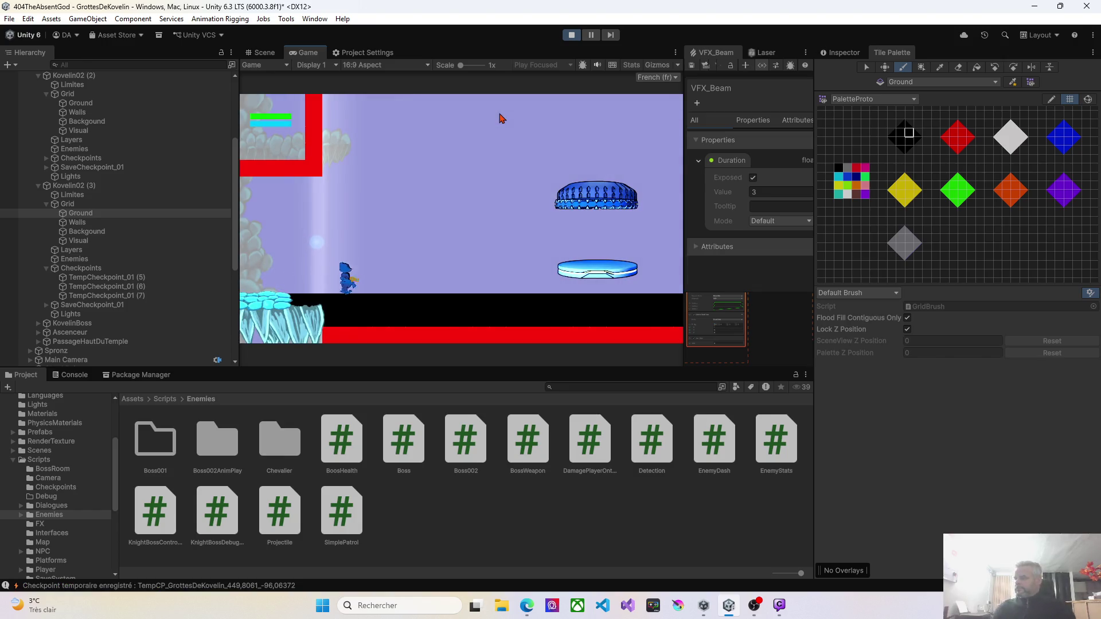
key(Right)
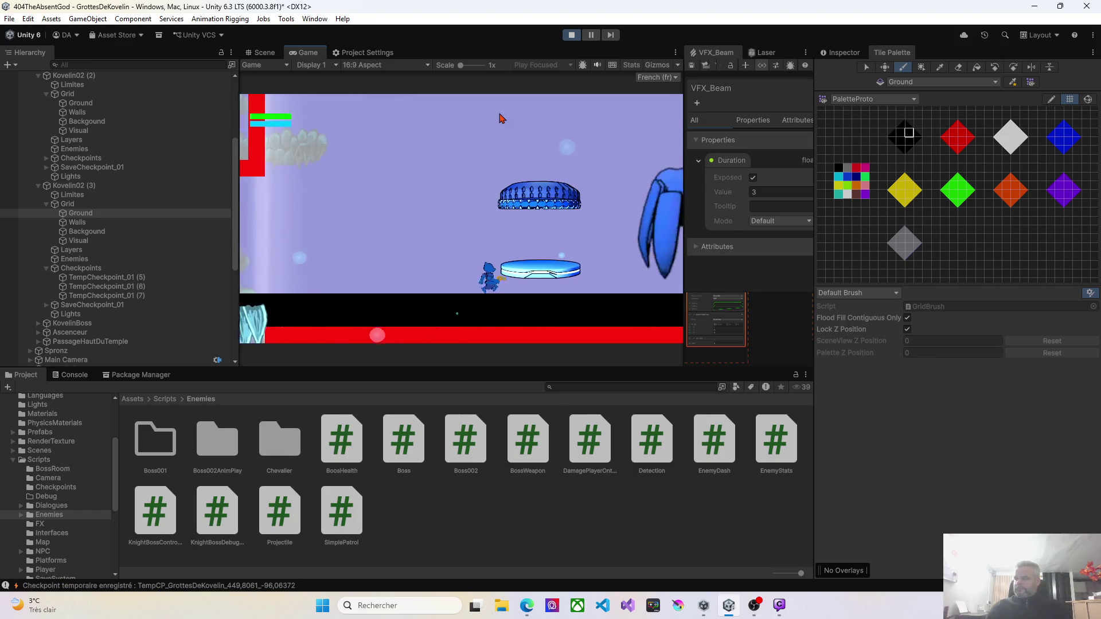
key(Right)
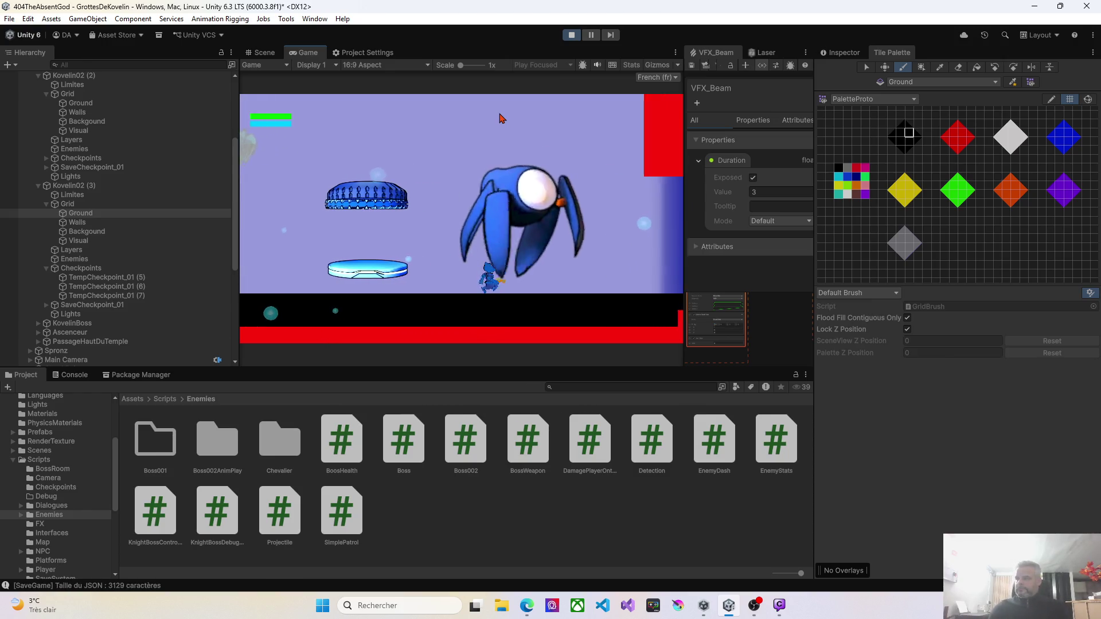
key(Right)
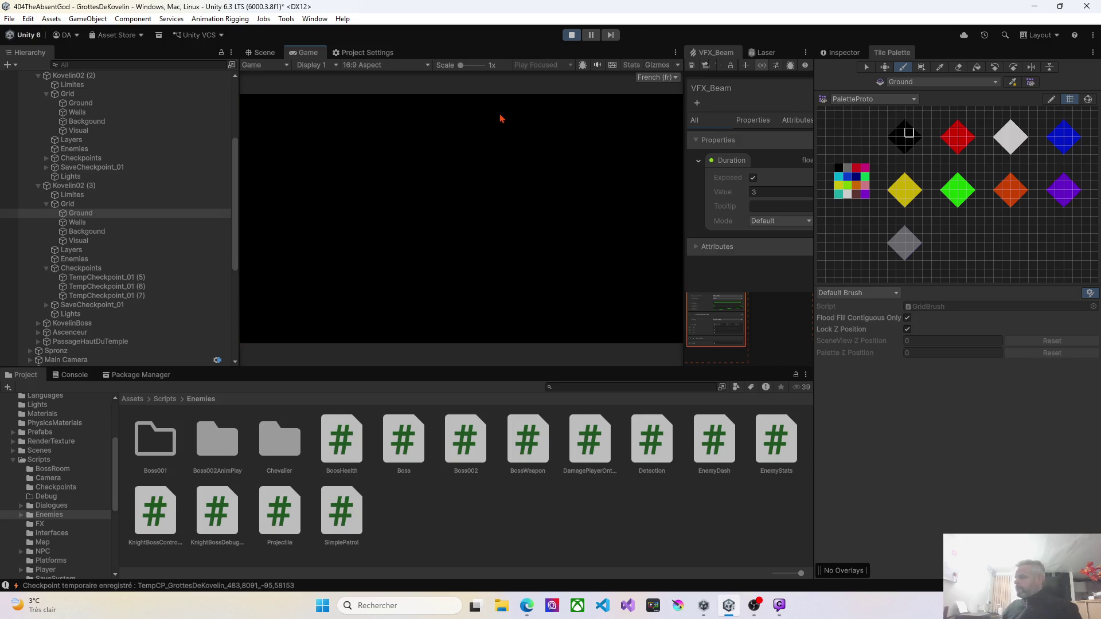
key(Right)
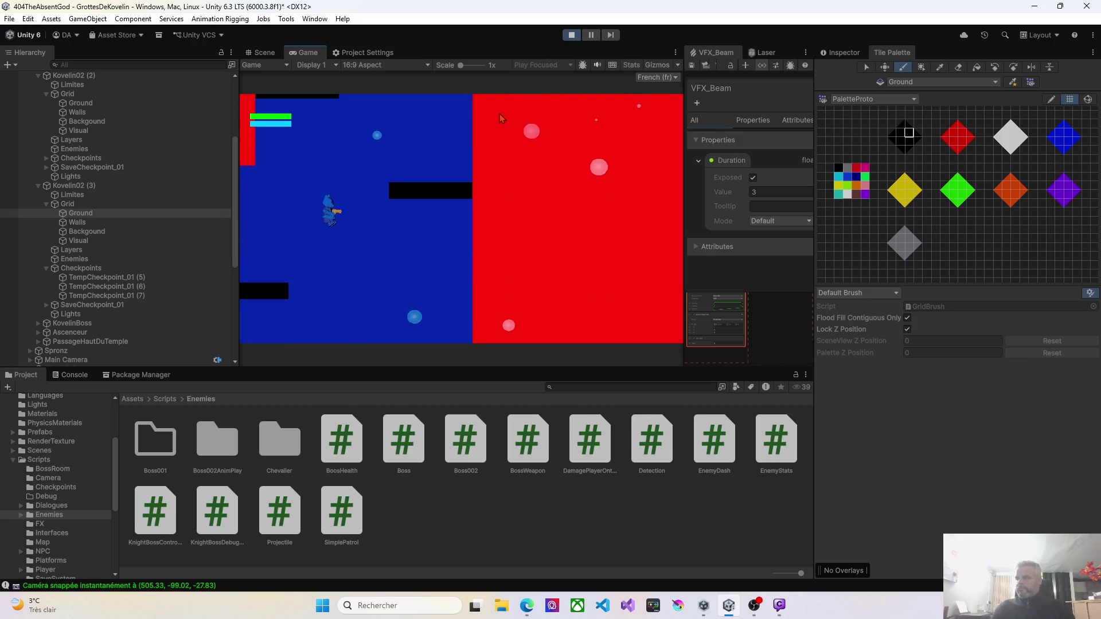
Drop to the lower ledges, jump between them left and right, then stop the game
key(Left)
key(Right)
key(Left)
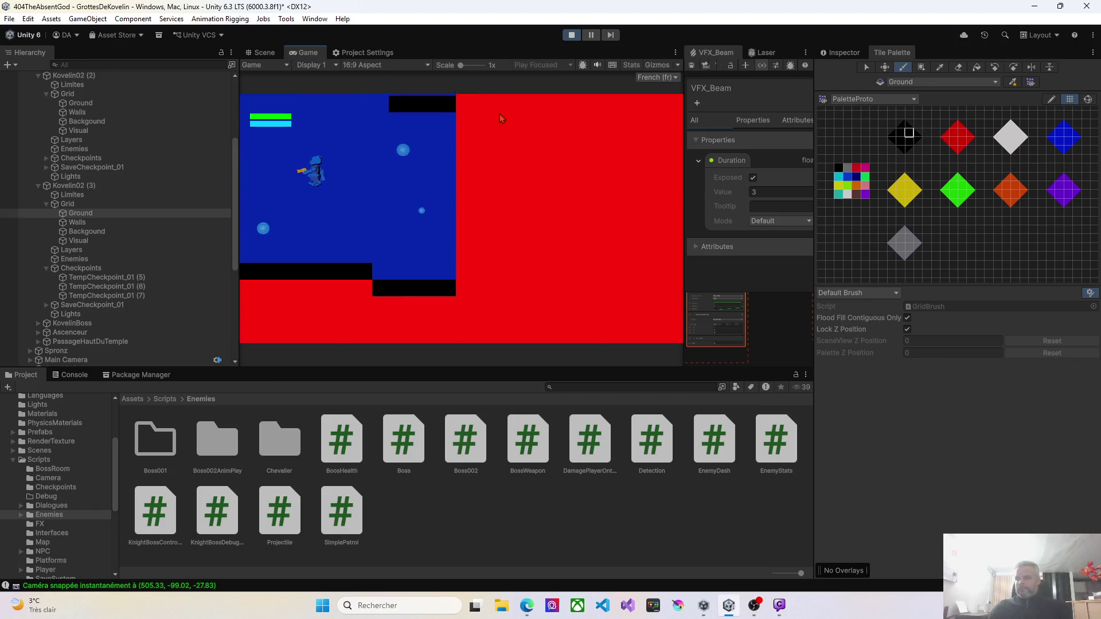
key(Left)
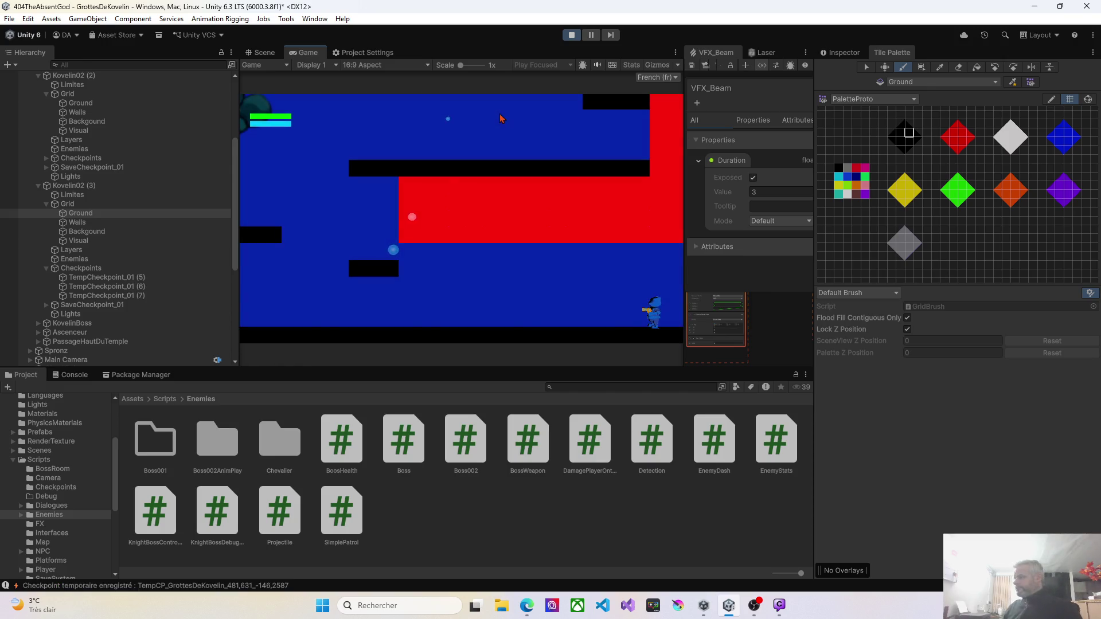
key(Left)
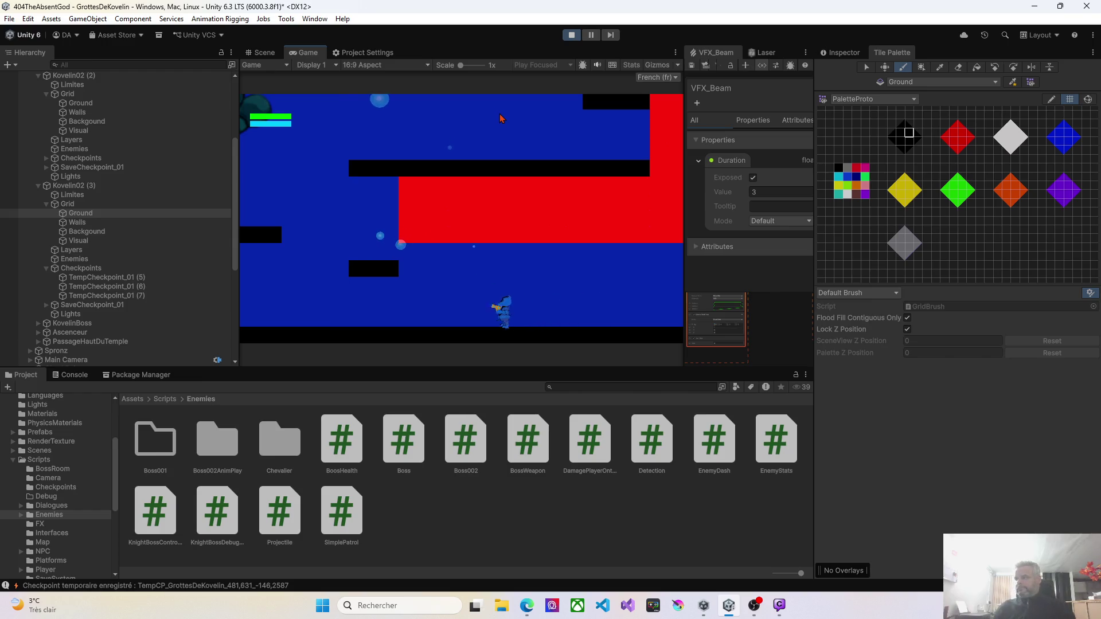
key(Left)
key(space)
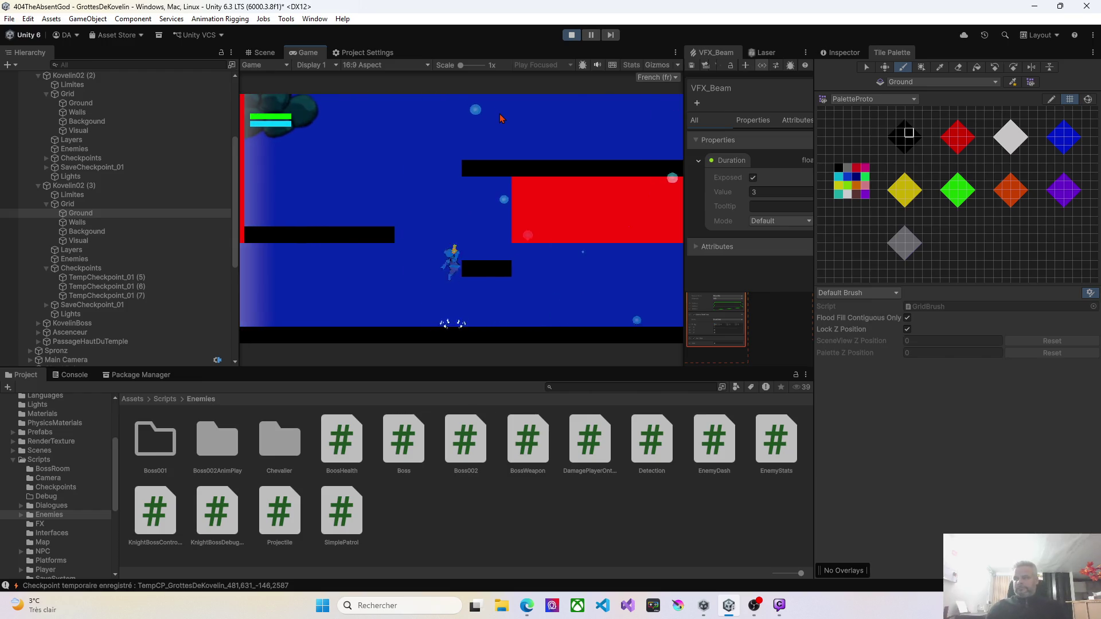
key(Left)
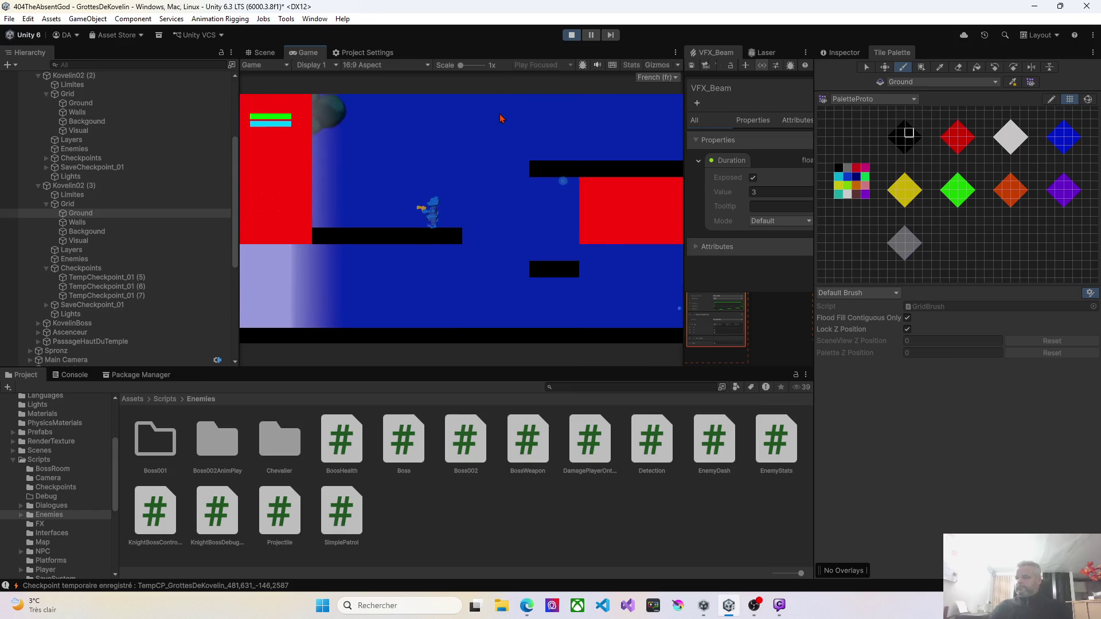
key(Right)
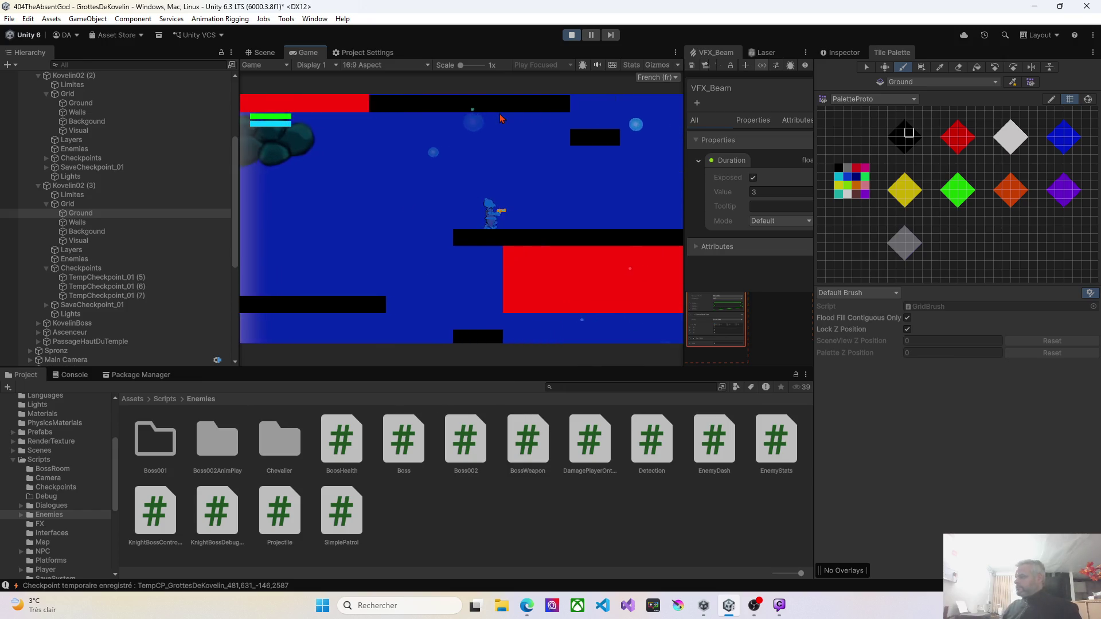
key(space)
key(Left)
key(Left)
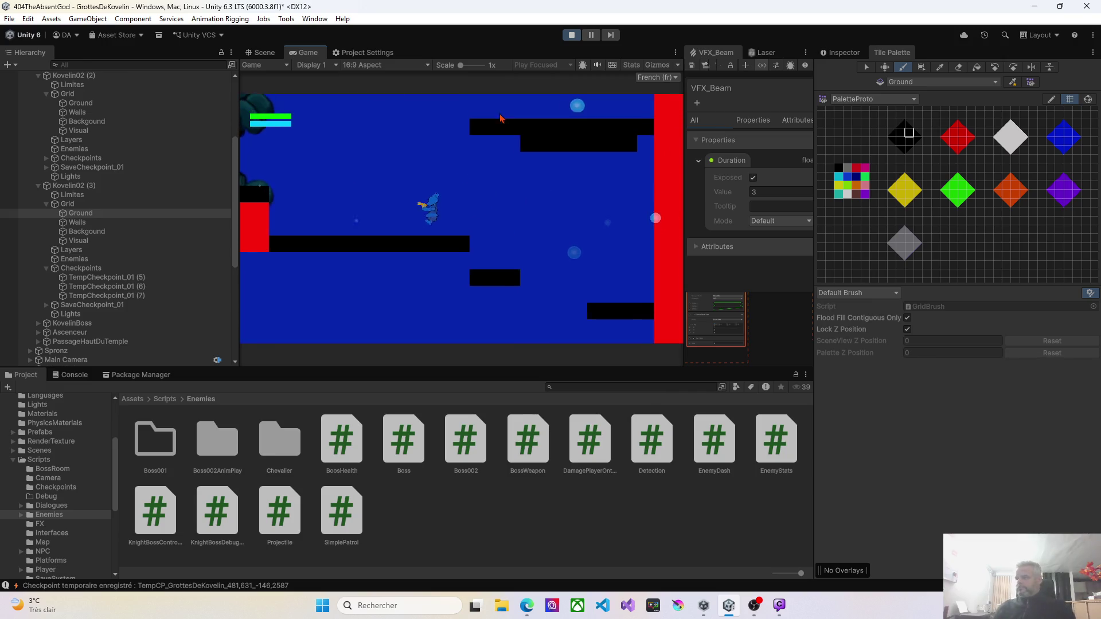
key(Left)
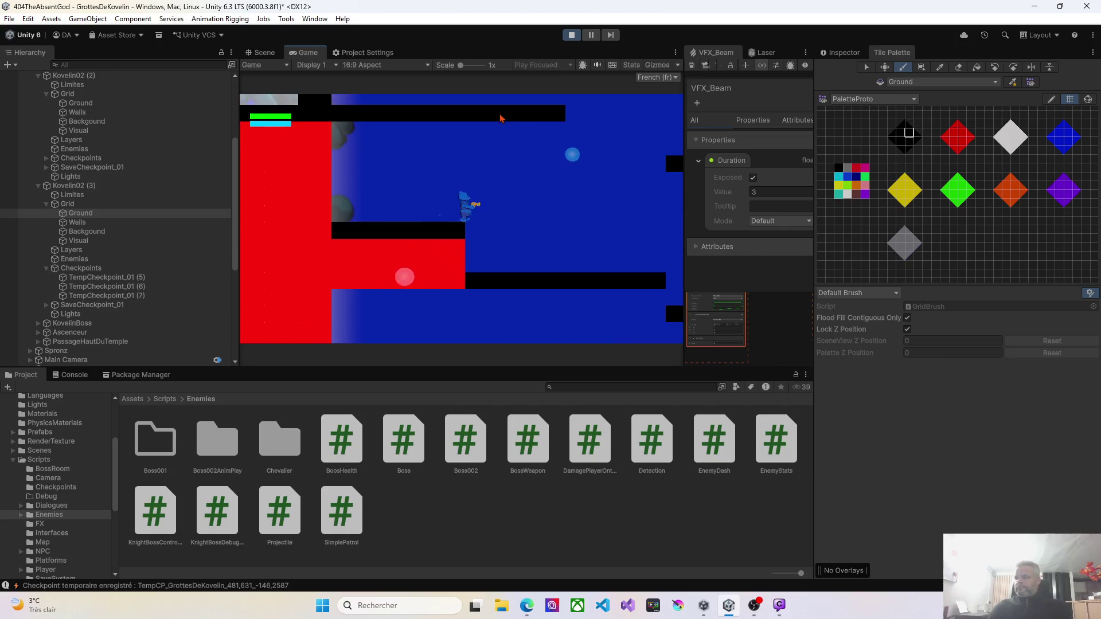
key(Right)
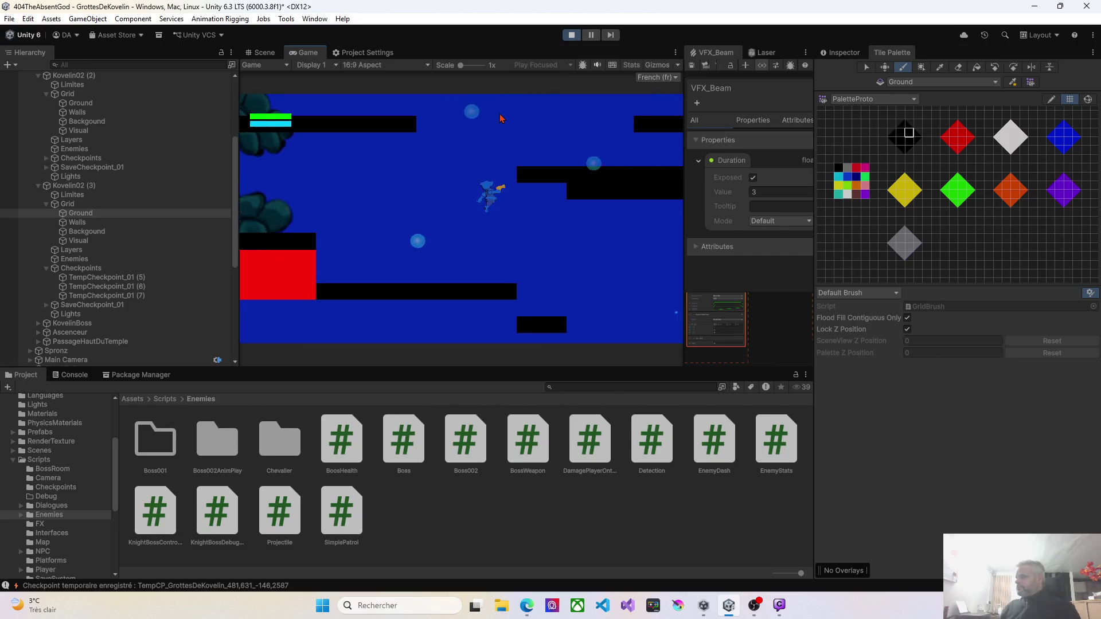
key(Left)
key(Left)
key(Right)
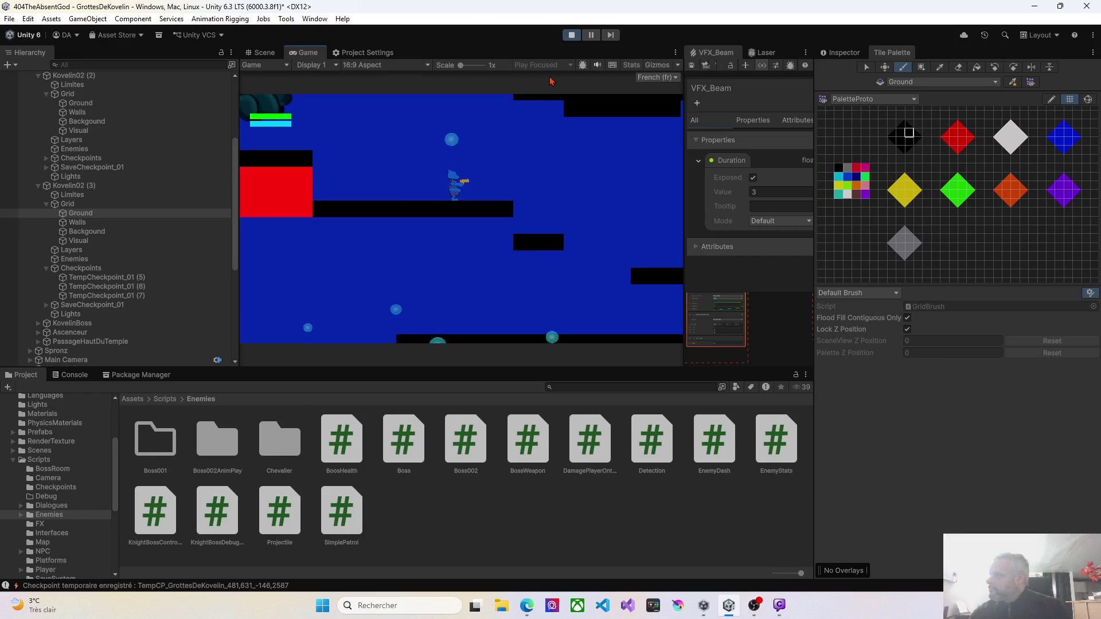
click(572, 35)
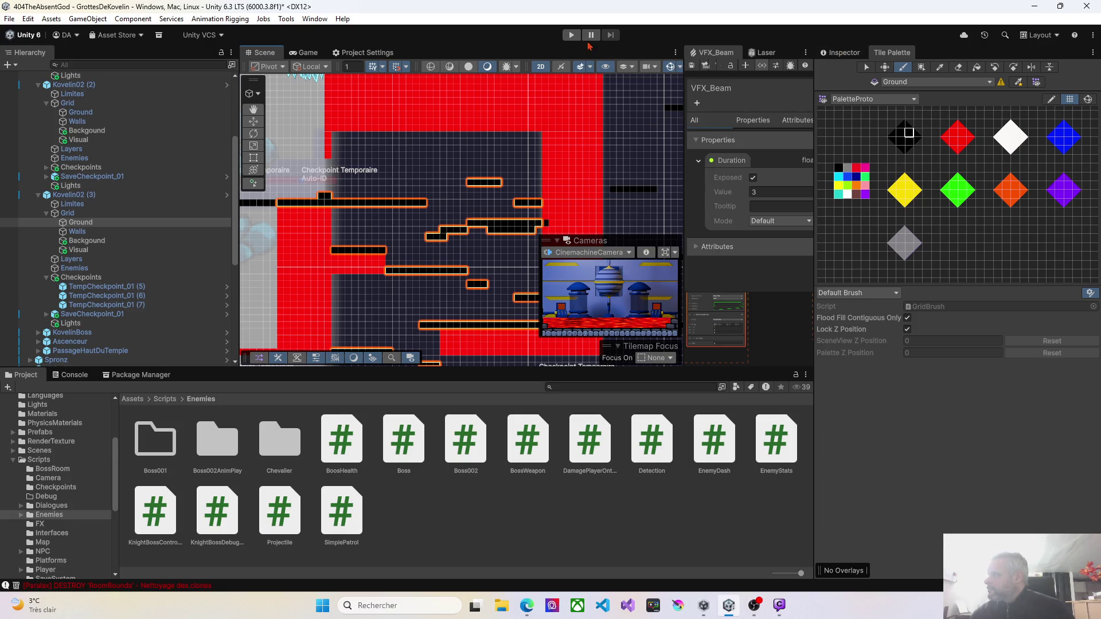
Start the game and walk right across the ice bridge, past the checkpoint into the next room
click(572, 35)
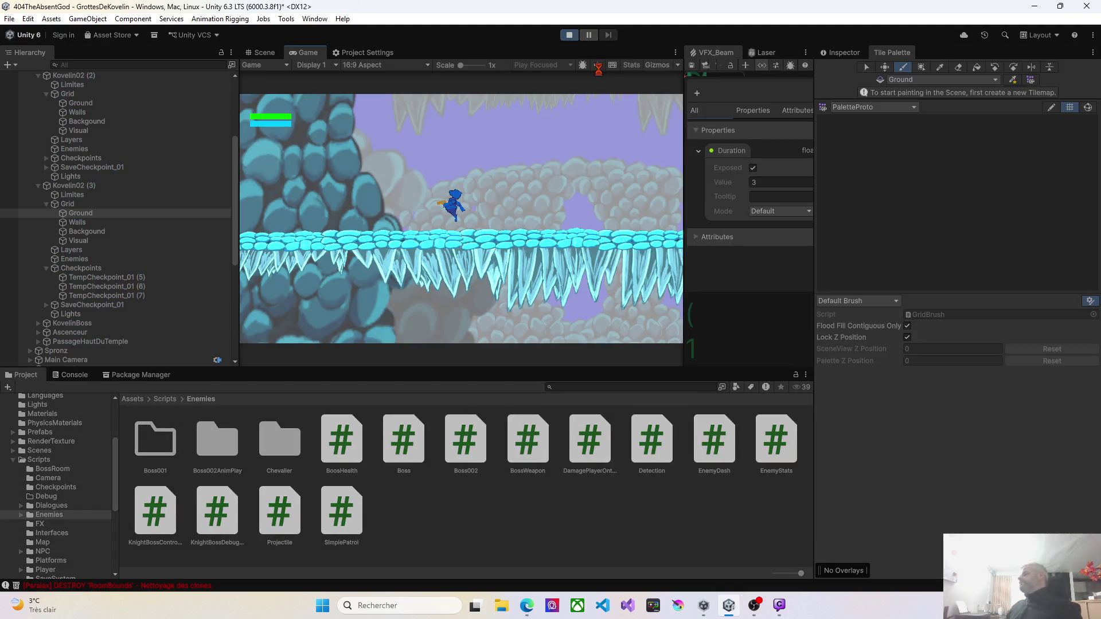
key(d)
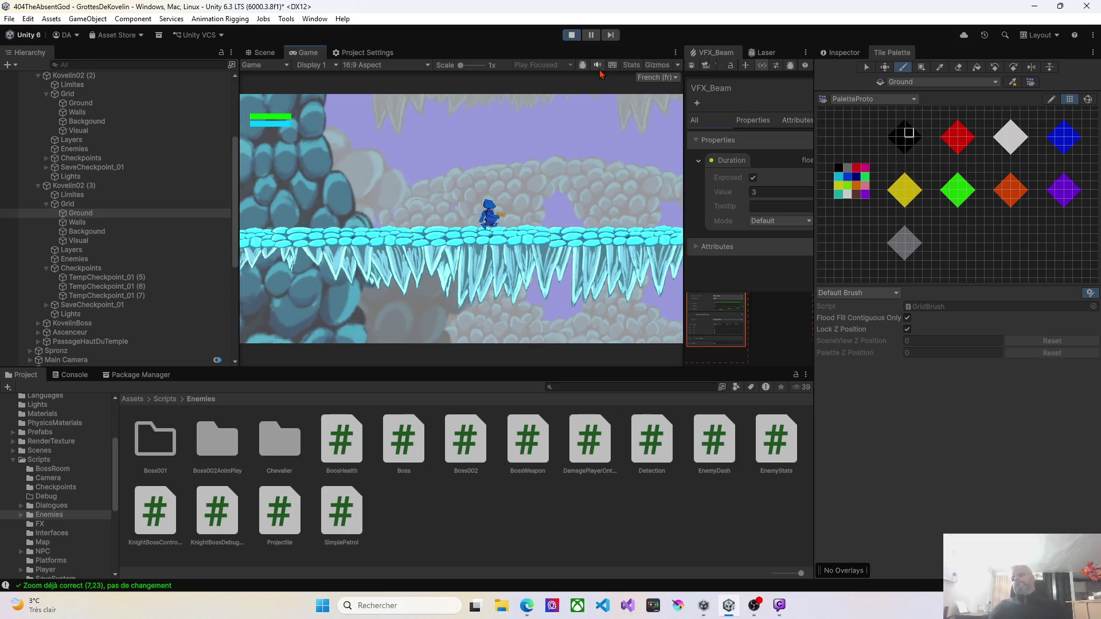
key(d)
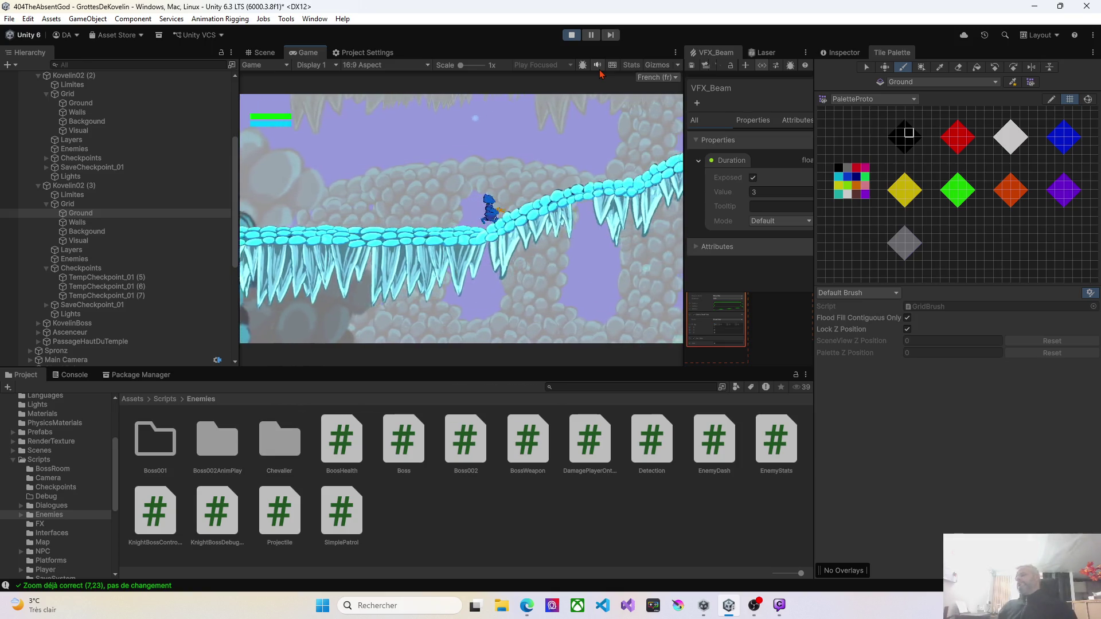
key(d)
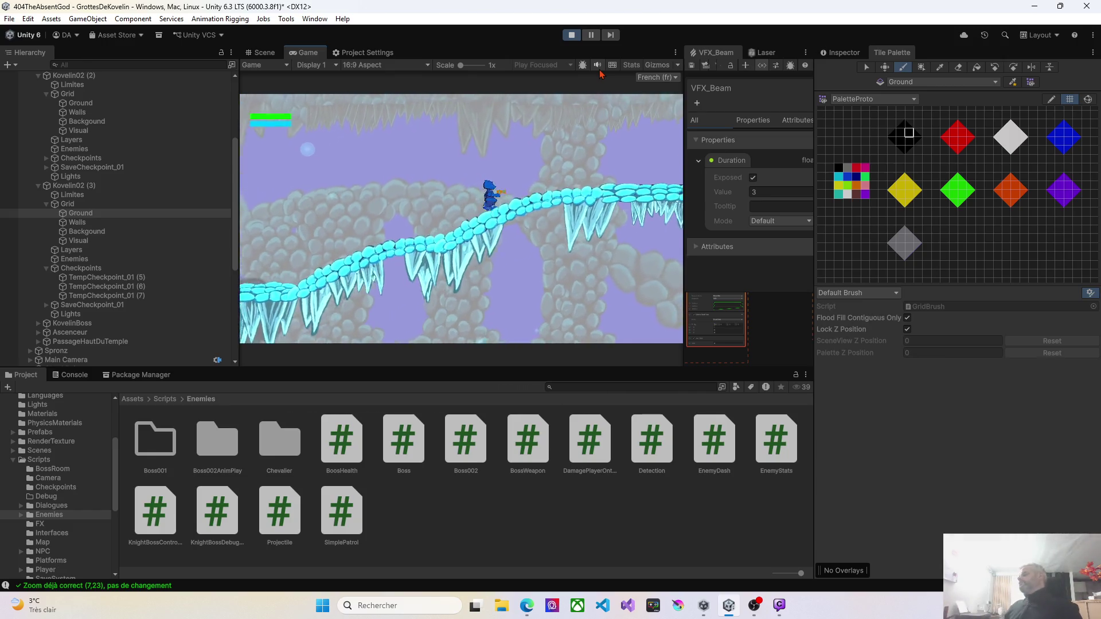
key(d)
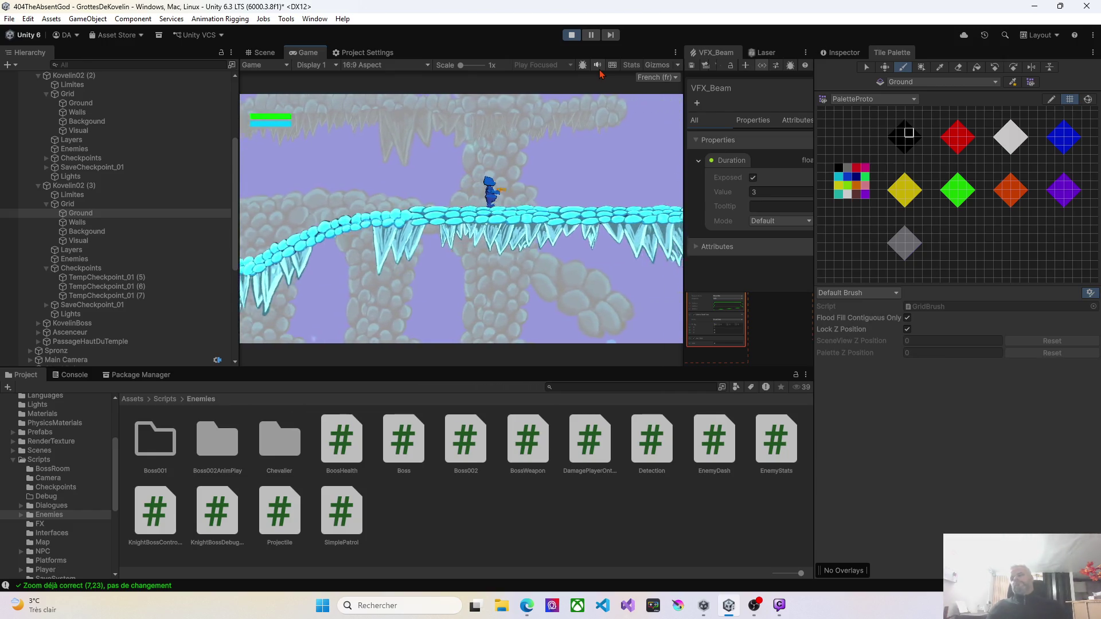
key(d)
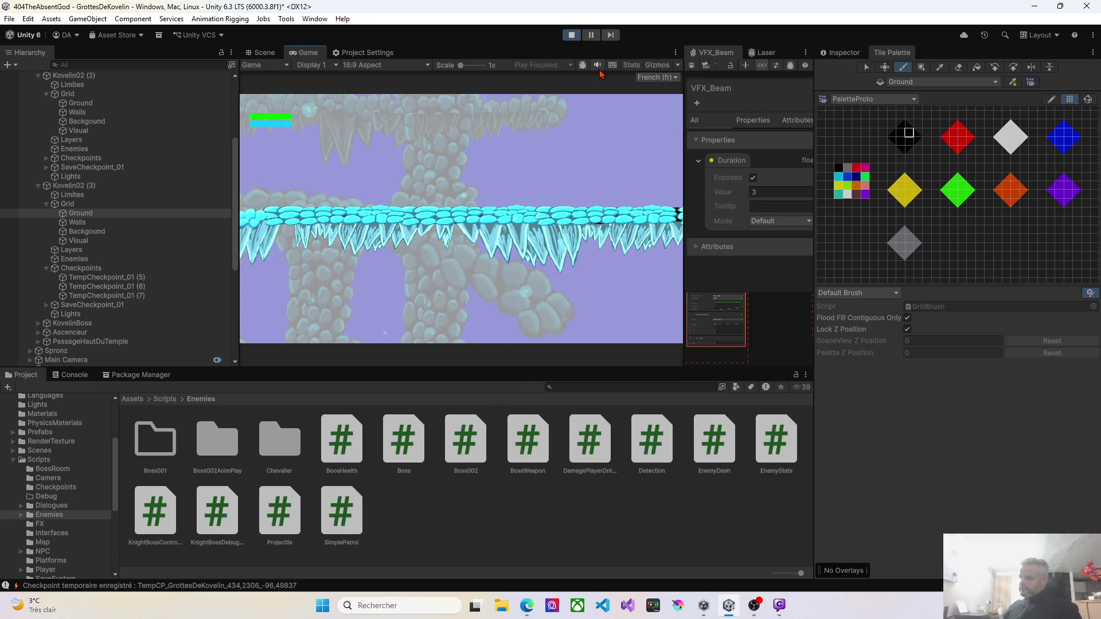
key(d)
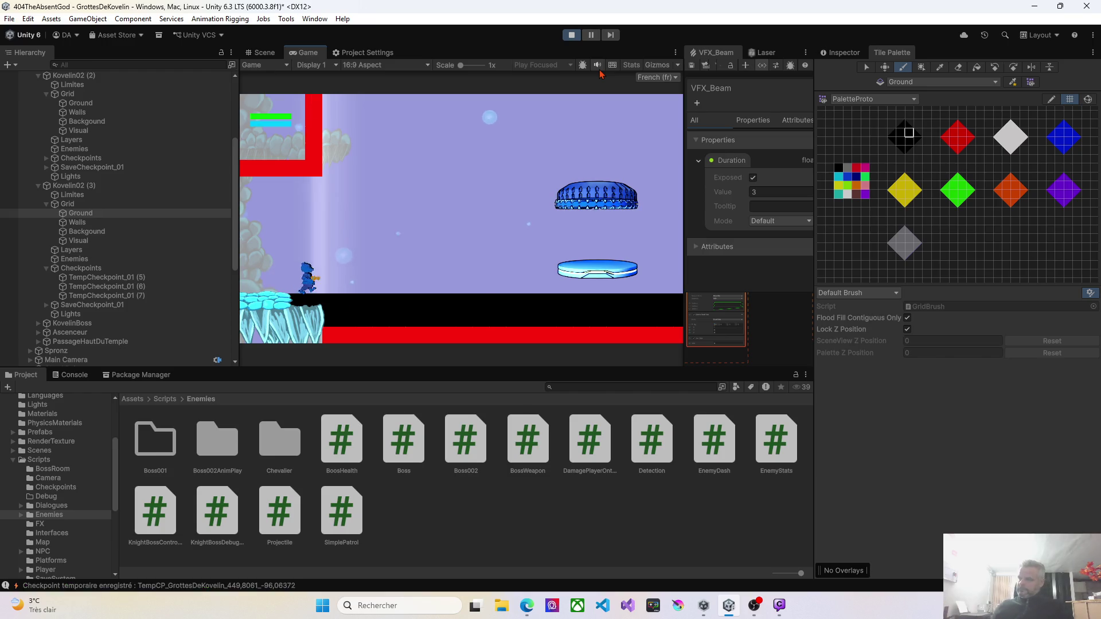
key(d)
key(d)
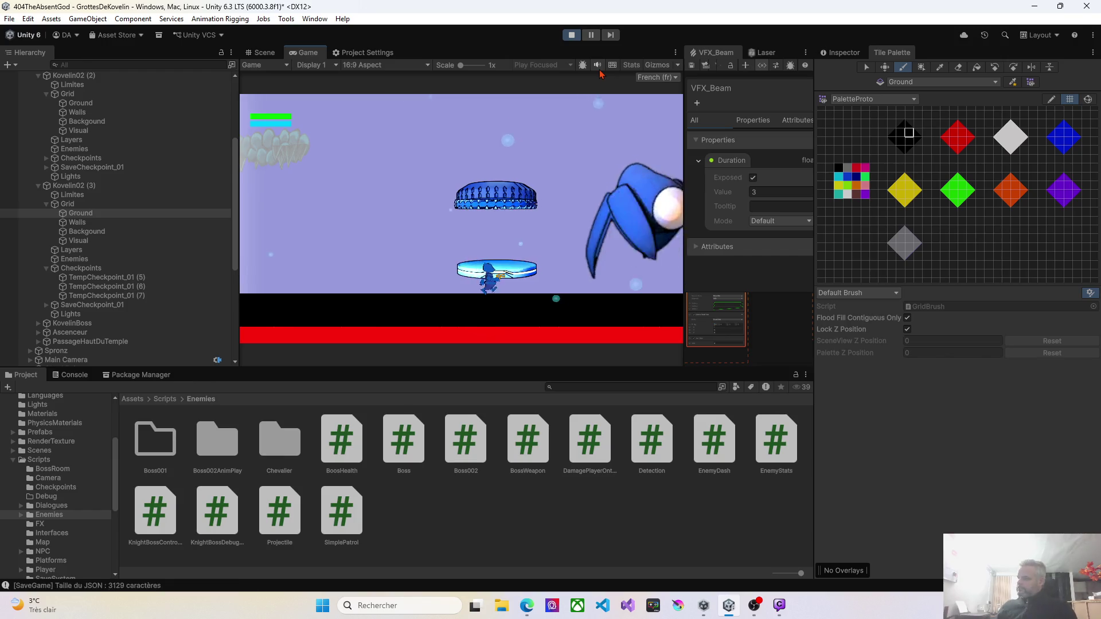
key(d)
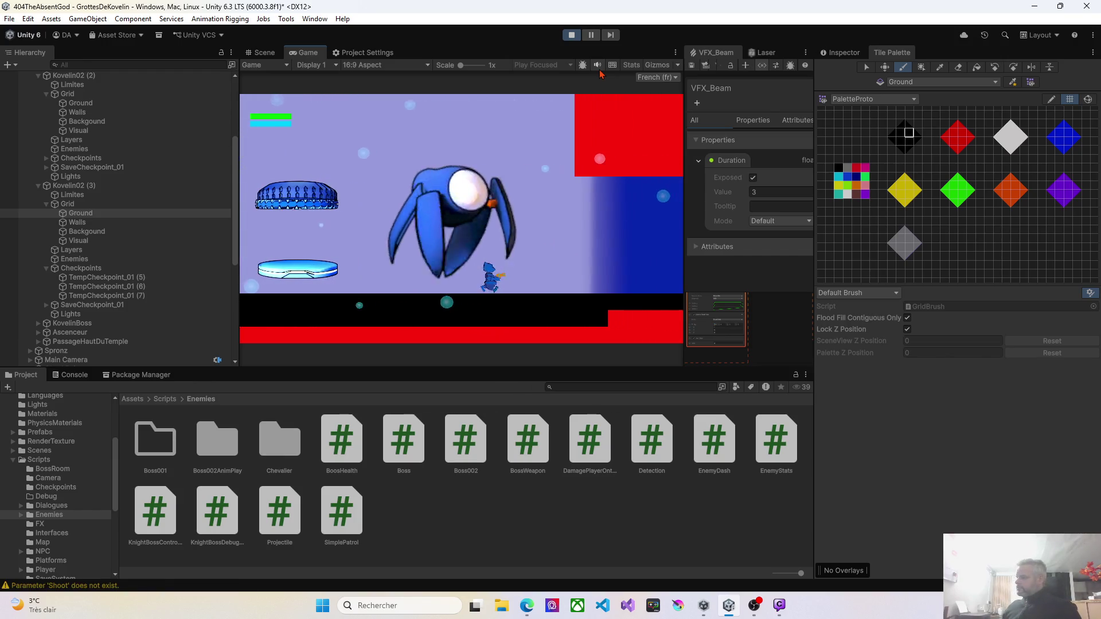
key(d)
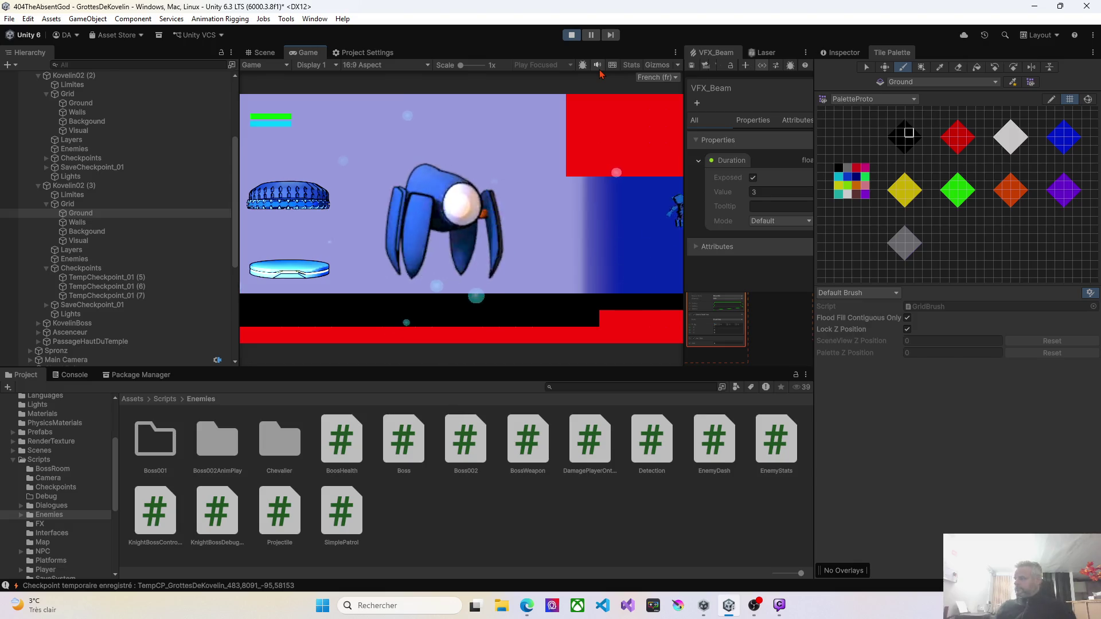
key(d)
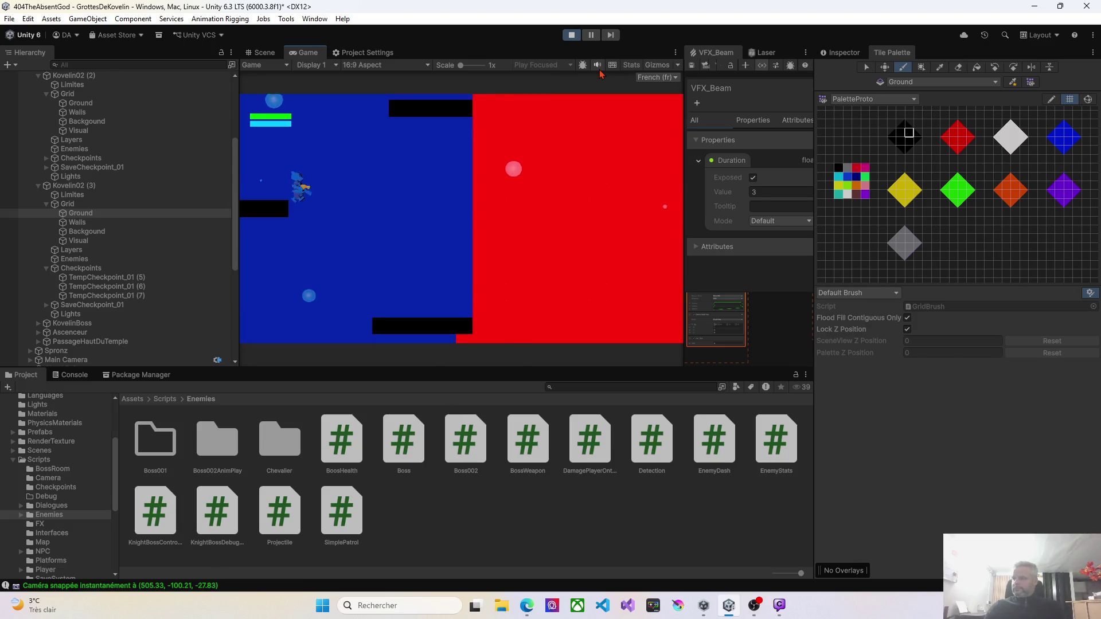
Run left and jump up onto the platforms above the red block
key(d)
key(space)
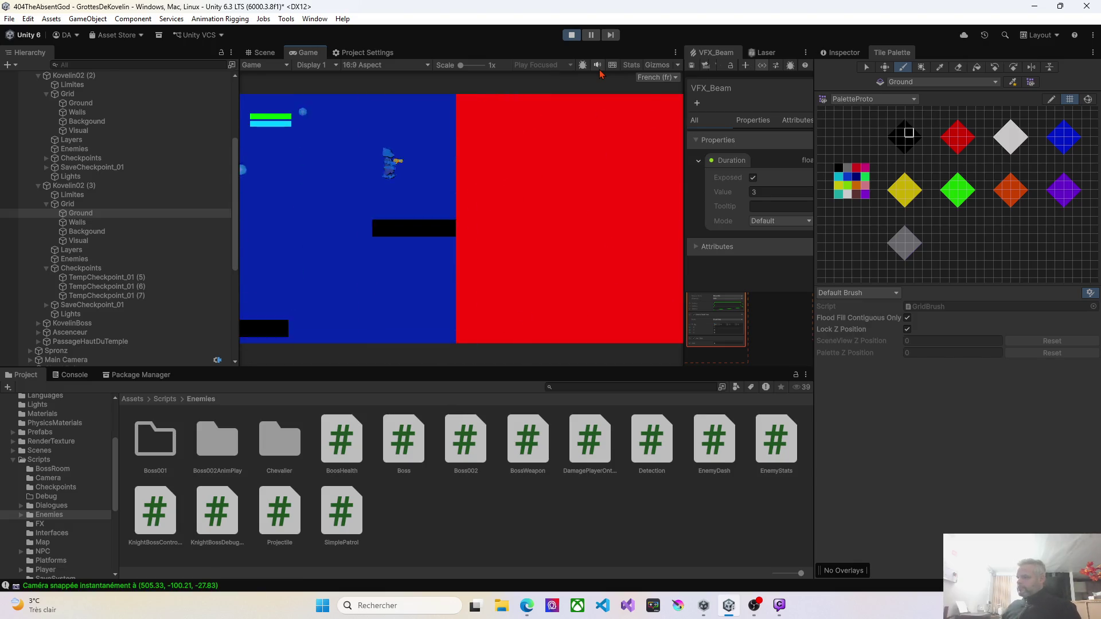
key(a)
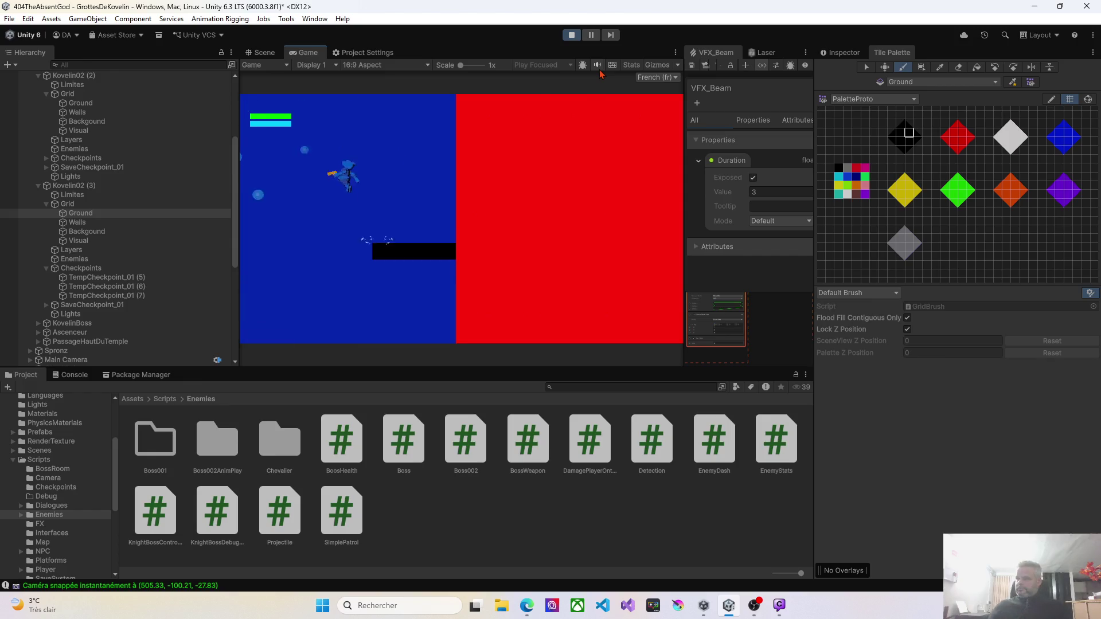
key(a)
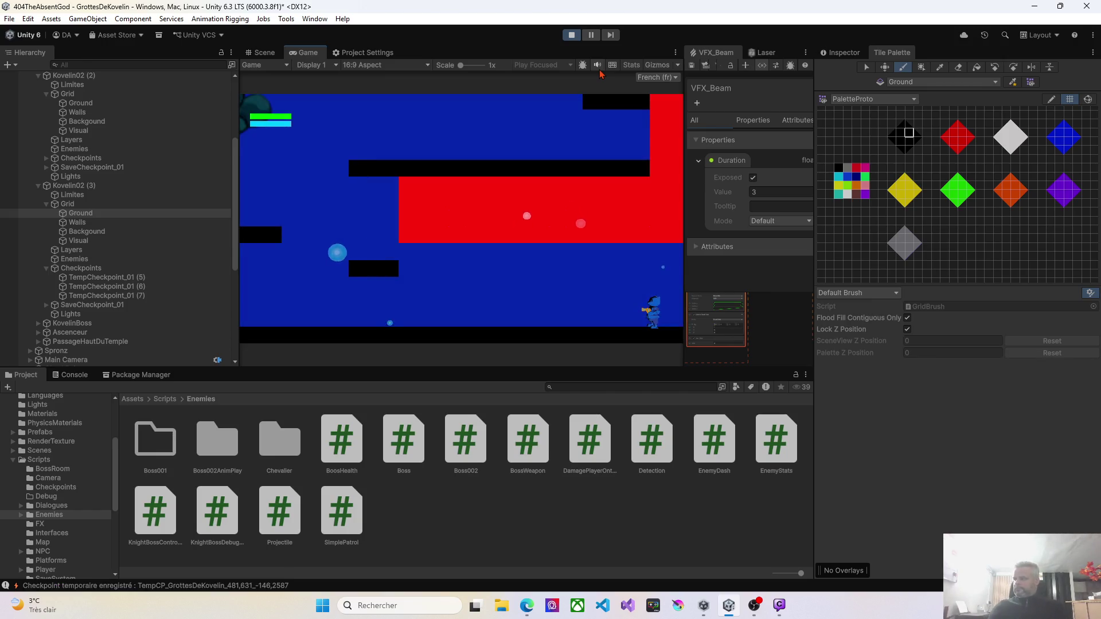
key(a)
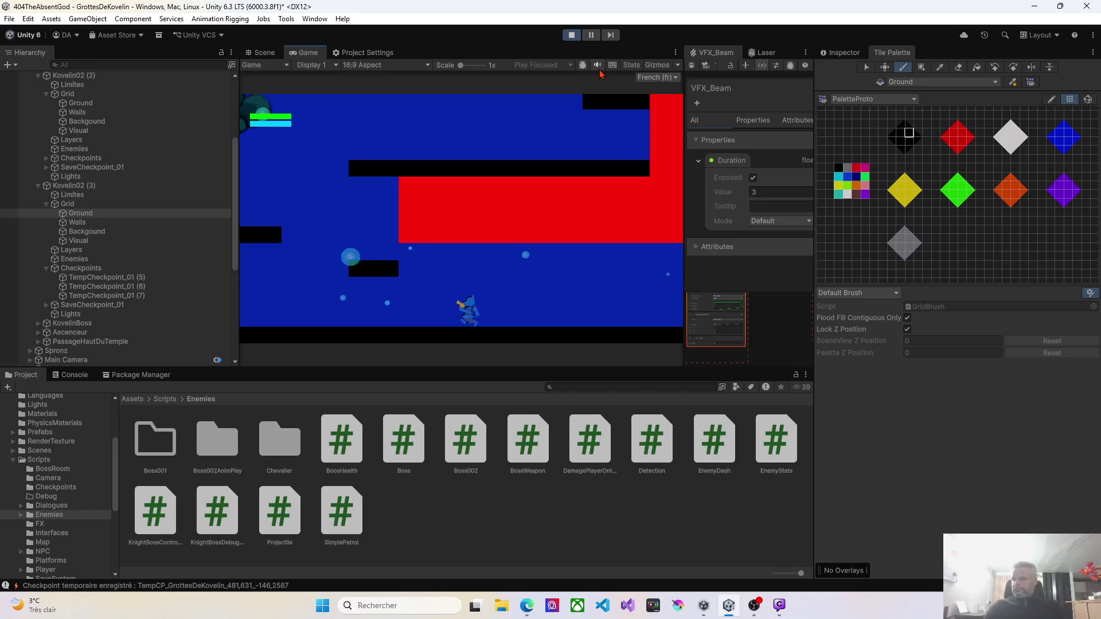
key(a)
key(space)
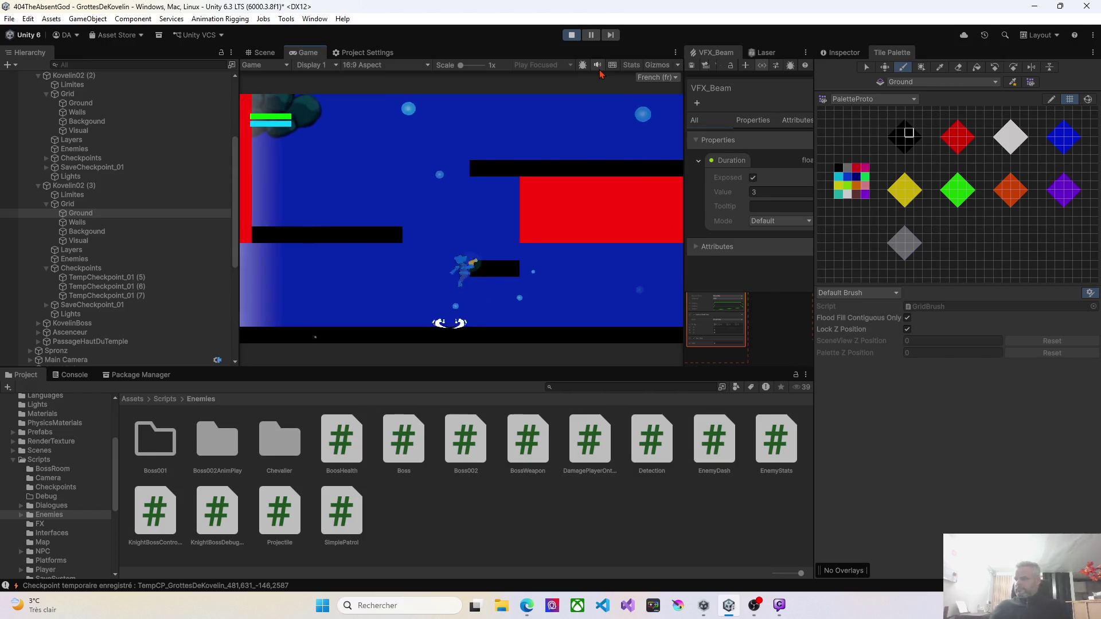
key(a)
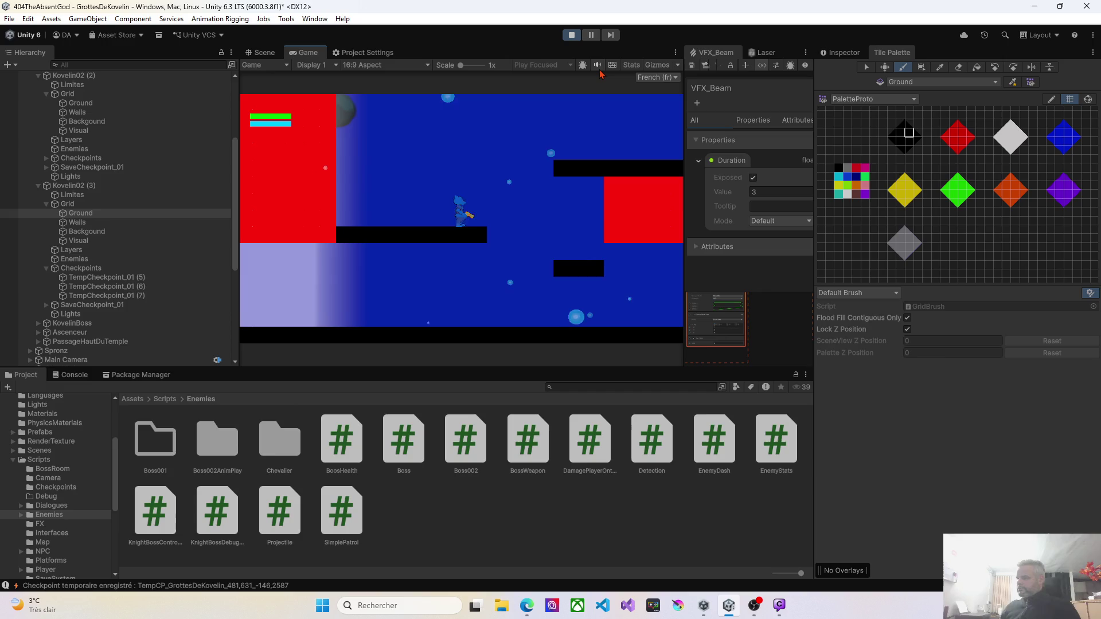
key(d)
key(space)
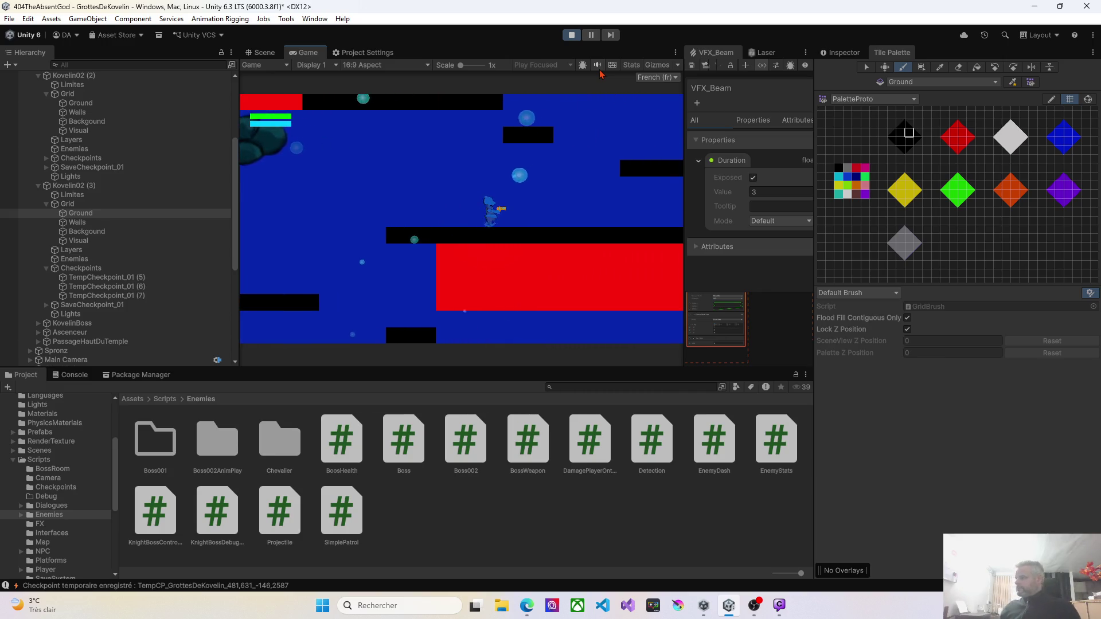
key(d)
key(space)
key(a)
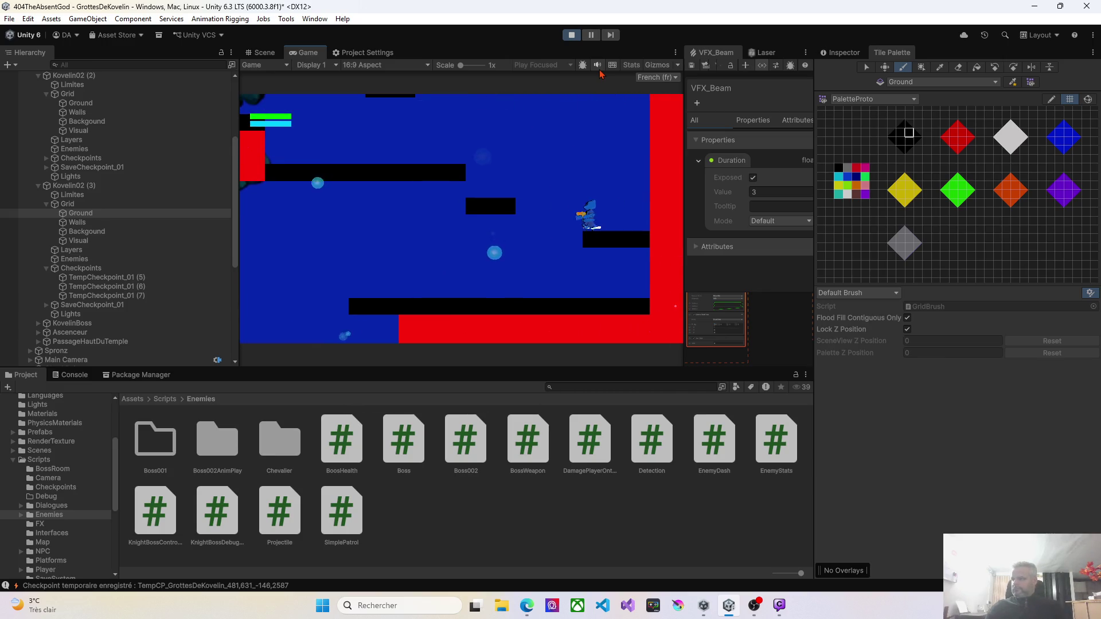
key(a)
key(space)
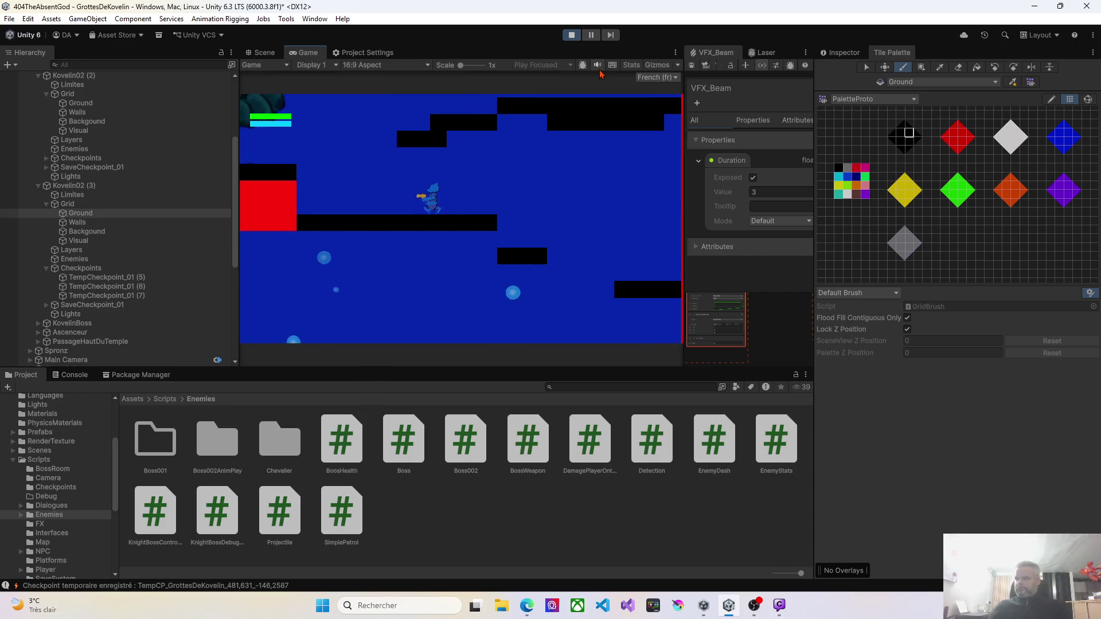
Keep climbing the higher platforms, jumping right toward the red wall and back
key(a)
key(space)
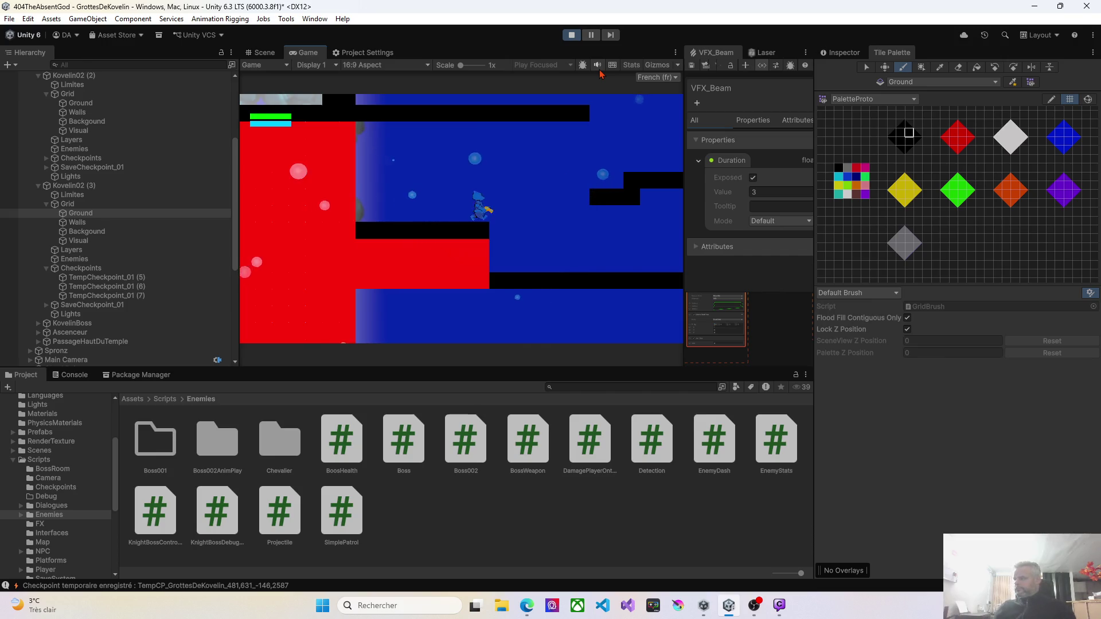
key(space)
key(a)
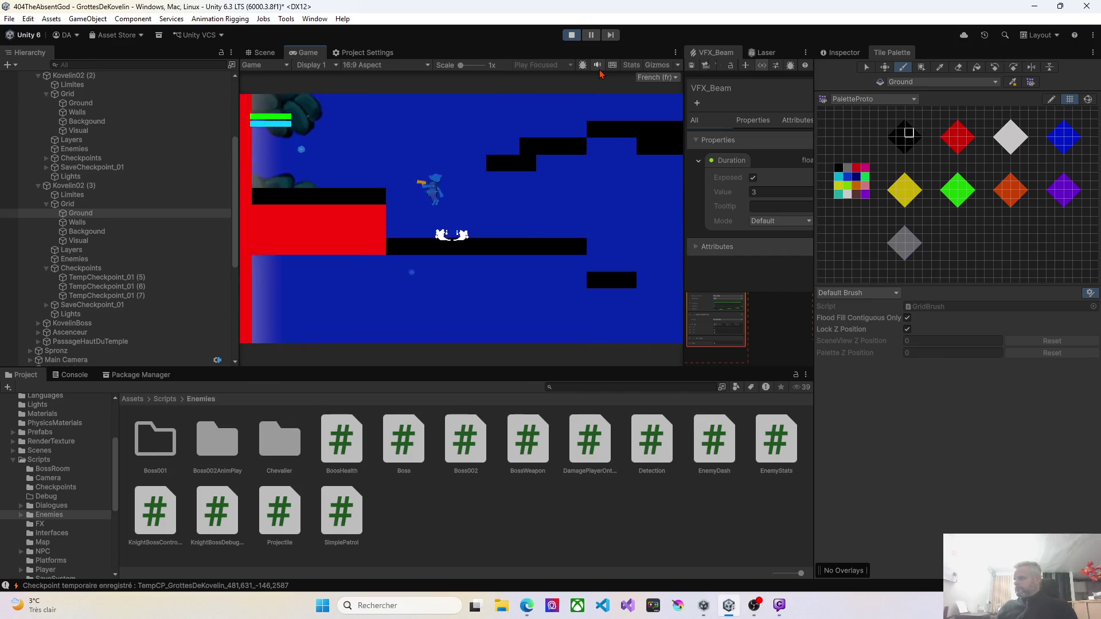
key(space)
key(d)
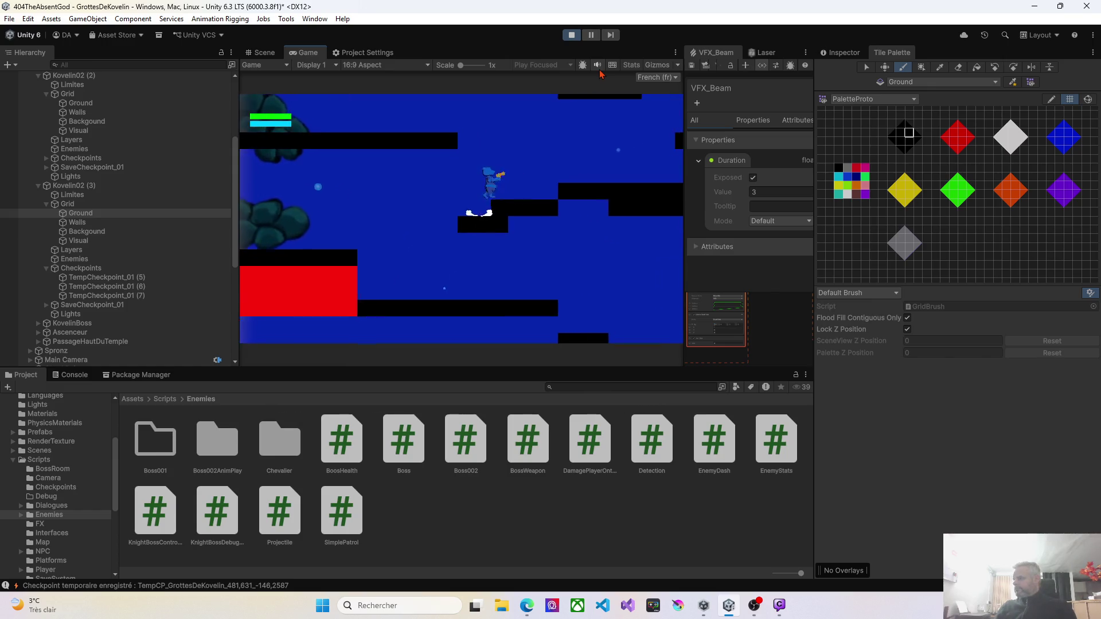
key(d)
key(space)
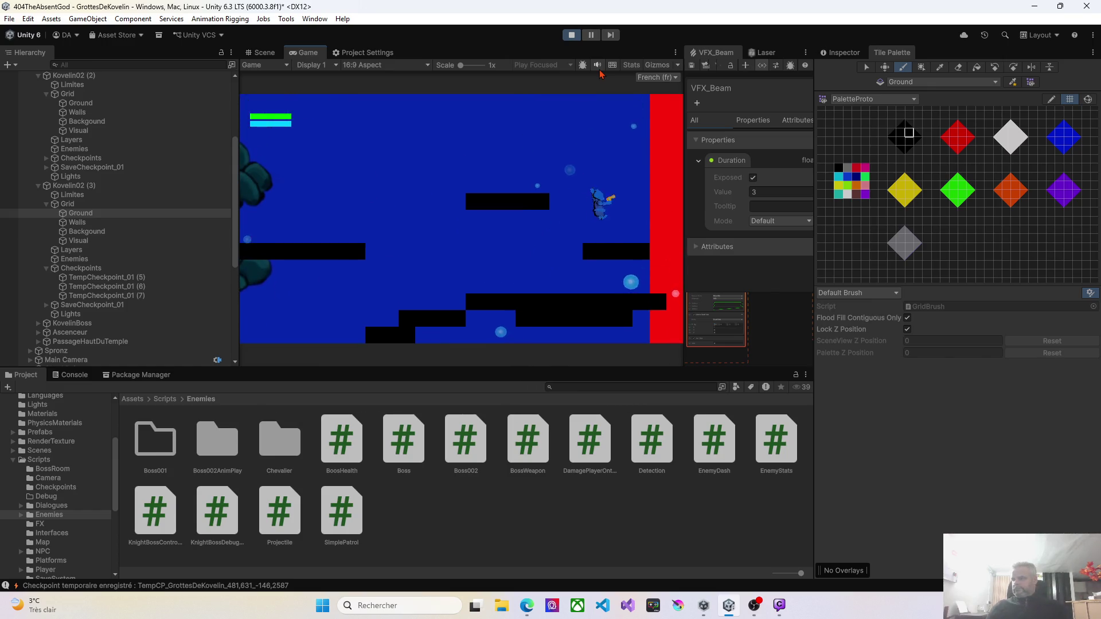
key(a)
key(space)
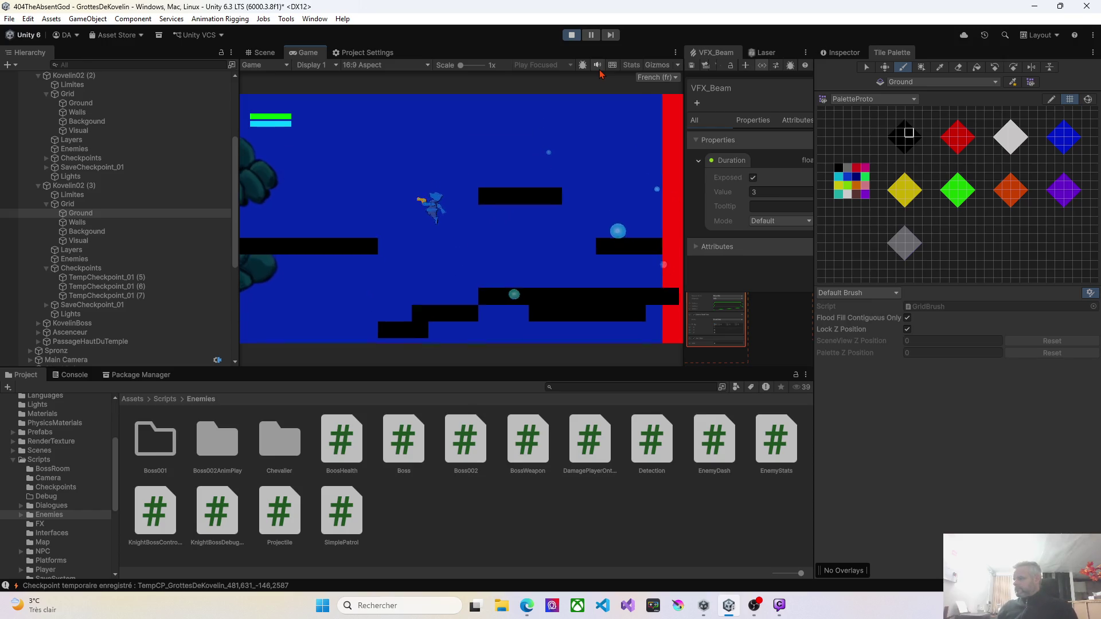
key(d)
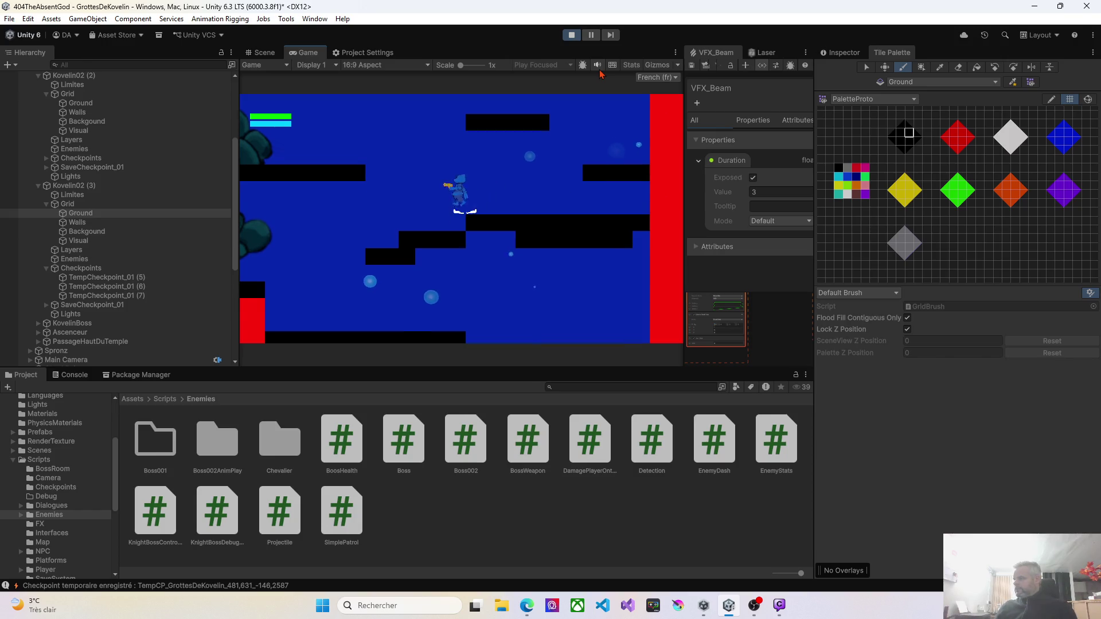
key(d)
key(space)
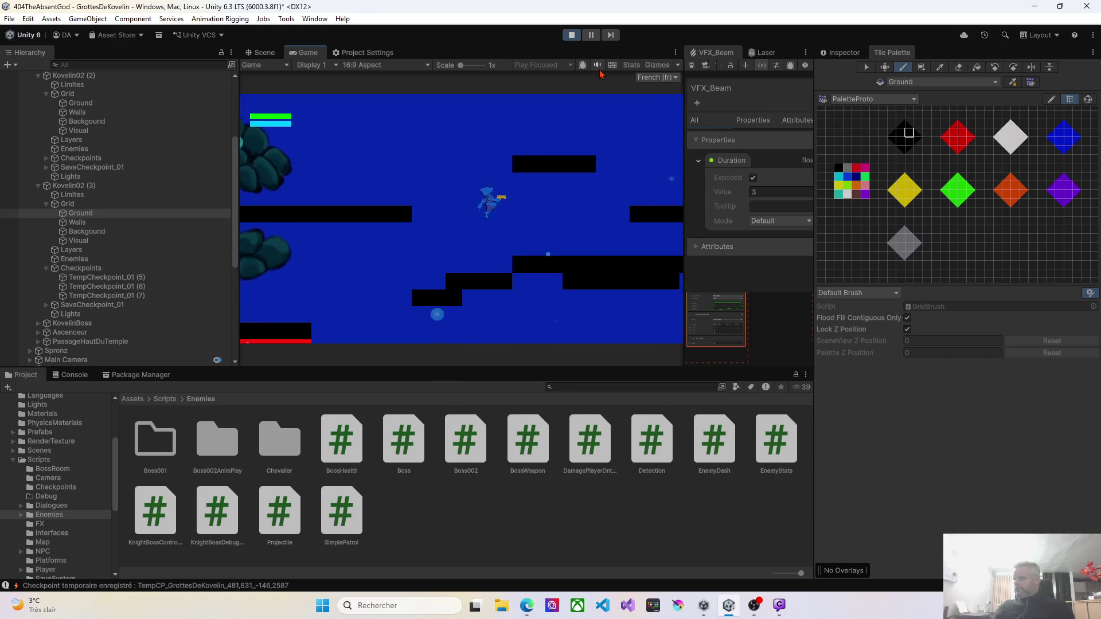
key(a)
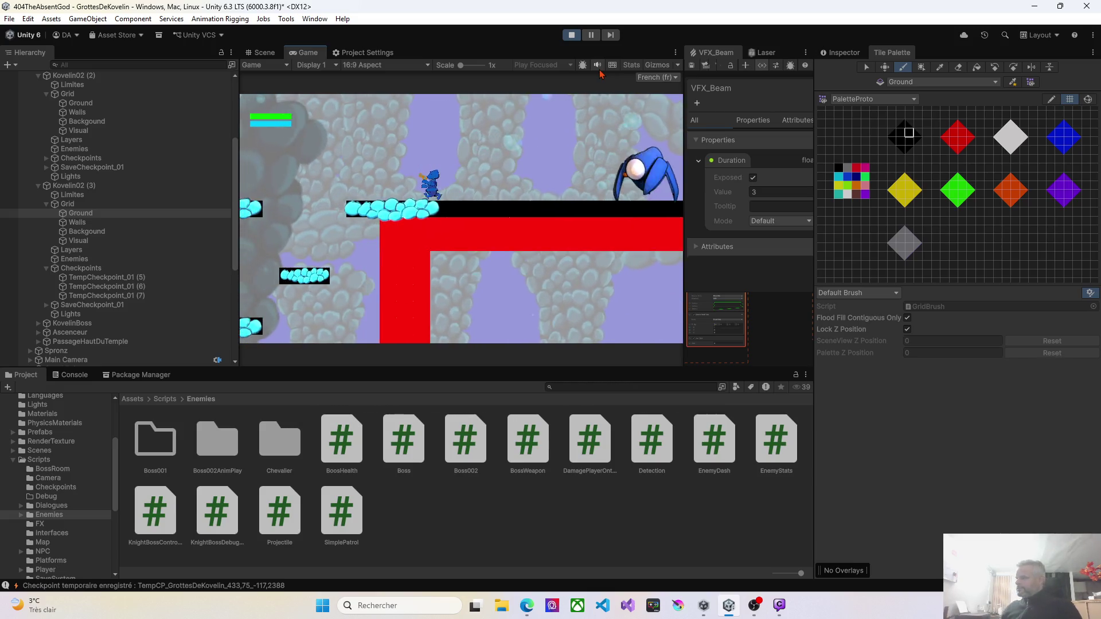
Run and jump the player left and right across the cave platforms
key(Left)
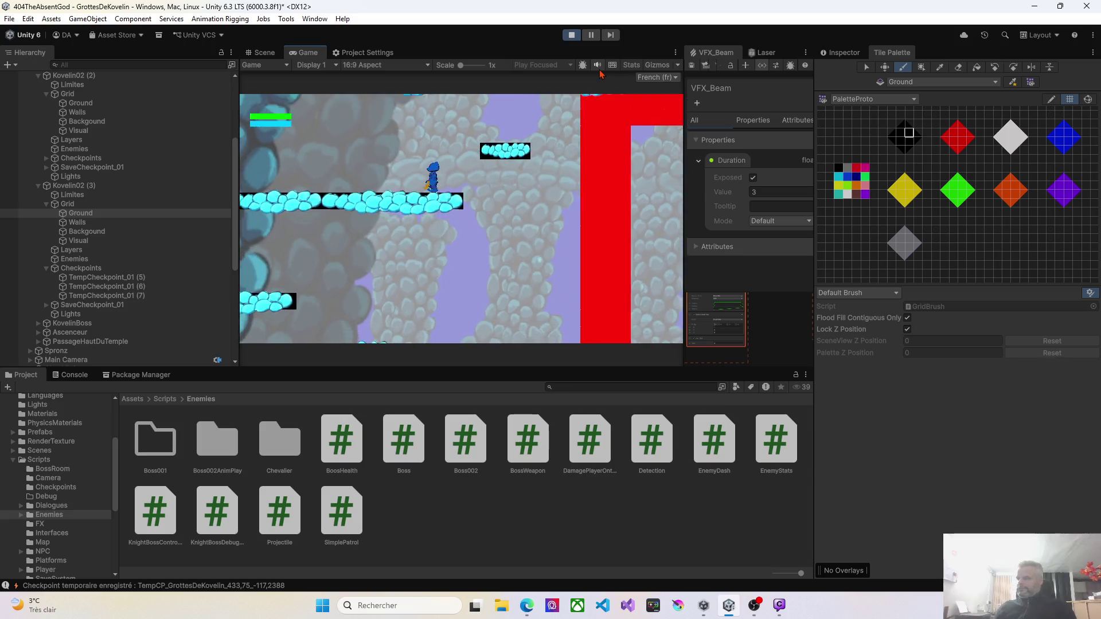
key(Left)
key(Left)
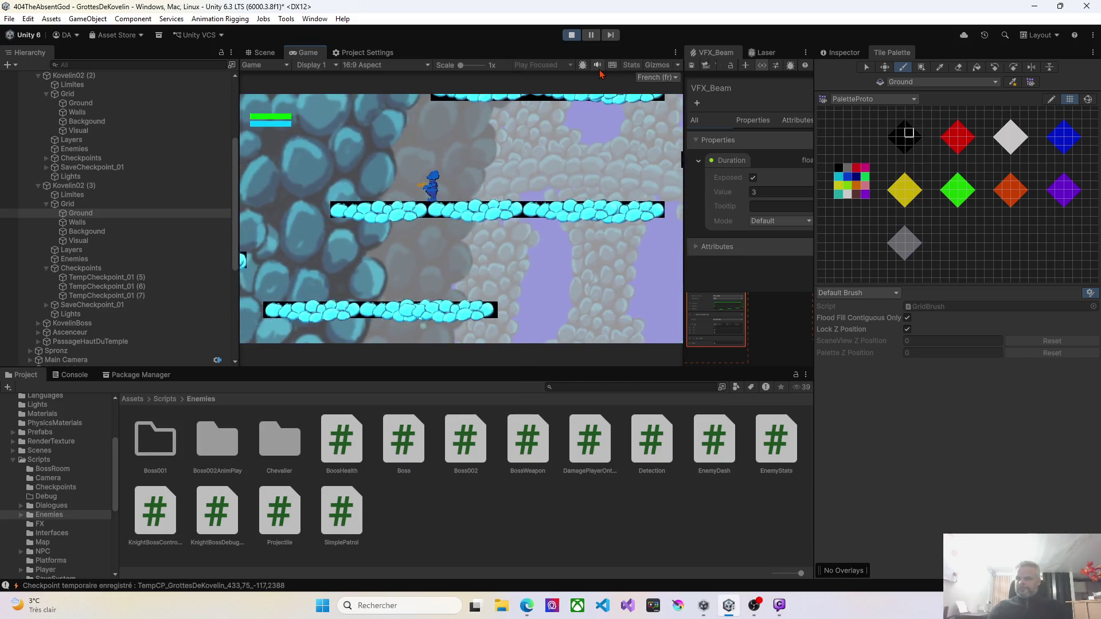
key(space)
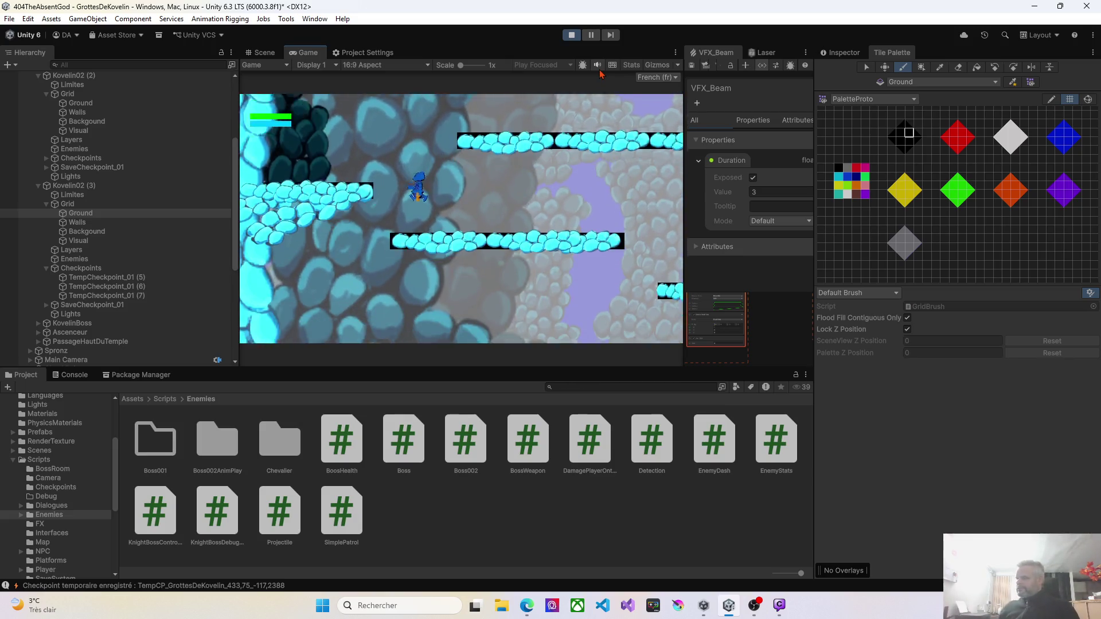
key(Right)
key(space)
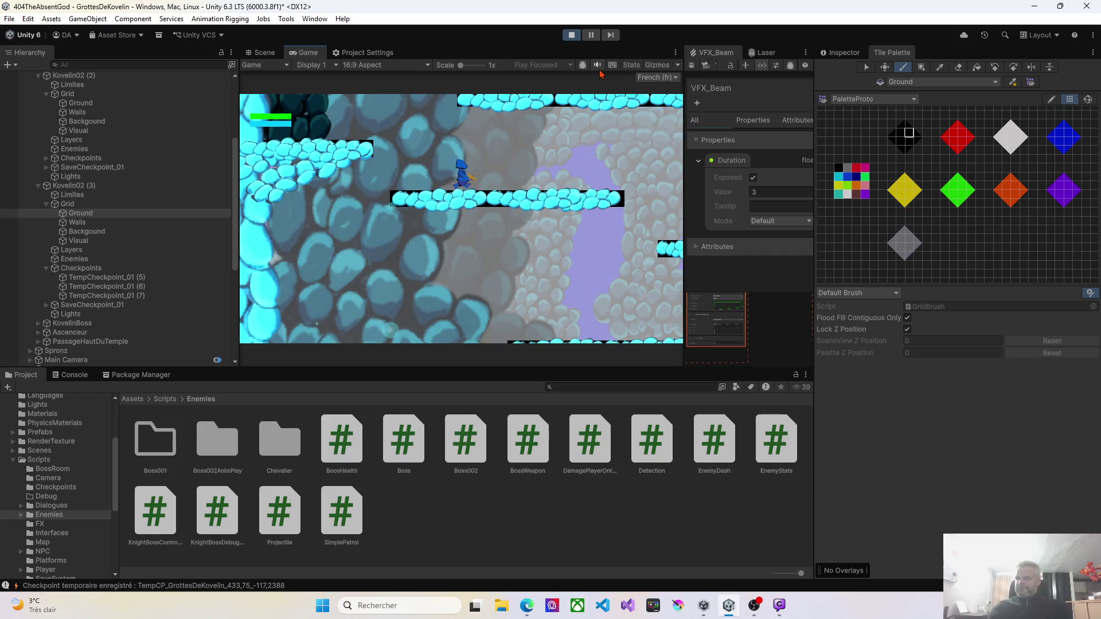
key(Left)
key(Left)
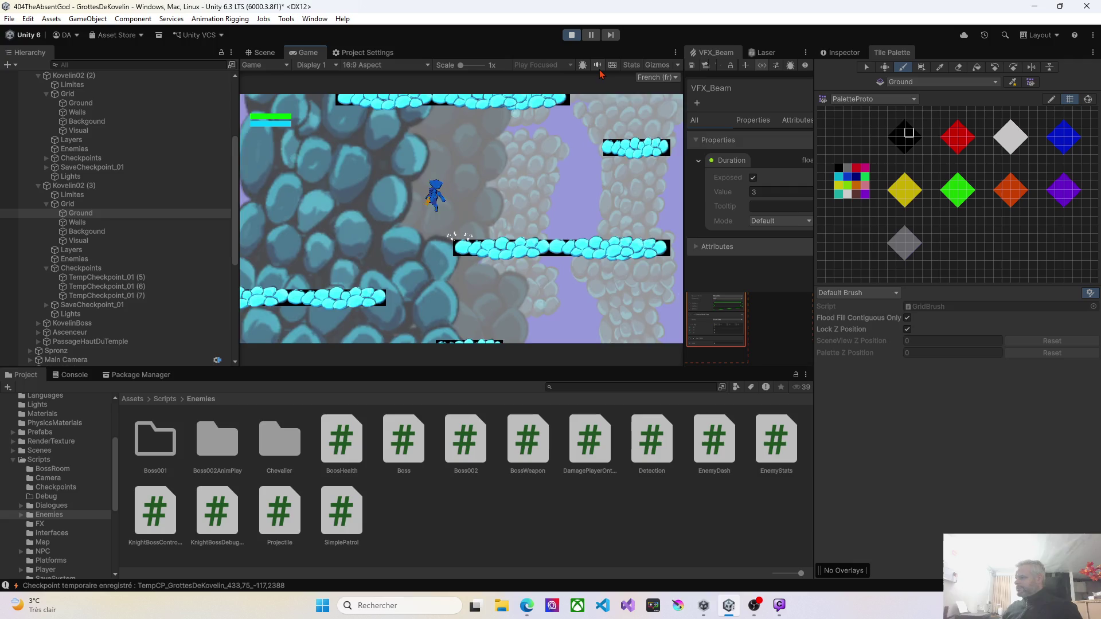
key(Left)
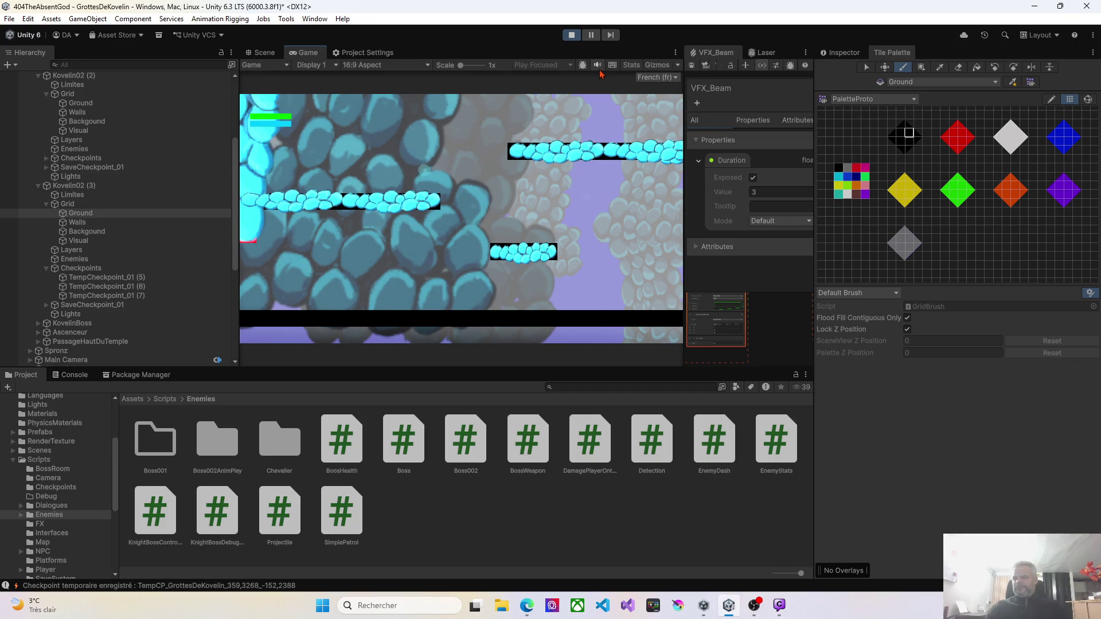
Pause the game, go to Menu Principal, choose Exit, and stop Play mode
key(Escape)
key(Down)
key(Return)
key(Down)
key(Return)
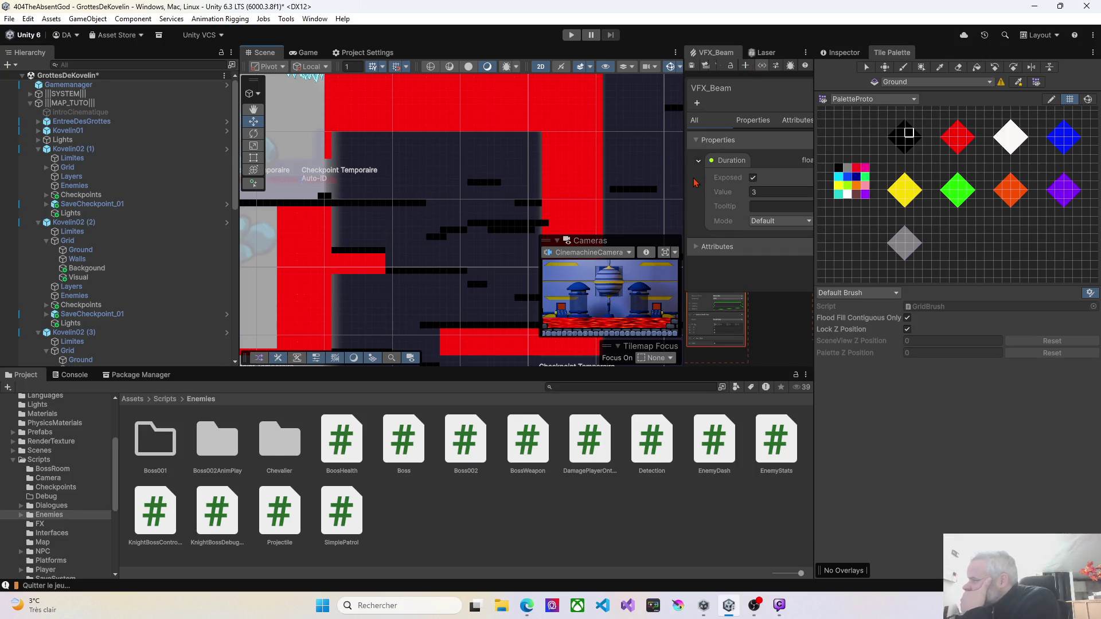
Widen the VFX_Beam panel and pan the Scene view to the level's left part
drag(816, 182, 960, 184)
mouse_move(505, 132)
mouse_down()
mouse_move(576, 278)
mouse_move(597, 180)
mouse_move(493, 189)
mouse_move(392, 233)
mouse_move(484, 224)
mouse_up()
scroll(482, 278, down, 5)
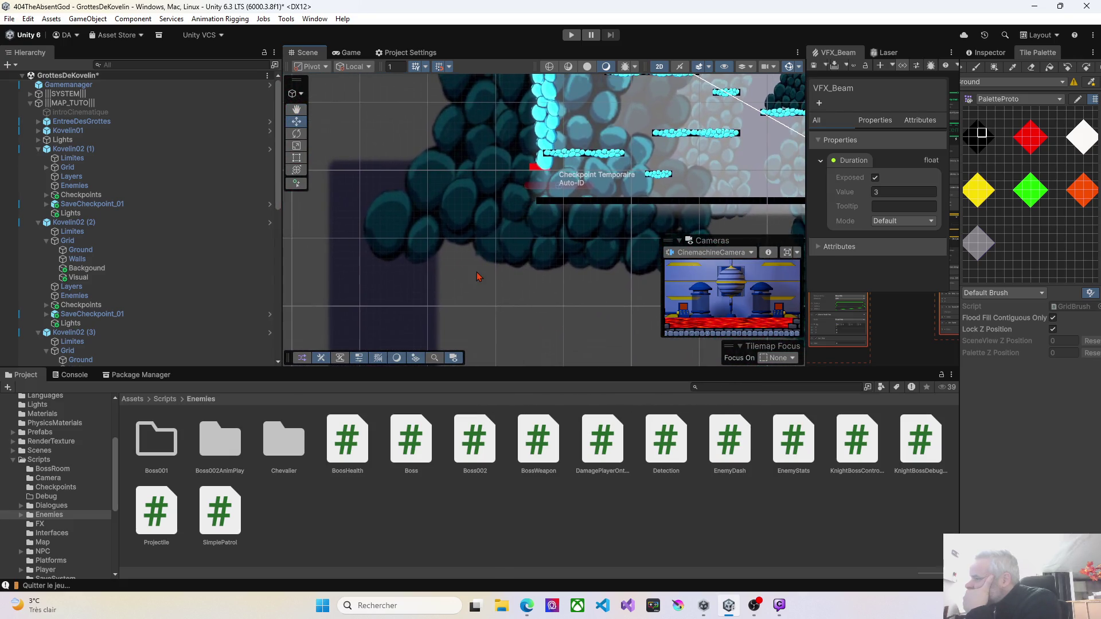
scroll(480, 285, down, 3)
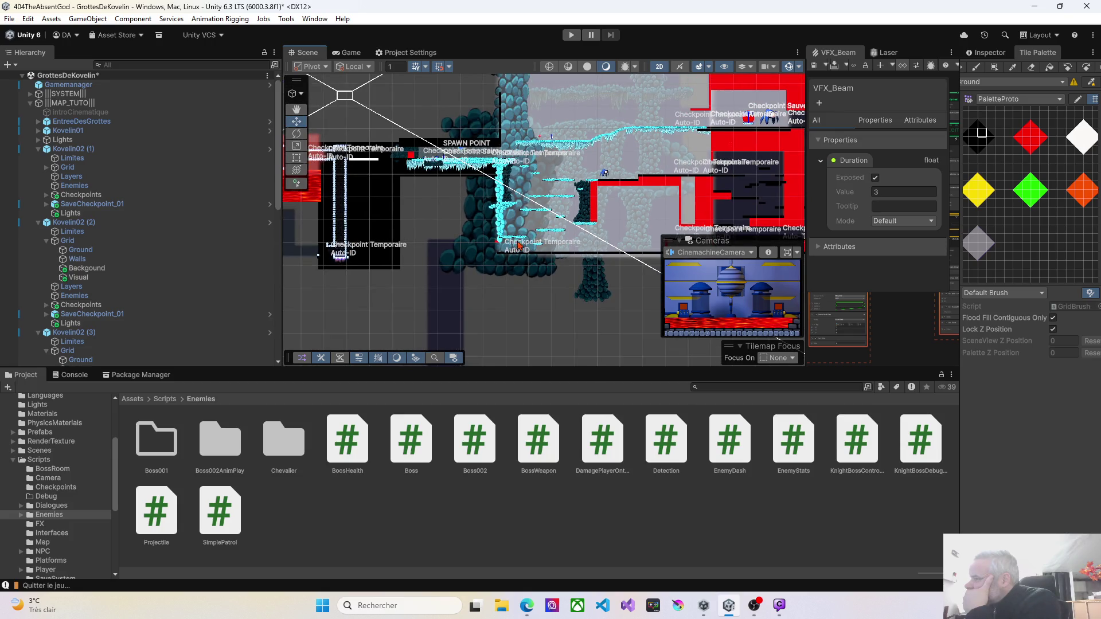
drag(518, 244, 454, 307)
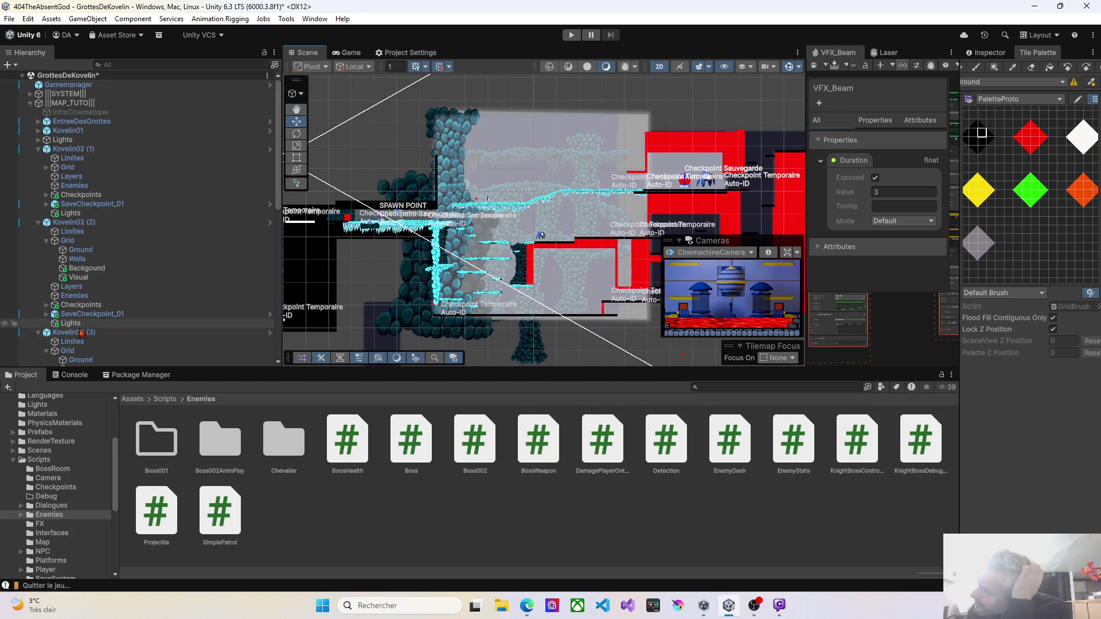
drag(593, 237, 484, 218)
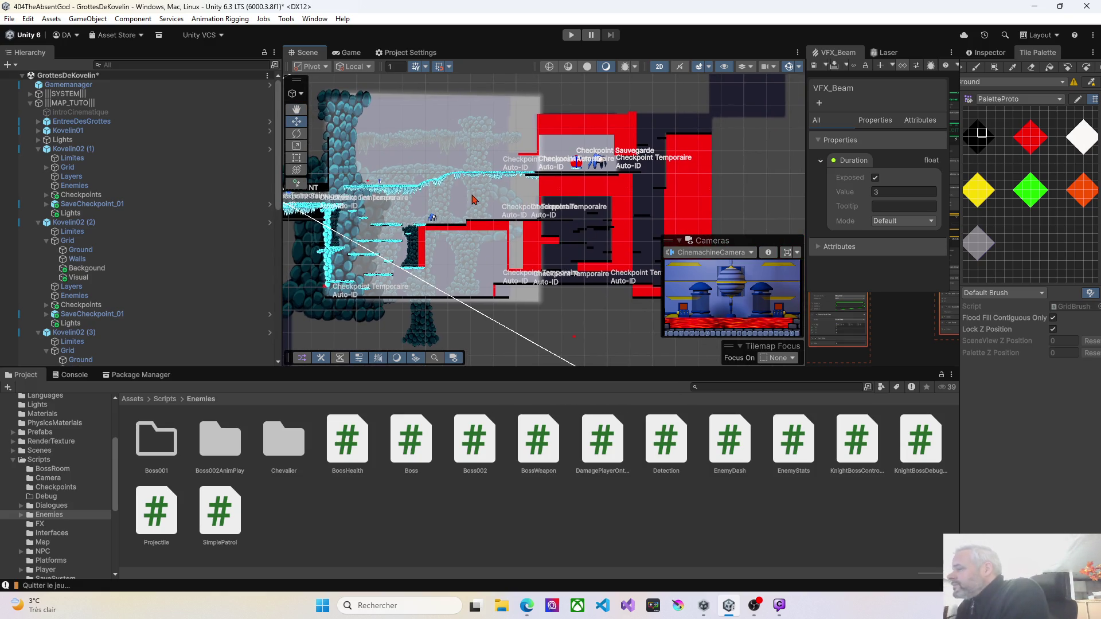
drag(448, 215, 484, 217)
scroll(116, 334, down, 5)
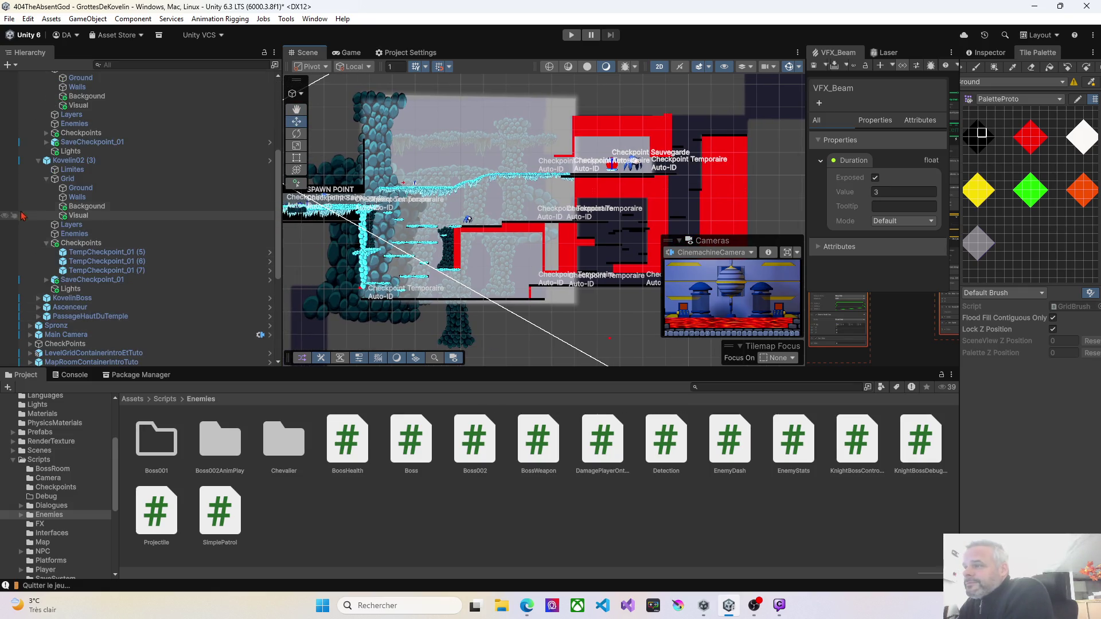
Collapse Kovelin02 (3), Kovelin02 (2) and |||MAP_TUTO||| in the Hierarchy, then select Lights
click(38, 229)
scroll(67, 202, up, 5)
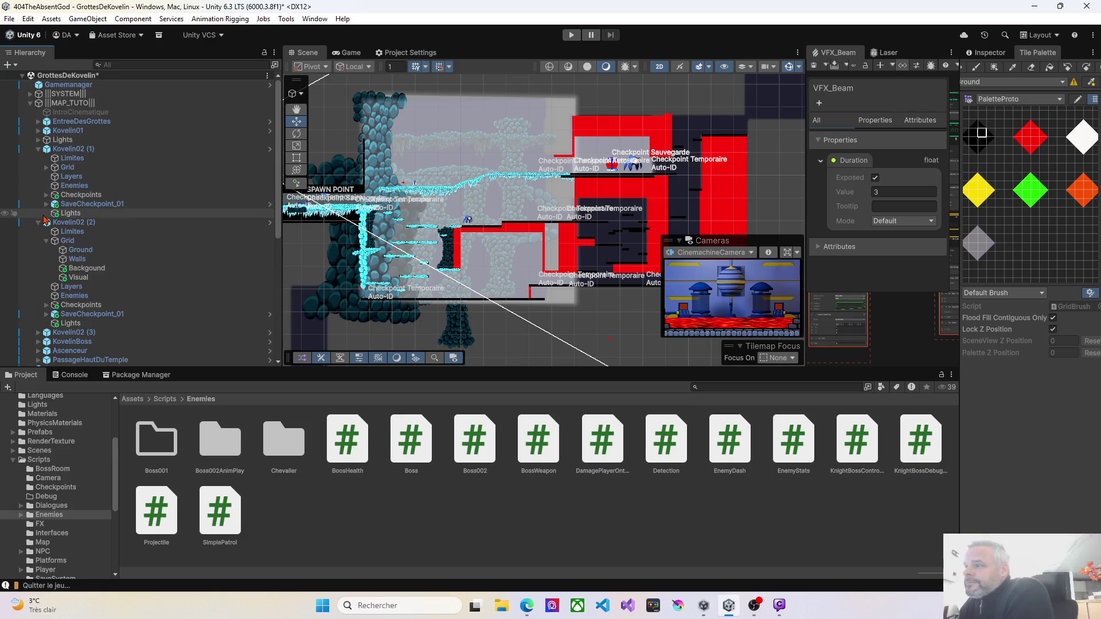
click(38, 223)
click(30, 104)
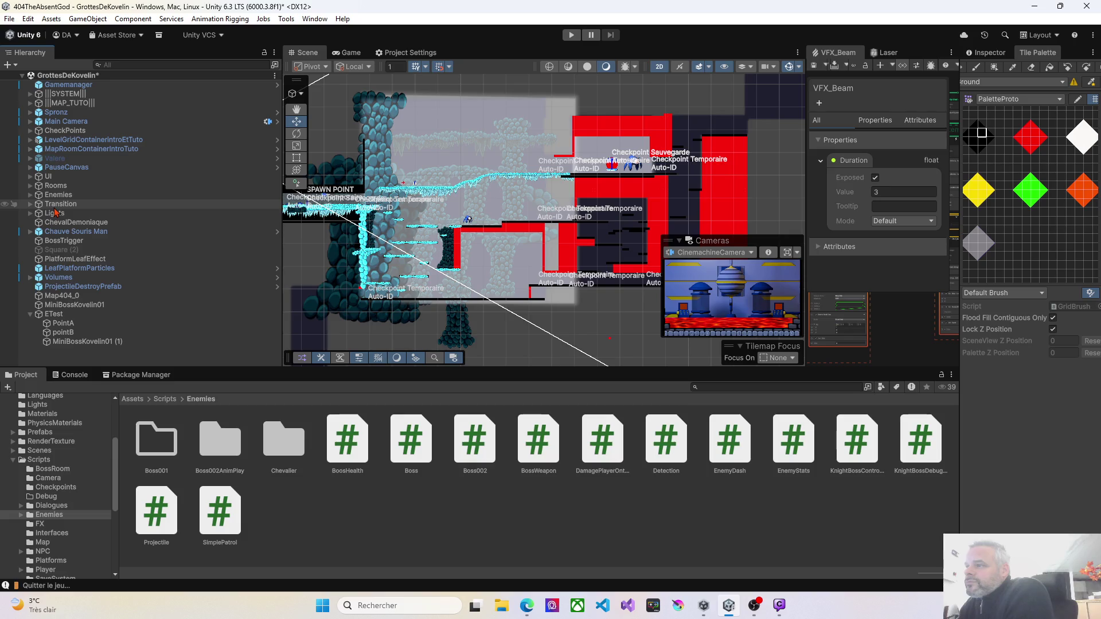
click(49, 216)
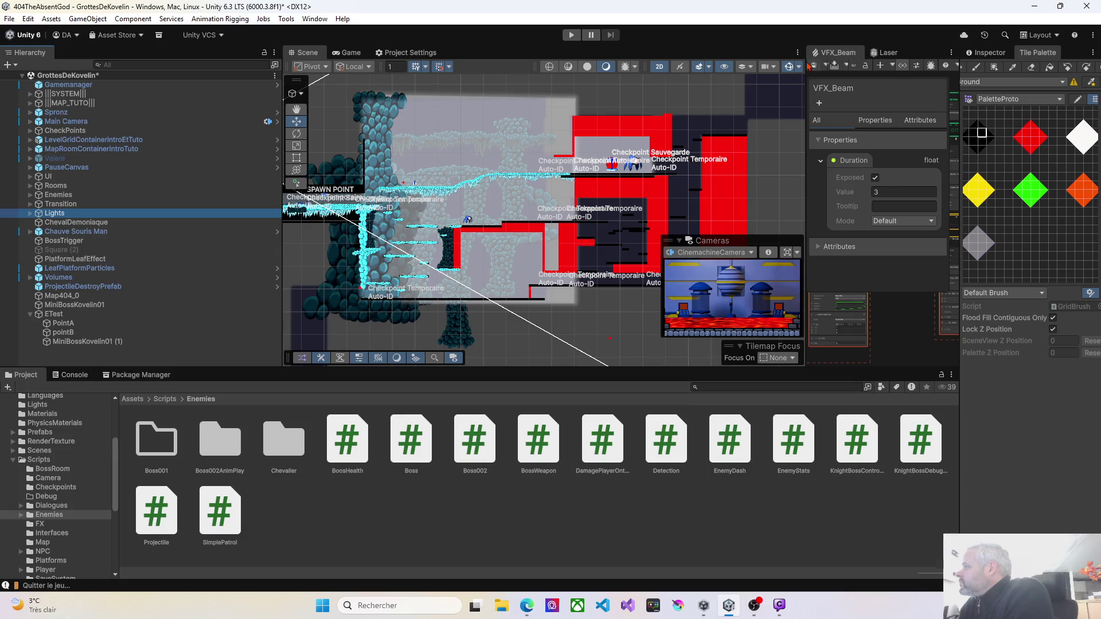
Deactivate the Lights object from the Inspector
drag(806, 114, 708, 109)
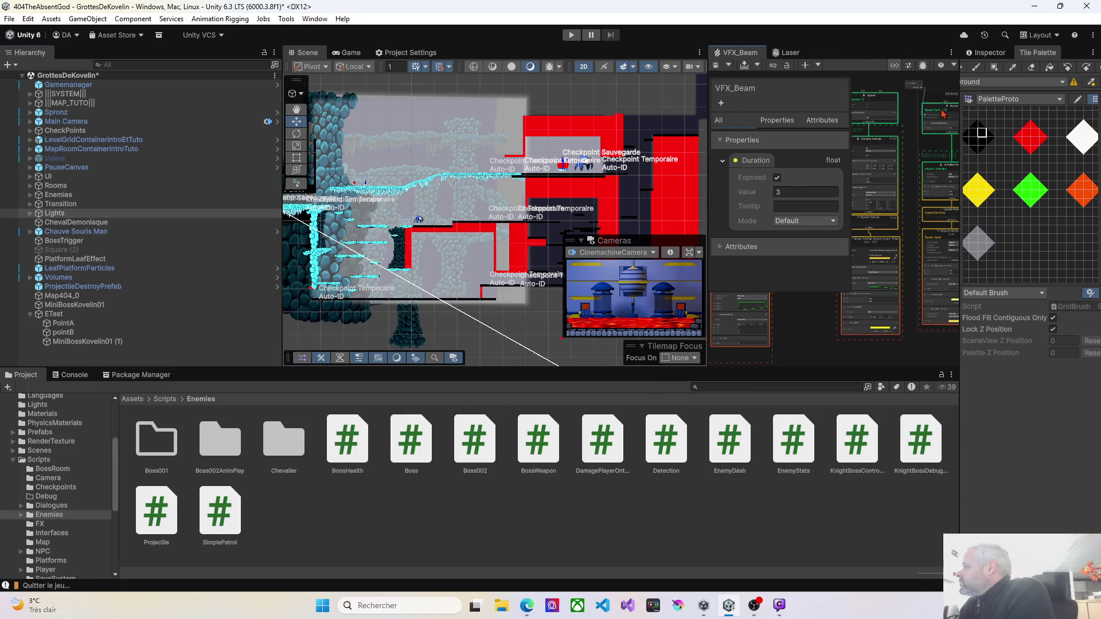
click(979, 57)
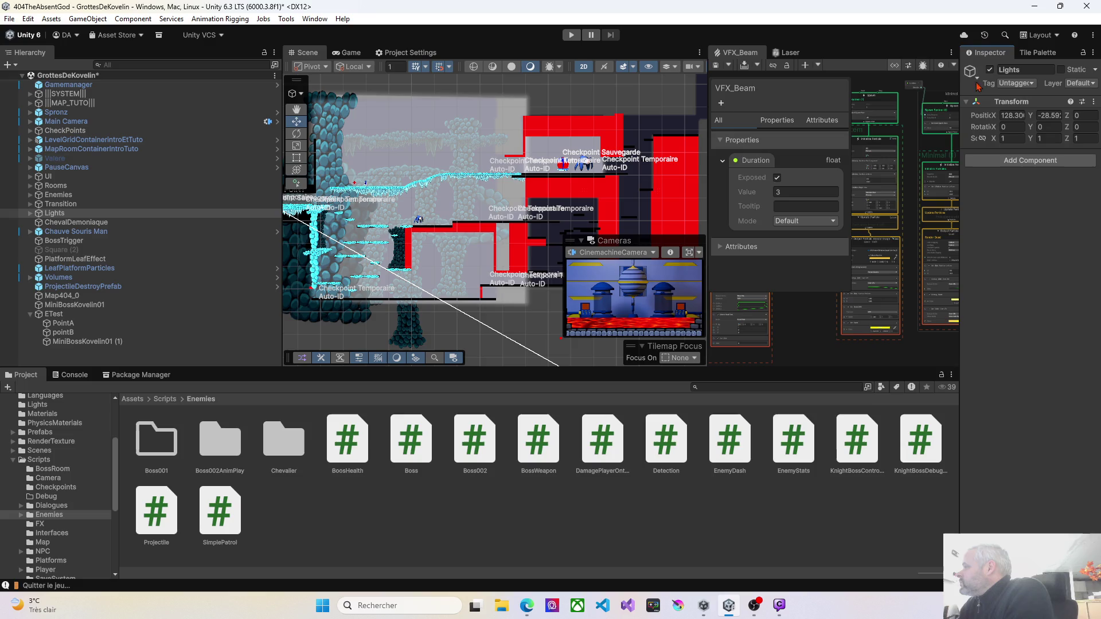
click(991, 70)
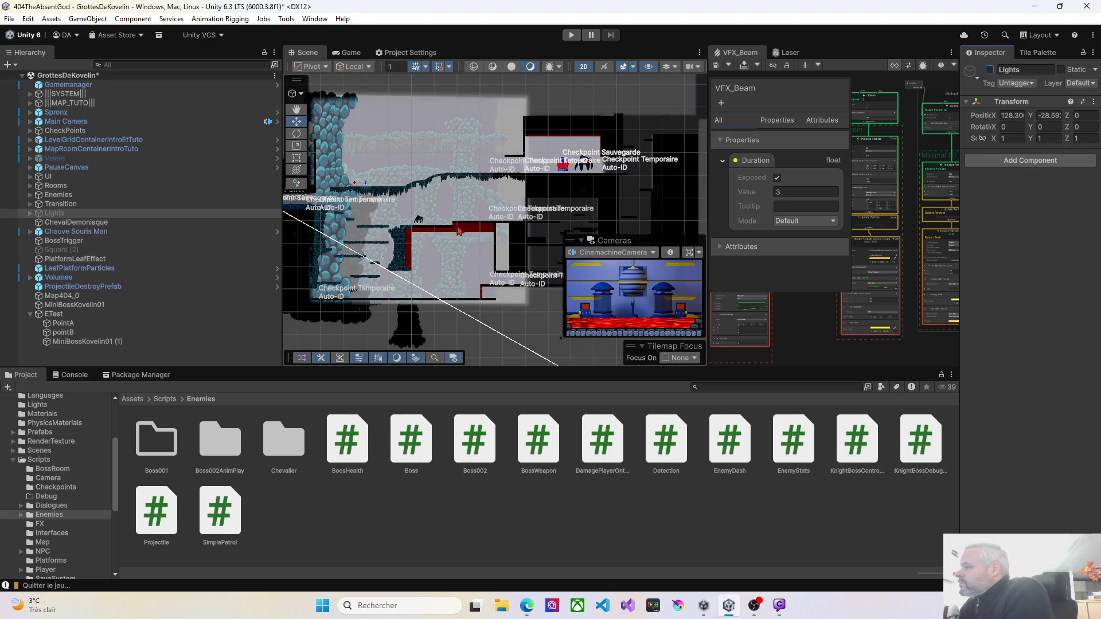
Zoom the Scene view onto the platform beside the player and select its top sprite
scroll(427, 216, up, 3)
drag(413, 221, 457, 253)
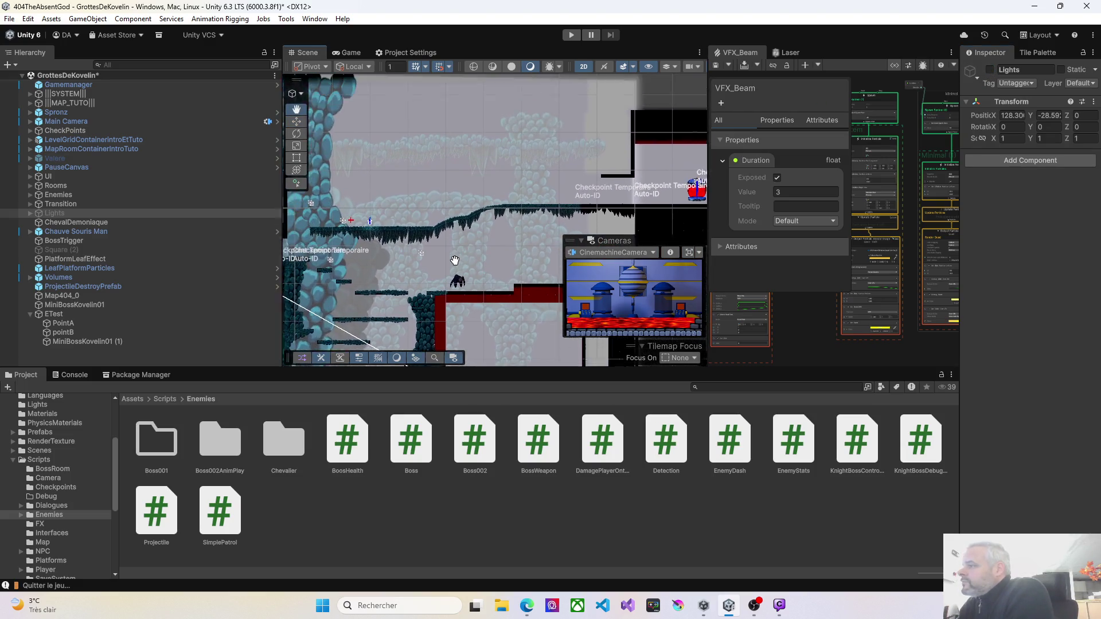
drag(283, 266, 72, 252)
scroll(259, 257, up, 3)
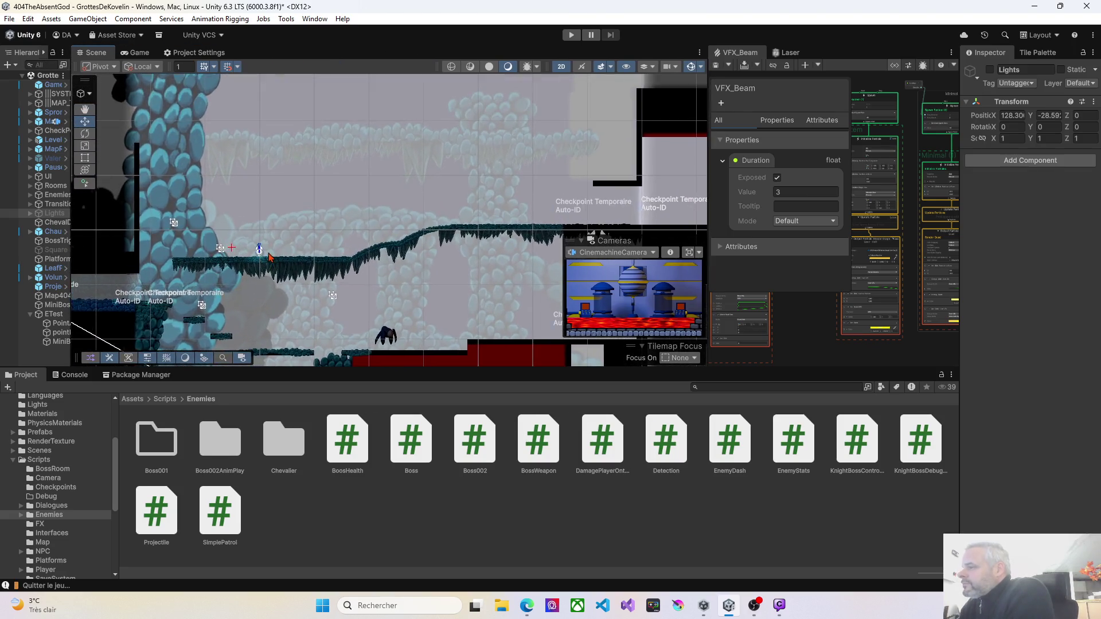
scroll(270, 234, up, 3)
mouse_move(243, 222)
mouse_down()
mouse_move(330, 204)
mouse_move(384, 135)
mouse_move(319, 98)
mouse_move(290, 64)
mouse_move(339, 113)
mouse_move(458, 133)
mouse_move(443, 154)
mouse_up()
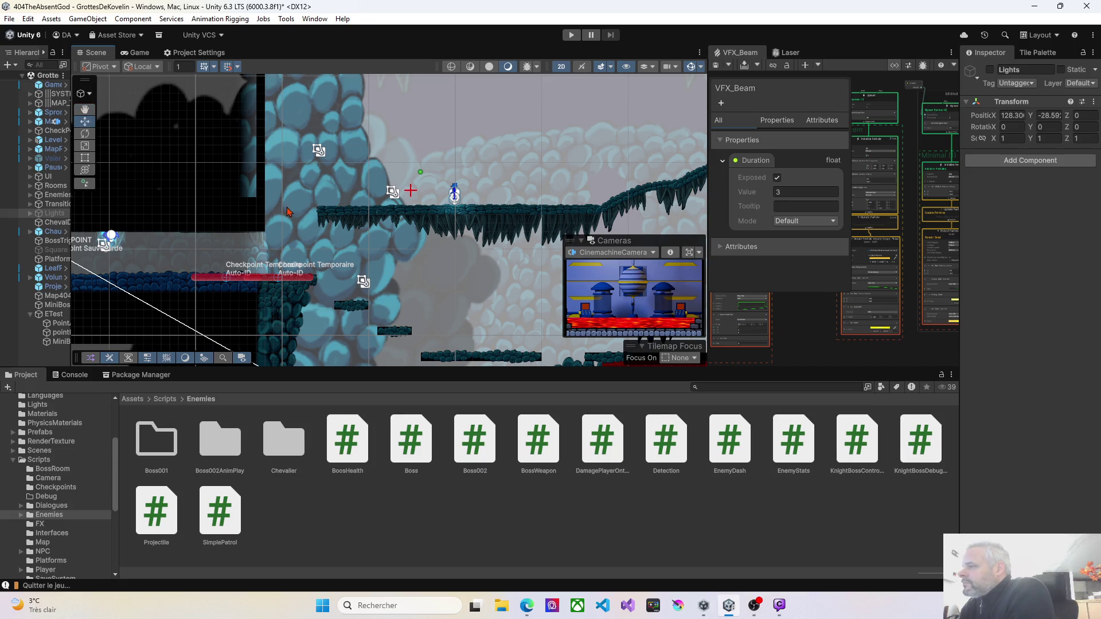
scroll(288, 212, up, 2)
scroll(323, 213, up, 3)
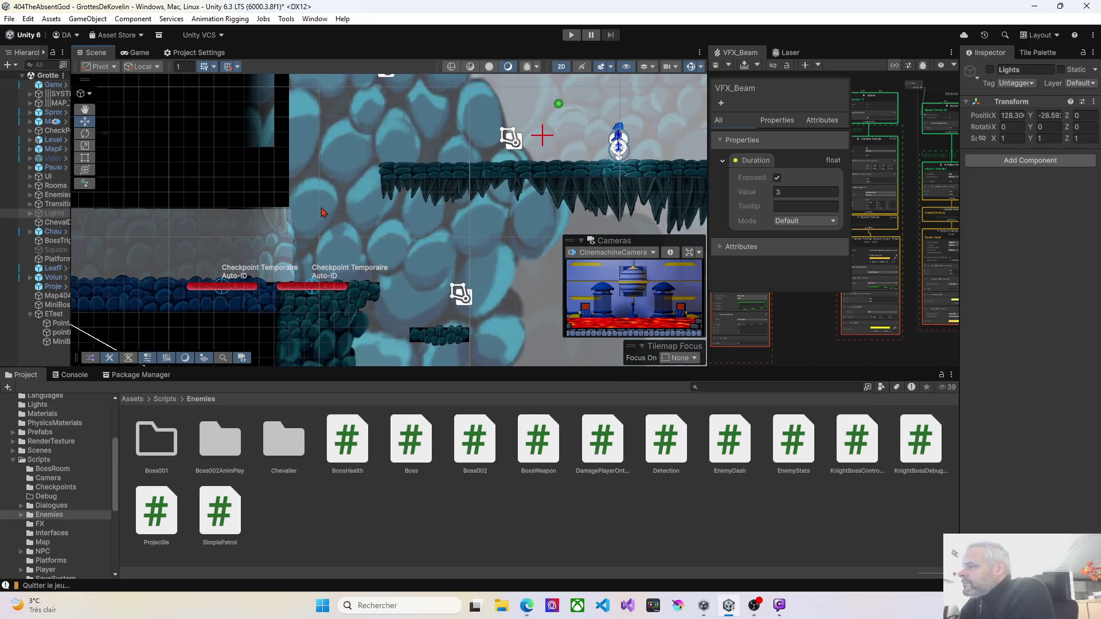
scroll(323, 212, up, 1)
drag(388, 166, 411, 171)
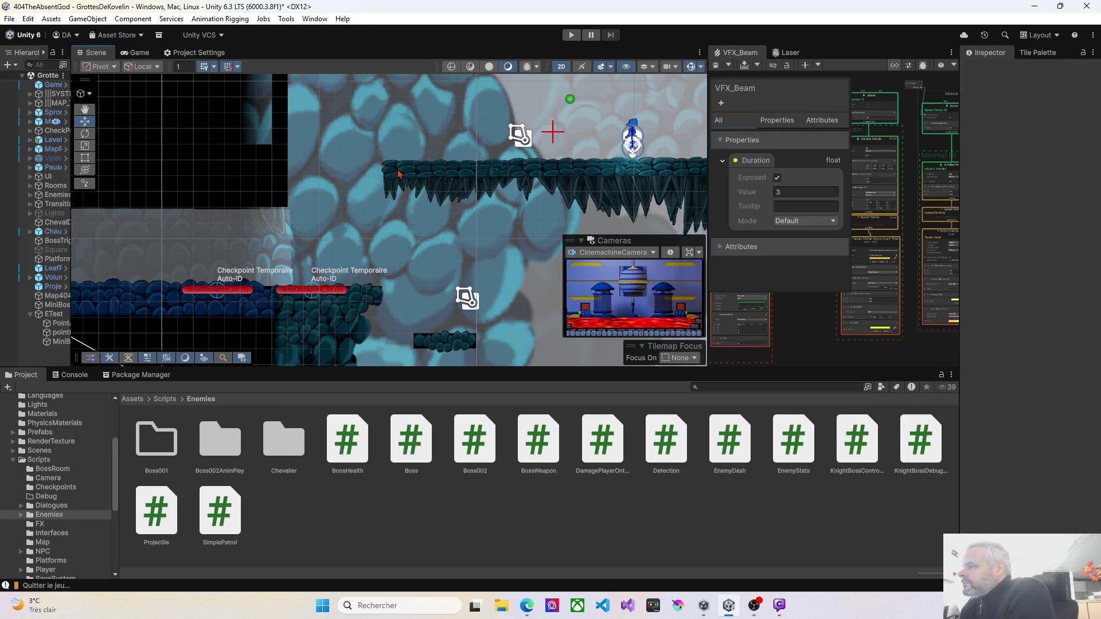
click(395, 175)
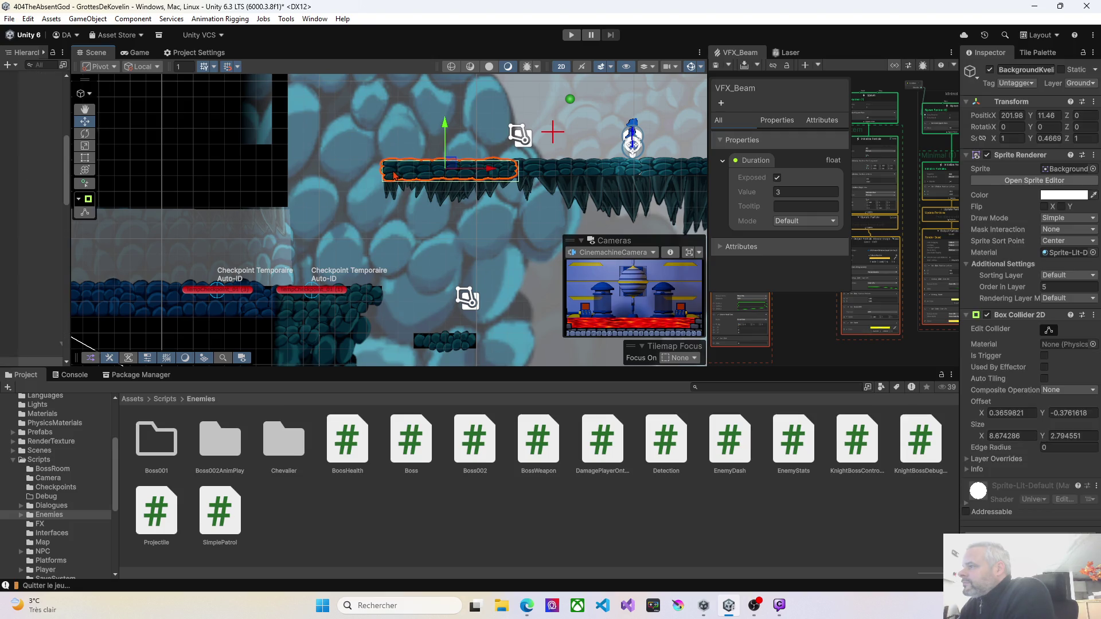
Select the spiky platform's sprites, excluding the background rock, and apply Move to View
shift+click(439, 191)
shift+click(407, 190)
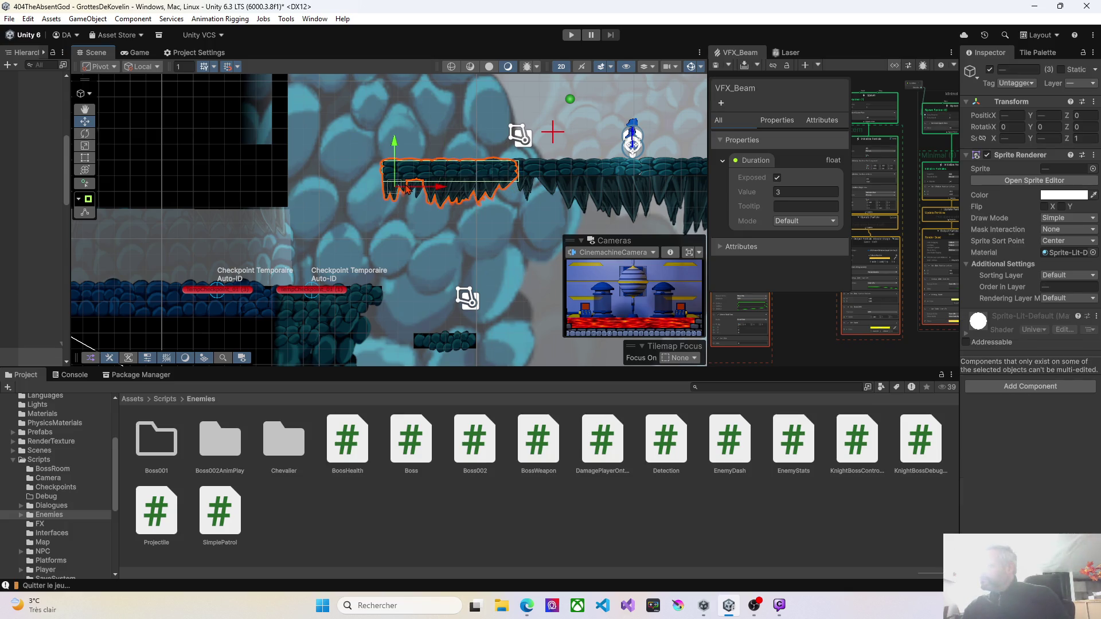
shift+click(417, 195)
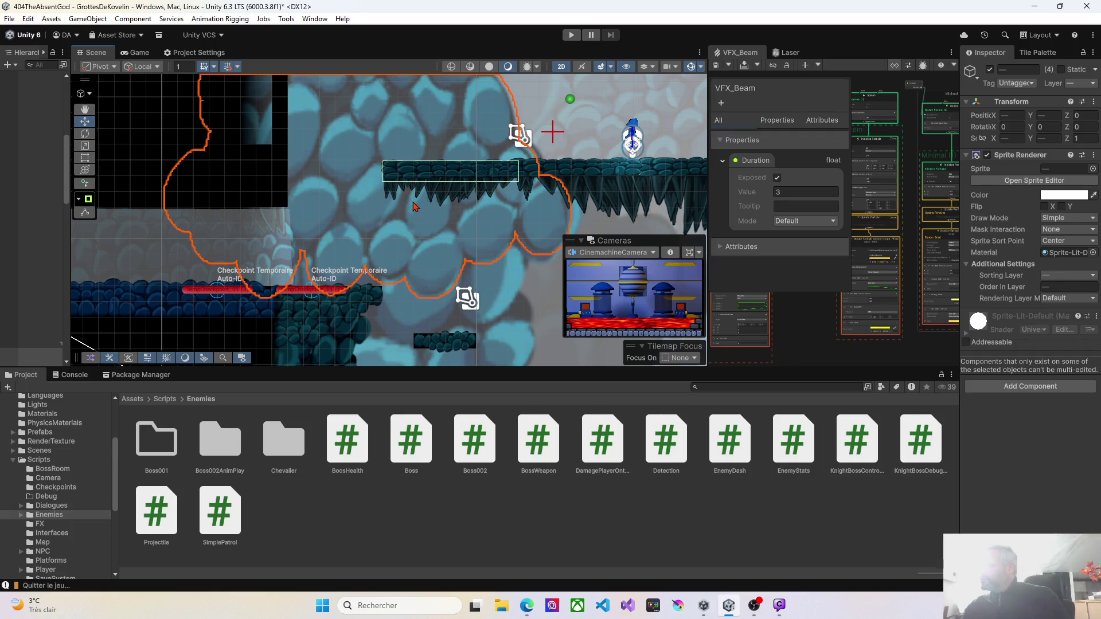
shift+click(416, 195)
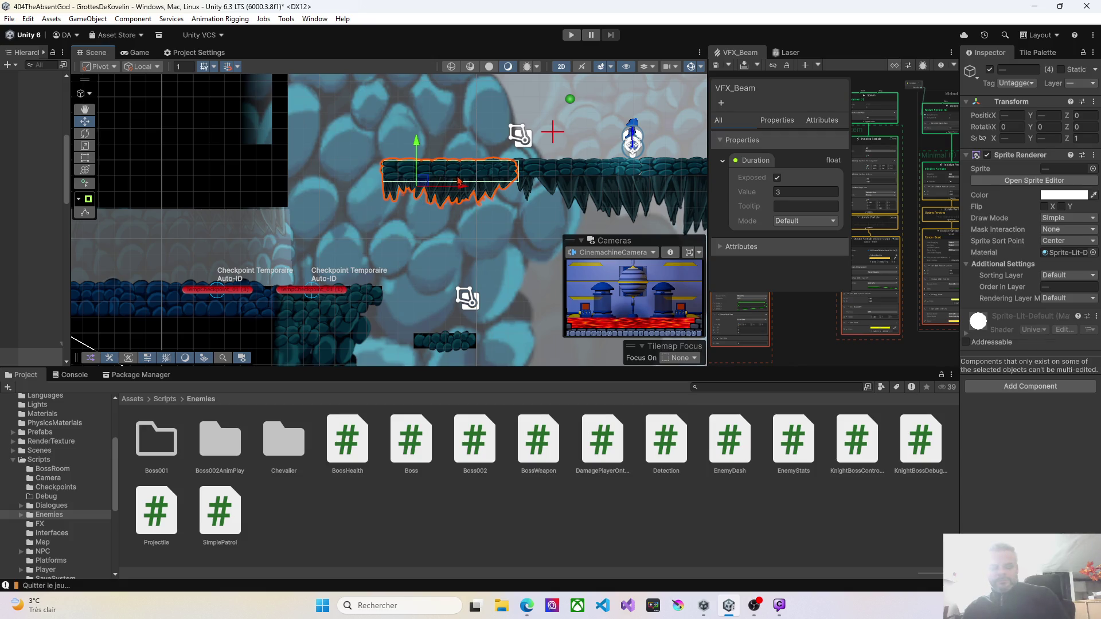
right_click(368, 254)
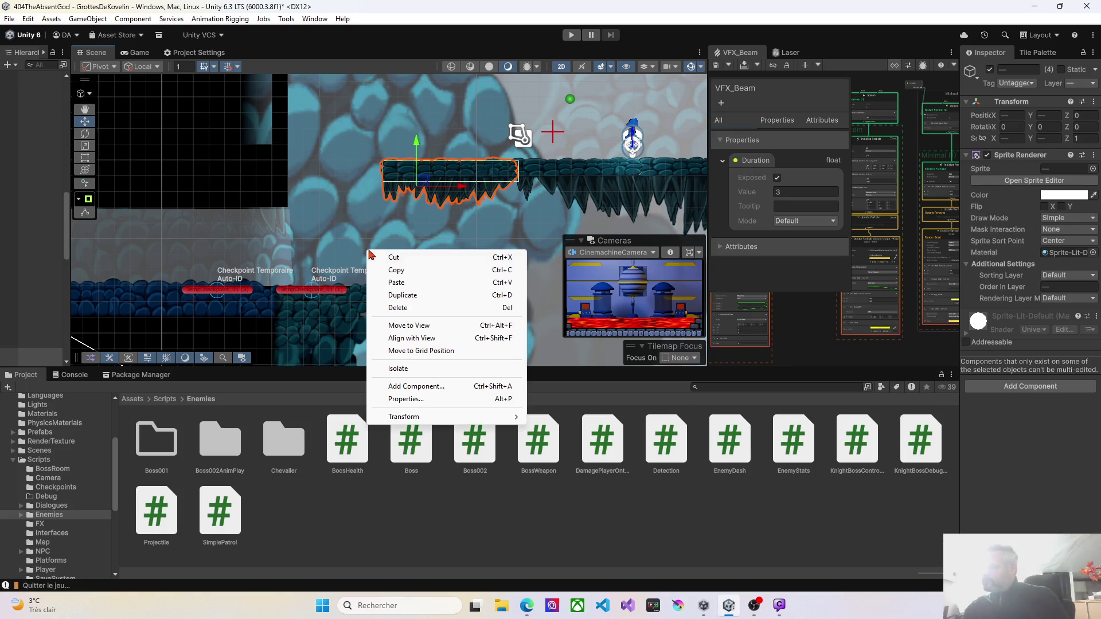
click(417, 322)
Drag the spiky platform down among the smaller lower ledges and widen the Hierarchy
mouse_move(399, 211)
mouse_down()
mouse_move(336, 213)
mouse_move(431, 293)
mouse_move(472, 285)
mouse_up()
drag(362, 241, 205, 179)
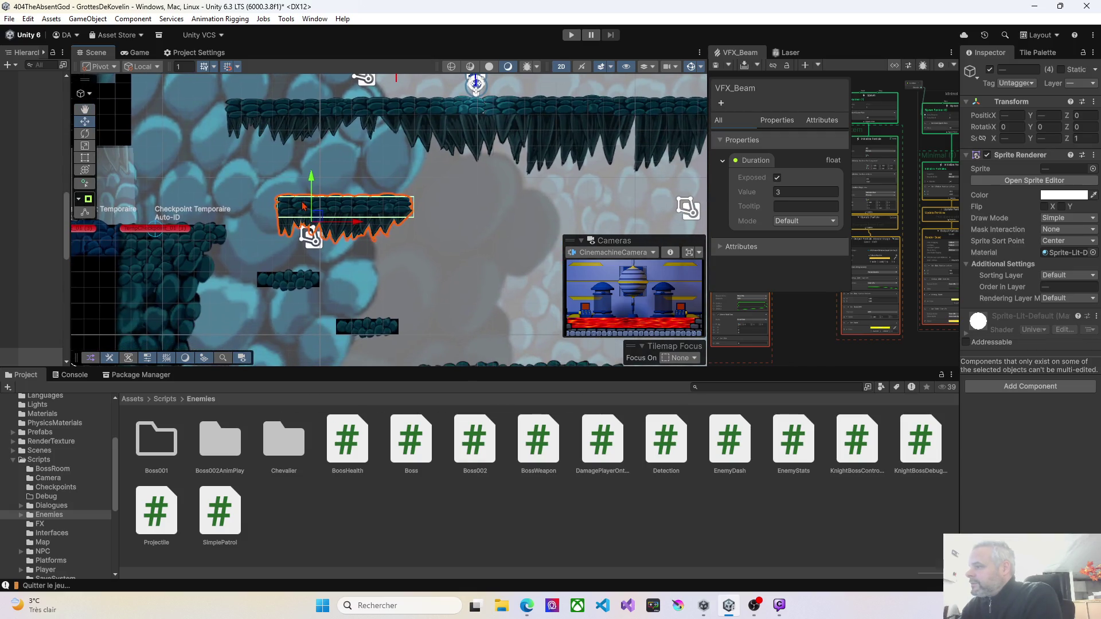
mouse_move(319, 219)
mouse_down()
mouse_move(379, 275)
mouse_move(474, 283)
mouse_up()
drag(358, 233, 242, 176)
mouse_move(345, 232)
mouse_down()
mouse_move(410, 248)
mouse_move(257, 227)
mouse_up()
scroll(258, 228, left, 3)
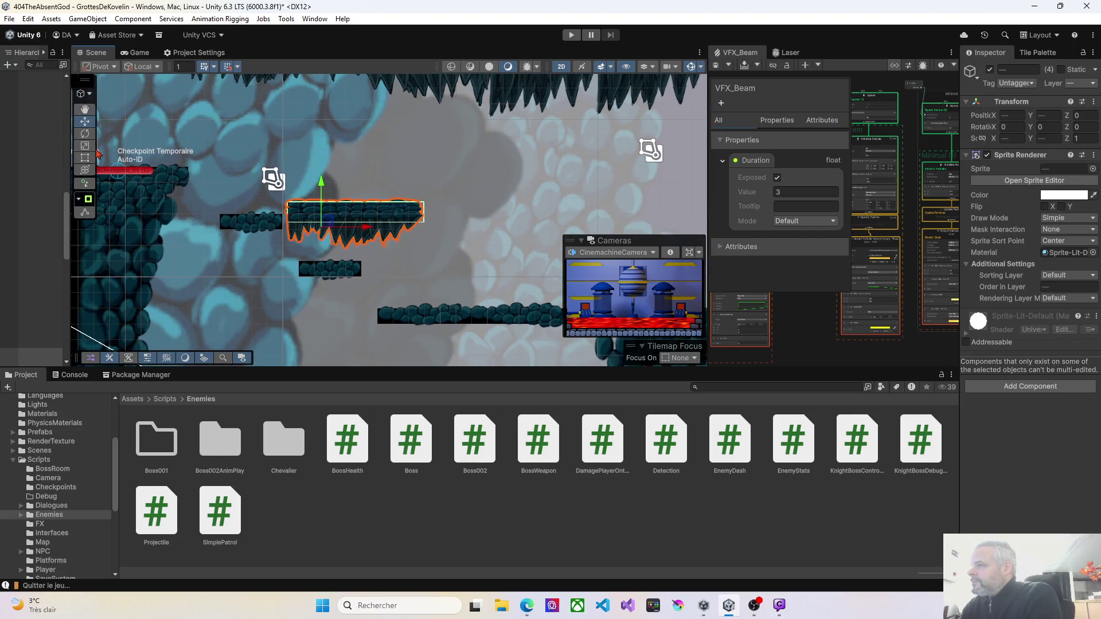
drag(69, 154, 162, 153)
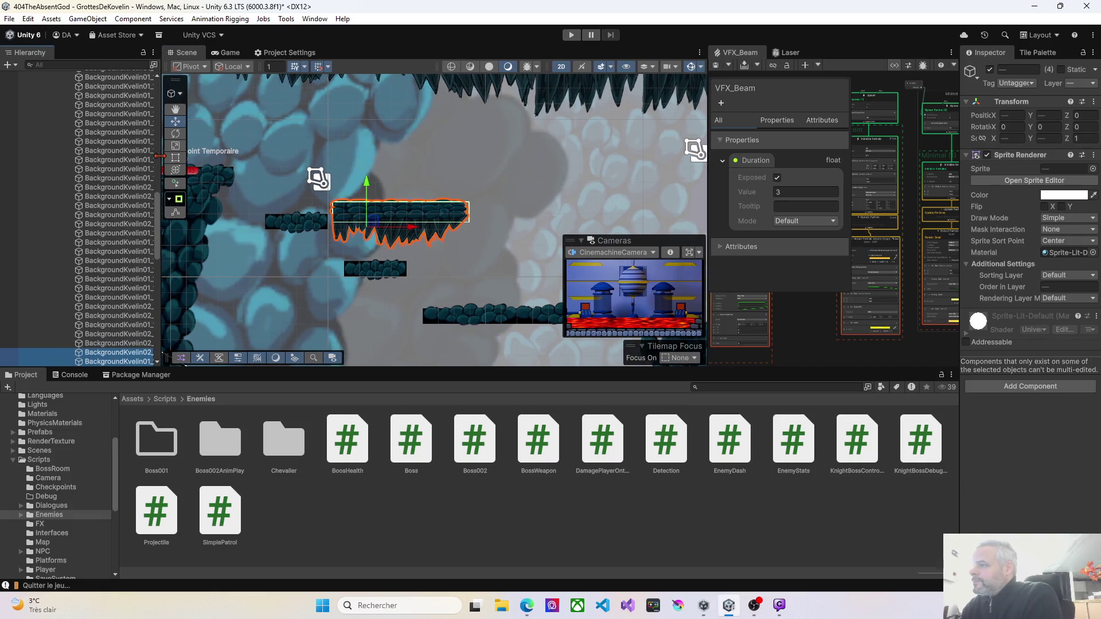
Collapse Kovelin01's Layers and Grid groups and show the PaletteProto Tile Palette
scroll(104, 166, up, 5)
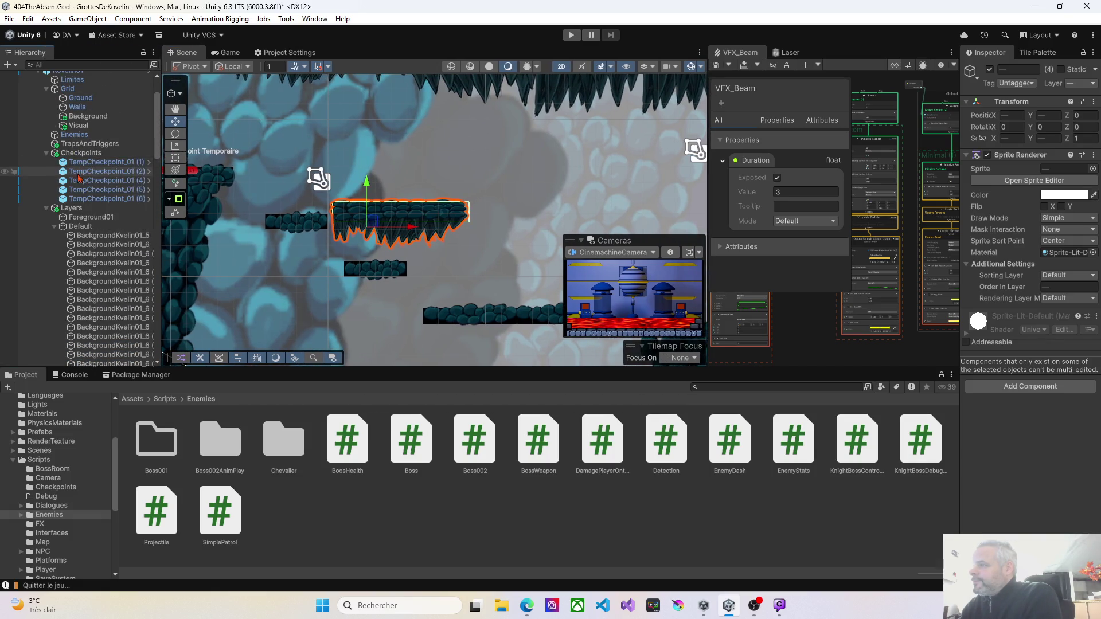
drag(285, 185, 303, 183)
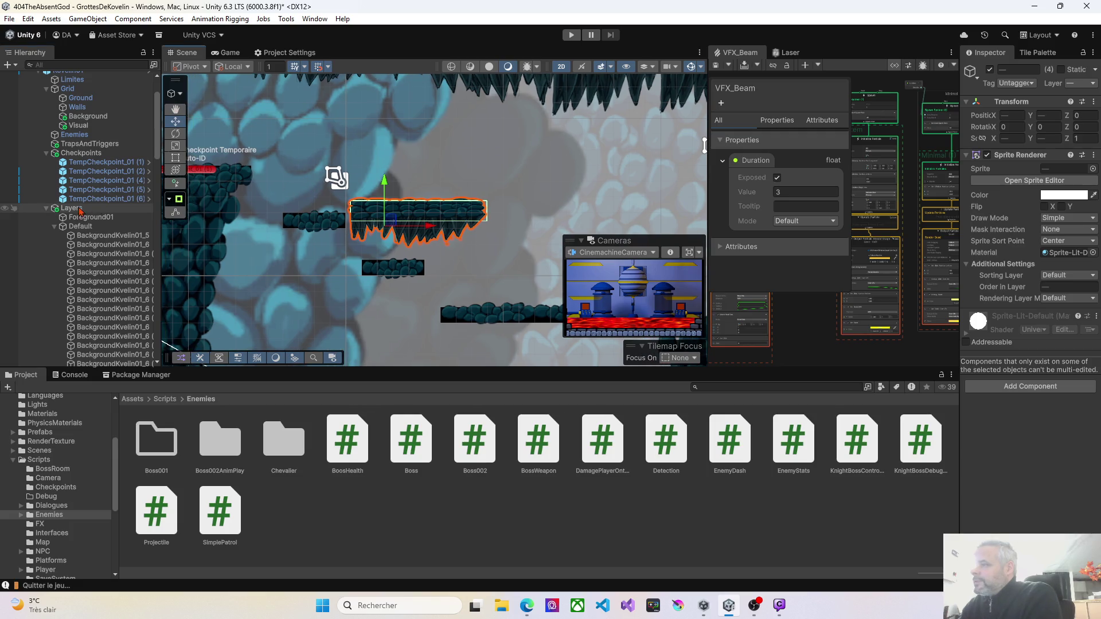
click(47, 207)
scroll(48, 169, up, 3)
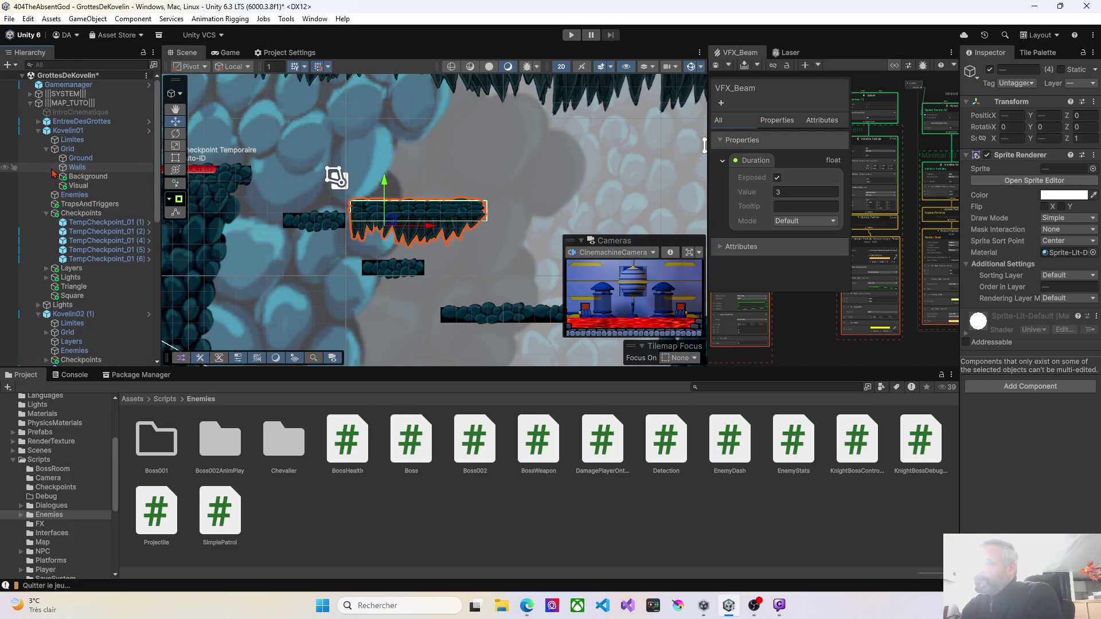
click(58, 131)
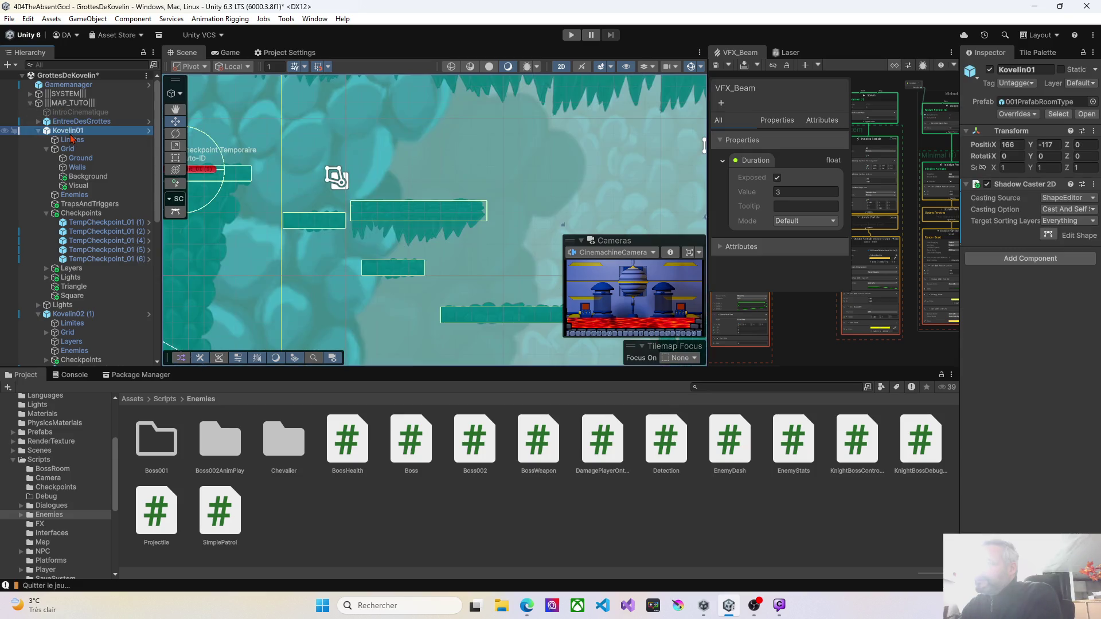
click(47, 150)
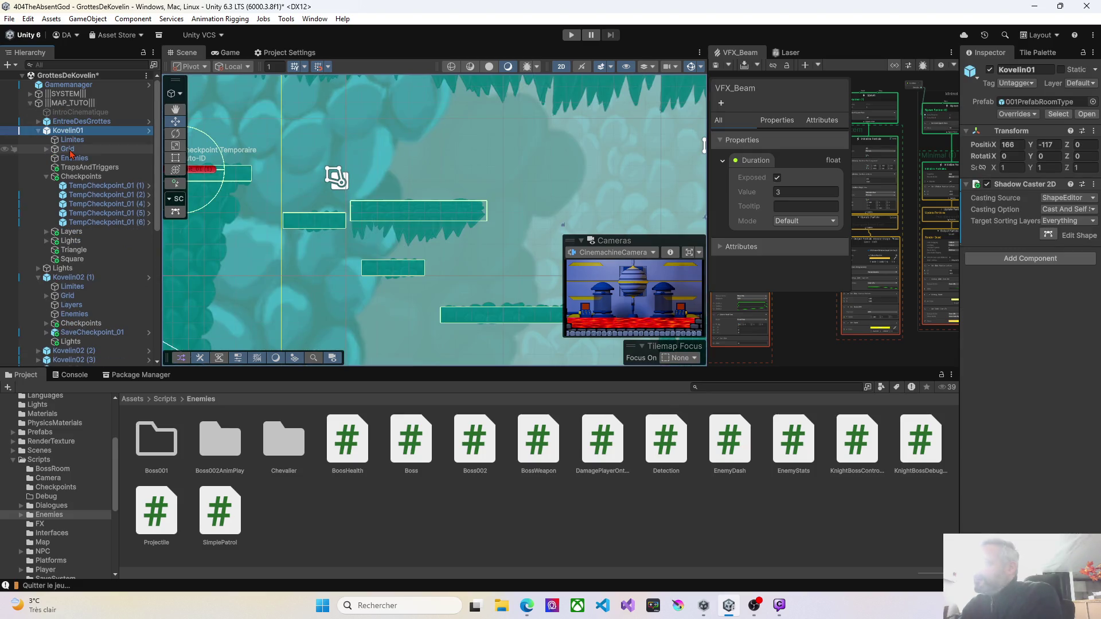
mouse_move(283, 220)
mouse_down()
mouse_move(327, 201)
mouse_move(492, 226)
mouse_up()
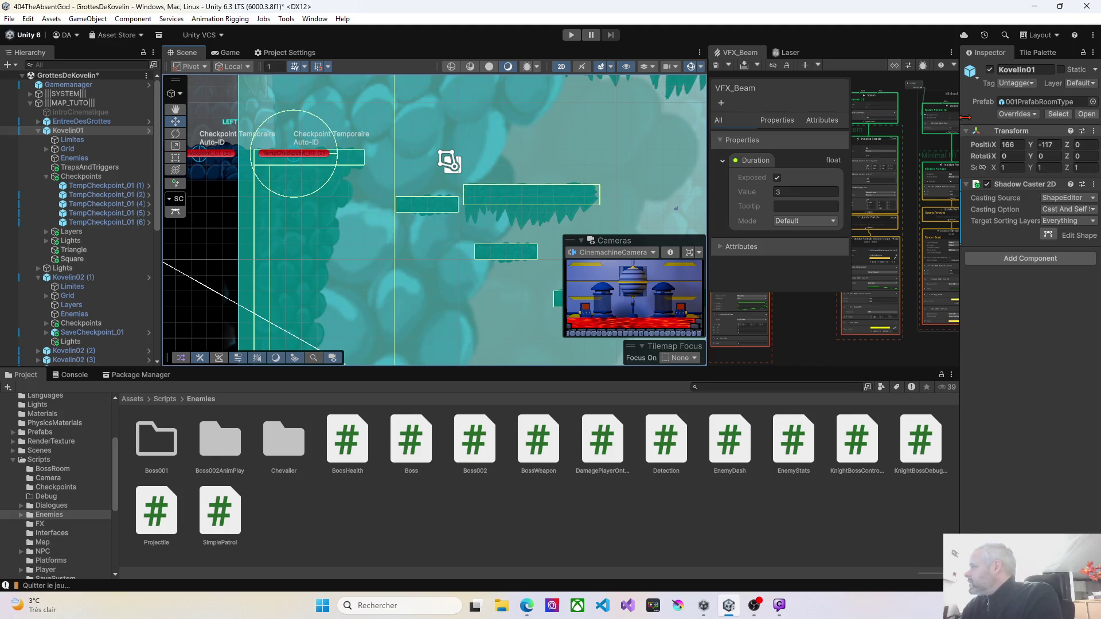
click(1032, 54)
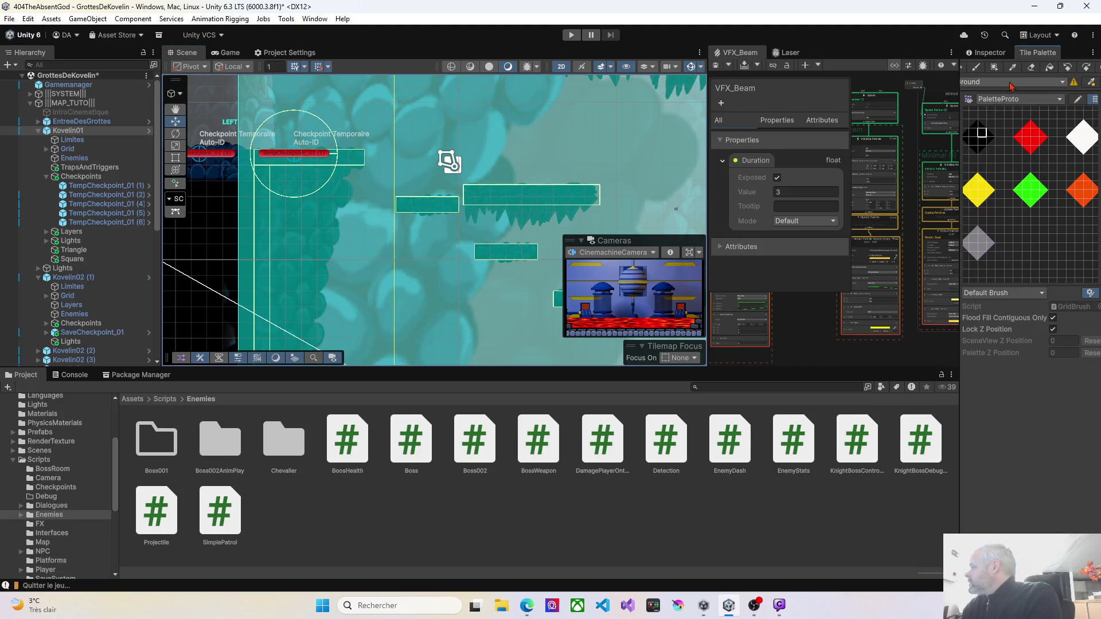
Select the Tile Palette Eraser and close the VFX_Beam and Laser tabs
click(1032, 68)
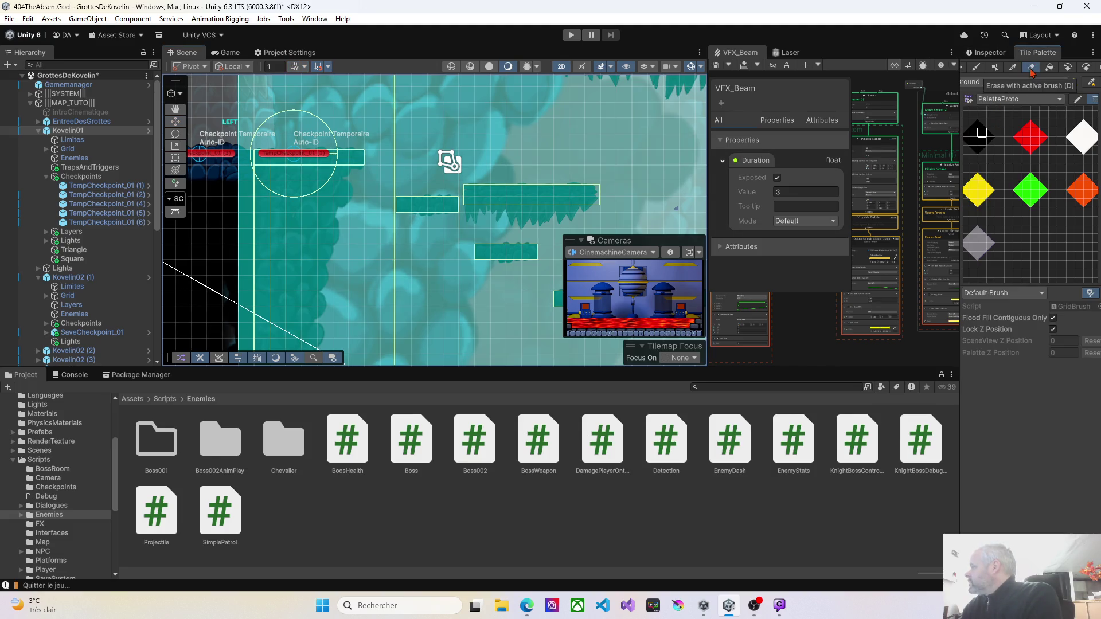
right_click(751, 57)
click(775, 65)
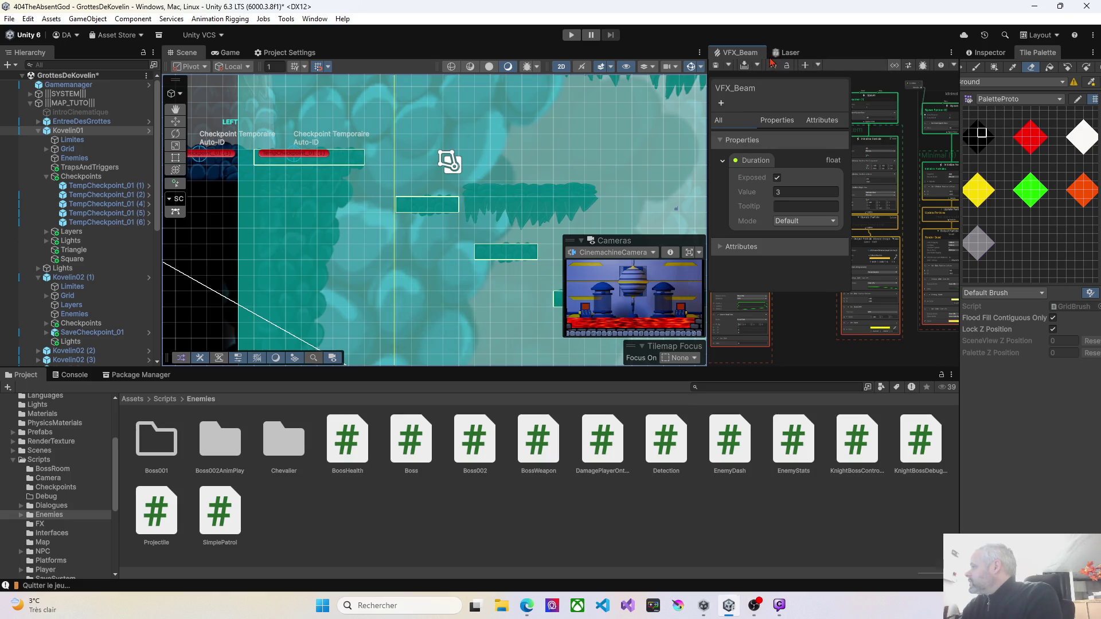
click(774, 73)
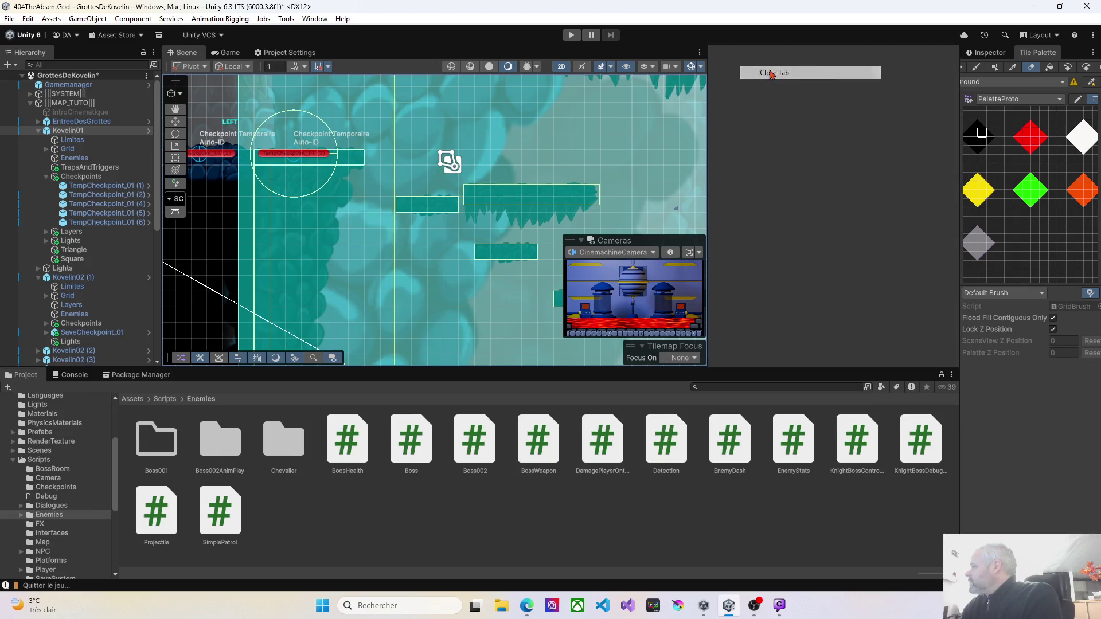
Make the Scene view taller and expand the Grid's tilemap layers
drag(459, 368, 459, 482)
scroll(424, 299, down, 3)
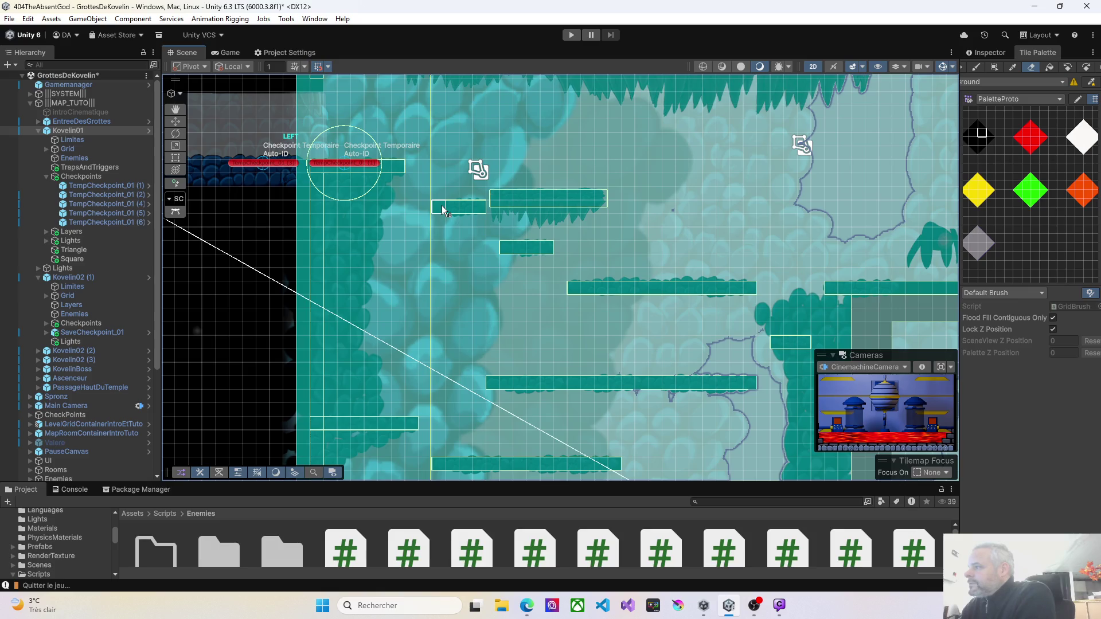
click(47, 150)
Erase the Ground tilemap tiles from the upper, small and long floating platforms
click(76, 159)
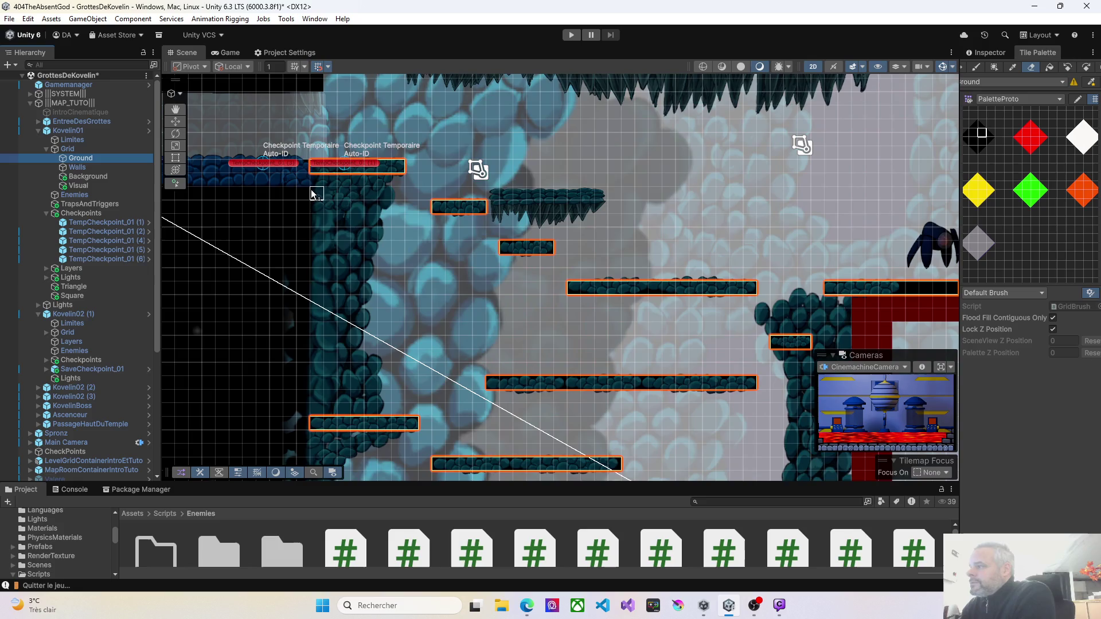
drag(437, 206, 490, 209)
click(505, 247)
drag(505, 250, 561, 246)
scroll(534, 250, right, 5)
drag(450, 260, 653, 263)
drag(652, 312, 683, 308)
mouse_move(385, 276)
mouse_down()
mouse_move(224, 271)
mouse_move(442, 268)
mouse_move(529, 302)
mouse_up()
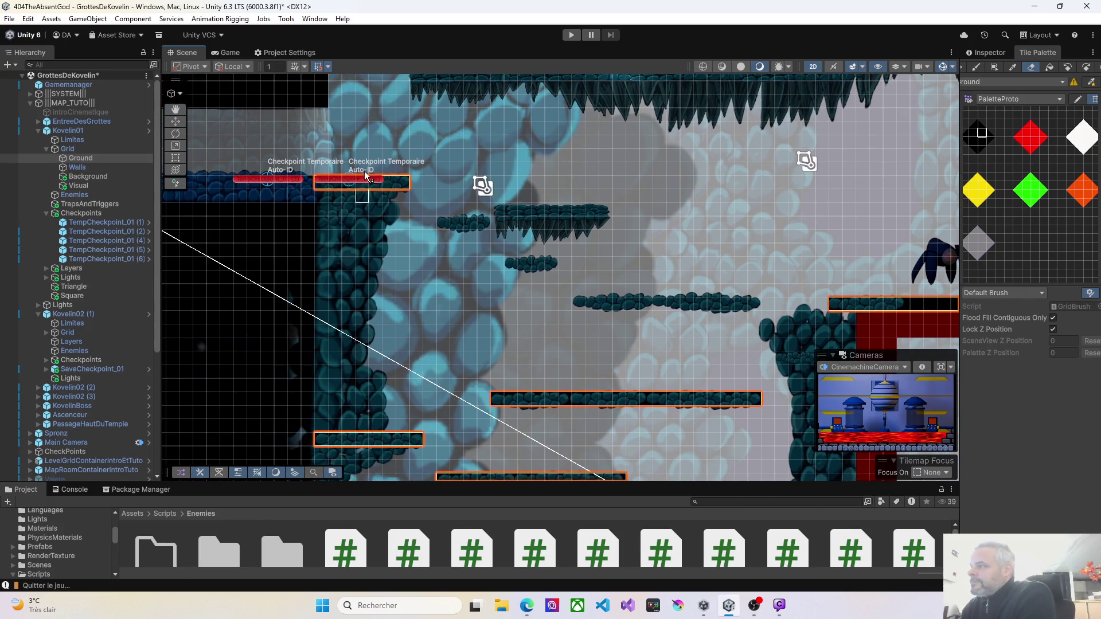
Move the small rock platform up and to the right
click(175, 121)
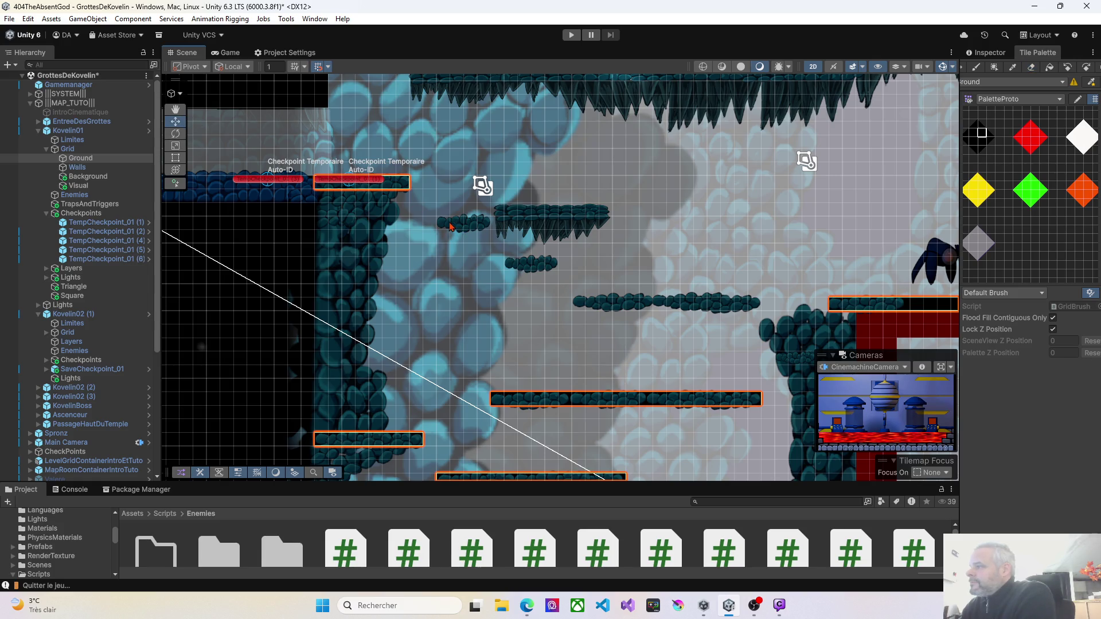
click(450, 227)
mouse_move(472, 221)
mouse_down()
mouse_move(482, 185)
mouse_move(532, 193)
mouse_move(532, 211)
mouse_move(594, 211)
mouse_move(532, 210)
mouse_move(519, 174)
mouse_up()
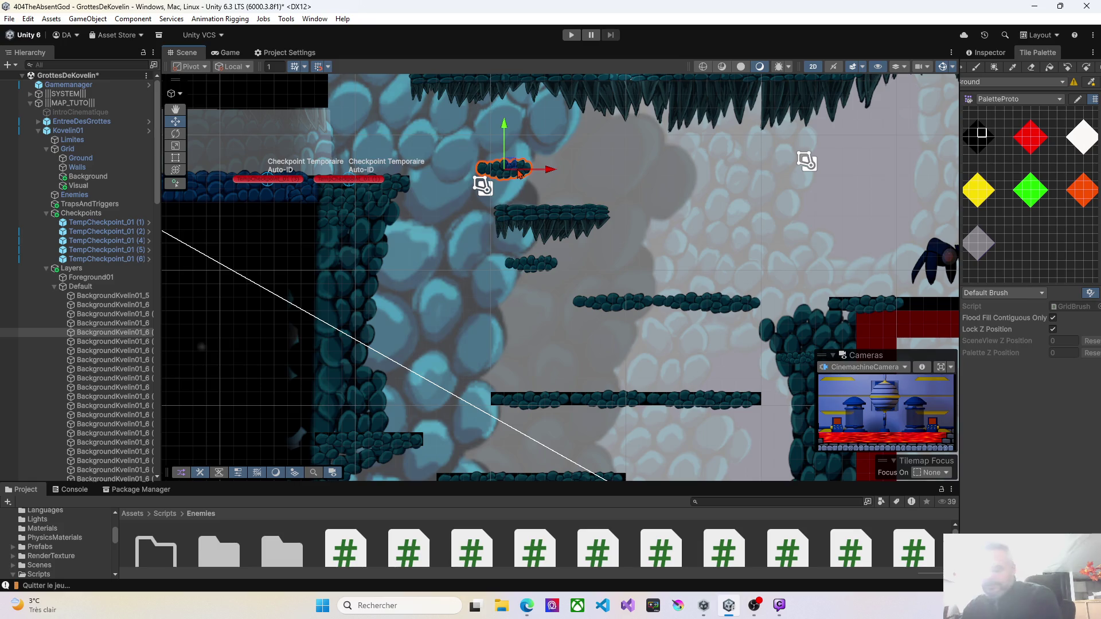
Select the spiked platform piece among the overlapping sprites and drag it left
key(Delete)
click(508, 220)
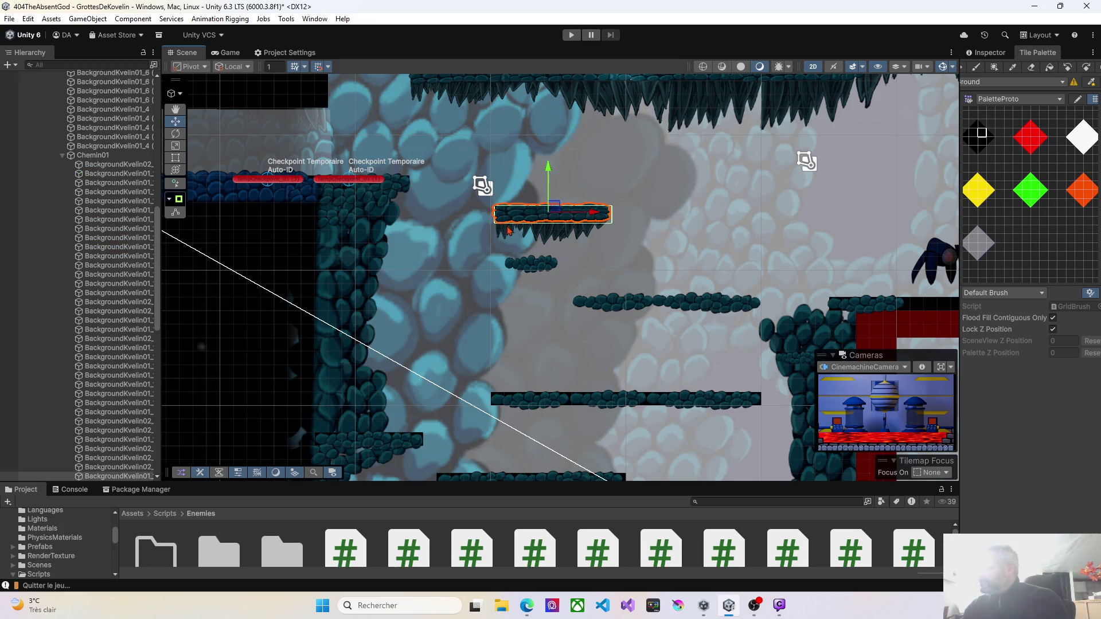
click(509, 229)
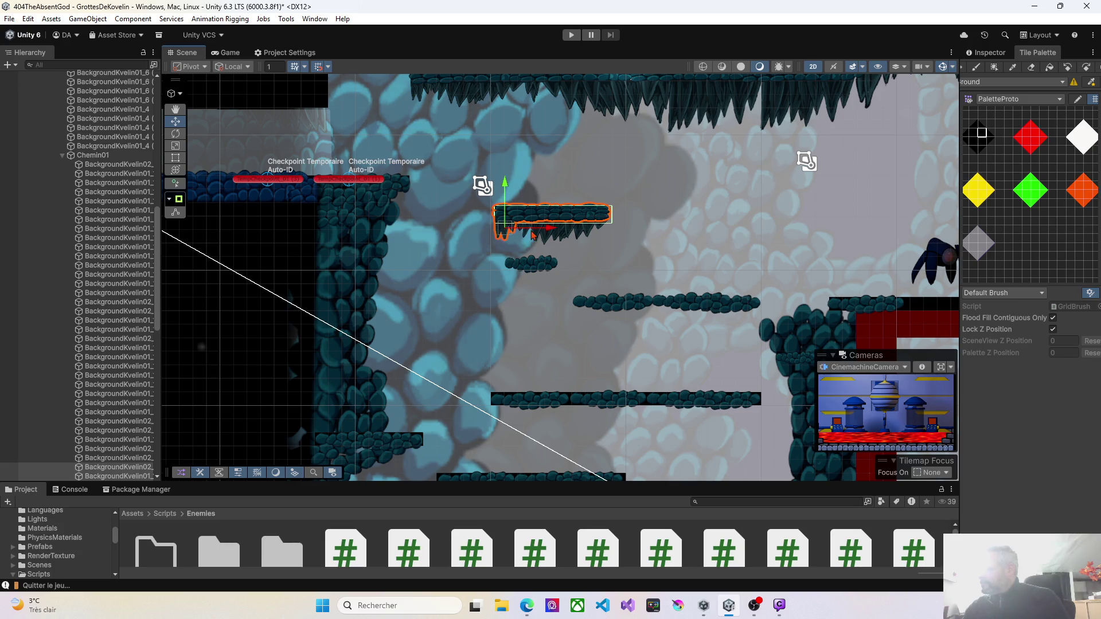
click(537, 236)
click(524, 232)
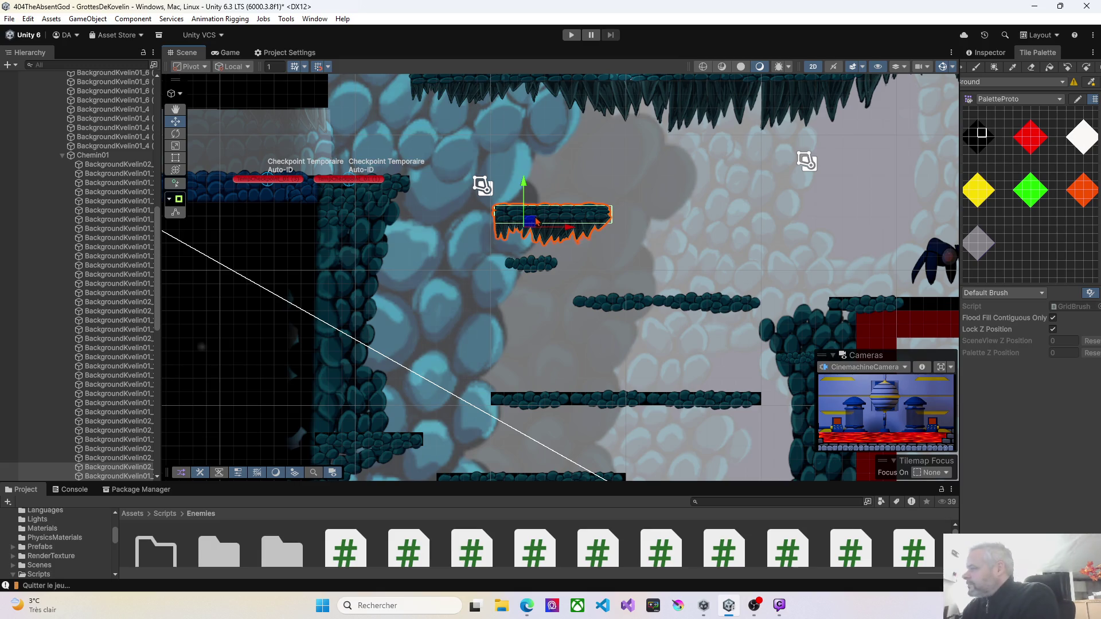
drag(536, 221, 476, 218)
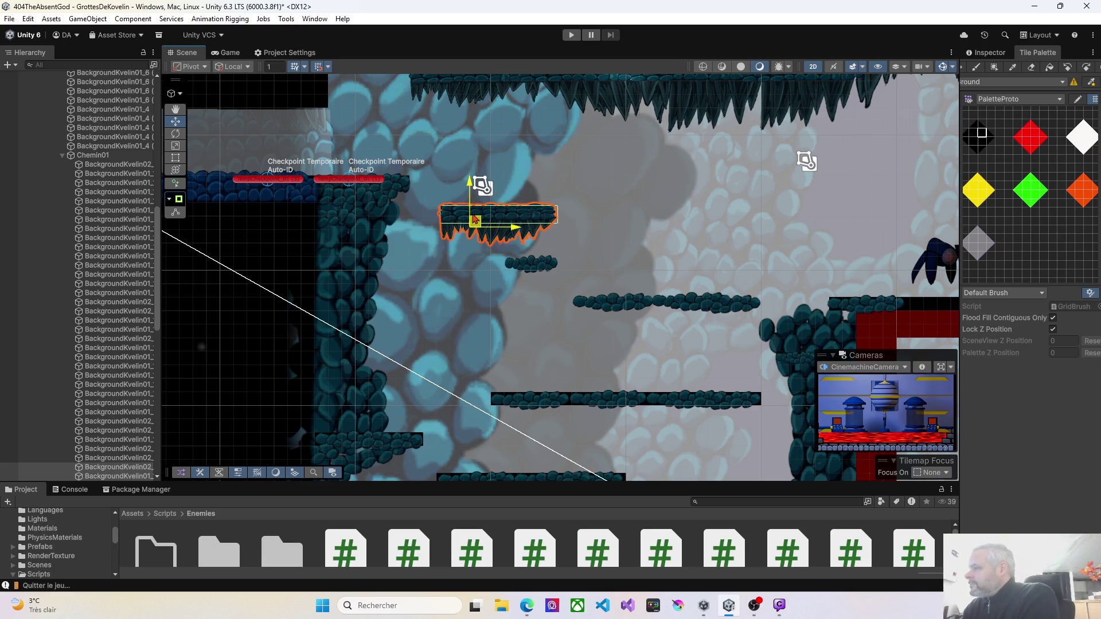
Widen the Hierarchy and open the context menu on the selected sprite rows
scroll(122, 193, down, 10)
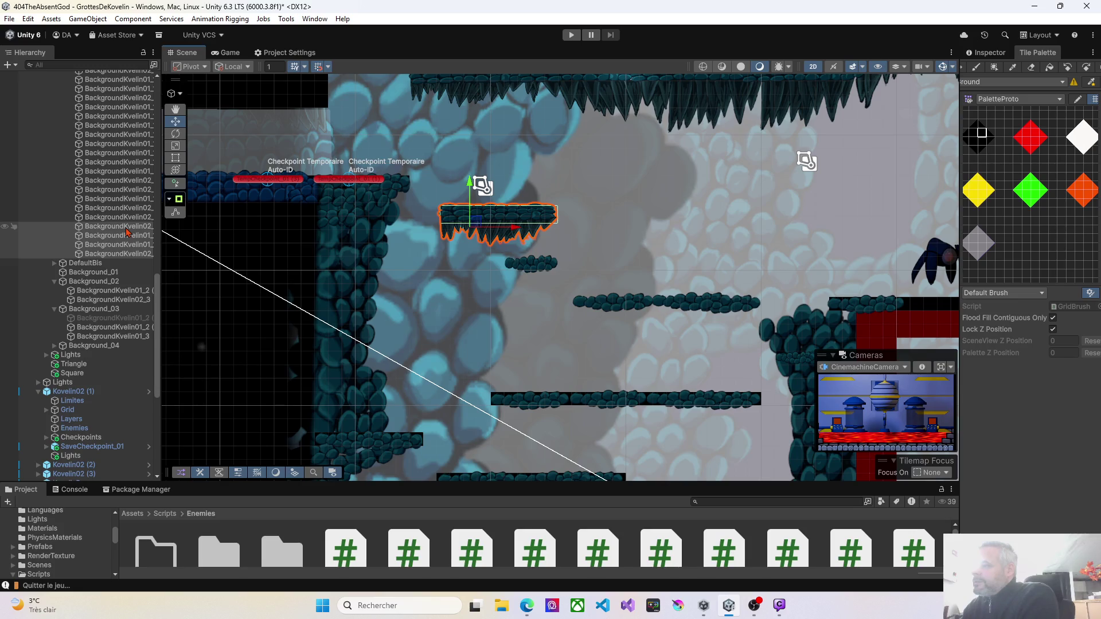
drag(160, 230, 235, 230)
scroll(170, 242, up, 10)
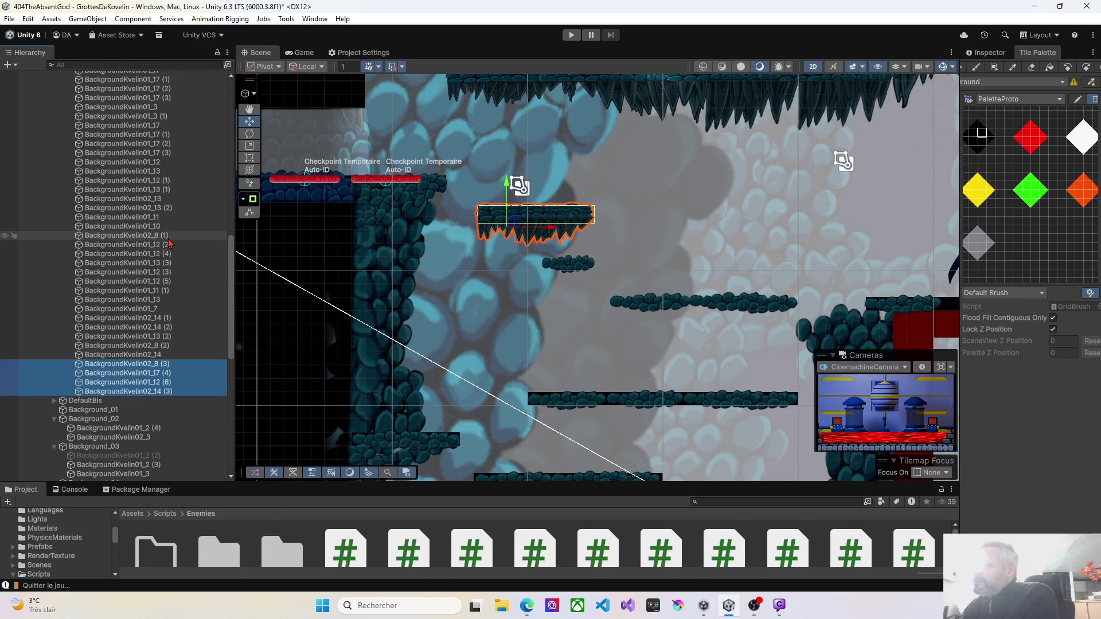
scroll(170, 242, down, 10)
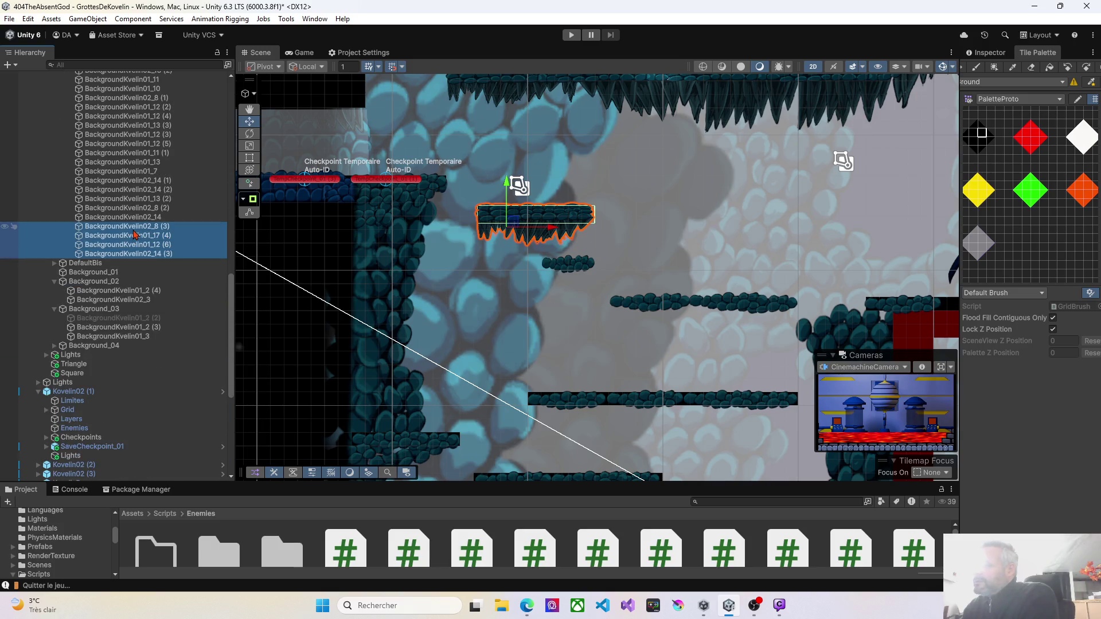
right_click(134, 234)
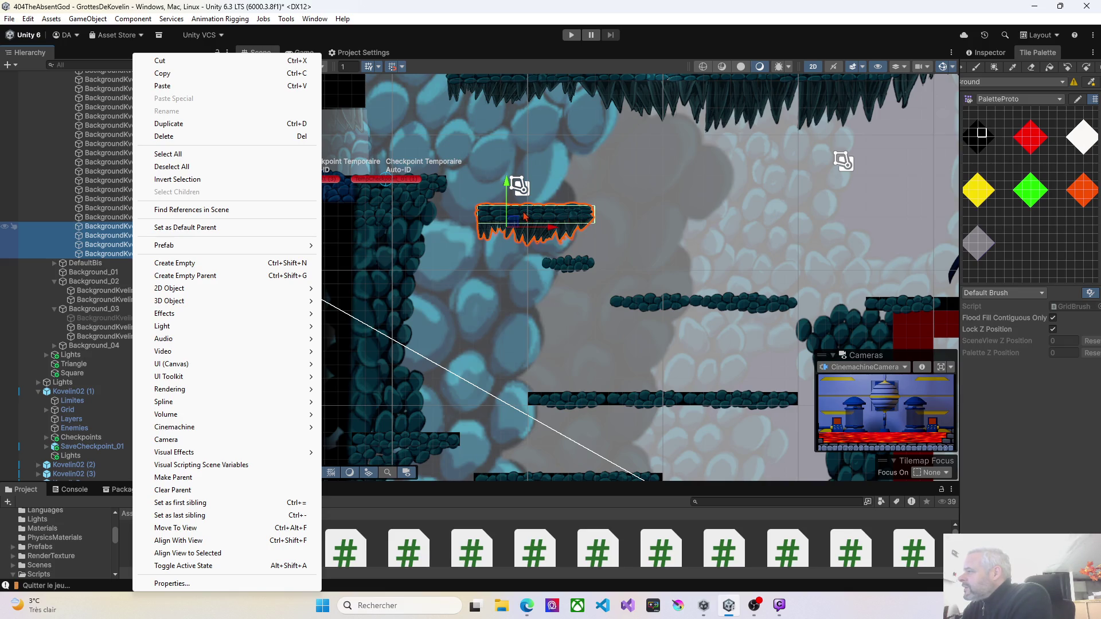
Zoom in and select the platform's stone top plus its three stalactite sprites
click(463, 194)
scroll(497, 235, up, 5)
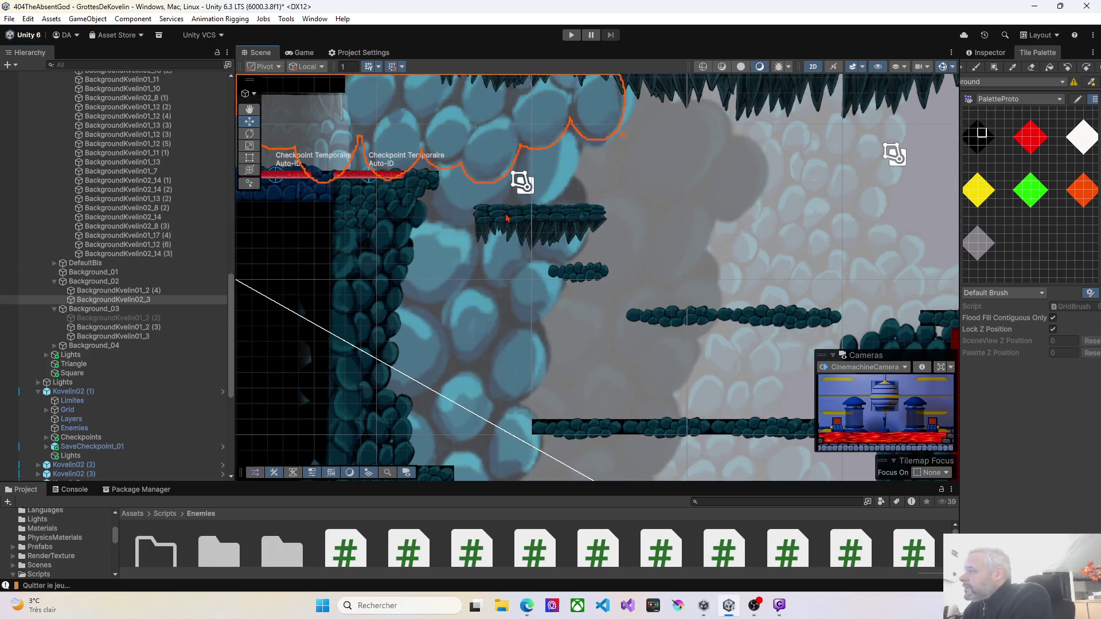
scroll(497, 236, up, 1)
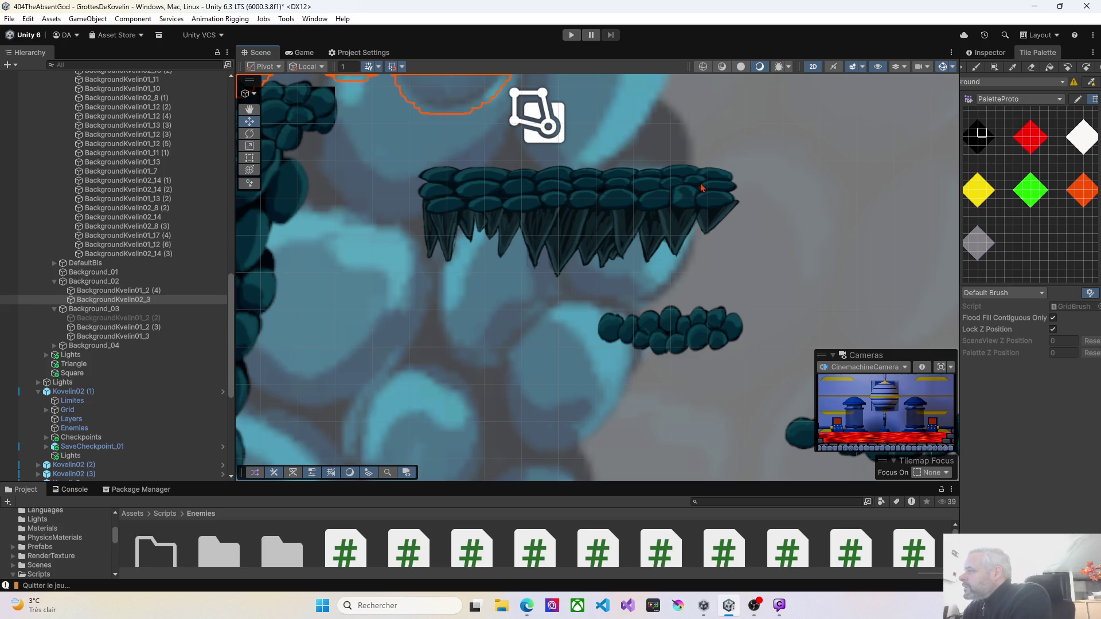
click(437, 195)
shift+click(437, 225)
shift+click(507, 241)
shift+click(561, 243)
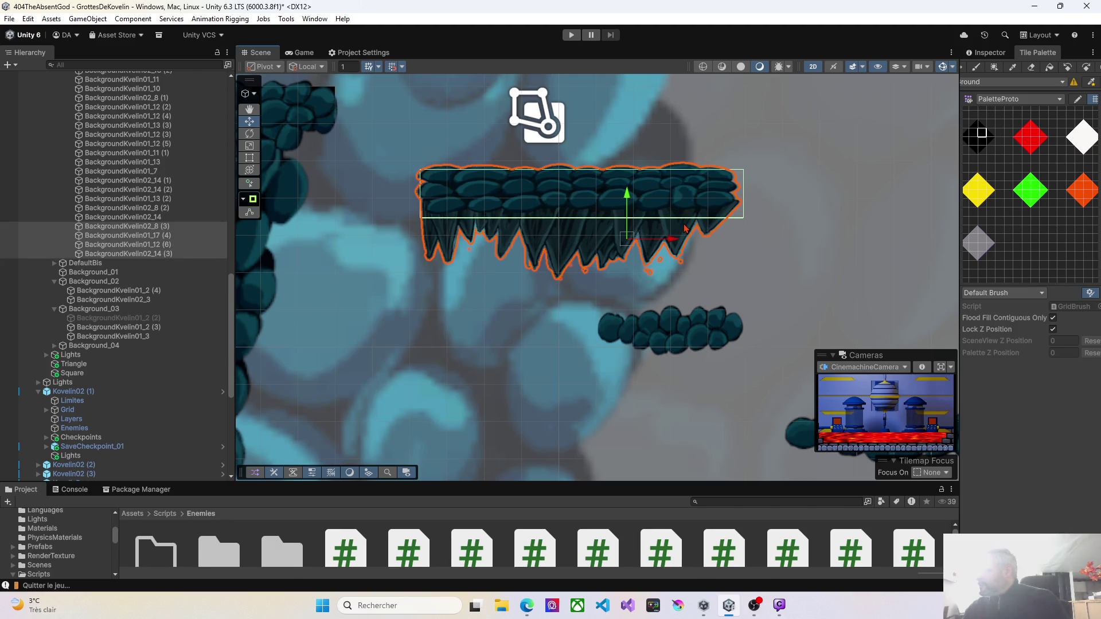
right_click(154, 228)
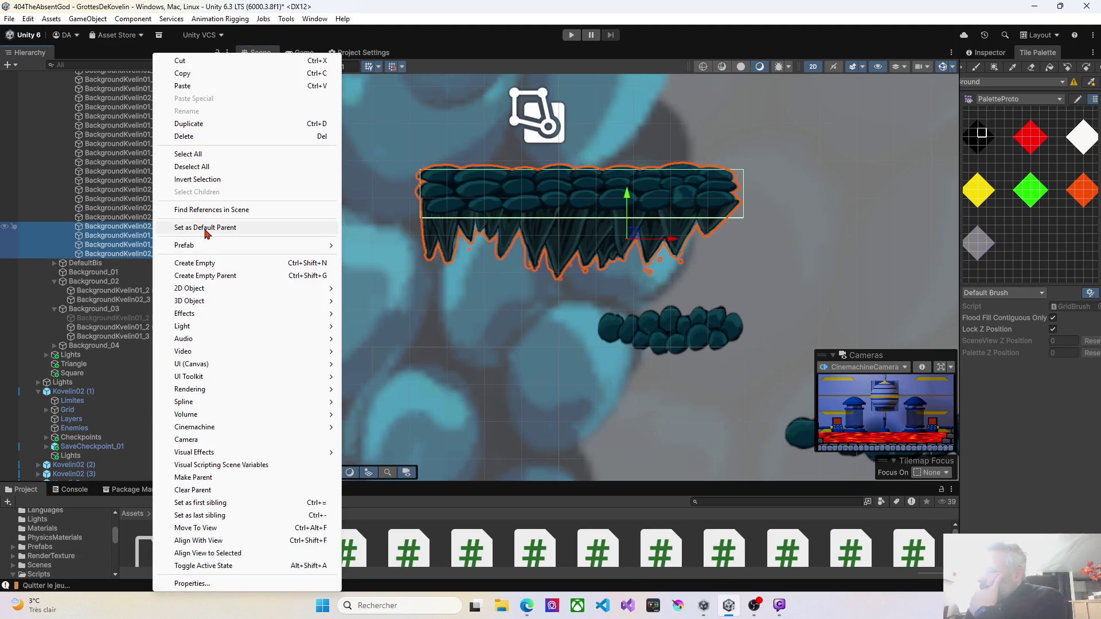
Create an empty parent for the four selected sprites and name it PlateForme
click(198, 276)
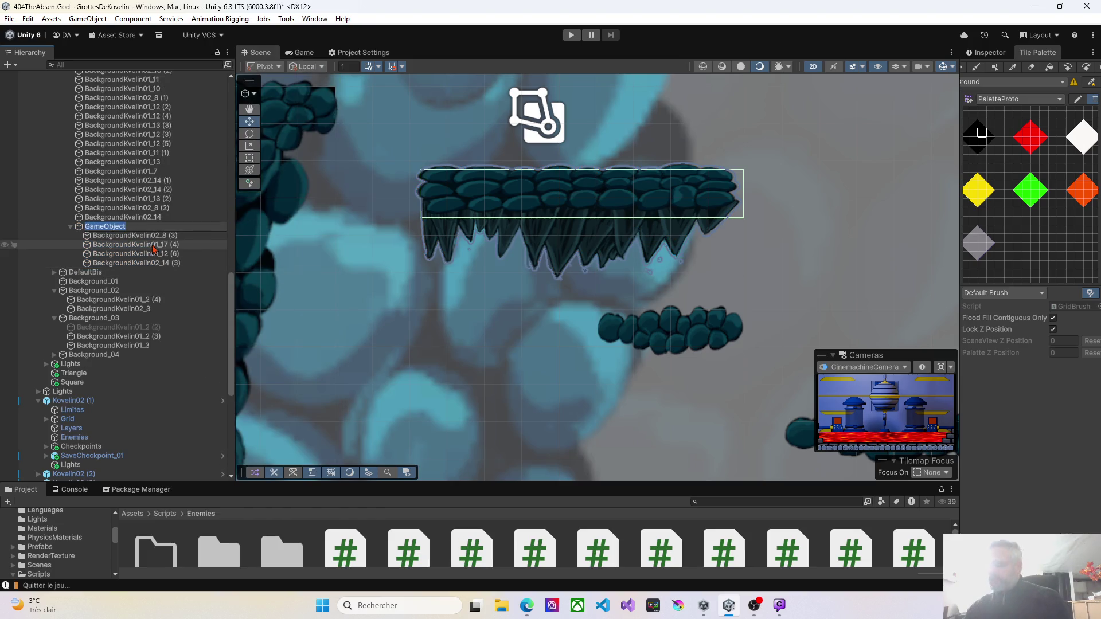
text(Plat)
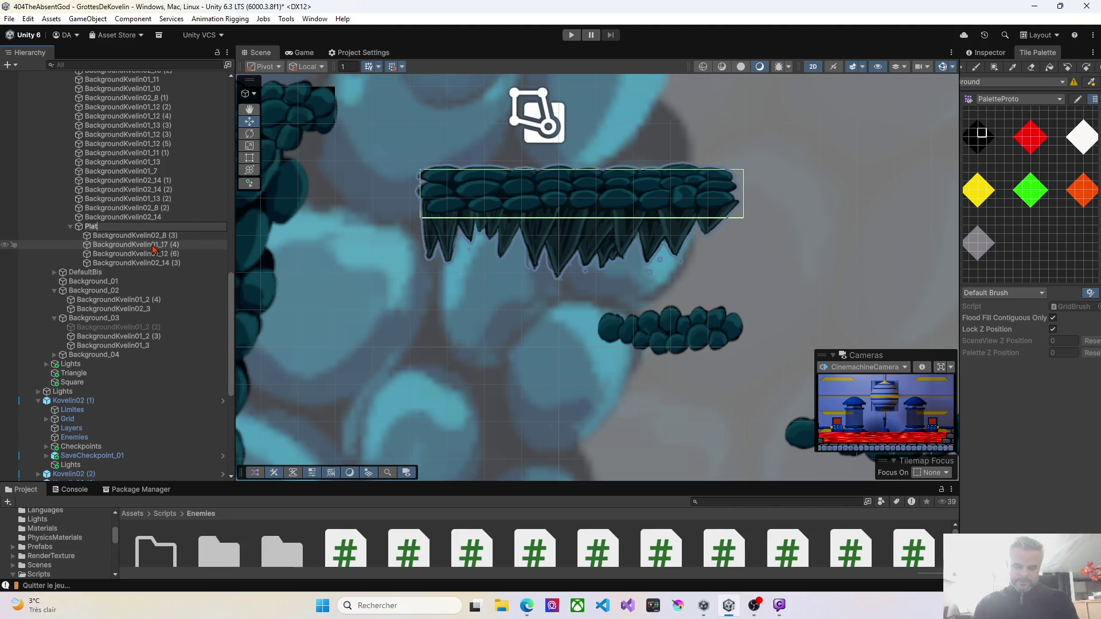
text(eForme)
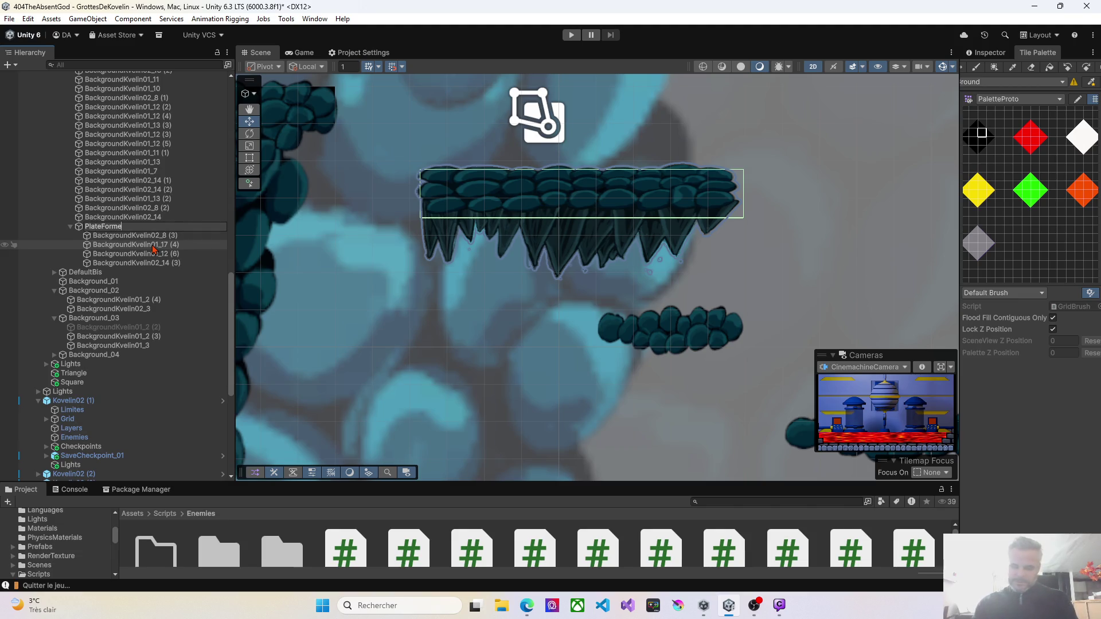
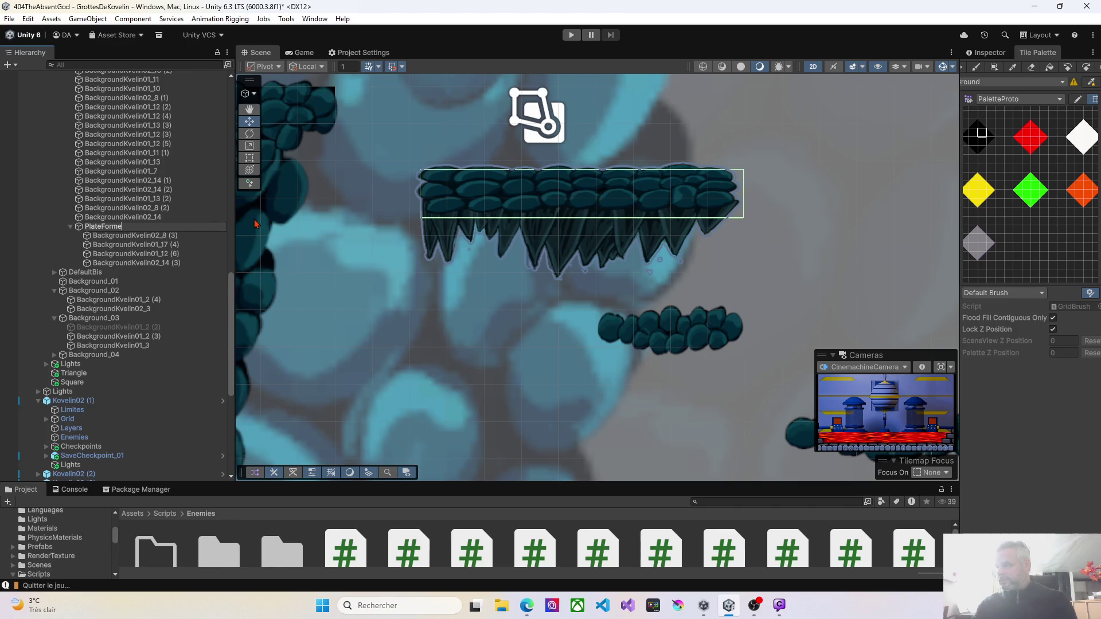
Select the platform's four sprite pieces and rename their group to PlateFormeX9
click(123, 235)
shift+click(123, 264)
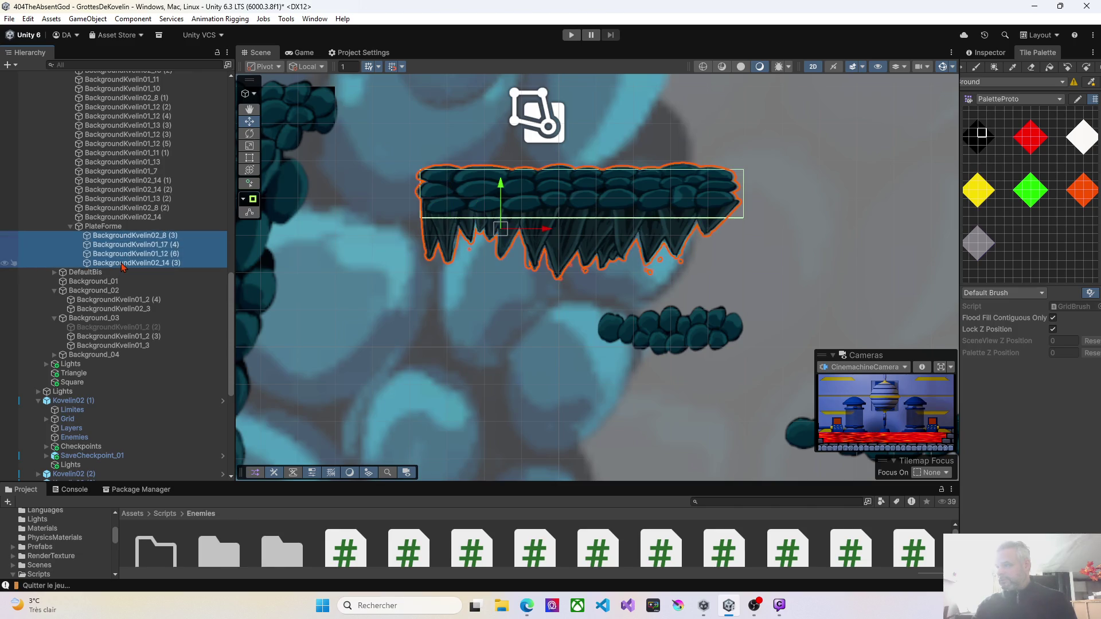
click(110, 226)
click(111, 227)
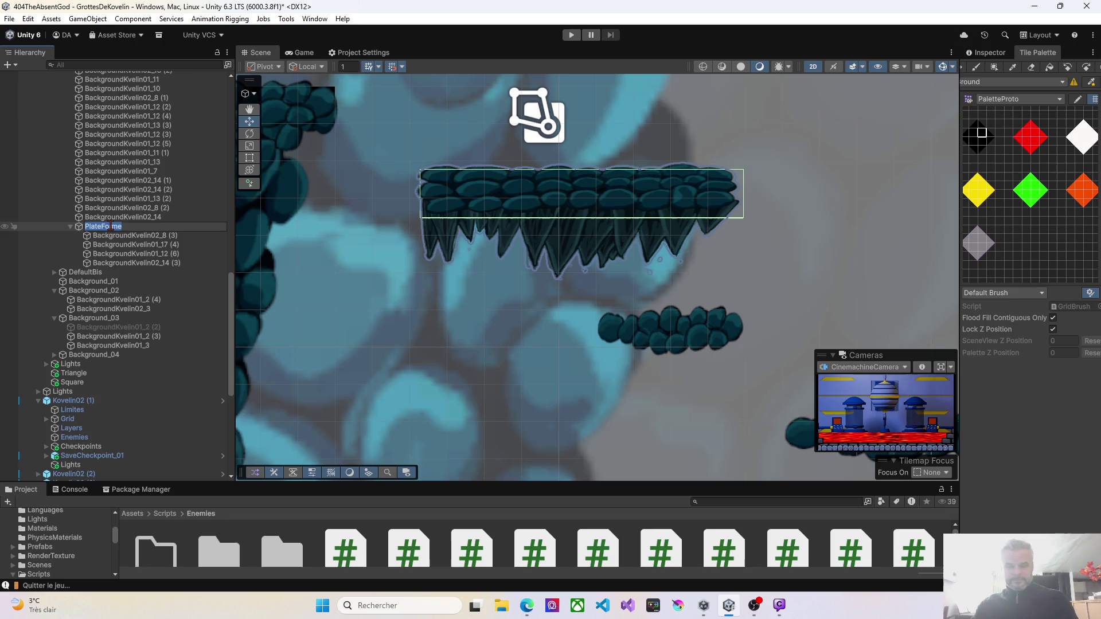
click(127, 227)
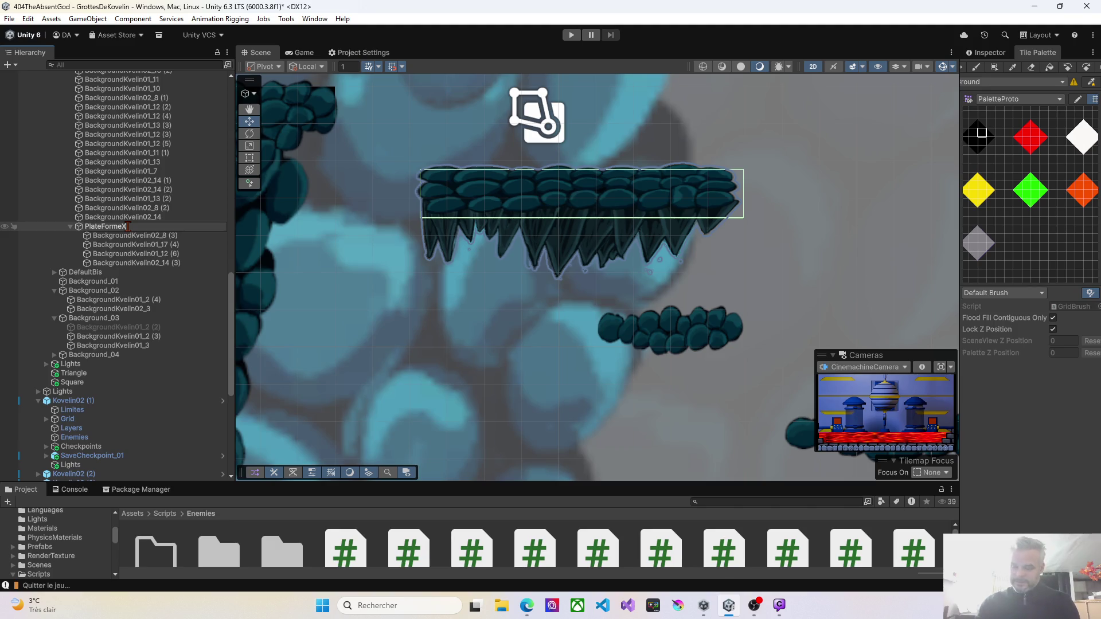
text(9)
click(79, 227)
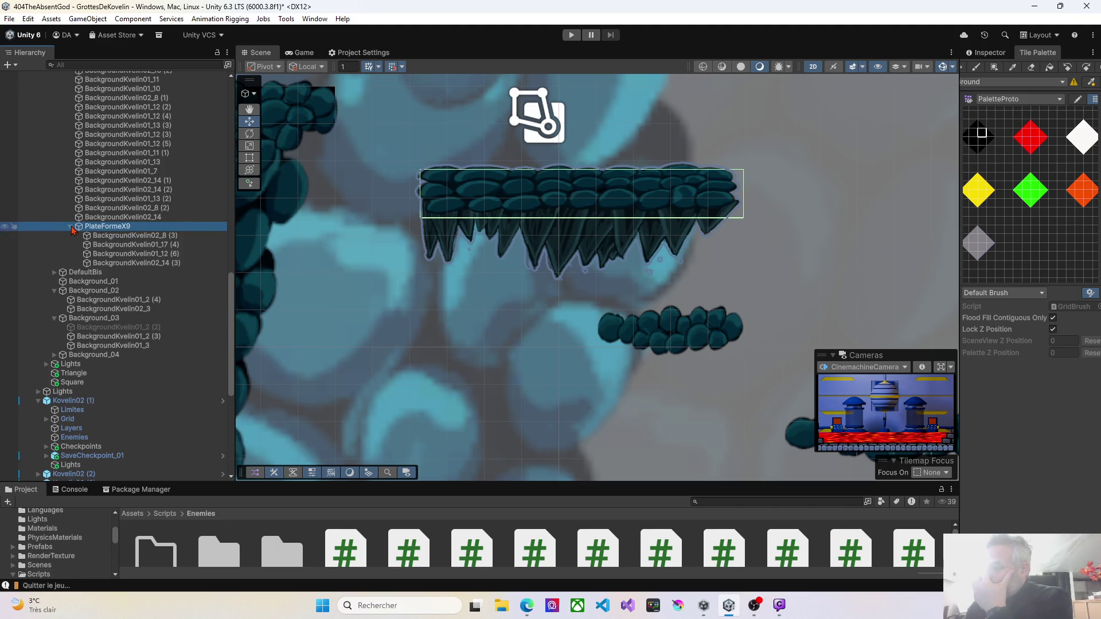
Collapse PlateFormeX9, keeping its name, and make the Project panel taller
click(72, 226)
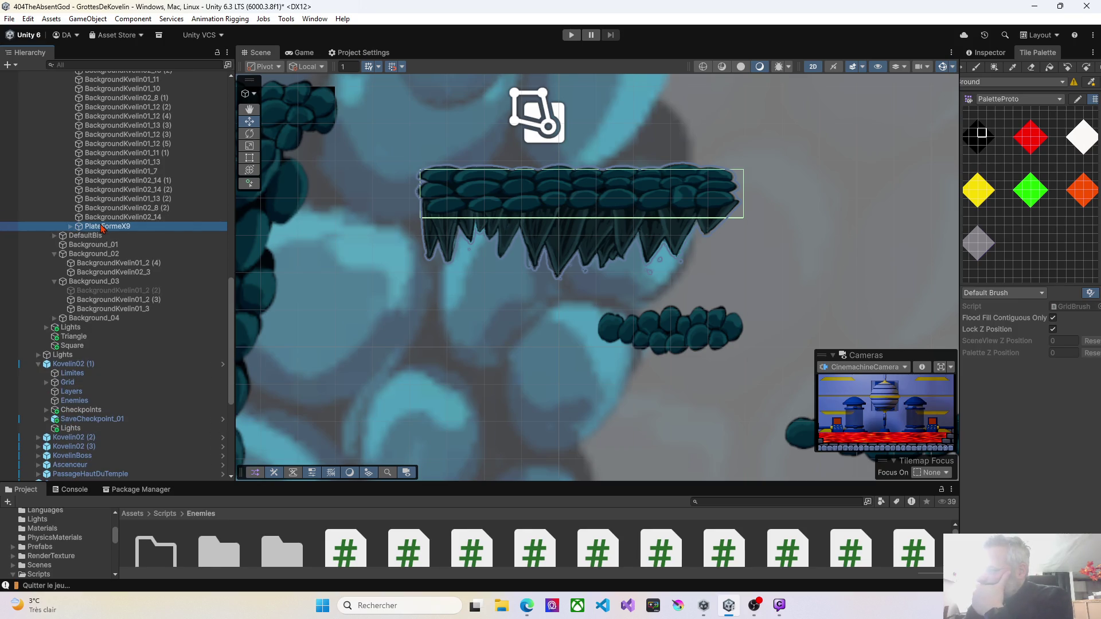
click(101, 227)
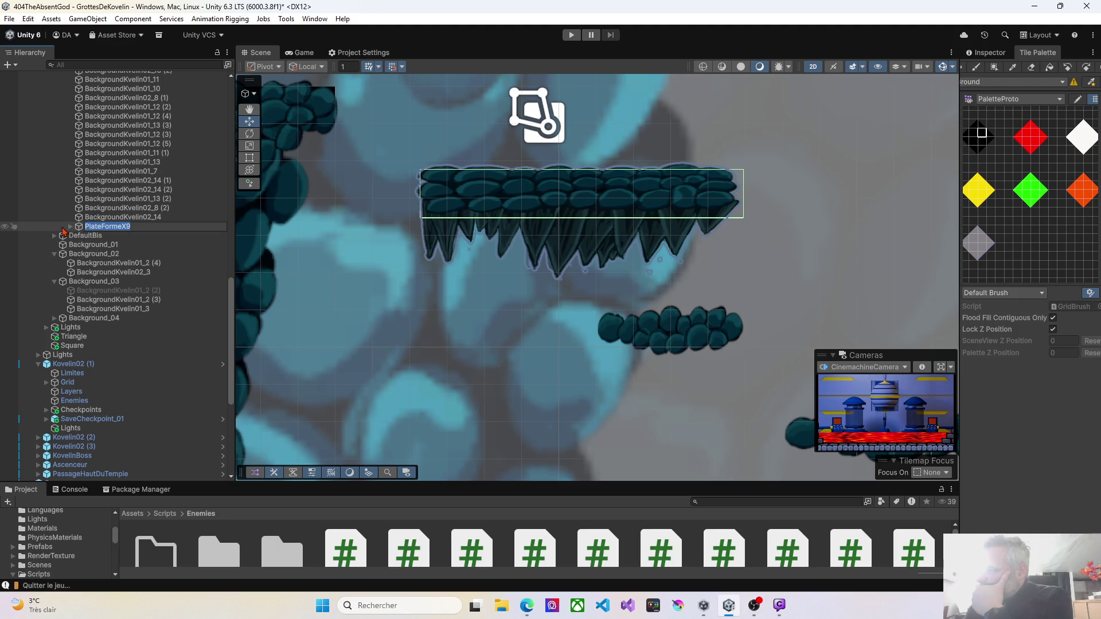
key(Return)
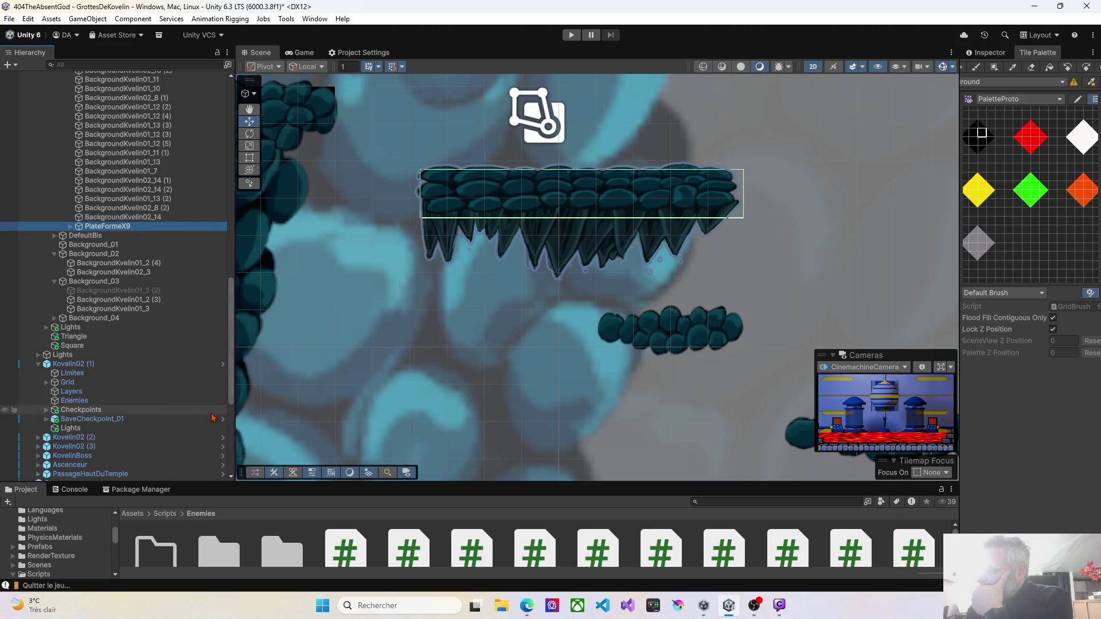
drag(454, 482, 454, 331)
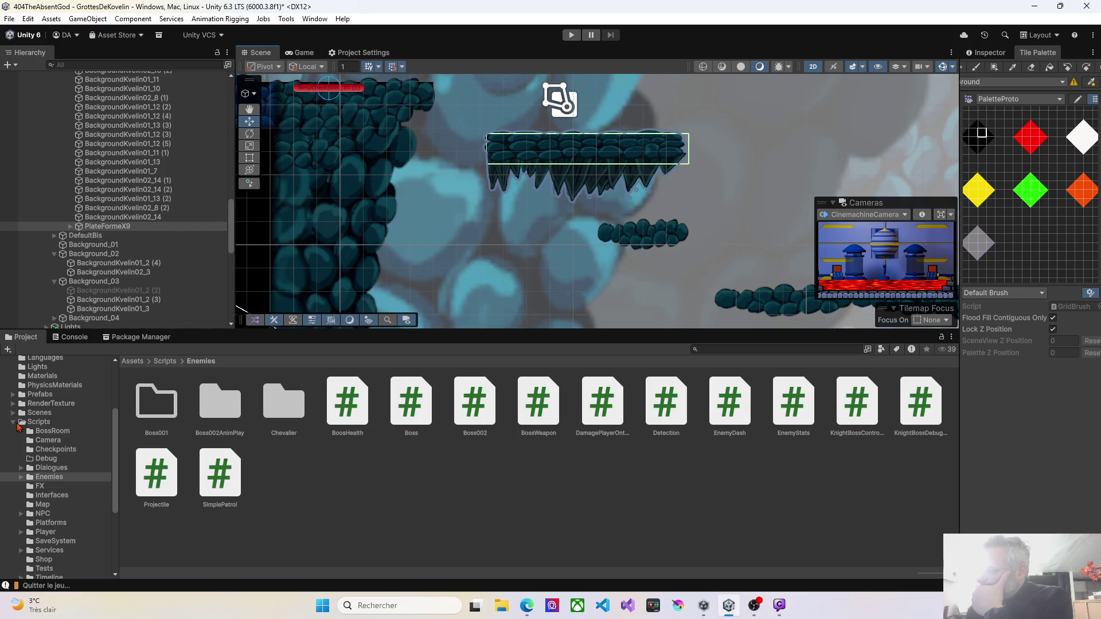
Browse to Assets/Prefabs/Lieux and create a folder there named MinesDeKovelin
click(14, 423)
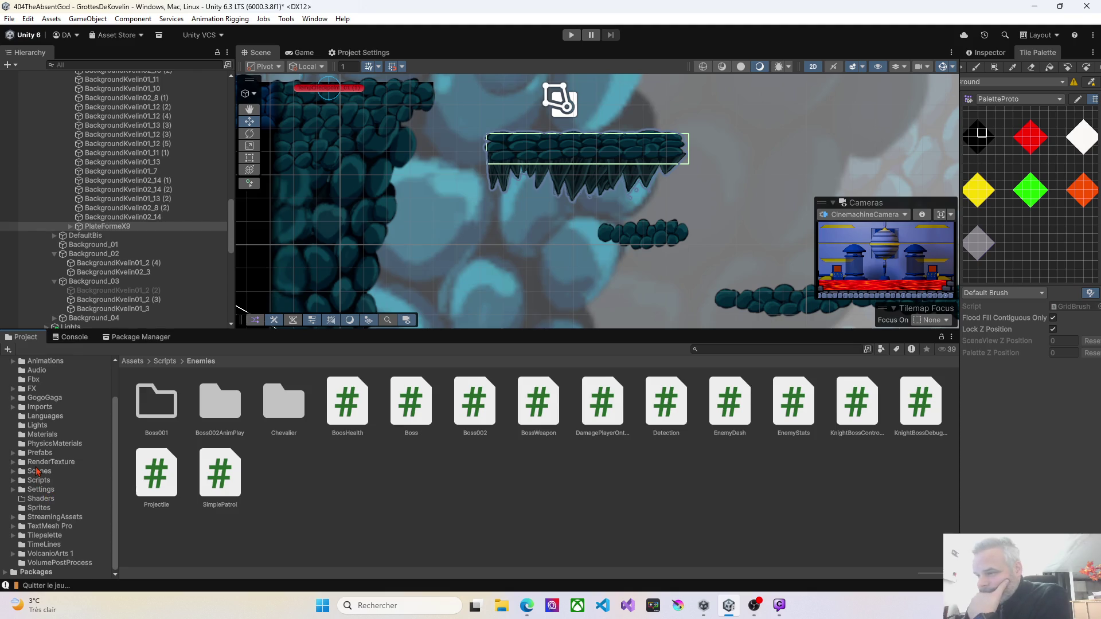
click(39, 453)
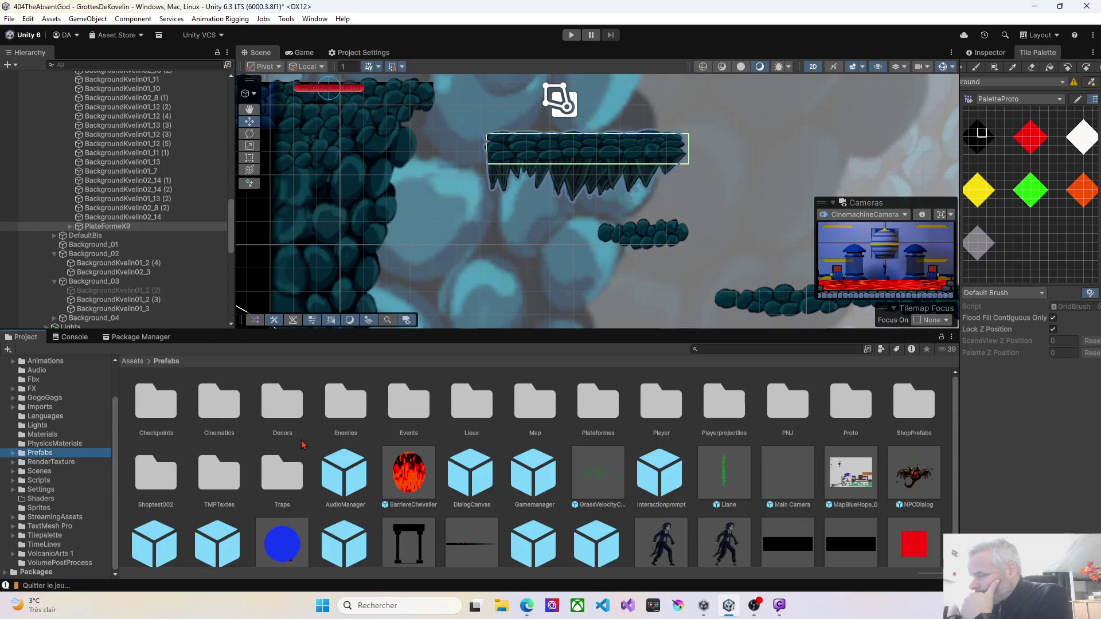
scroll(304, 445, down, 1)
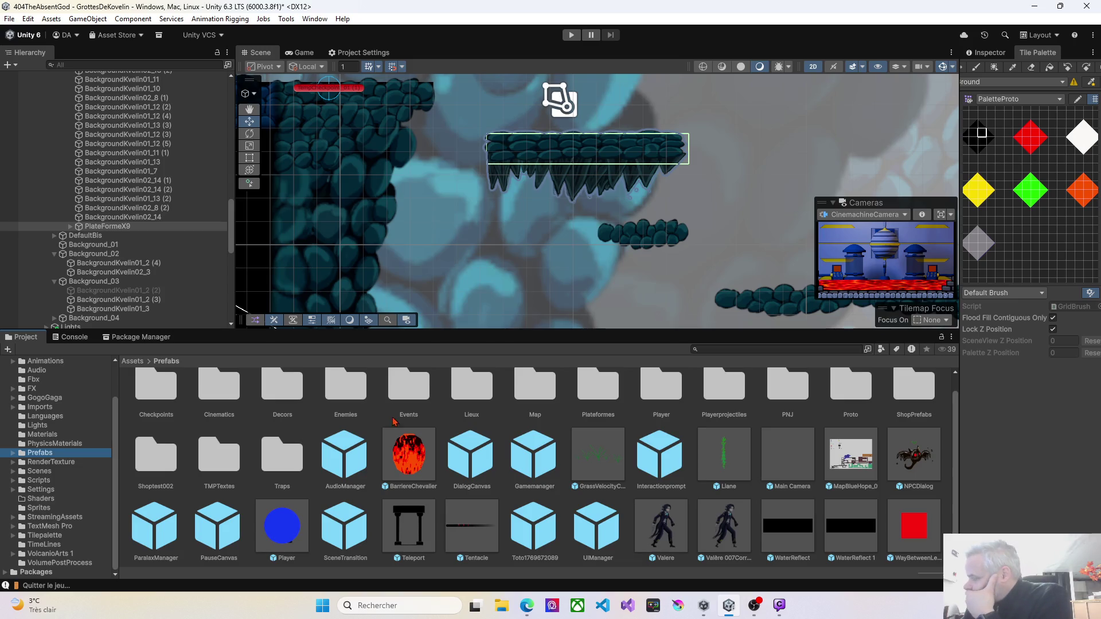
double_click(468, 401)
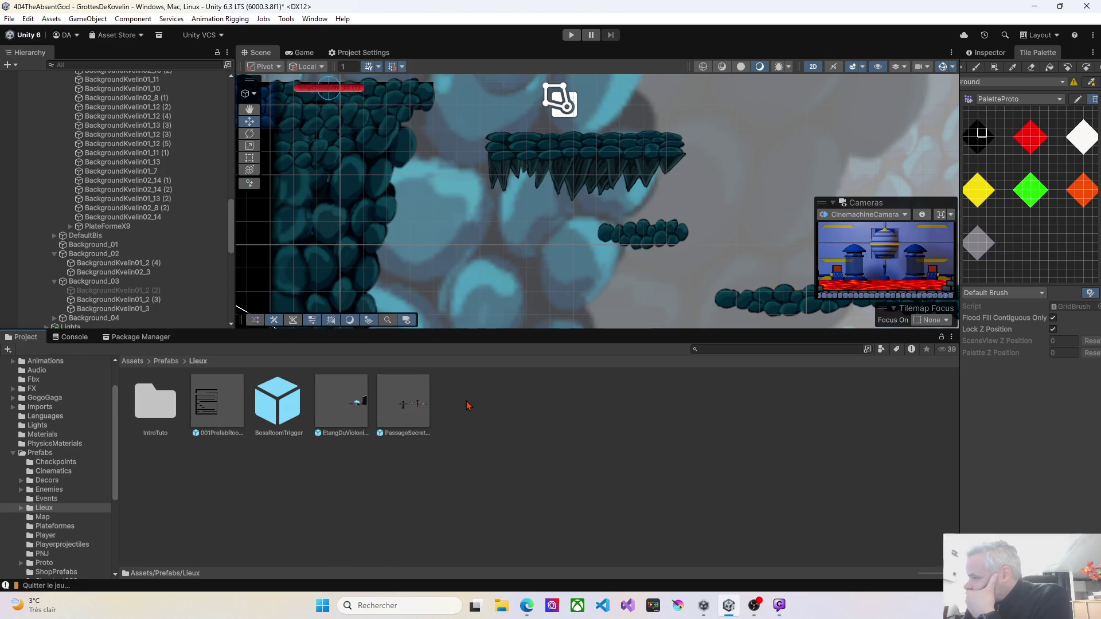
right_click(468, 412)
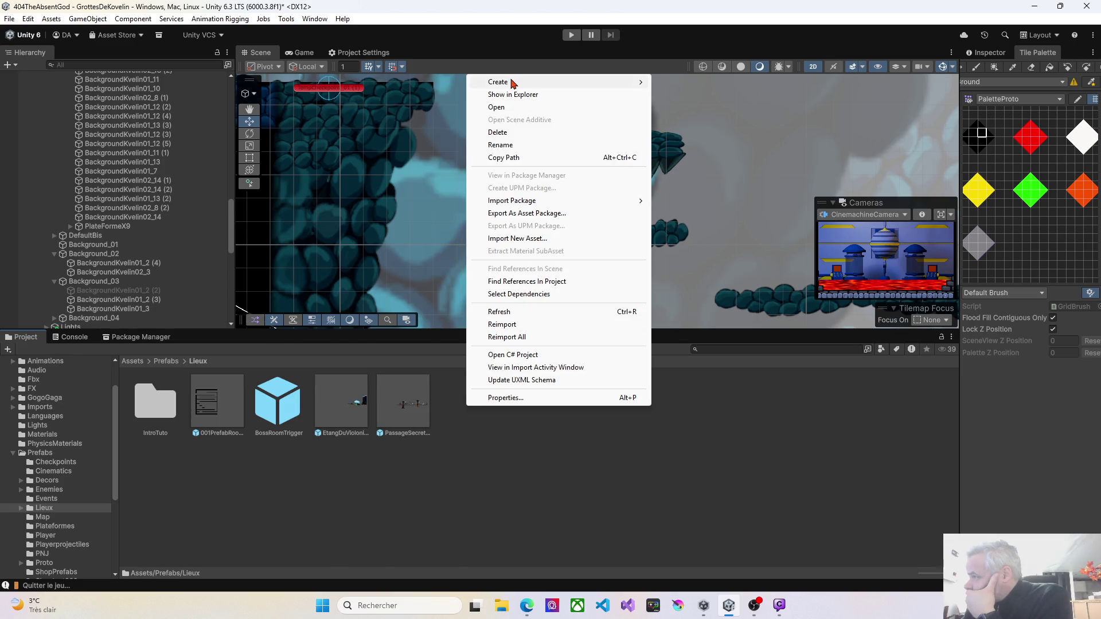
mouse_move(512, 84)
click(673, 82)
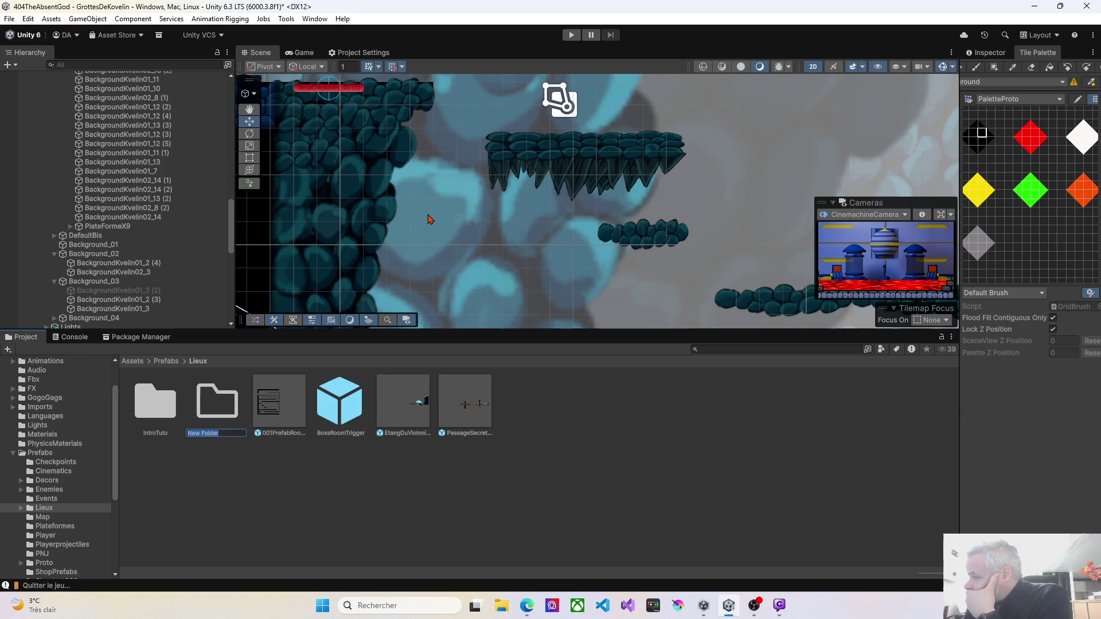
text(Mine)
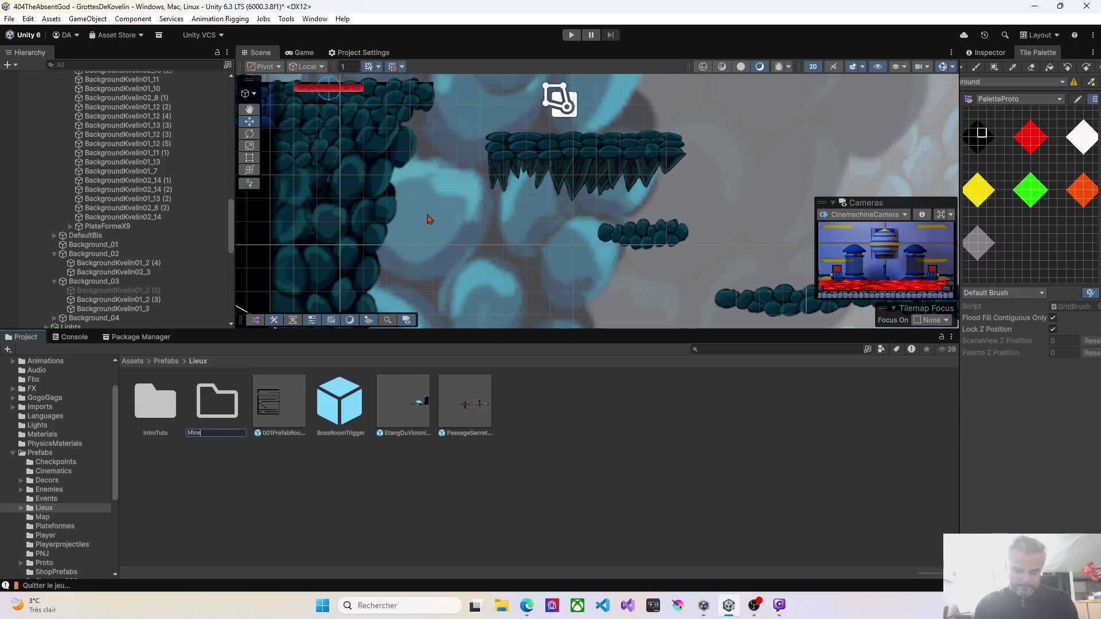
text(ve)
text(in)
click(239, 422)
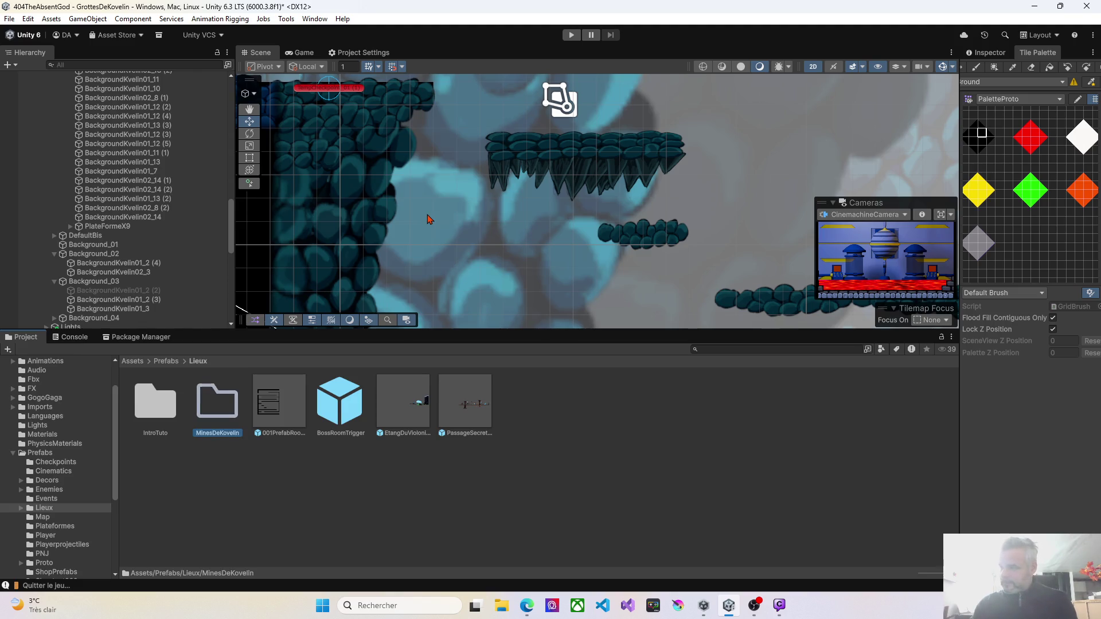
Create a Plateformes subfolder inside MinesDeKovelin
double_click(207, 414)
right_click(264, 418)
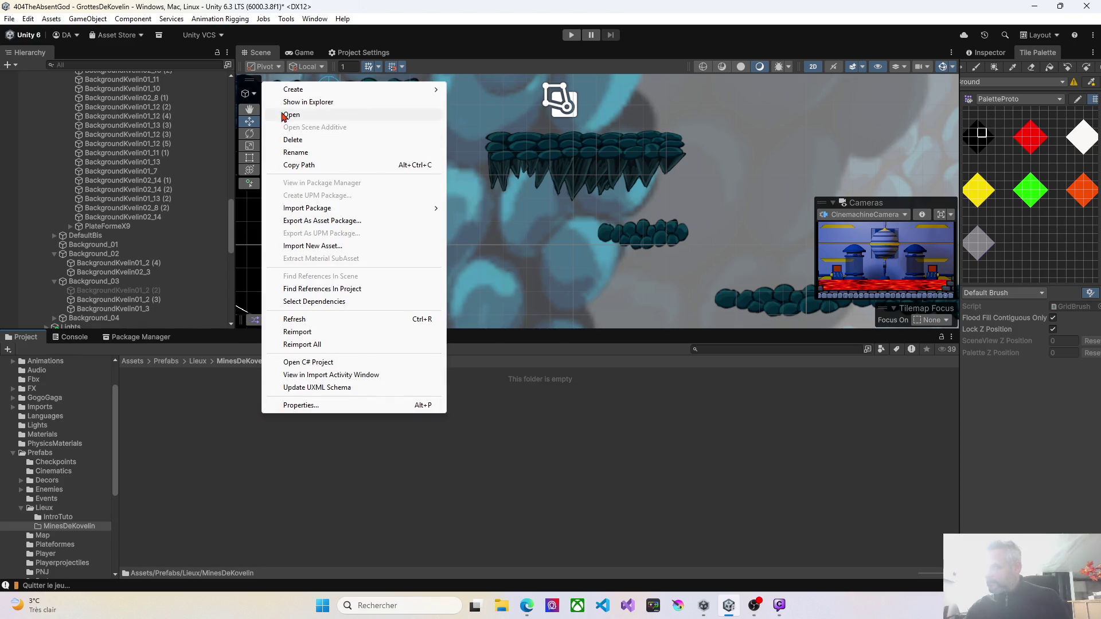
mouse_move(296, 91)
click(475, 89)
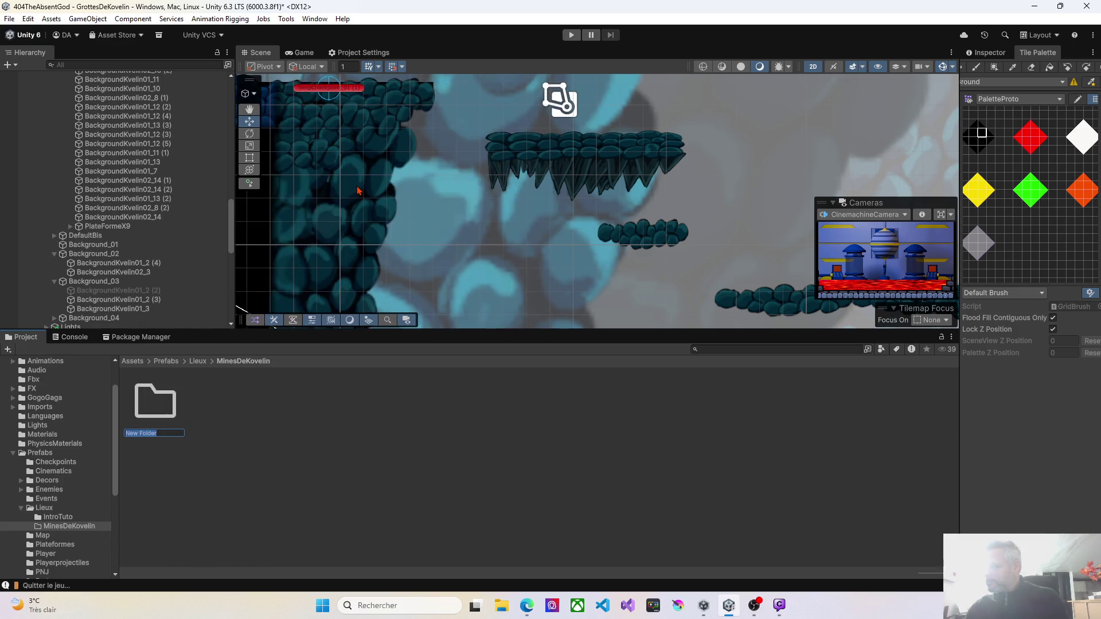
text(Platef)
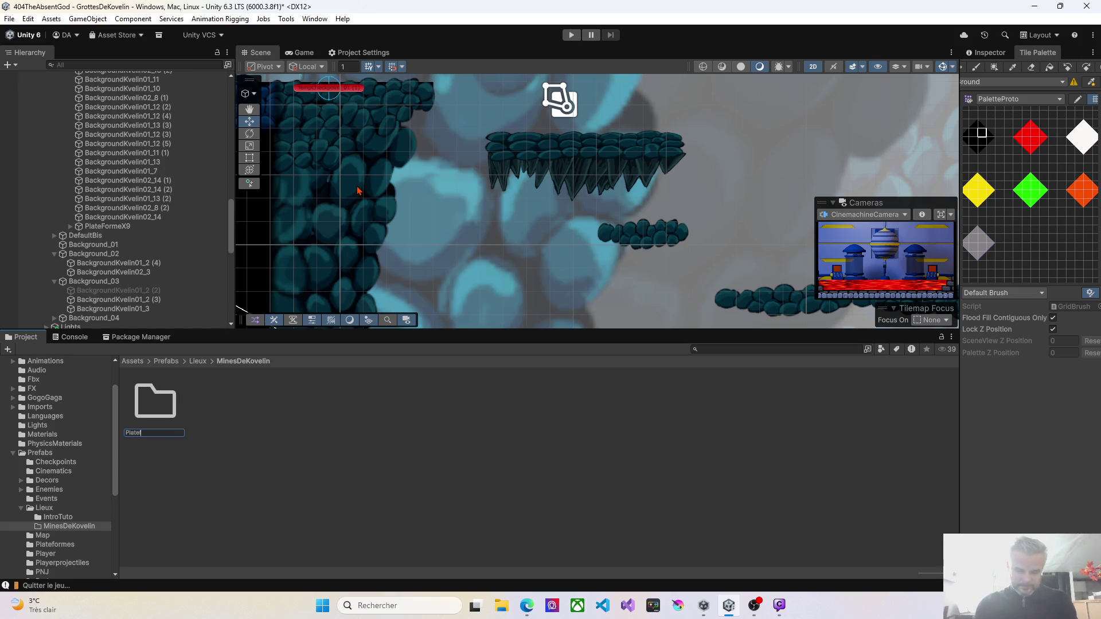
text(ormes)
key(Return)
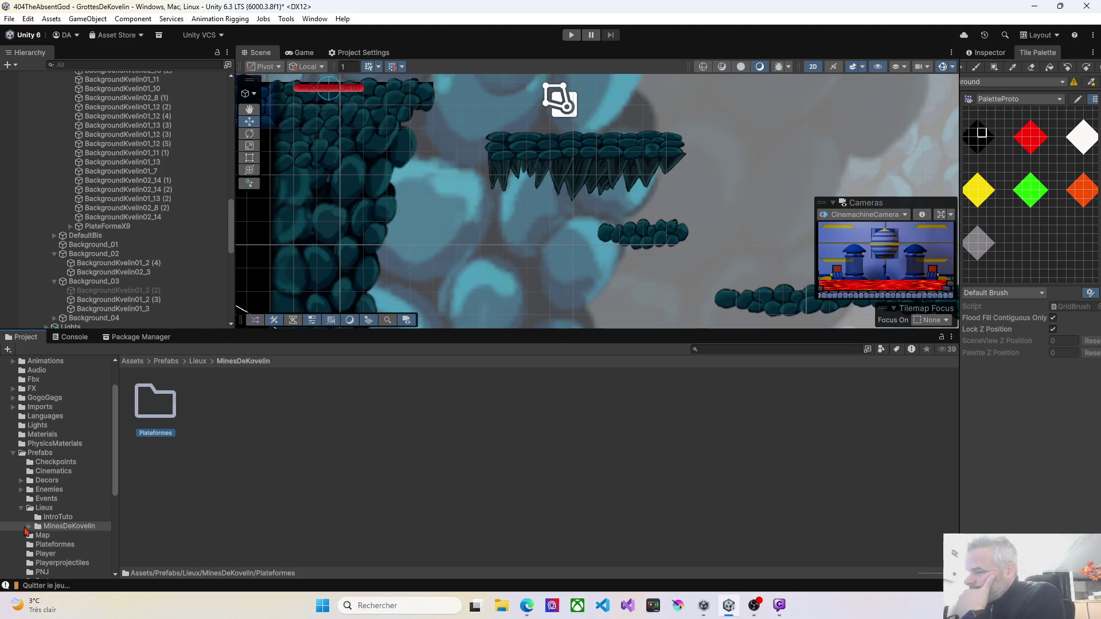
Drag PlateFormeX9 into the Plateformes folder to save it as a prefab
click(30, 526)
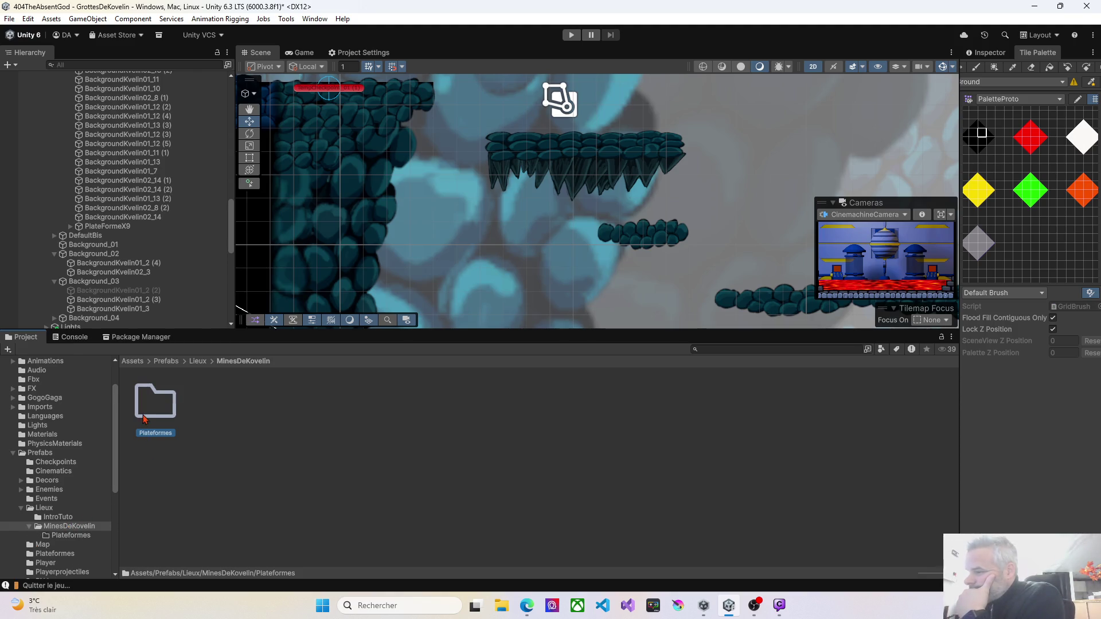
drag(149, 359, 160, 416)
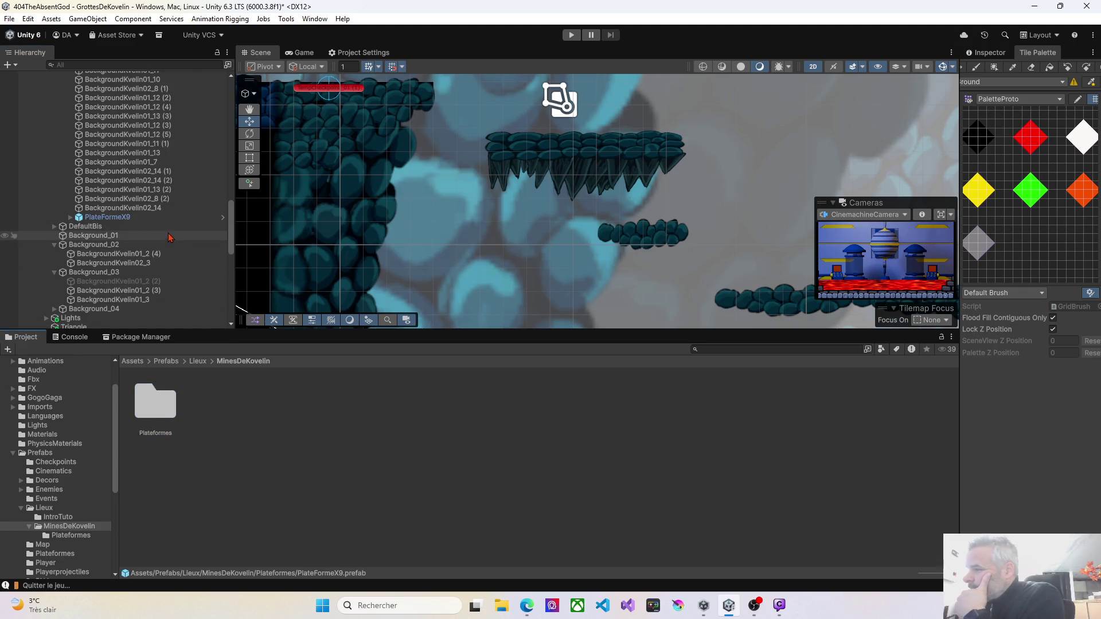
mouse_move(522, 199)
mouse_down()
mouse_move(473, 300)
mouse_move(402, 225)
mouse_up()
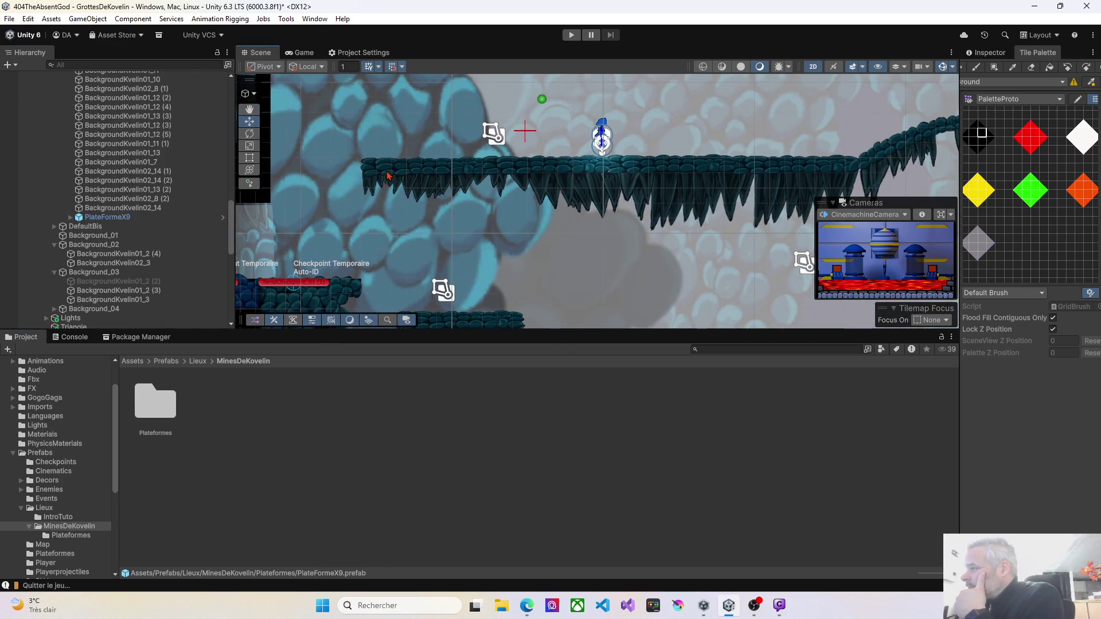
Move PlateFormeX9 onto the long ledge and look over the nearby ledge platforms
click(389, 175)
mouse_move(543, 170)
mouse_down()
mouse_move(662, 171)
mouse_move(386, 203)
mouse_up()
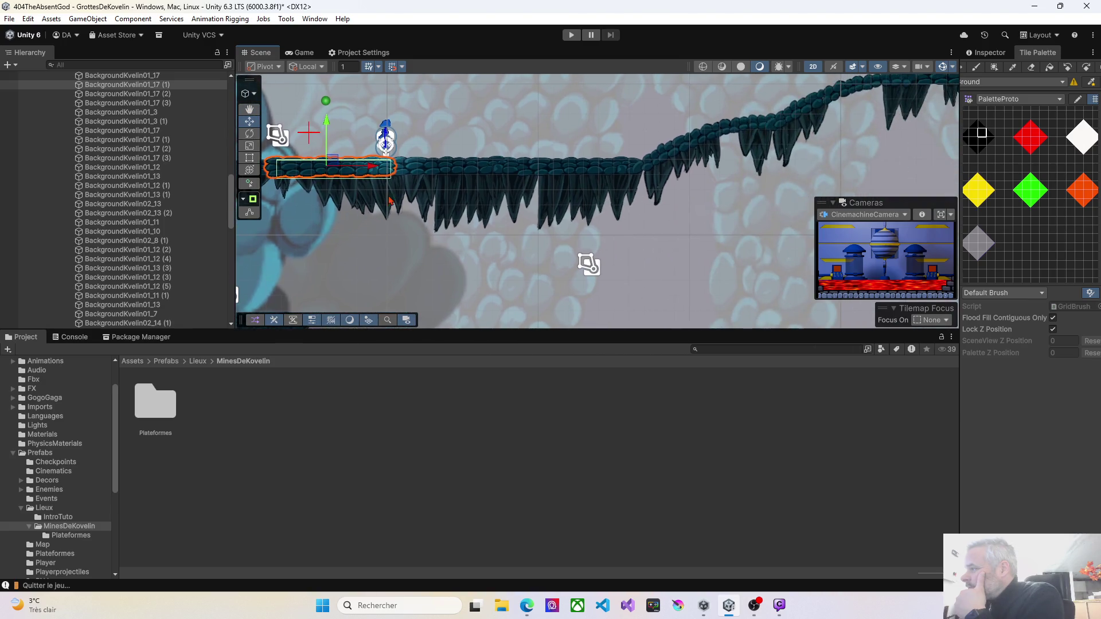
click(423, 174)
click(593, 171)
click(675, 153)
drag(693, 197, 401, 222)
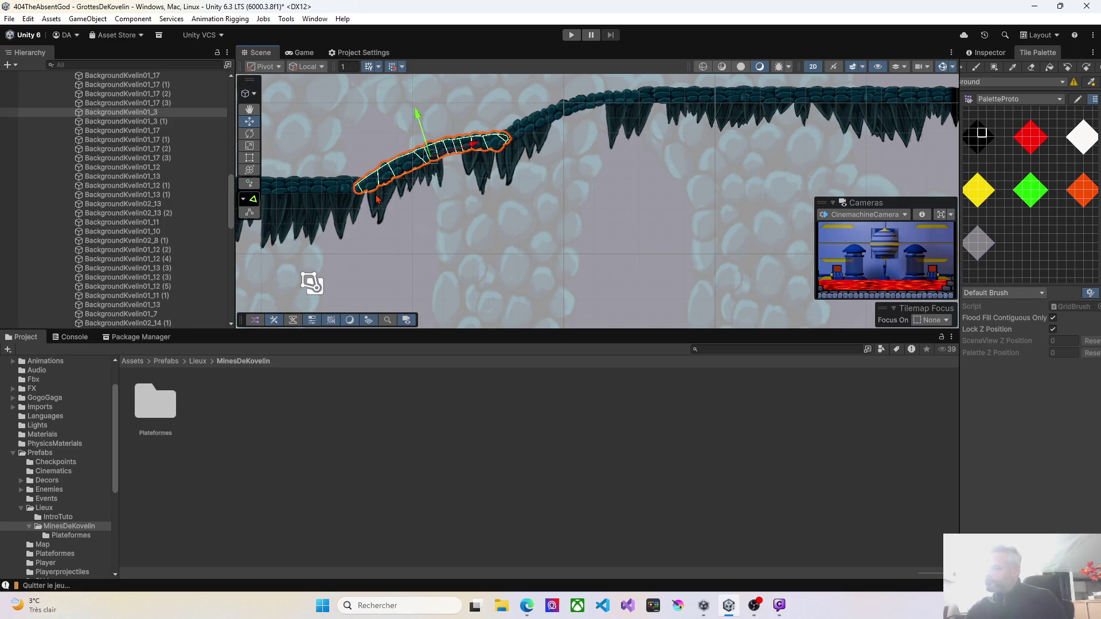
Group the slanted-ledge pieces under PlateformeCourbe and save it as a prefab in Plateformes
click(378, 201)
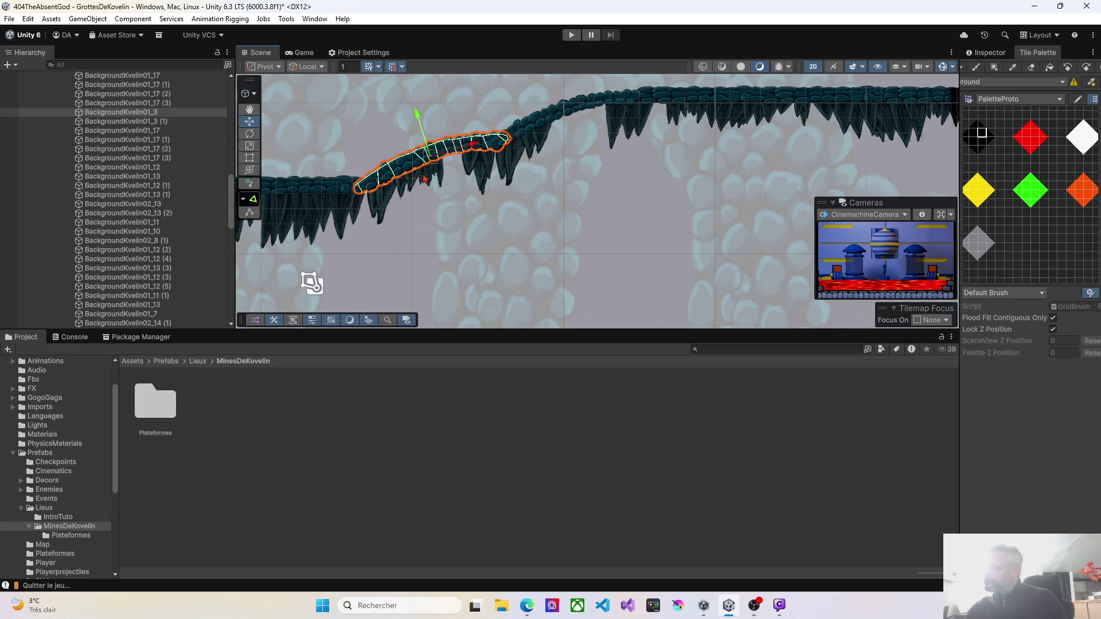
shift+click(440, 180)
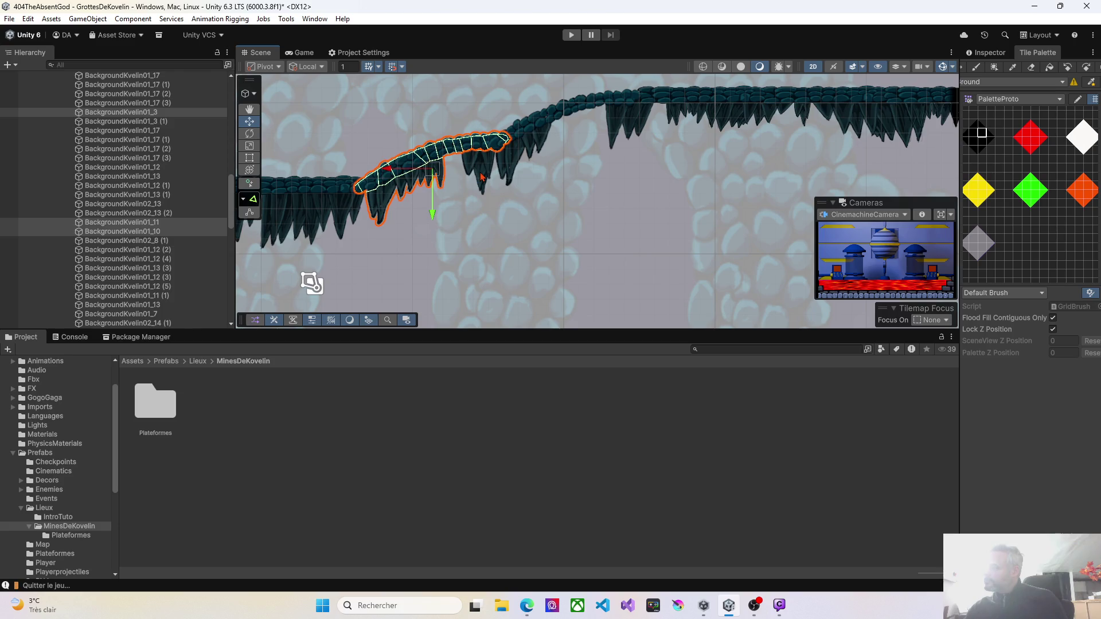
shift+click(481, 176)
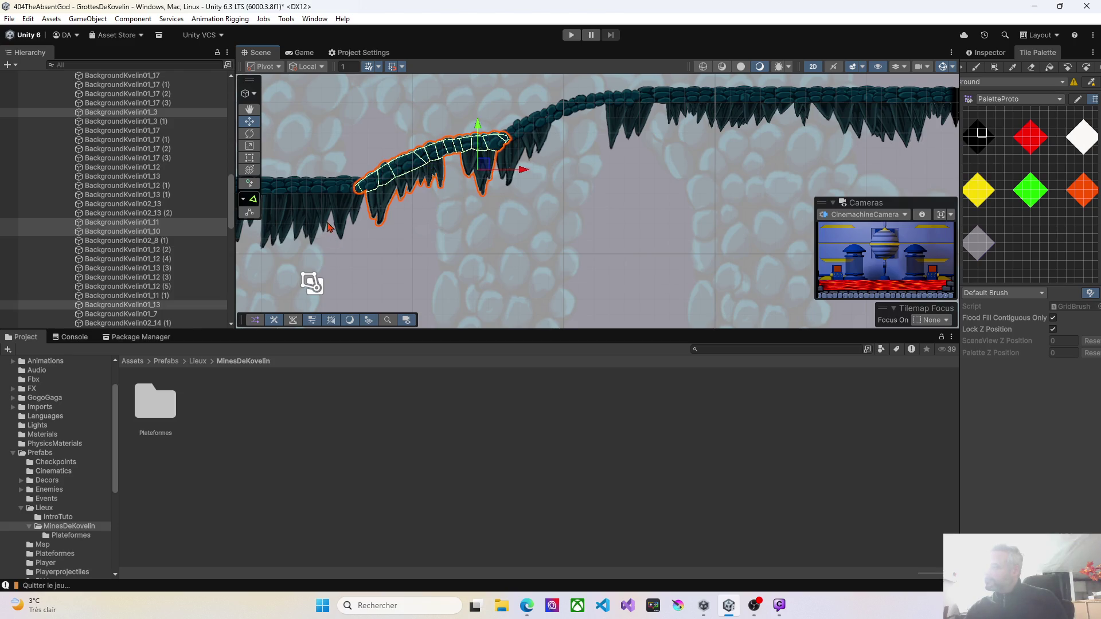
right_click(96, 226)
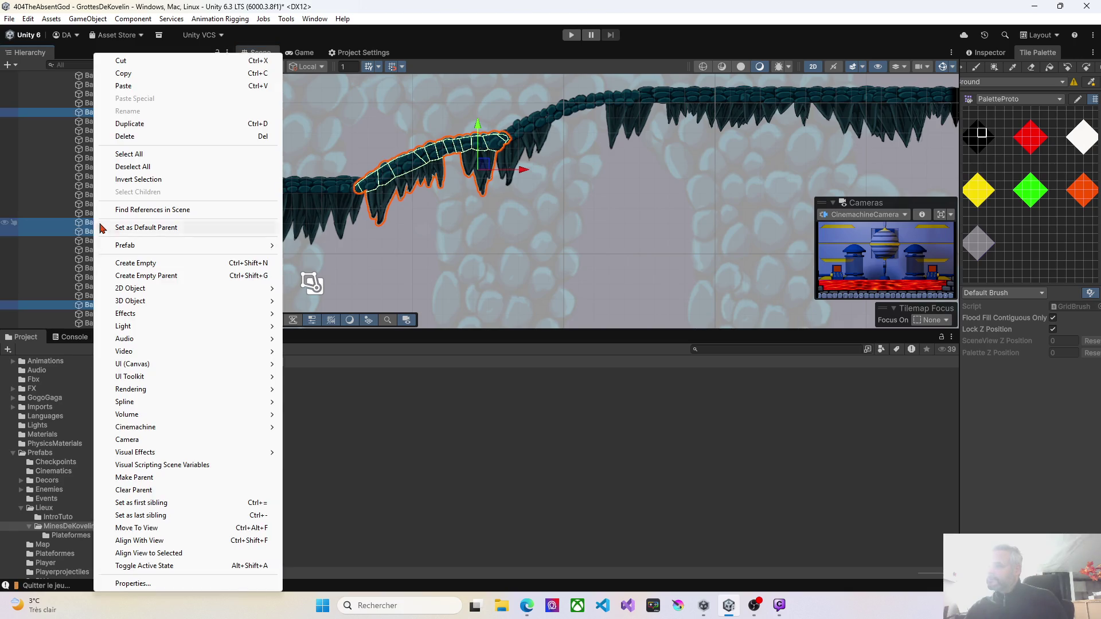
click(135, 277)
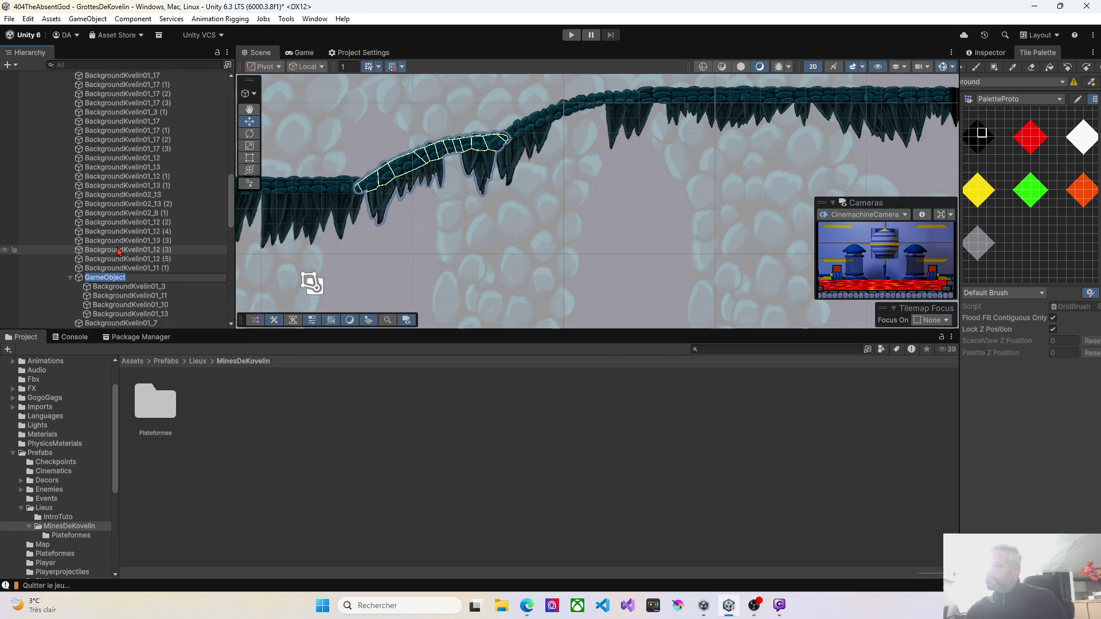
text(PlateformeCour)
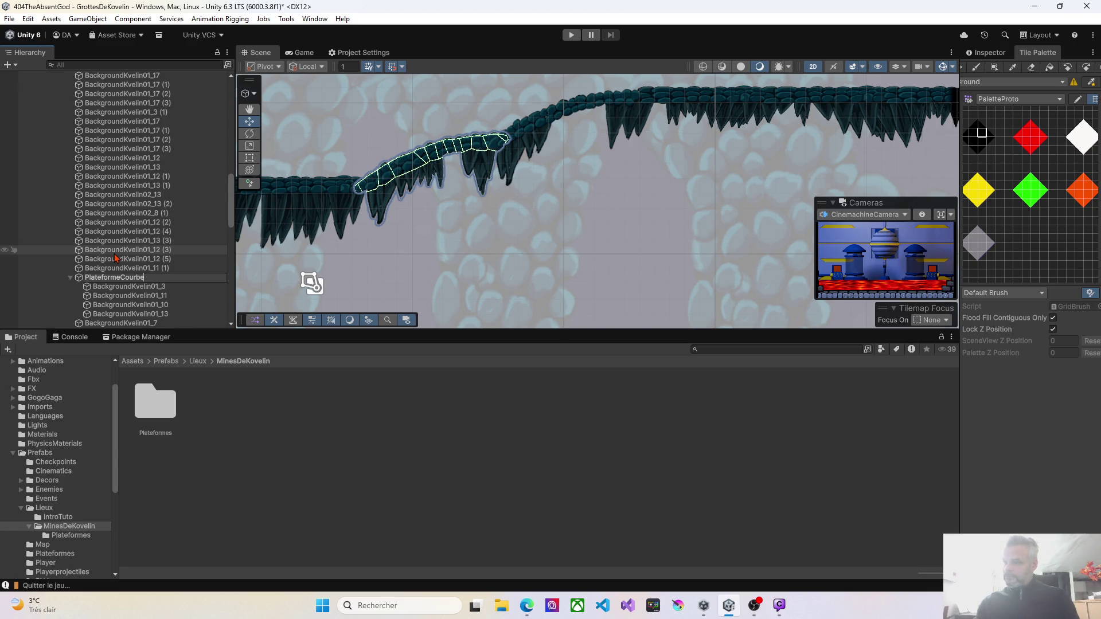
key(Return)
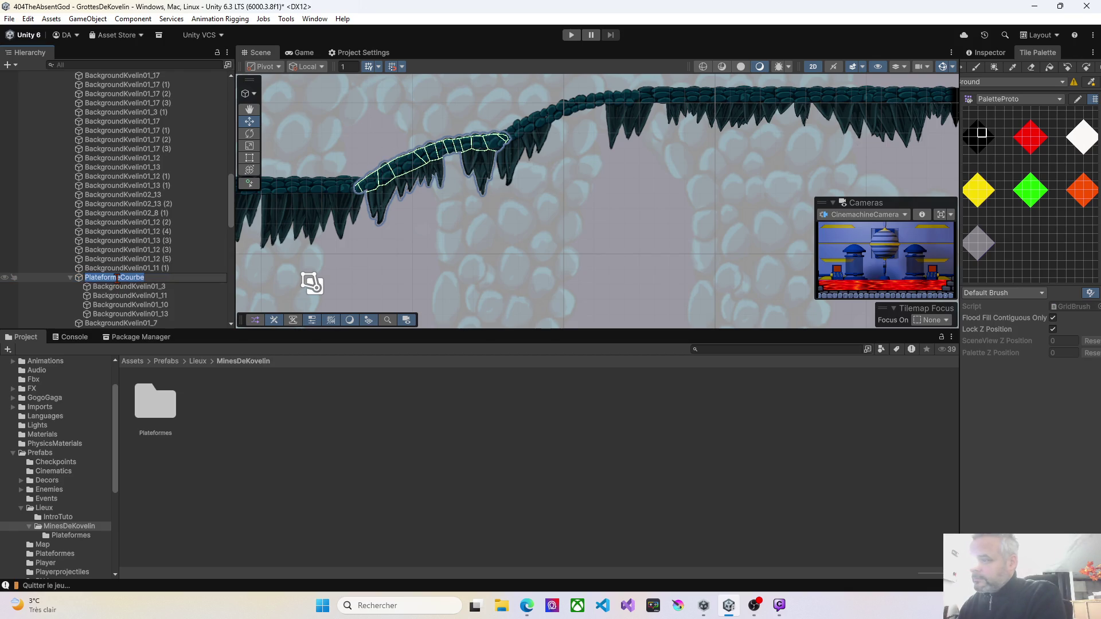
drag(89, 279, 164, 411)
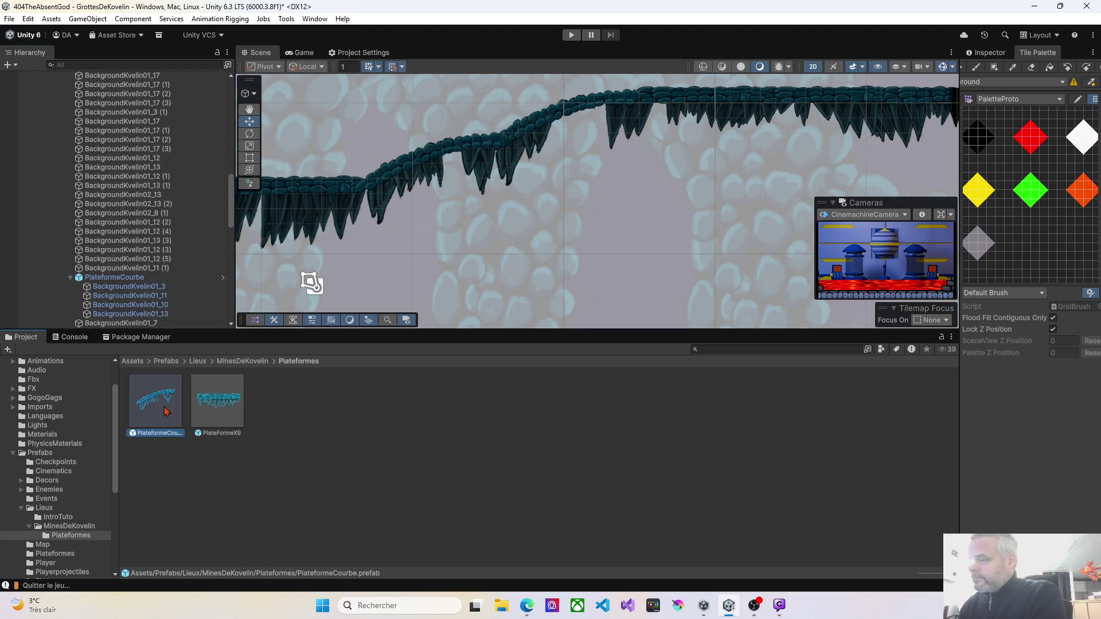
Bring the invisible object to the centre of the Scene view with Move to View
click(70, 278)
mouse_move(398, 270)
mouse_down()
mouse_move(483, 229)
mouse_move(464, 226)
mouse_move(450, 122)
mouse_move(502, 117)
mouse_move(426, 255)
mouse_up()
scroll(485, 224, down, 6)
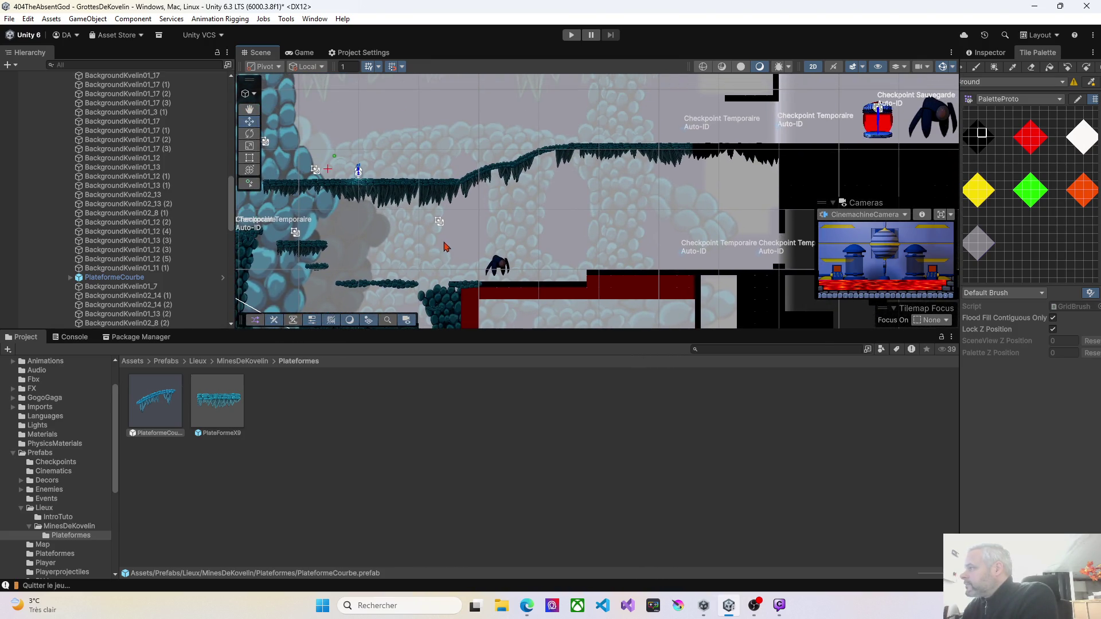
click(590, 148)
click(655, 149)
scroll(651, 150, up, 6)
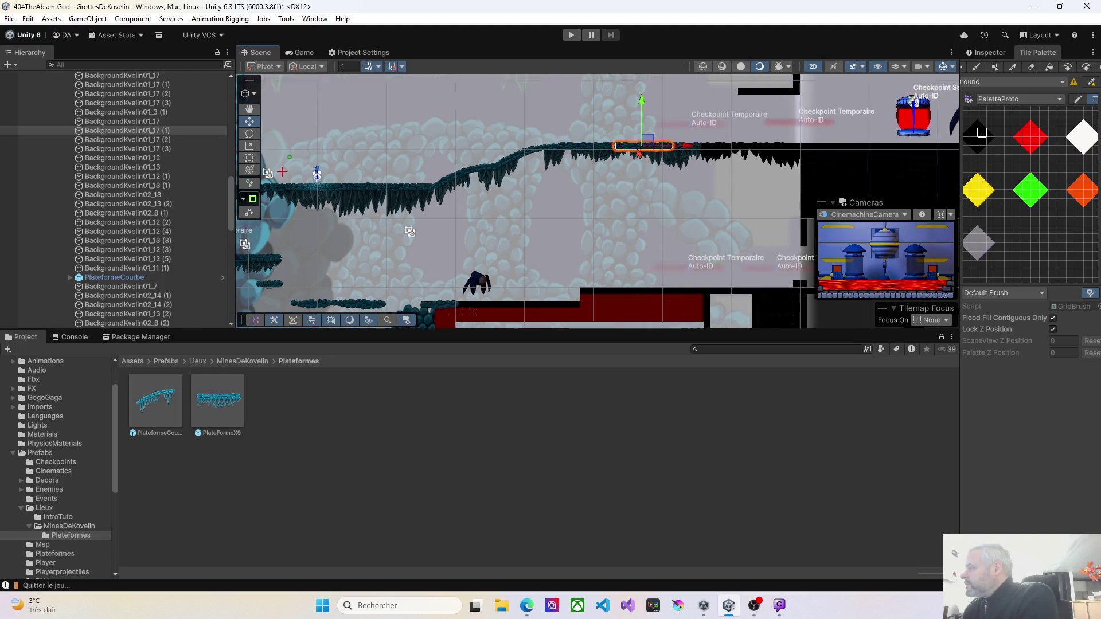
scroll(422, 218, down, 4)
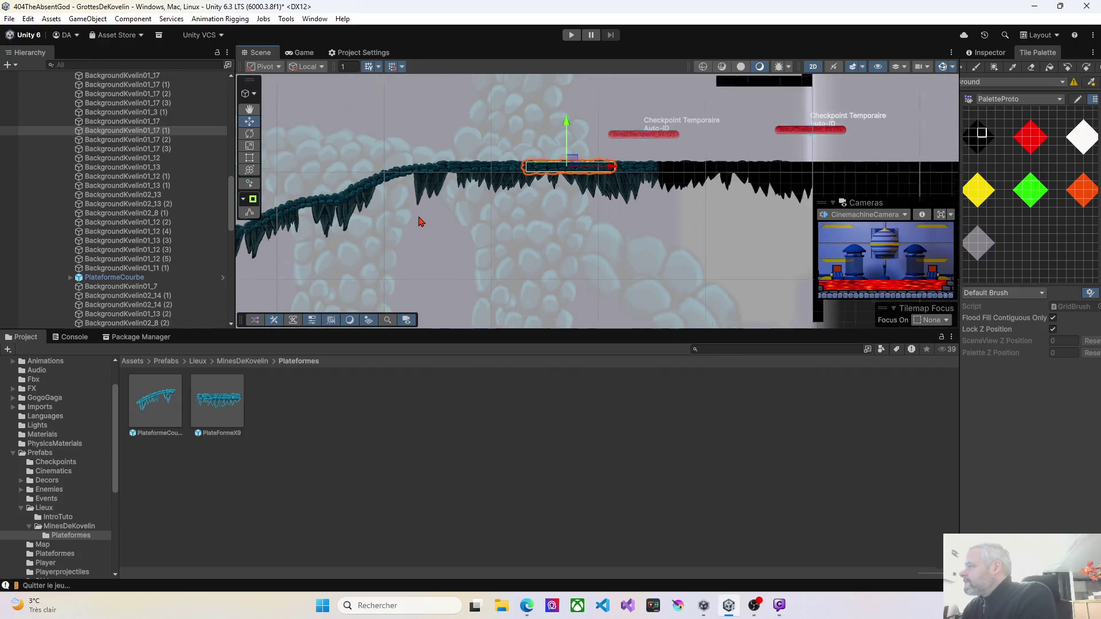
mouse_move(387, 246)
mouse_down()
mouse_move(574, 189)
mouse_move(570, 211)
mouse_move(602, 201)
mouse_move(504, 206)
mouse_move(494, 237)
mouse_move(492, 215)
mouse_move(511, 230)
mouse_move(453, 238)
mouse_up()
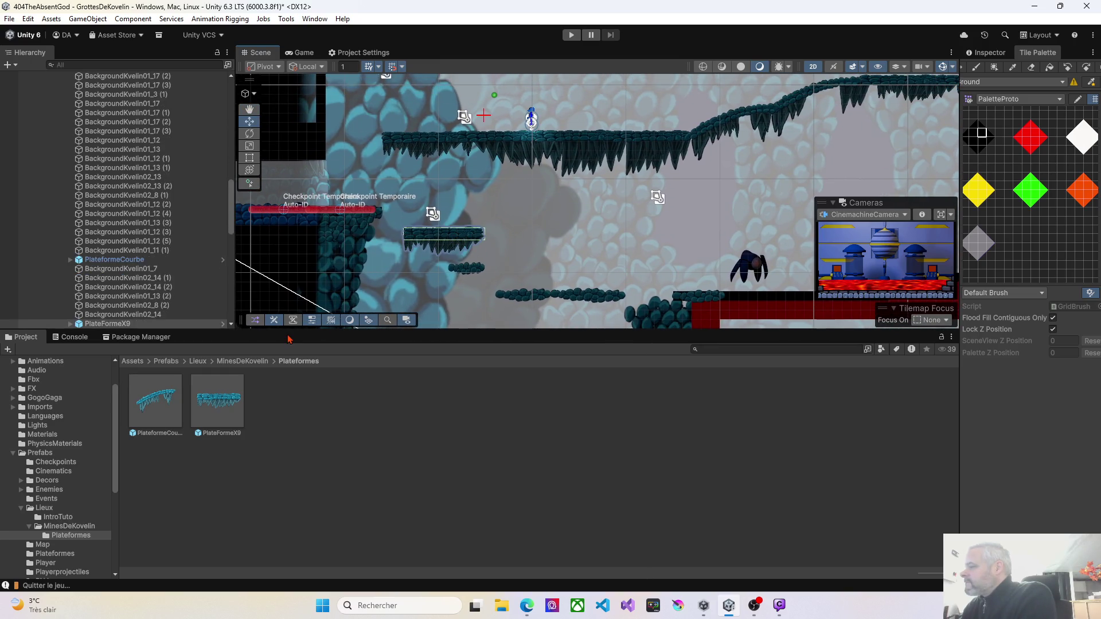
click(541, 240)
right_click(548, 239)
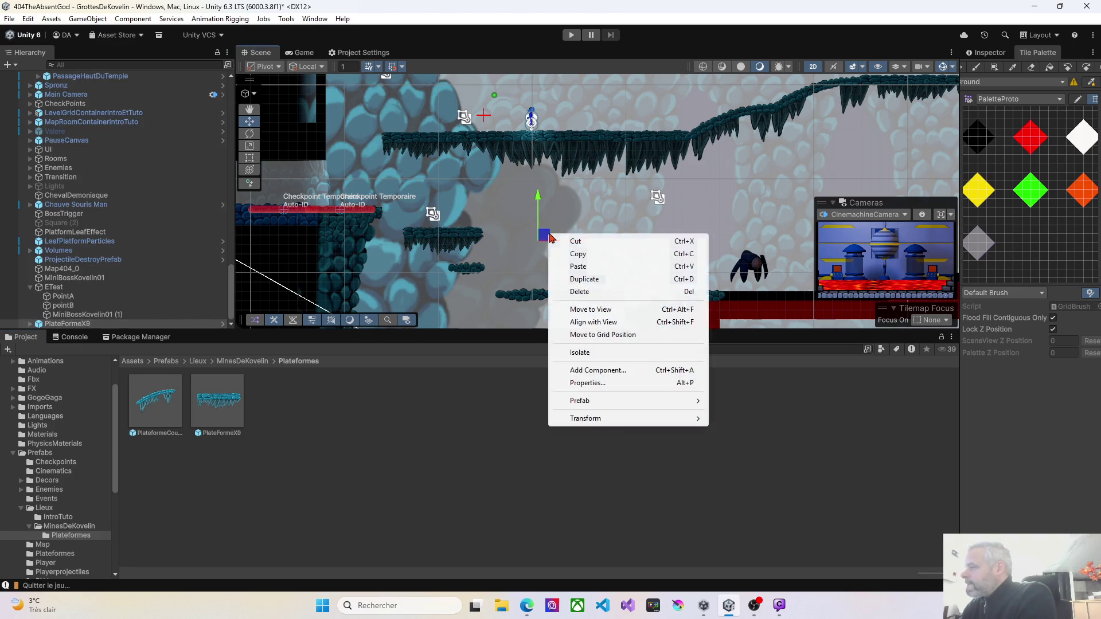
click(595, 310)
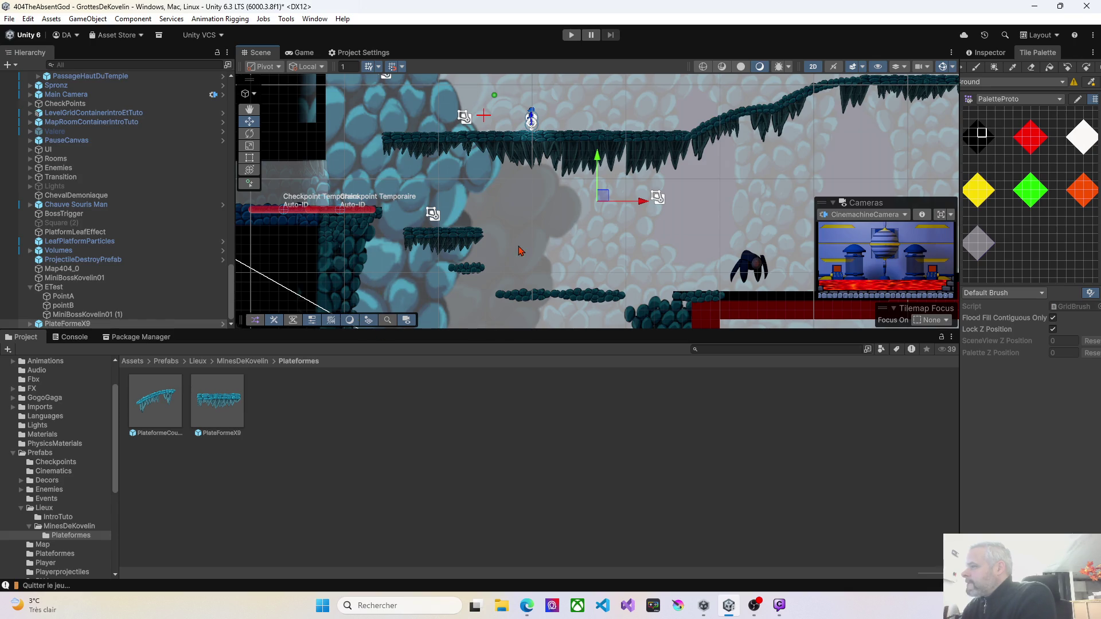
Select PlateFormeX9 and widen the Inspector to show its position 0, 0, 0 and scale 1
scroll(520, 250, down, 8)
scroll(557, 241, down, 4)
scroll(560, 243, down, 2)
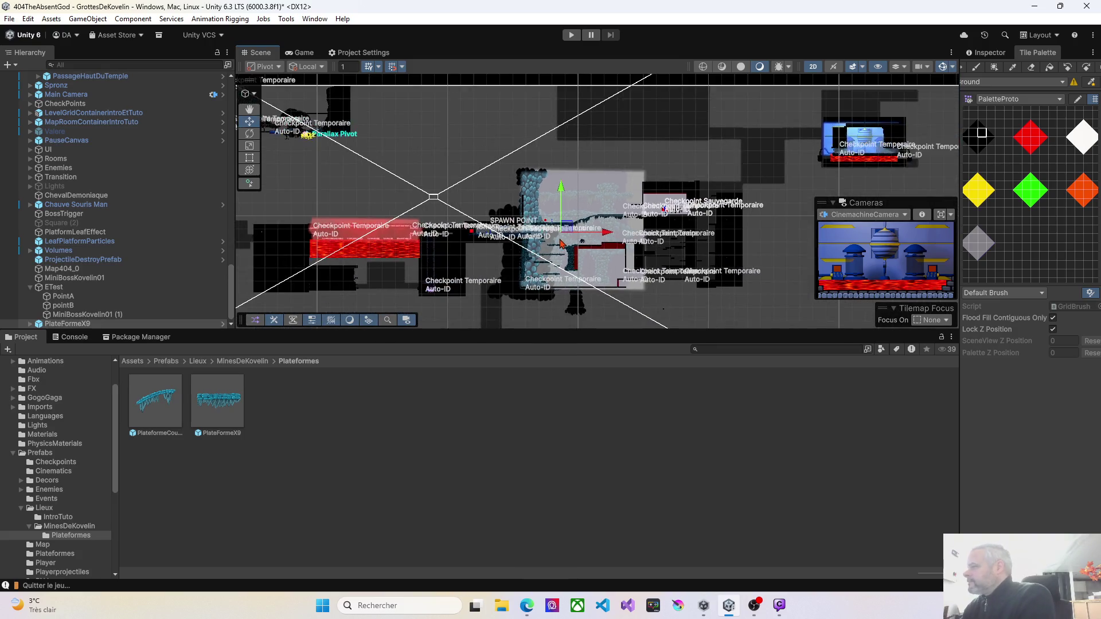
scroll(562, 243, down, 2)
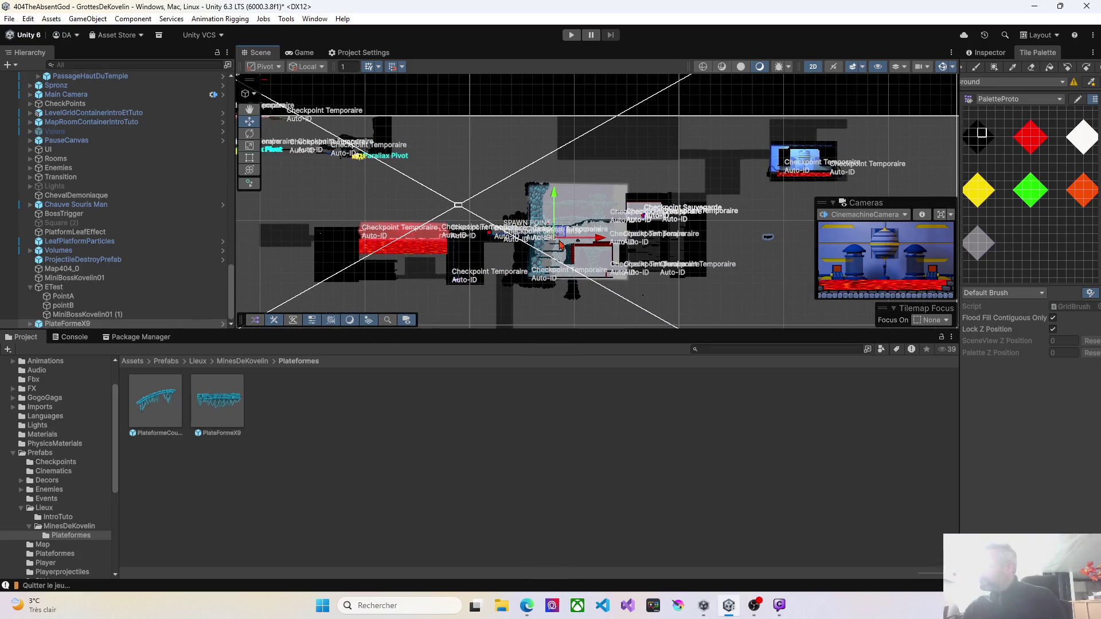
click(562, 243)
click(562, 242)
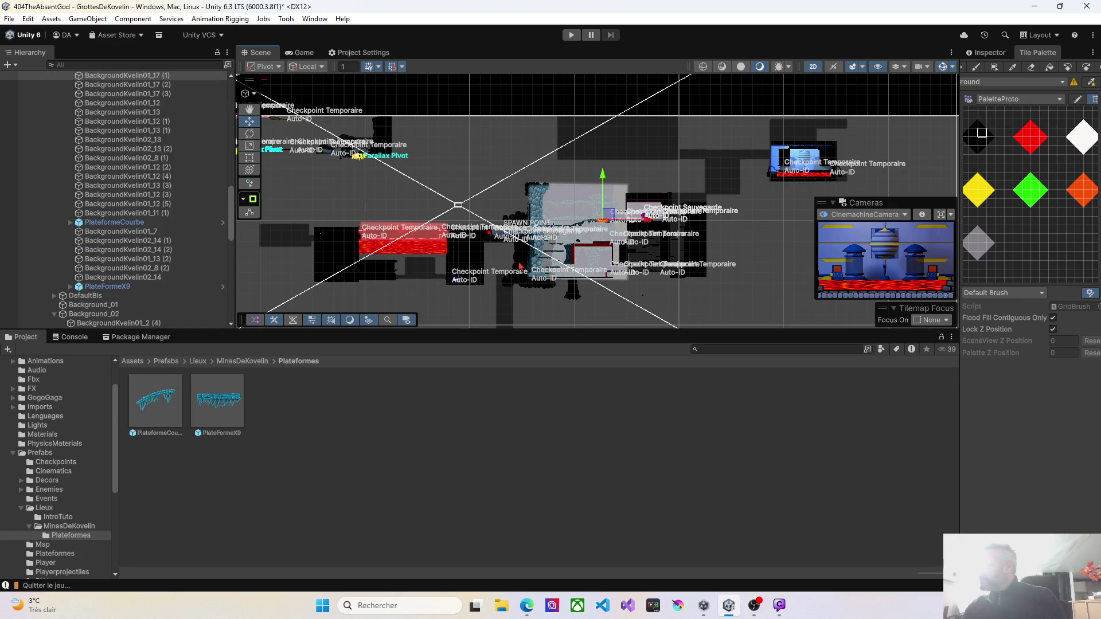
scroll(529, 255, up, 4)
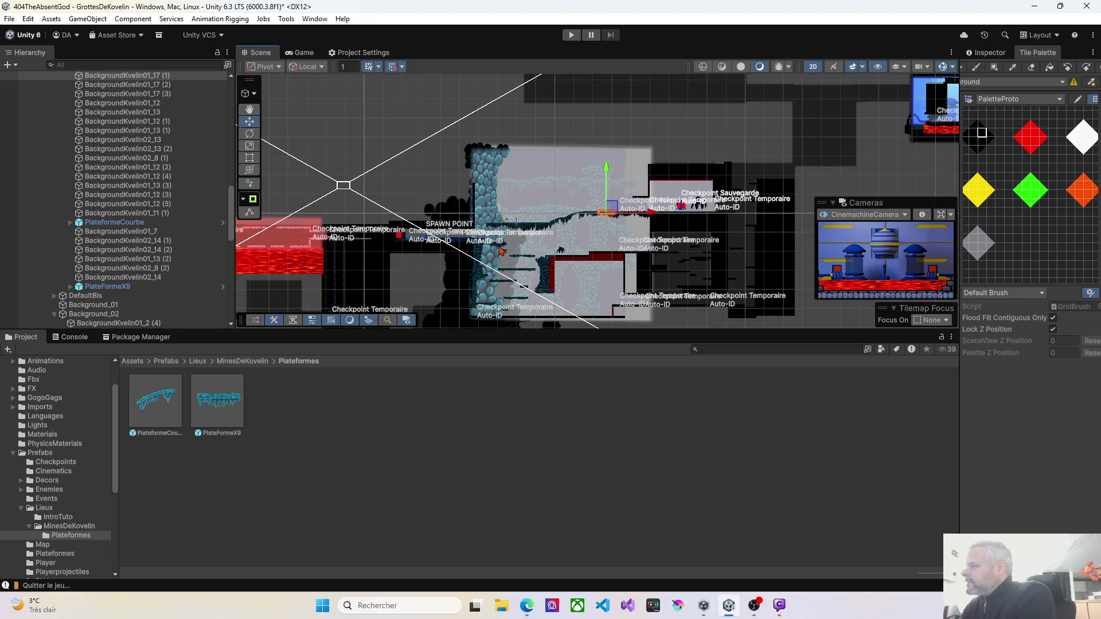
click(500, 250)
scroll(501, 251, up, 2)
scroll(502, 254, down, 3)
scroll(501, 254, down, 3)
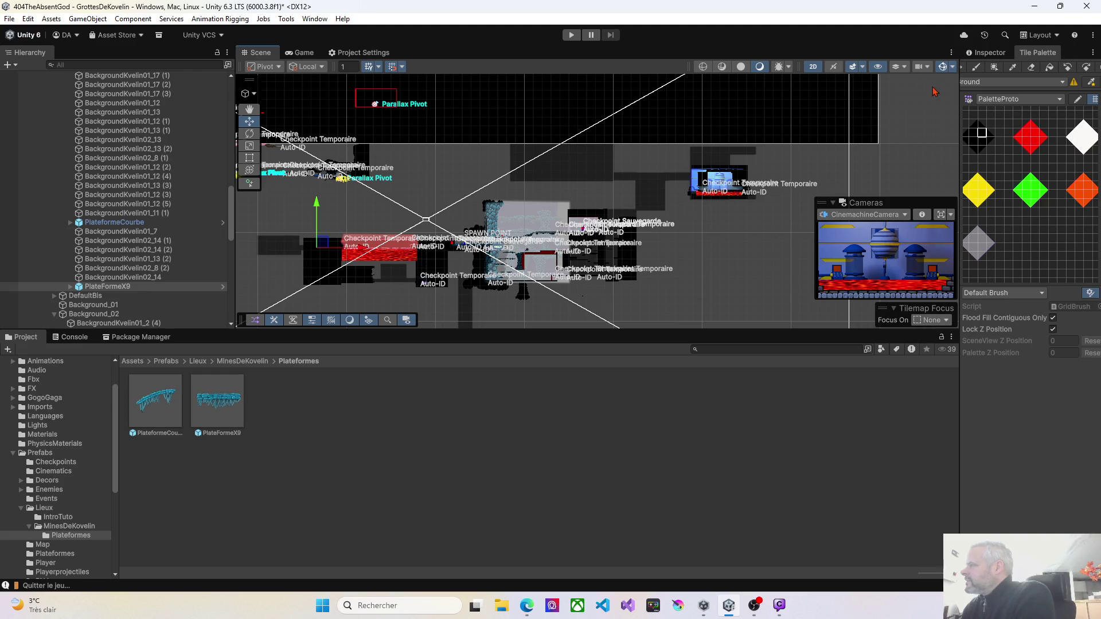
drag(957, 100, 777, 100)
click(805, 54)
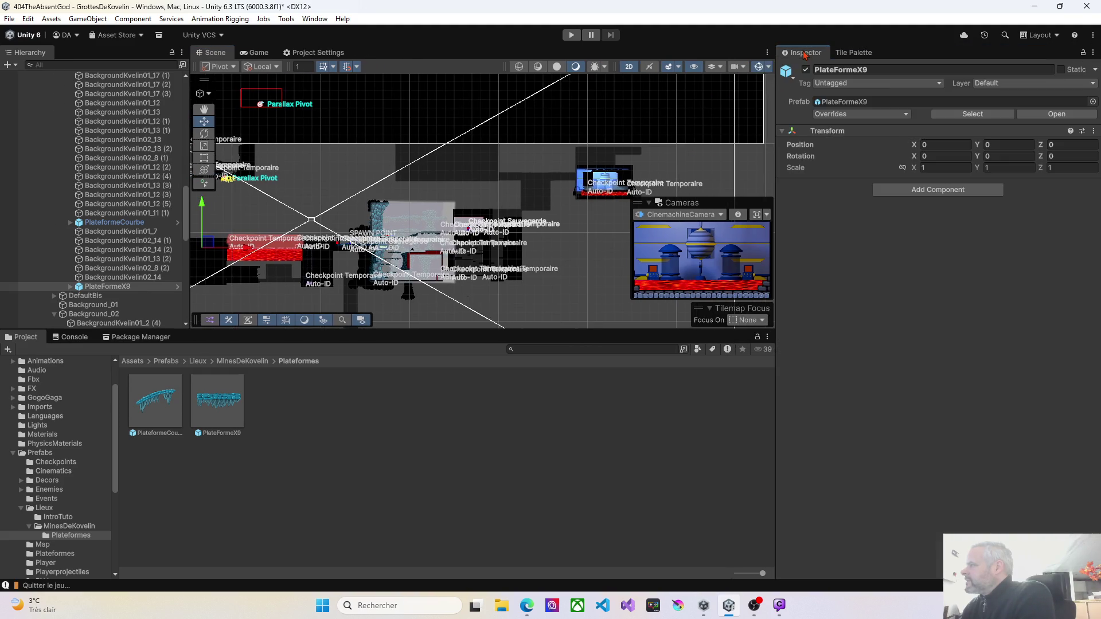
Open the PlateFormeX9 prefab and select BackgroundKvelin02_8 (3)'s Position X field
click(103, 287)
double_click(224, 413)
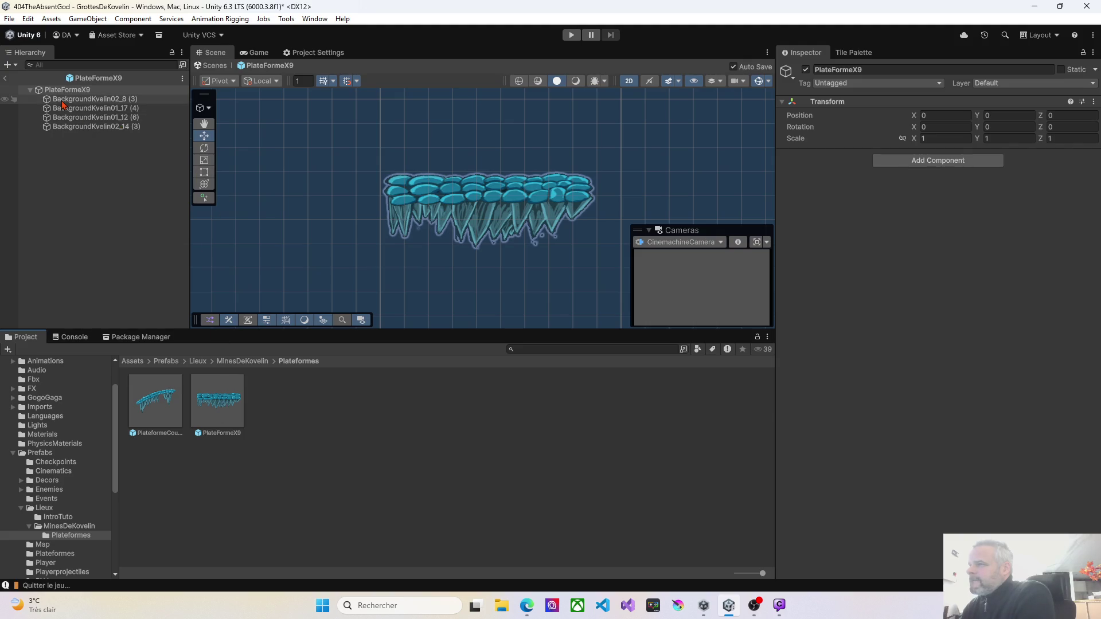
click(63, 100)
click(64, 92)
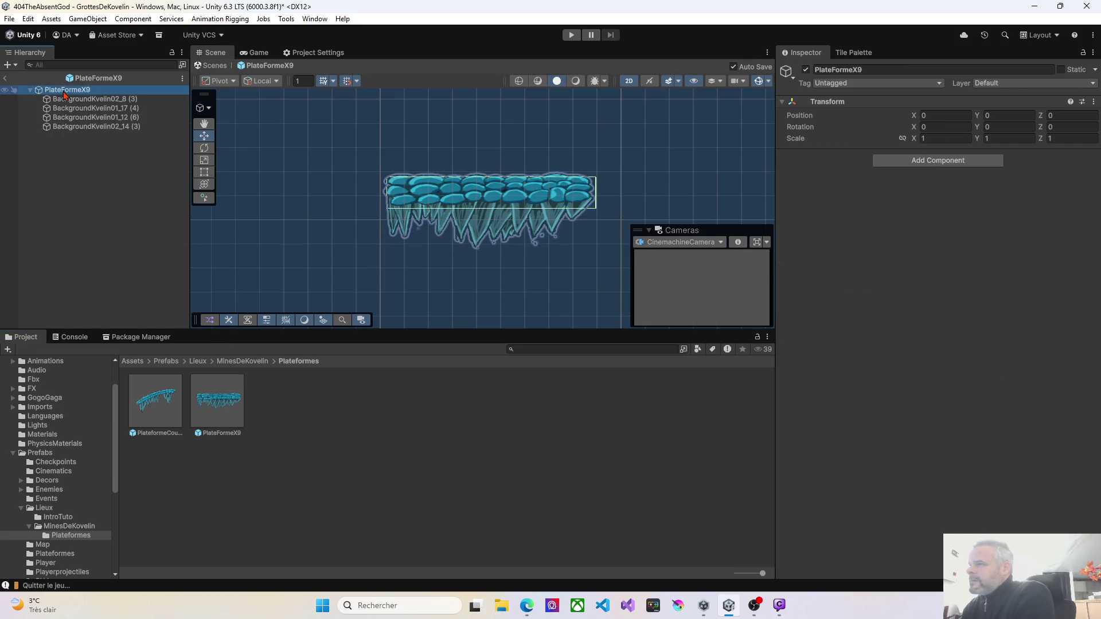
click(66, 100)
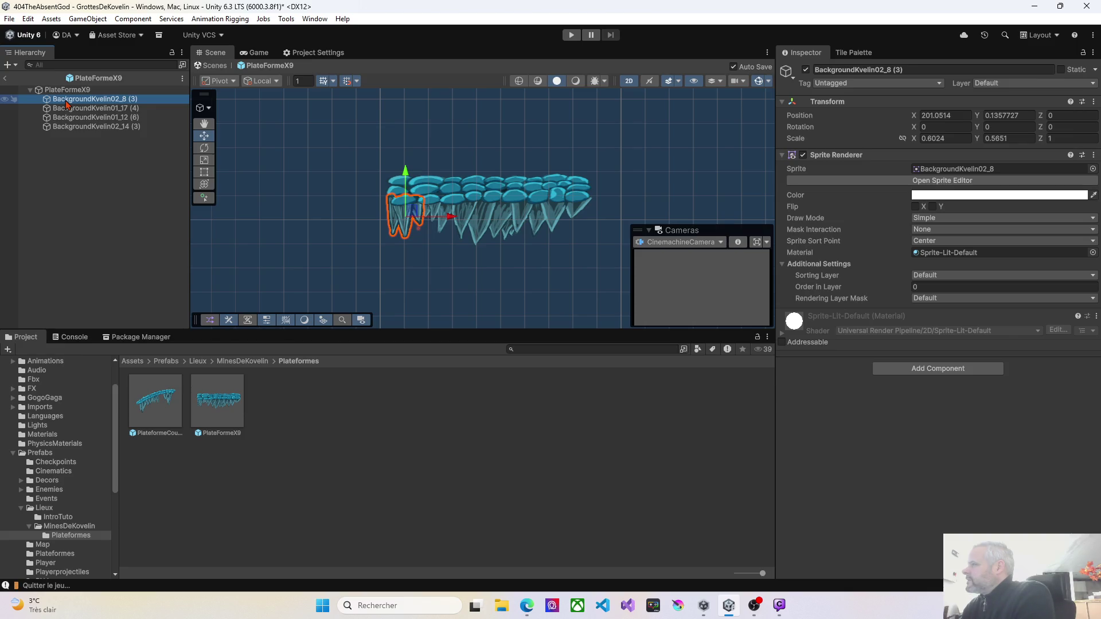
click(924, 114)
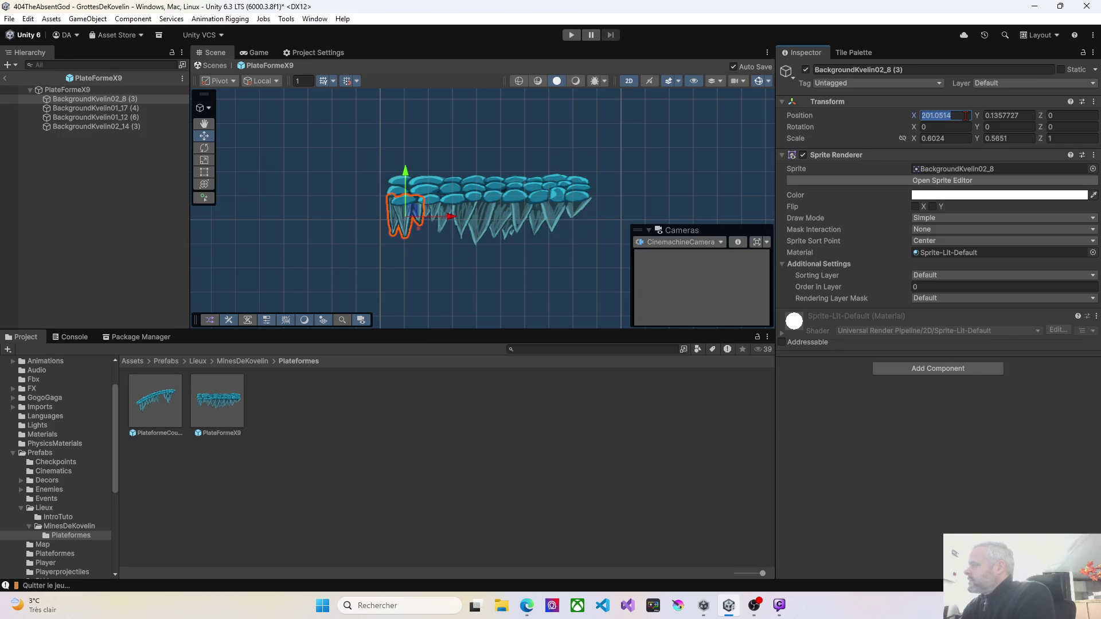
Set BackgroundKvelin02_8 (3)'s position X and Y to 0
text(0)
key(Tab)
text(0)
key(Tab)
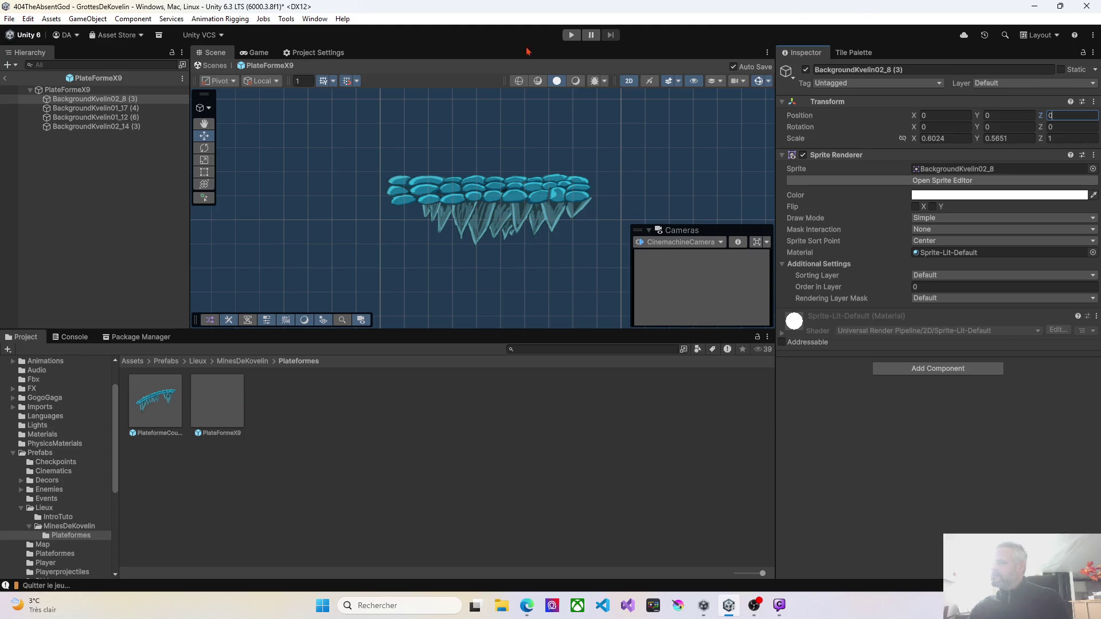
Frame the platform pieces and bring them all to the centre of the view
click(102, 109)
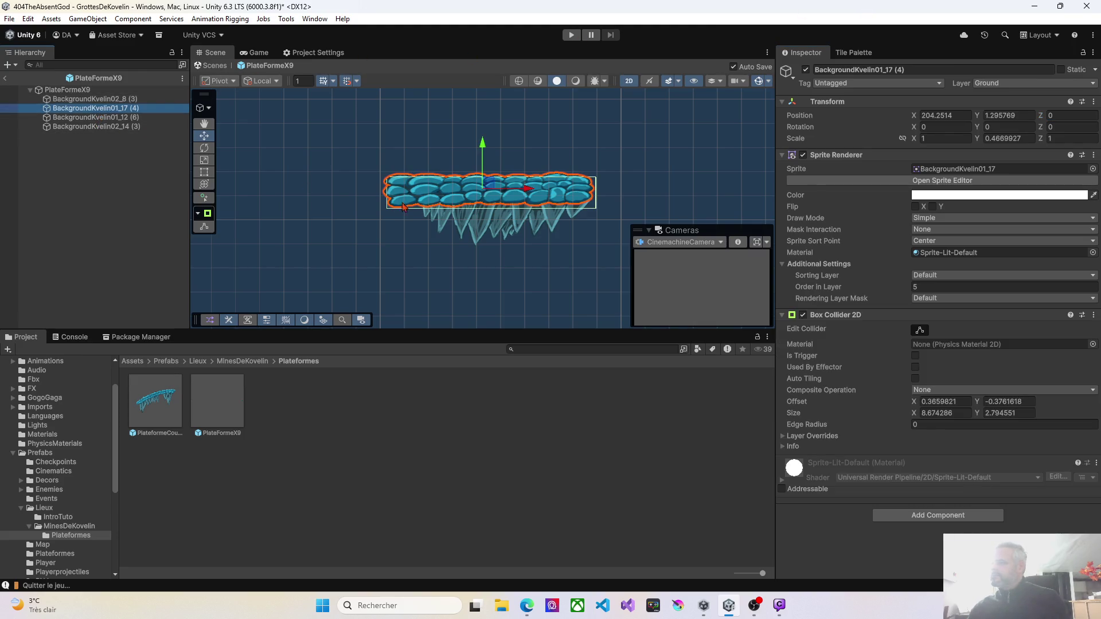
scroll(403, 205, down, 10)
scroll(419, 235, down, 5)
click(103, 99)
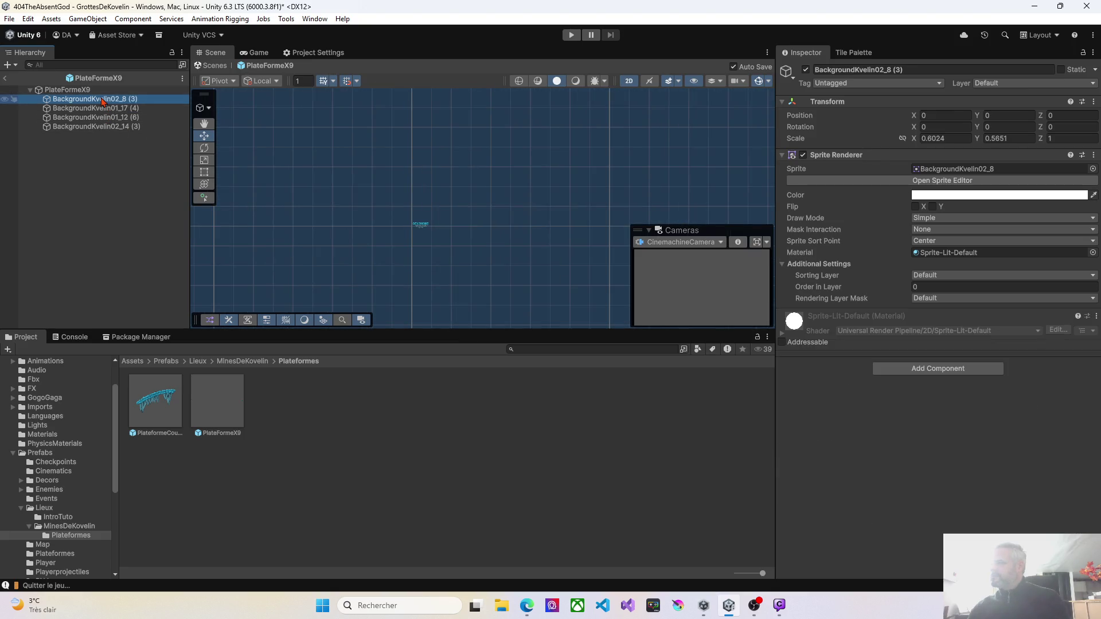
key(f)
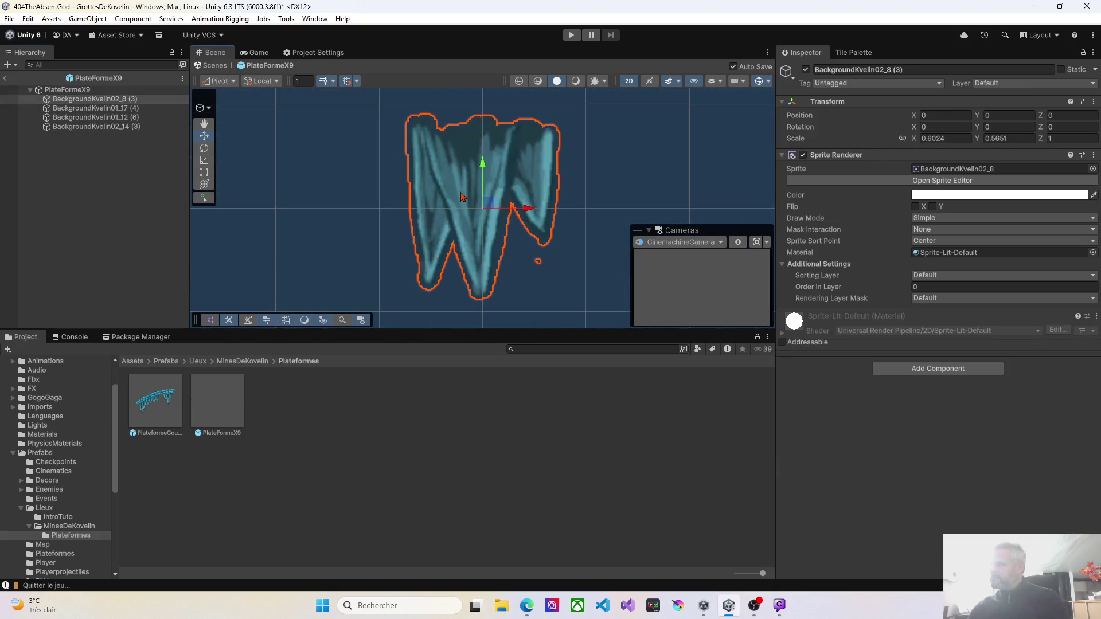
click(95, 108)
key(f)
scroll(373, 208, down, 3)
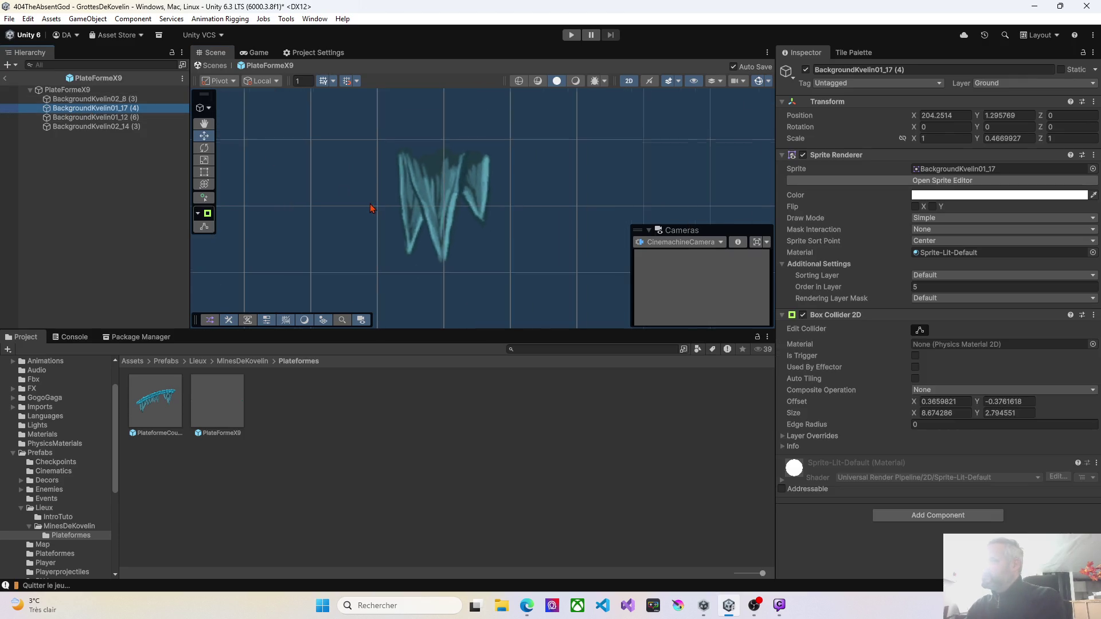
shift+click(117, 127)
right_click(369, 136)
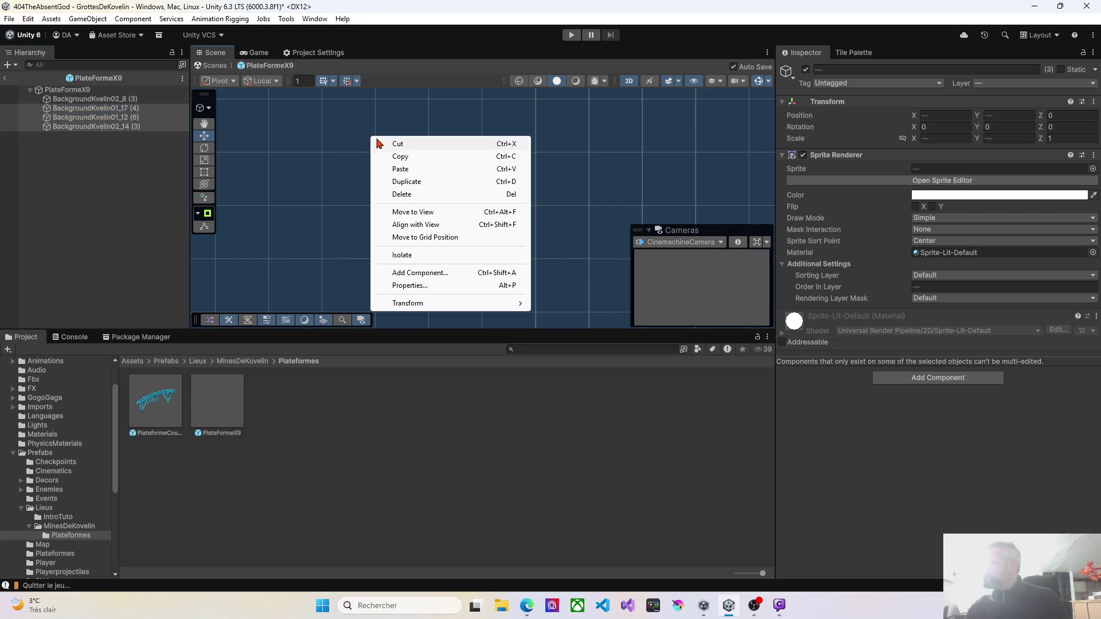
click(396, 212)
scroll(492, 224, down, 3)
scroll(492, 215, down, 2)
drag(491, 211, 478, 220)
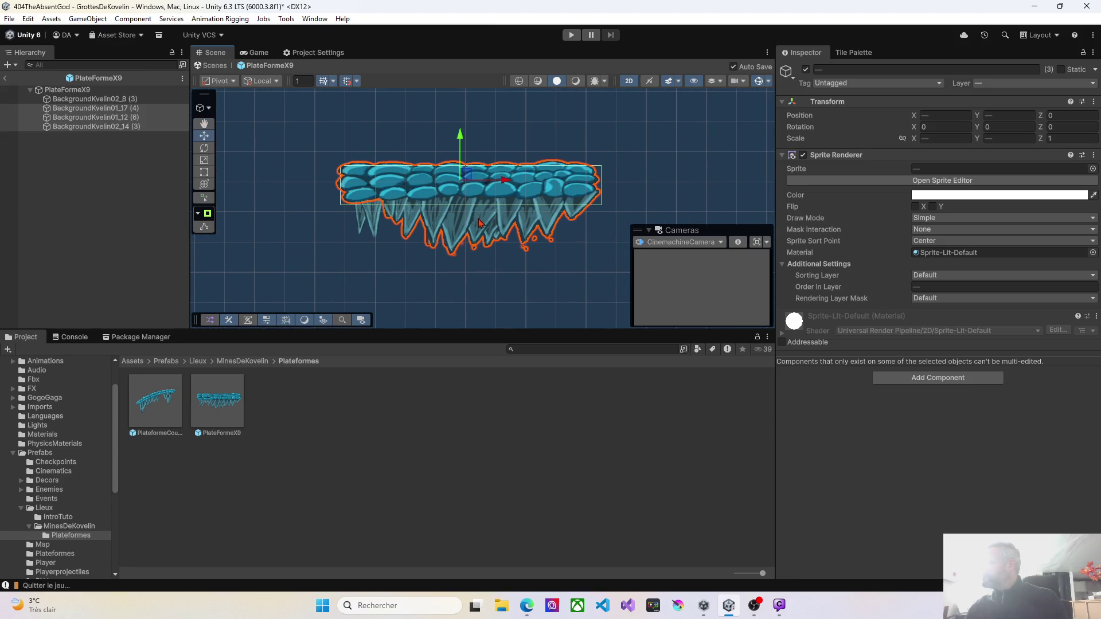
Raise the BackgroundKvelin01_17 (4) stone slab above the icicles
click(409, 227)
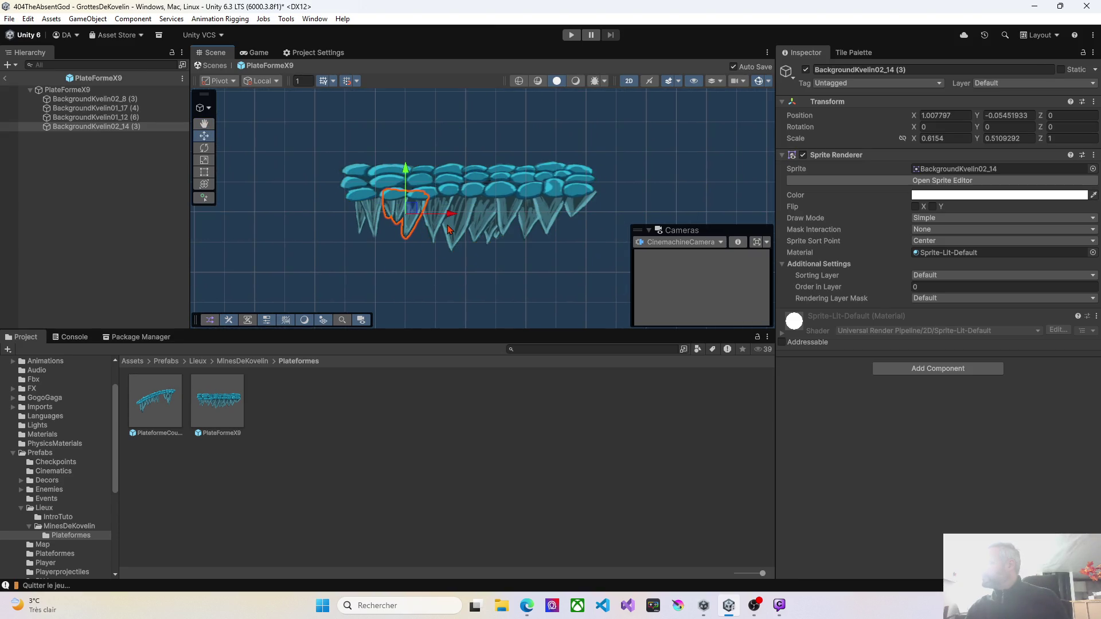
click(490, 223)
click(370, 212)
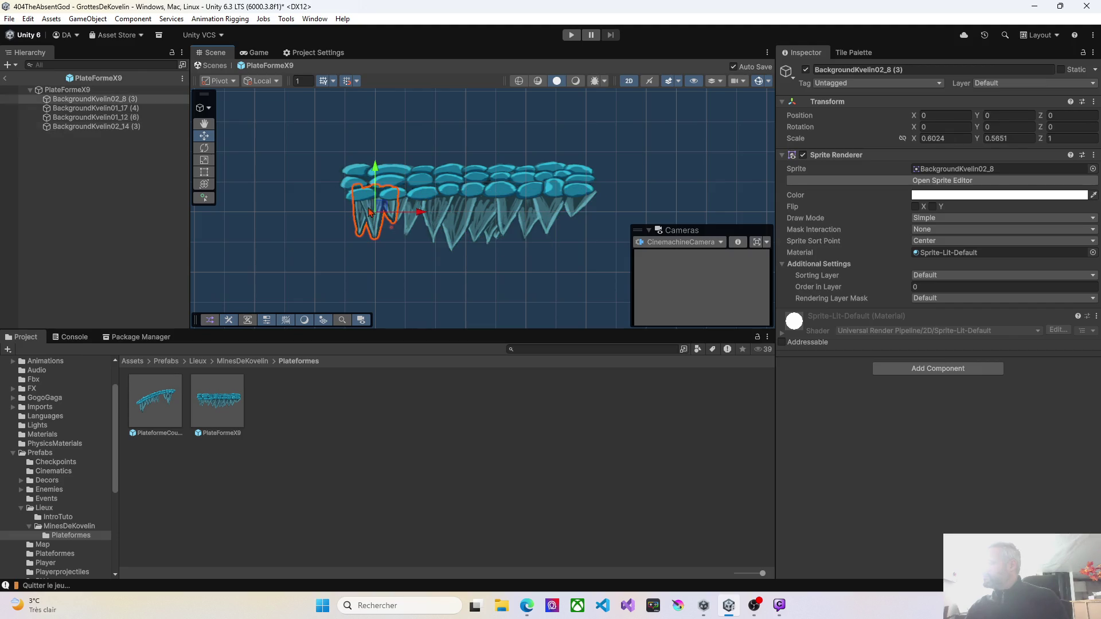
click(353, 180)
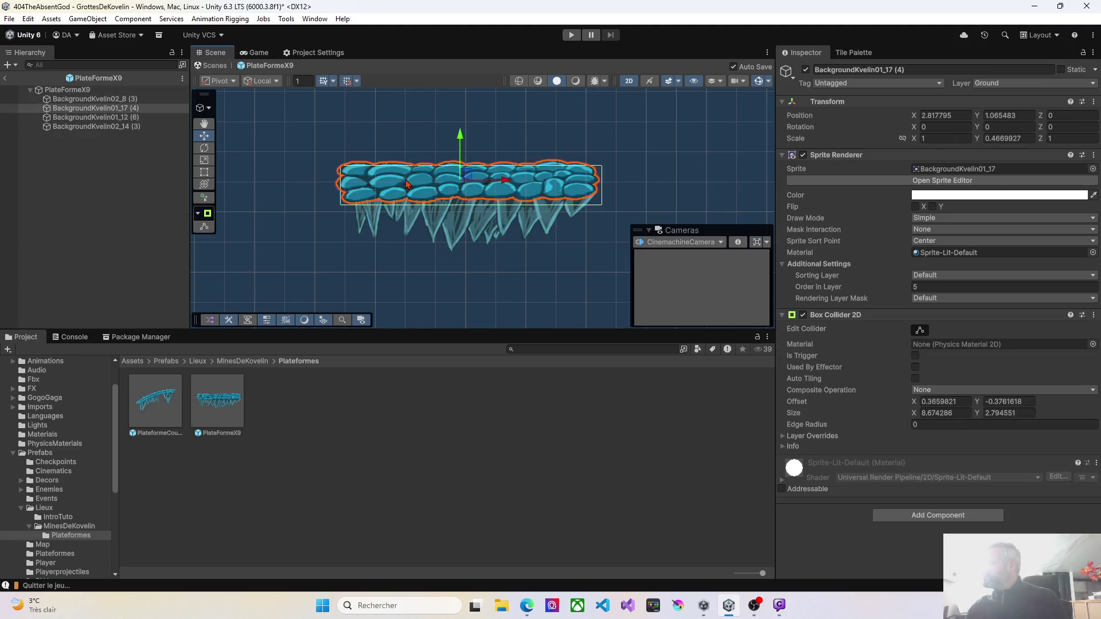
drag(460, 141, 460, 162)
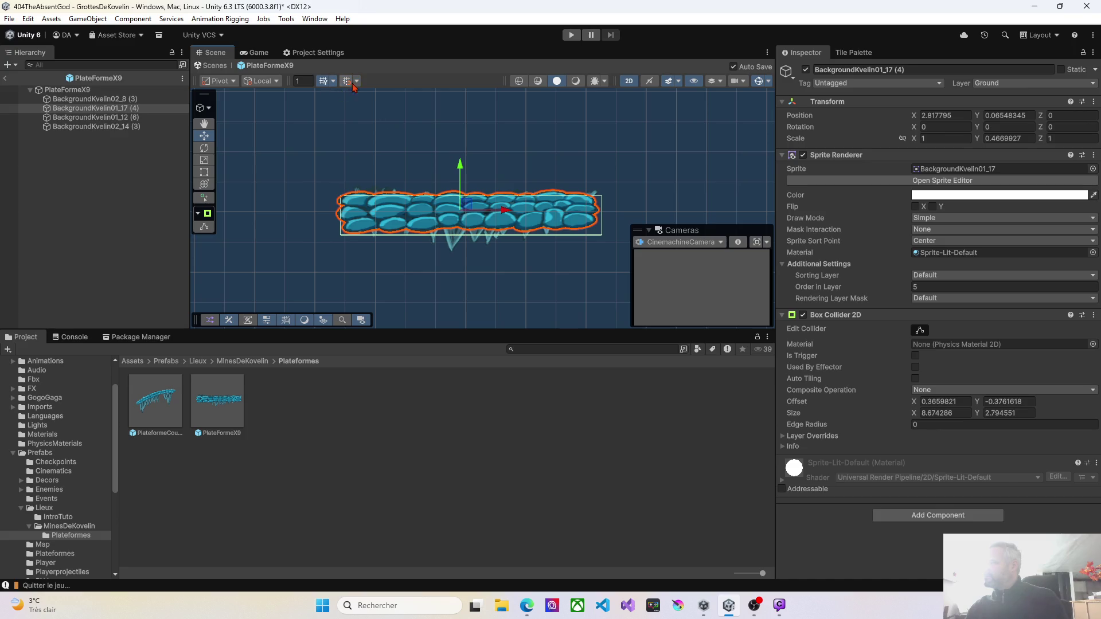
mouse_move(457, 177)
mouse_down()
mouse_move(439, 82)
mouse_move(431, 129)
mouse_up()
click(429, 223)
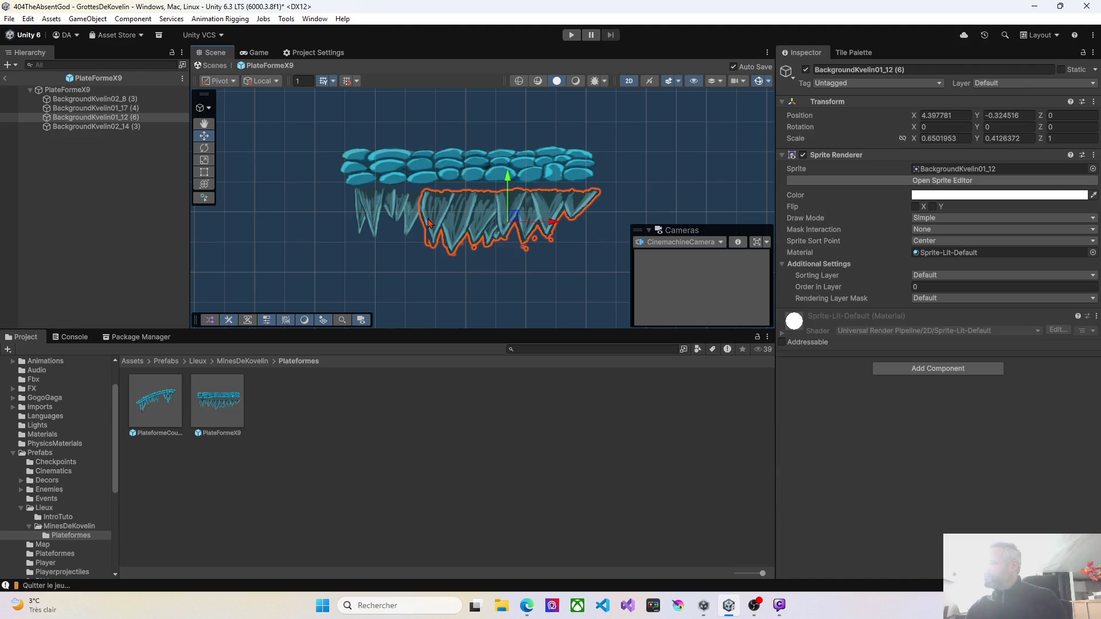
Tuck the left and right icicle pieces up under the stone slab
drag(506, 175, 507, 165)
click(390, 210)
drag(376, 175, 376, 166)
drag(424, 205, 409, 162)
click(410, 223)
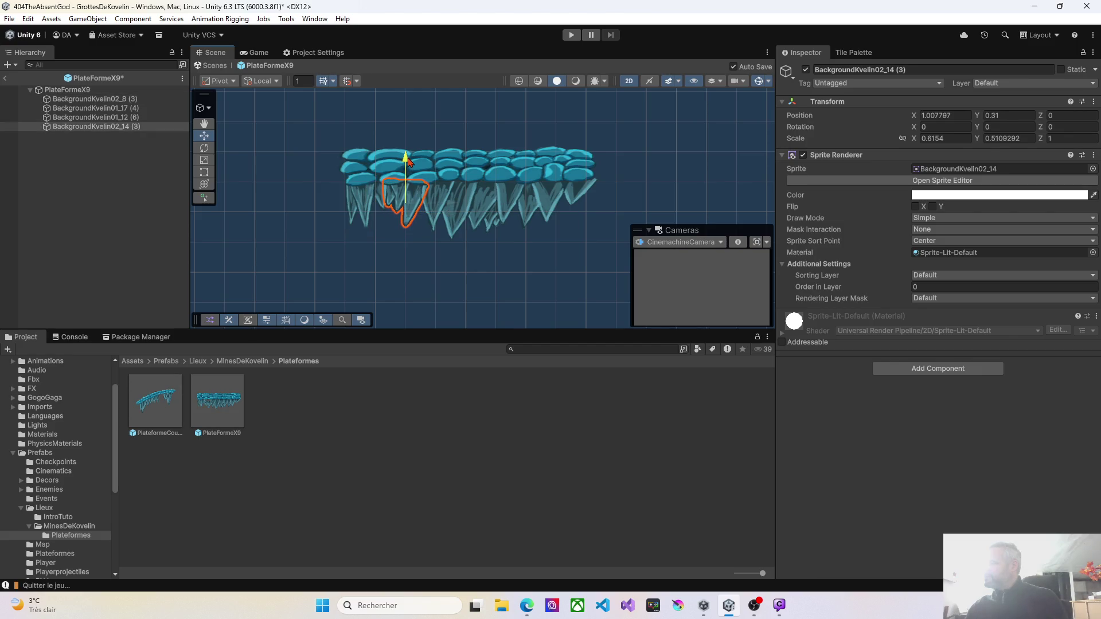
click(528, 205)
drag(549, 210, 543, 209)
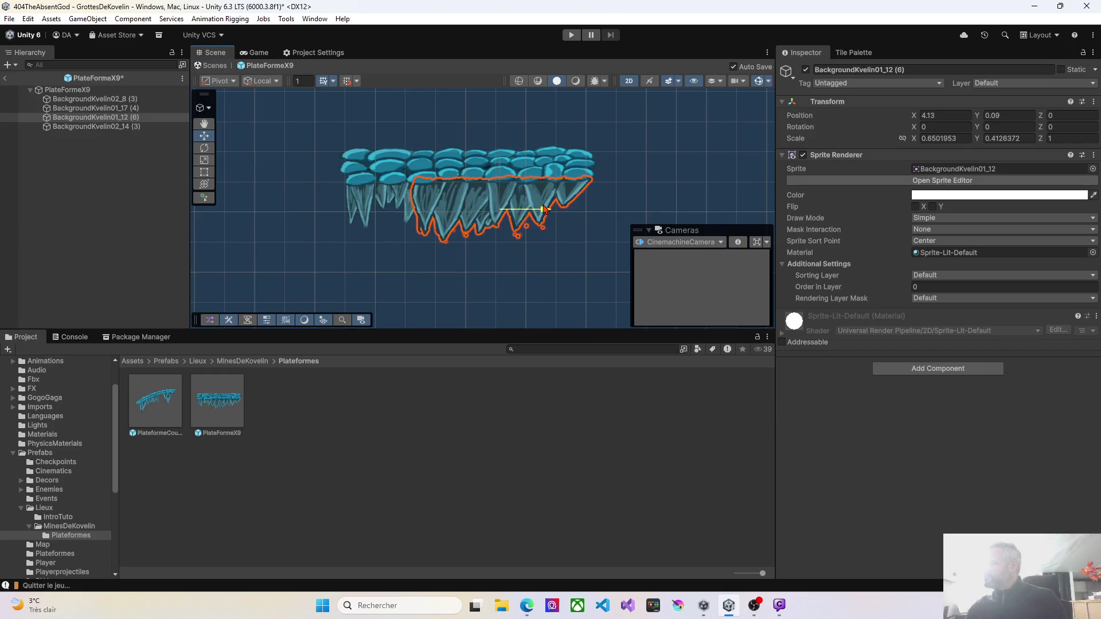
click(370, 210)
click(405, 192)
Give BackgroundKvelin02_14 (3) order in layer 2 and return to the level scene
click(906, 289)
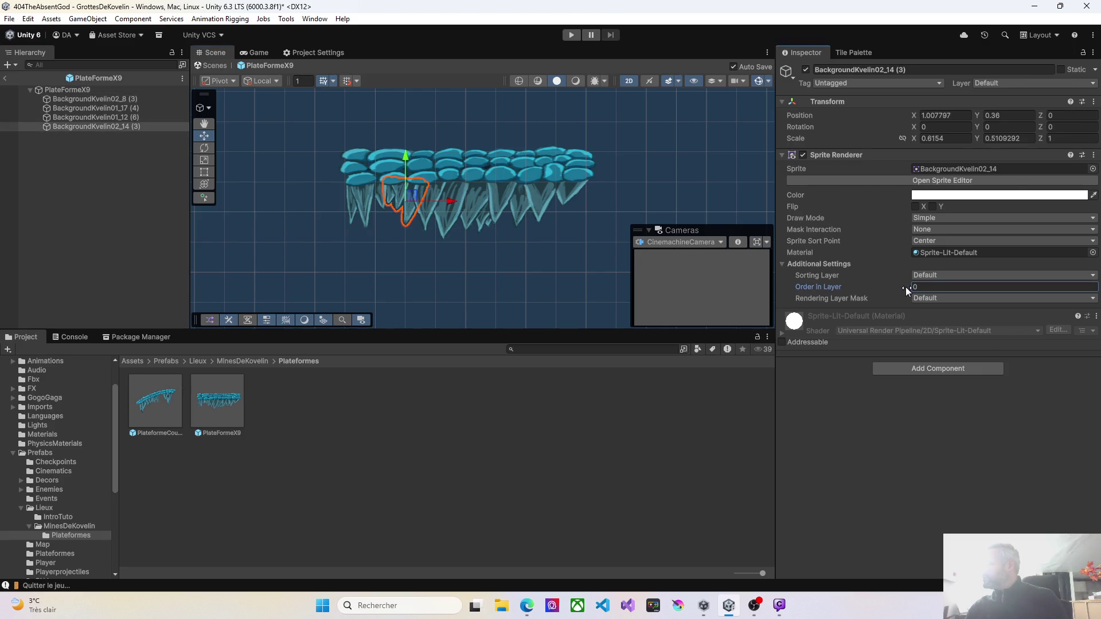
text(2)
click(469, 222)
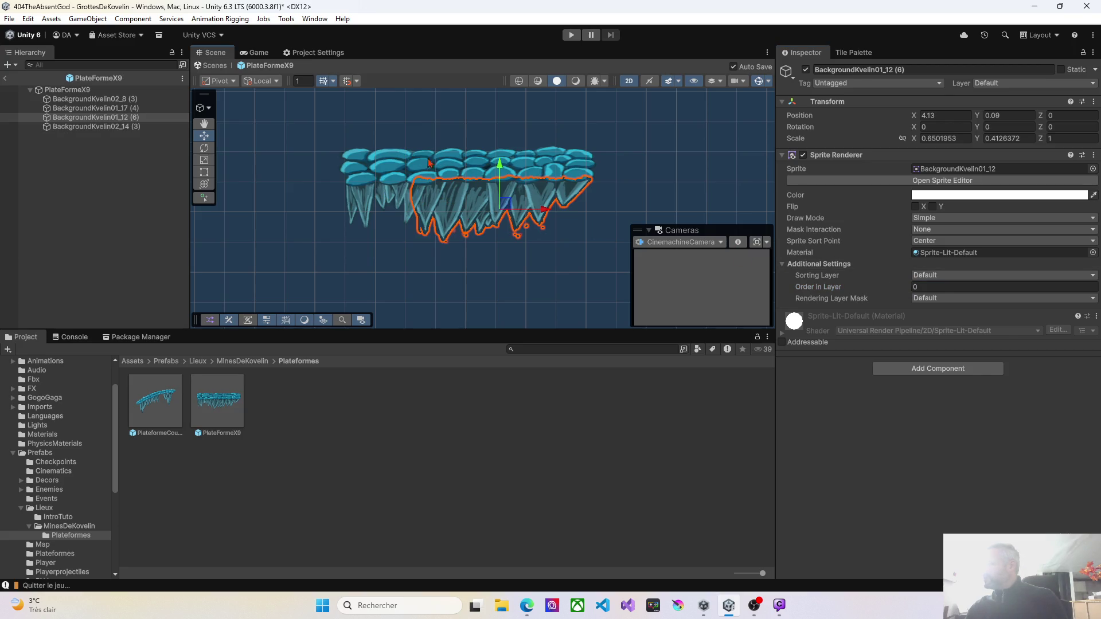
click(374, 170)
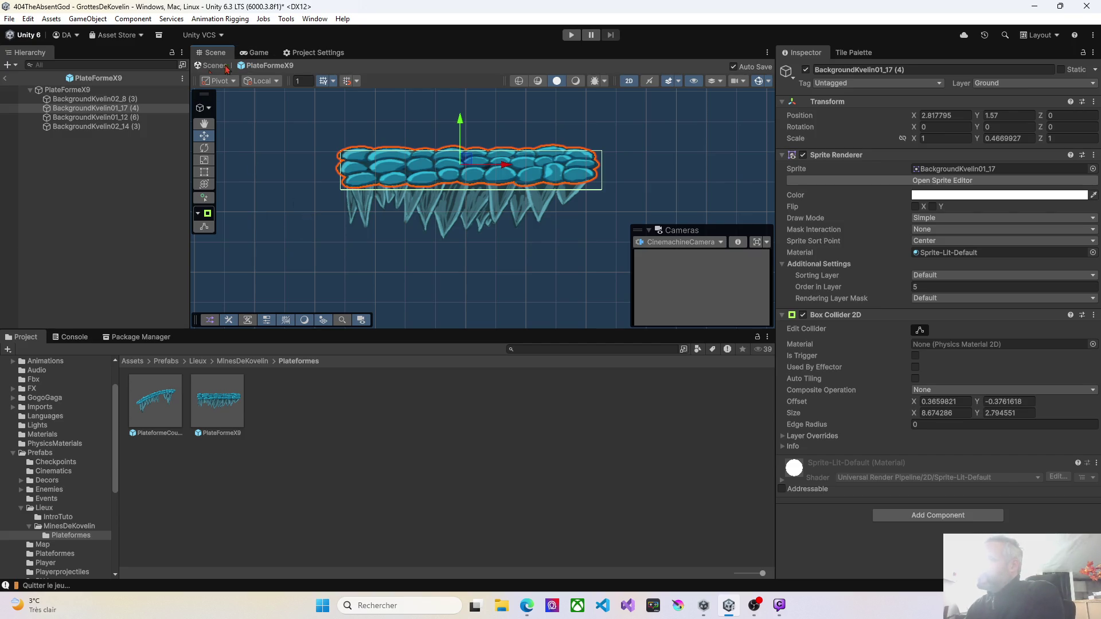
click(6, 82)
scroll(488, 212, down, 5)
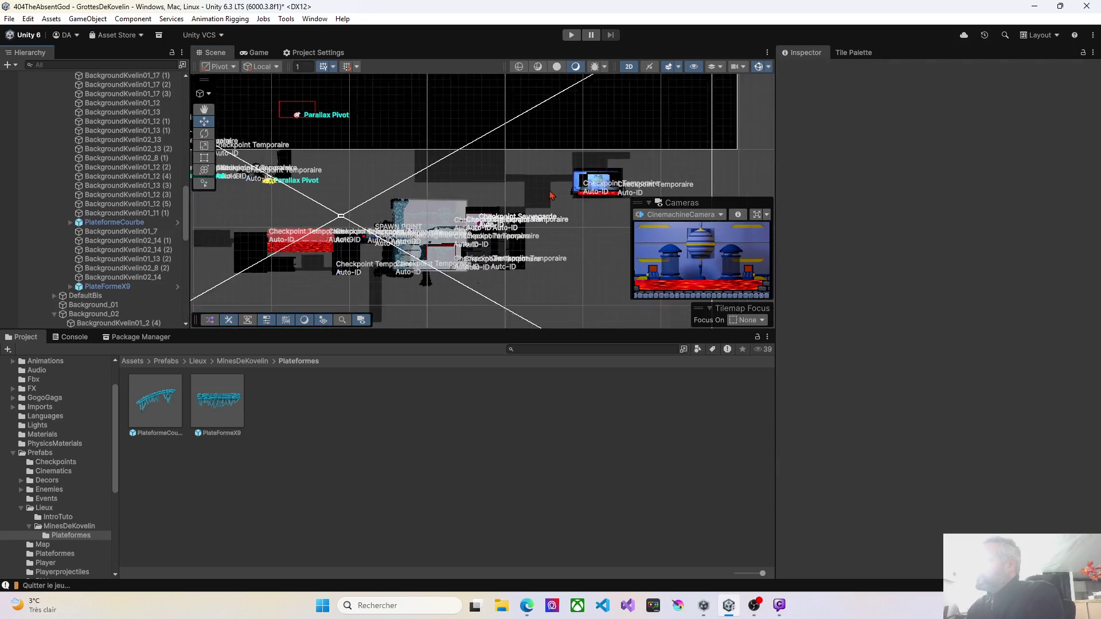
Move the PlateFormeX9 instance into the cave stretch near the spawn point
scroll(486, 212, down, 2)
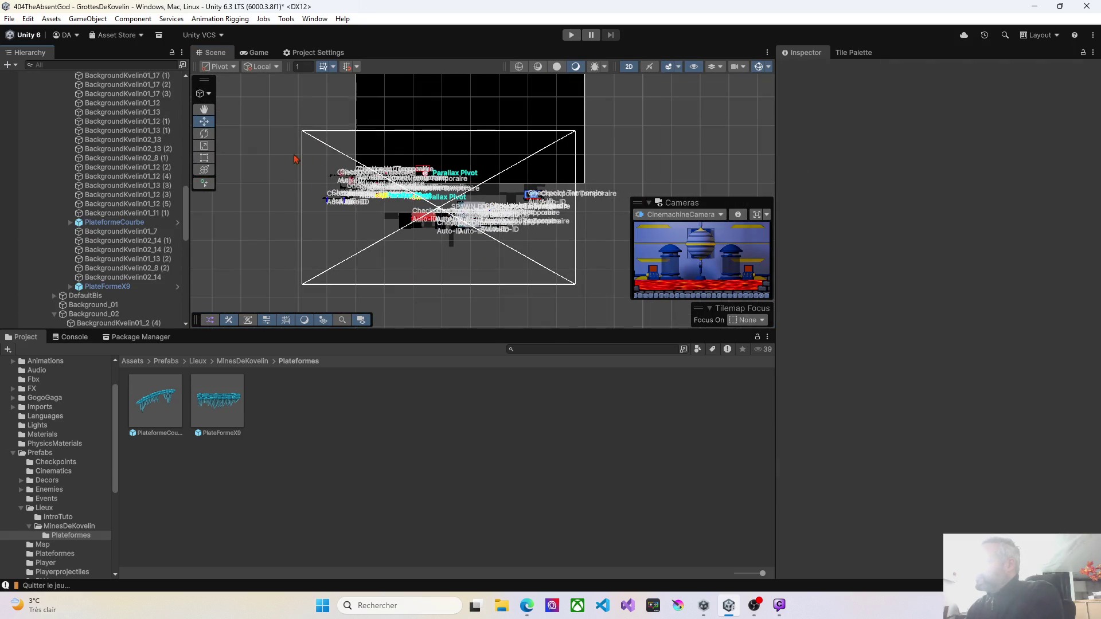
click(138, 286)
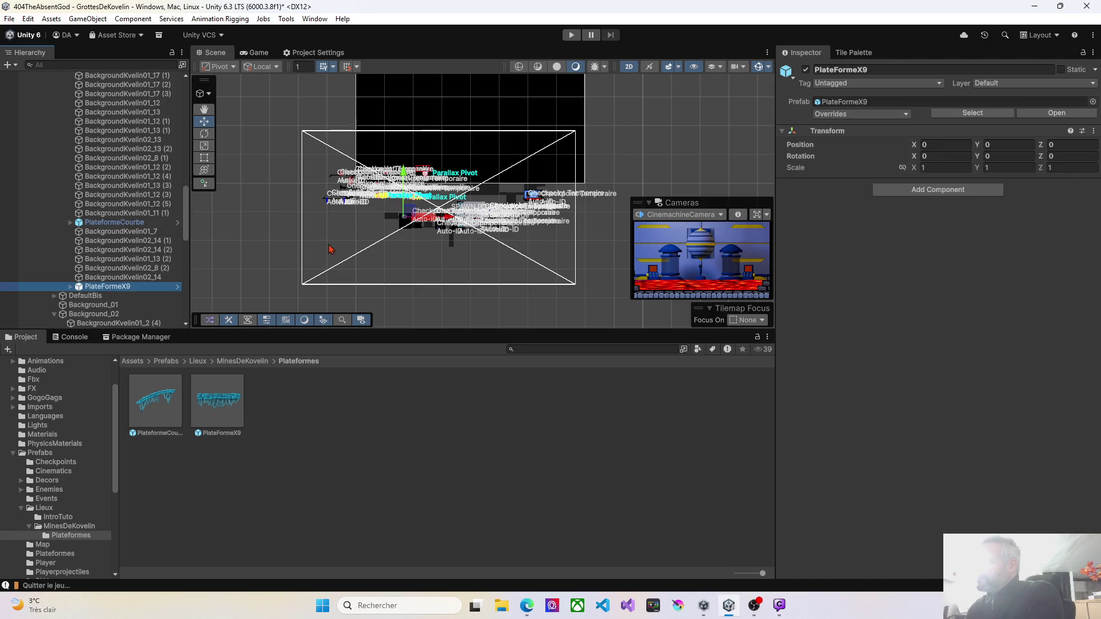
scroll(419, 218, up, 8)
scroll(396, 222, up, 2)
mouse_move(347, 212)
mouse_down()
mouse_move(648, 211)
mouse_move(333, 199)
mouse_move(399, 201)
mouse_up()
scroll(362, 208, up, 4)
scroll(360, 206, up, 6)
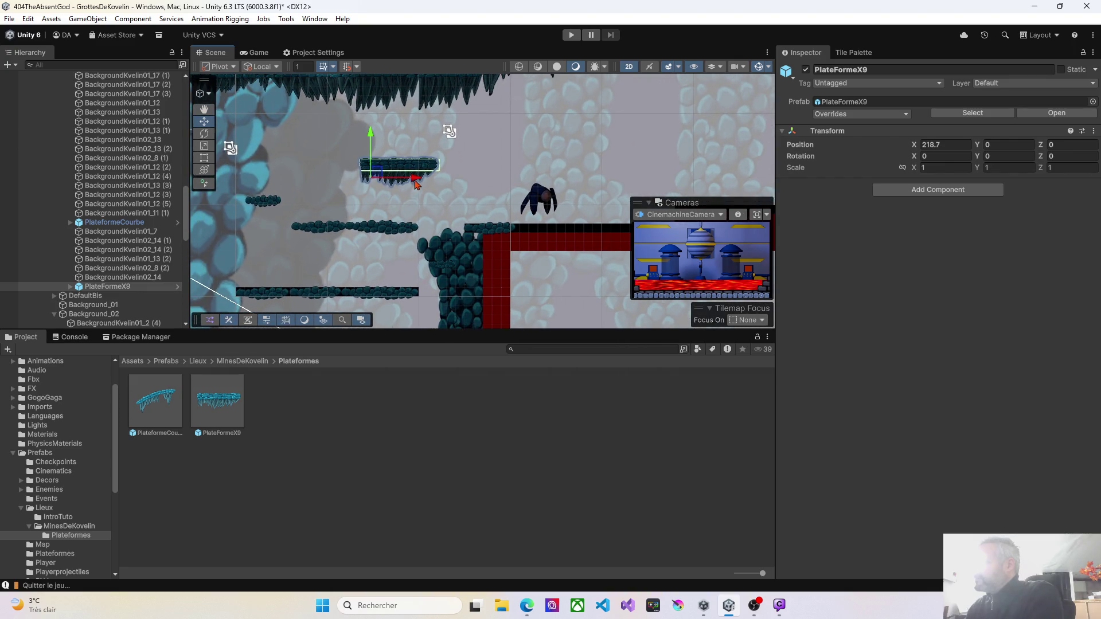
mouse_move(380, 179)
mouse_down()
mouse_move(336, 195)
mouse_move(273, 166)
mouse_move(408, 158)
mouse_move(415, 146)
mouse_move(348, 162)
mouse_move(343, 209)
mouse_move(342, 177)
mouse_up()
Delete the small rock ledge, shift another ledge right, and open the PlateformeCourbe prefab
click(402, 193)
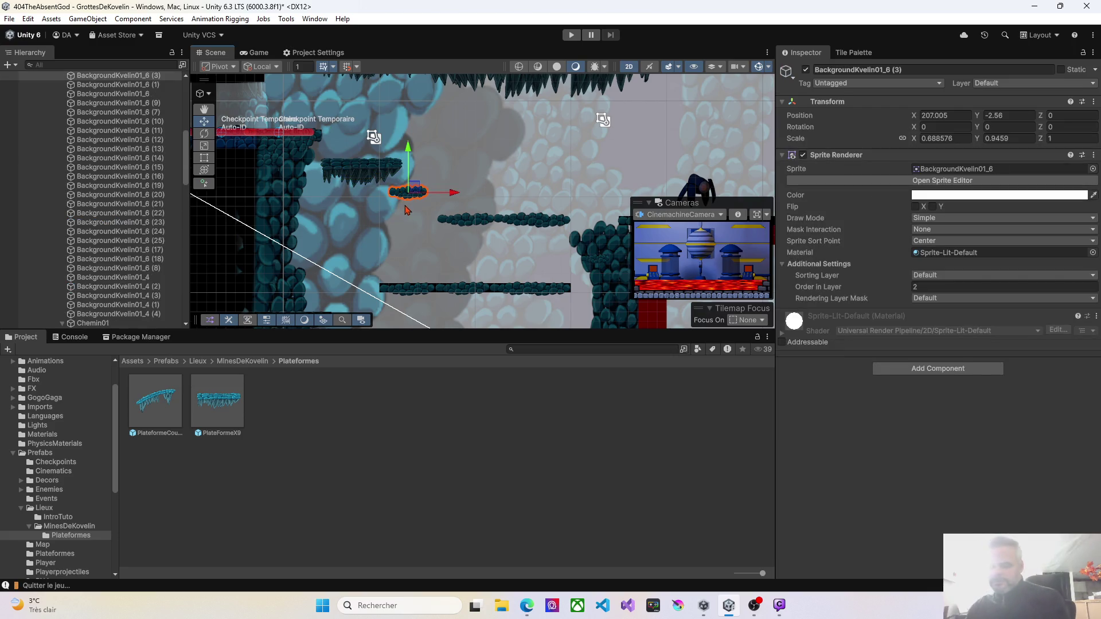
key(Delete)
drag(451, 223, 537, 223)
click(369, 168)
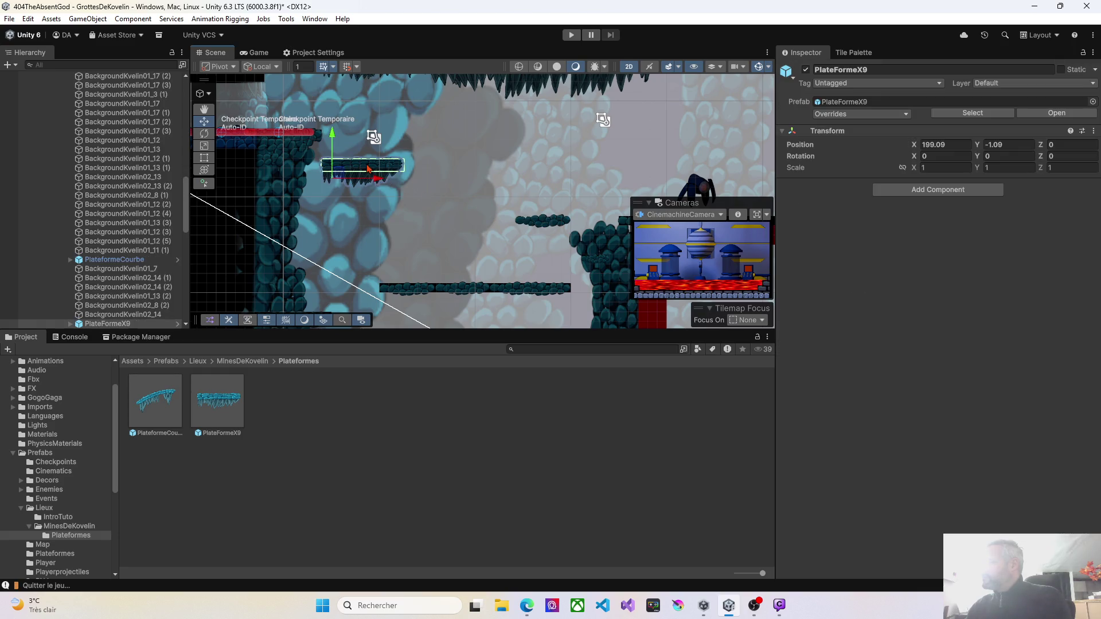
double_click(167, 408)
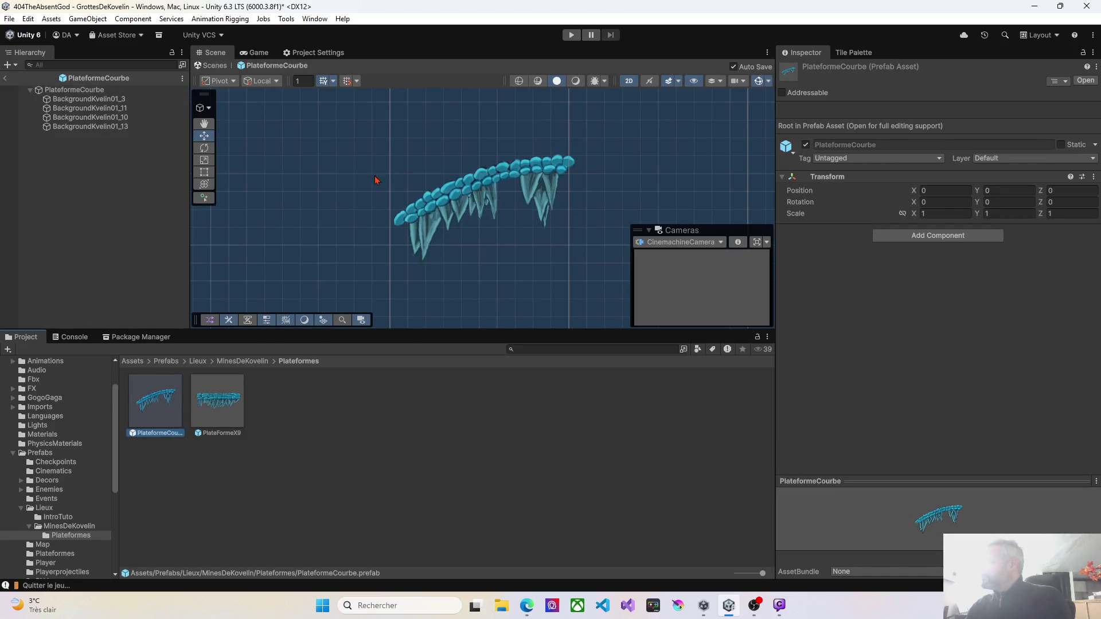
Reset the curved stone sprite's position to 0, 0 and frame it in the view
click(65, 91)
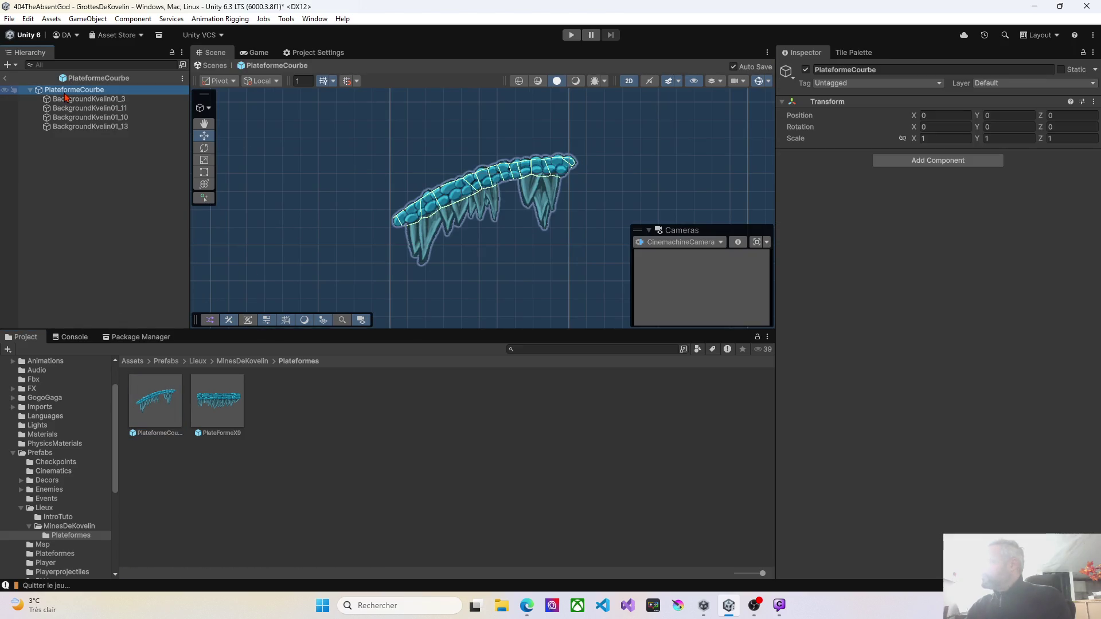
click(407, 218)
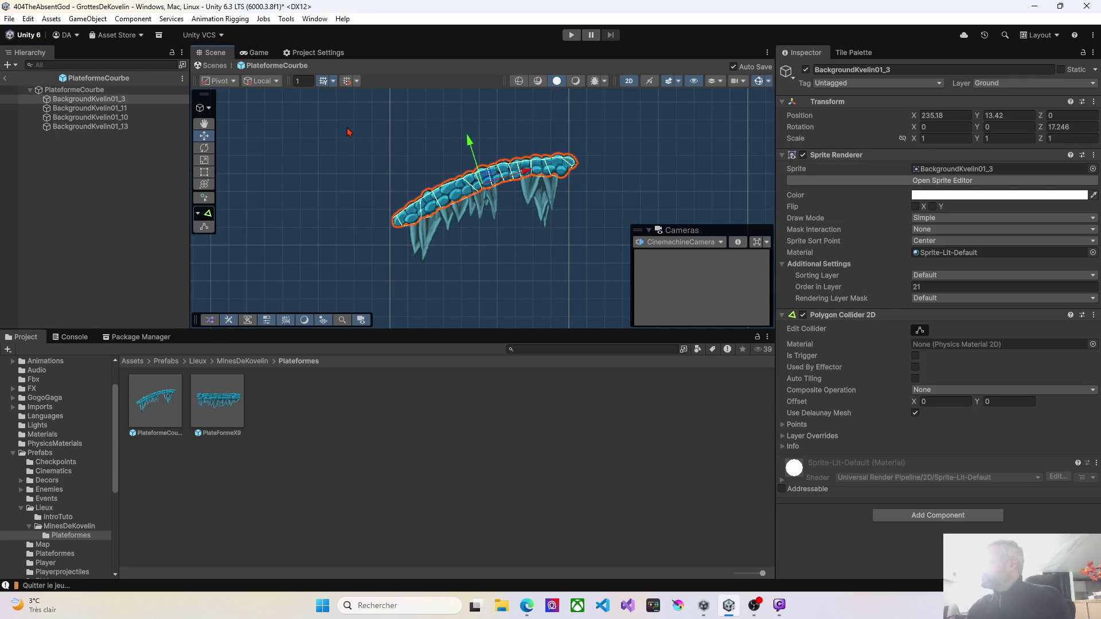
text(0)
click(995, 115)
text(0)
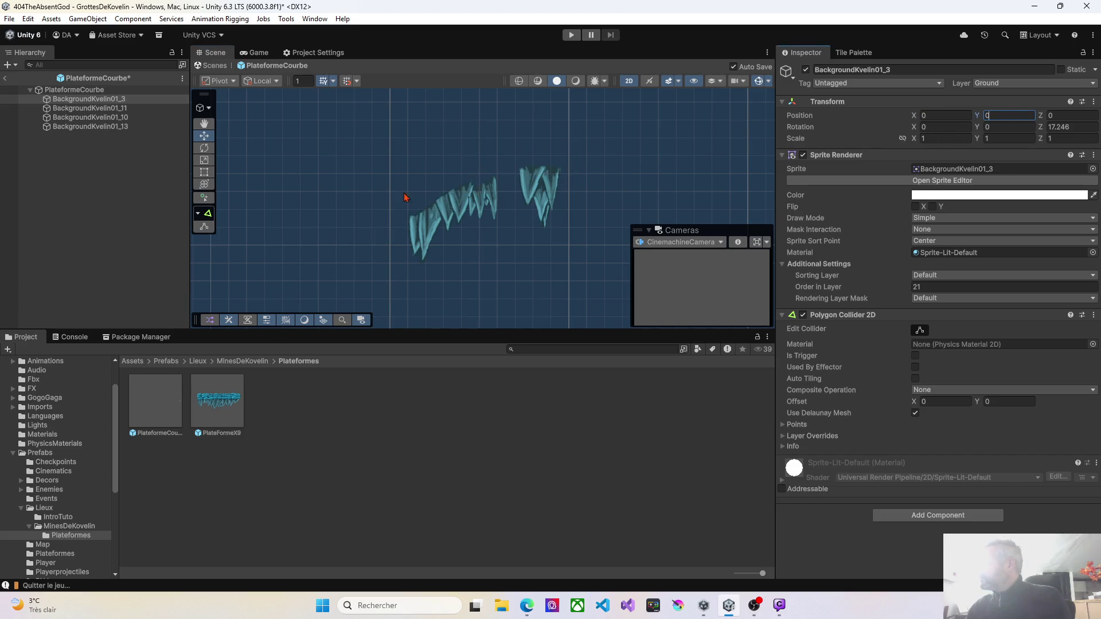
mouse_move(361, 156)
mouse_down()
mouse_move(649, 312)
mouse_move(634, 305)
mouse_up()
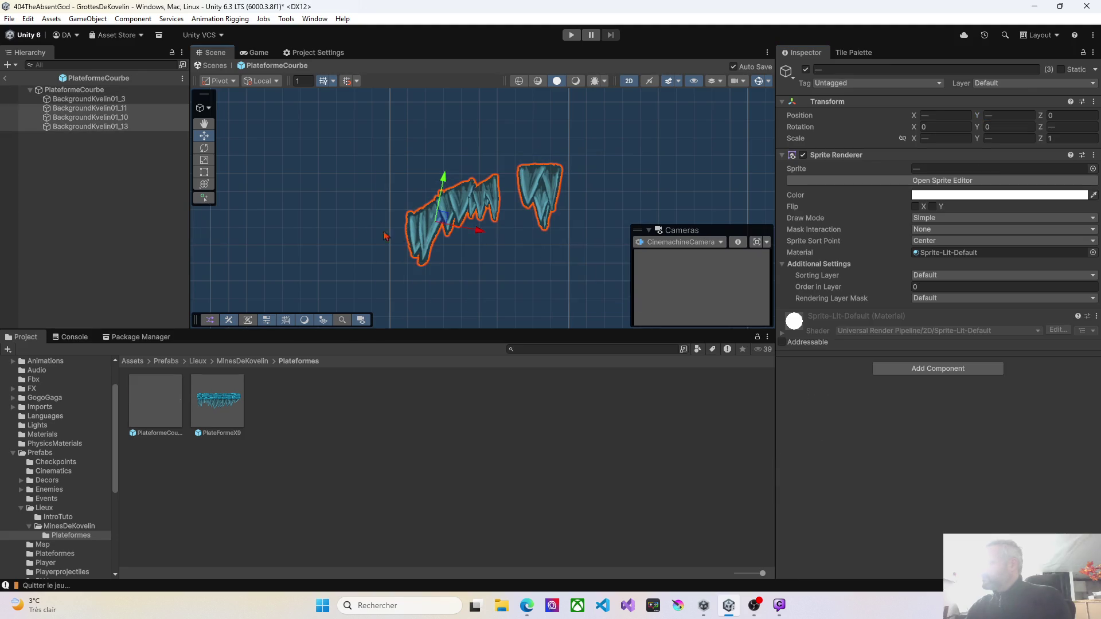
click(86, 99)
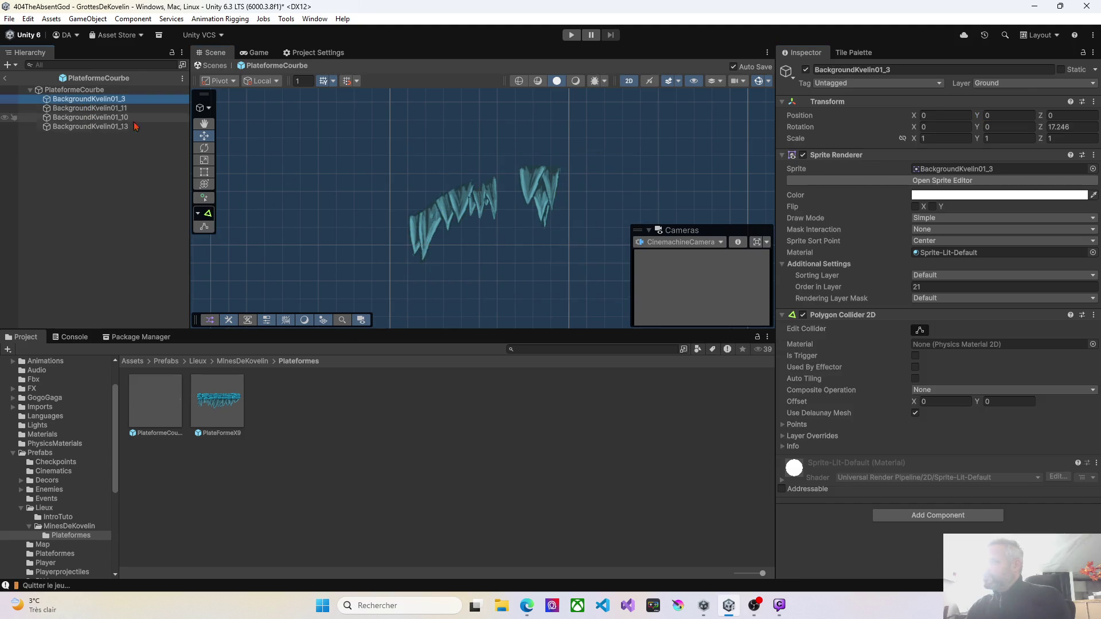
key(f)
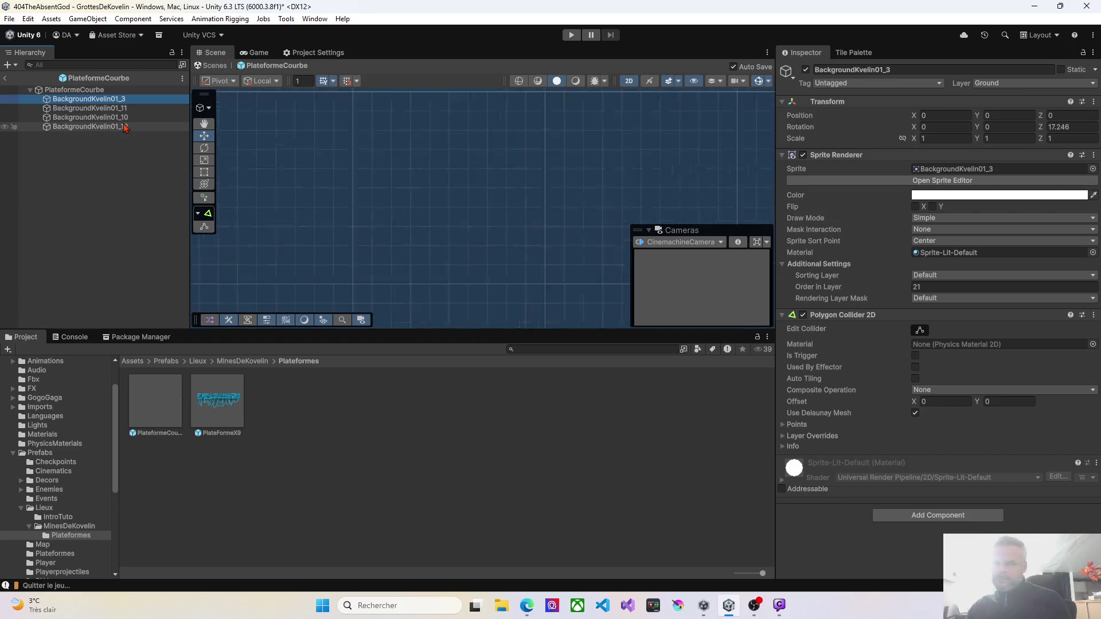
Hang the three icicle sprites beneath the curved stone and go back to the level
click(92, 108)
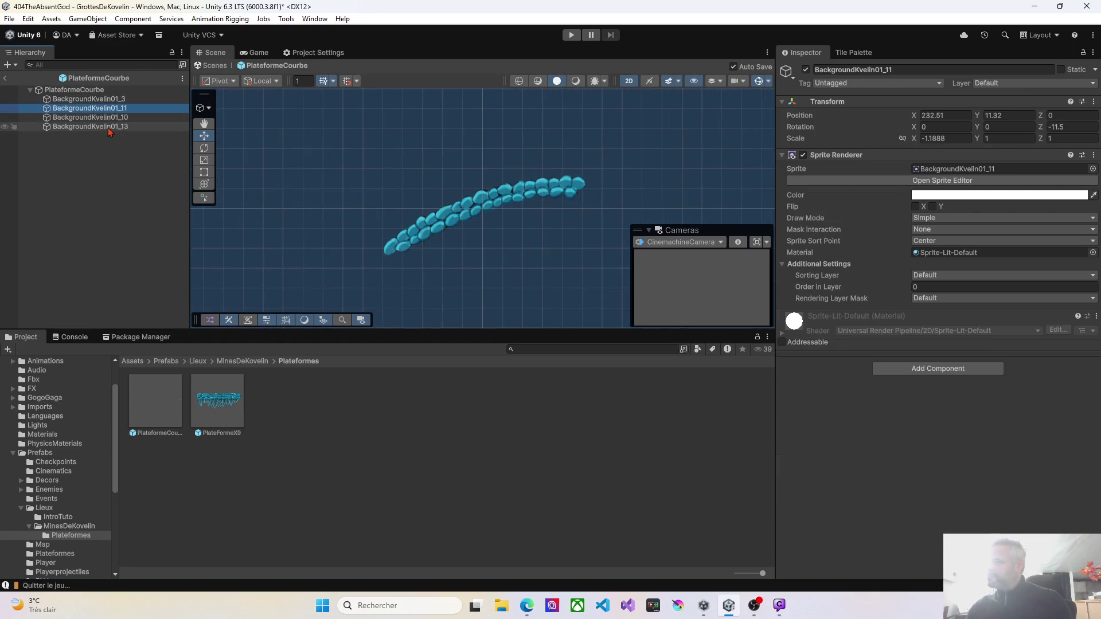
shift+click(109, 128)
right_click(478, 239)
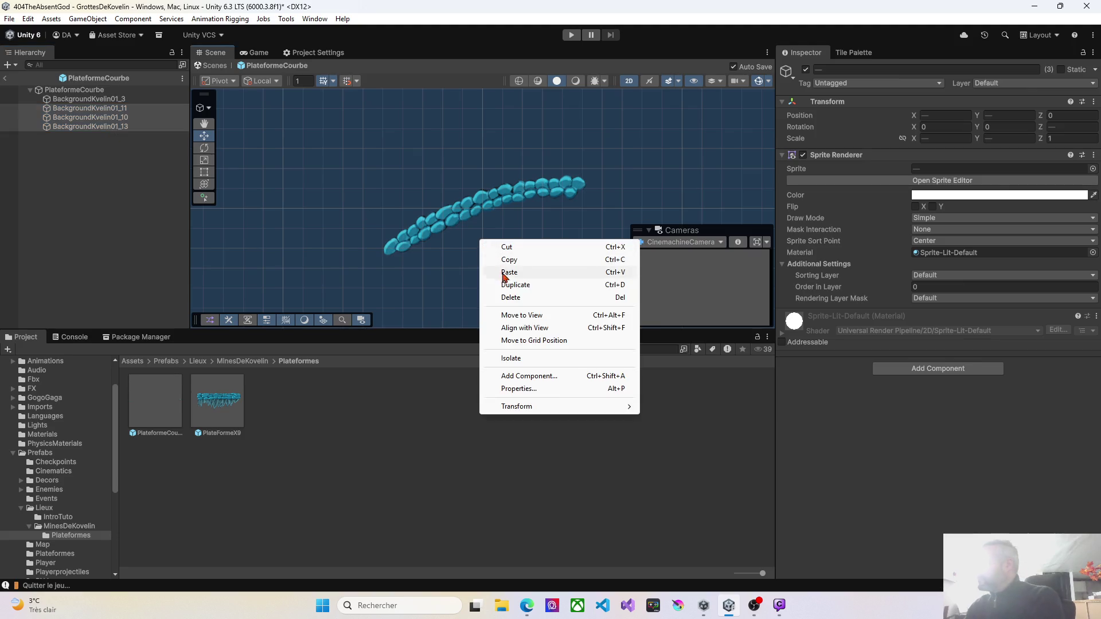
click(519, 314)
drag(382, 233, 441, 251)
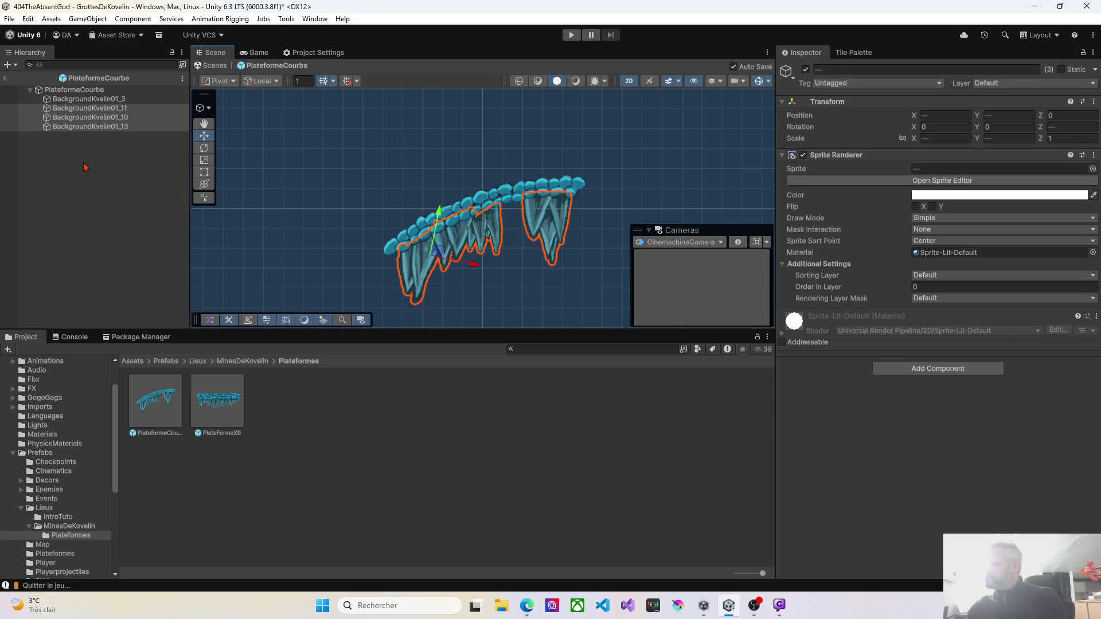
click(5, 78)
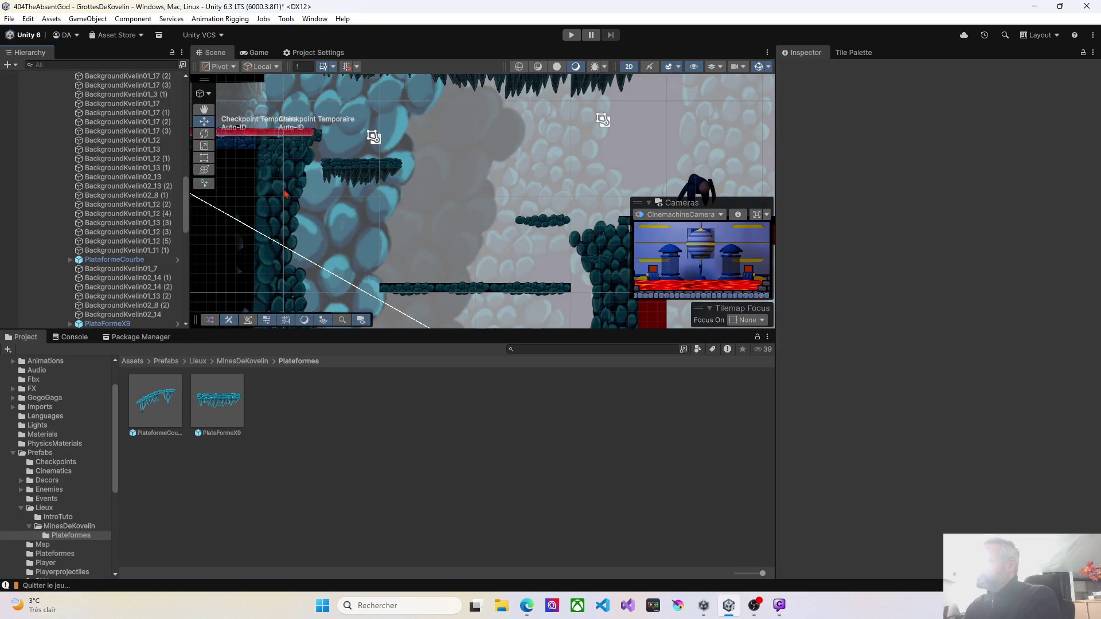
Select the PlateformeCourbe instance, frame it, and pan toward the blue cave area
scroll(346, 228, down, 10)
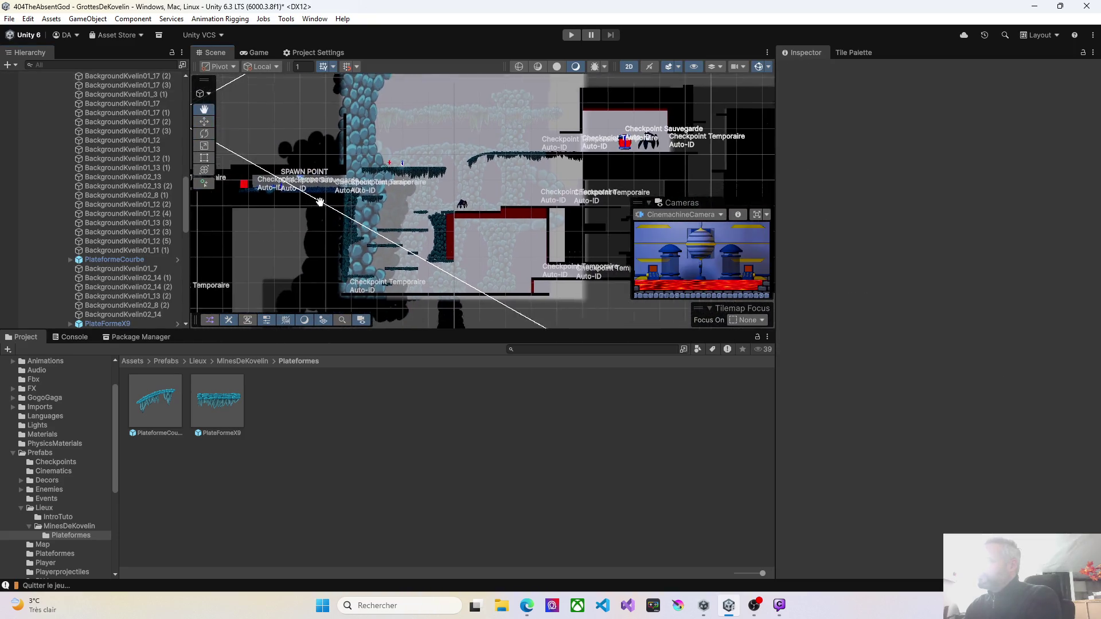
click(112, 260)
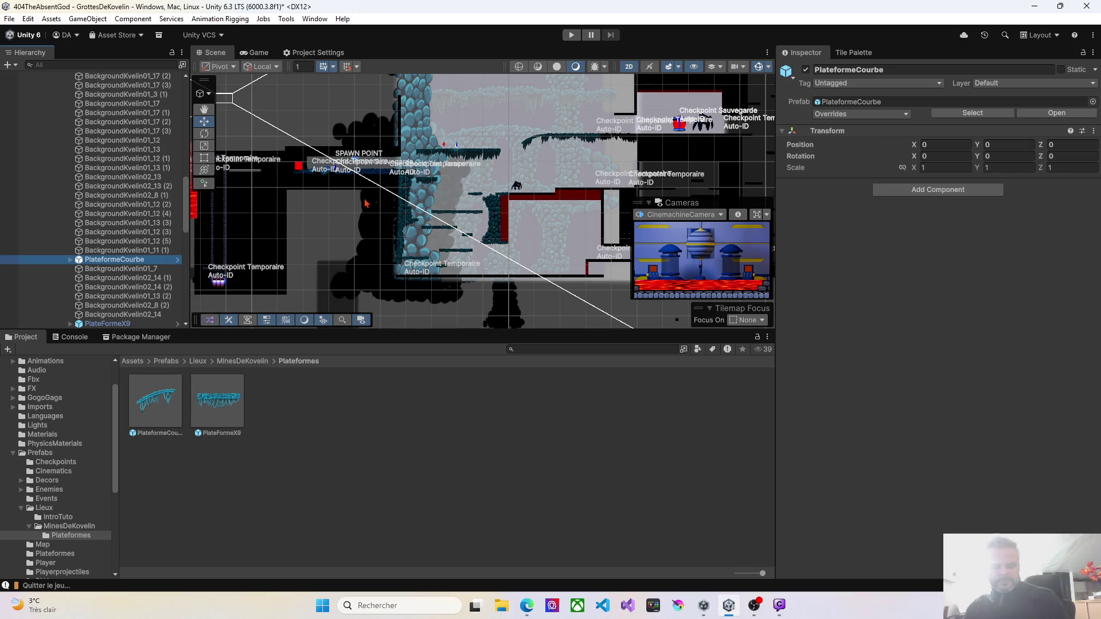
key(f)
scroll(465, 191, down, 4)
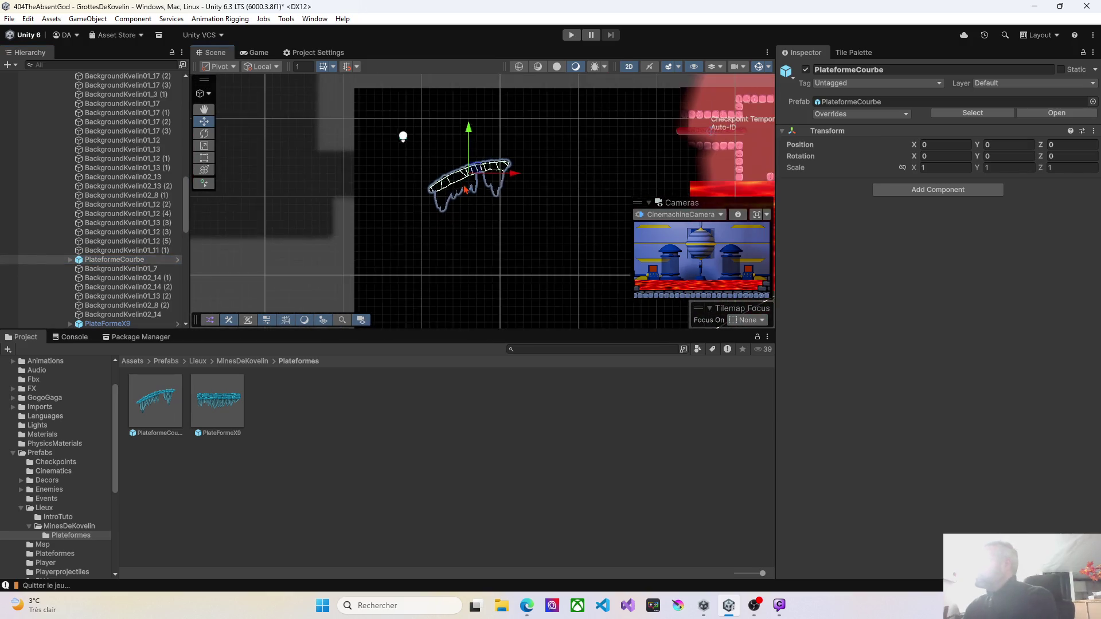
scroll(466, 191, down, 3)
key(Right)
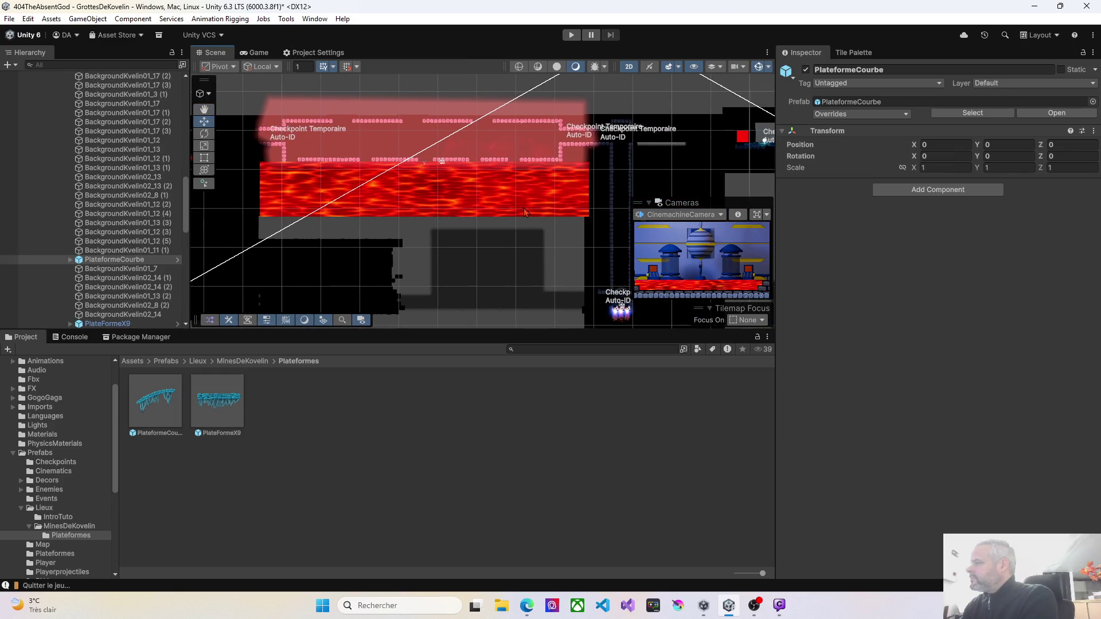
key(Right)
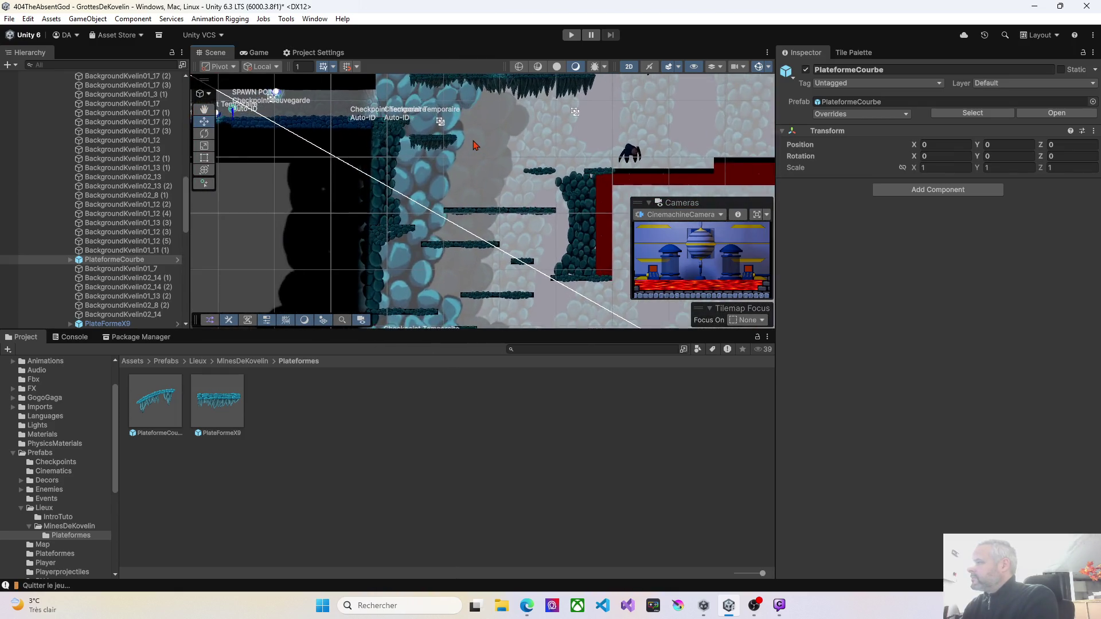
scroll(473, 144, up, 3)
Move PlateformeCourbe into the current view and raise it into the cave stretch
right_click(496, 158)
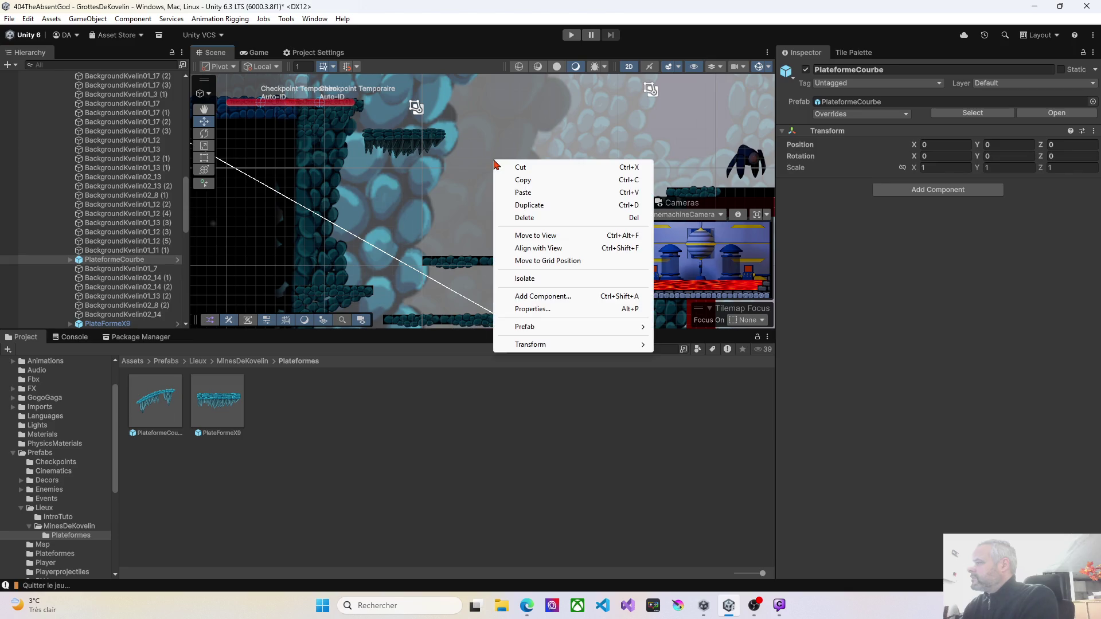
click(508, 236)
mouse_move(492, 199)
mouse_down()
mouse_move(486, 155)
mouse_move(504, 117)
mouse_up()
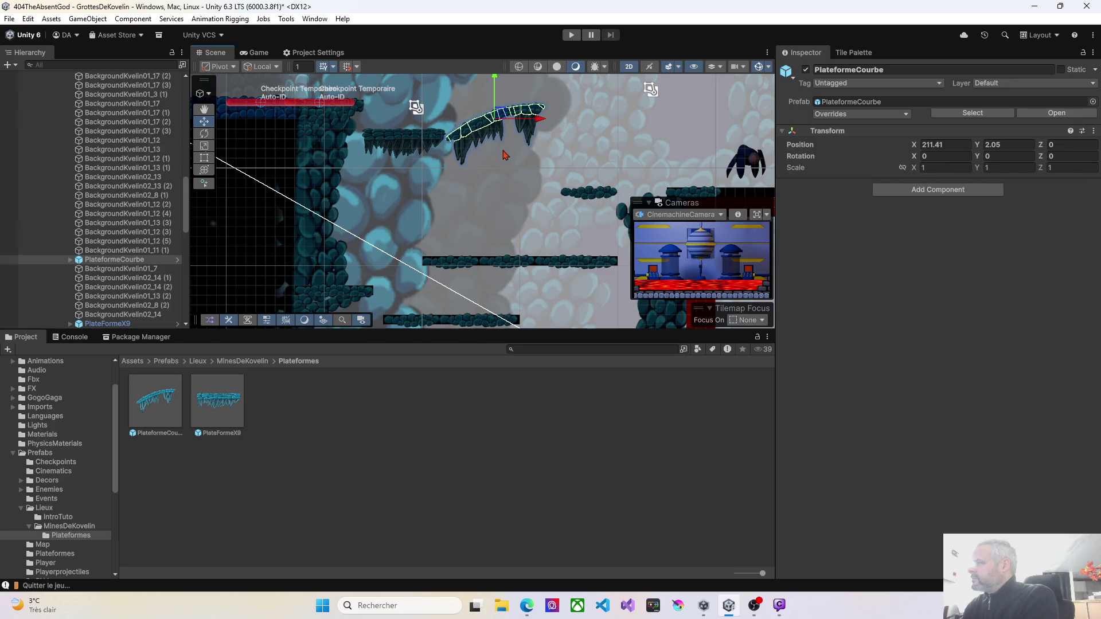
scroll(507, 155, up, 3)
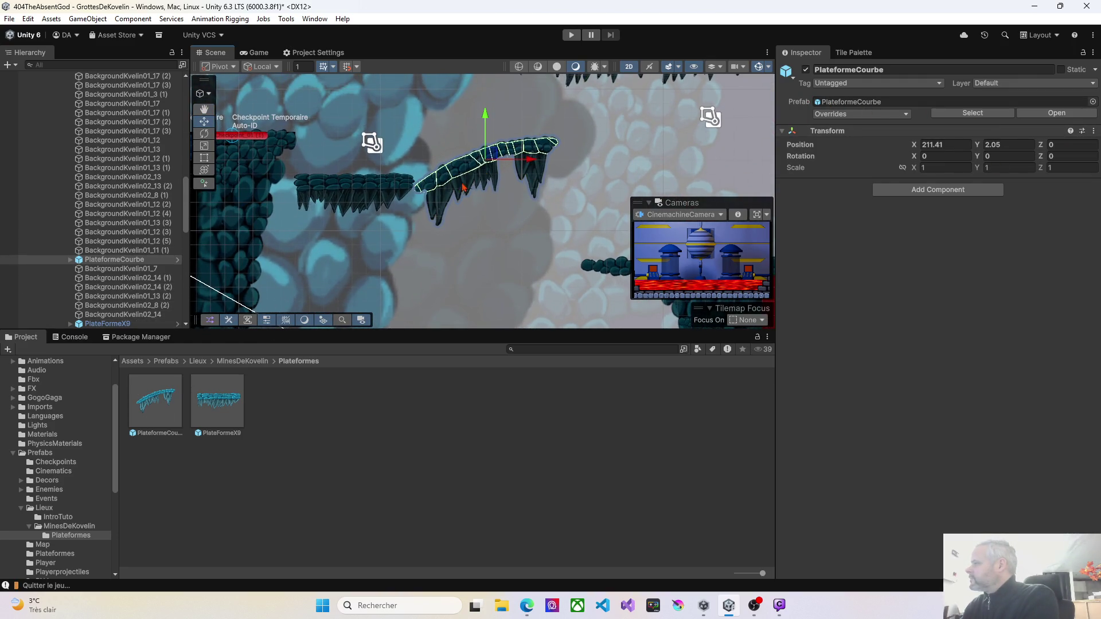
Expand PlateformeCourbe to inspect its child sprites, then reselect the parent and collapse it
click(96, 261)
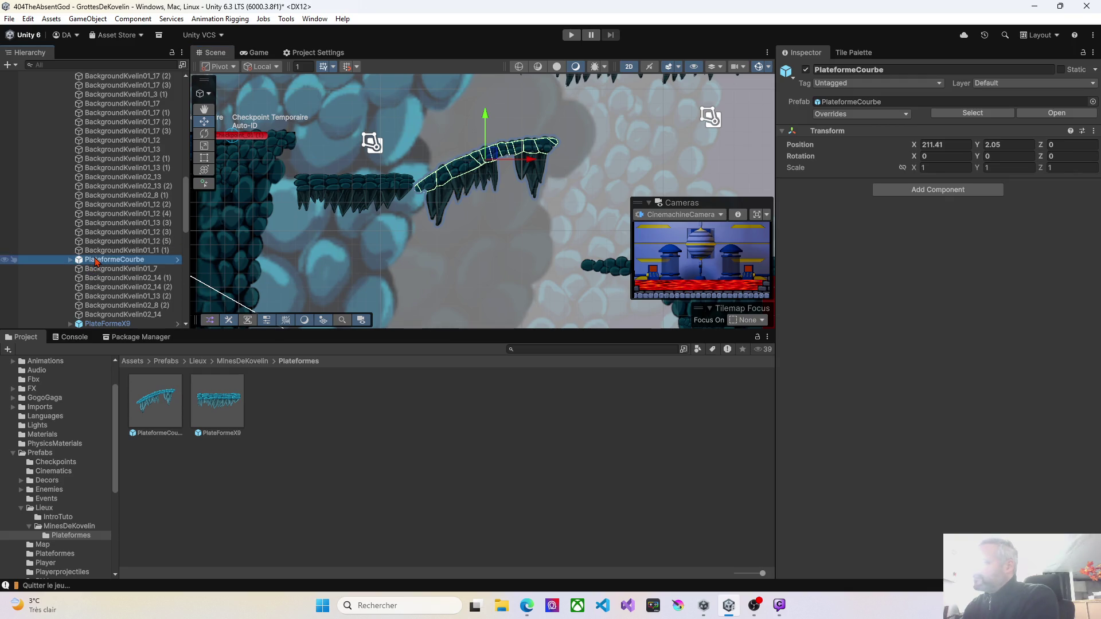
click(72, 261)
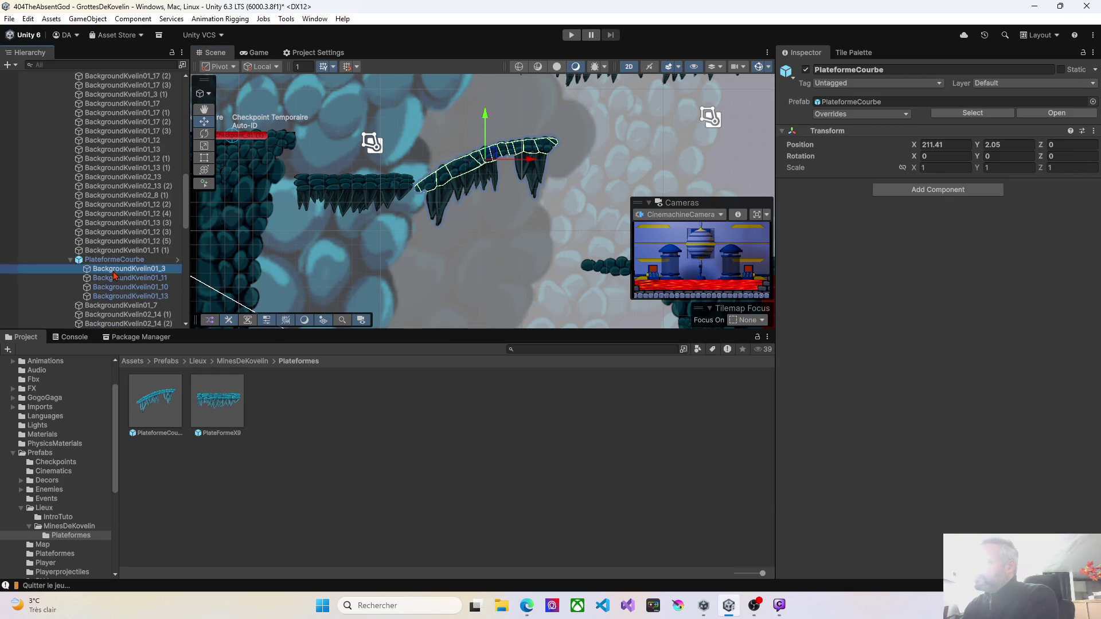
click(107, 268)
key(Down)
click(110, 263)
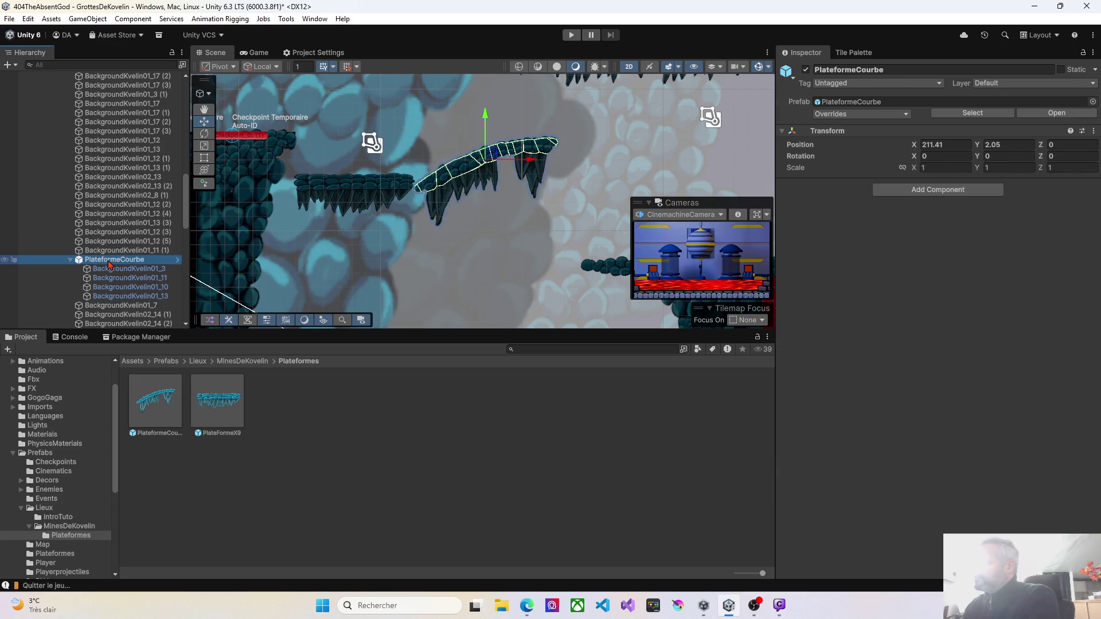
click(71, 260)
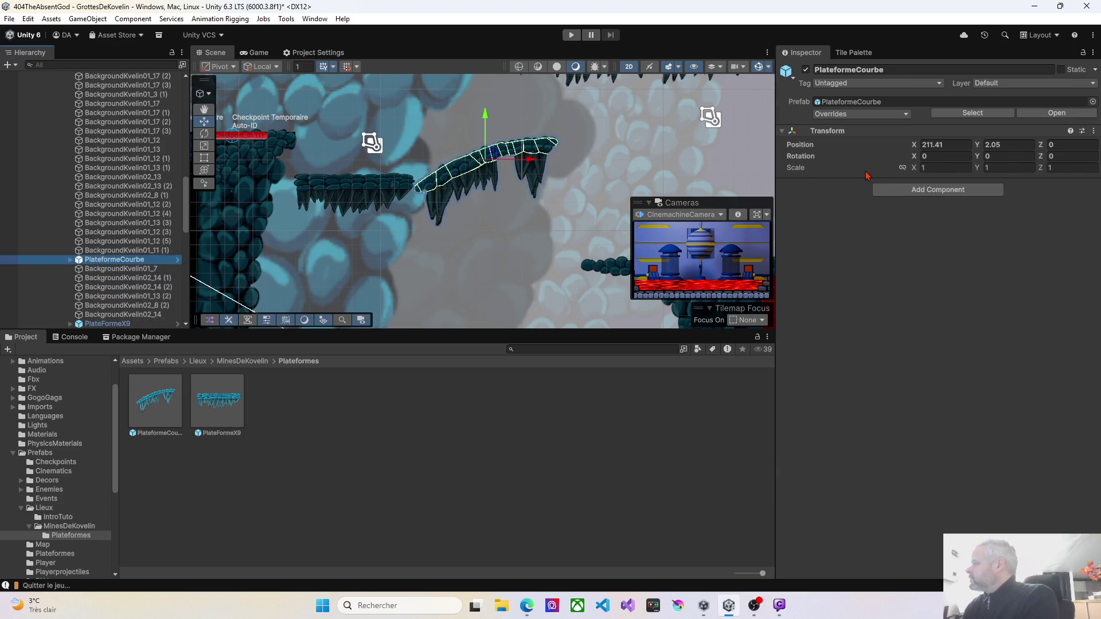
Tilt the curved platform downward and lower it down-left toward the rocky ledge
mouse_move(1045, 158)
mouse_down()
mouse_move(1058, 161)
mouse_move(597, 159)
mouse_move(493, 170)
mouse_move(489, 183)
mouse_up()
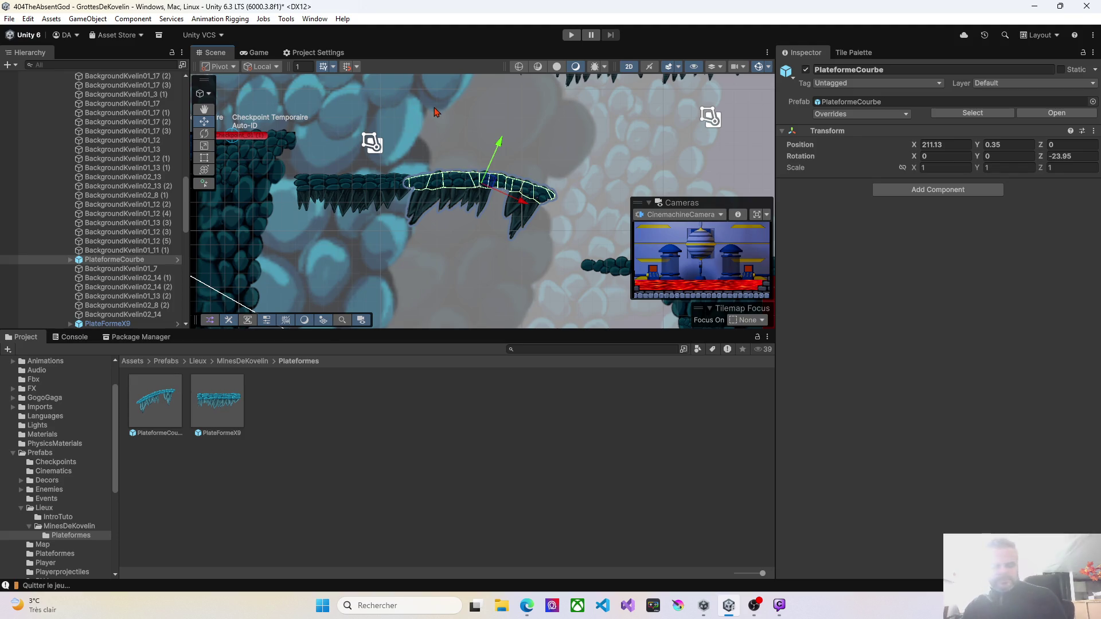
key(ctrl+z)
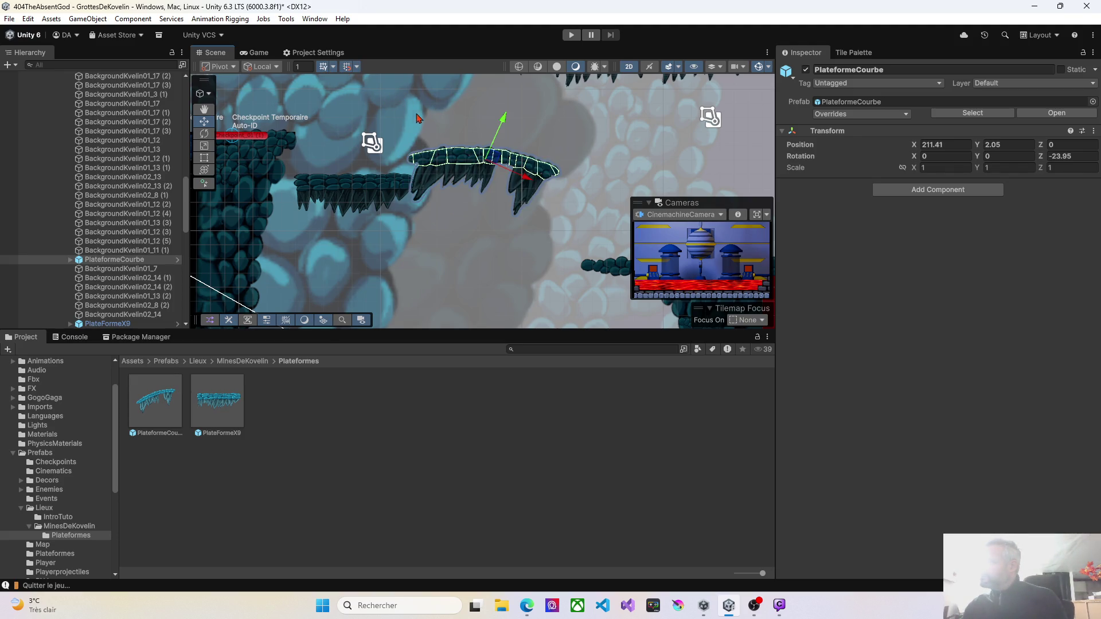
drag(494, 165, 487, 185)
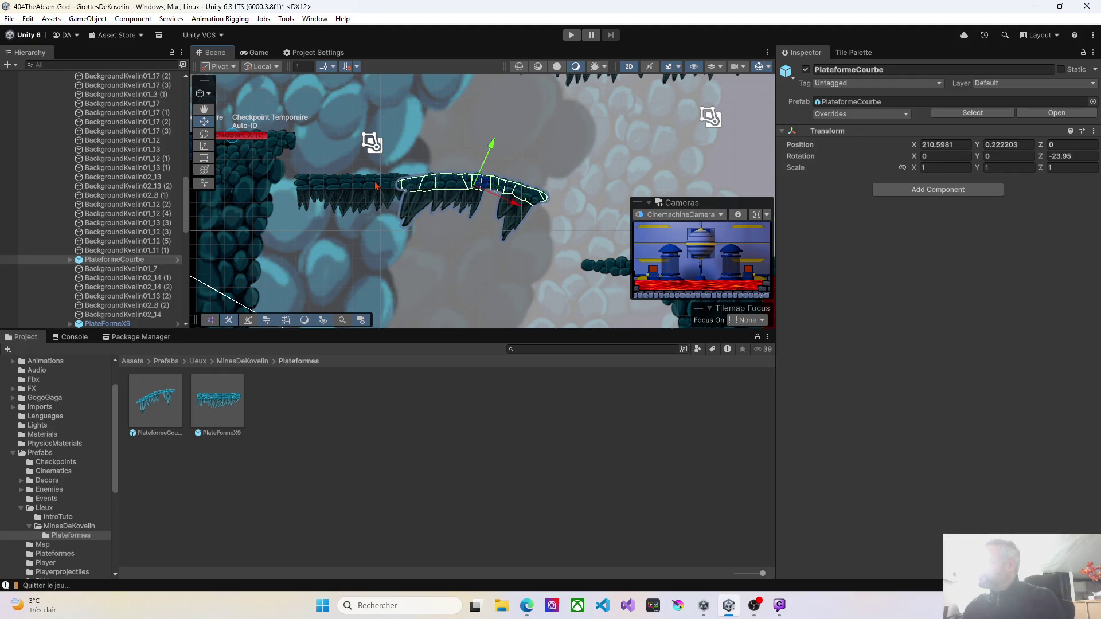
scroll(378, 186, up, 5)
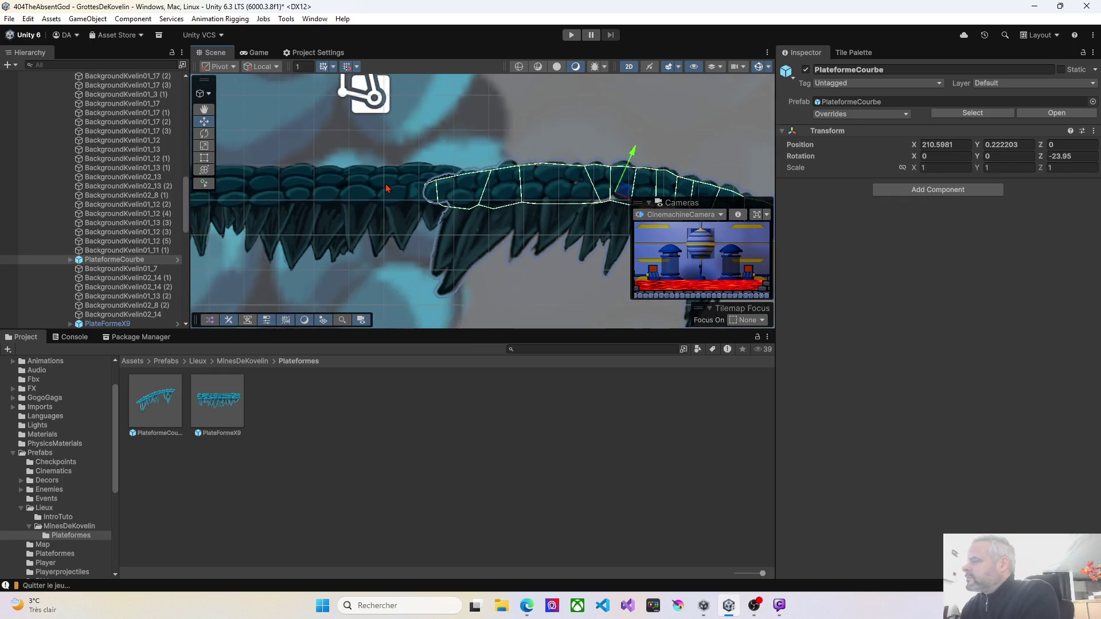
scroll(385, 188, down, 3)
click(400, 177)
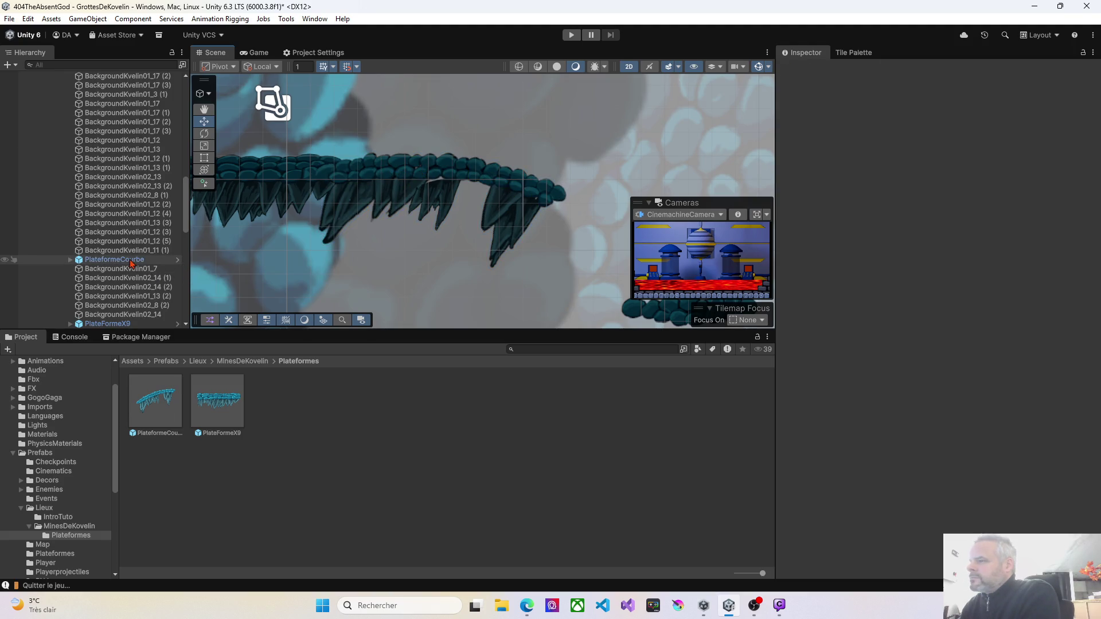
Set the platform's Z rotation to -30.9 and nudge it to about X 211.40, Y -0.13
click(344, 214)
drag(453, 180, 471, 169)
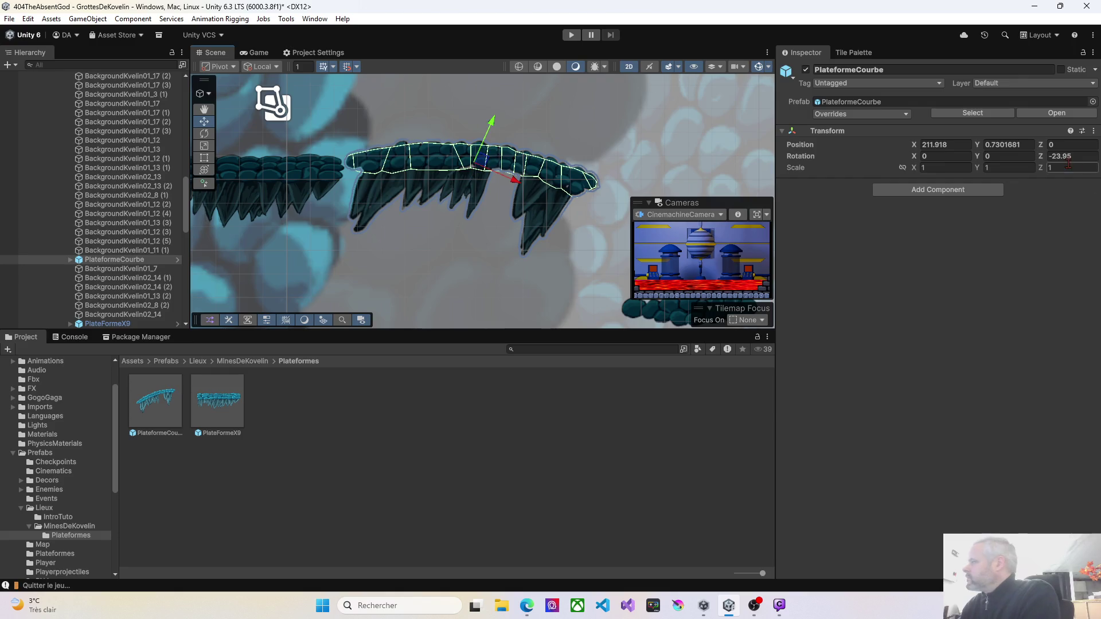
drag(1042, 162, 869, 160)
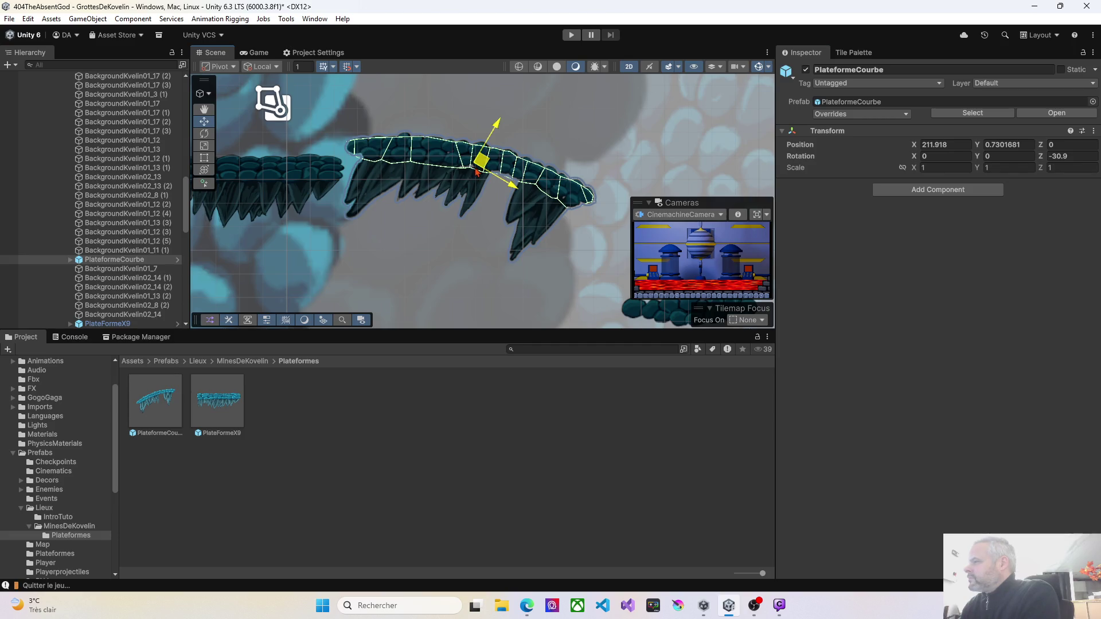
drag(476, 173, 475, 174)
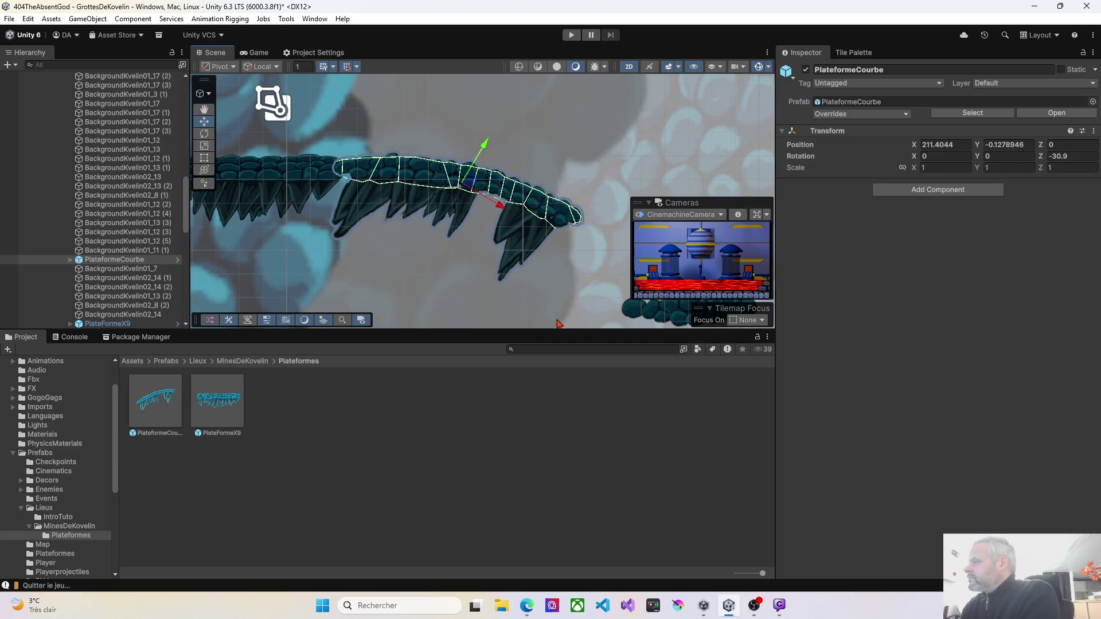
scroll(557, 324, down, 2)
click(503, 258)
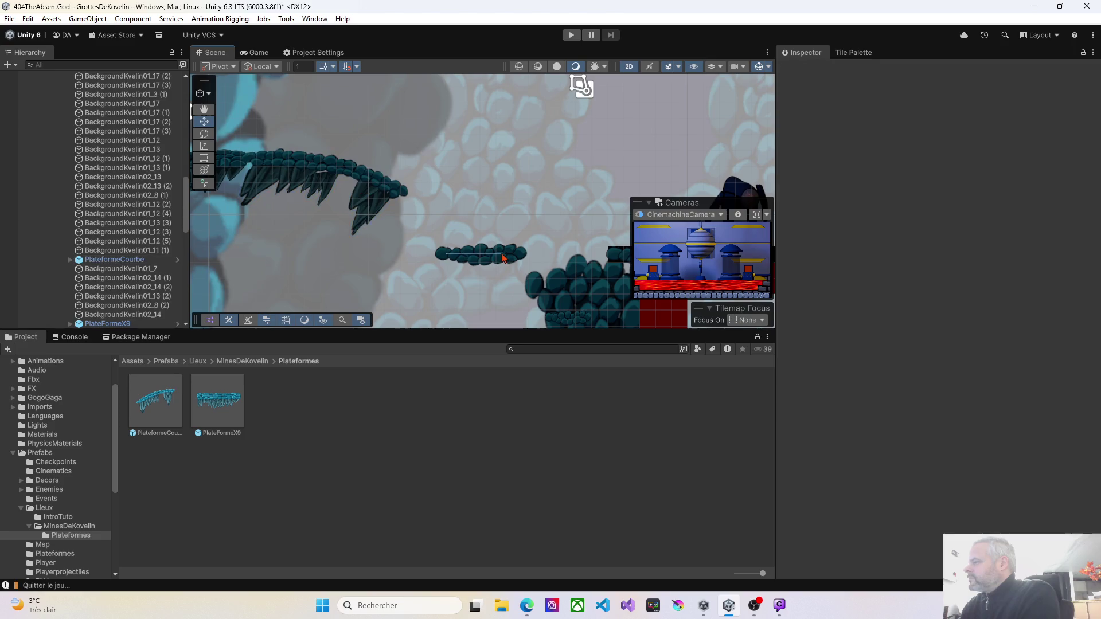
Delete the small rock ledge right of the curved platform and collapse the Chemin01 group
click(504, 257)
key(Delete)
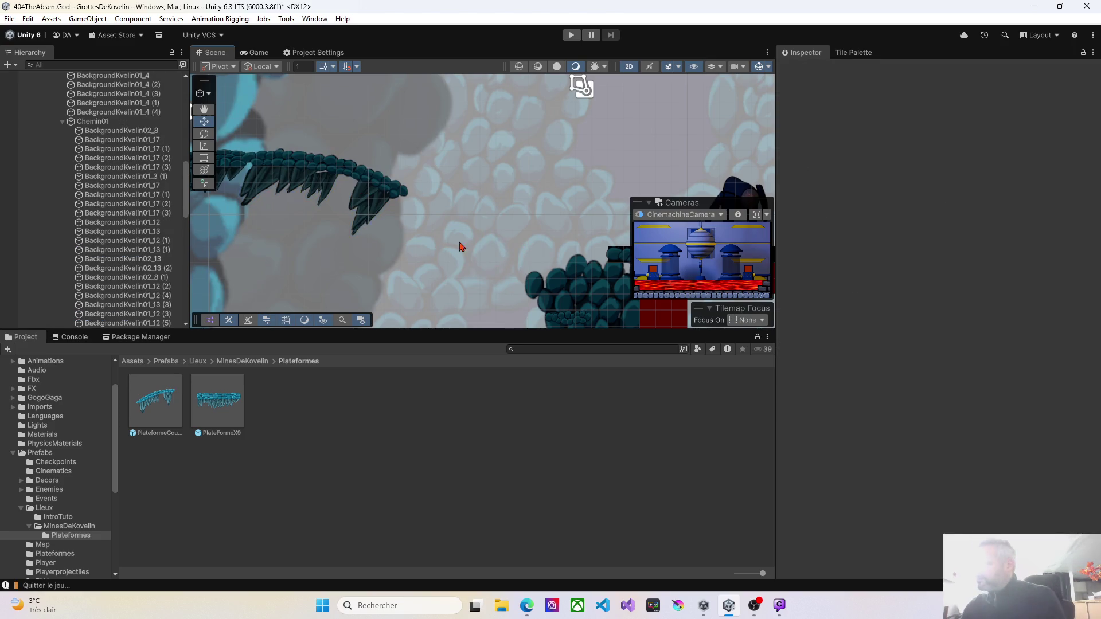
click(62, 121)
Drop a PlateformeX9 prefab where the ledge was, check its surroundings, and enter Play mode
mouse_move(210, 399)
mouse_down()
mouse_move(429, 226)
mouse_move(418, 224)
mouse_up()
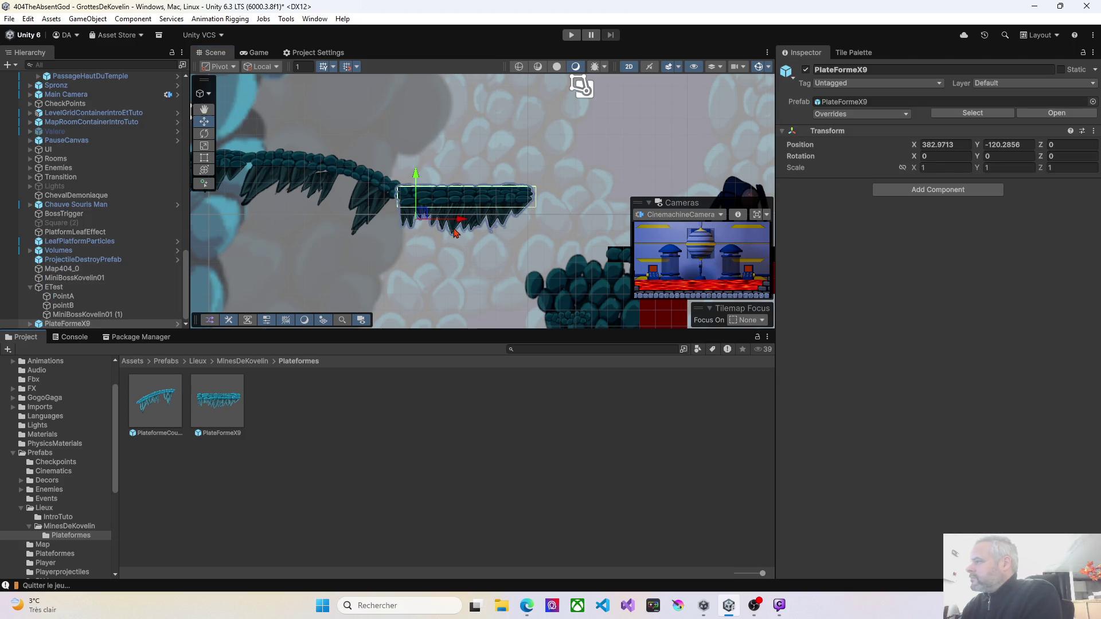
scroll(454, 233, up, 2)
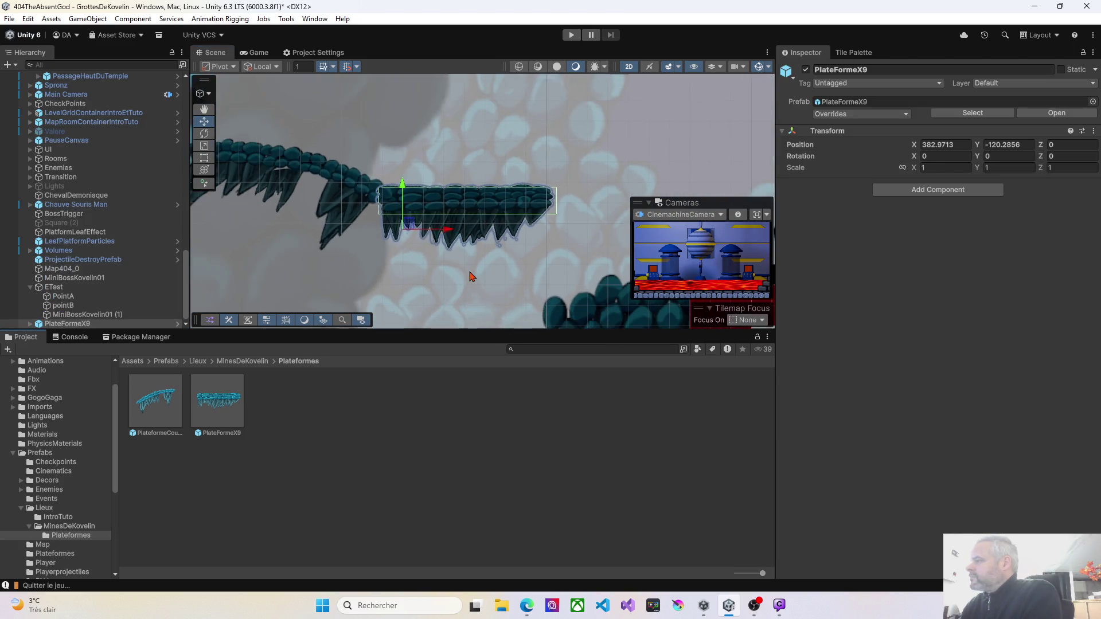
scroll(469, 277, down, 3)
mouse_move(508, 279)
mouse_down()
mouse_move(411, 180)
mouse_move(360, 208)
mouse_move(327, 204)
mouse_move(344, 220)
mouse_move(430, 234)
mouse_up()
click(572, 37)
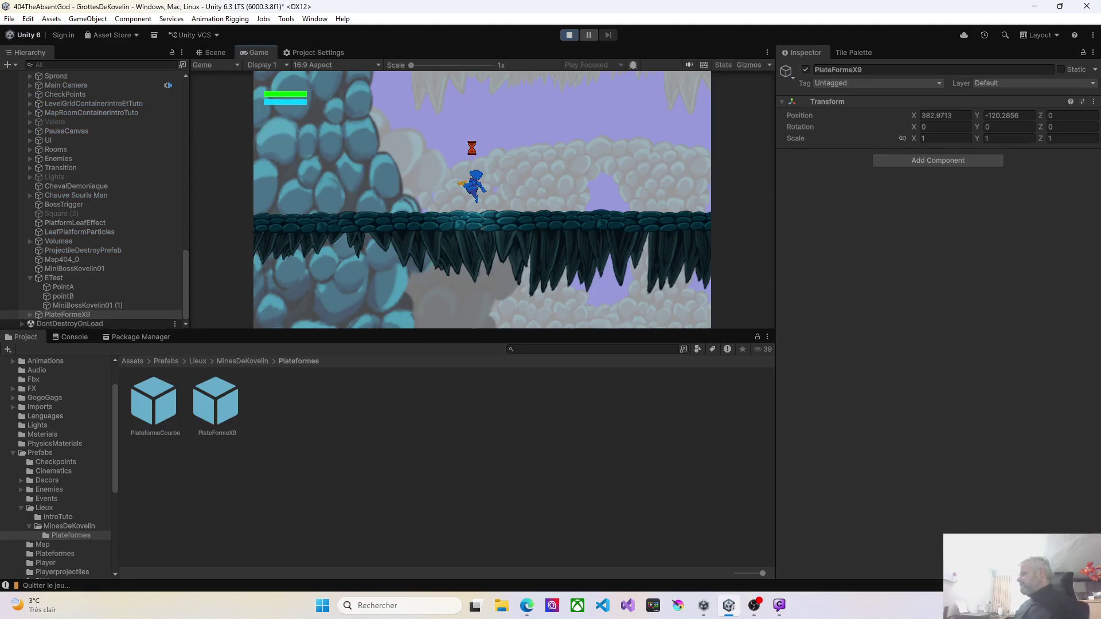
Walk the character left and right along the new platform, then jump off its right end
key(Right)
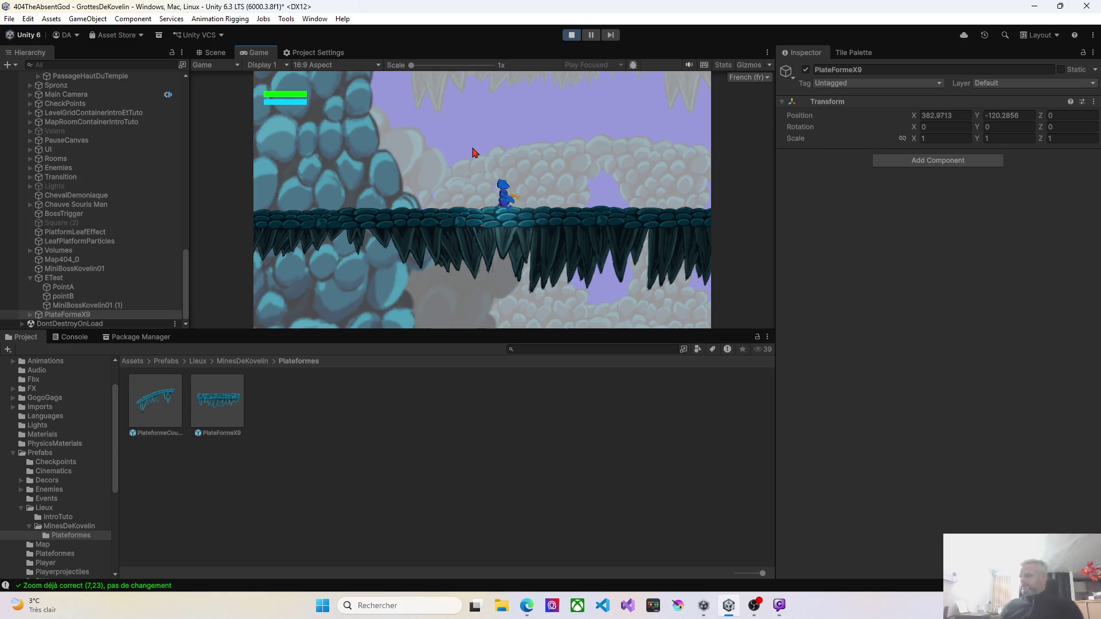
key(Left)
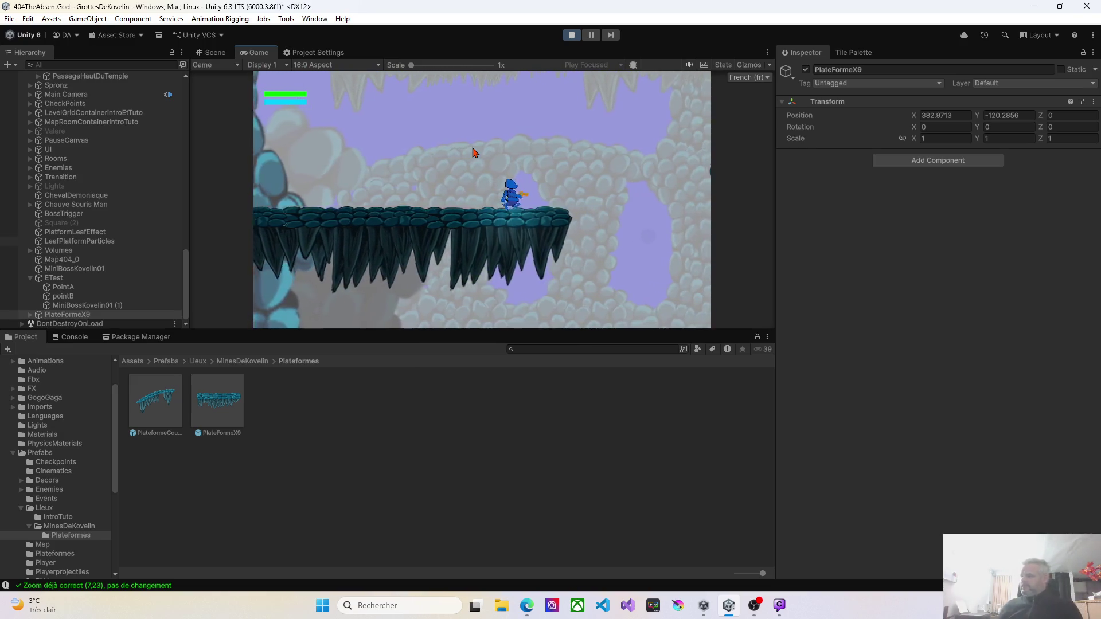
key(Left)
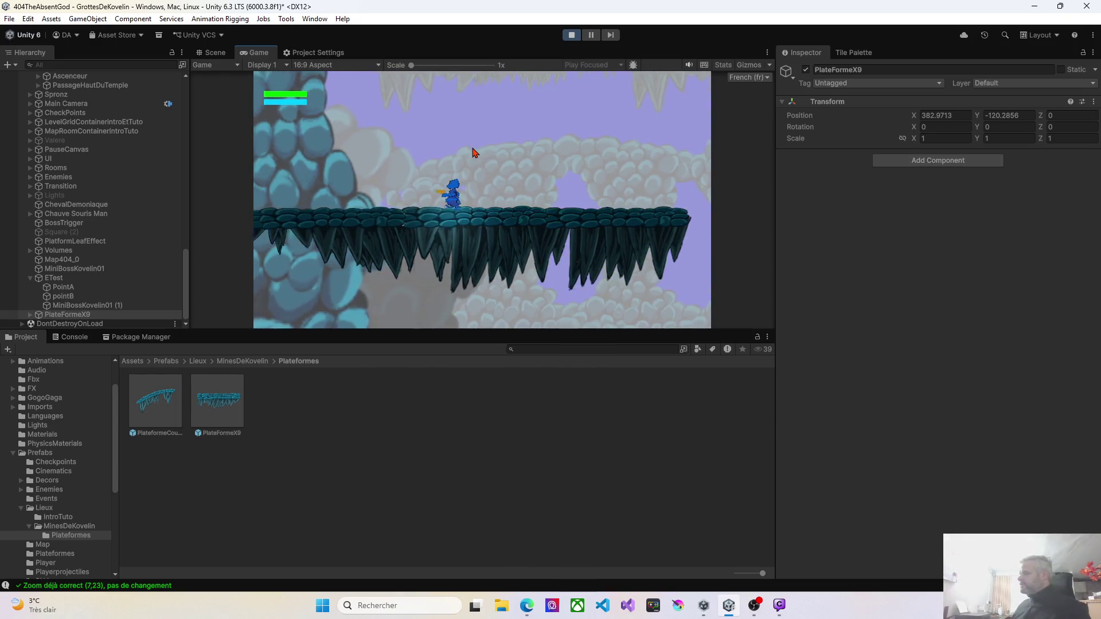
key(Left)
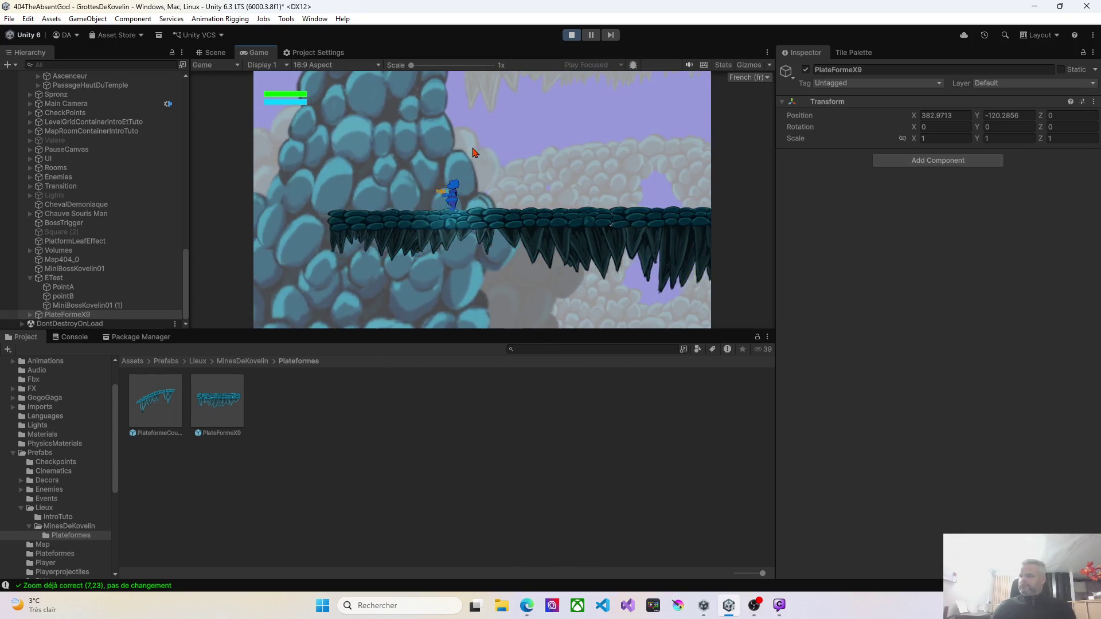
key(Right)
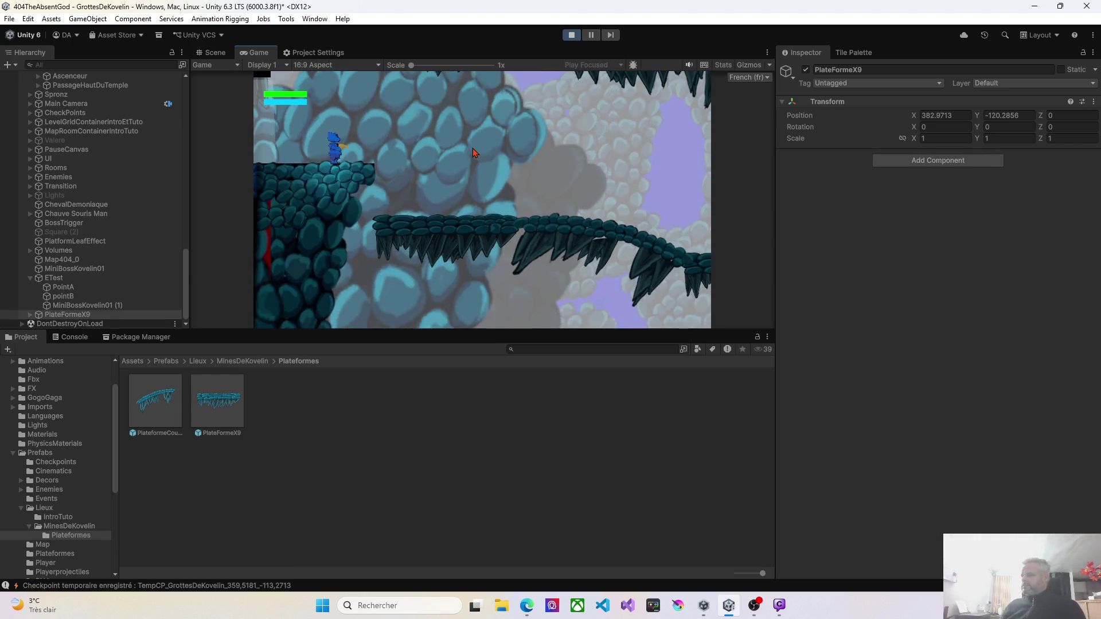
key(Right)
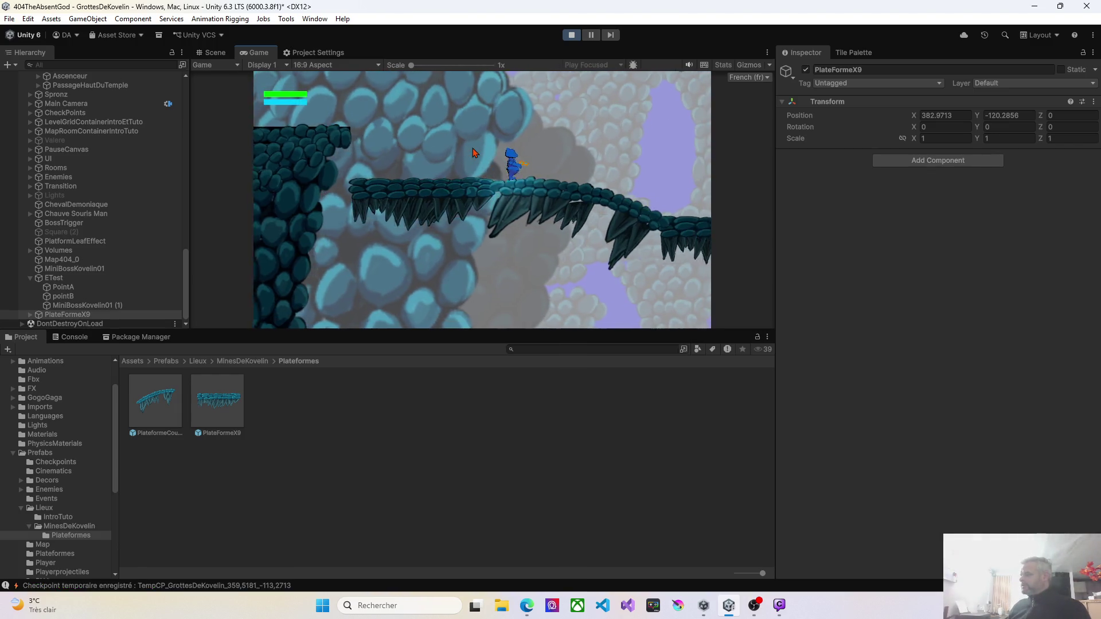
key(Right)
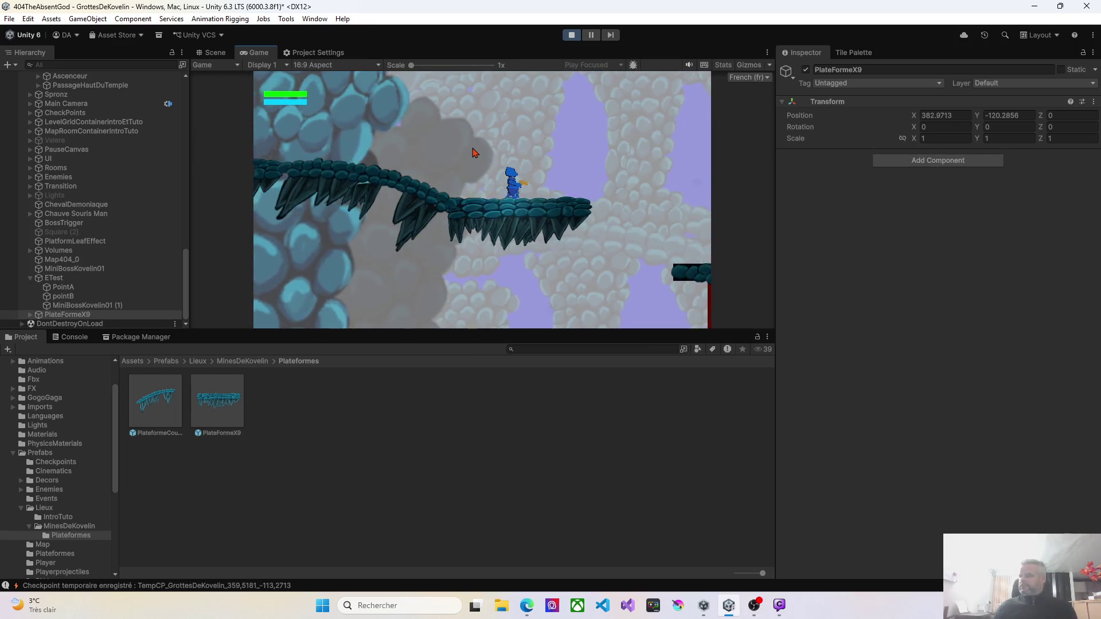
key(space)
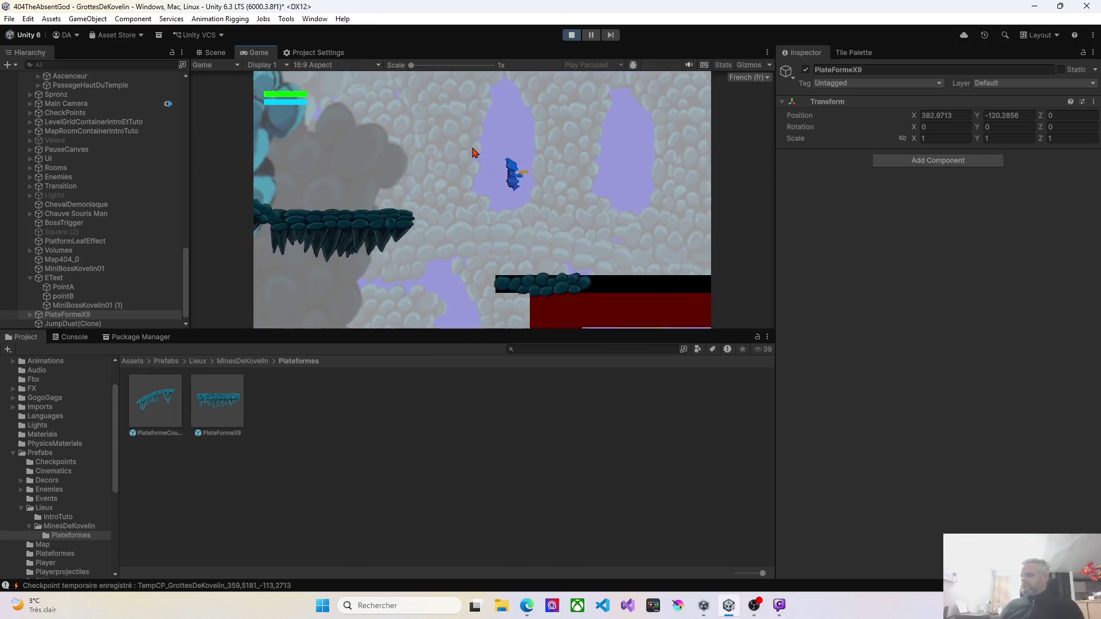
Jump back up onto the curved platform, walk left along it, and fire projectiles
key(Left)
key(space)
key(Left)
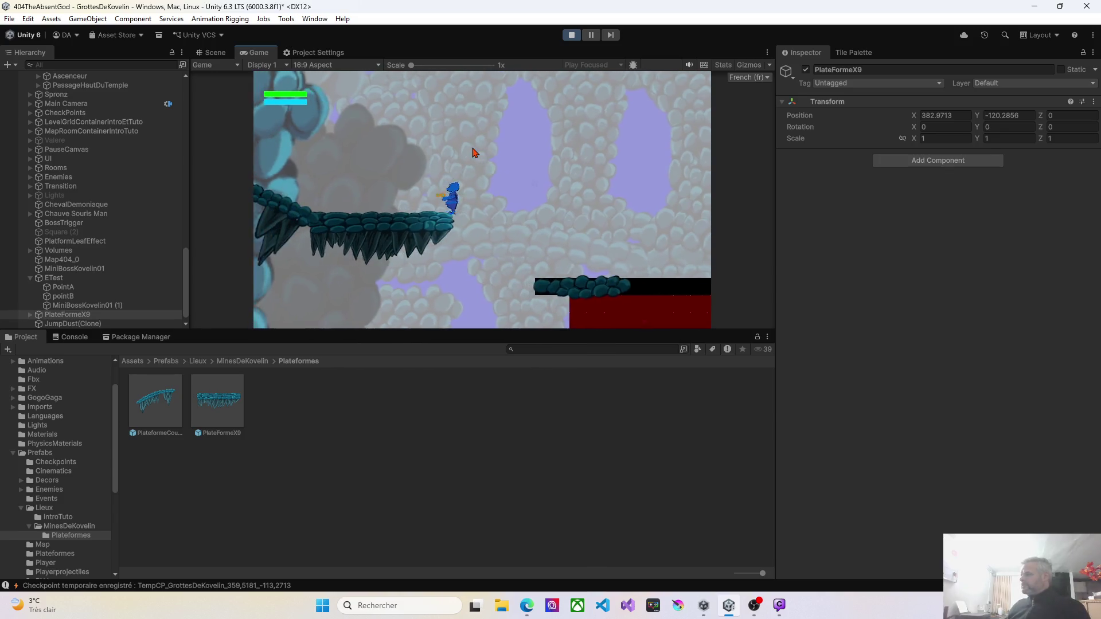
key(Left)
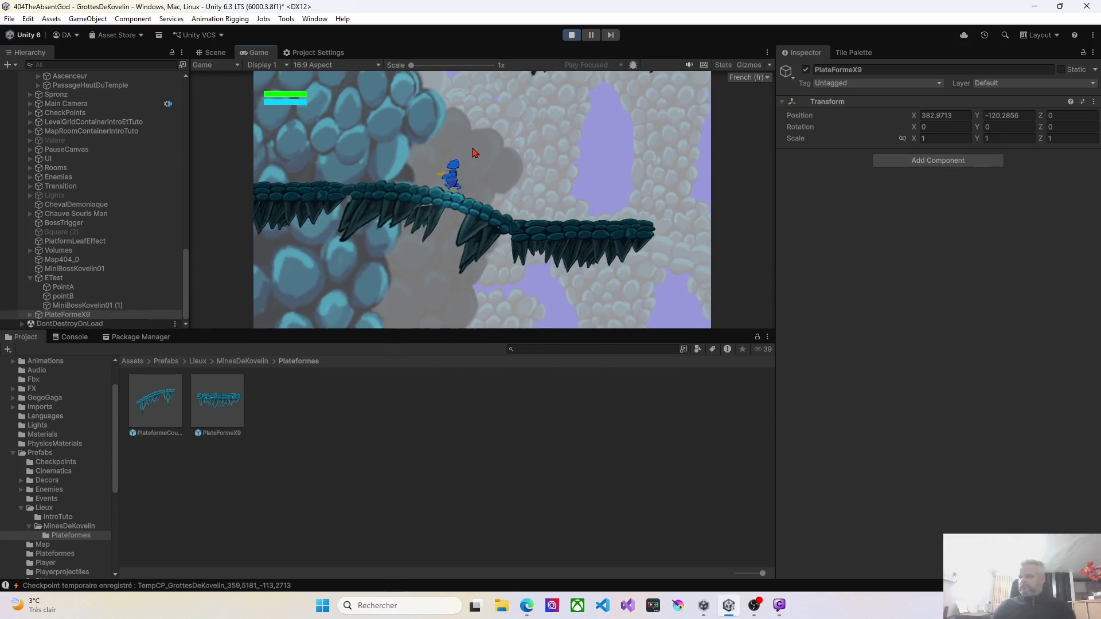
key(x)
key(Left)
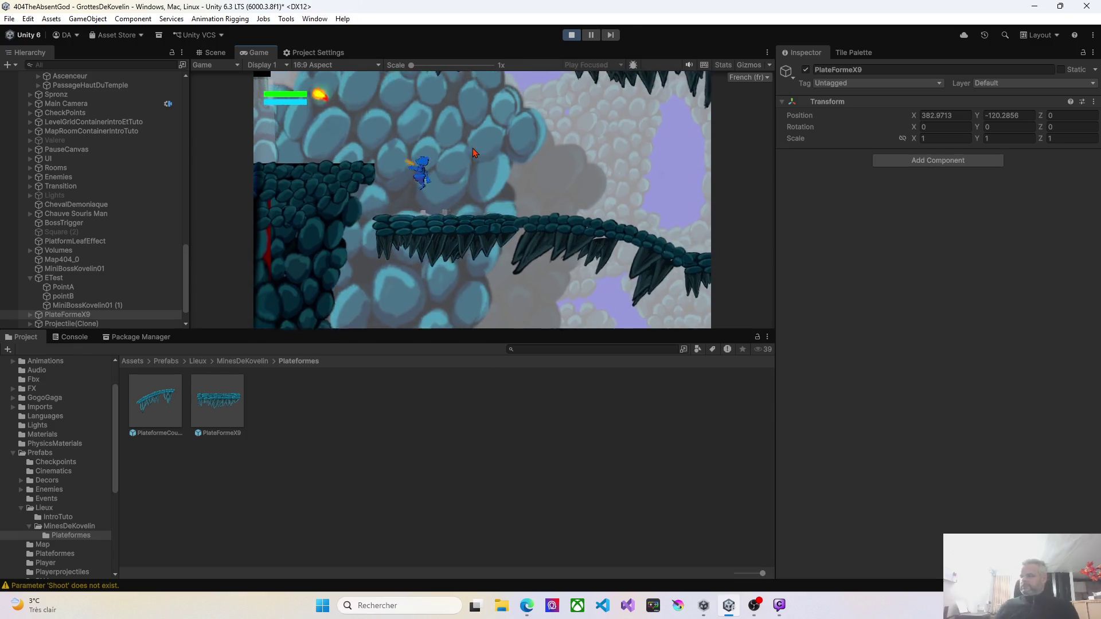
key(Right)
key(x)
Walk right while firing, drop back onto the platform, and stop the play test
key(Right)
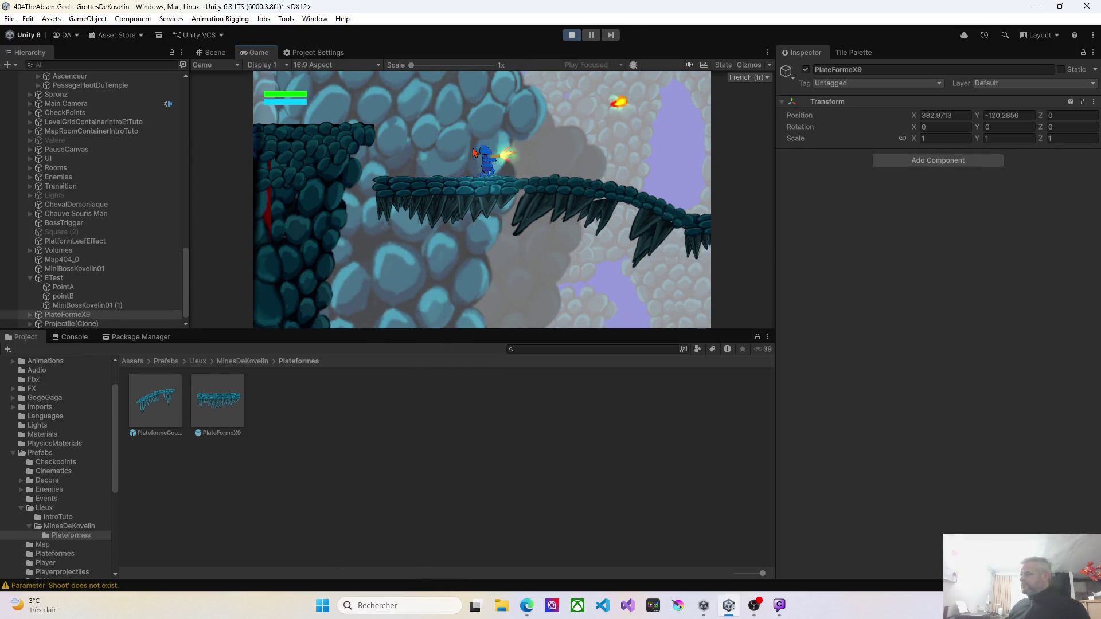
key(x)
key(Right)
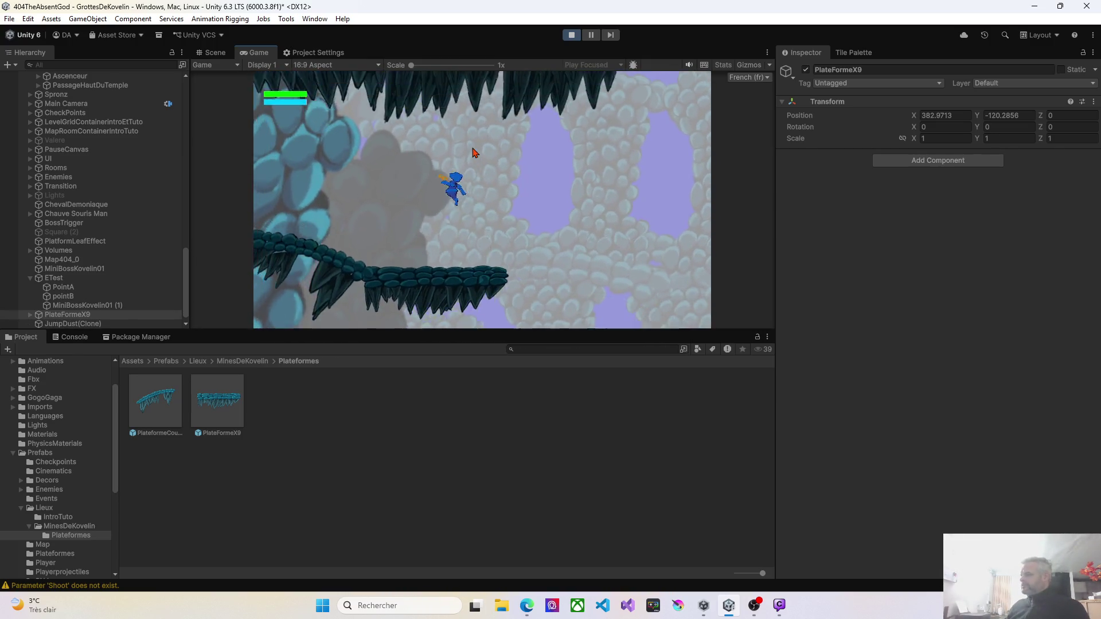
key(Left)
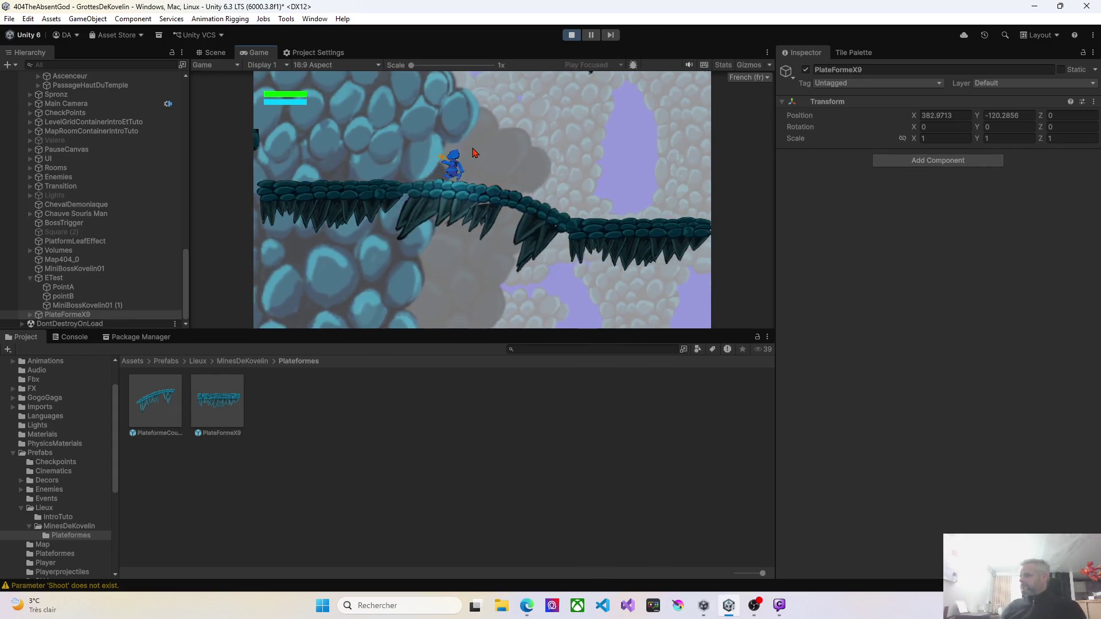
key(Left)
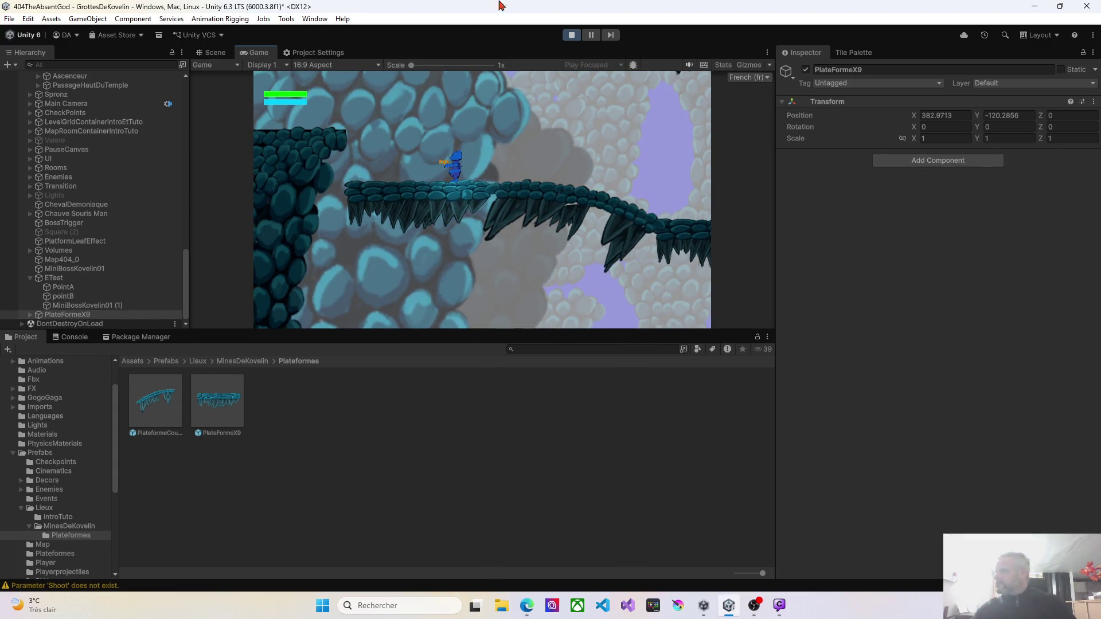
click(577, 36)
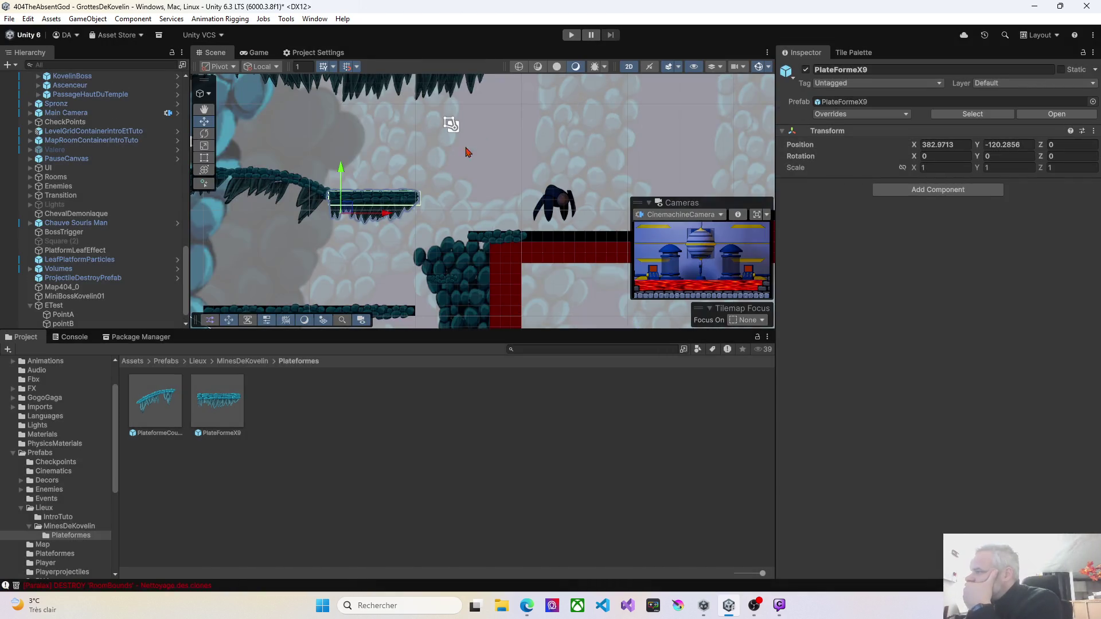
Place a PlateFormeX9 platform in the cave and delete the old BackgroundKvelin01_17 sprite
scroll(521, 236, down, 2)
key(w)
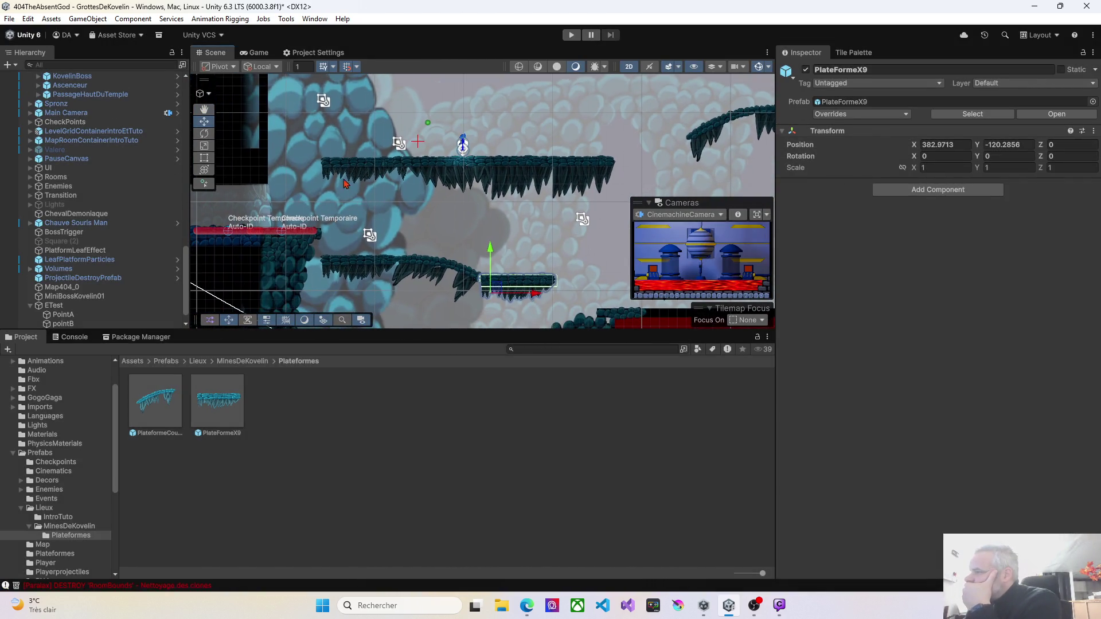
mouse_move(241, 418)
mouse_down()
mouse_move(350, 206)
mouse_move(334, 203)
mouse_up()
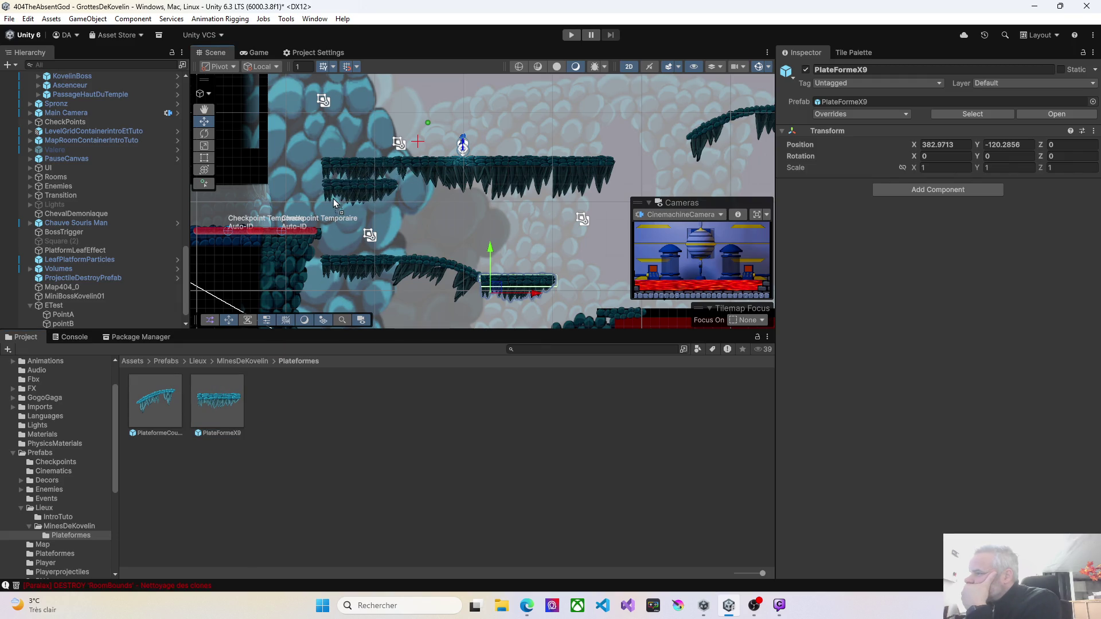
click(353, 172)
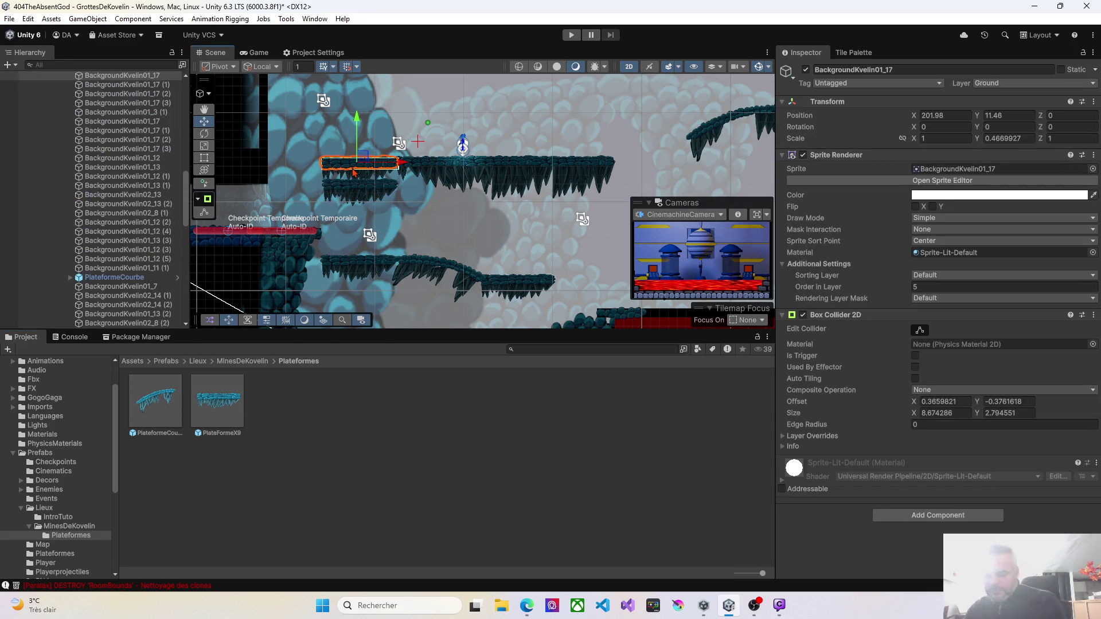
key(Delete)
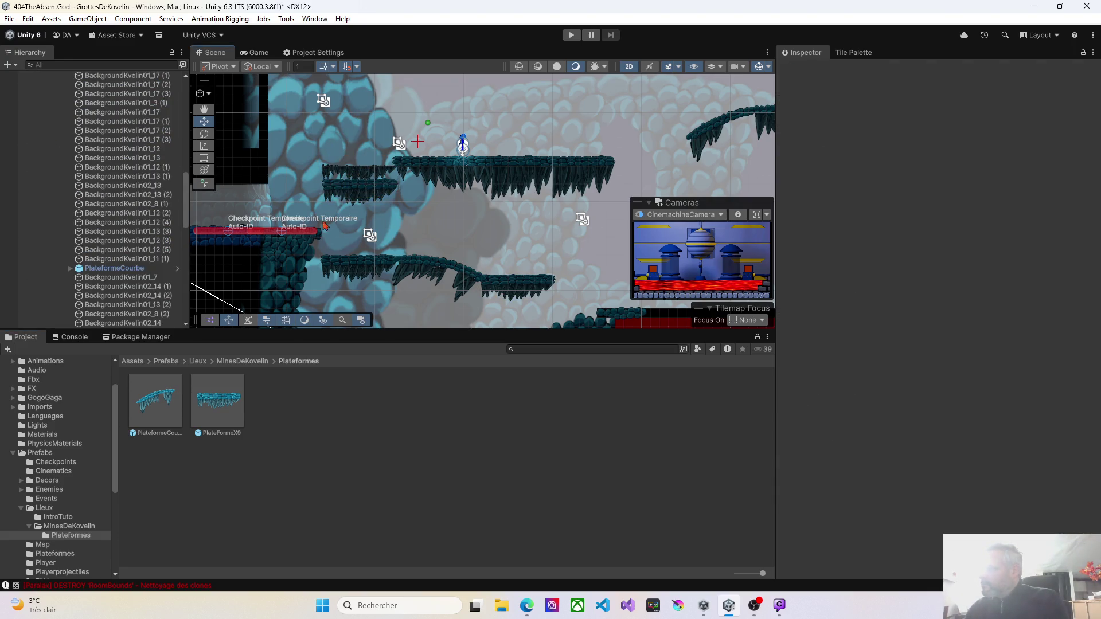
Place a second PlateFormeX9 and delete the old sprites, including BackgroundKvelin01_17 (1) and BackgroundKvelin01_12 (1)
mouse_move(346, 307)
mouse_down()
mouse_move(415, 212)
mouse_move(404, 200)
mouse_up()
click(421, 165)
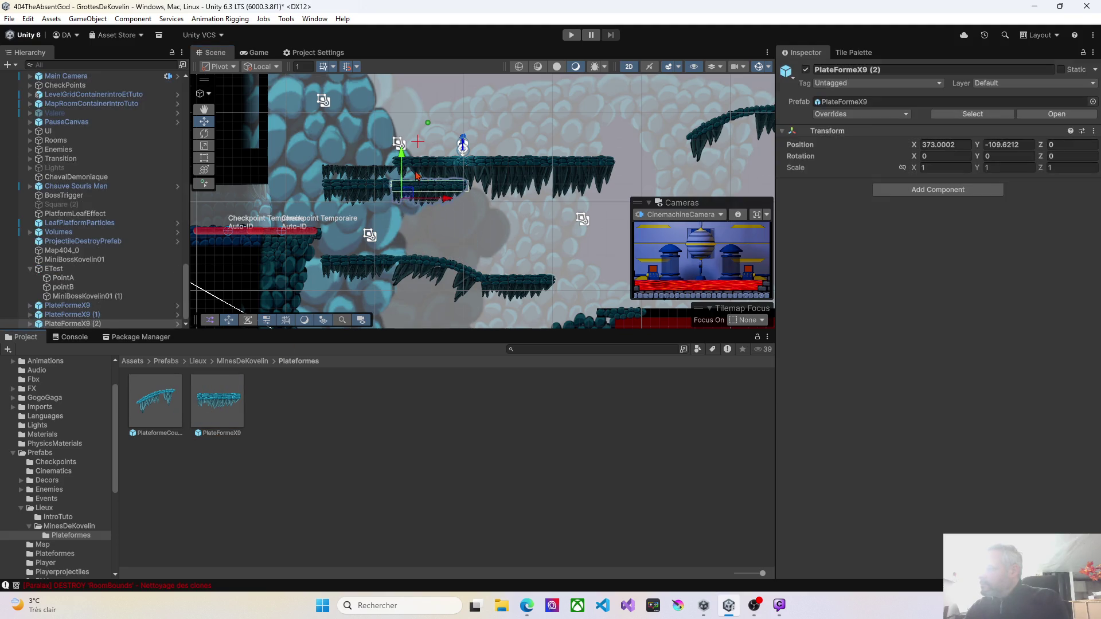
key(Delete)
click(344, 172)
key(Delete)
click(339, 173)
key(Delete)
click(339, 173)
key(Delete)
click(419, 173)
key(Delete)
click(419, 173)
key(Delete)
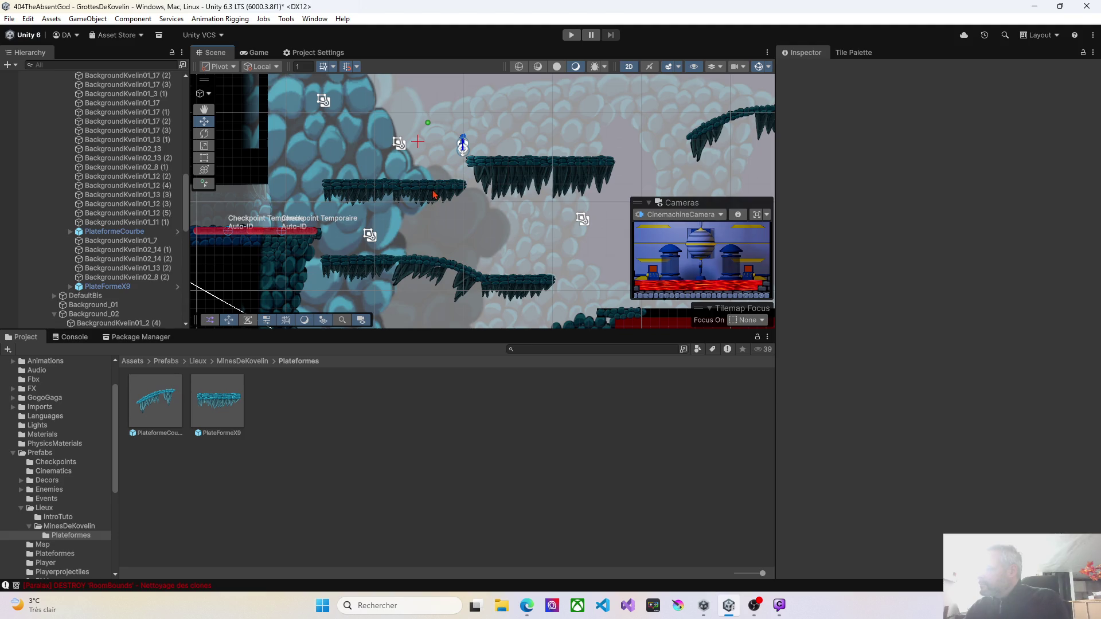
Place a third PlateFormeX9 and delete BackgroundKvelin01_13 (1) and the upper-right old sprite
mouse_move(194, 401)
mouse_down()
mouse_move(473, 217)
mouse_move(473, 199)
mouse_up()
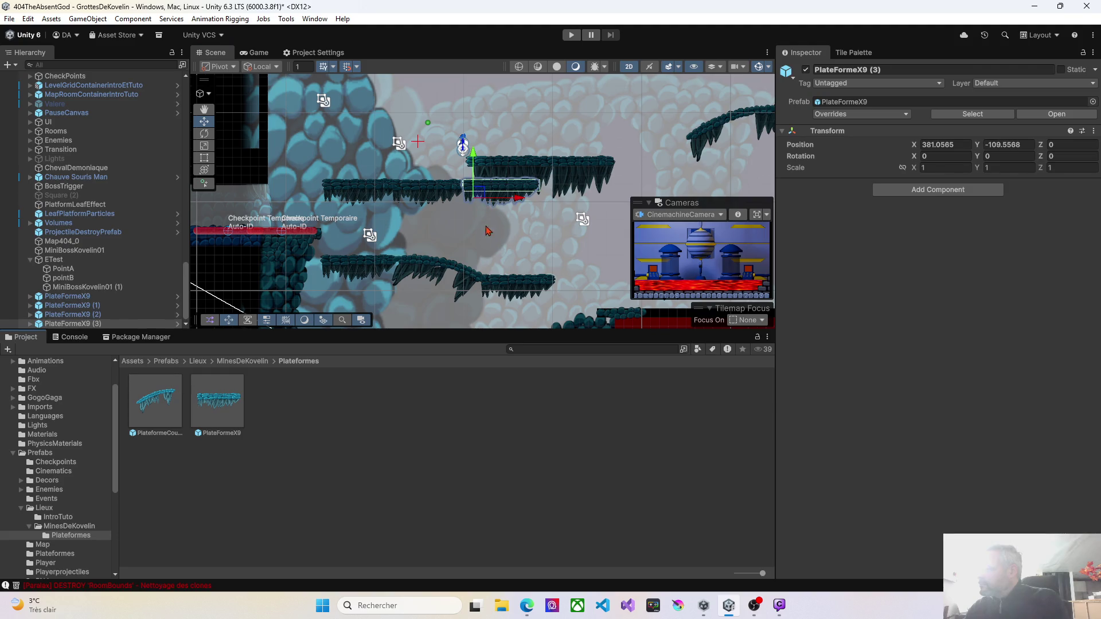
scroll(487, 239, up, 3)
click(485, 155)
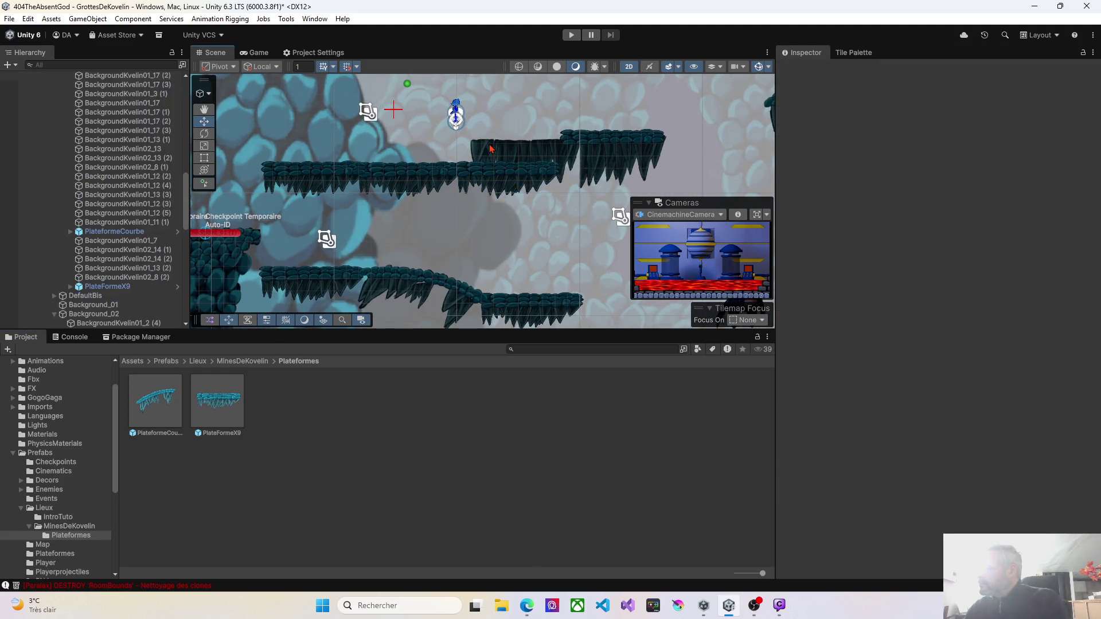
key(Delete)
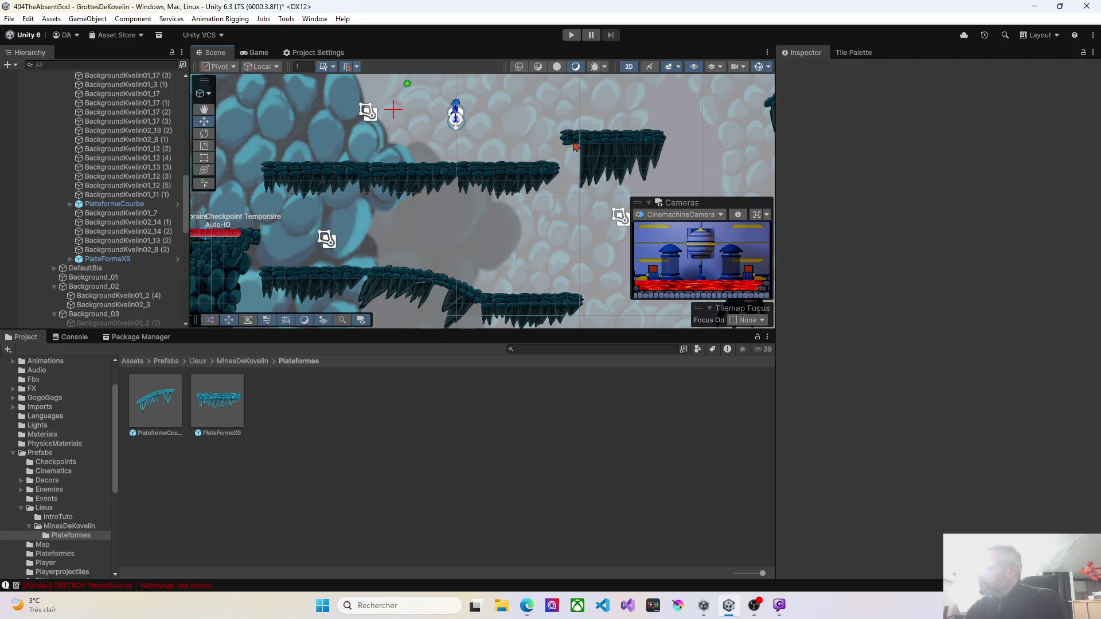
click(608, 152)
key(Delete)
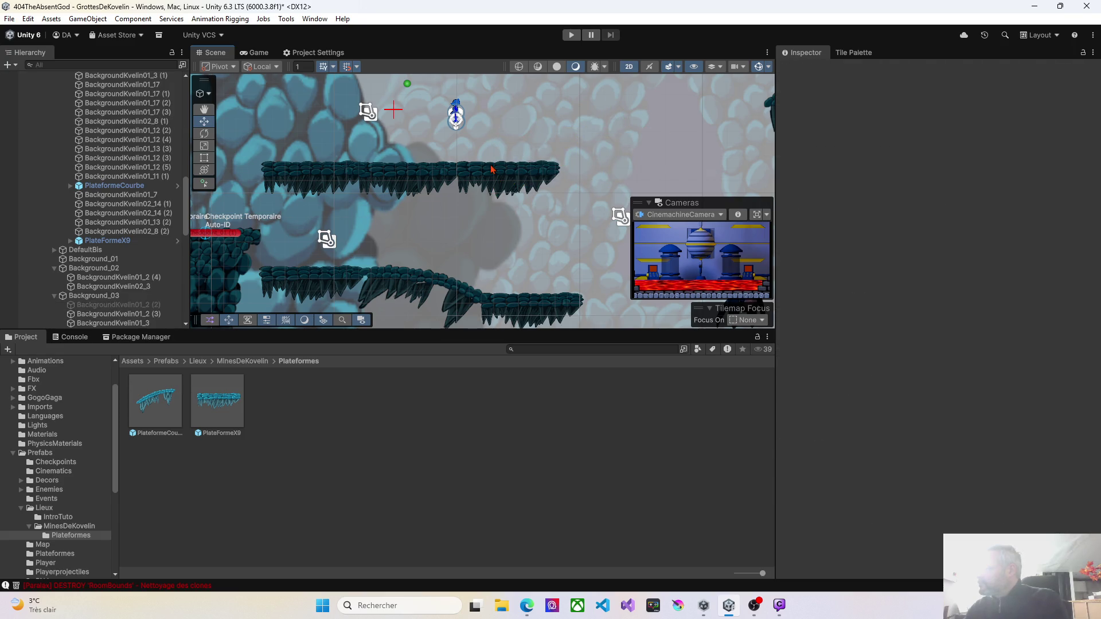
mouse_move(583, 172)
mouse_down()
mouse_move(486, 112)
mouse_move(462, 155)
mouse_up()
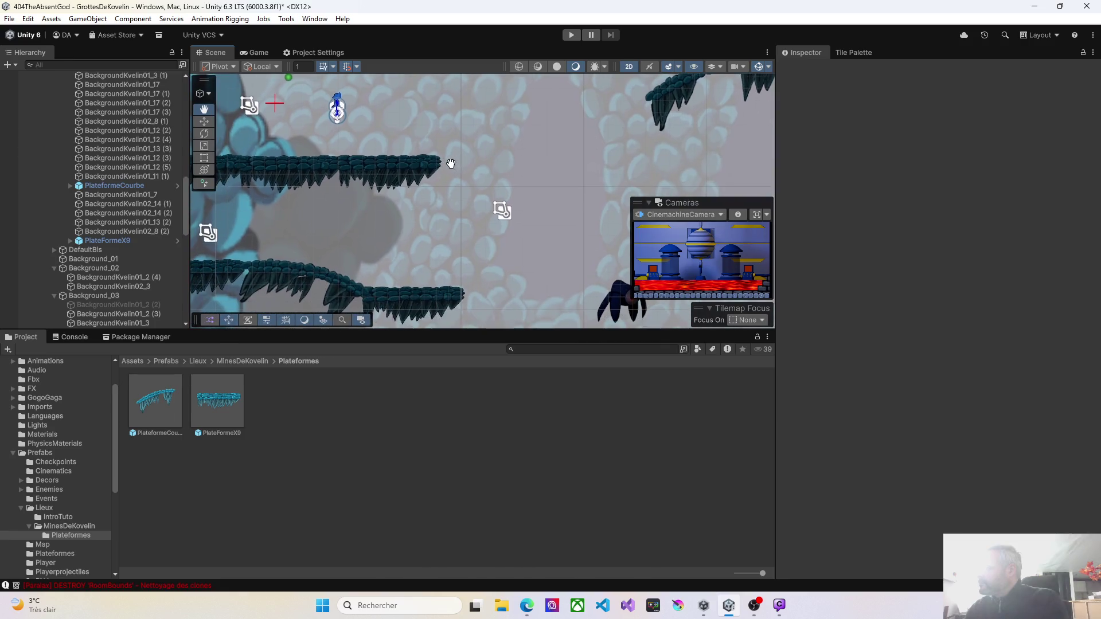
Add two PlateformeCourbe curved platforms side by side further right along the path
mouse_move(163, 415)
mouse_down()
mouse_move(528, 215)
mouse_move(493, 137)
mouse_up()
mouse_move(154, 407)
mouse_down()
mouse_move(597, 149)
mouse_move(604, 109)
mouse_up()
drag(601, 107, 602, 109)
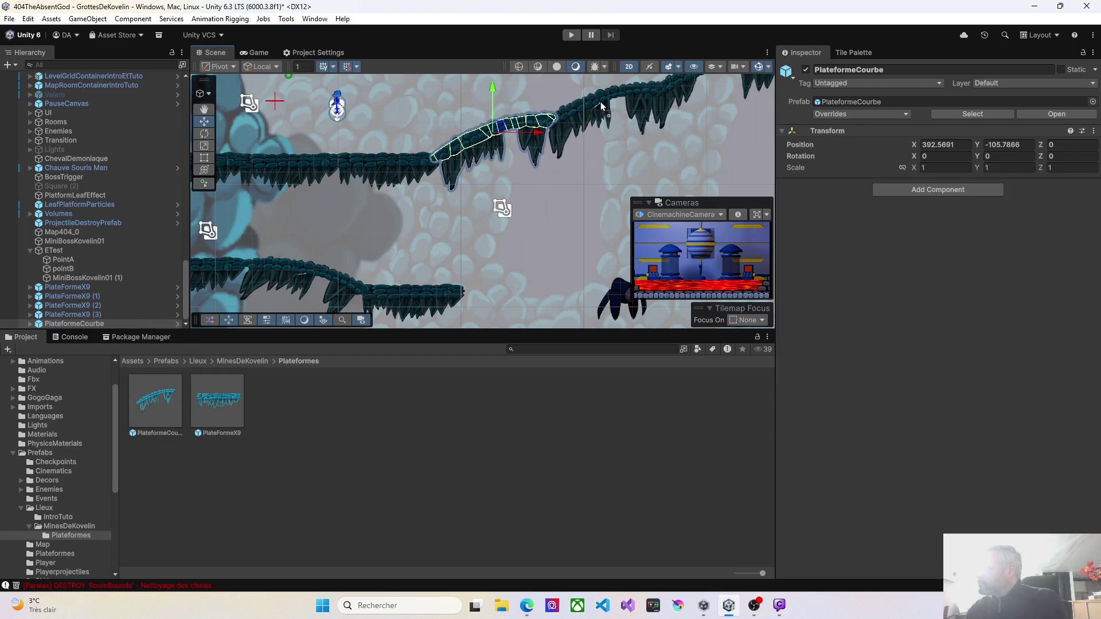
key(f)
scroll(469, 282, down, 5)
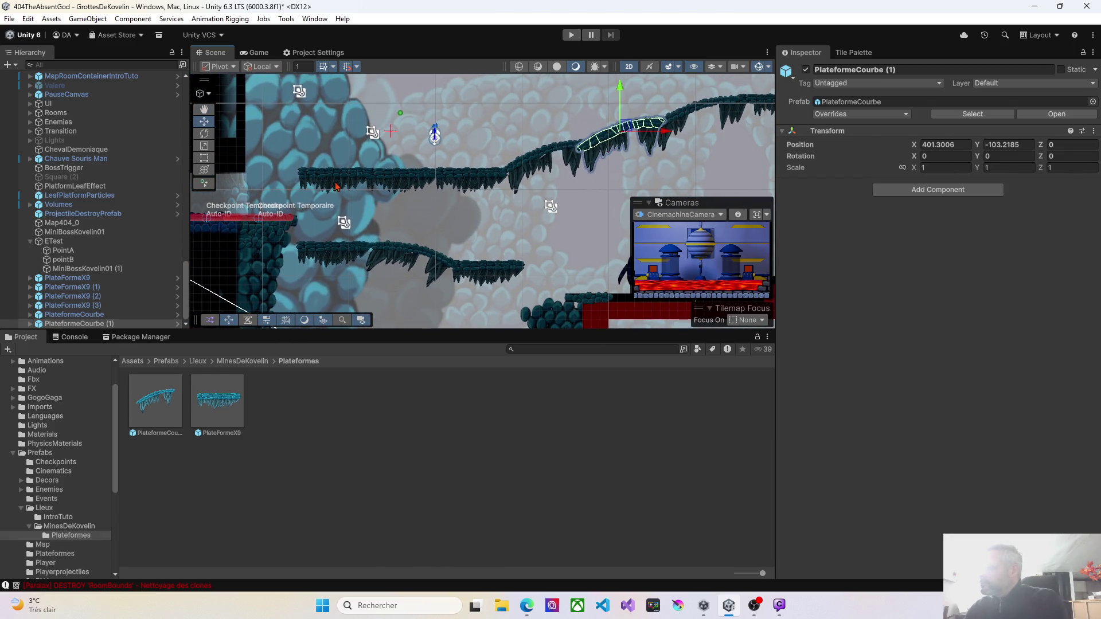
Select the six new platform pieces, delete them, then undo to restore them
click(338, 186)
scroll(441, 202, down, 1)
scroll(457, 206, down, 1)
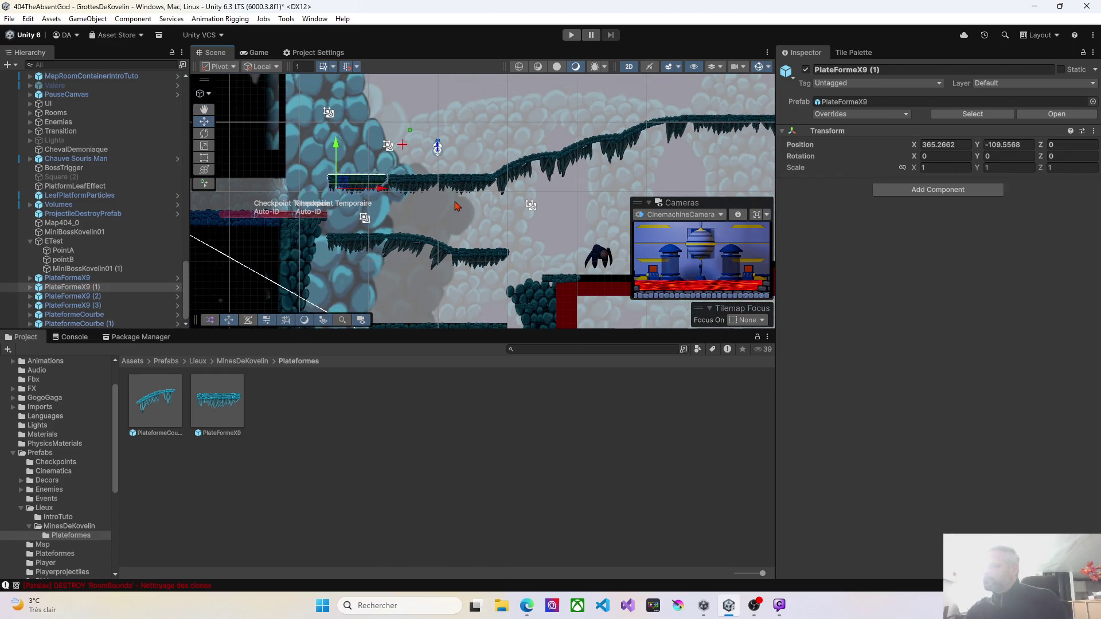
shift+click(422, 187)
shift+click(474, 185)
shift+click(553, 156)
shift+click(618, 139)
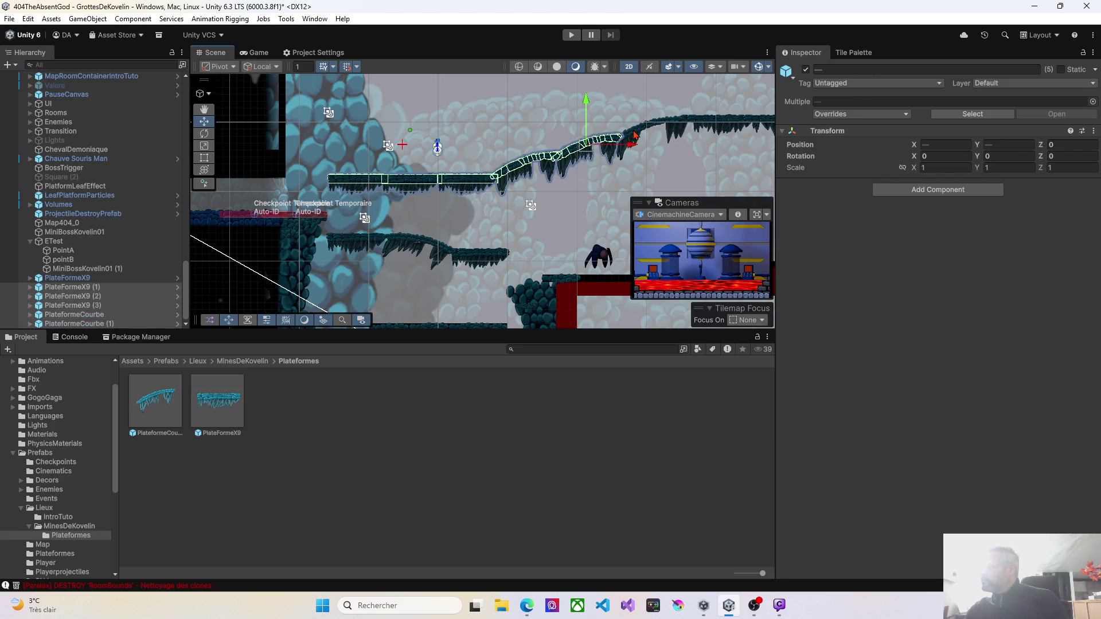
shift+click(634, 136)
key(Right)
key(Right)
key(Up)
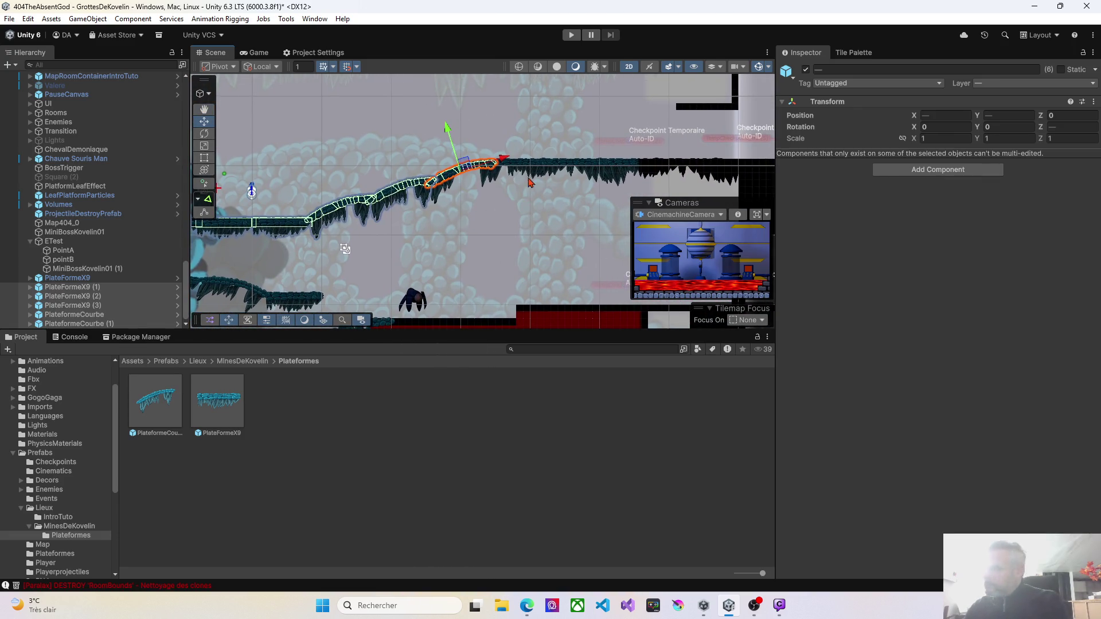
key(Delete)
key(ctrl+z)
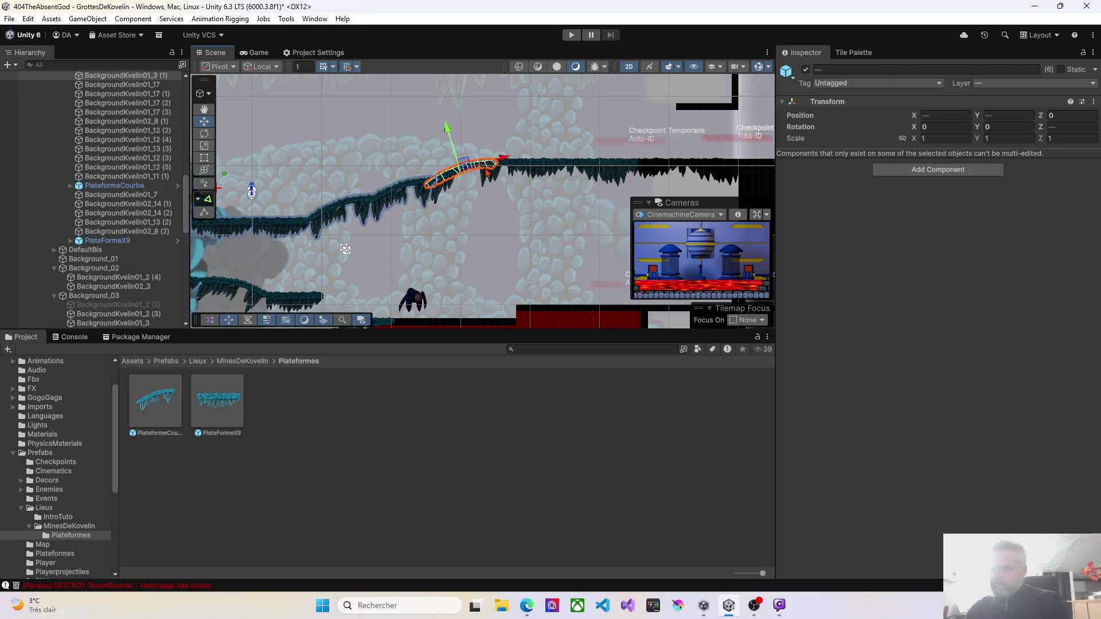
Delete the old slope sprites: BackgroundKvelin01_3 (1), 01_17 (1), 01_12 (3), 01_17 (2) and two others
click(489, 179)
click(489, 179)
click(471, 172)
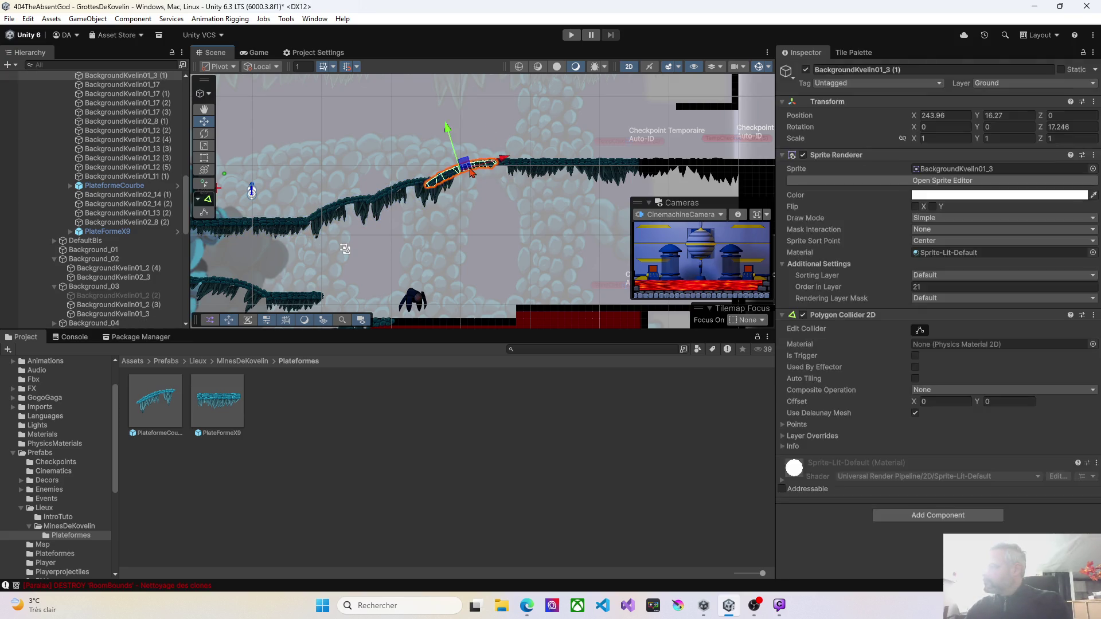
key(Delete)
click(526, 173)
key(Delete)
click(534, 177)
key(Delete)
click(571, 168)
key(Delete)
click(600, 178)
key(Delete)
click(619, 166)
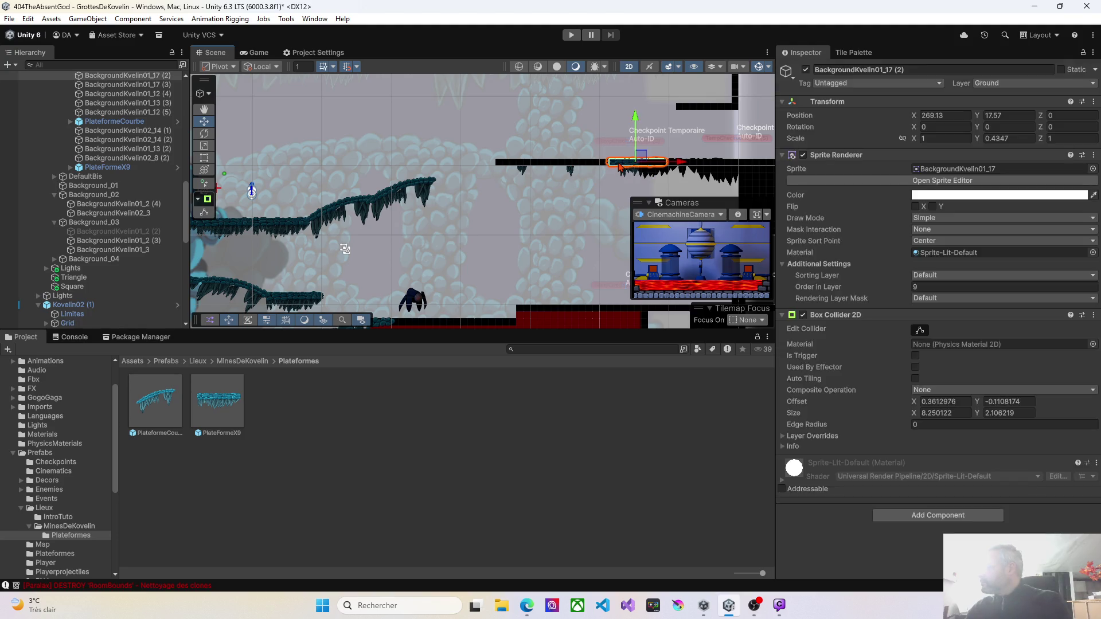
key(Delete)
Delete BackgroundKvelin01_12 (4), 01_12 (5), 01_13 (3) and BackgroundKvelin02_14 (2)
click(651, 173)
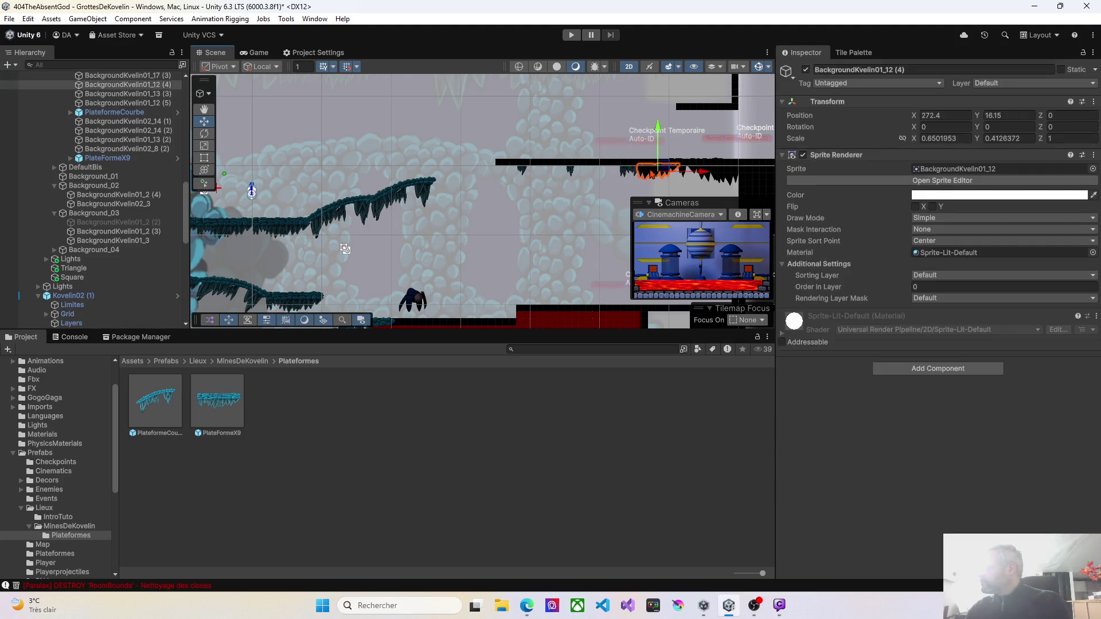
key(Delete)
click(685, 173)
key(Delete)
click(685, 174)
key(Delete)
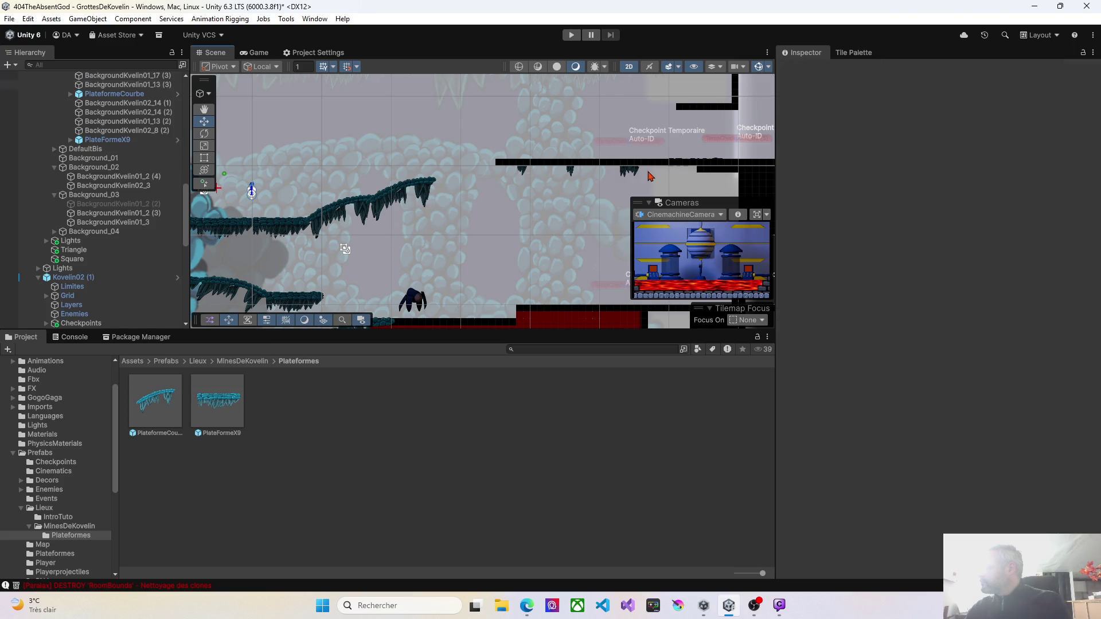
click(632, 172)
key(Delete)
Delete the three hanging sprite pieces beneath the black ledge
click(570, 174)
key(Delete)
click(522, 171)
key(Delete)
click(625, 171)
key(Delete)
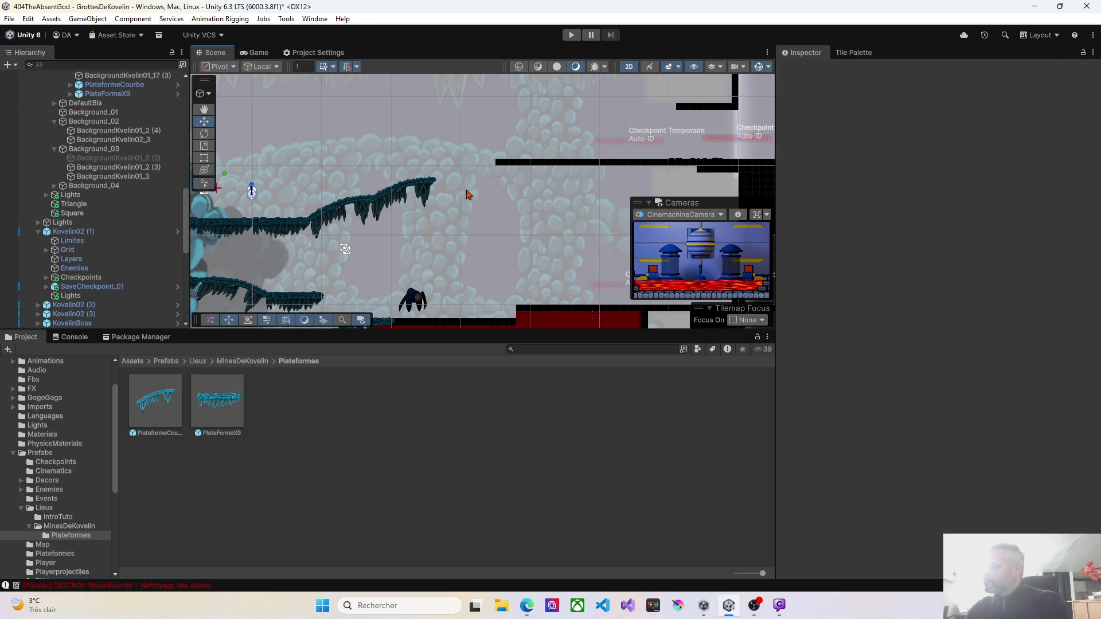
Place a curved platform, then PlateFormeX9 copies (4) and (5) along the upper cave ledge
mouse_move(156, 394)
mouse_down()
mouse_move(465, 221)
mouse_move(464, 172)
mouse_up()
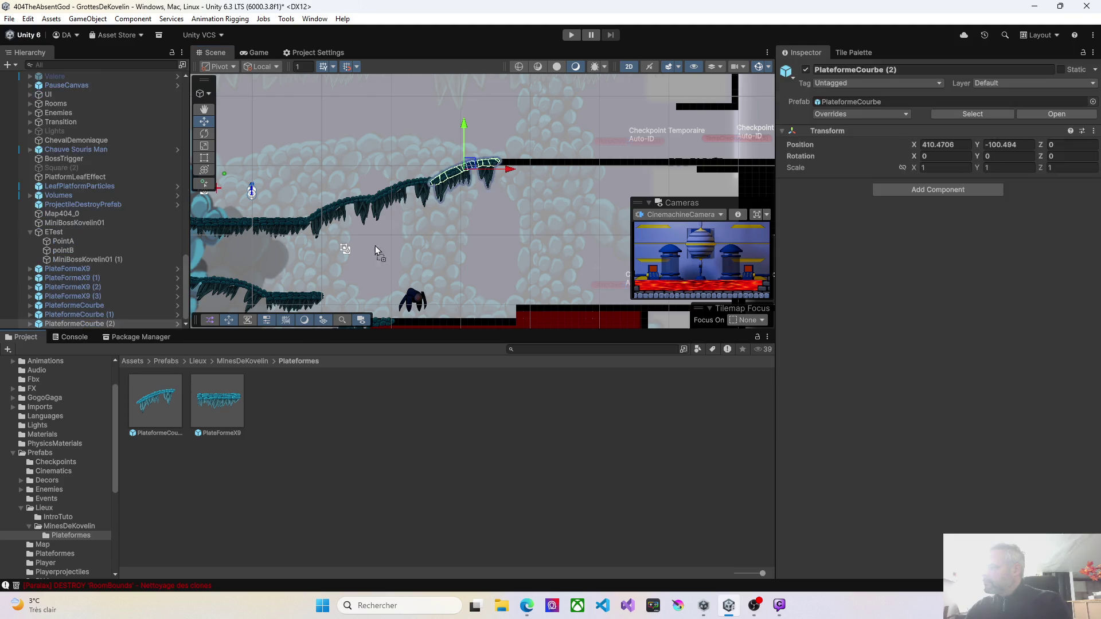
mouse_move(220, 396)
mouse_down()
mouse_move(490, 207)
mouse_move(505, 172)
mouse_up()
mouse_move(218, 399)
mouse_down()
mouse_move(573, 215)
mouse_move(561, 172)
mouse_up()
mouse_move(226, 405)
mouse_down()
mouse_move(542, 220)
mouse_move(497, 206)
mouse_move(427, 298)
mouse_move(557, 210)
mouse_up()
Zoom out and pan the Scene view to show the full platform path and checkpoints
scroll(516, 221, up, 5)
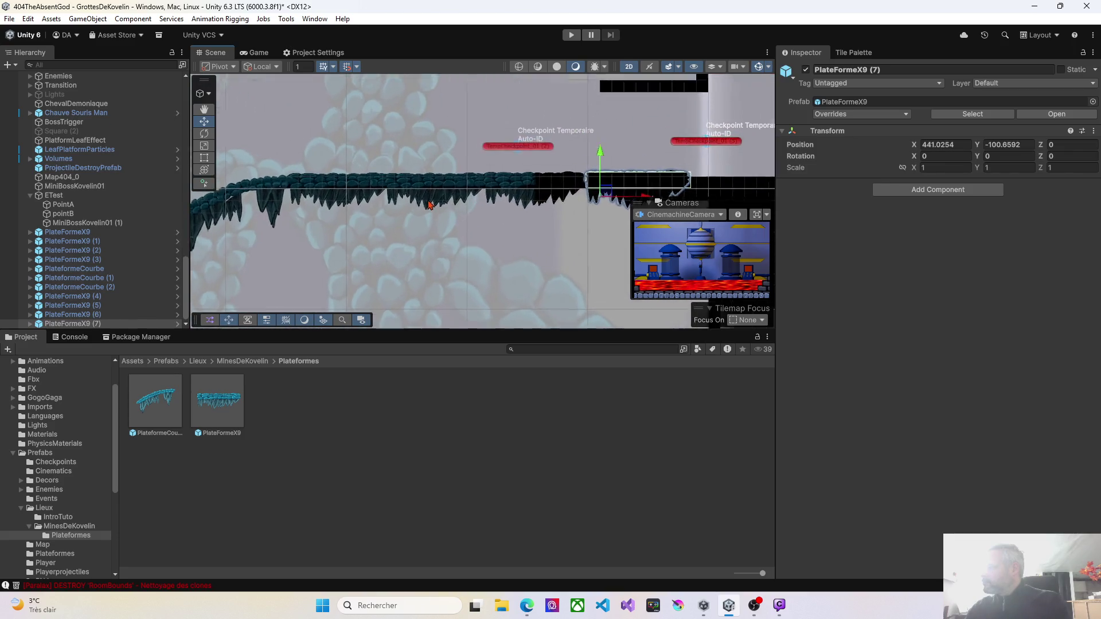
scroll(424, 208, up, 3)
scroll(402, 216, up, 3)
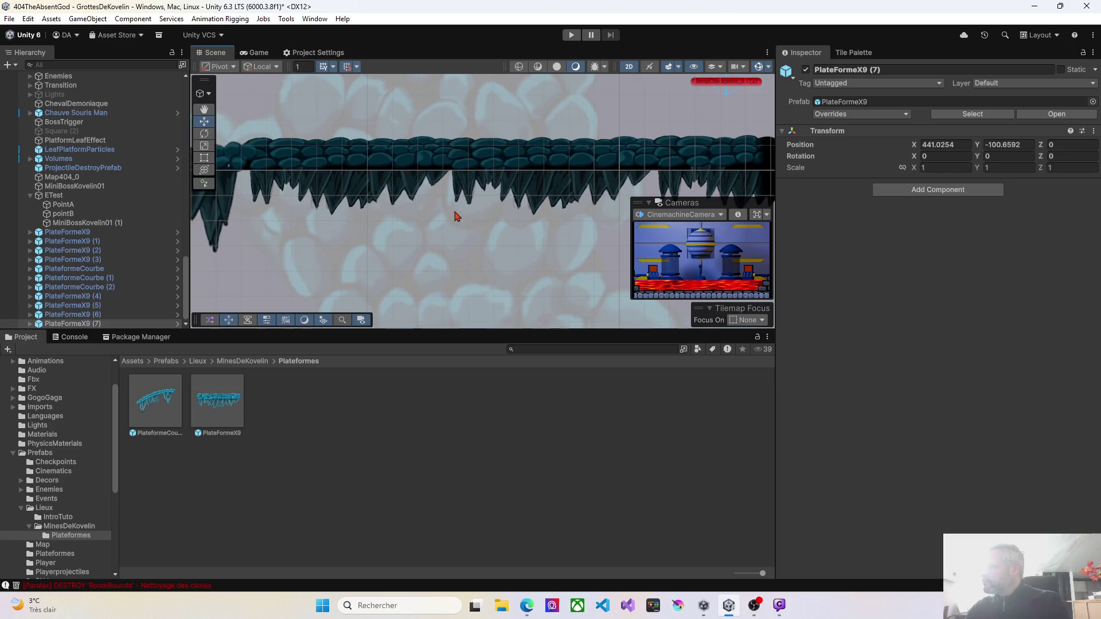
click(431, 164)
scroll(410, 227, down, 5)
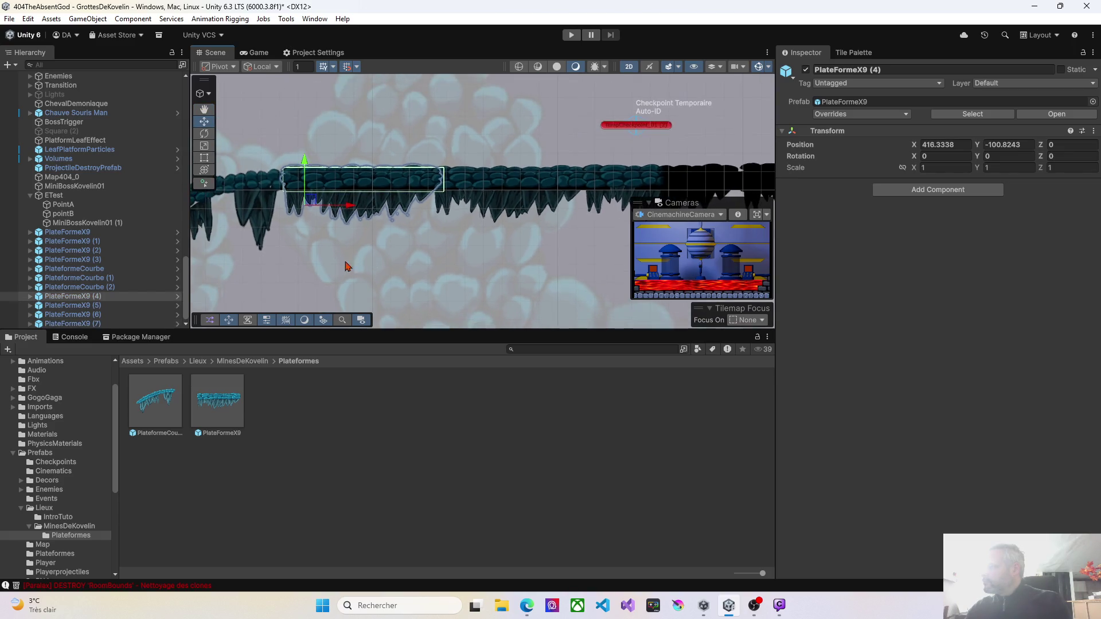
scroll(352, 265, up, 3)
scroll(430, 301, down, 5)
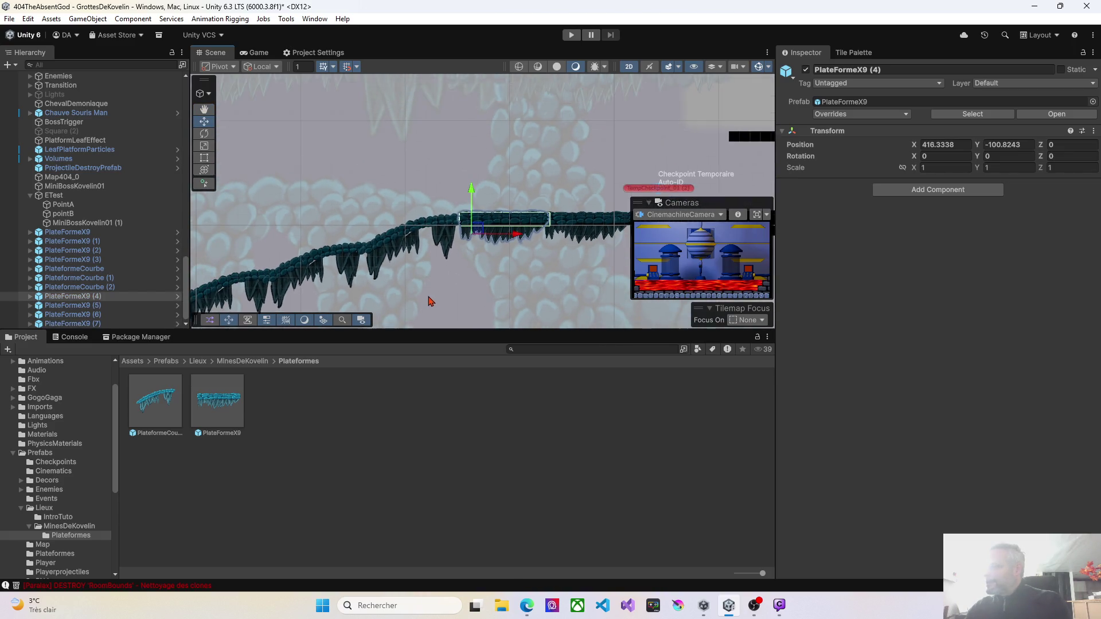
drag(468, 262, 491, 235)
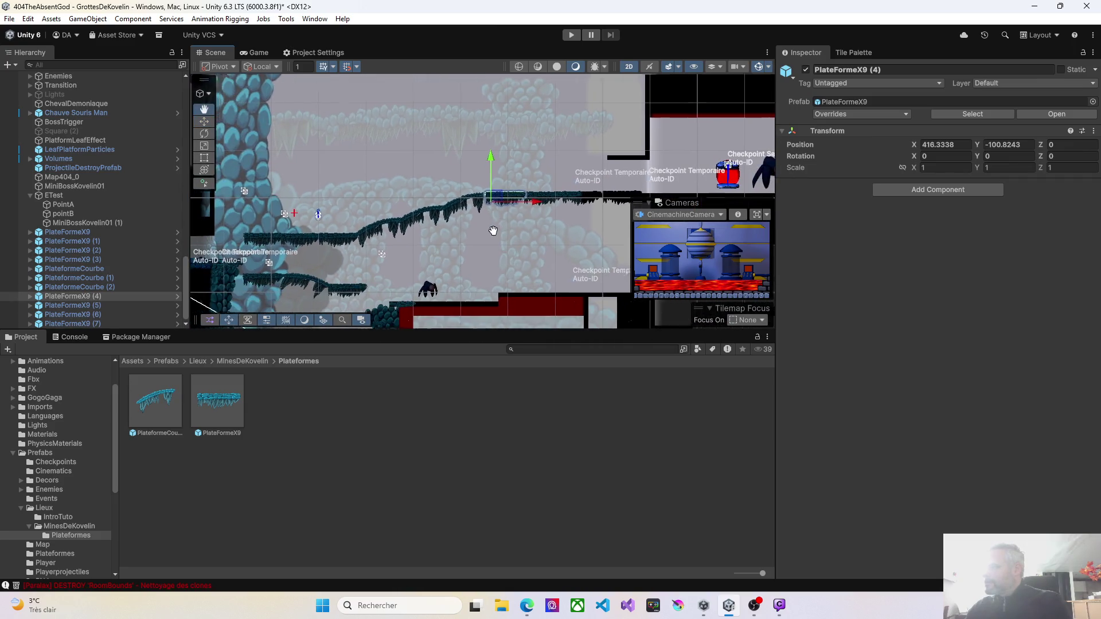
Multi-select every straight and curved platform piece along the path, excluding the map tilemap
click(265, 237)
shift+click(321, 239)
shift+click(344, 236)
shift+click(383, 230)
shift+click(438, 213)
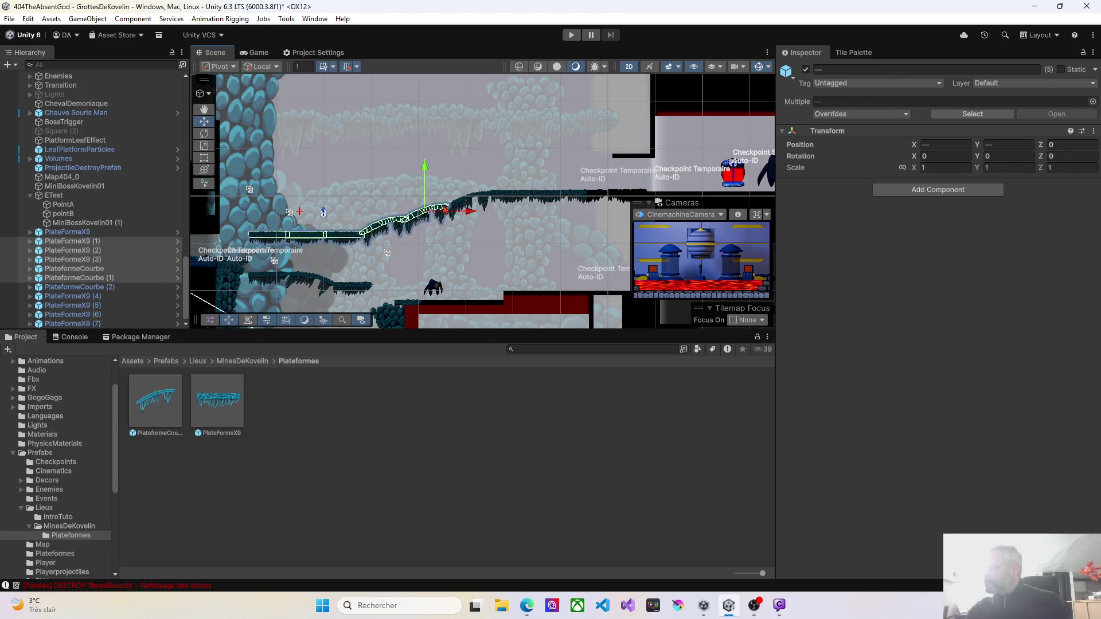
shift+click(486, 198)
shift+click(522, 197)
shift+click(566, 198)
shift+click(611, 196)
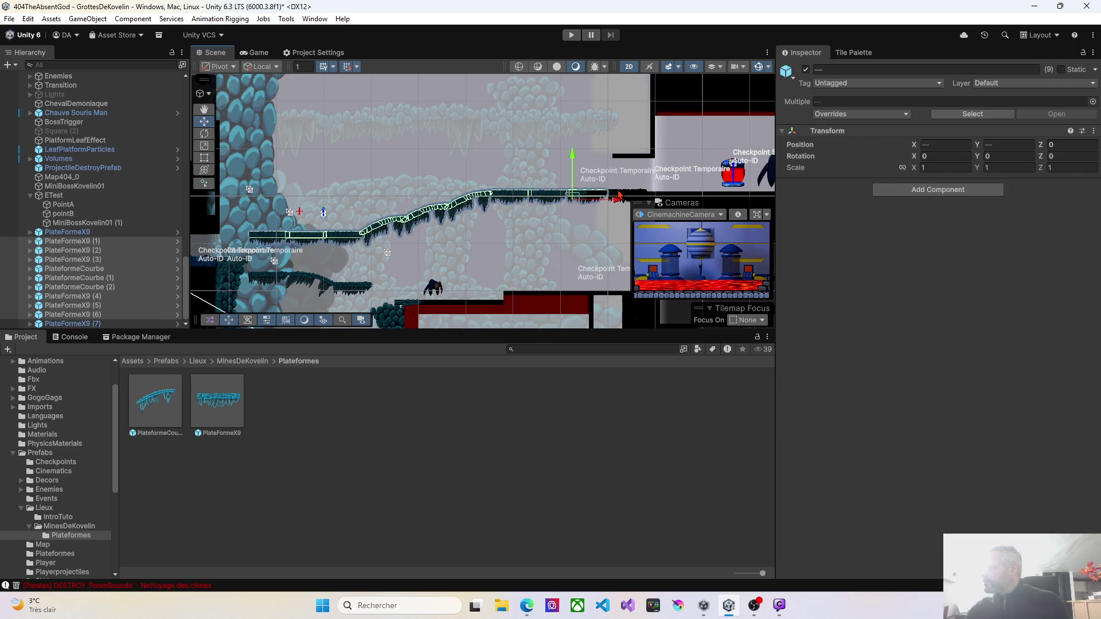
shift+click(619, 195)
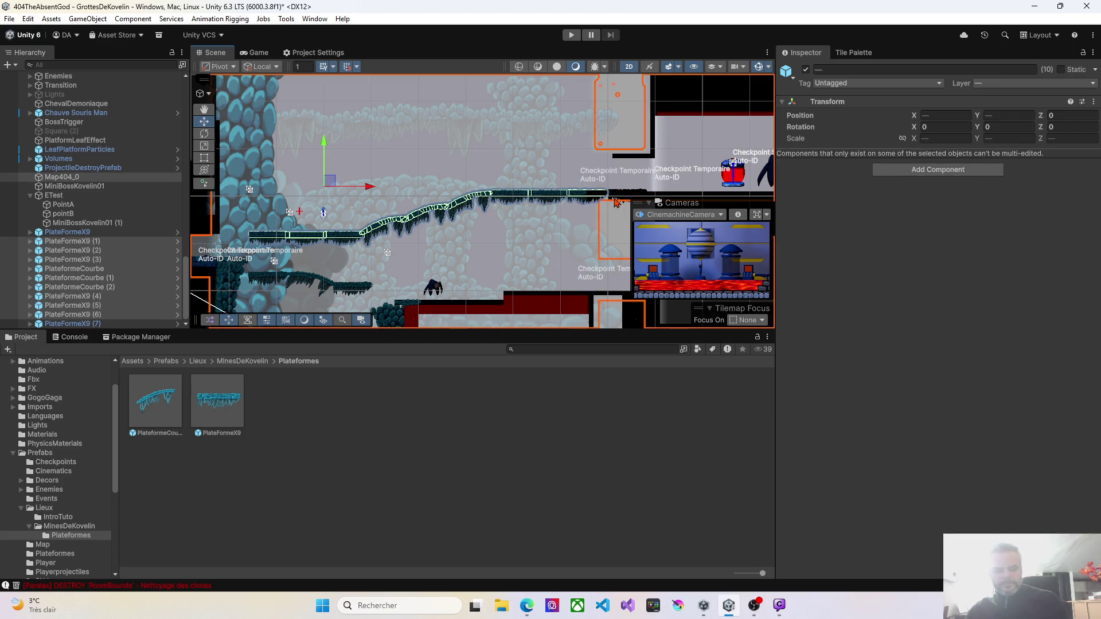
shift+click(618, 201)
shift+click(617, 197)
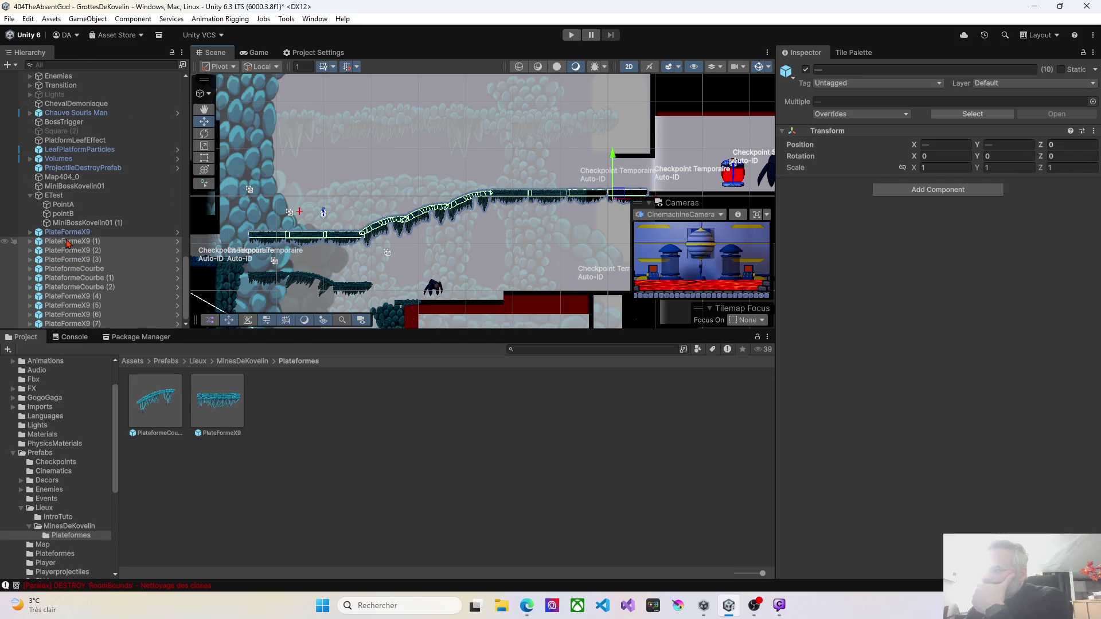
Move the selected platforms into Chemin01 and delete the stray BackgroundKvelin01_17 (3) sprite
mouse_move(57, 248)
mouse_down()
mouse_move(69, 207)
mouse_move(54, 79)
mouse_move(82, 88)
mouse_move(86, 73)
mouse_move(77, 225)
mouse_up()
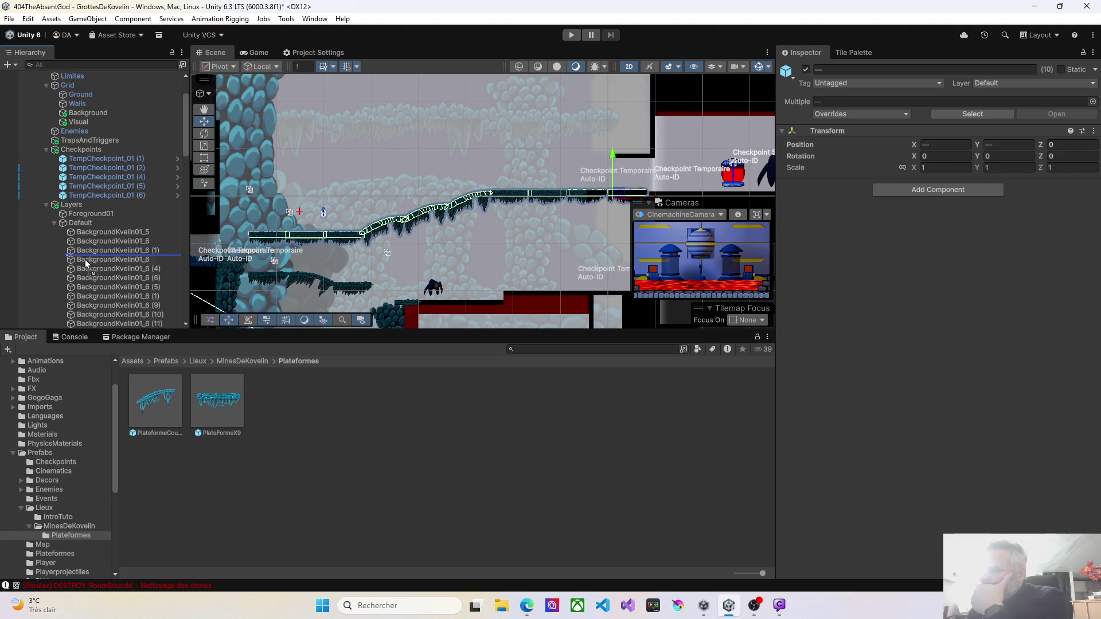
scroll(88, 323, down, 3)
drag(90, 325, 93, 278)
click(96, 288)
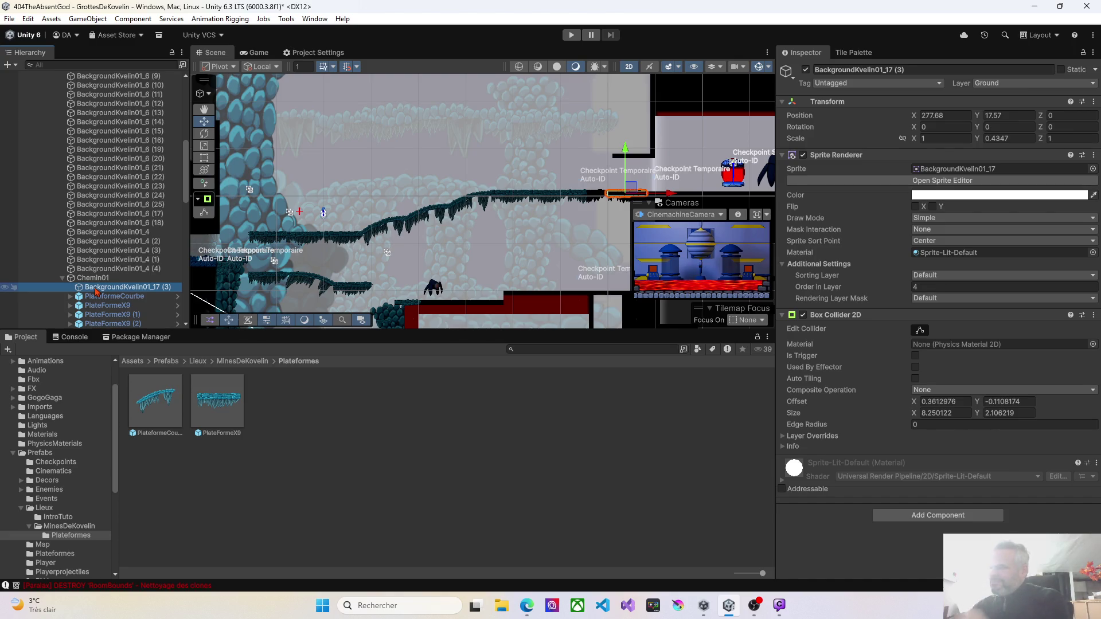
key(Delete)
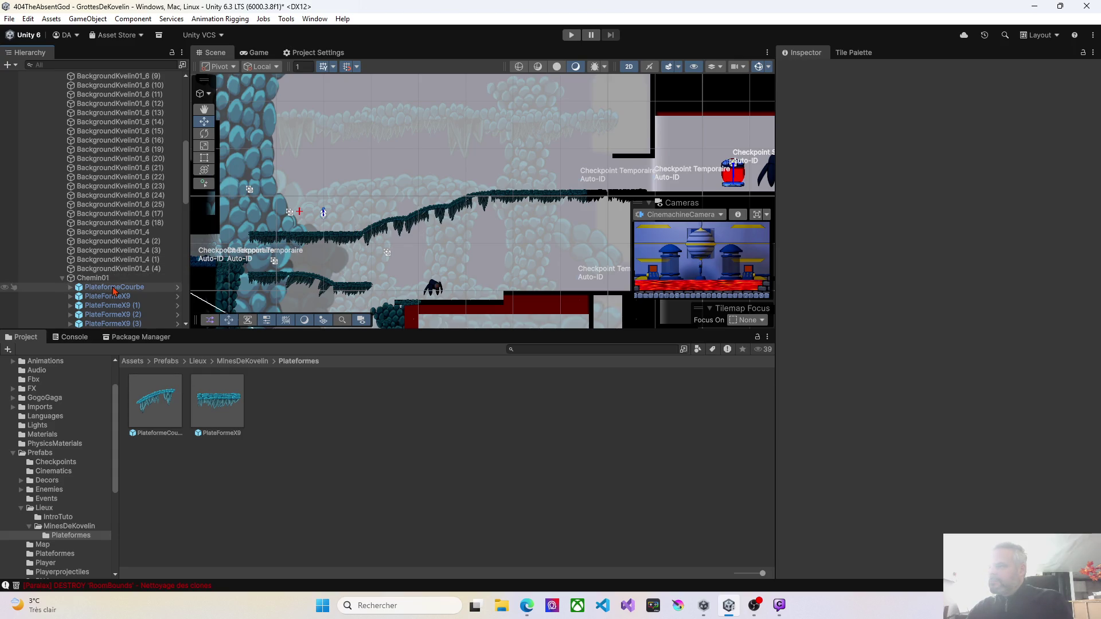
Duplicate the Chemin01 group and rename the copy to Chemin02
click(62, 278)
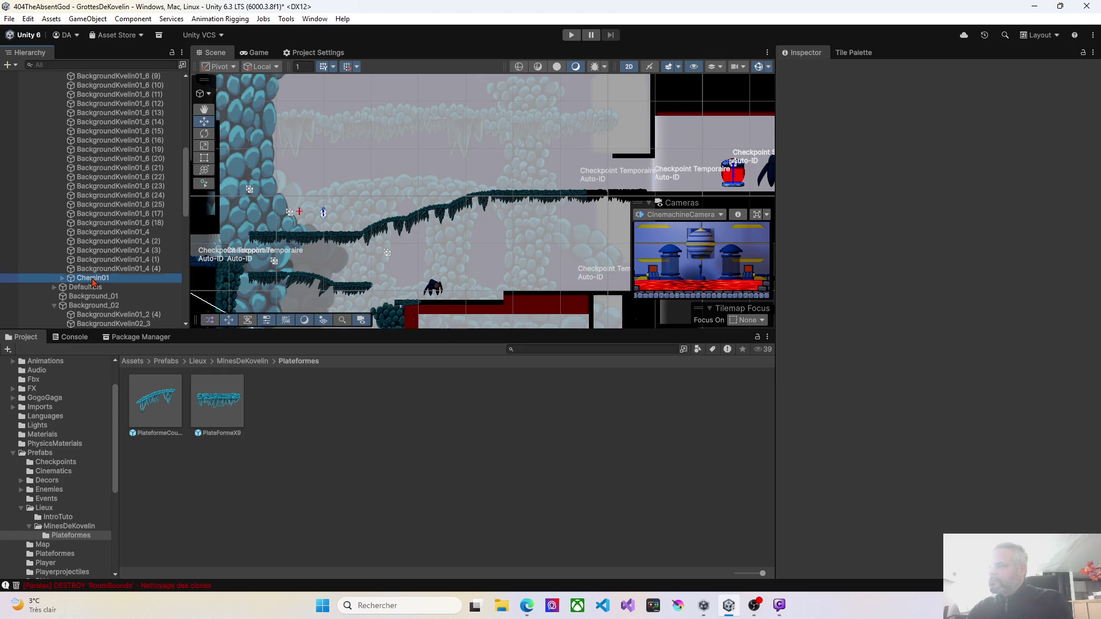
click(93, 279)
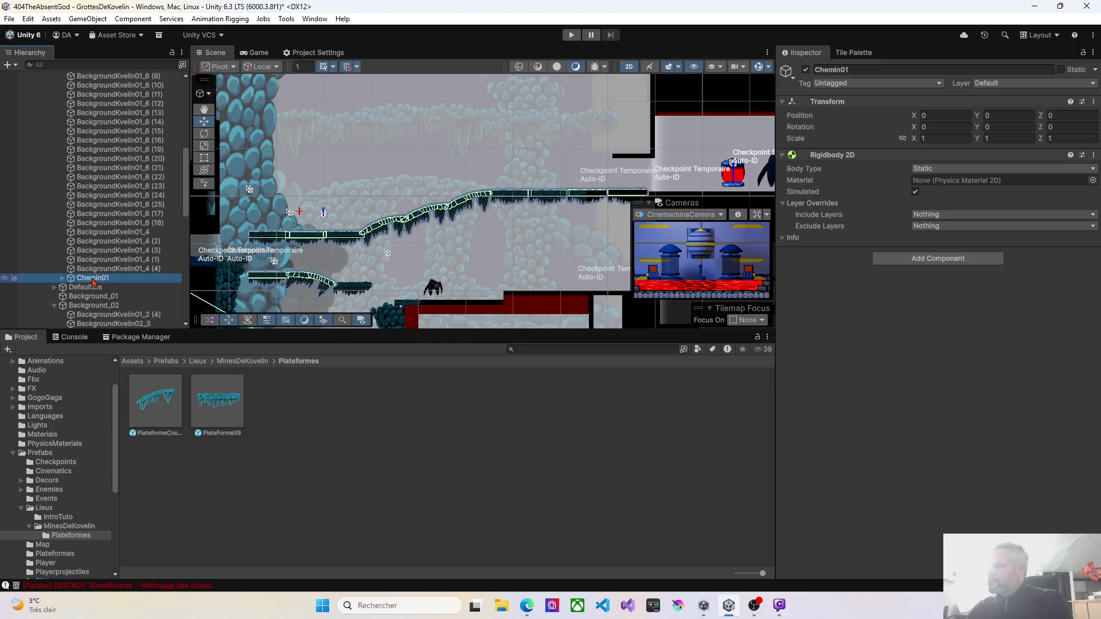
click(269, 280)
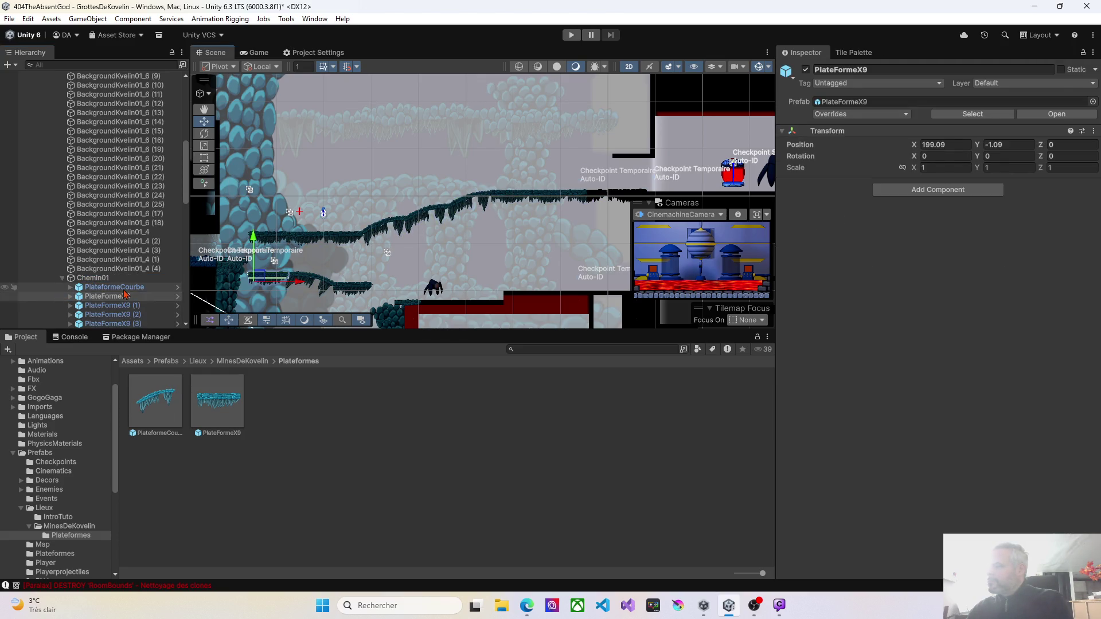
scroll(128, 294, down, 5)
click(62, 142)
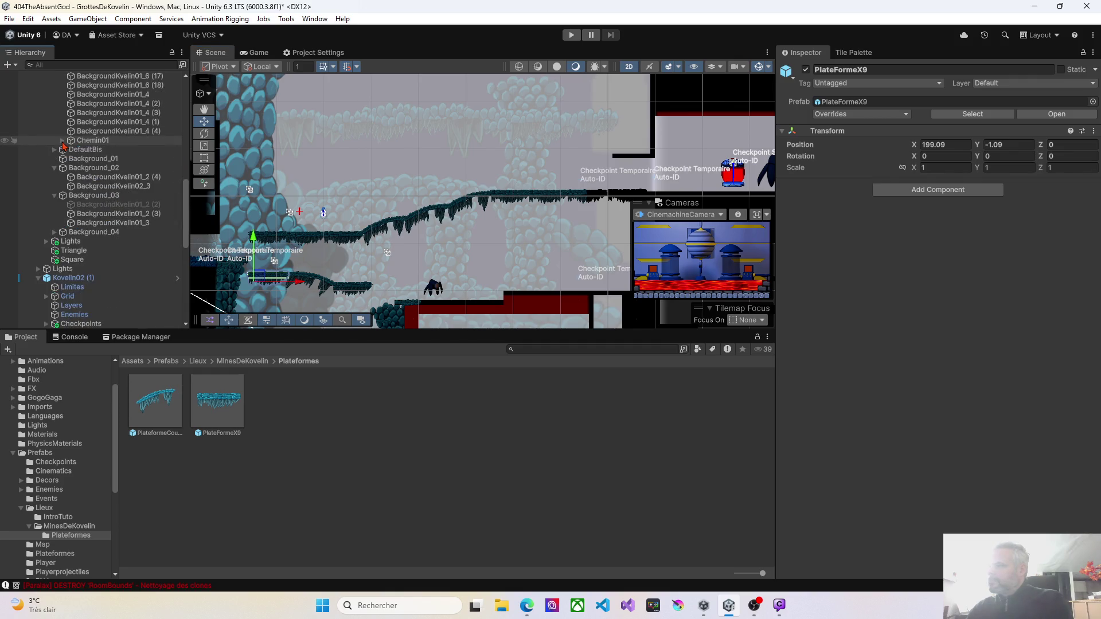
click(89, 141)
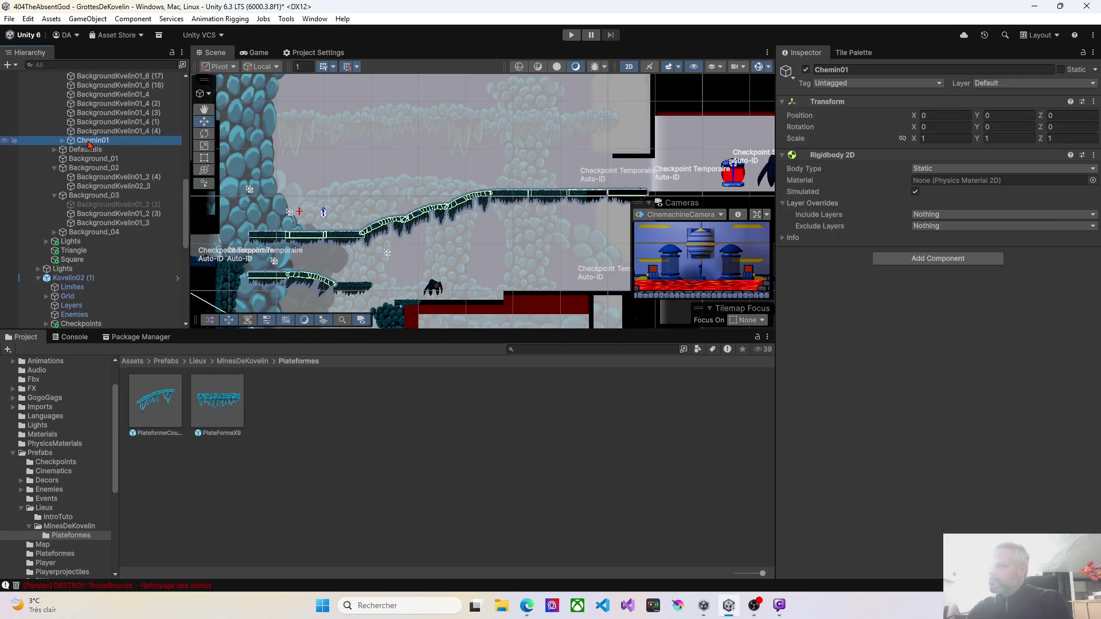
key(ctrl+d)
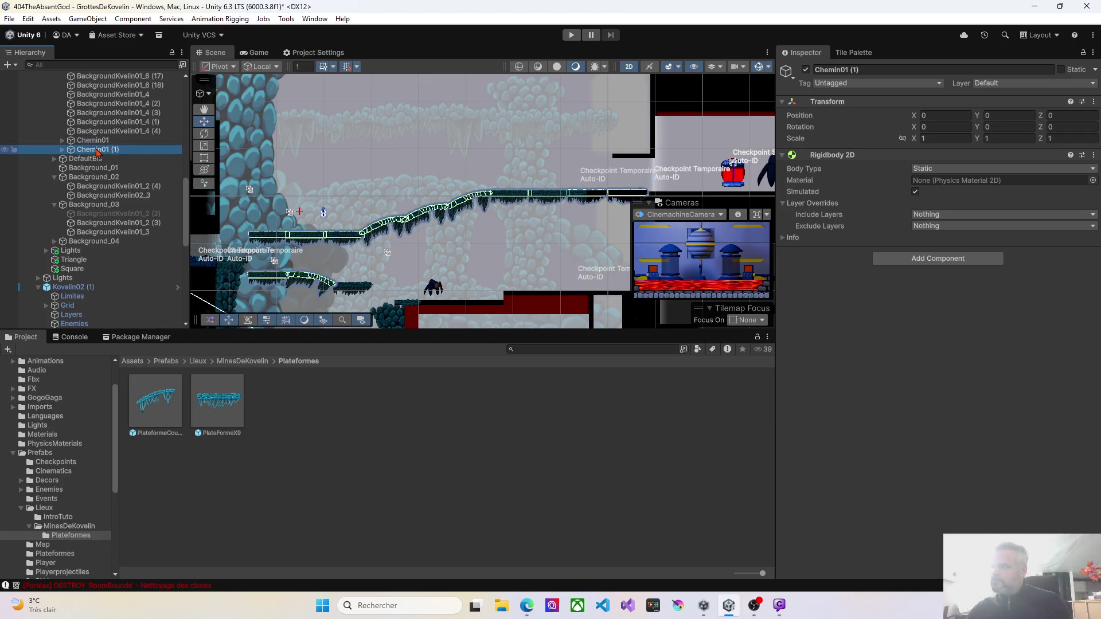
click(121, 149)
key(BackSpace)
key(BackSpace)
key(BackSpace)
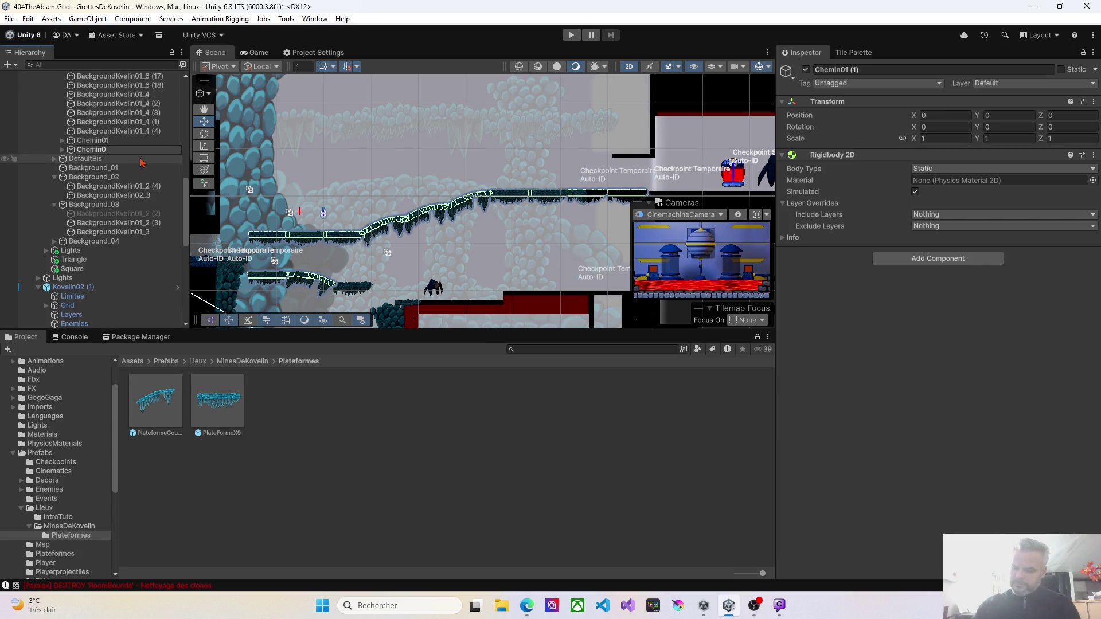
text(2)
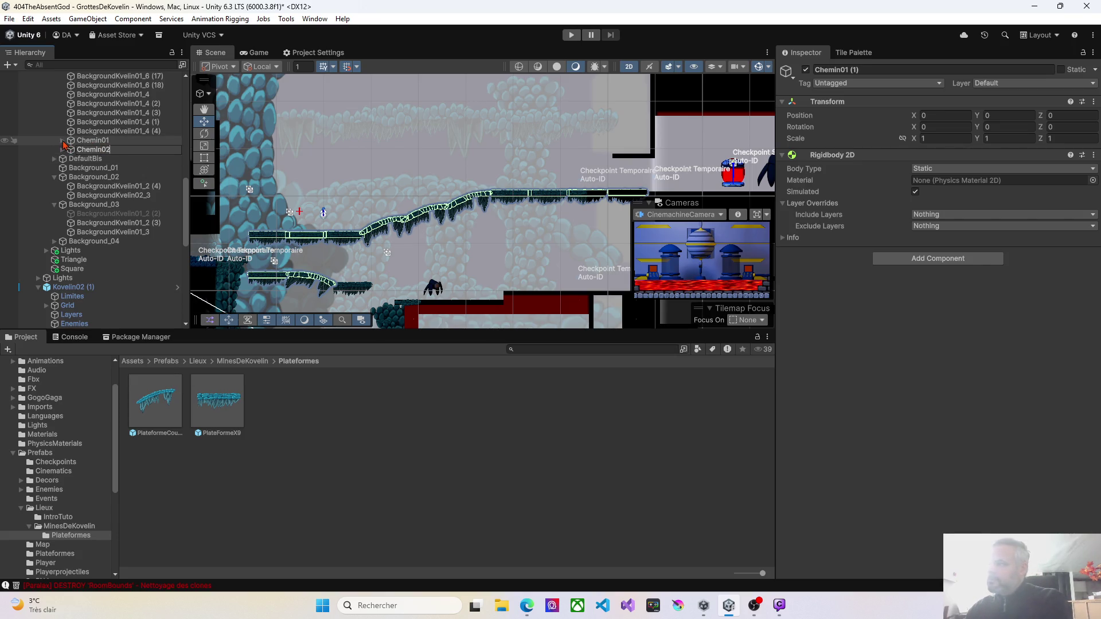
key(Return)
Select all 12 copied platform pieces inside Chemin02 and delete them
click(263, 279)
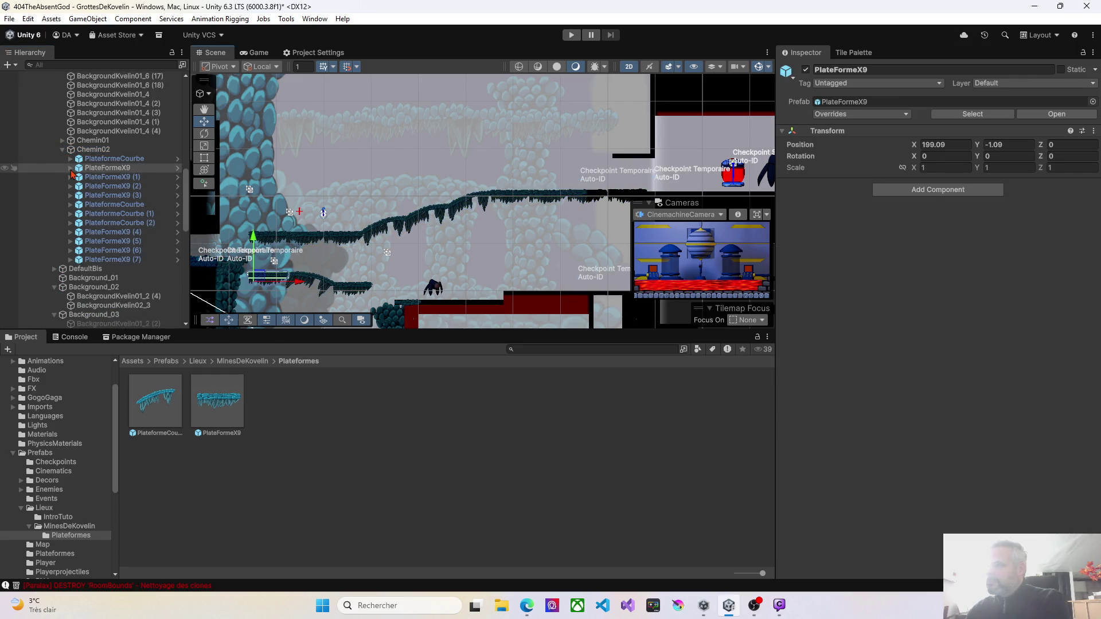
click(109, 158)
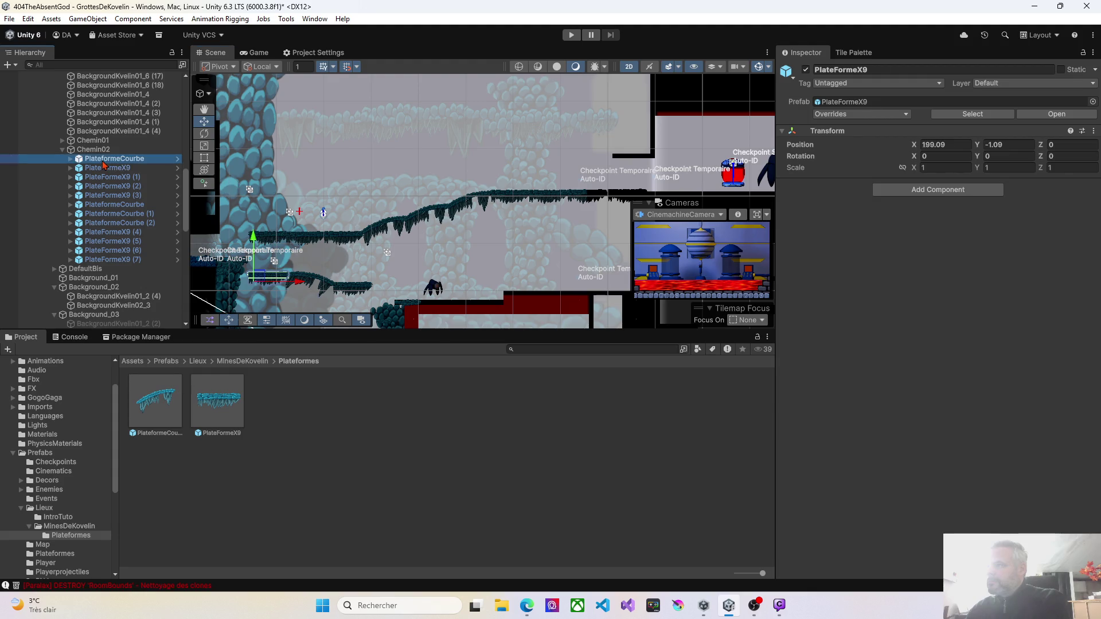
shift+click(124, 261)
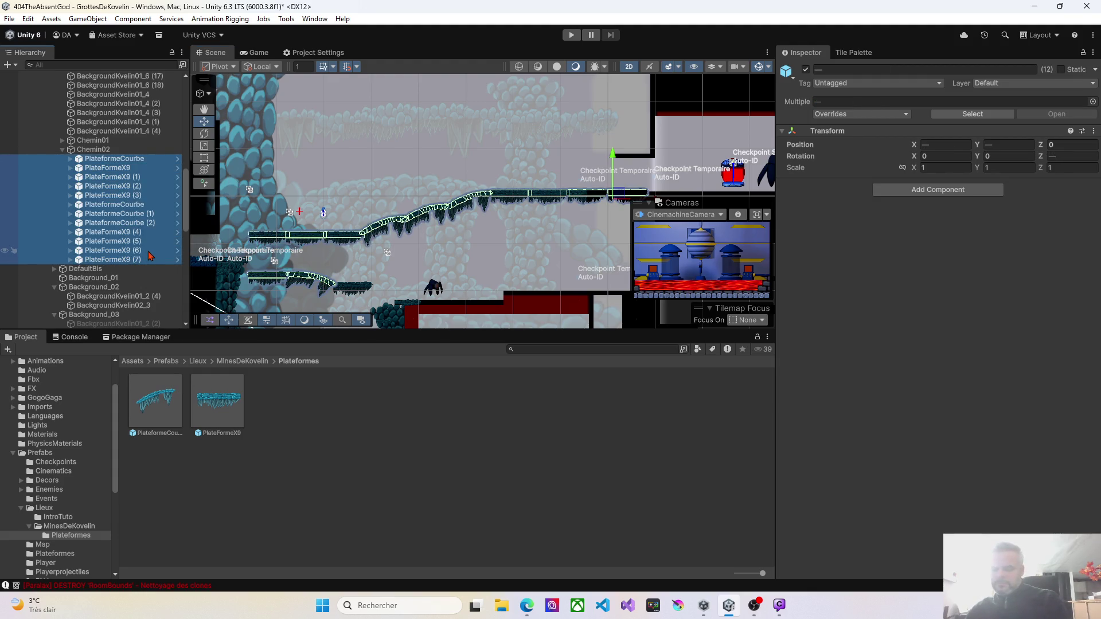
key(Delete)
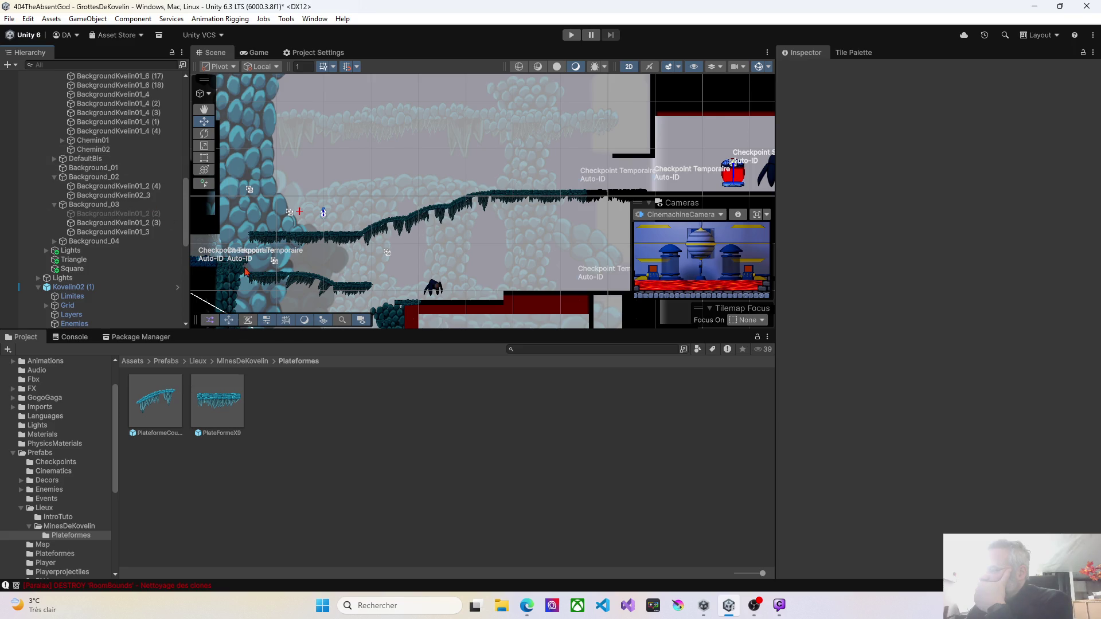
Delete the first PlateformeX9 on the left of Chemin01
click(267, 283)
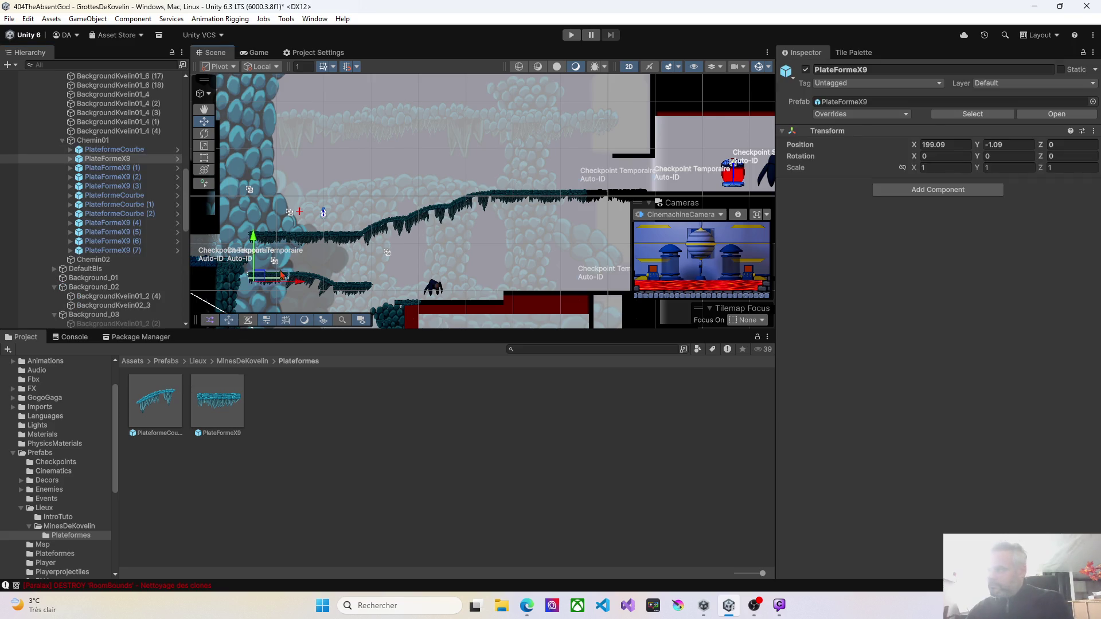
drag(307, 282, 348, 288)
key(Delete)
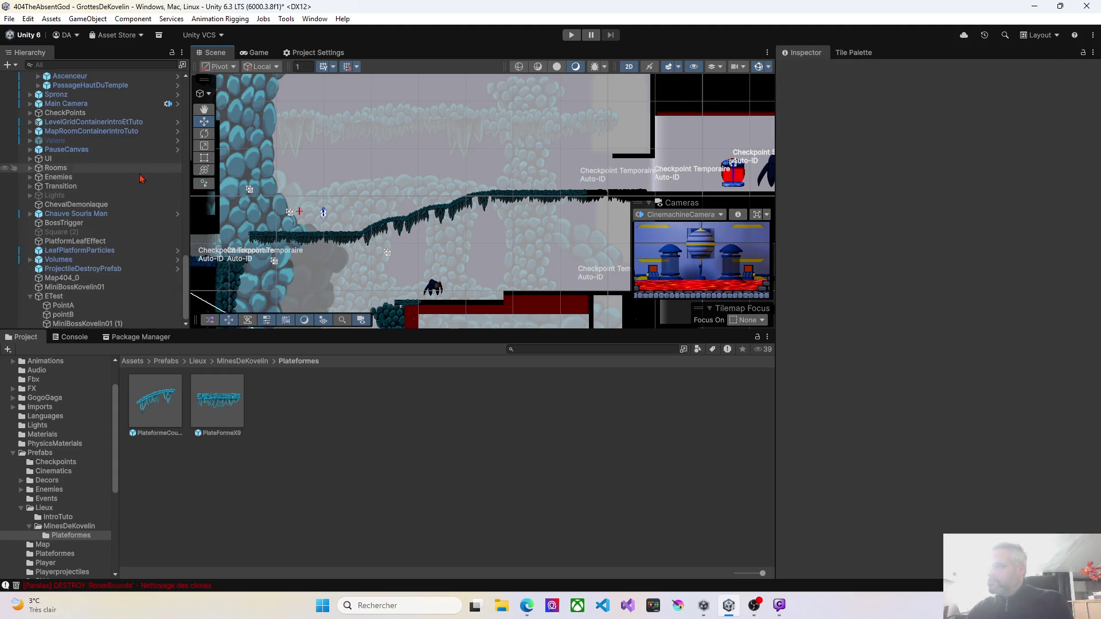
Add a PlateformeX9 prefab to Chemin02 and move it onto the lower-left ledge near 200.54, -0.11
scroll(66, 247, up, 7)
scroll(68, 250, up, 4)
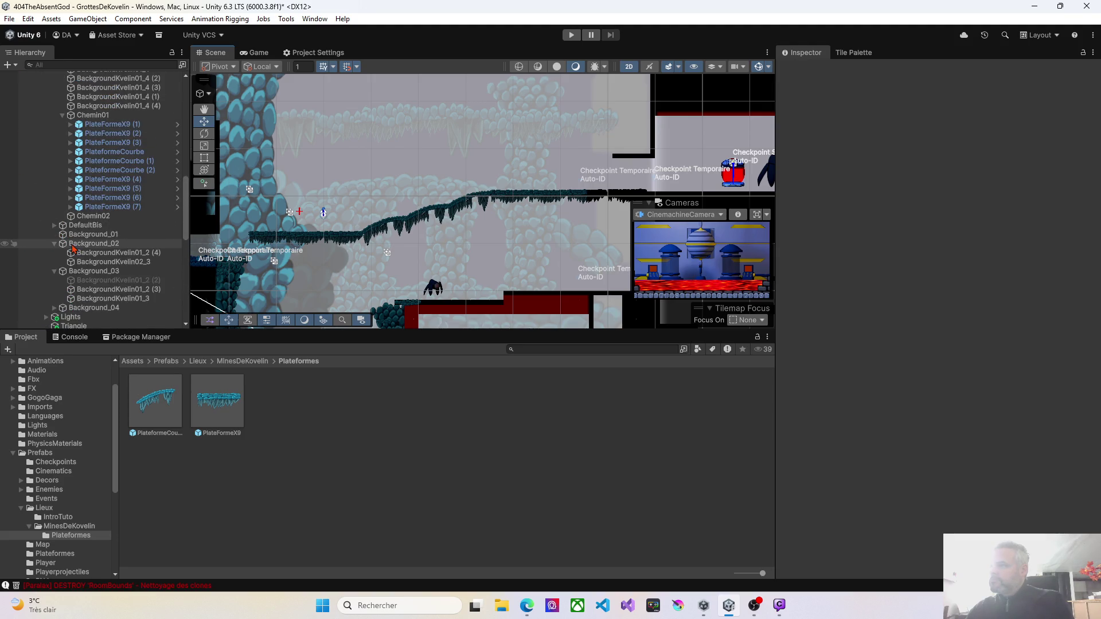
click(86, 216)
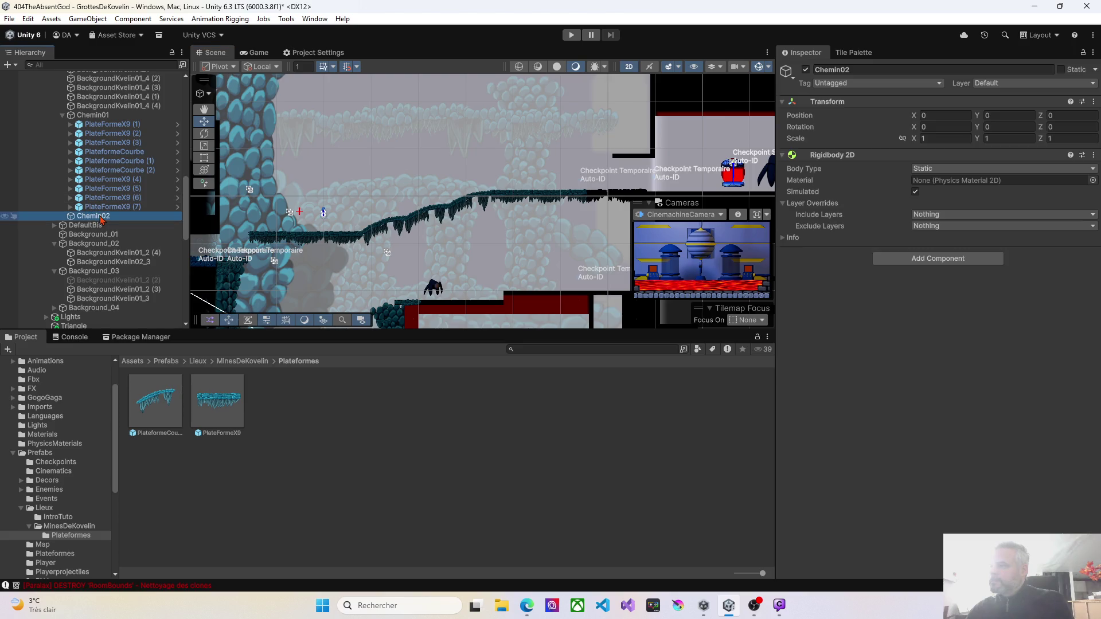
drag(218, 407, 106, 222)
right_click(268, 280)
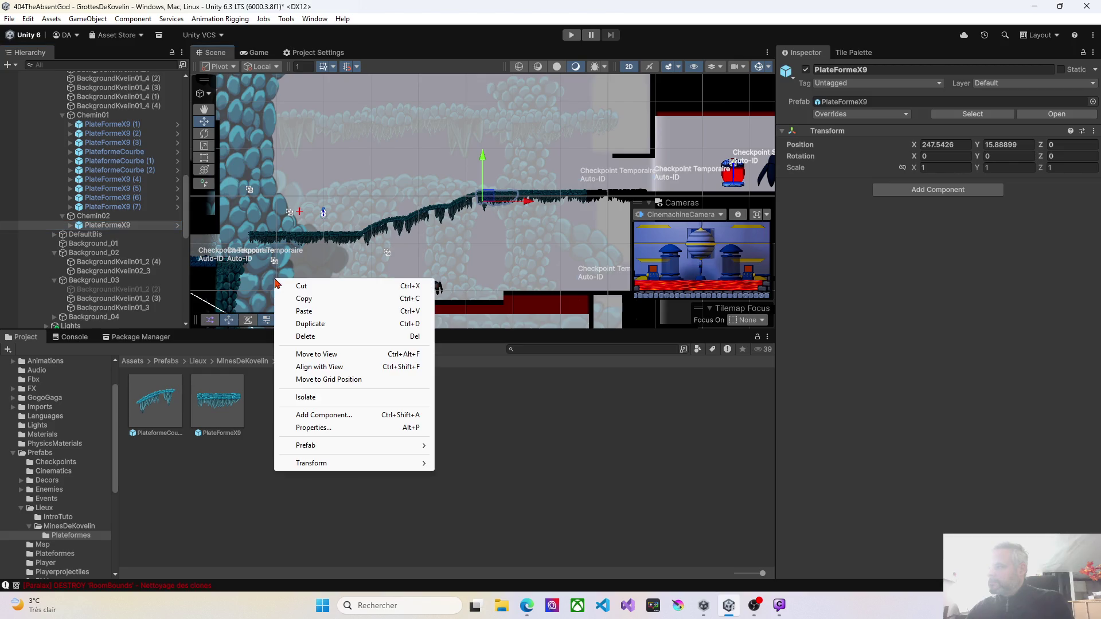
click(317, 354)
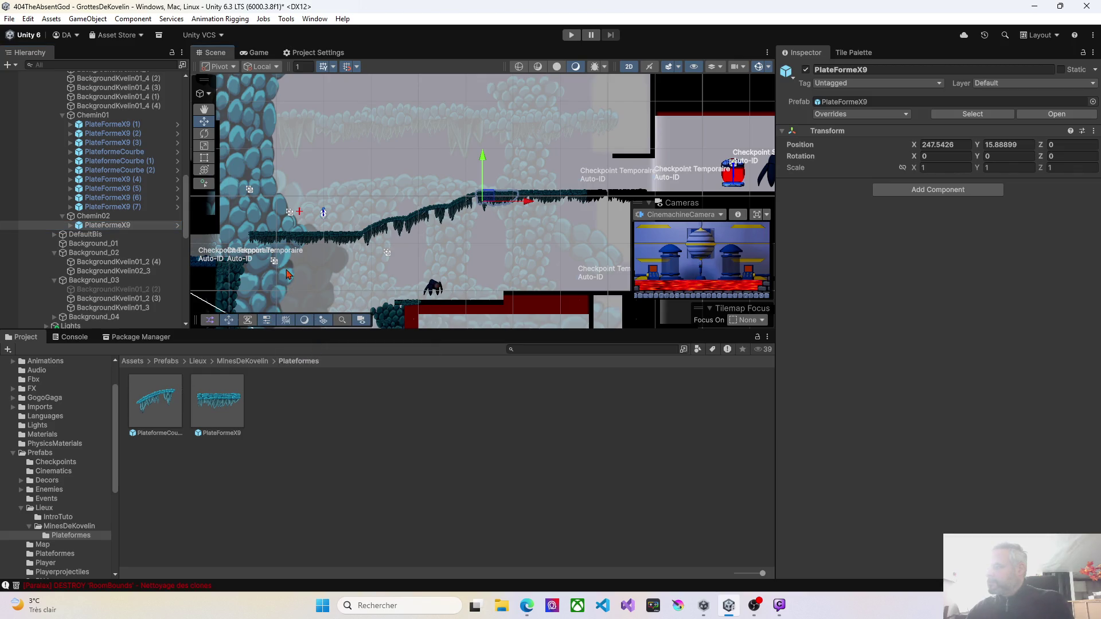
mouse_move(494, 199)
mouse_down()
mouse_move(271, 262)
mouse_move(269, 274)
mouse_up()
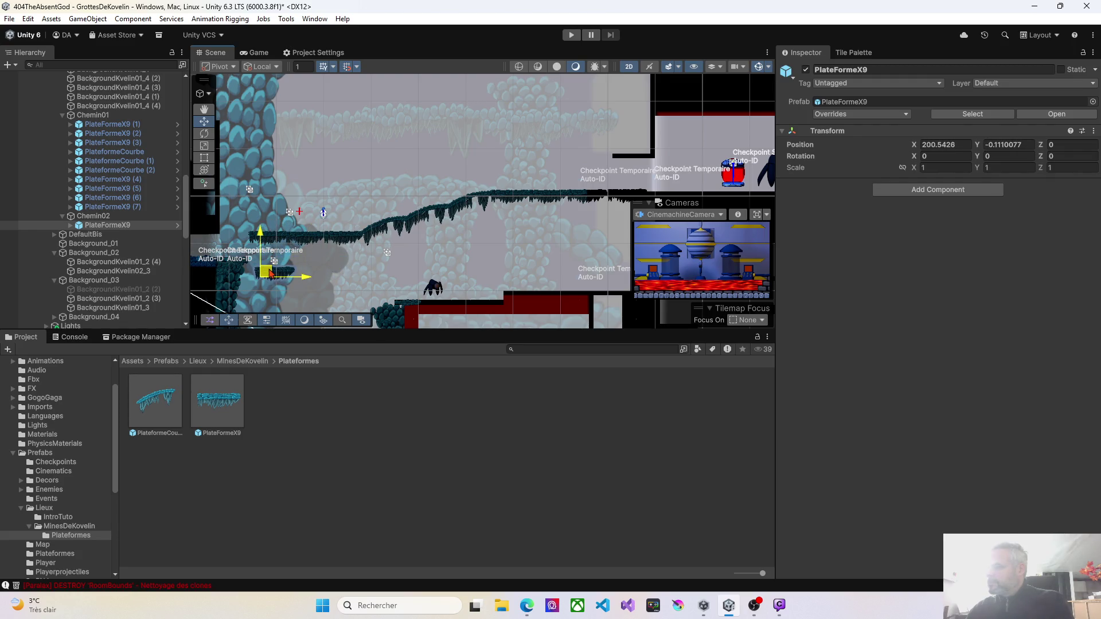
Add a PlateformeCourbe prefab to Chemin02 and move it down-left onto the slope
double_click(160, 402)
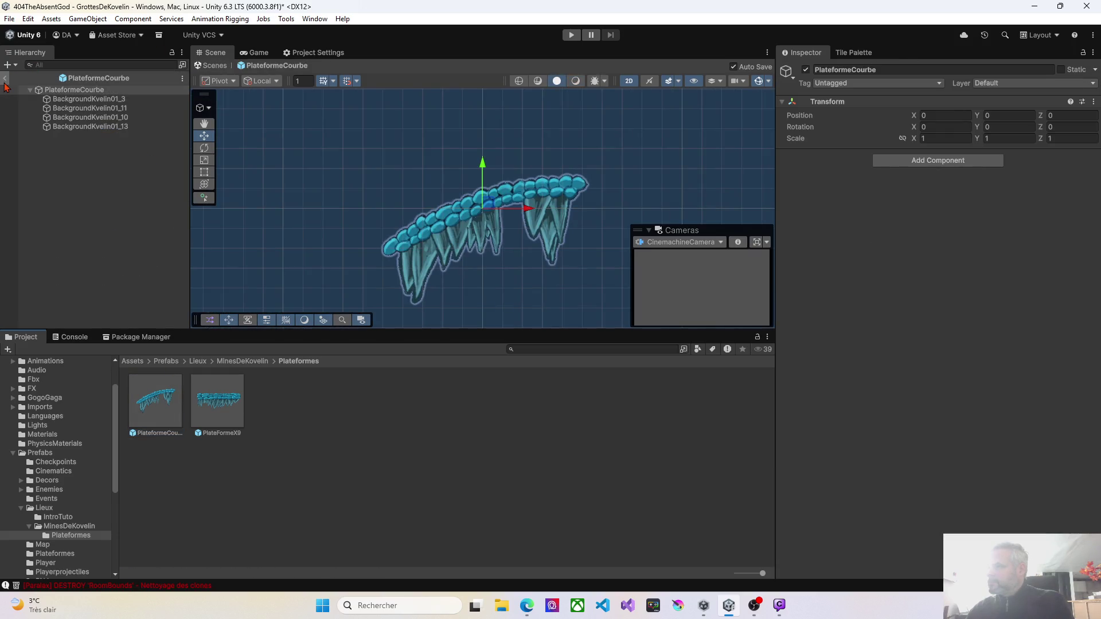
click(6, 79)
mouse_move(156, 401)
mouse_down()
mouse_move(312, 273)
mouse_move(98, 129)
mouse_up()
drag(101, 204, 101, 216)
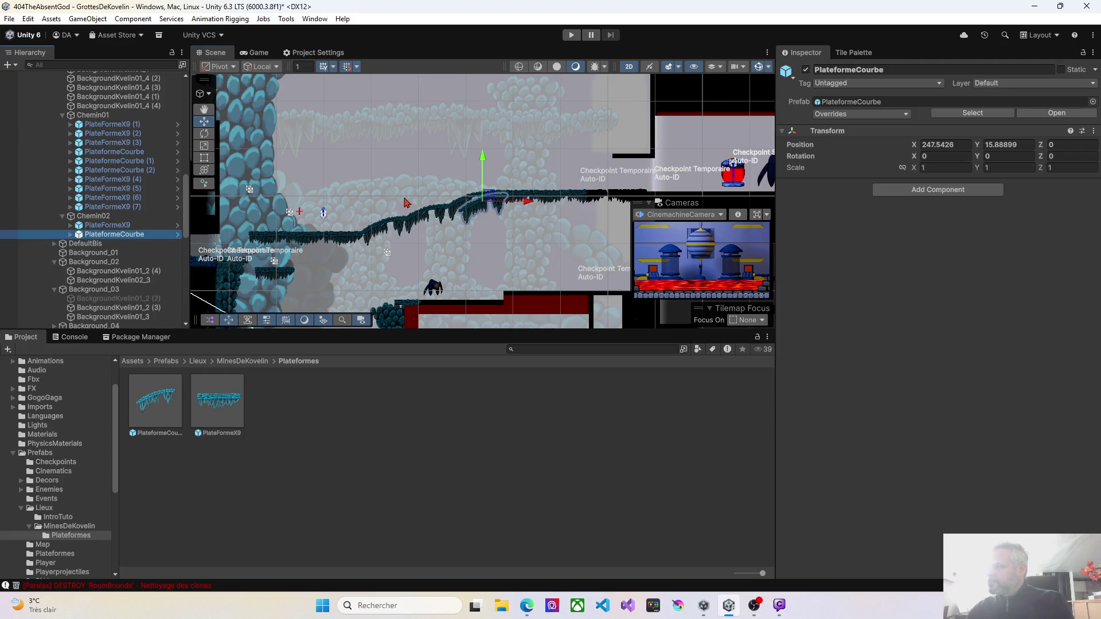
mouse_move(489, 204)
mouse_down()
mouse_move(455, 235)
mouse_move(319, 261)
mouse_up()
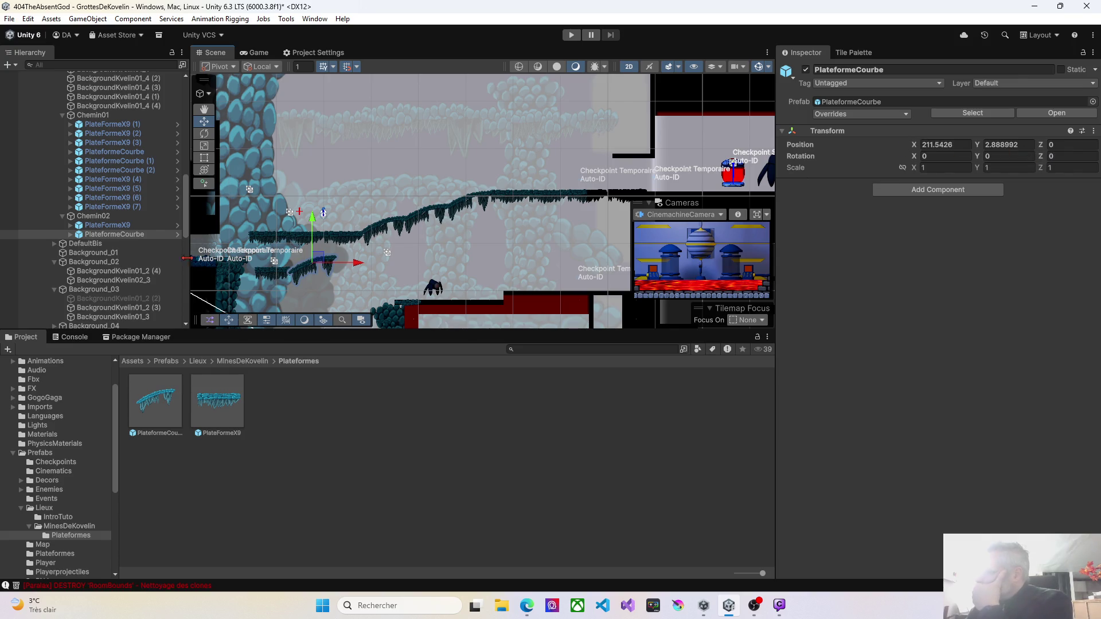
Tilt the PlateformeCourbe to -45 degrees on Z and lower it slightly to about 211.81, -0.16
click(206, 136)
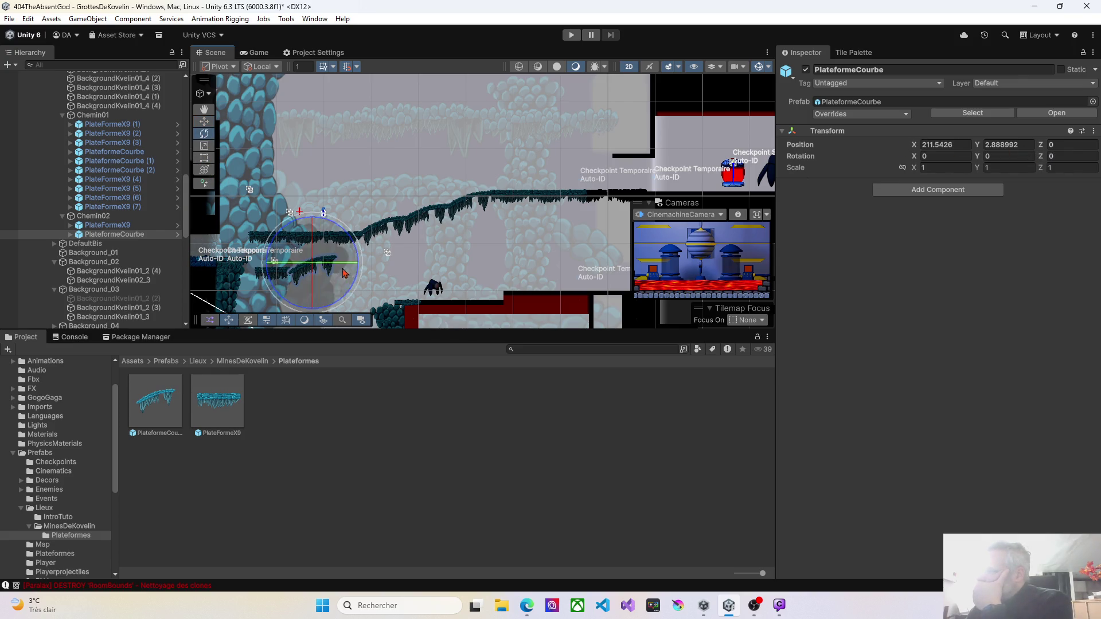
mouse_move(354, 245)
mouse_down()
mouse_move(356, 281)
mouse_move(340, 312)
mouse_move(298, 316)
mouse_move(363, 289)
mouse_move(331, 274)
mouse_up()
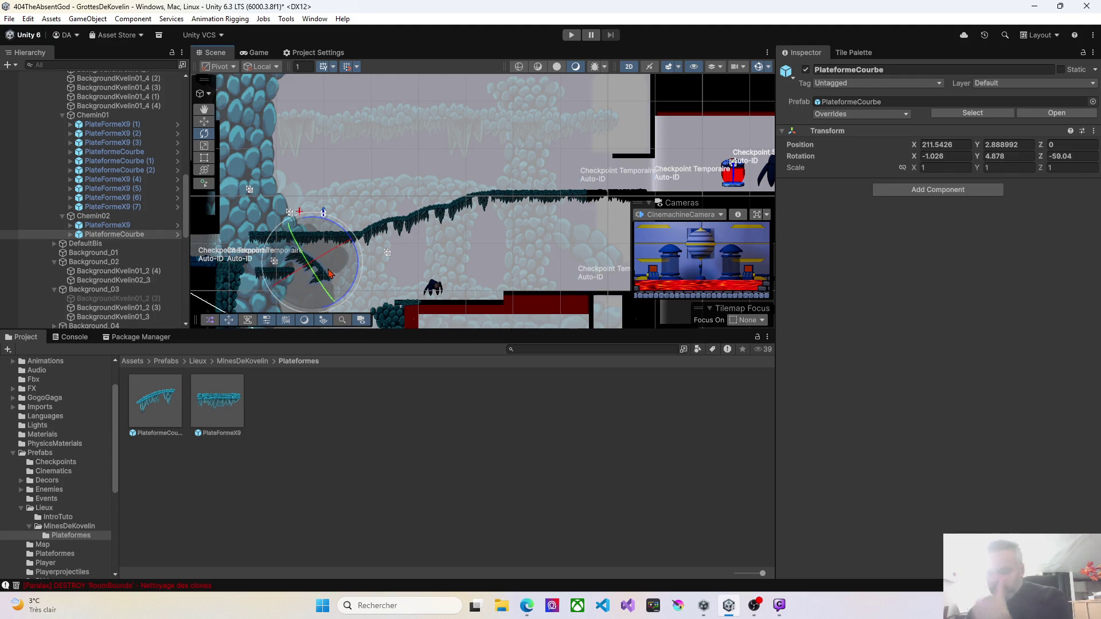
key(ctrl+z)
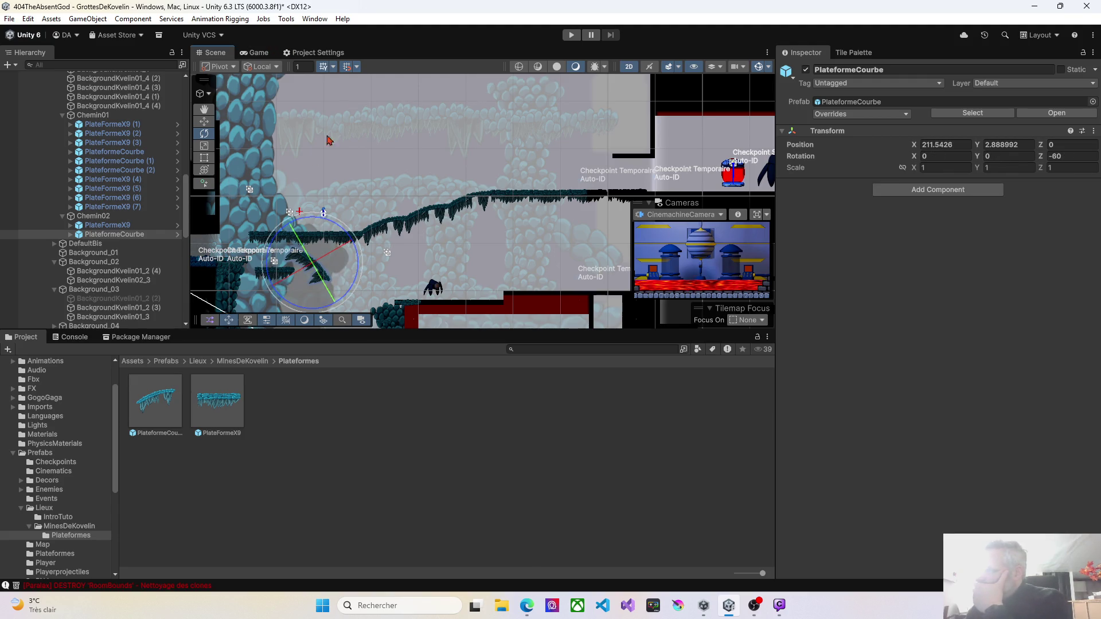
click(204, 121)
drag(322, 271, 322, 288)
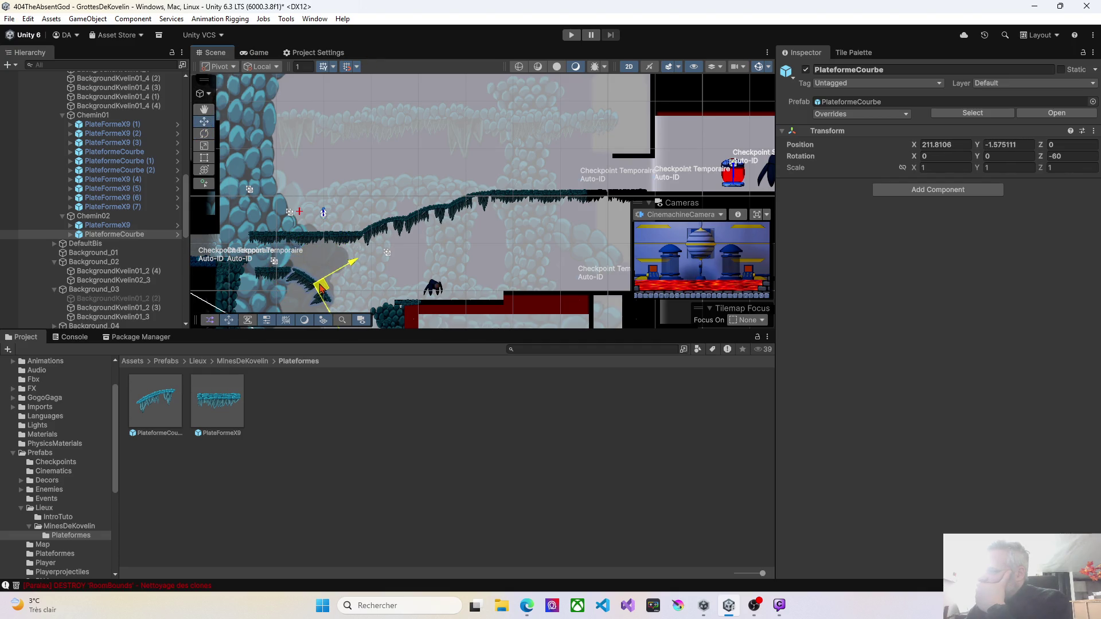
click(1049, 156)
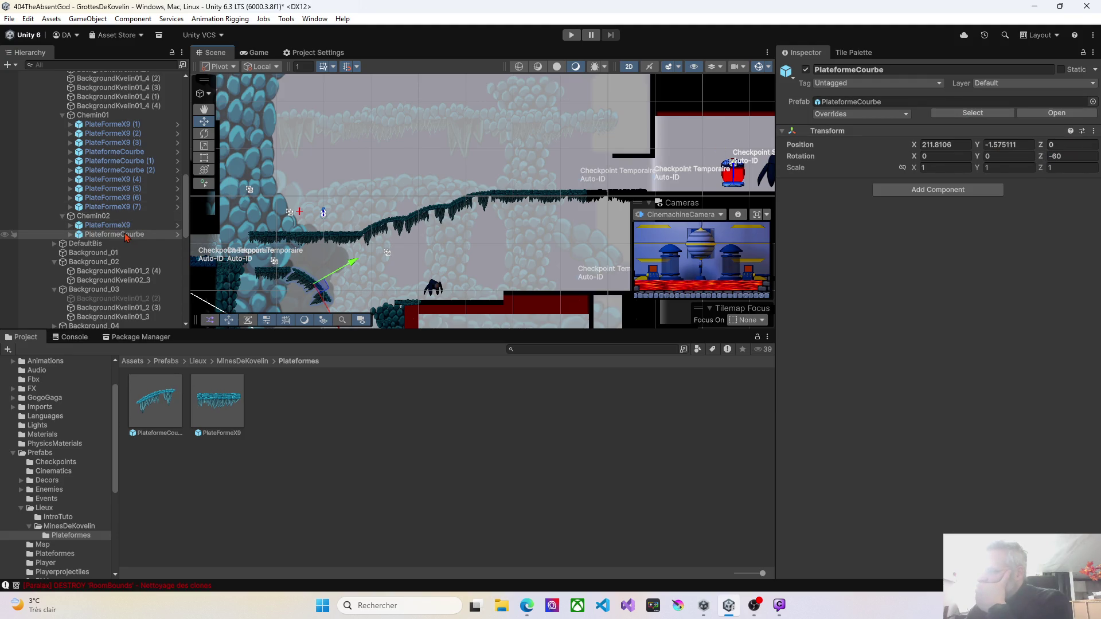
double_click(81, 236)
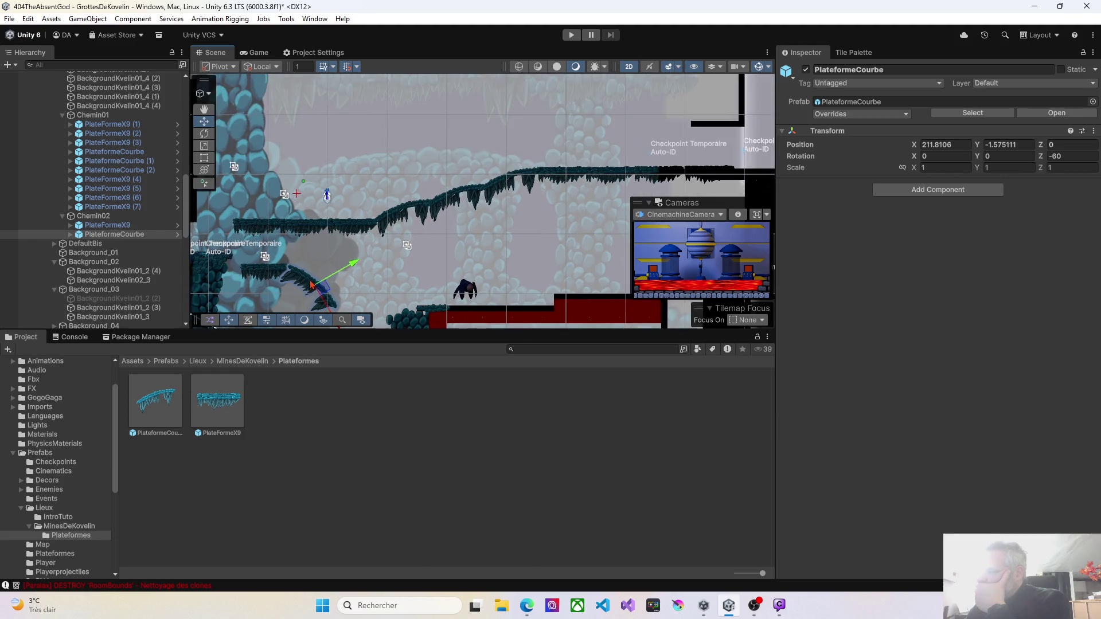
click(95, 237)
click(209, 169)
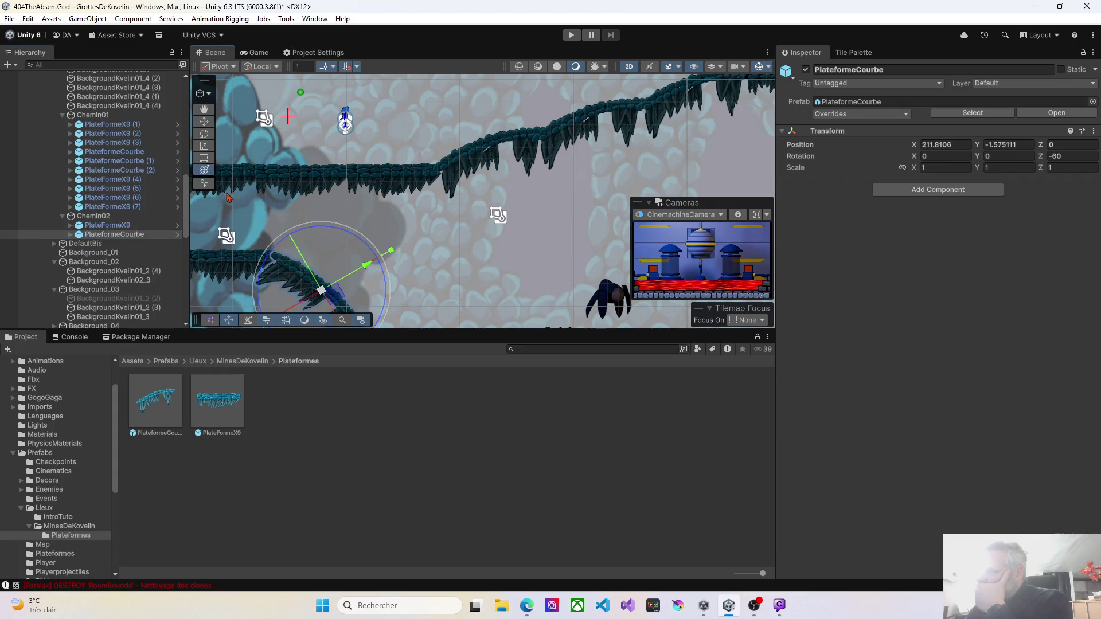
drag(344, 289, 331, 271)
mouse_move(442, 298)
mouse_down()
mouse_move(411, 204)
mouse_move(413, 216)
mouse_up()
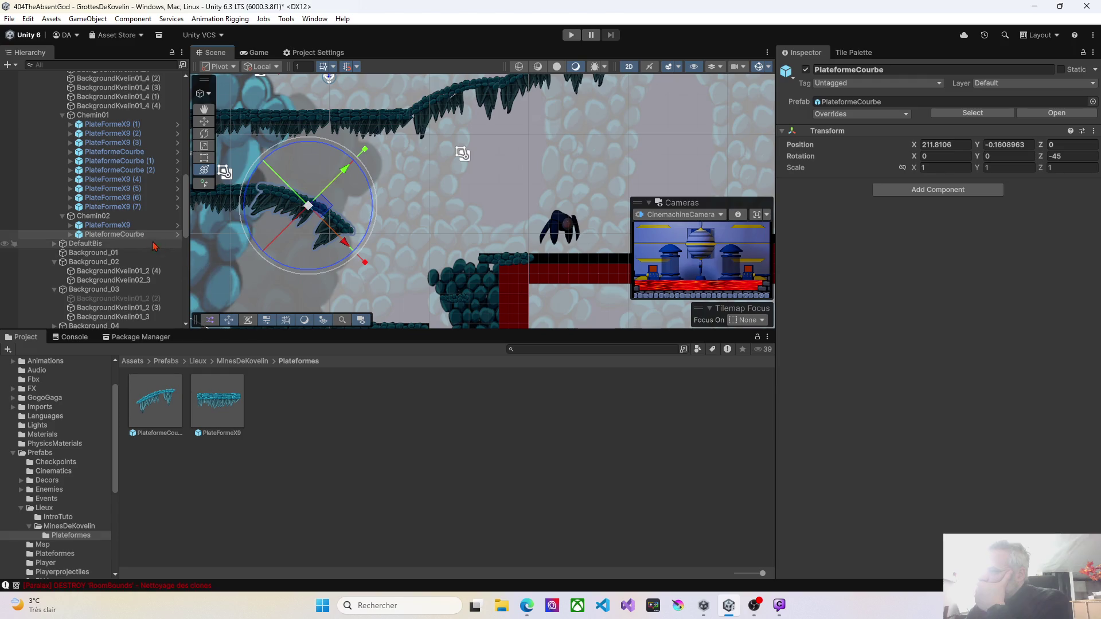
mouse_move(216, 401)
mouse_down()
mouse_move(396, 287)
mouse_move(350, 250)
mouse_move(119, 235)
mouse_move(96, 218)
mouse_up()
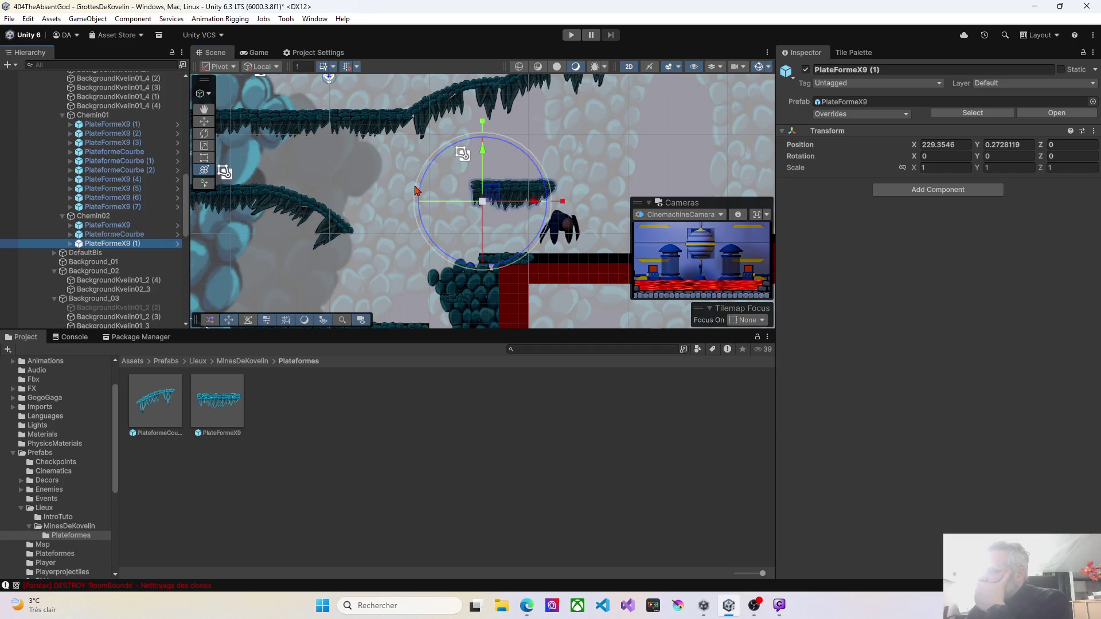
Place a PlateformeX9 beside the curved platform and delete rock BackgroundKvelin01_6 (6)
drag(468, 175, 367, 243)
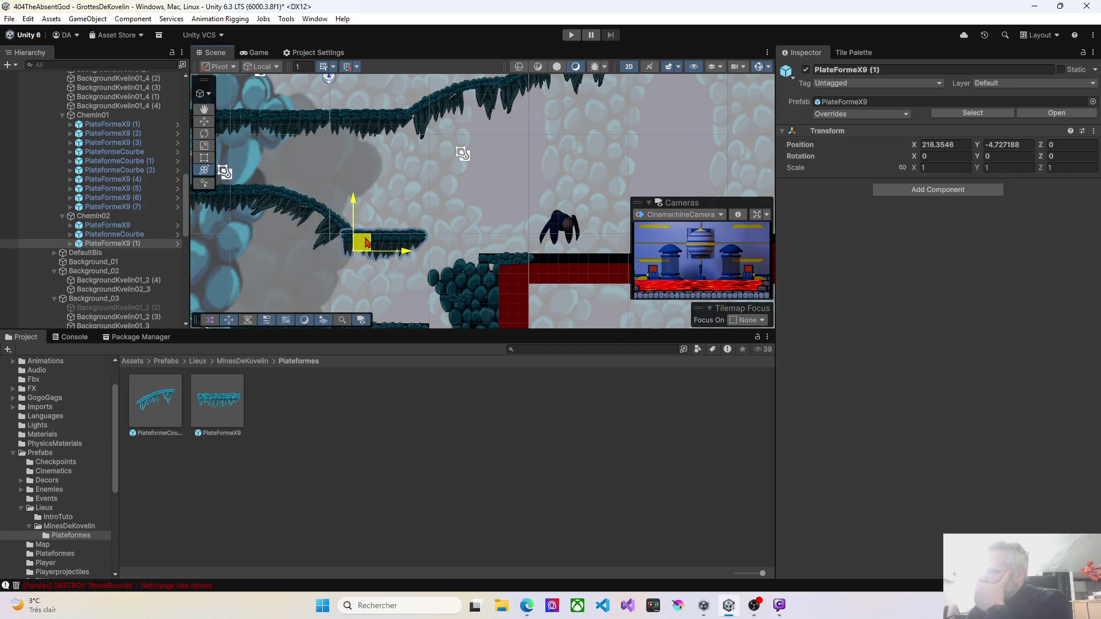
mouse_move(433, 290)
mouse_down()
mouse_move(332, 262)
mouse_move(420, 234)
mouse_move(372, 234)
mouse_up()
scroll(379, 253, up, 3)
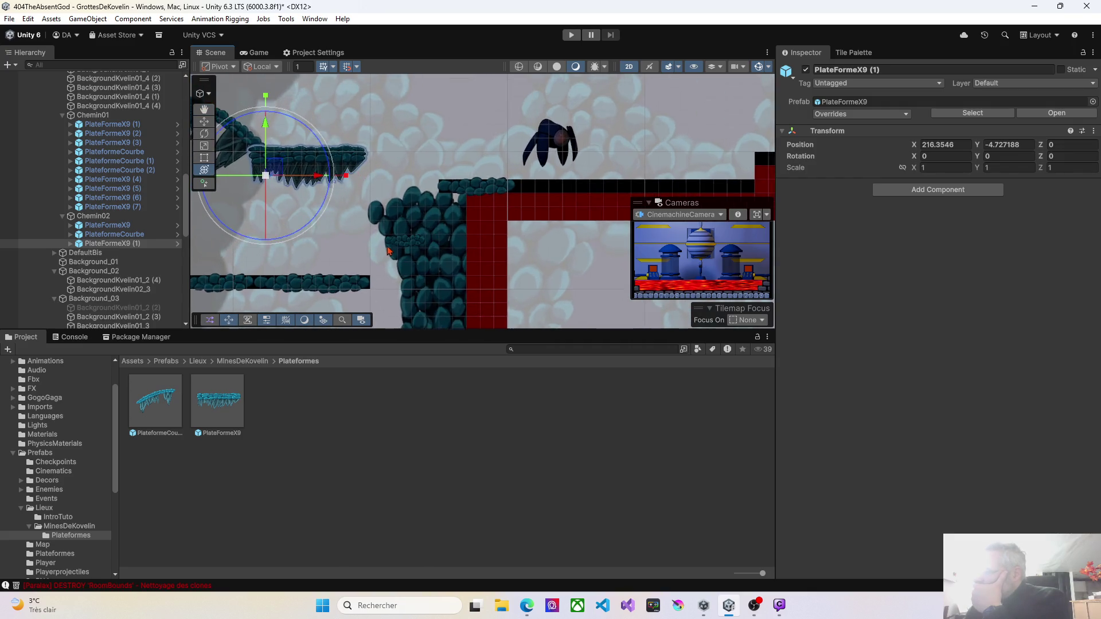
click(404, 242)
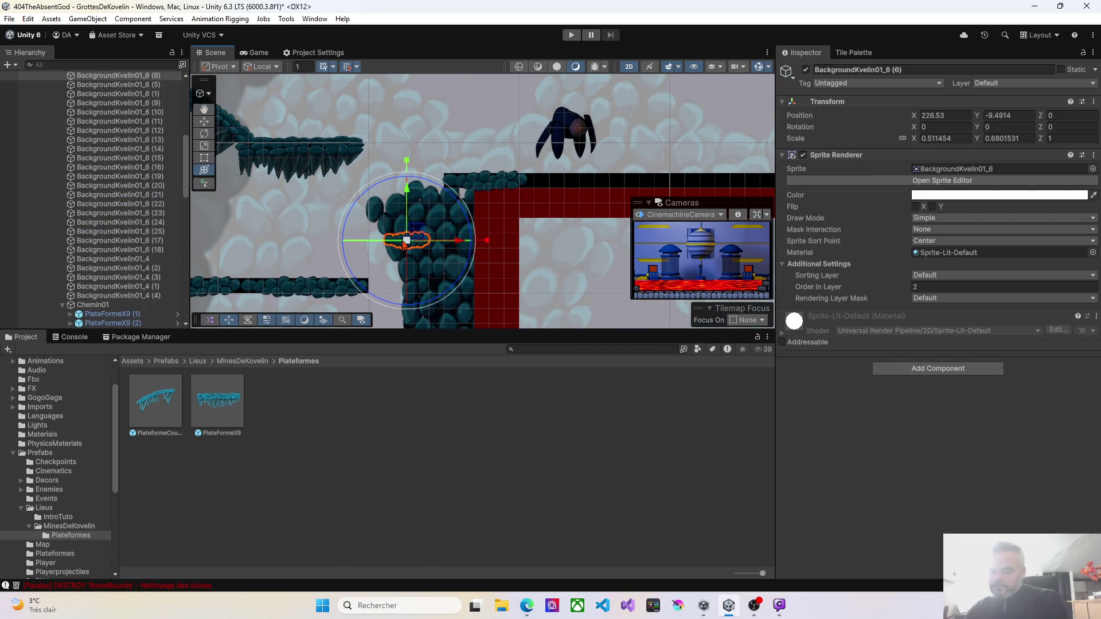
key(Delete)
Delete rock BackgroundKvelin01_6 (9) and place a PlateformeX9 on the rock ledge at about 390.88, -124.00
mouse_move(212, 408)
mouse_down()
mouse_move(263, 344)
mouse_move(390, 240)
mouse_move(375, 222)
mouse_move(431, 203)
mouse_up()
mouse_move(520, 213)
mouse_down()
mouse_move(400, 215)
mouse_move(280, 434)
mouse_up()
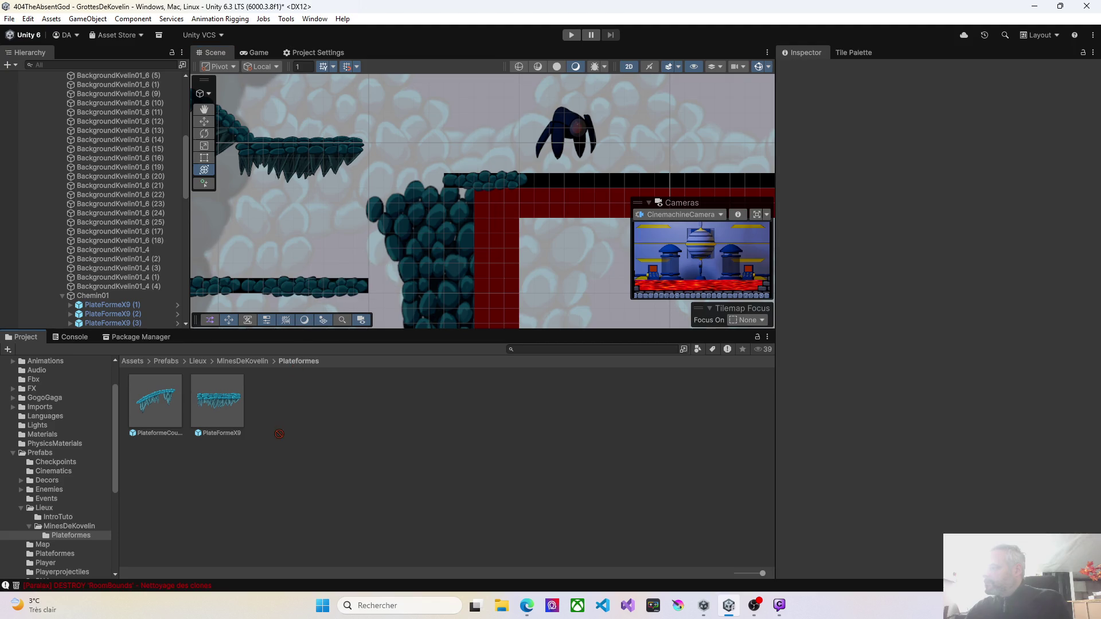
click(453, 182)
key(Delete)
mouse_move(236, 404)
mouse_down()
mouse_move(449, 202)
mouse_move(384, 204)
mouse_up()
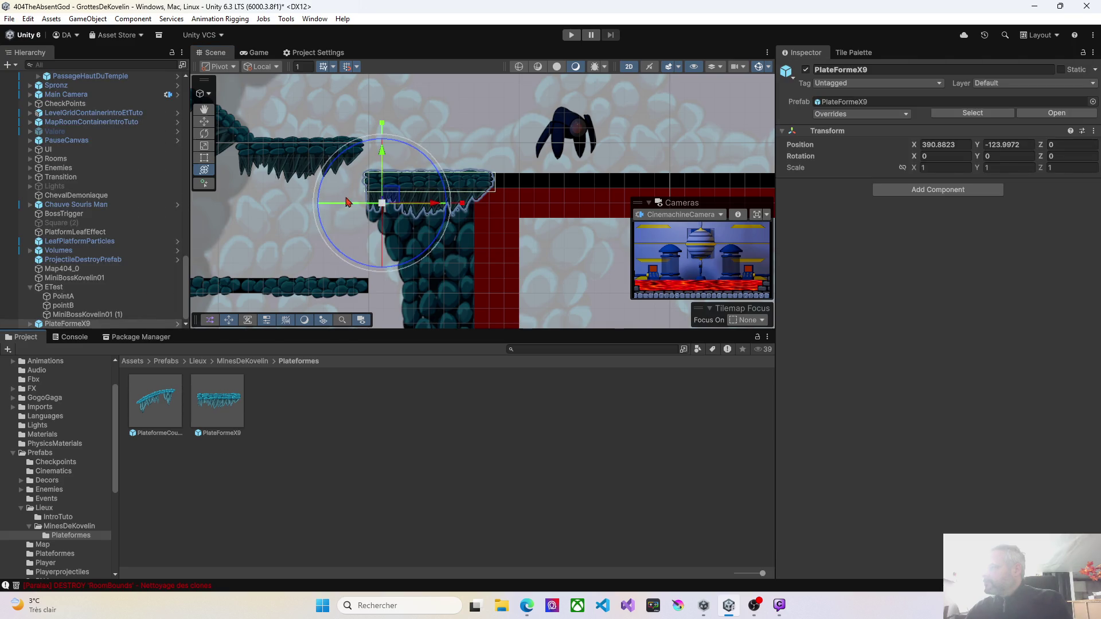
Move the new PlateformeX9 into the Chemin02 group in the Hierarchy
mouse_move(530, 217)
mouse_down()
mouse_move(450, 190)
mouse_move(512, 195)
mouse_up()
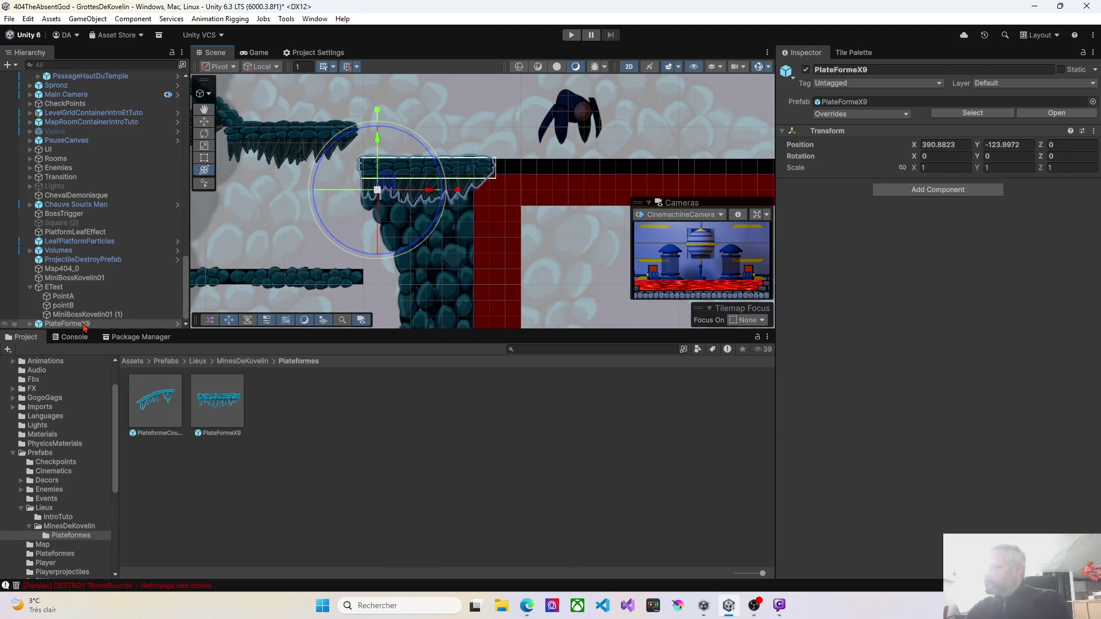
scroll(72, 78, up, 5)
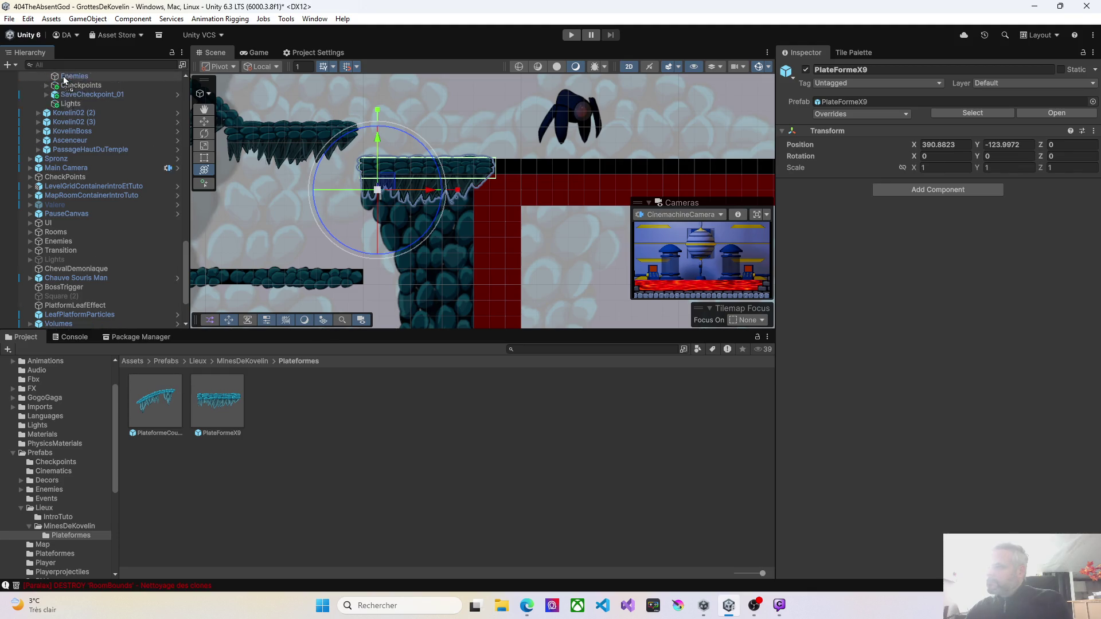
scroll(69, 78, up, 8)
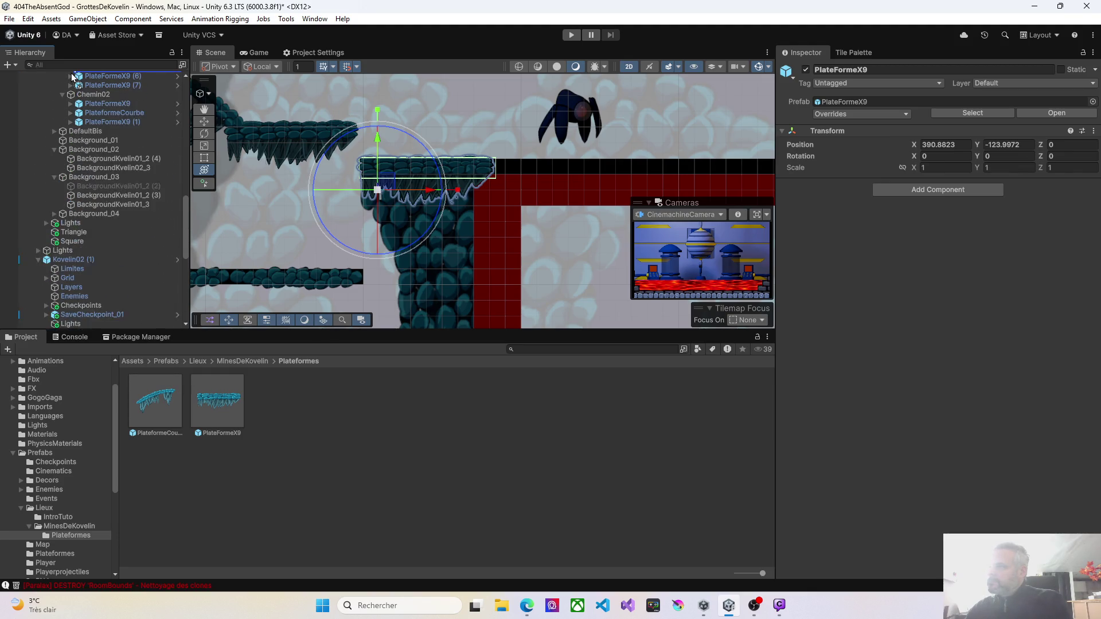
drag(74, 76, 98, 262)
drag(233, 210, 289, 201)
Duplicate the platform four times, spacing copies along the cave path up to (7), then play-test
mouse_move(456, 218)
mouse_down()
mouse_move(367, 227)
mouse_move(313, 253)
mouse_move(268, 247)
mouse_move(302, 242)
mouse_up()
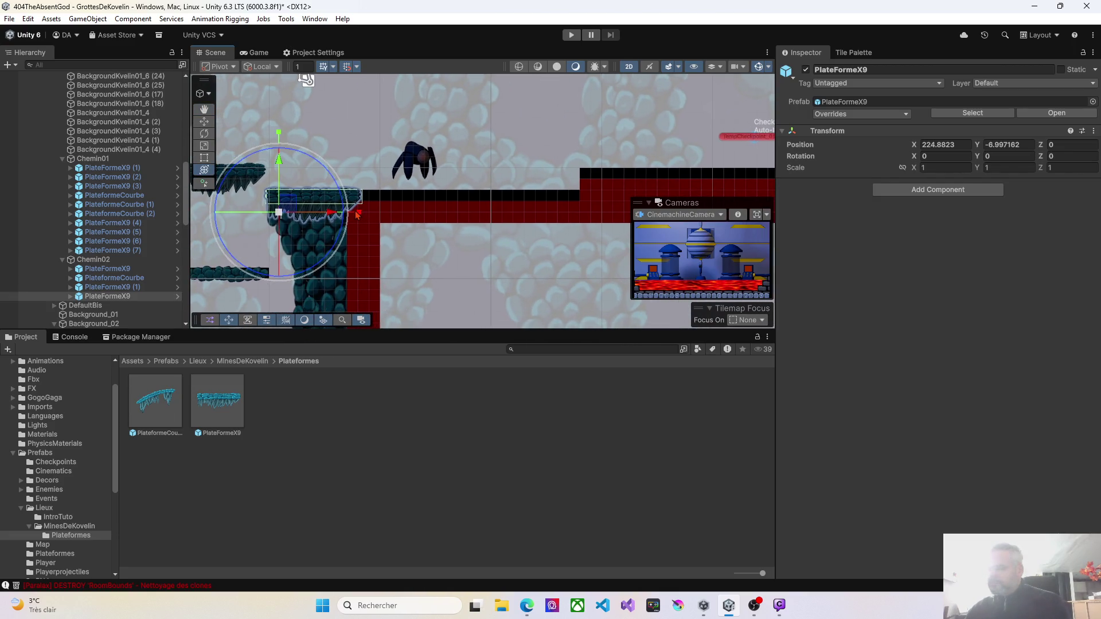
key(ctrl+d)
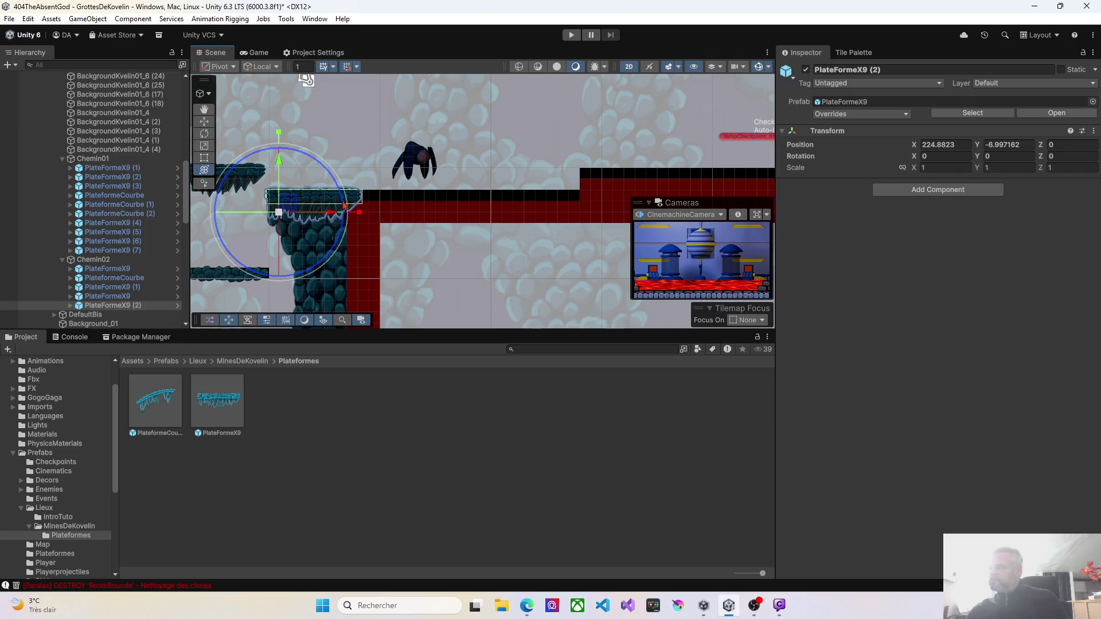
drag(331, 218, 555, 216)
key(ctrl+d)
key(ctrl+d)
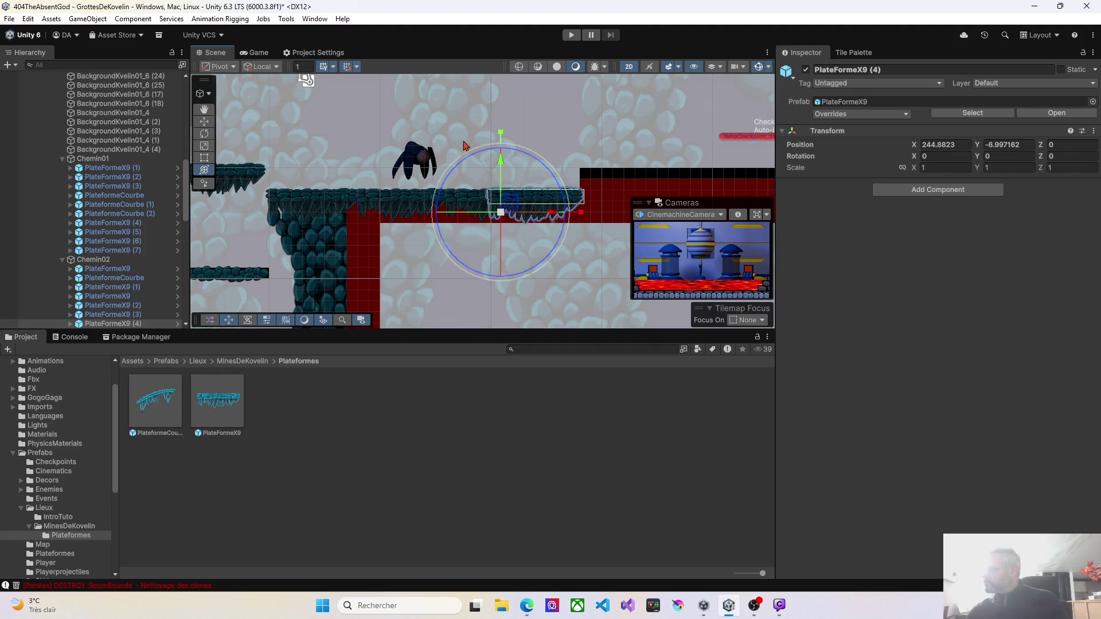
mouse_move(583, 151)
mouse_down()
mouse_move(455, 149)
mouse_move(455, 191)
mouse_move(438, 207)
mouse_move(449, 177)
mouse_move(321, 143)
mouse_move(298, 150)
mouse_up()
key(ctrl+d)
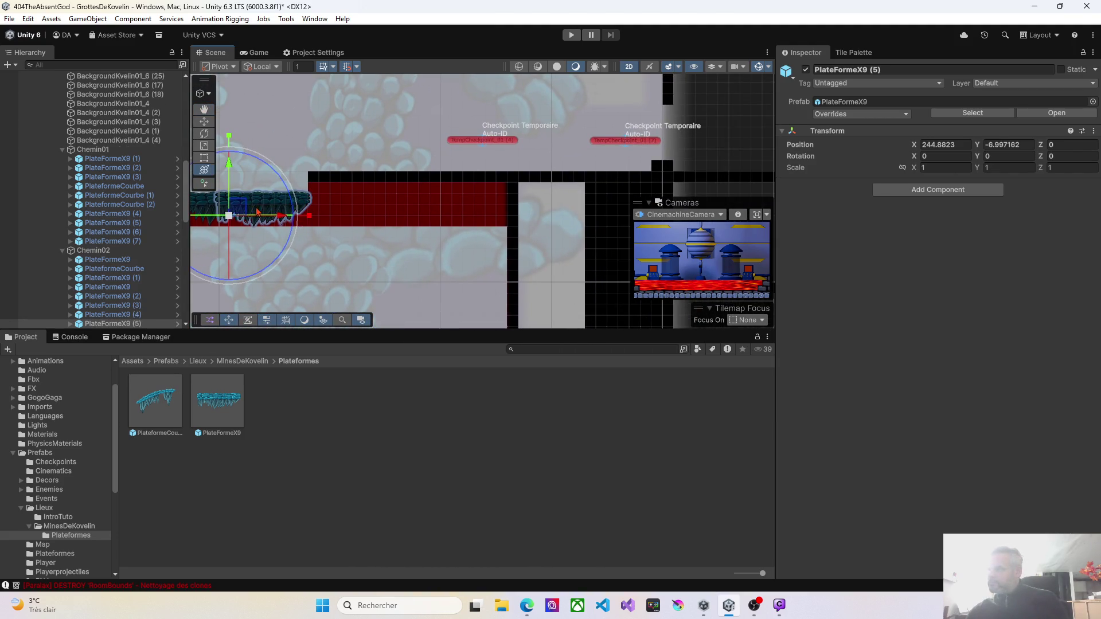
mouse_move(234, 214)
mouse_down()
mouse_move(334, 182)
mouse_move(547, 189)
mouse_move(494, 188)
mouse_move(504, 191)
mouse_up()
key(ctrl+d)
key(ctrl+d)
mouse_move(339, 227)
mouse_down()
mouse_move(430, 214)
mouse_move(541, 251)
mouse_up()
drag(246, 120, 426, 74)
mouse_move(329, 222)
mouse_down()
mouse_move(494, 216)
mouse_move(465, 287)
mouse_move(508, 298)
mouse_up()
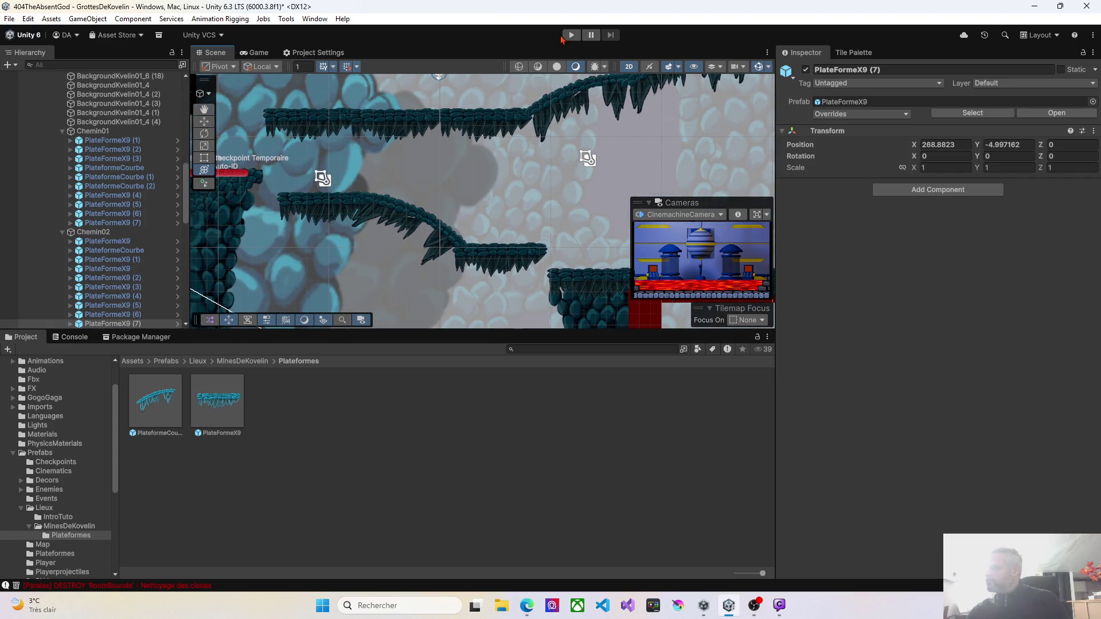
click(571, 35)
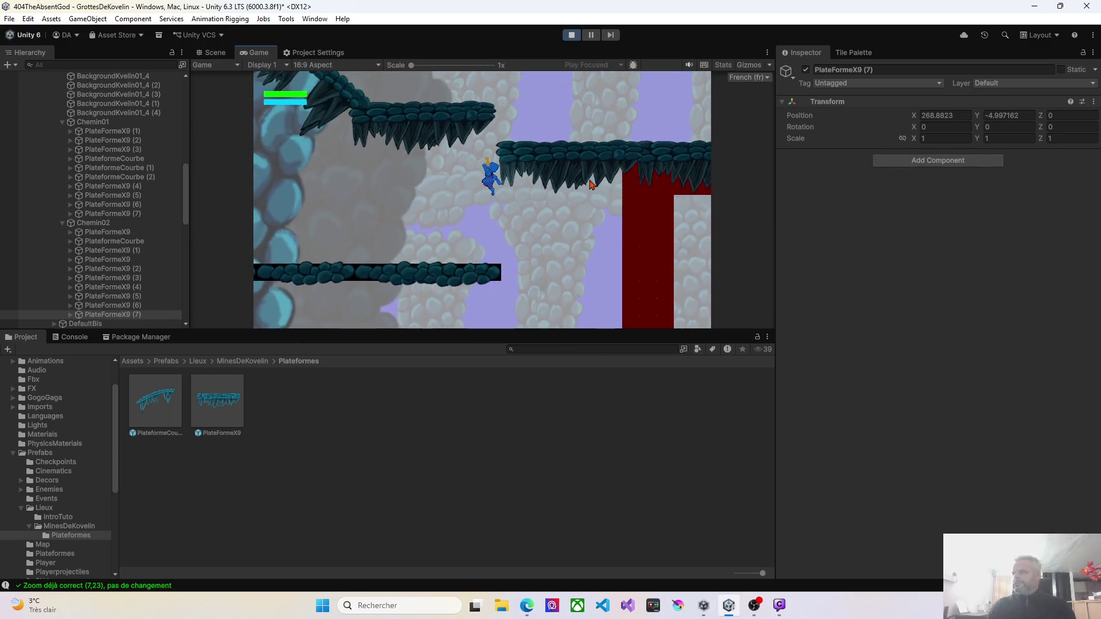
click(576, 36)
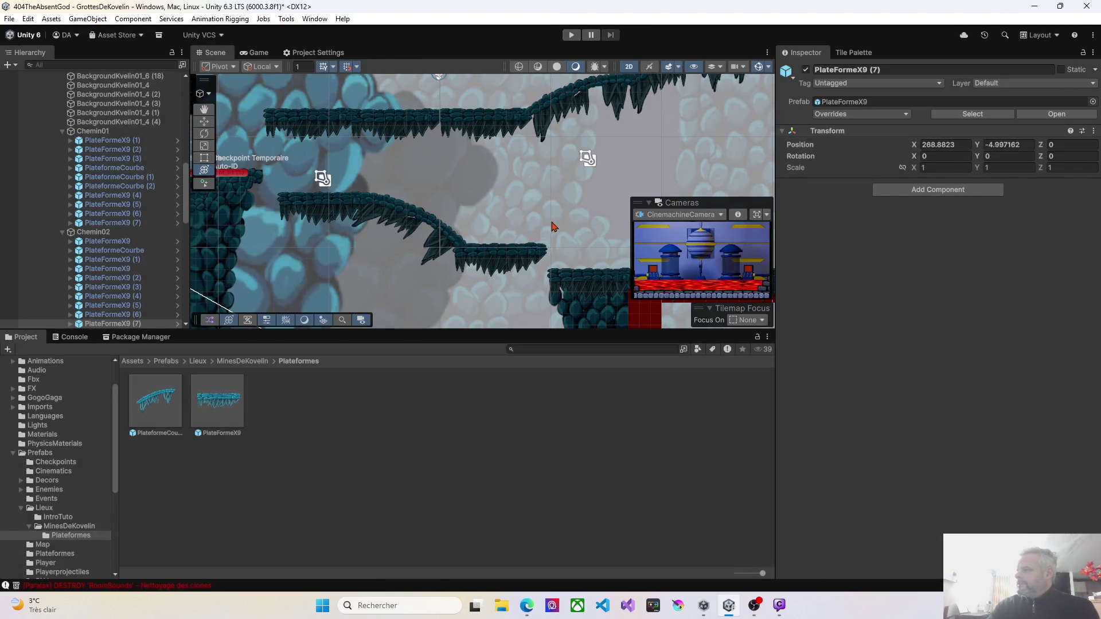
Select PlateFormeX9 (1) and set its Transform Scale X back to 1
drag(392, 170, 442, 128)
key(y)
click(367, 166)
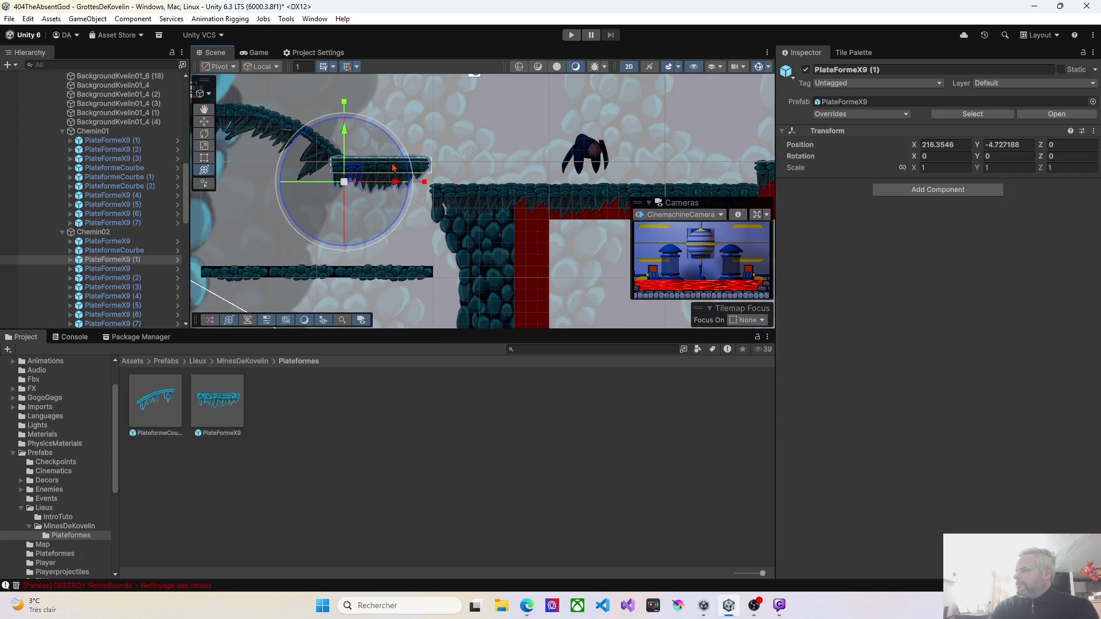
drag(359, 180, 360, 179)
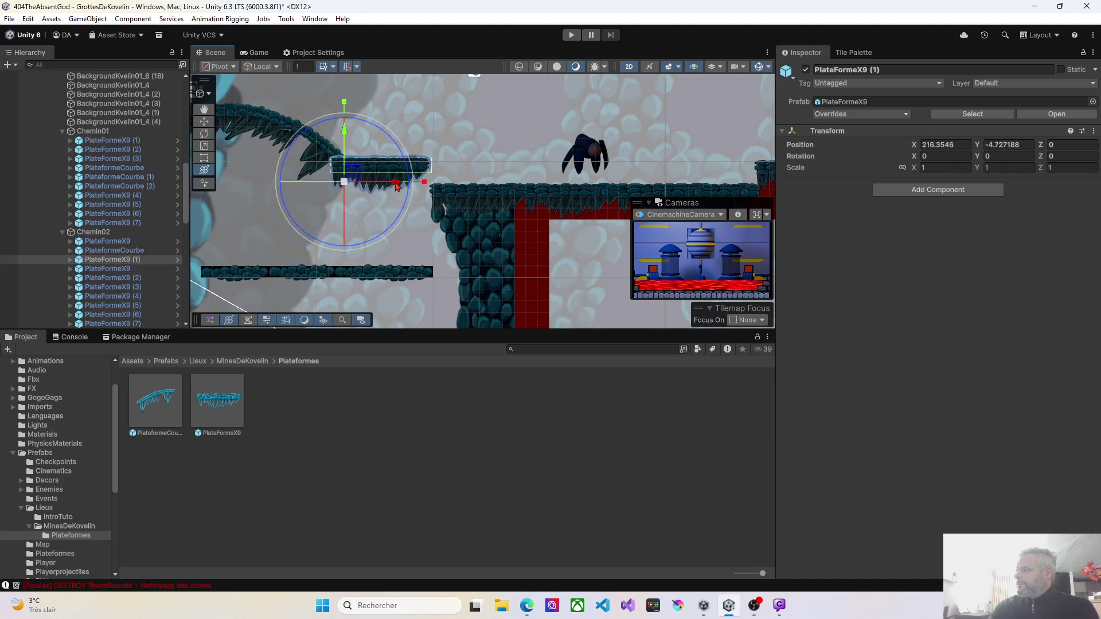
scroll(425, 183, up, 4)
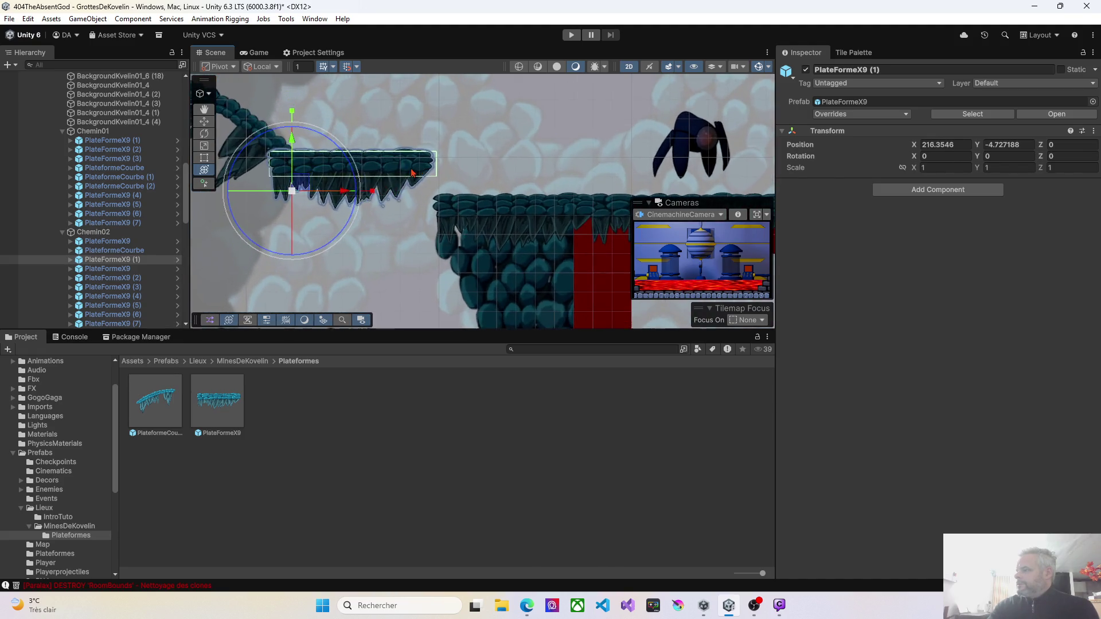
drag(371, 194, 351, 194)
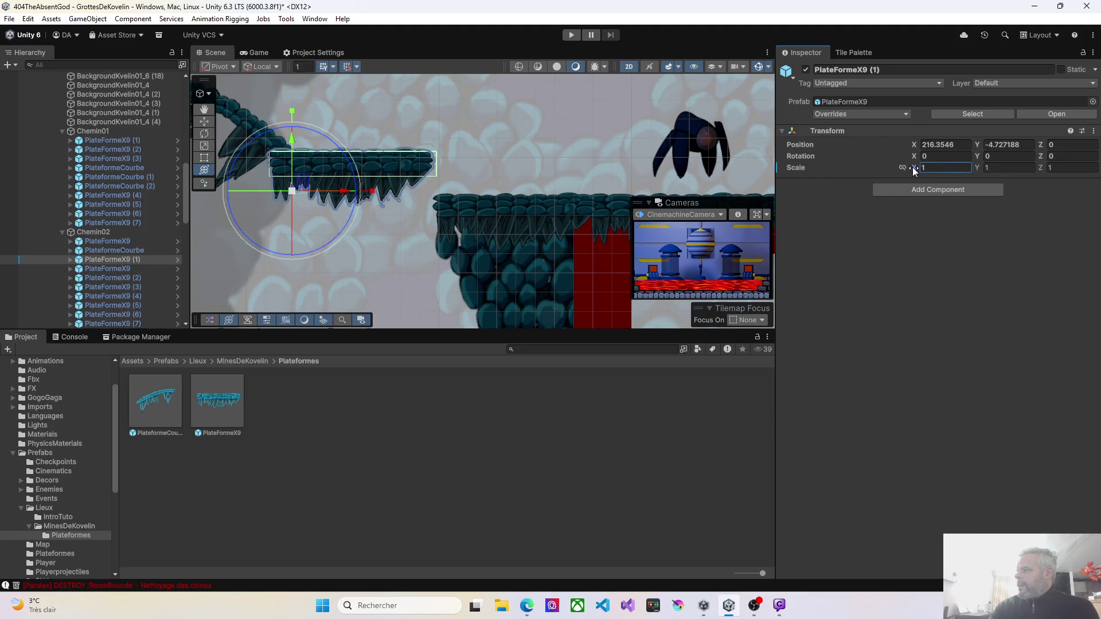
drag(915, 171, 913, 172)
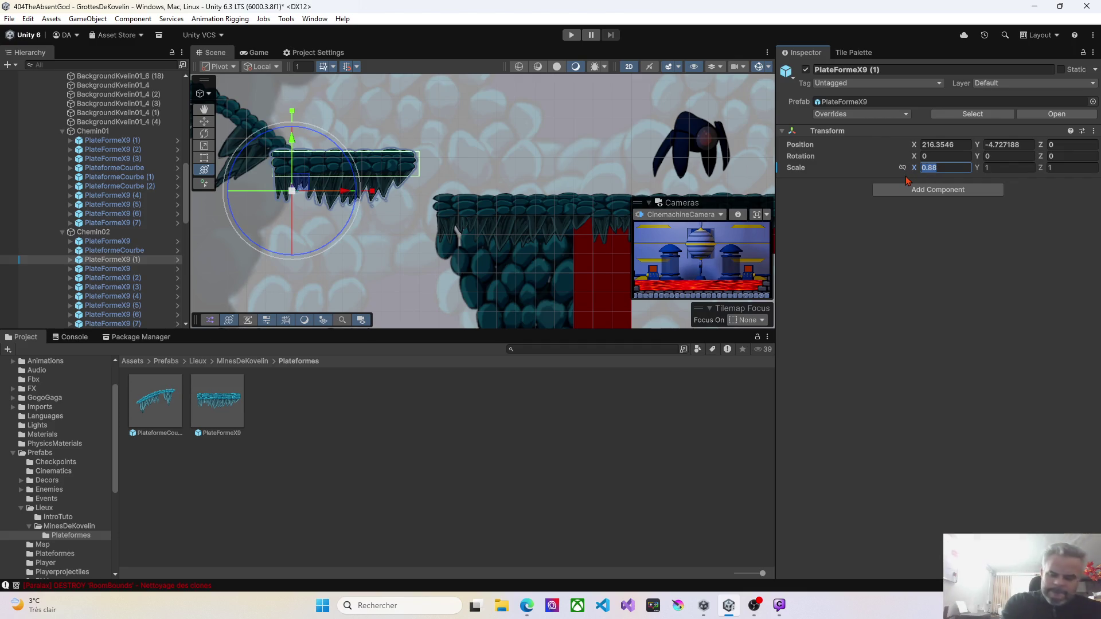
text(1)
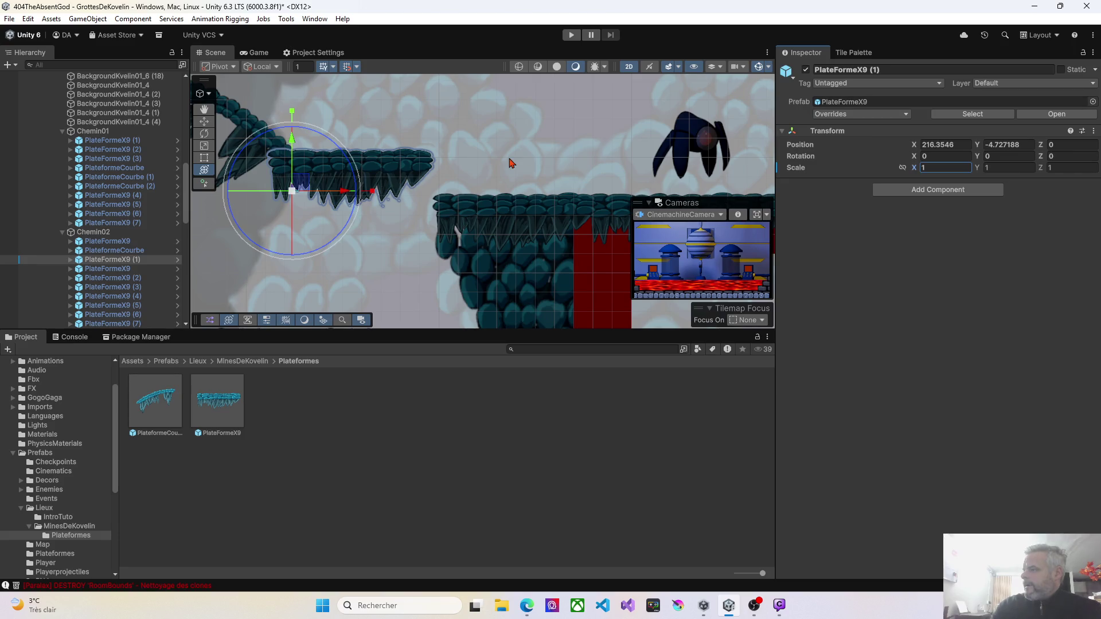
Pan over and select the next PlateFormeX9 platform at about 225.88, -7.00
drag(482, 188, 370, 156)
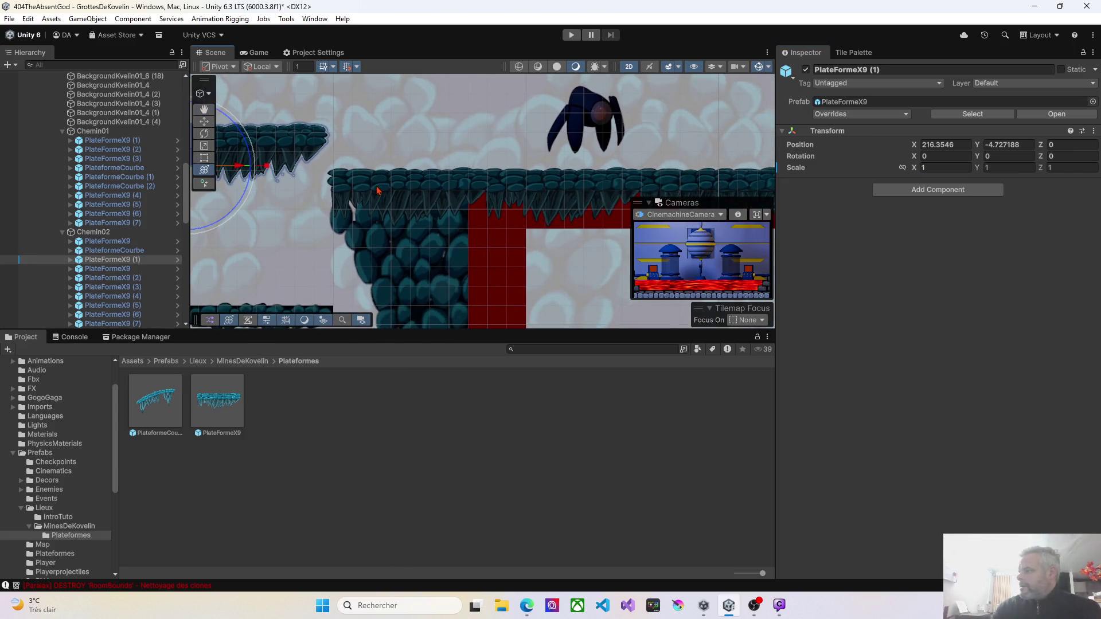
click(373, 189)
mouse_move(258, 201)
mouse_down()
mouse_move(390, 224)
mouse_move(352, 201)
mouse_move(369, 217)
mouse_move(480, 219)
mouse_up()
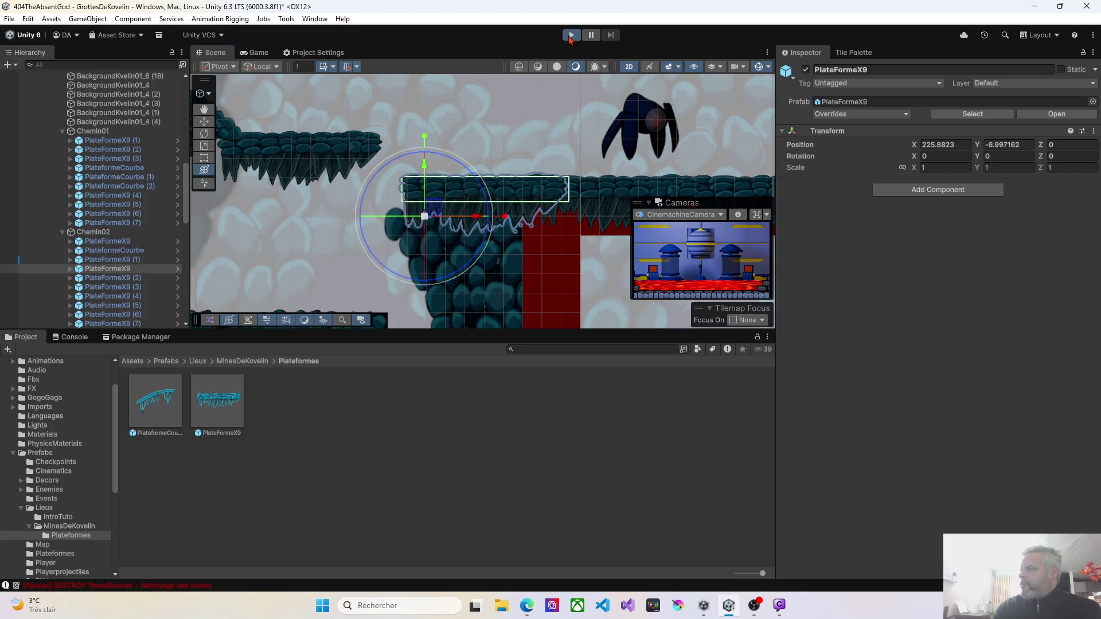
click(570, 37)
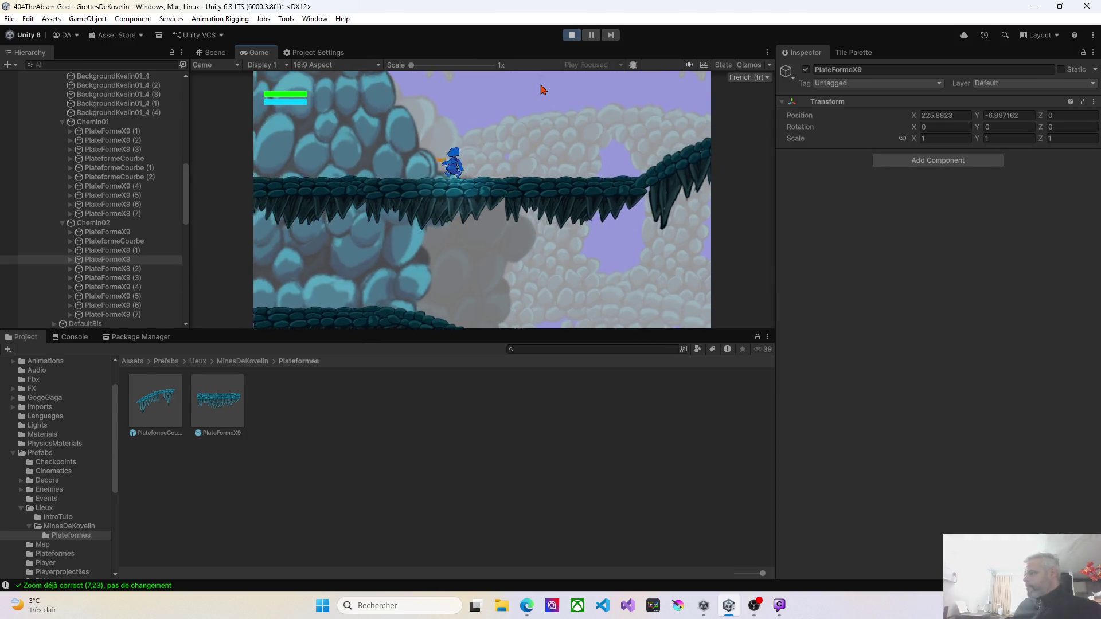
key(Left)
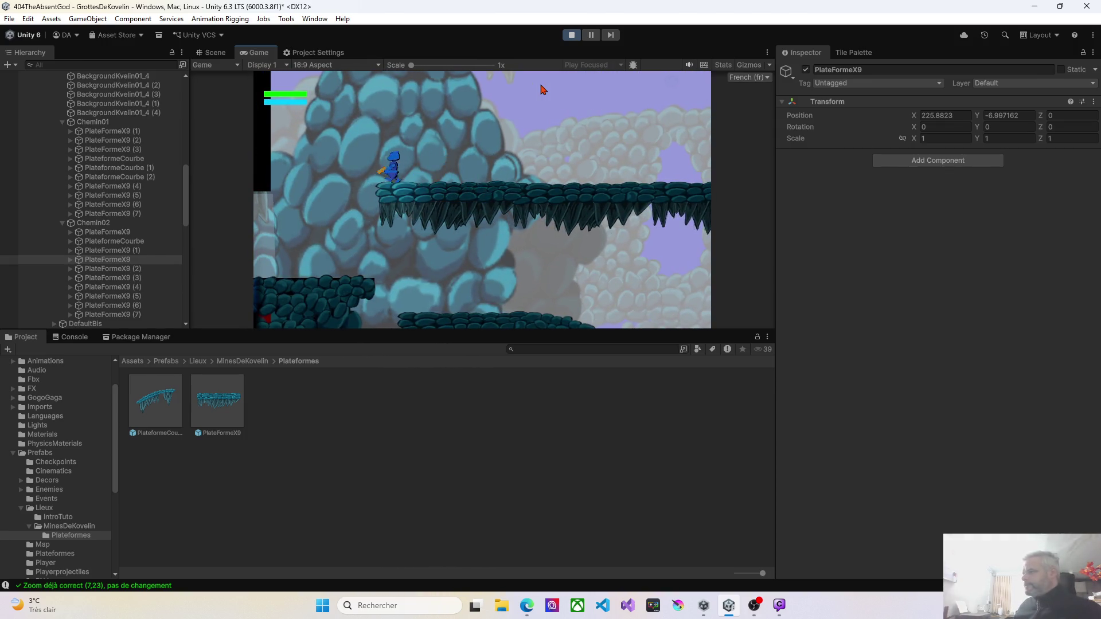
key(Right)
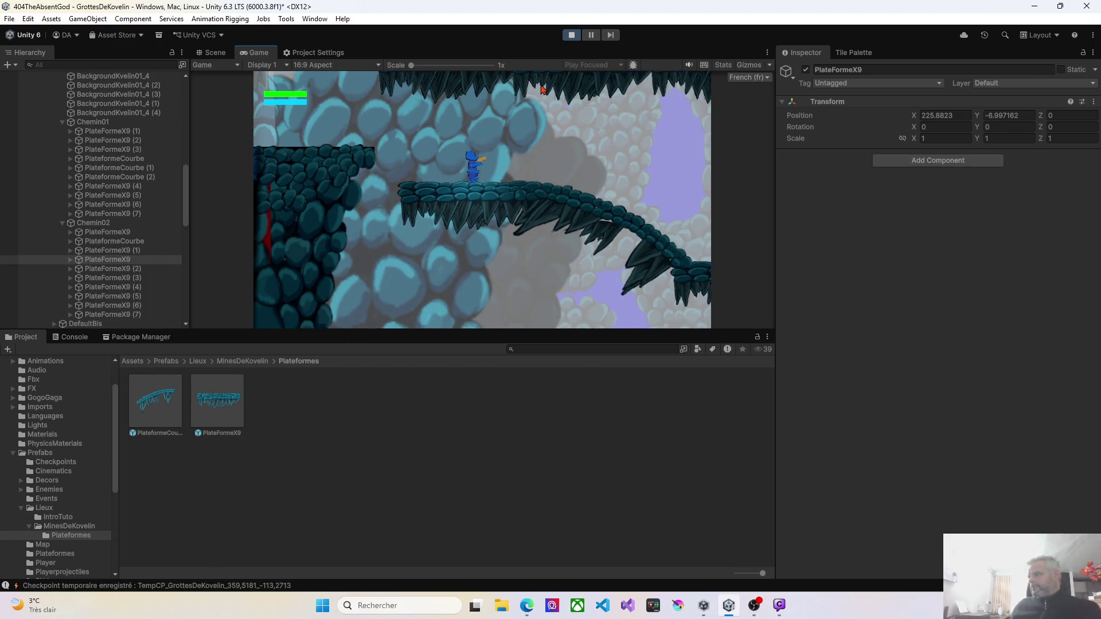
key(Right)
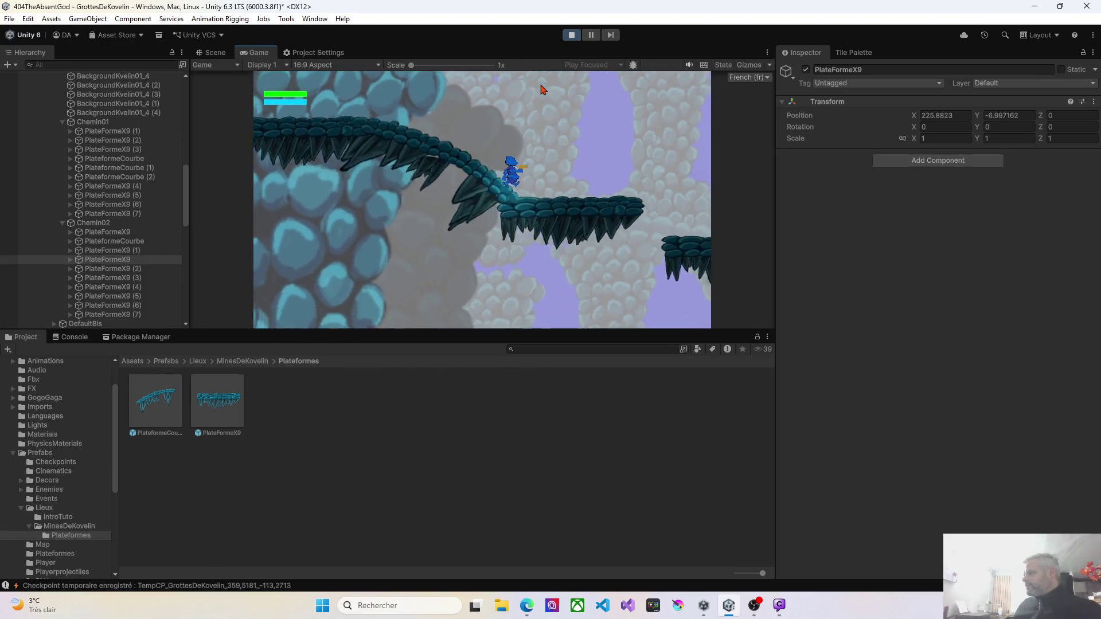
key(Right)
key(Left)
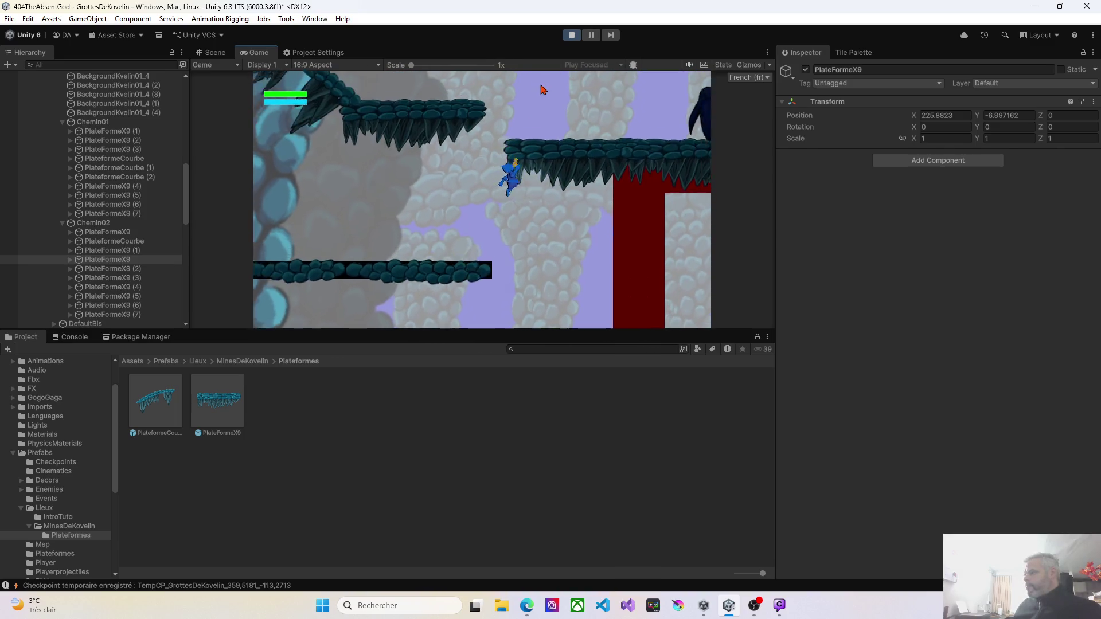
key(Left)
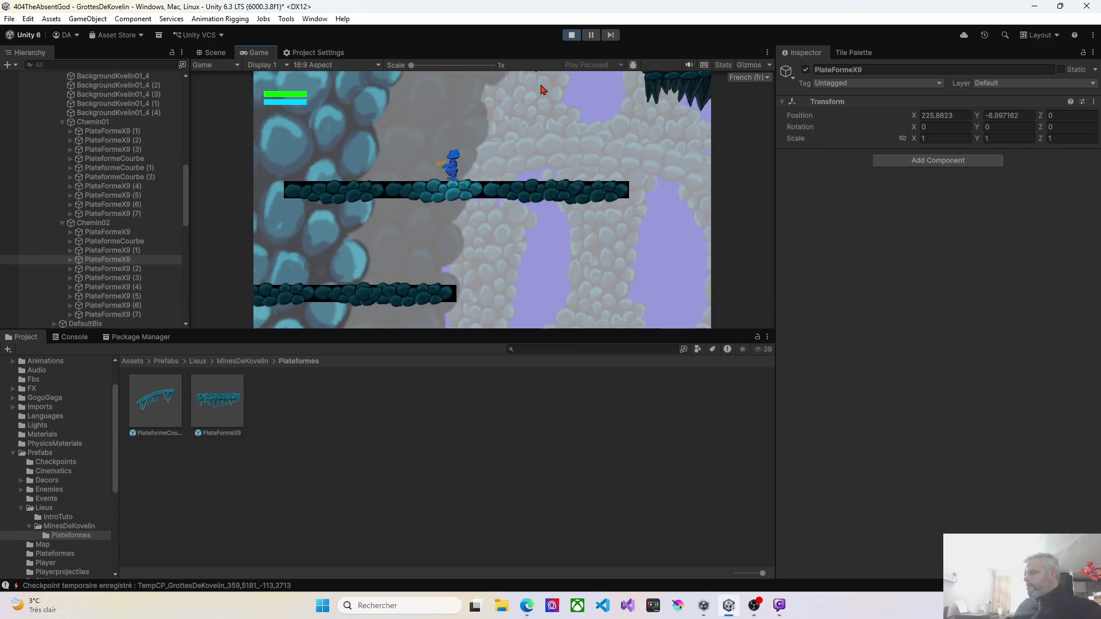
key(Left)
key(Right)
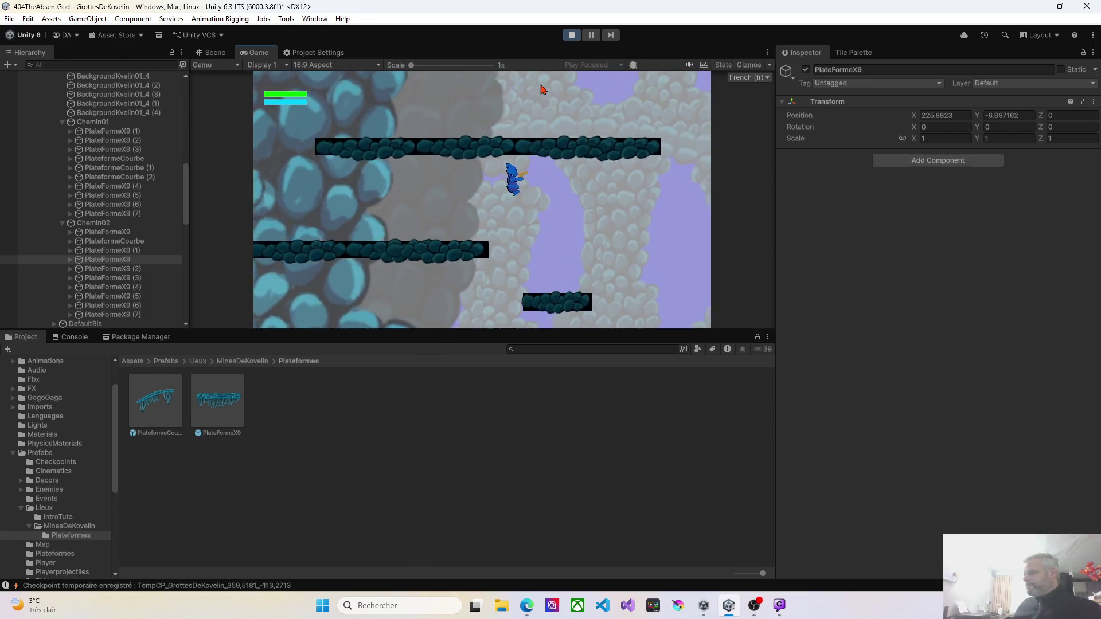
key(Right)
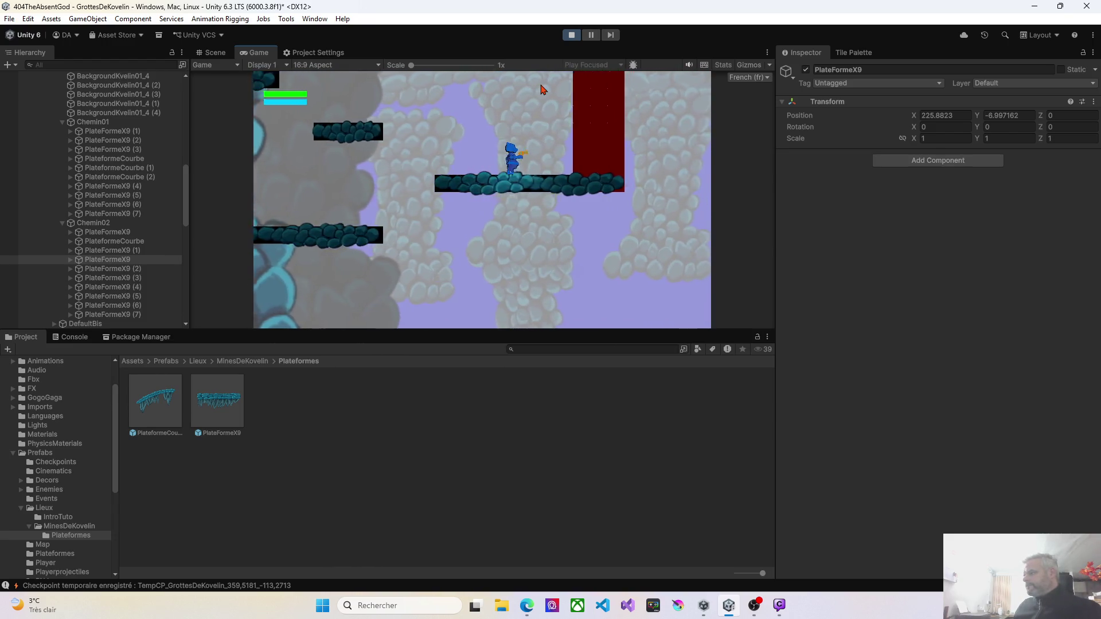
key(space)
key(Left)
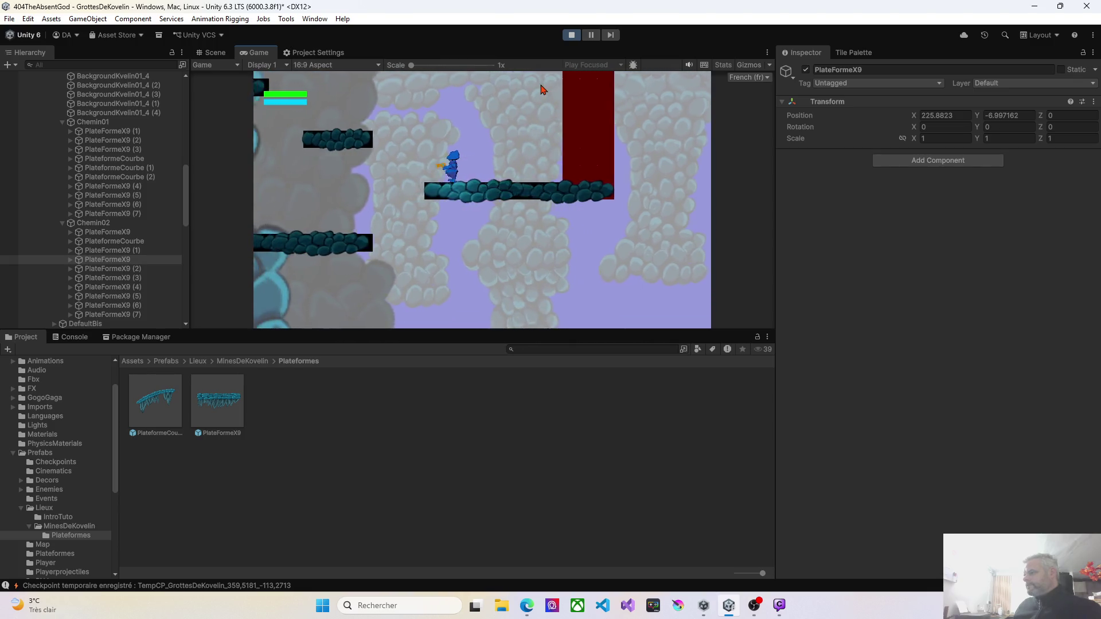
key(Left)
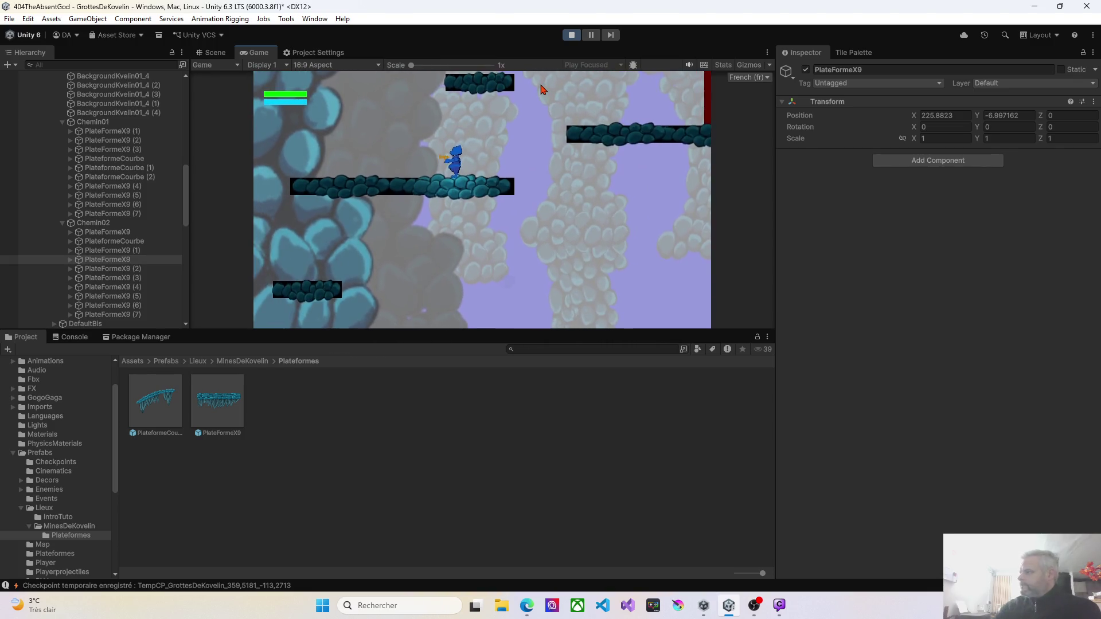
click(571, 35)
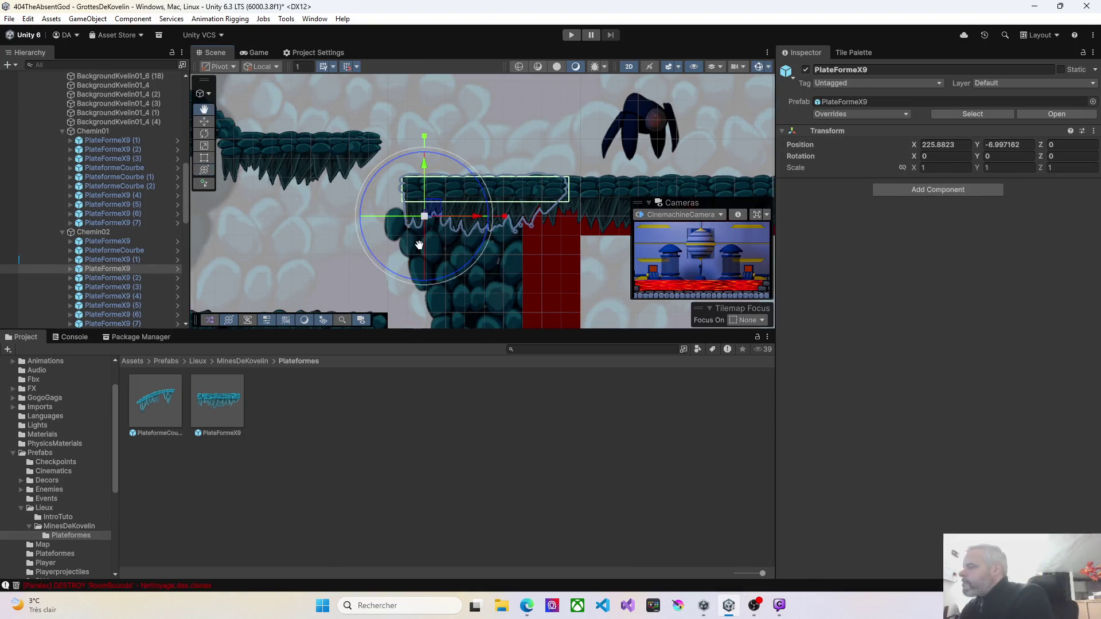
key(Left)
key(Down)
click(536, 237)
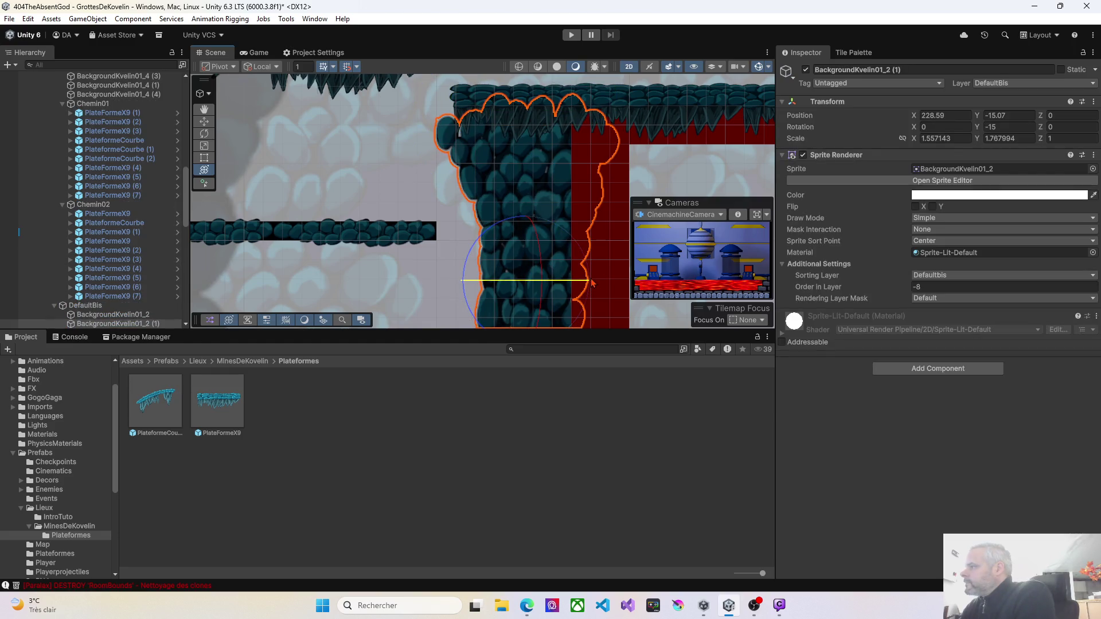
Rotate BackgroundKvelin01_2 (1) back to 0, 0, 0, shift it to X 229.59, and play-test again
drag(592, 283, 579, 284)
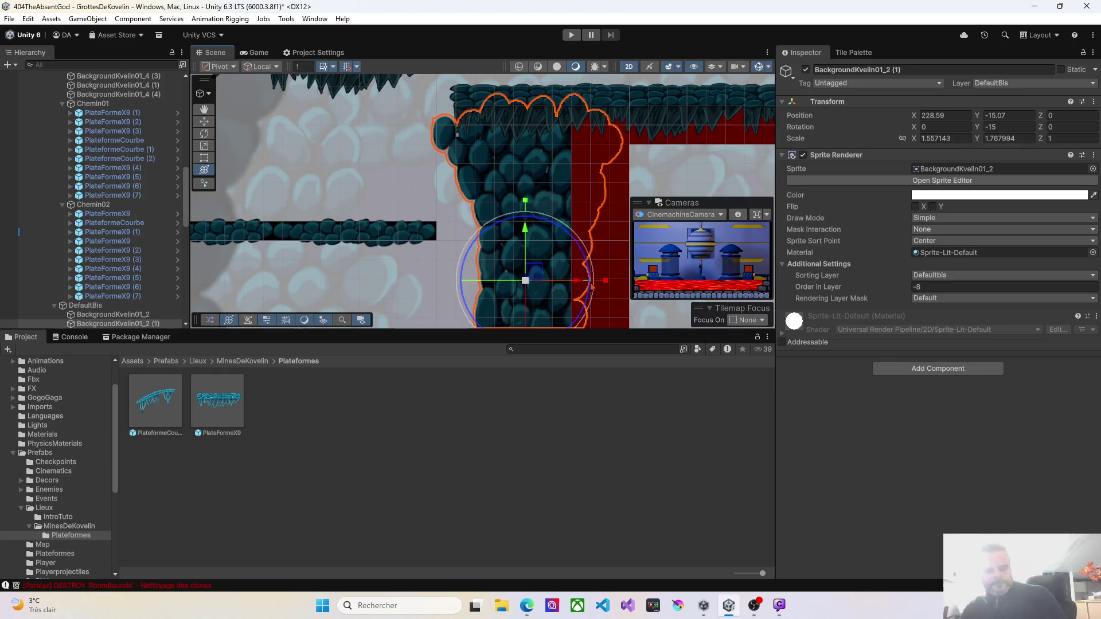
drag(576, 283, 602, 284)
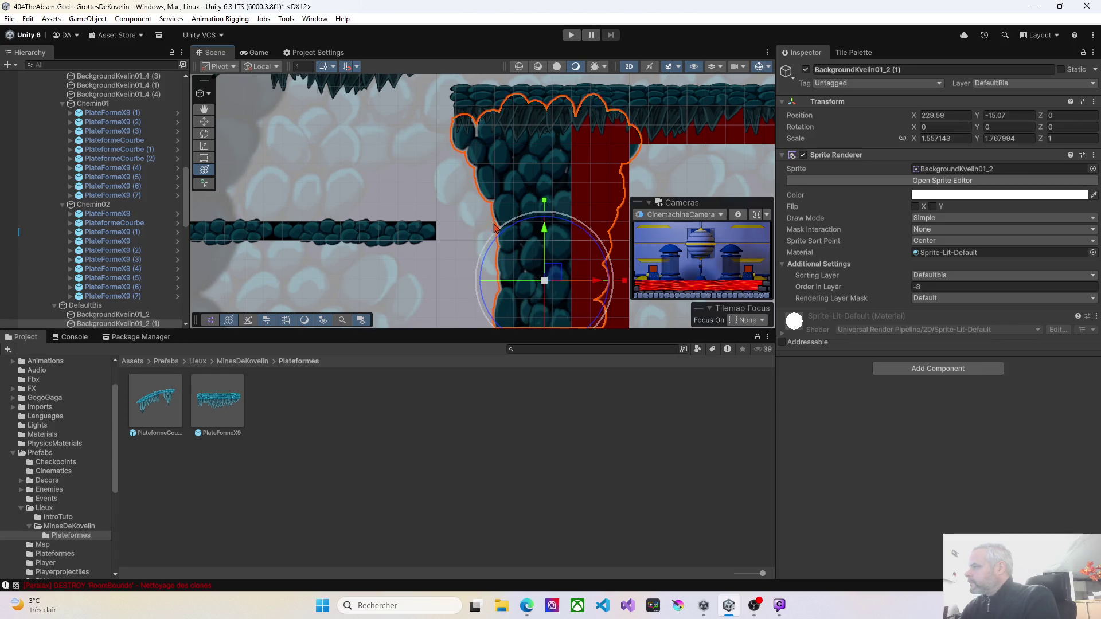
scroll(424, 232, down, 3)
mouse_move(394, 256)
mouse_down()
mouse_move(397, 194)
mouse_move(469, 197)
mouse_up()
scroll(469, 196, down, 5)
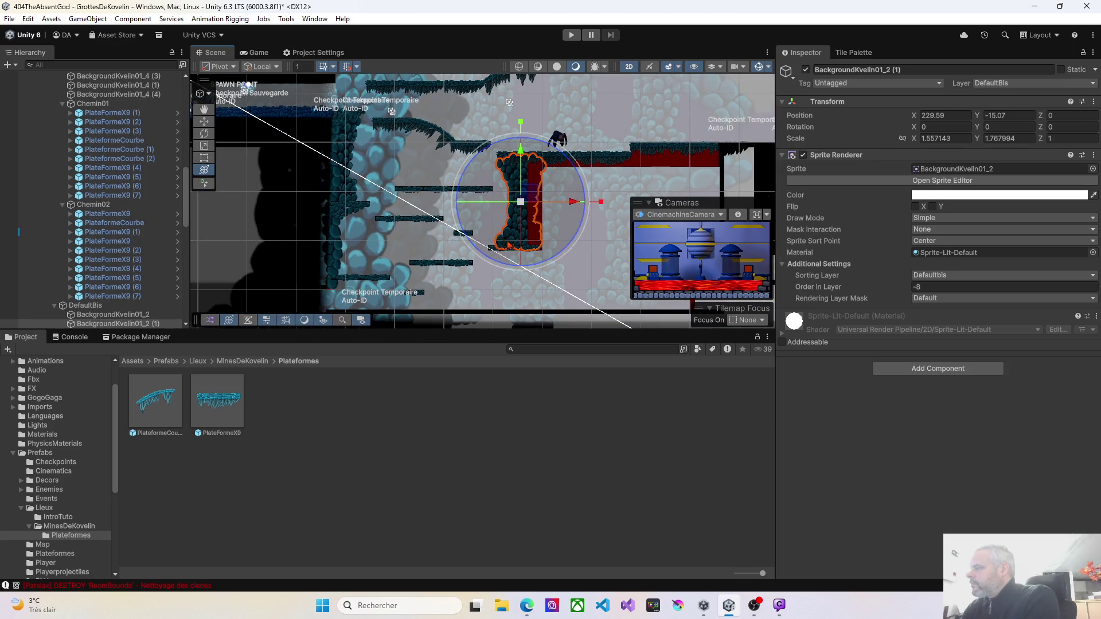
scroll(516, 236, up, 2)
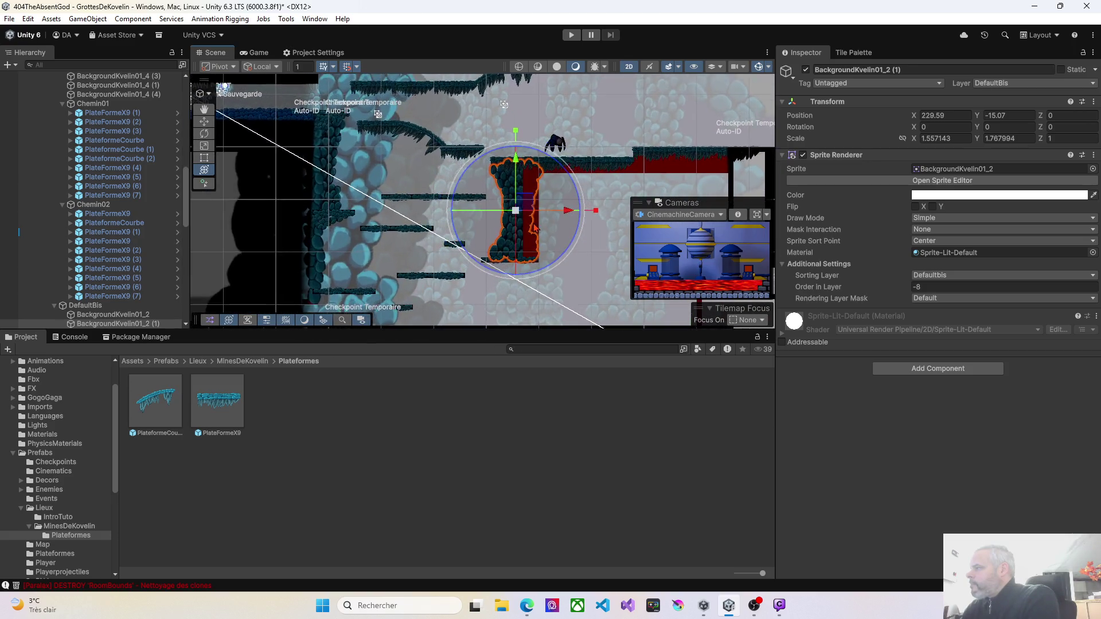
scroll(534, 227, up, 5)
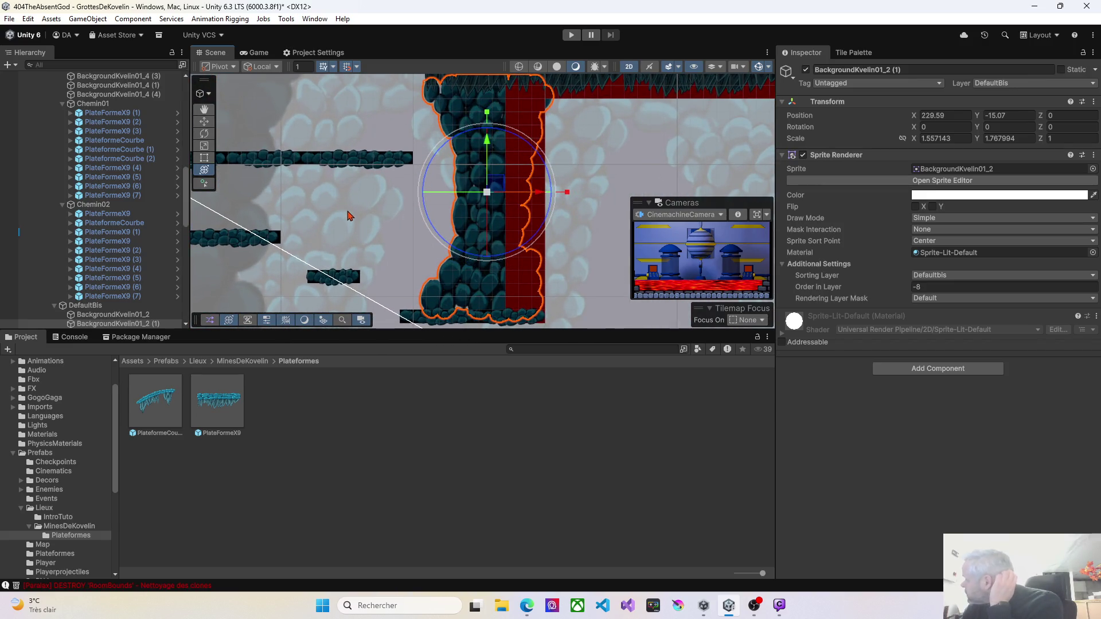
key(ctrl+p)
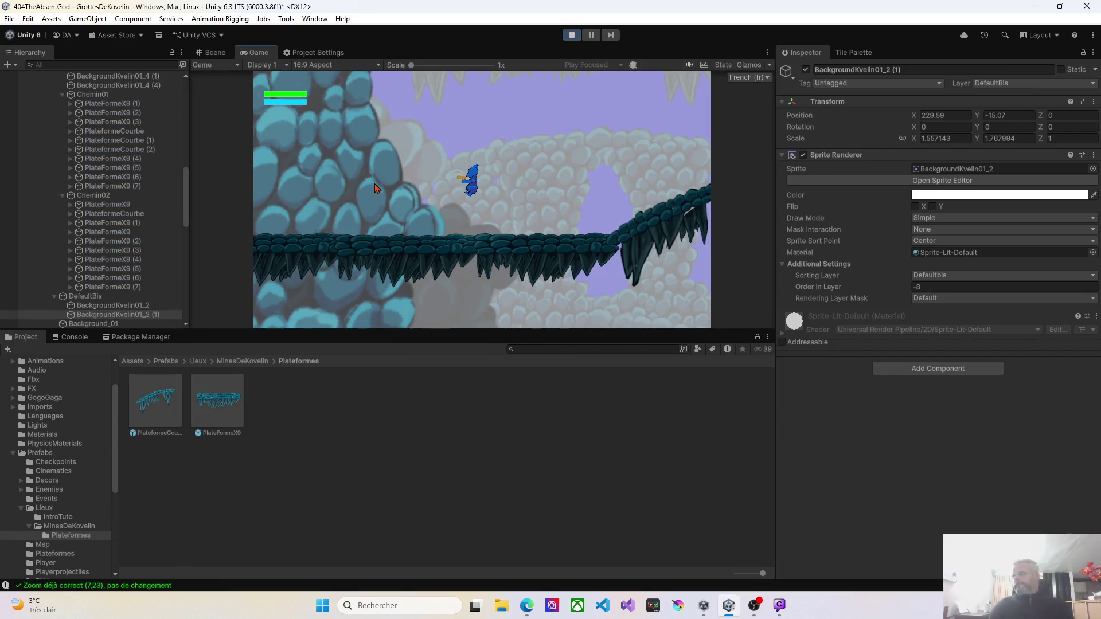
key(Left)
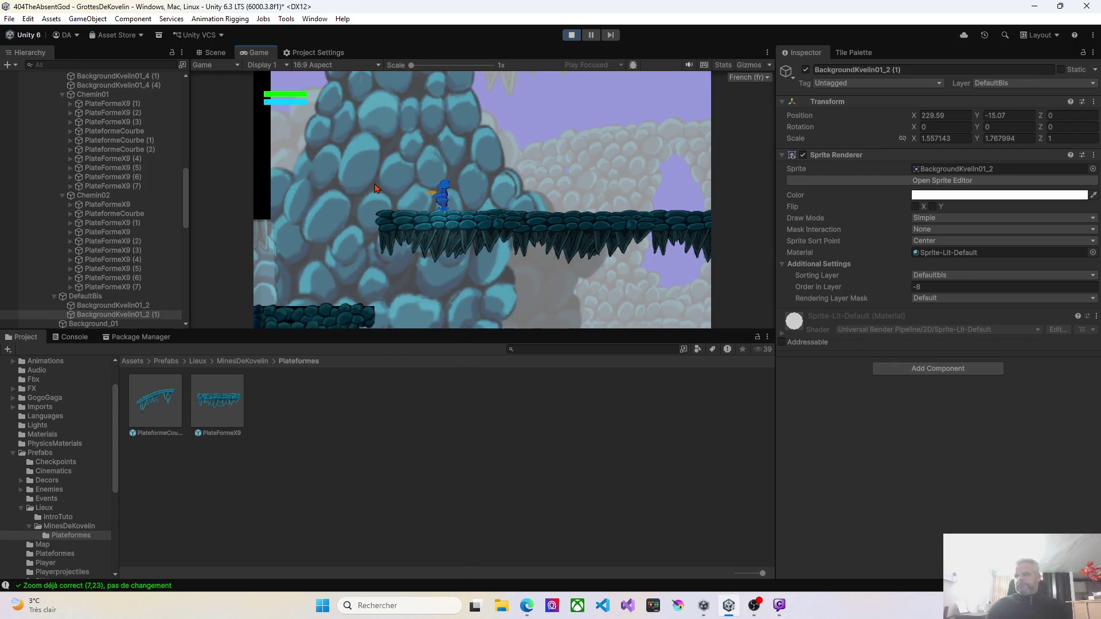
key(Down)
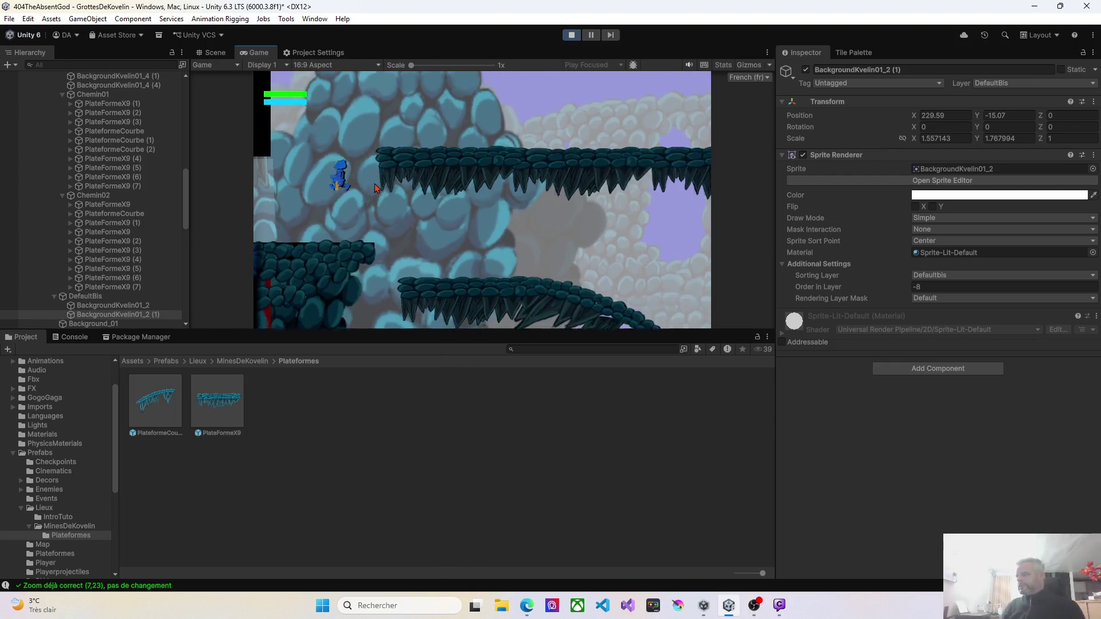
key(Right)
key(Right)
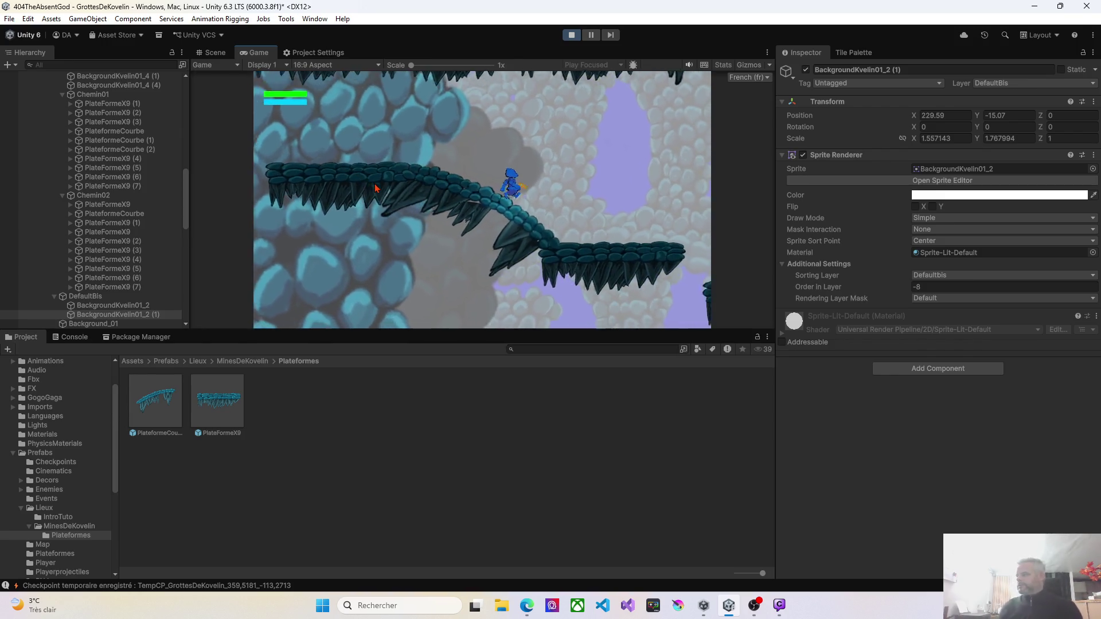
key(Right)
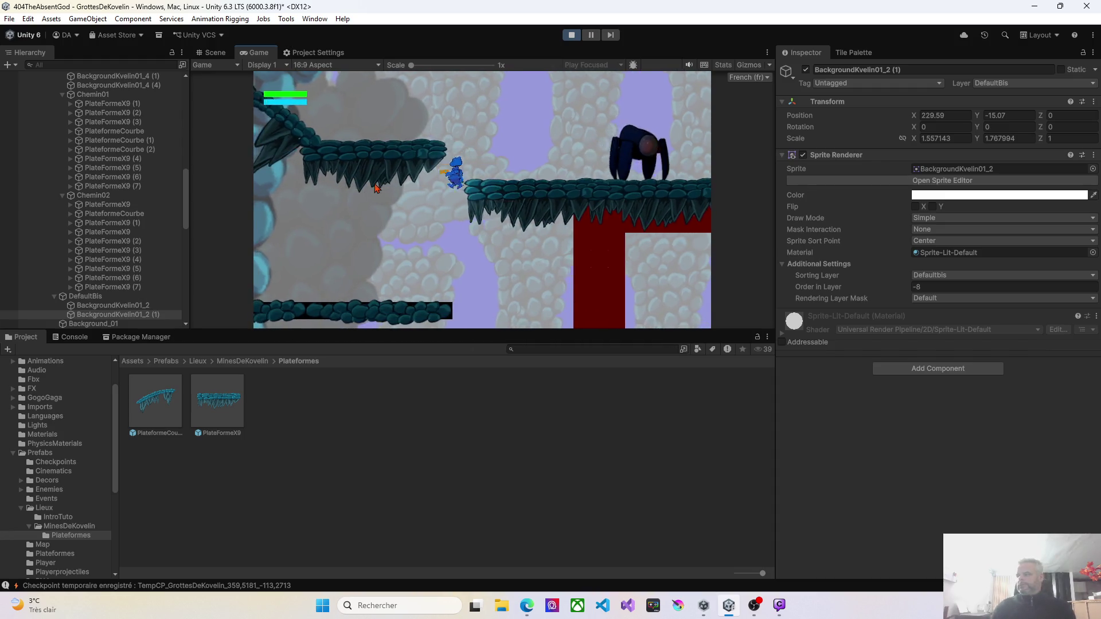
key(space)
key(space)
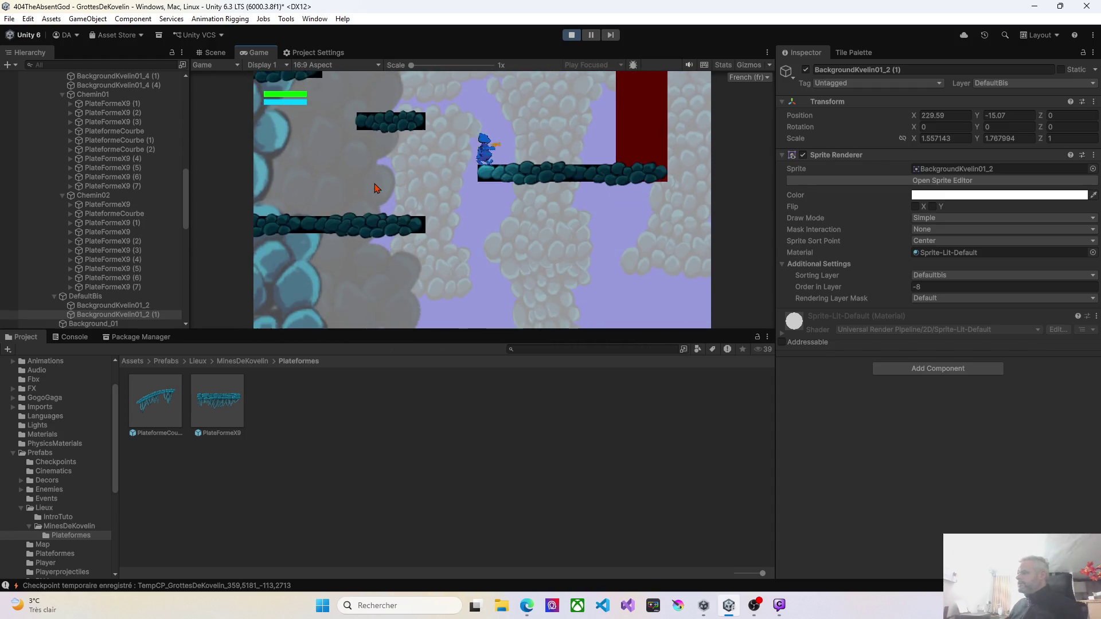
key(Left)
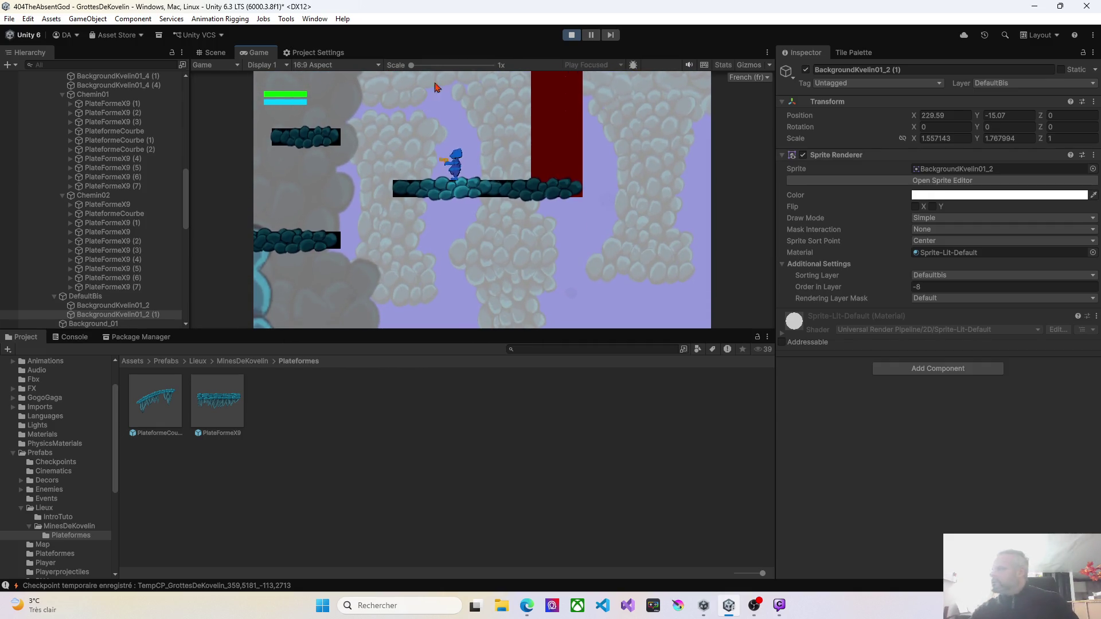
click(571, 34)
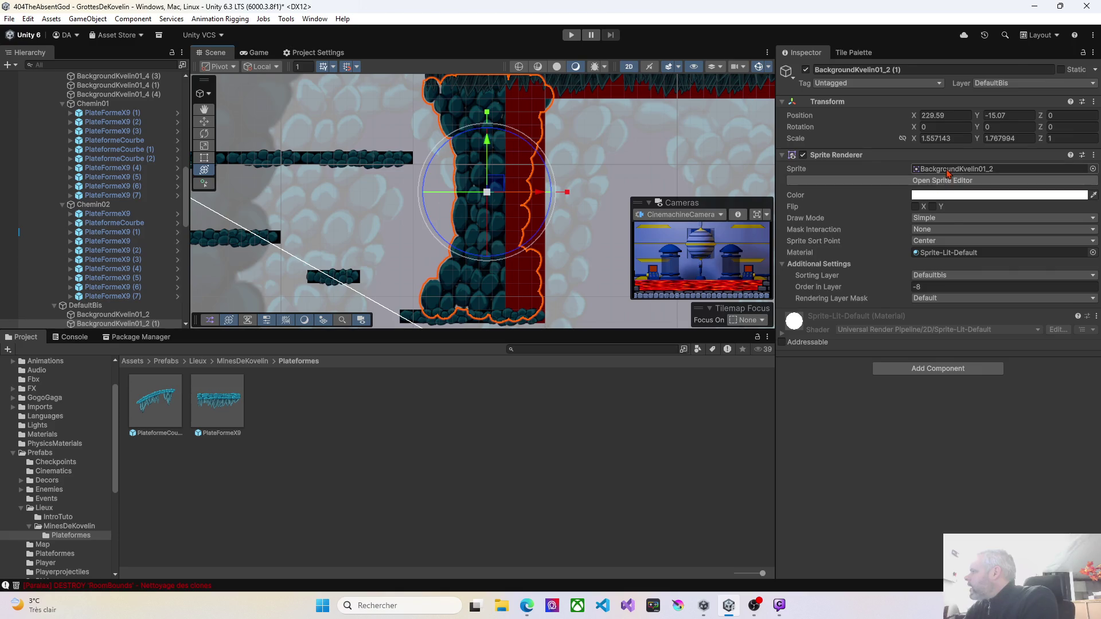
Keep Defaultbis as the sprite's sorting layer
click(937, 276)
click(904, 283)
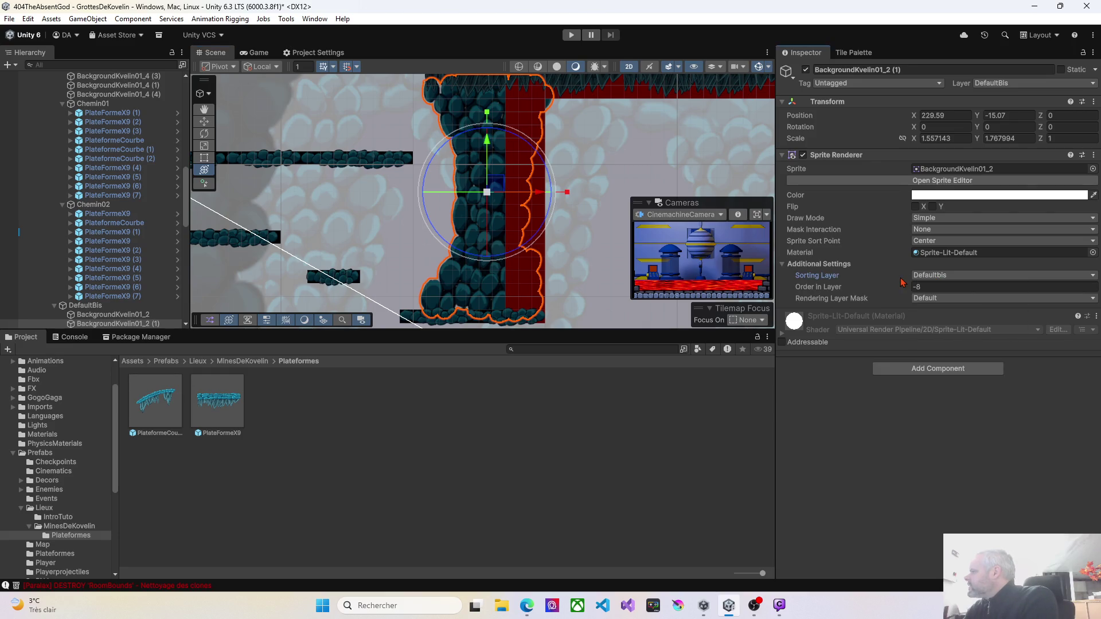
scroll(130, 212, up, 10)
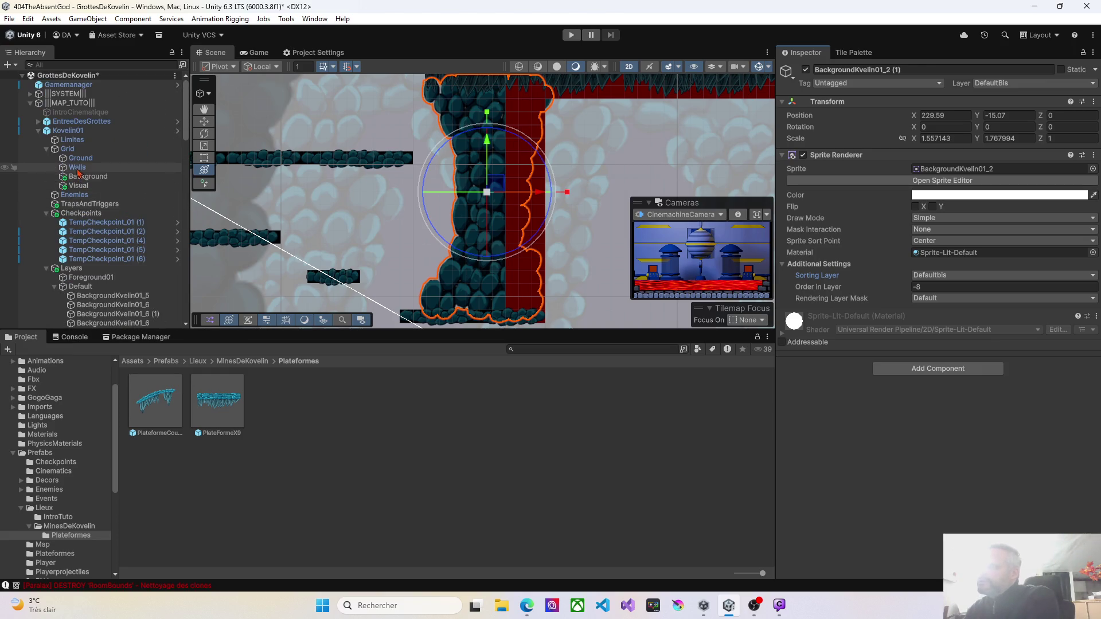
scroll(122, 253, down, 15)
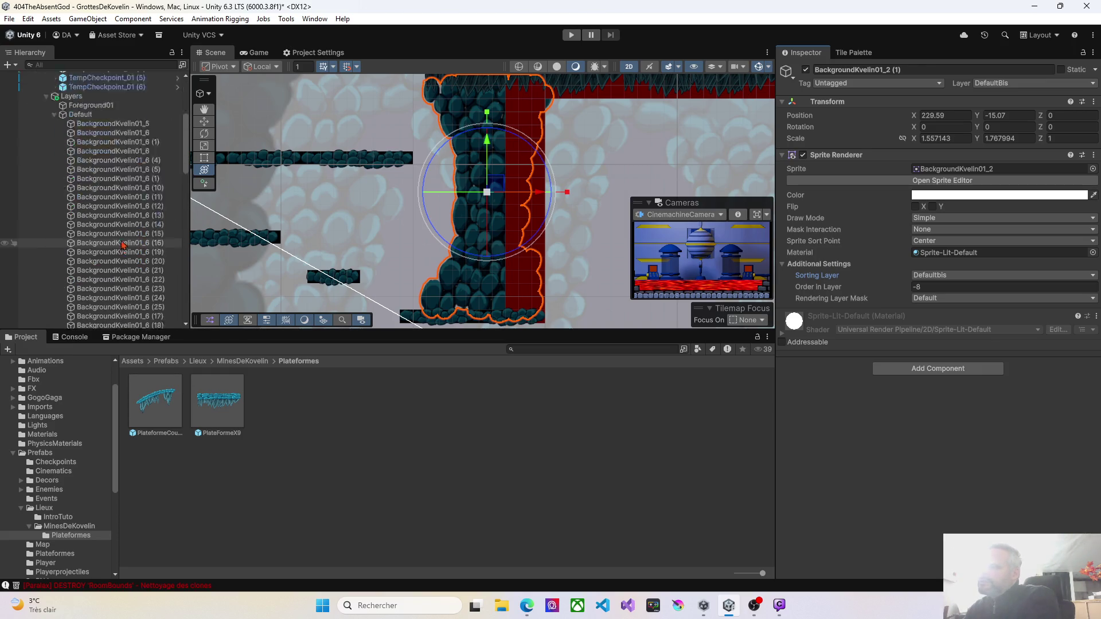
scroll(122, 253, down, 3)
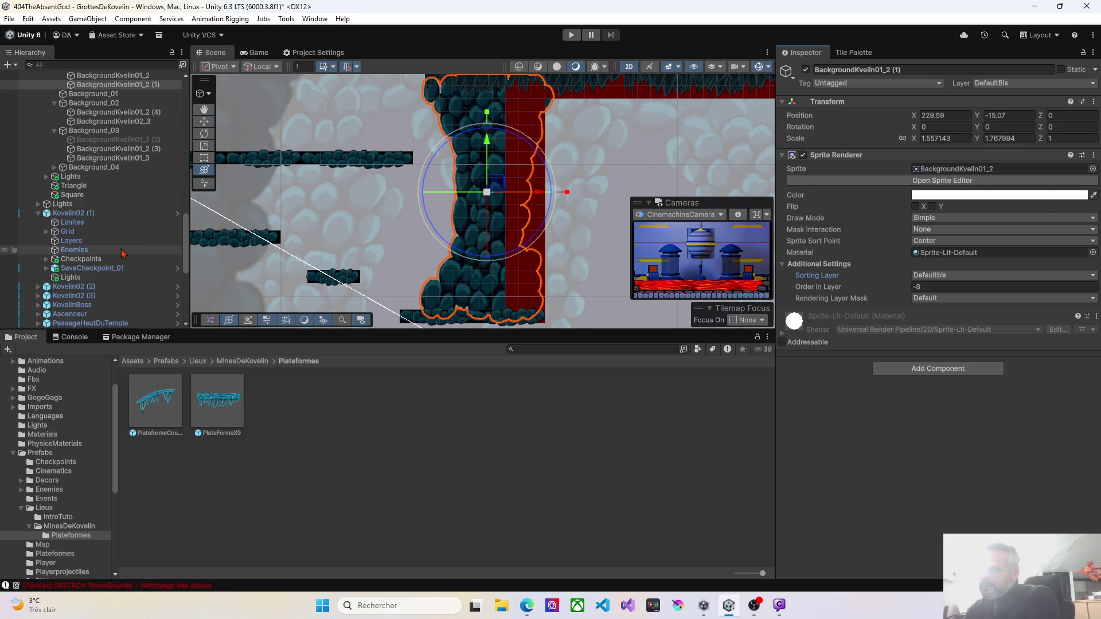
Find Main Camera via 'cam', add DefaultBis to its Culling Mask, and start Play mode
text(cam)
click(86, 96)
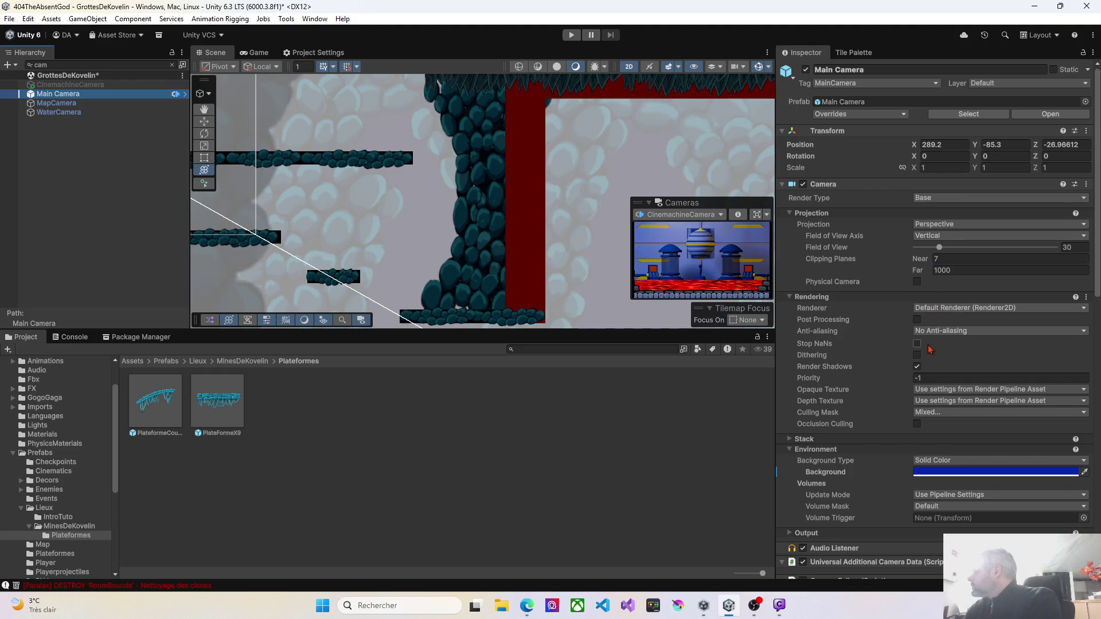
click(944, 413)
click(943, 390)
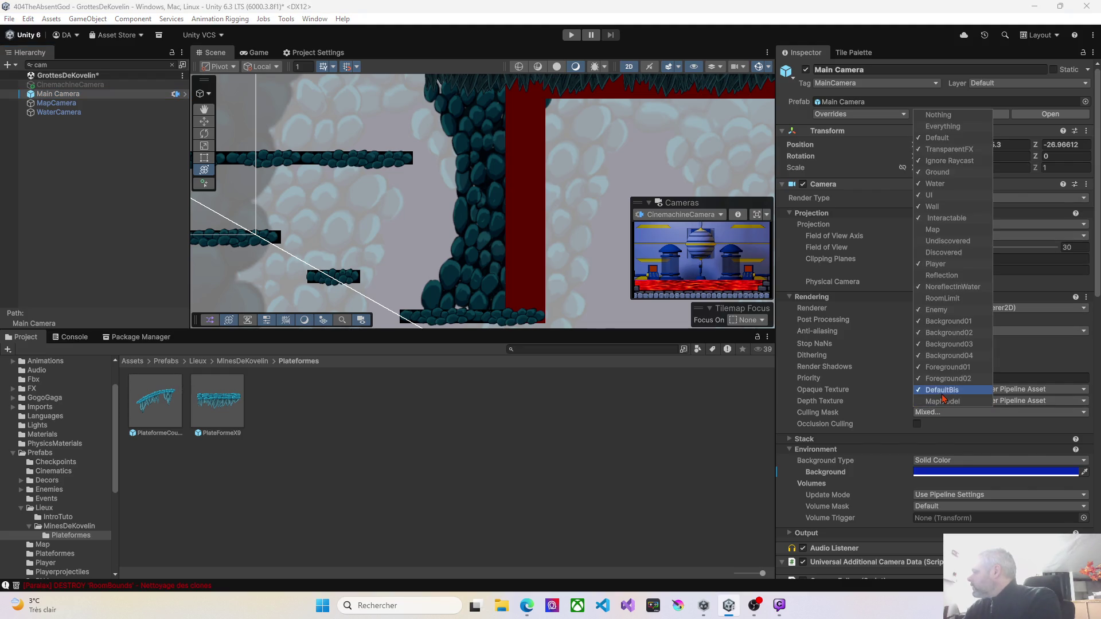
click(571, 35)
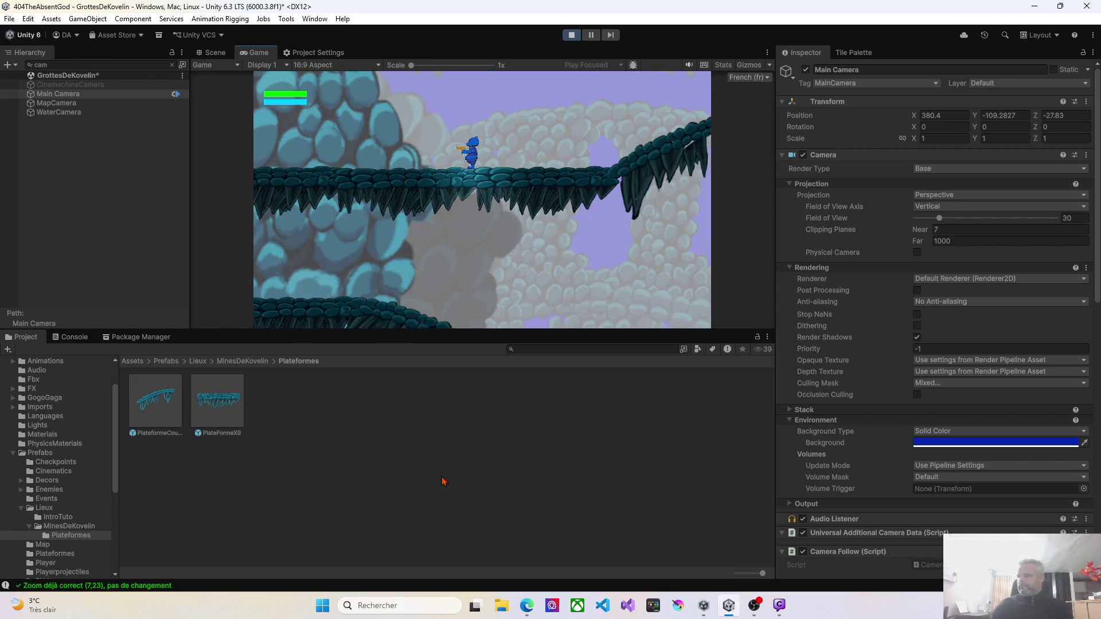
Run the character left, drop to the lower platform, then run right across the cave platforms
key(Left)
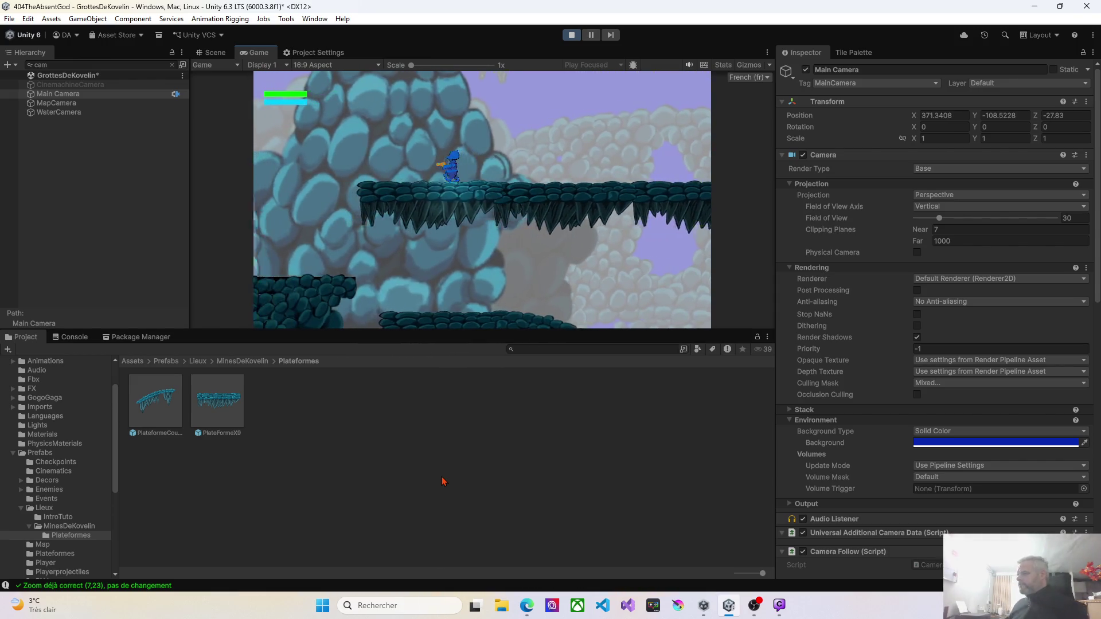
key(Left)
key(Right)
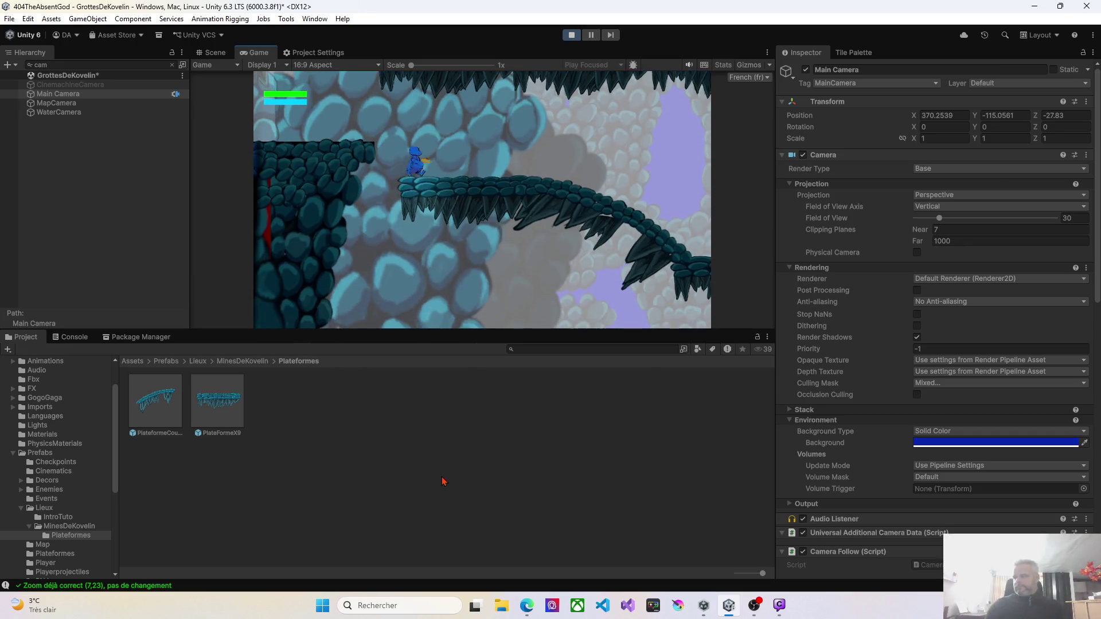
key(Right)
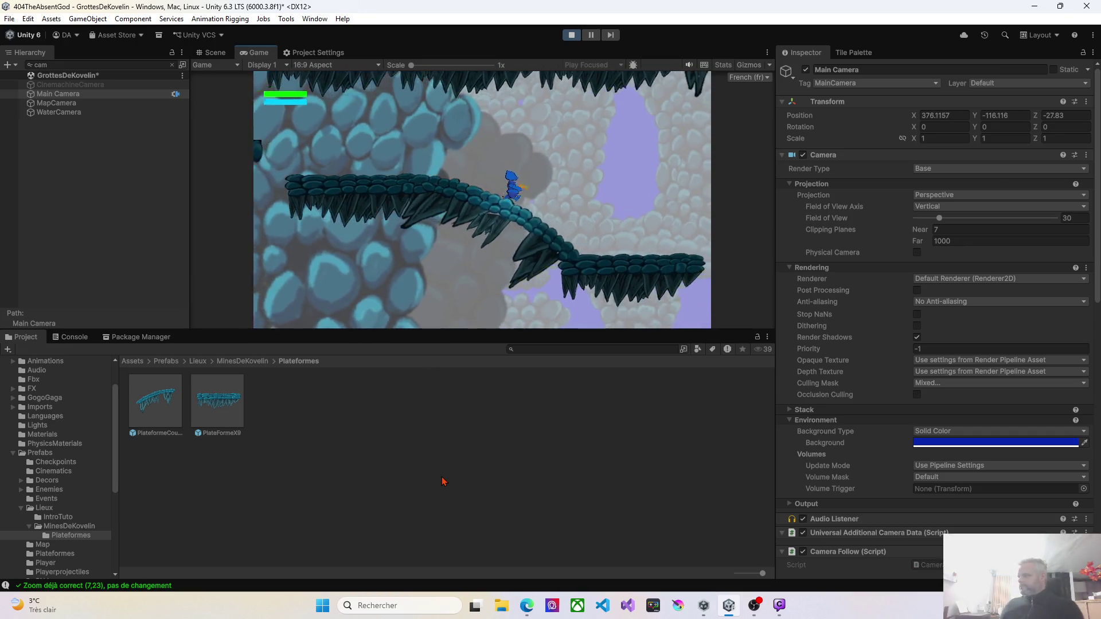
key(Right)
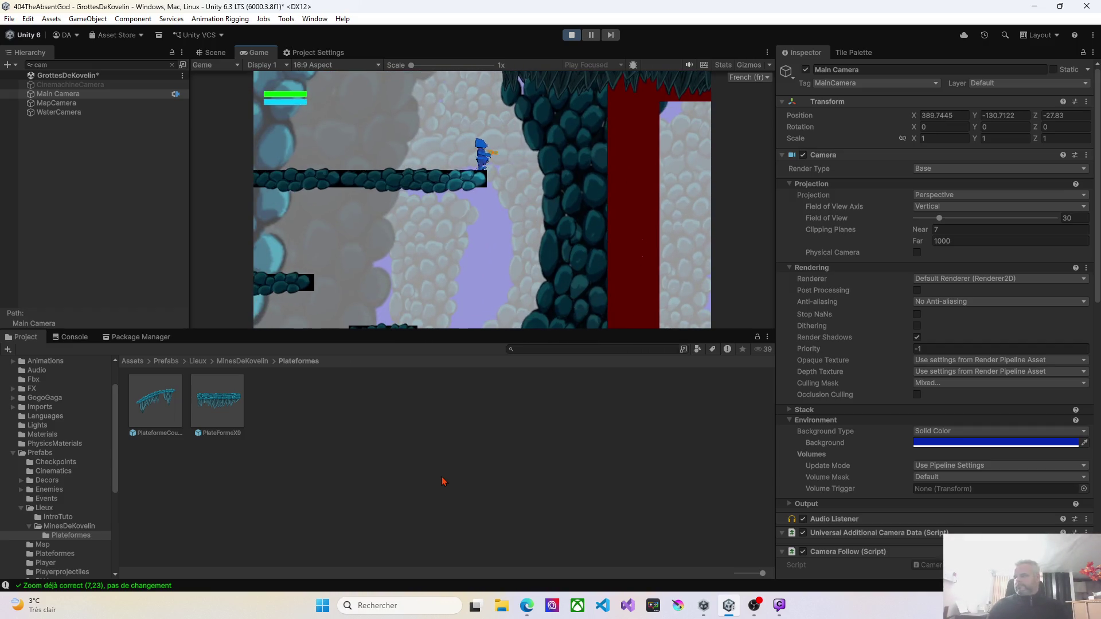
key(Right)
Wall-jump and climb the character up the red wall, land on the platform, then stop playing
key(Left)
key(Right)
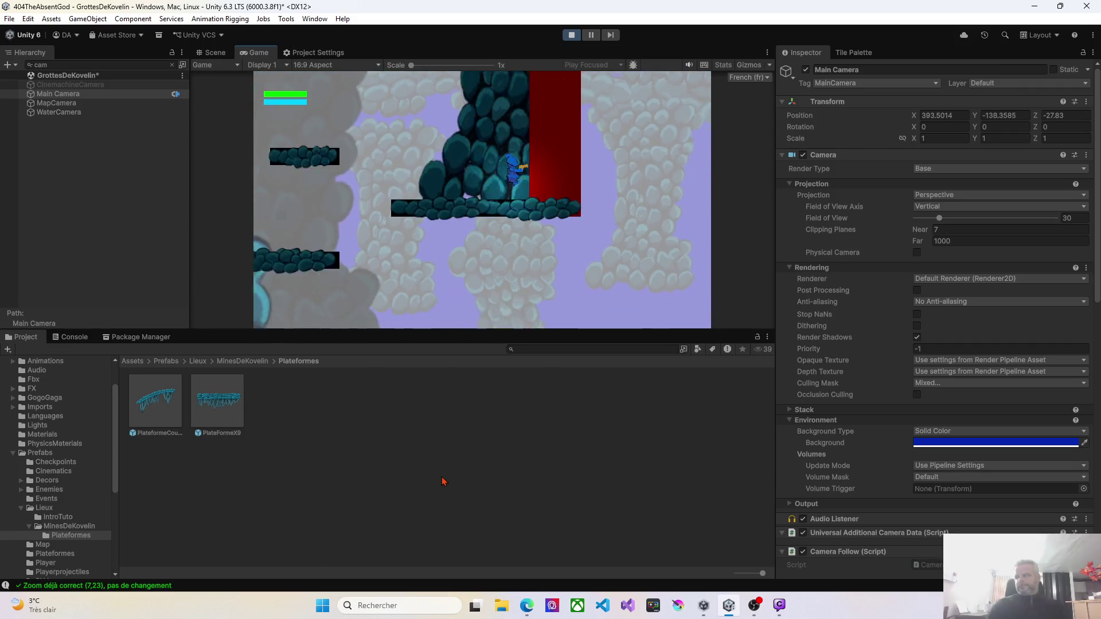
key(Left)
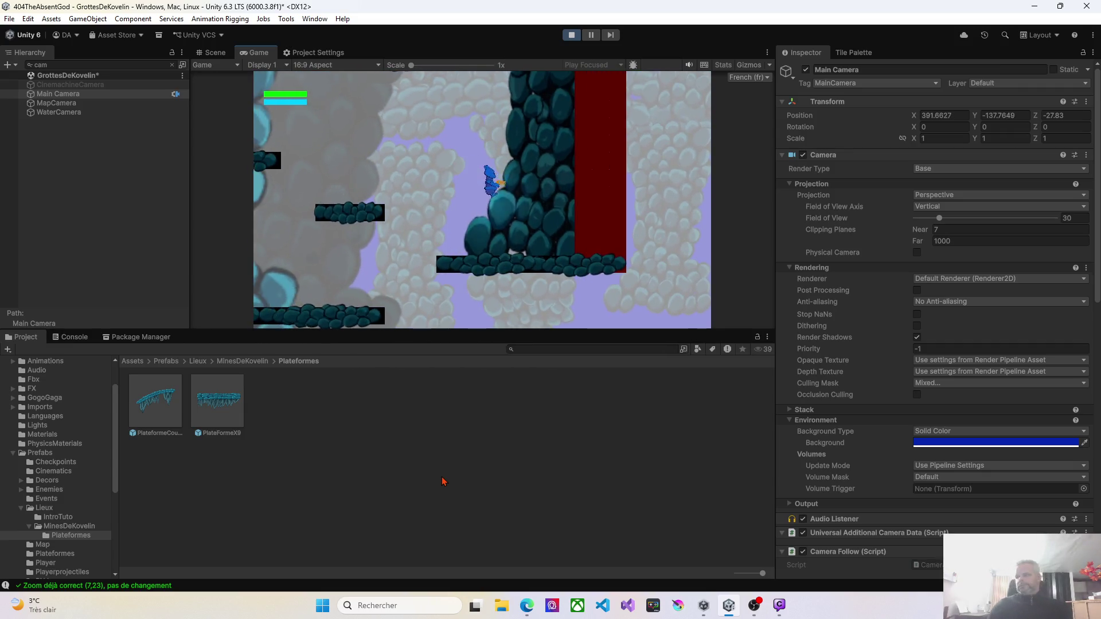
key(Right)
key(space)
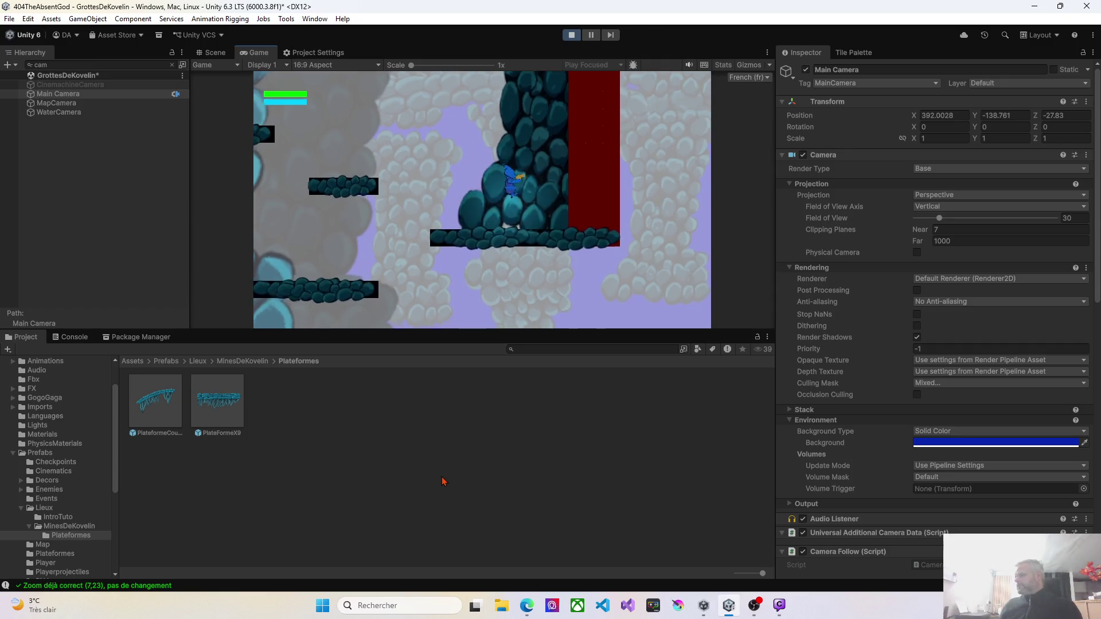
key(Left)
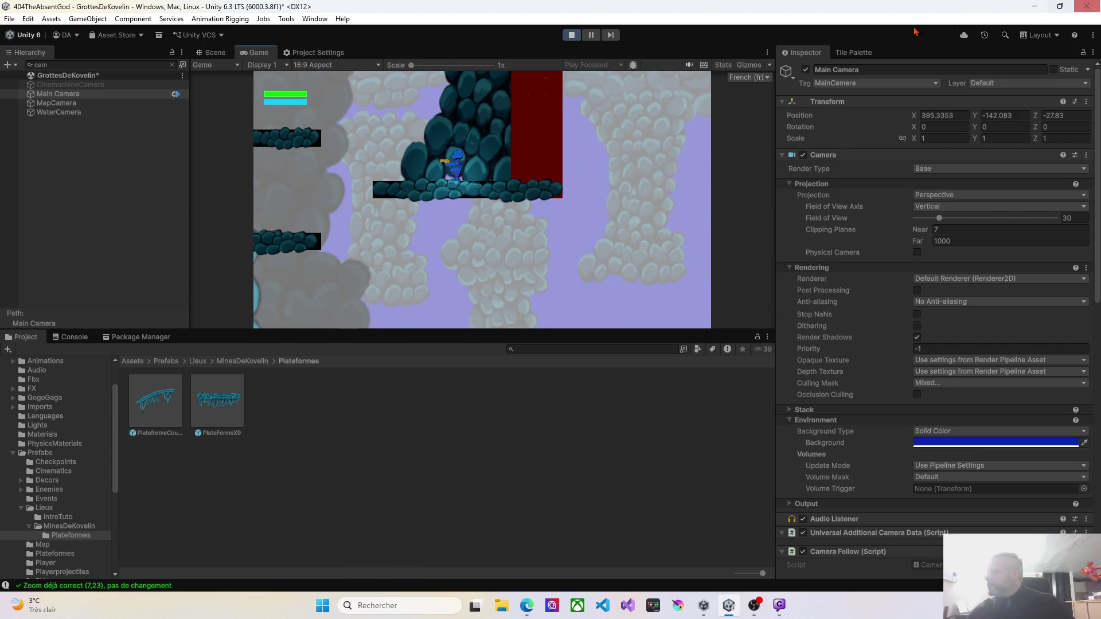
click(572, 35)
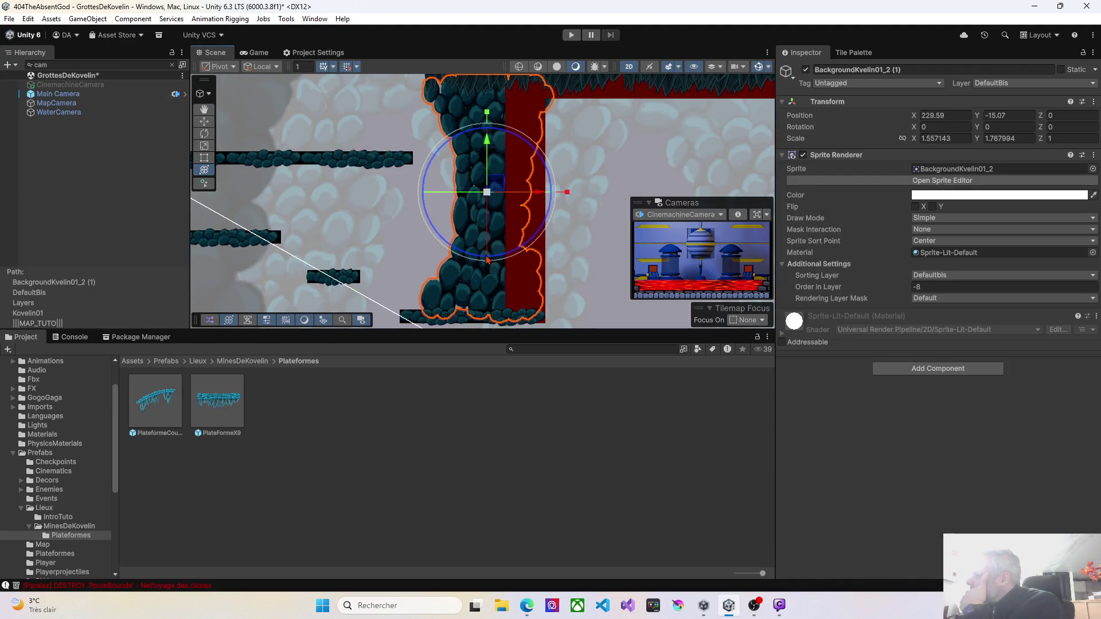
Change BackgroundKvelin01_2 (1)'s Sprite Renderer Order in Layer from 10 to 1
click(905, 291)
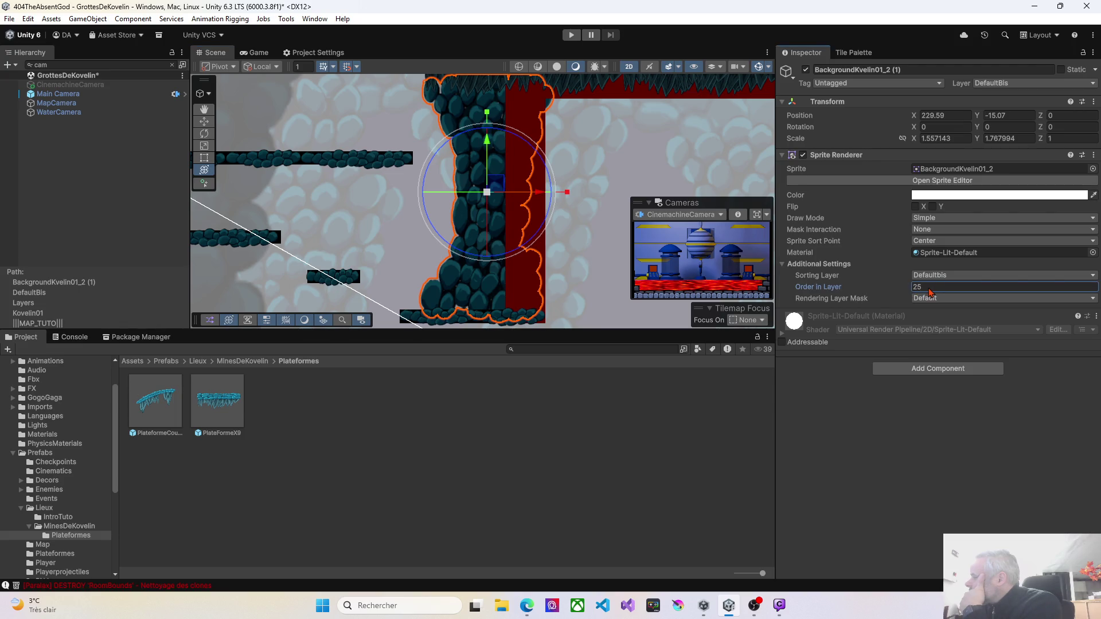
key(BackSpace)
text(10)
scroll(583, 257, down, 4)
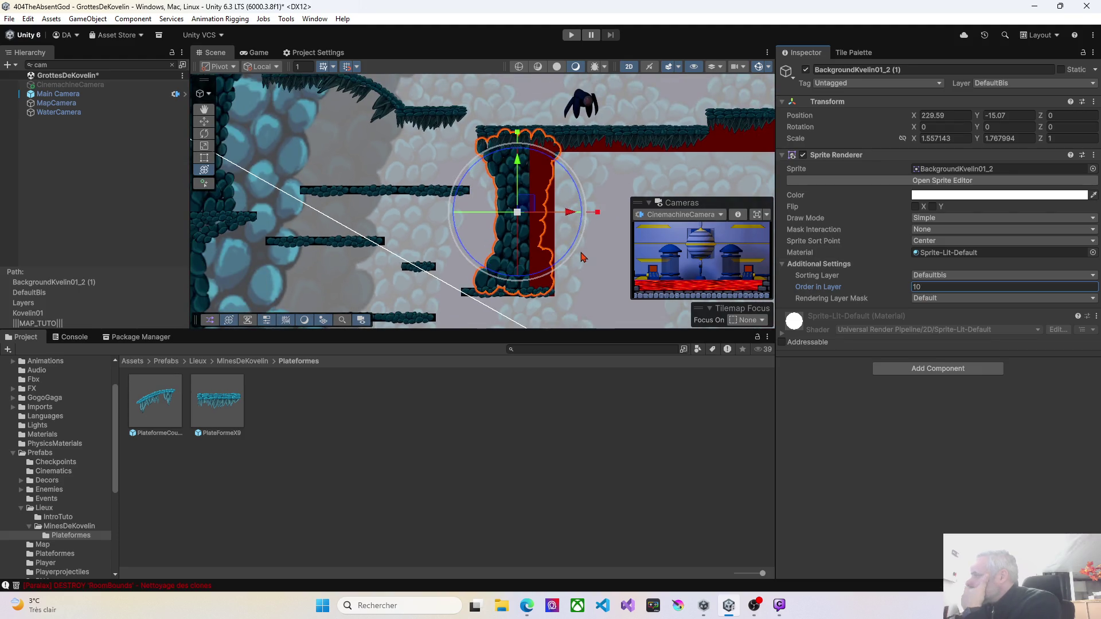
drag(566, 250, 578, 261)
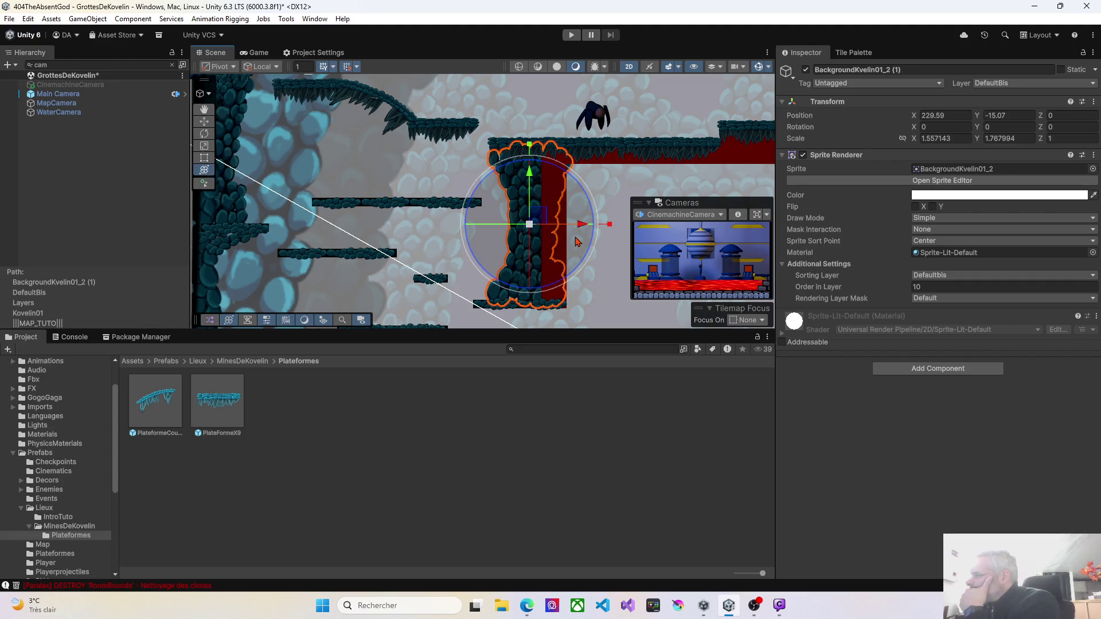
click(922, 287)
text(20)
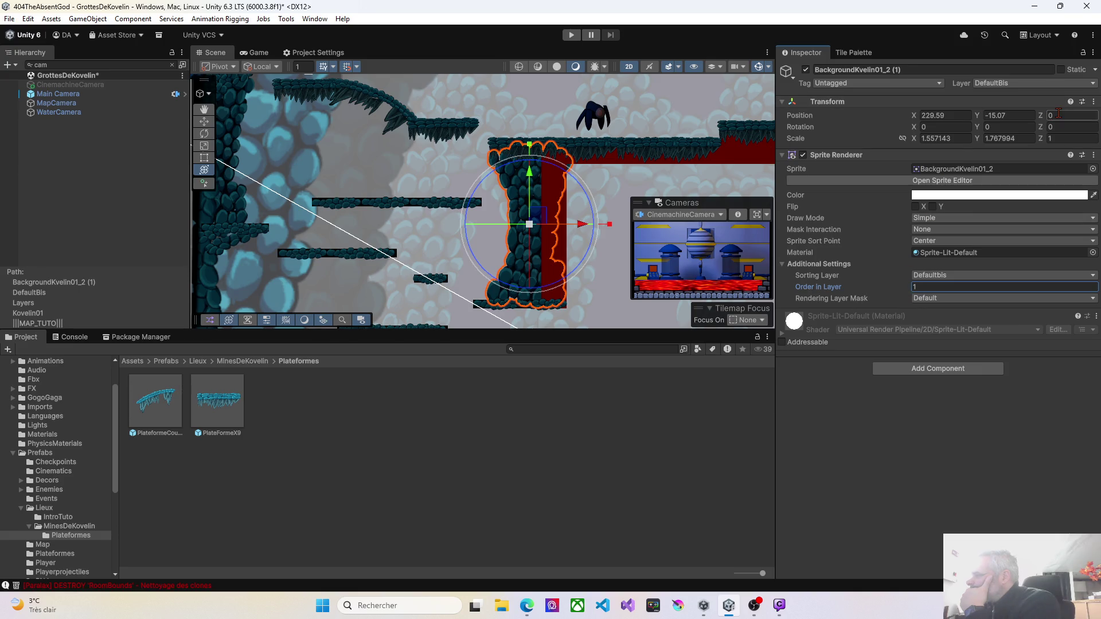
click(559, 214)
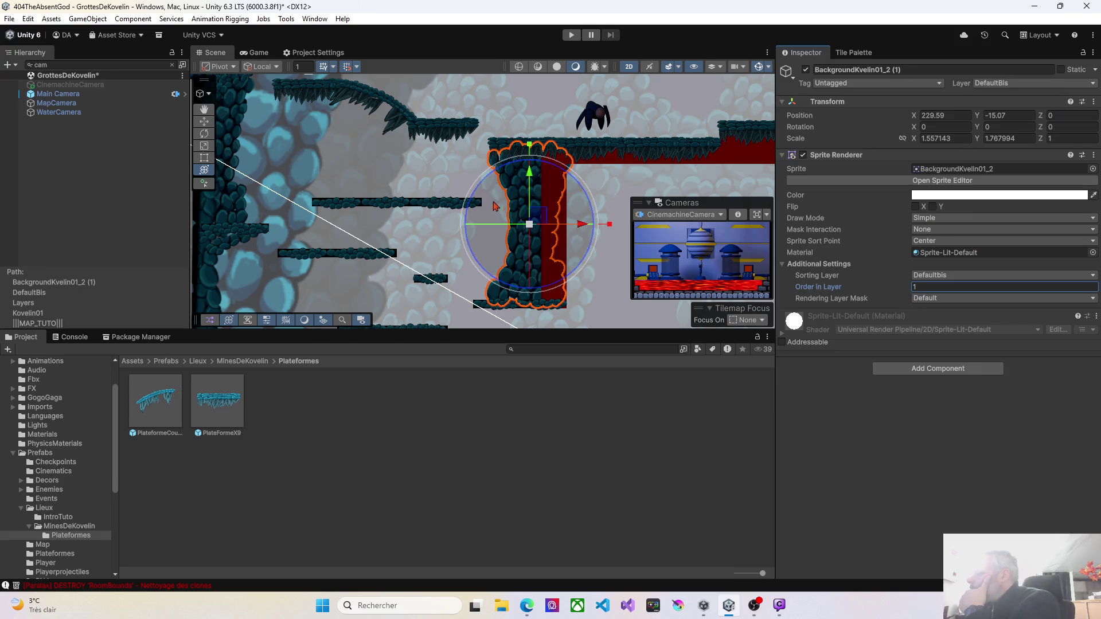
click(559, 214)
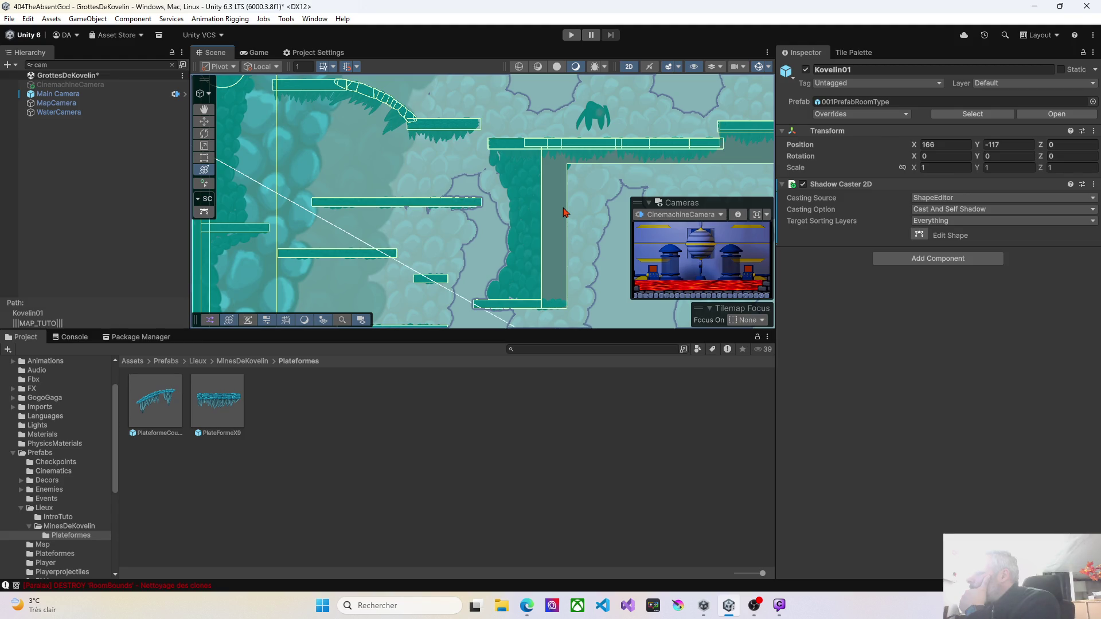
Zoom out and pan around the Kovelin01 level layout to review it
scroll(505, 223, down, 5)
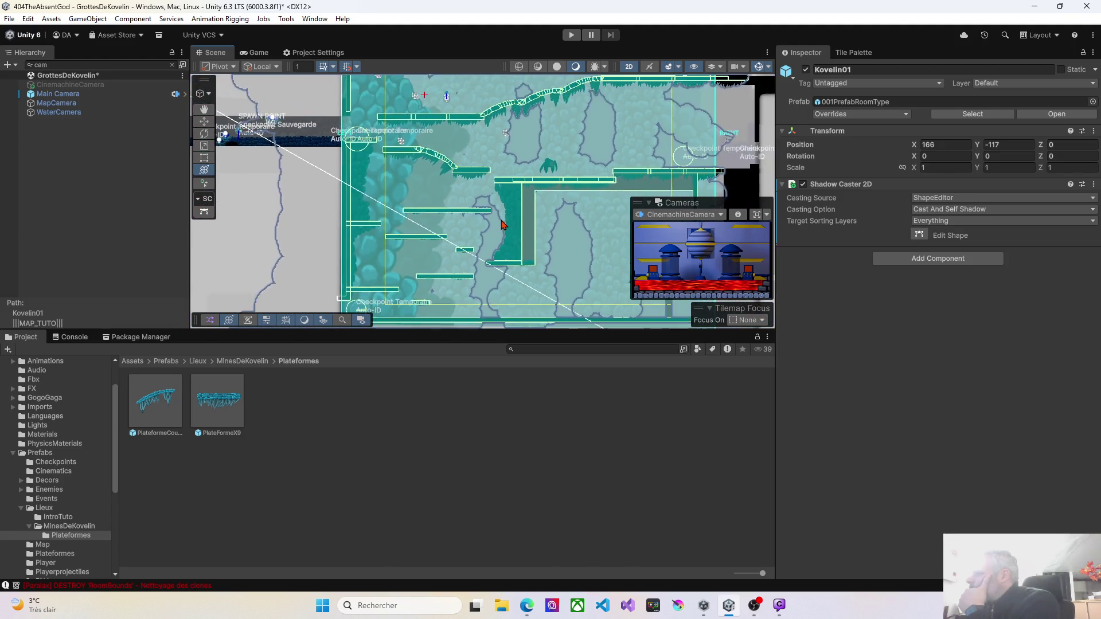
scroll(503, 224, down, 4)
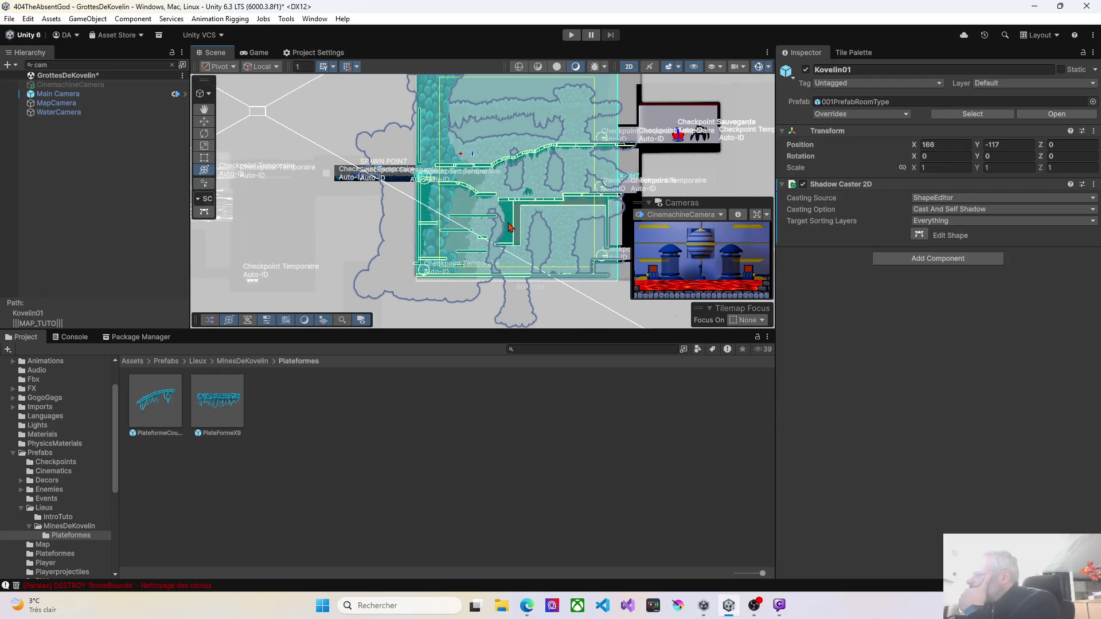
mouse_move(560, 224)
mouse_down()
mouse_move(493, 217)
mouse_move(494, 265)
mouse_up()
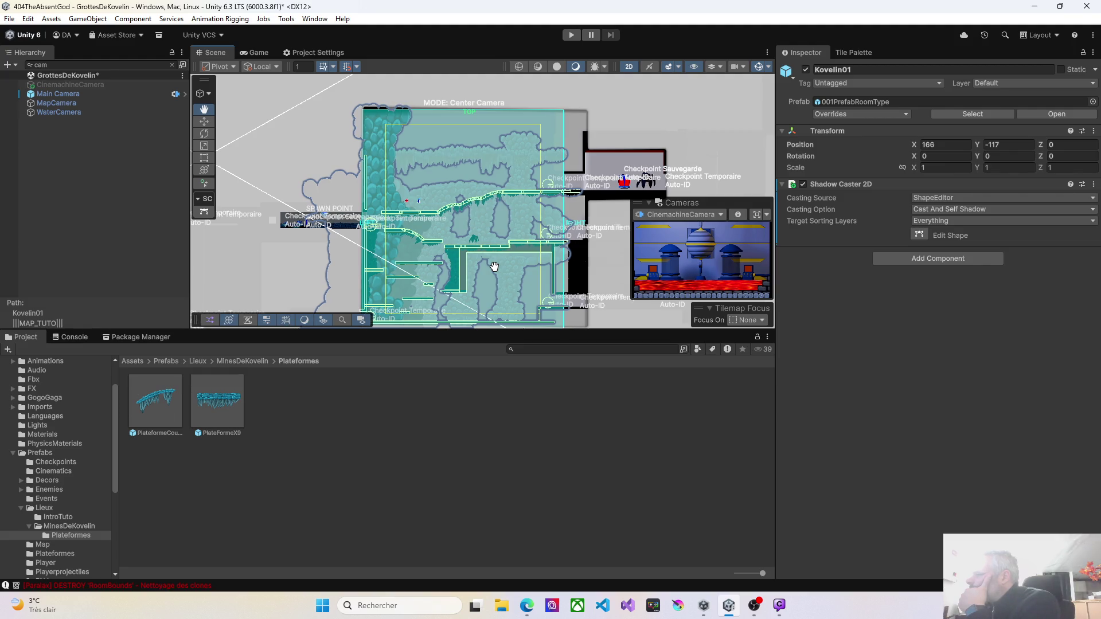
mouse_move(495, 267)
mouse_down()
mouse_move(492, 221)
mouse_move(456, 205)
mouse_move(453, 236)
mouse_move(473, 232)
mouse_up()
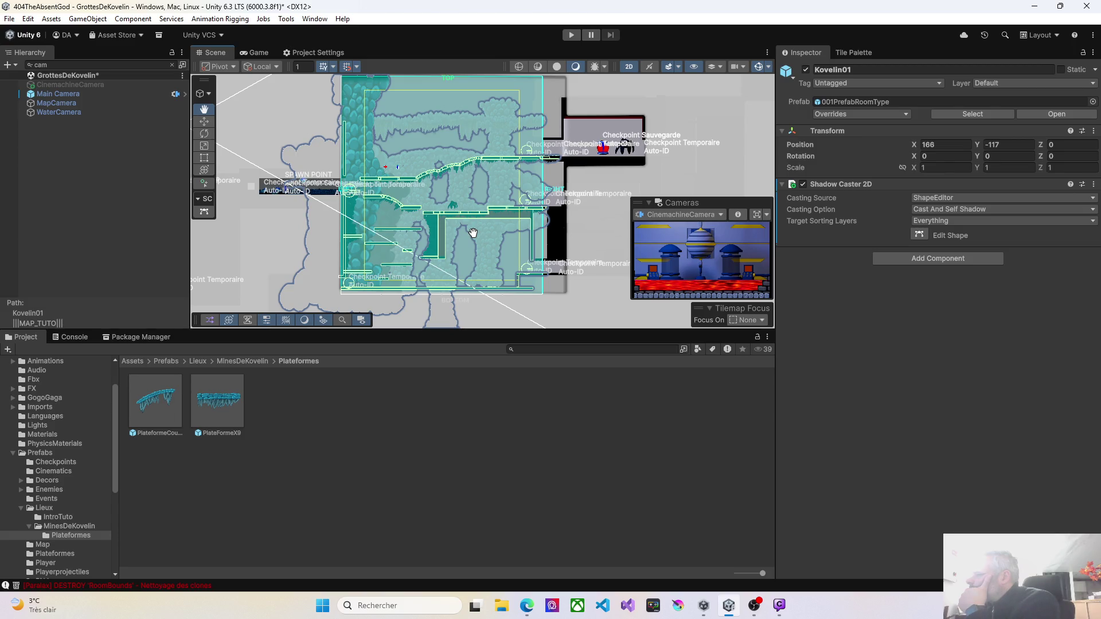
mouse_move(473, 233)
mouse_down()
mouse_move(485, 259)
mouse_move(489, 228)
mouse_up()
Zoom back in on the wall area, clear the Hierarchy filter and select the Walls tilemap
scroll(484, 229, up, 5)
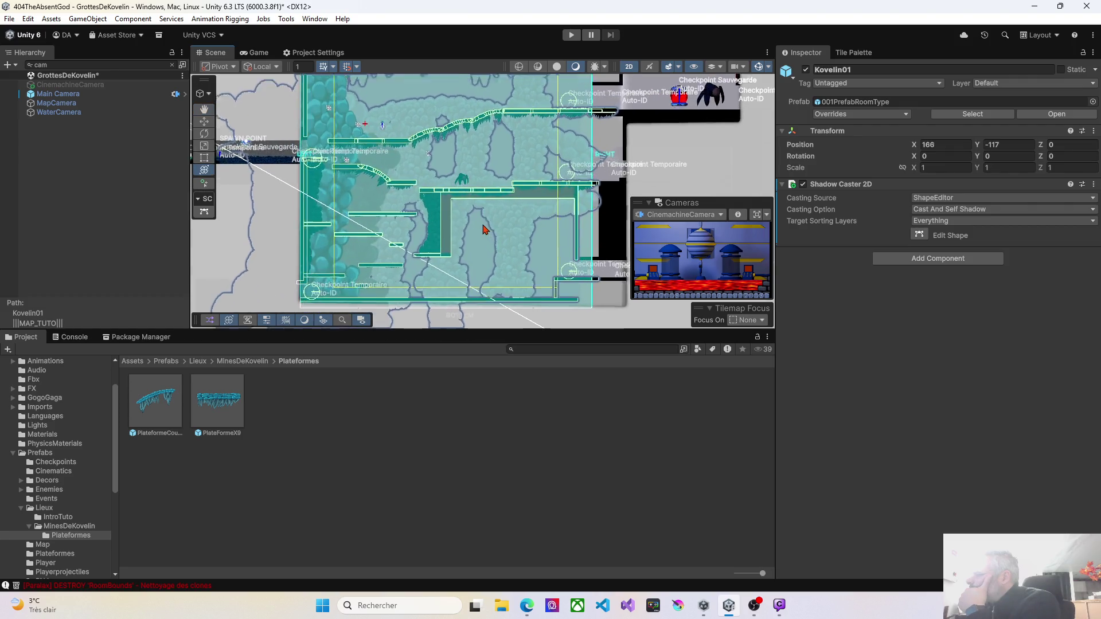
scroll(484, 228, up, 2)
drag(452, 216, 505, 216)
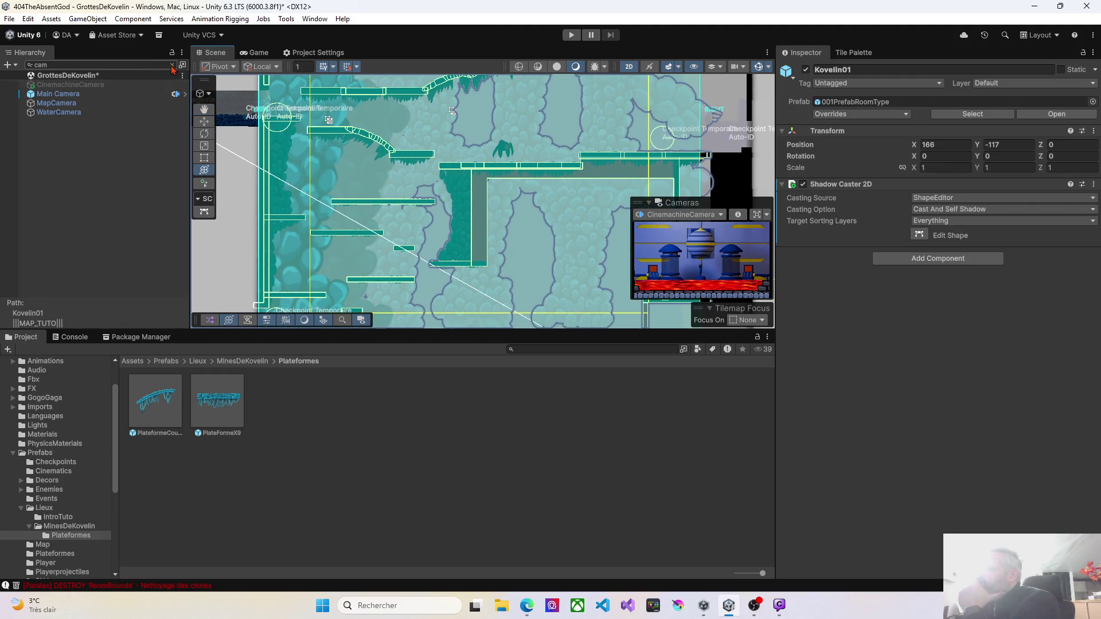
click(172, 66)
click(475, 218)
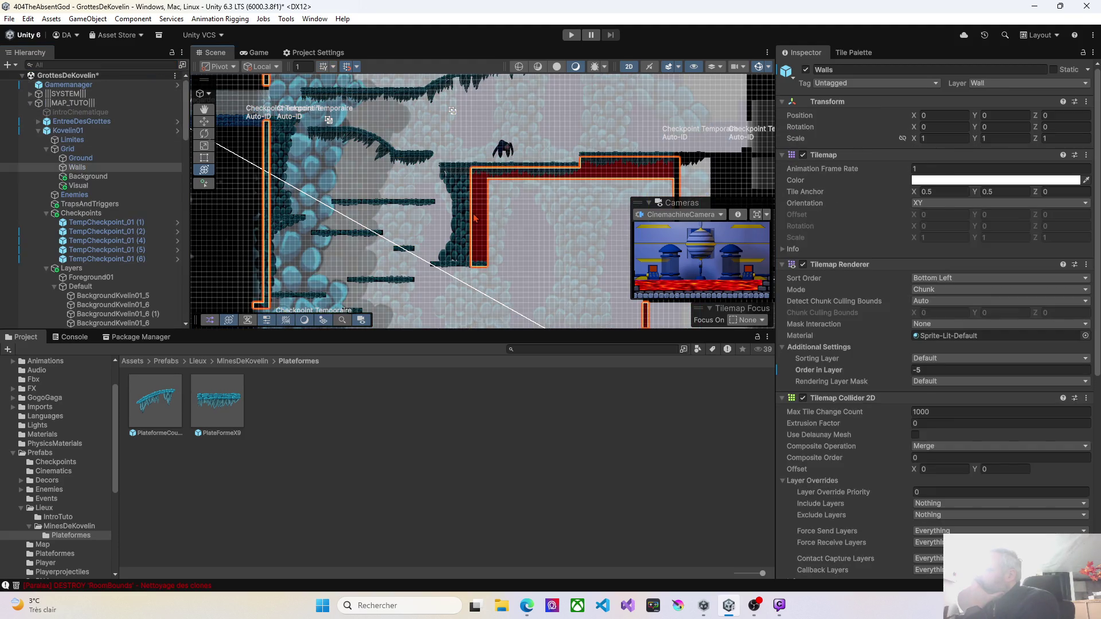
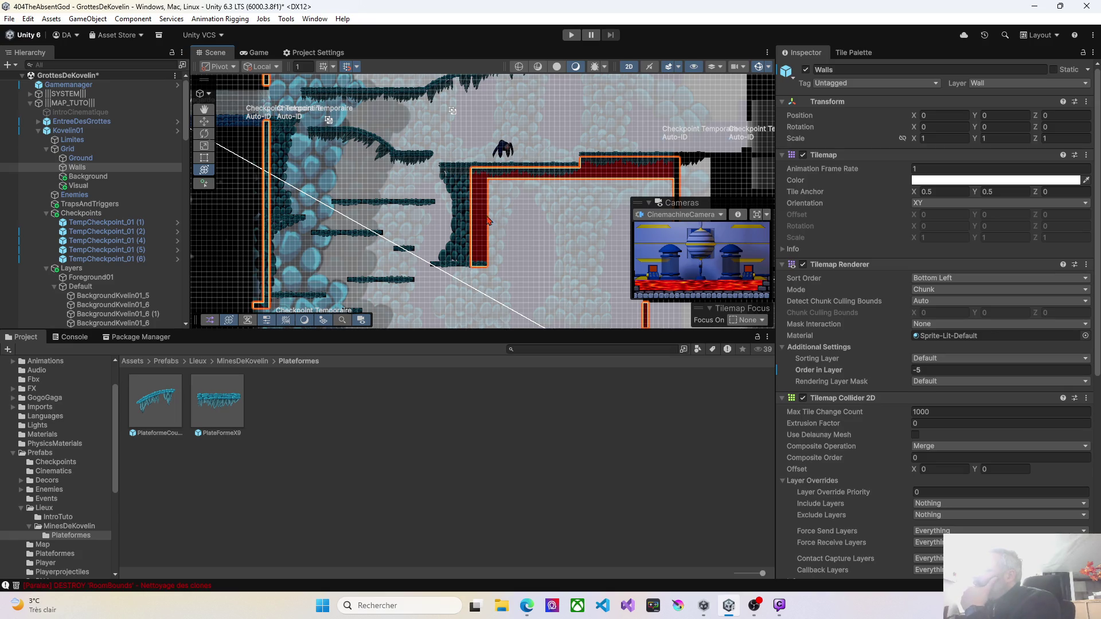
Select the Walls tilemap beside the rock pillar and show the PaletteProto Tile Palette
drag(516, 232, 463, 189)
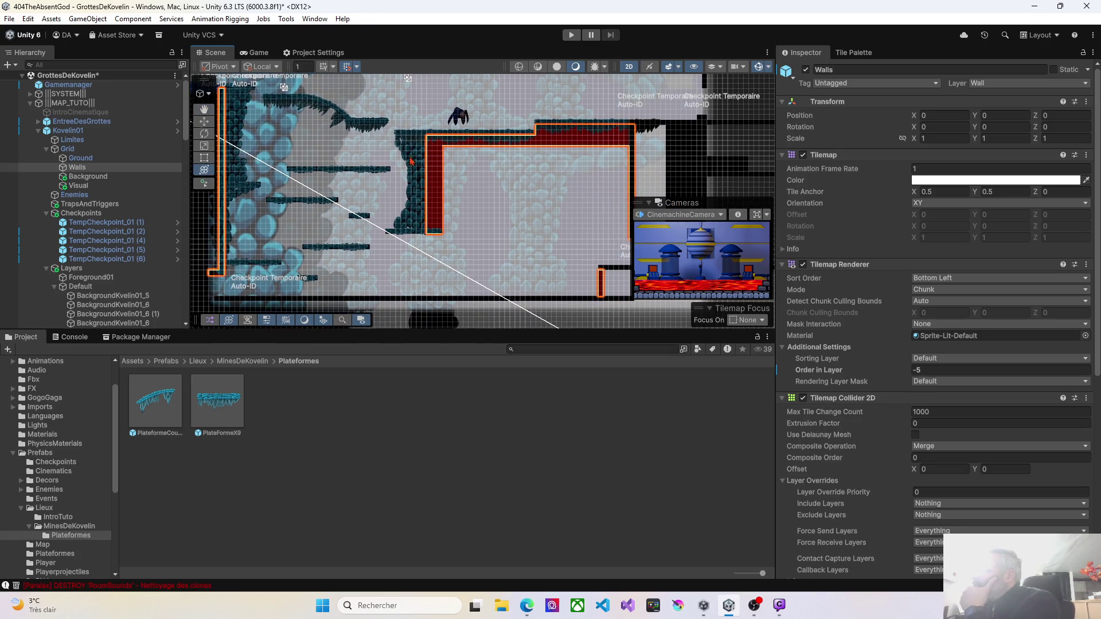
click(424, 188)
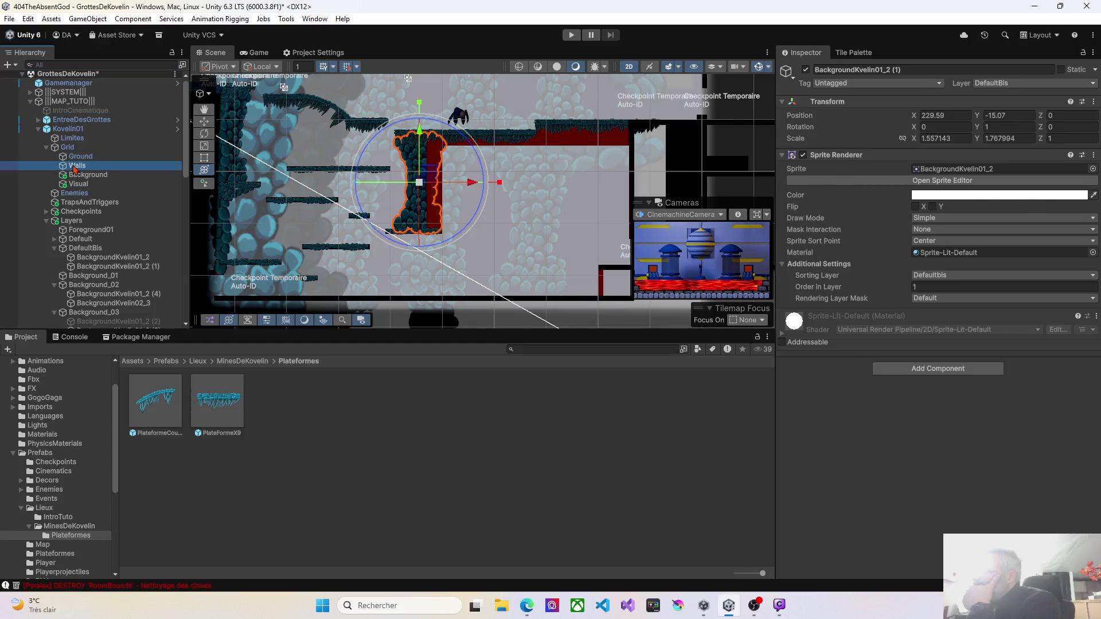
click(435, 204)
click(855, 53)
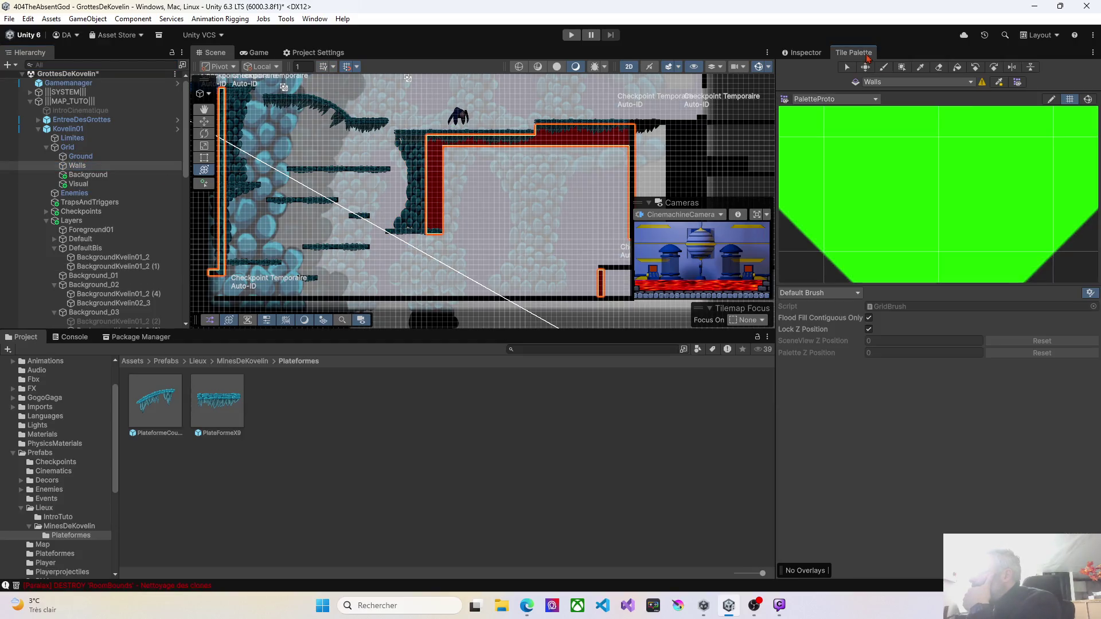
Switch the palette to Erase and remove the red wall tiles up the pillar's side
scroll(921, 187, down, 10)
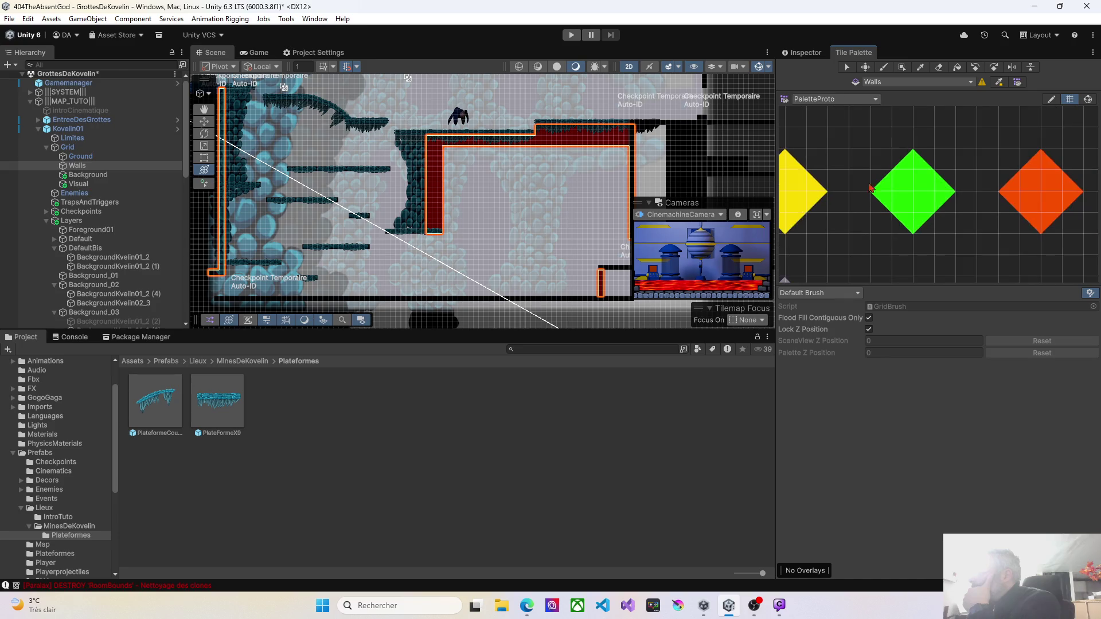
scroll(882, 196, down, 3)
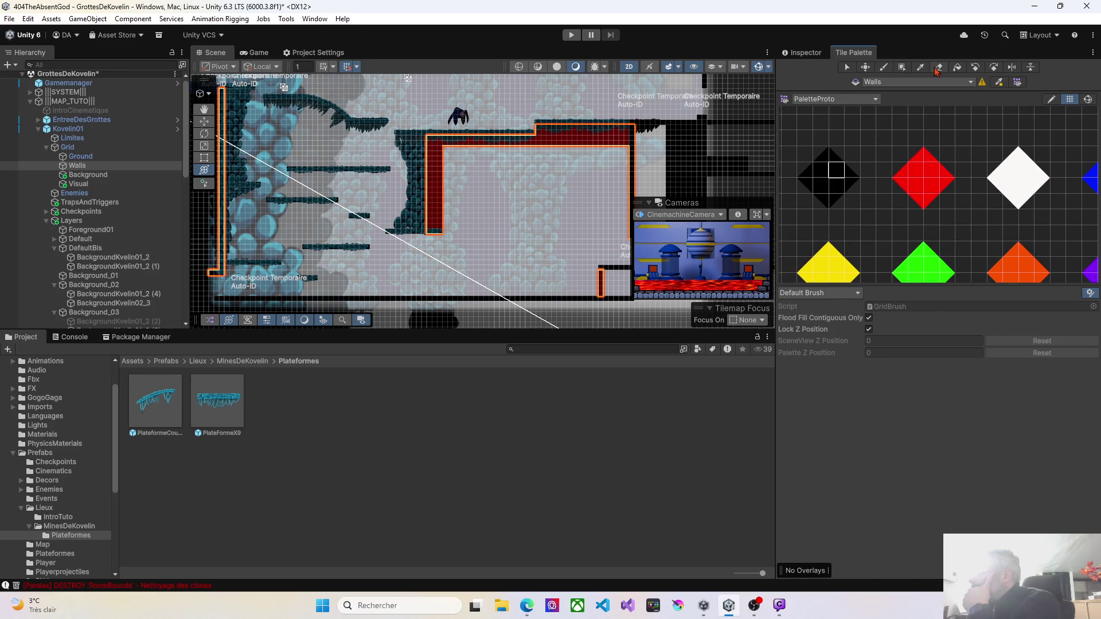
click(877, 127)
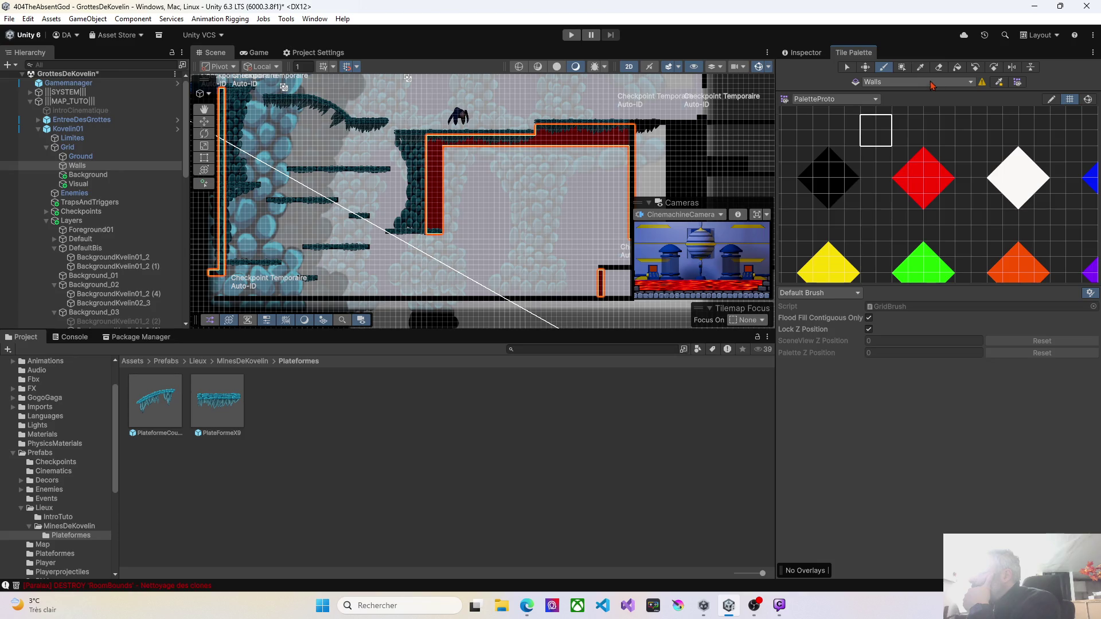
click(941, 67)
click(433, 234)
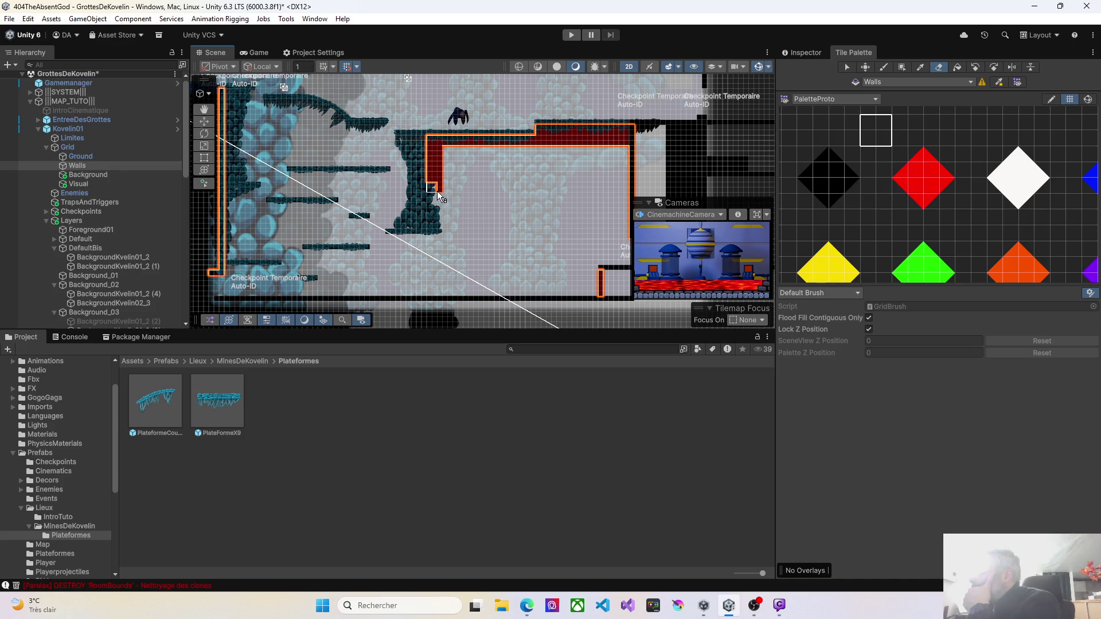
drag(431, 181, 434, 148)
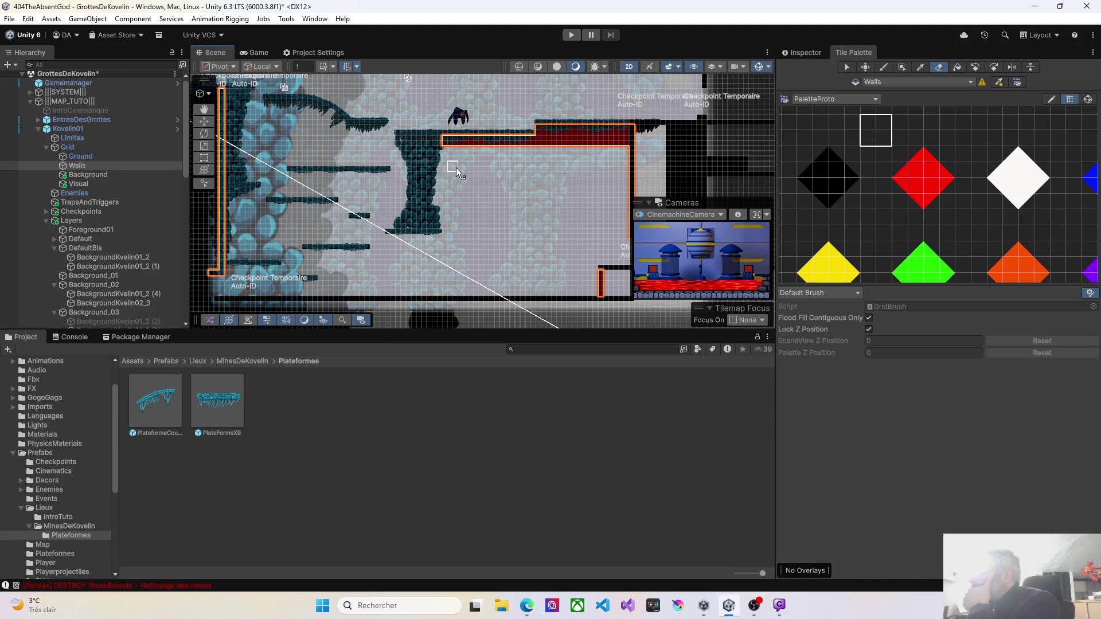
Survey the level toward the checkpoint labels, return to the pillar and ledge, and stop erasing
scroll(447, 160, up, 3)
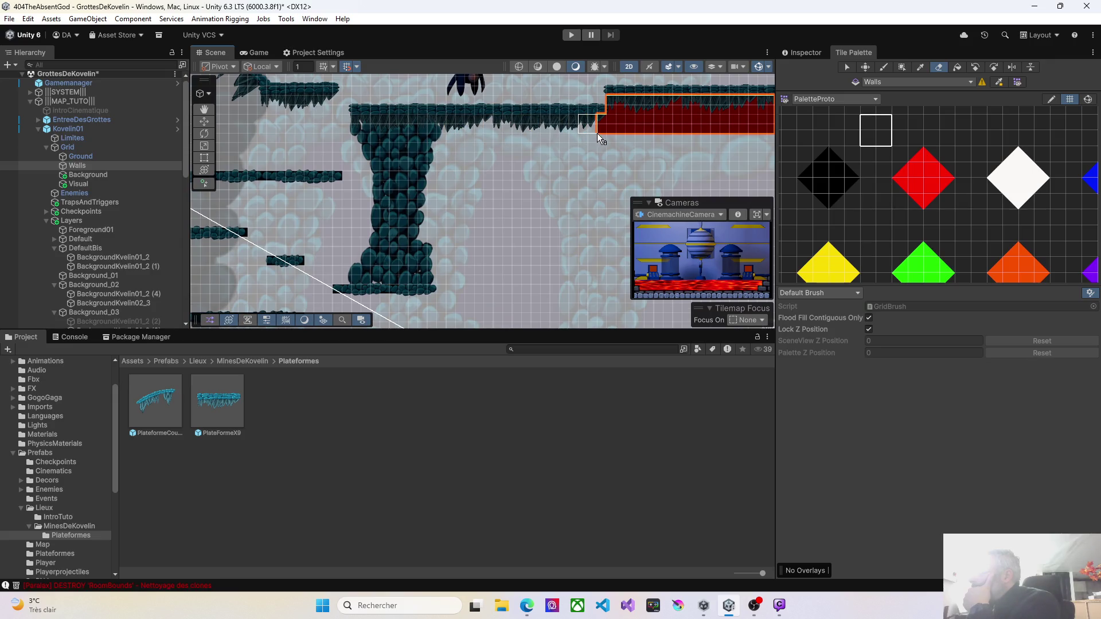
mouse_move(601, 128)
mouse_down()
mouse_move(478, 203)
mouse_move(476, 172)
mouse_move(623, 178)
mouse_up()
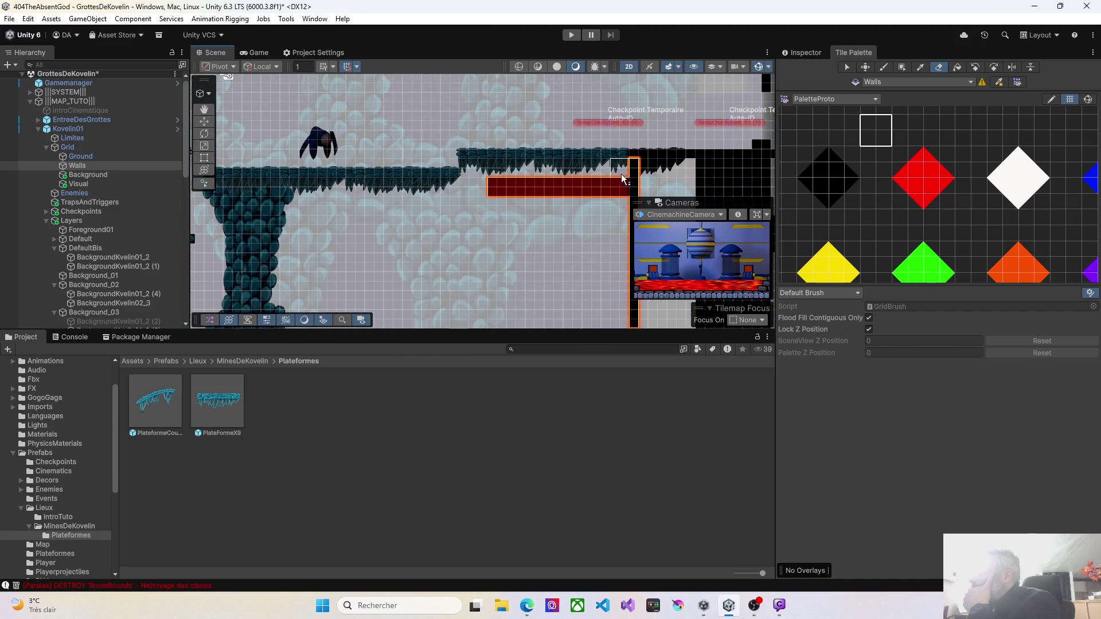
key(Right)
key(Down)
scroll(479, 229, down, 1)
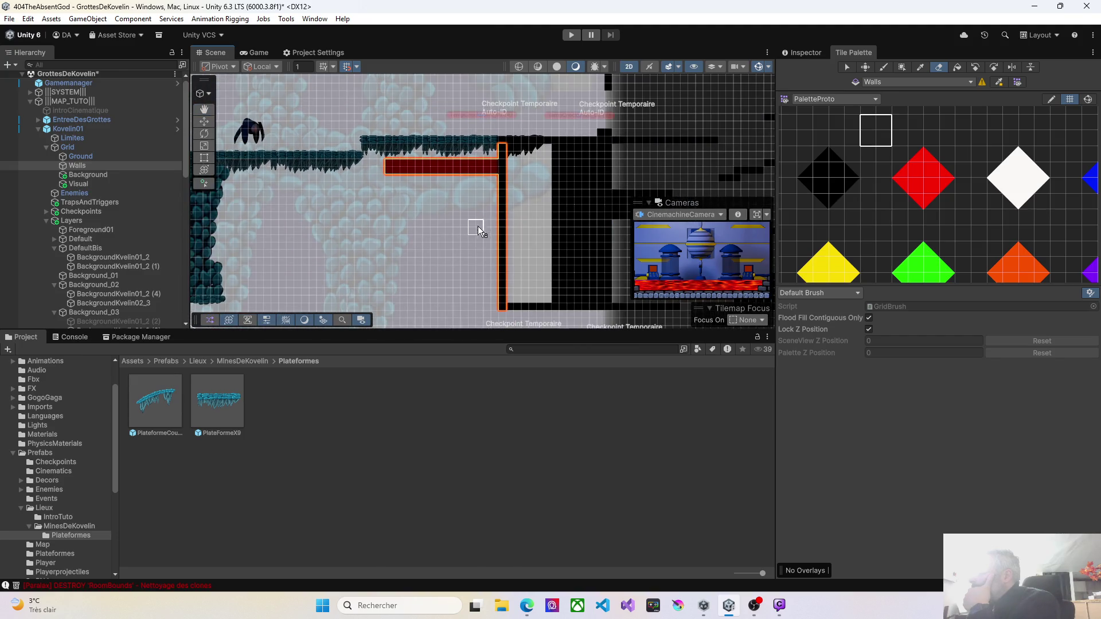
key(Right)
key(Up)
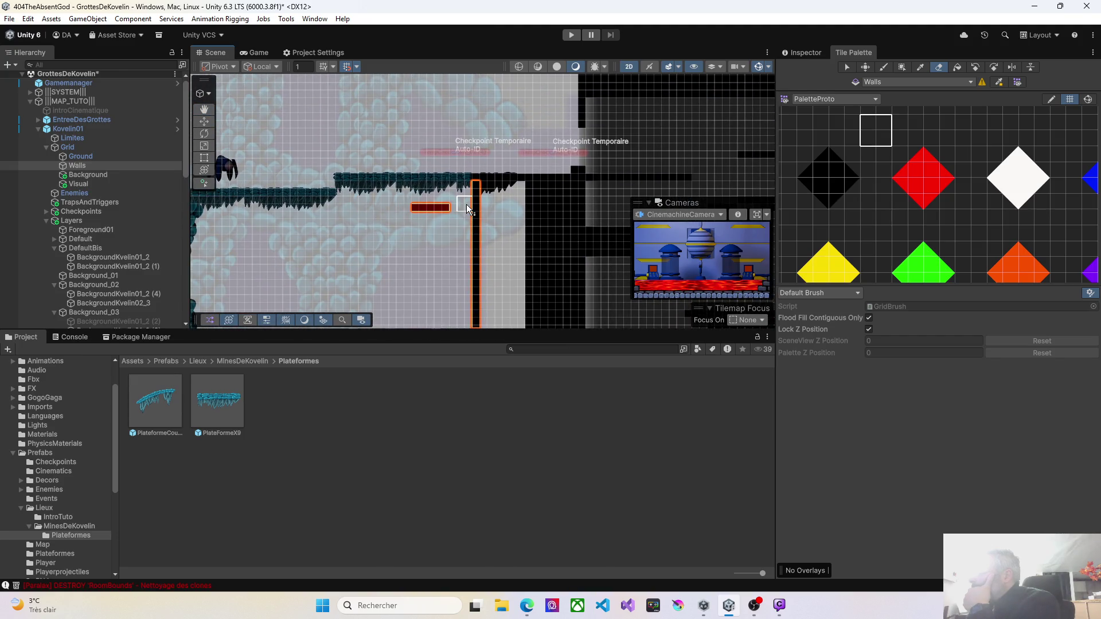
drag(308, 246, 492, 248)
scroll(418, 248, down, 1)
drag(425, 291, 493, 215)
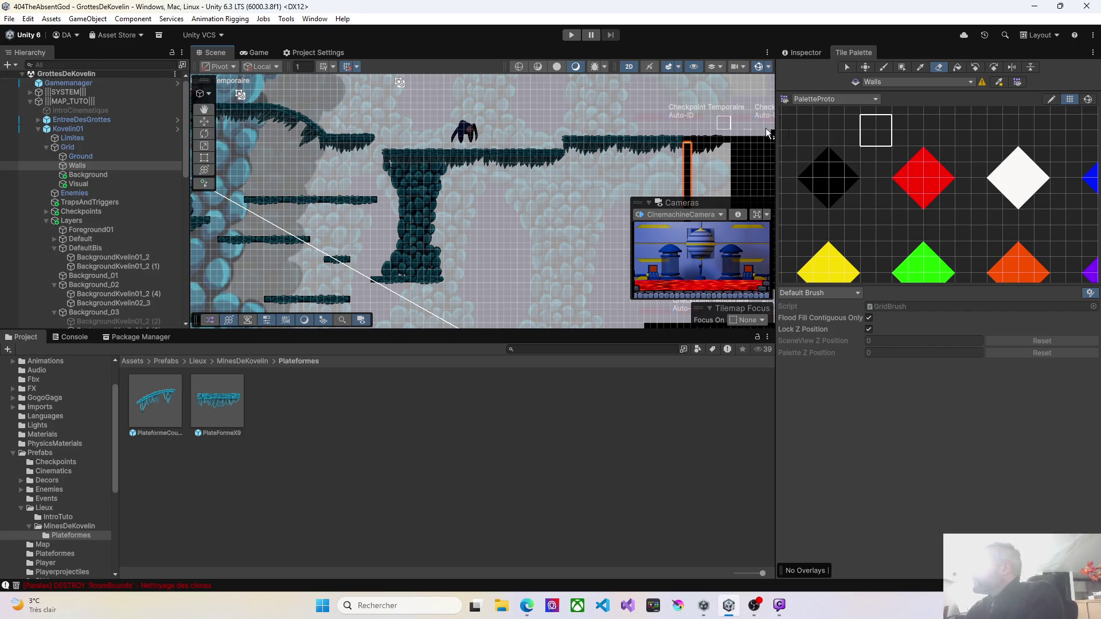
click(847, 67)
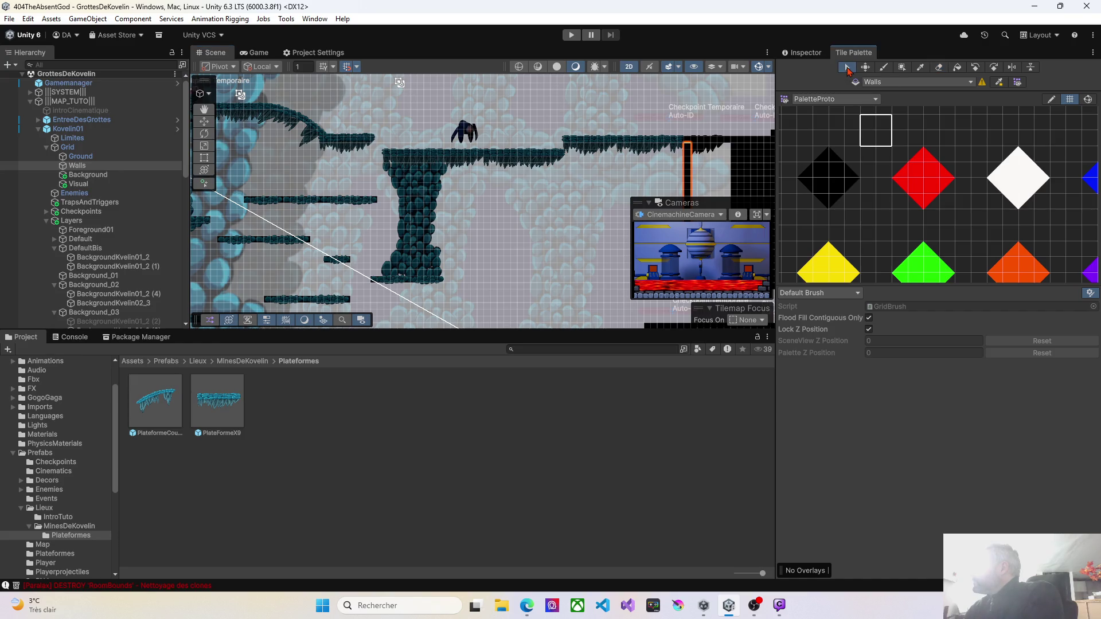
Select the rock pillar sprite and search Add Component for 'collider' in the Inspector
click(202, 122)
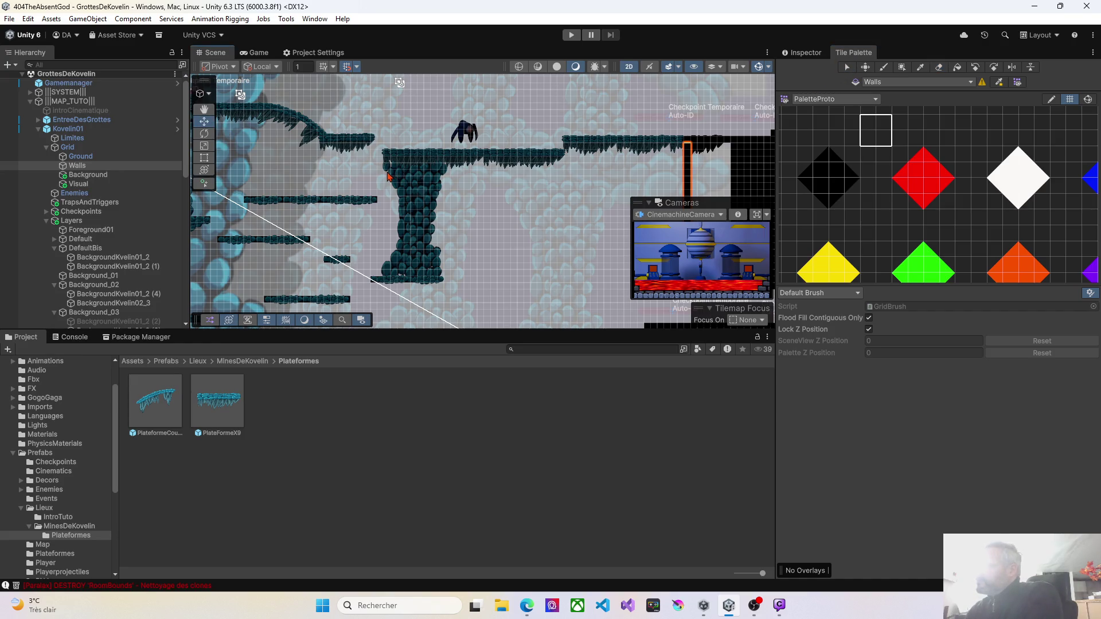
click(424, 195)
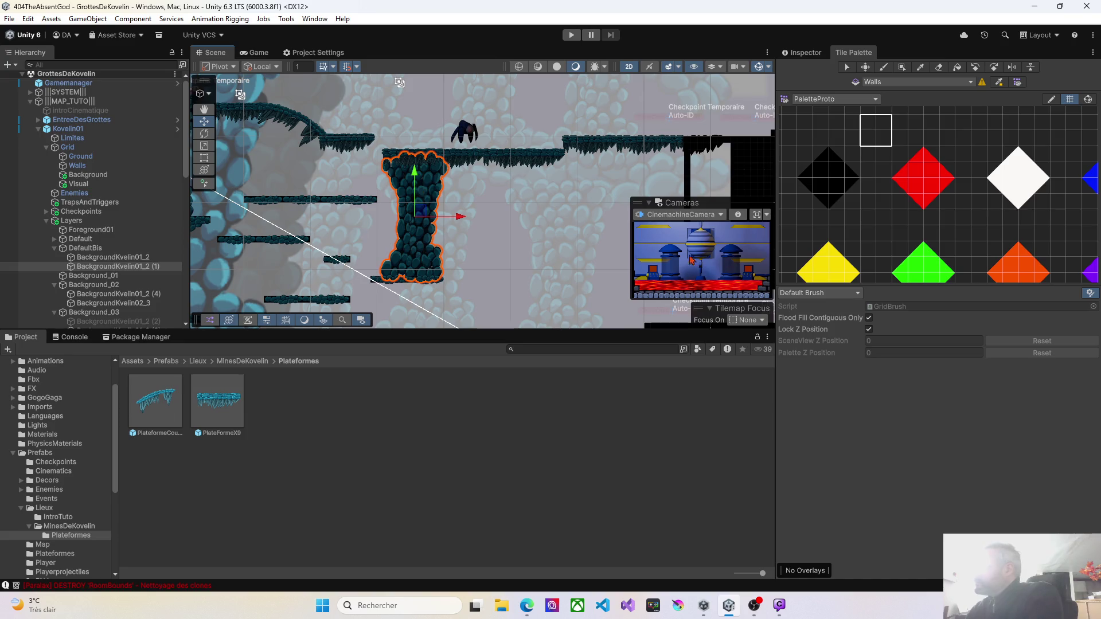
click(802, 53)
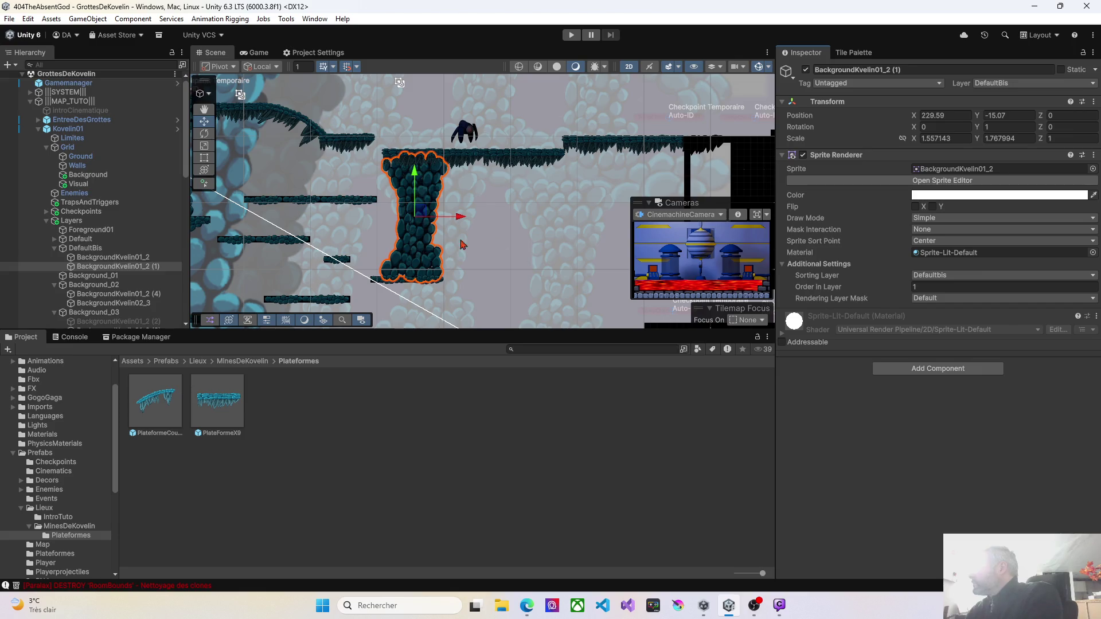
click(941, 368)
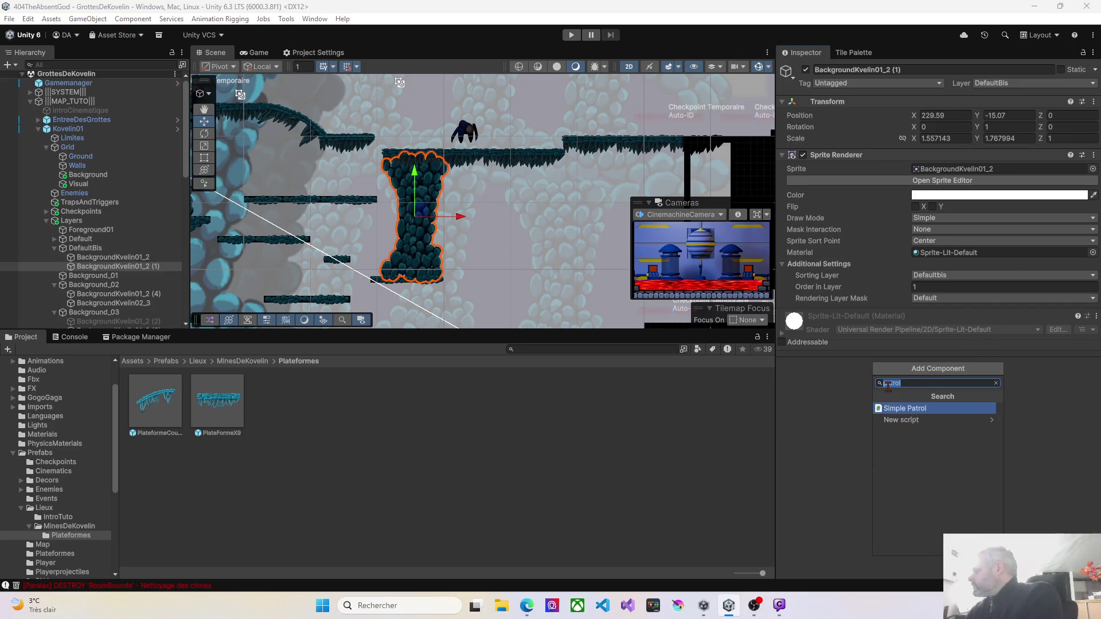
text(co)
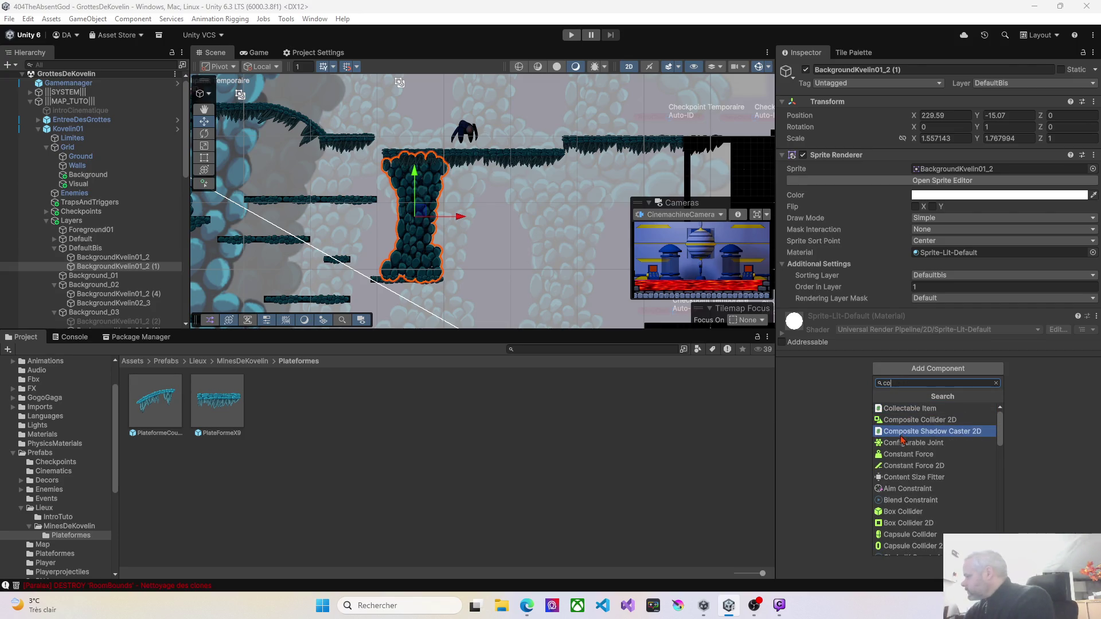
scroll(898, 499, down, 1)
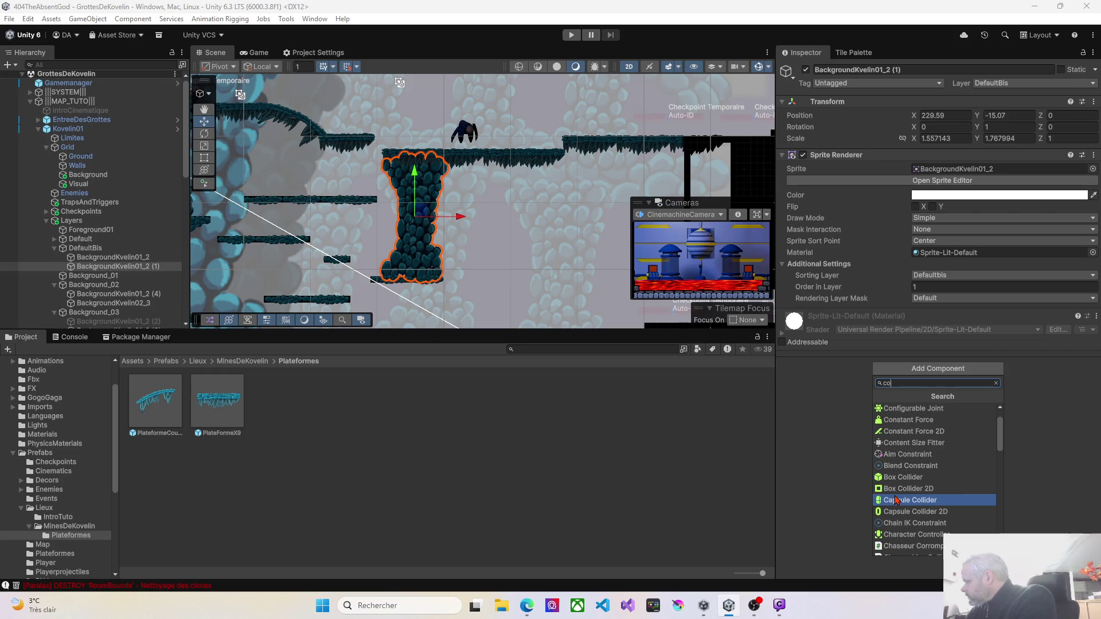
text(l)
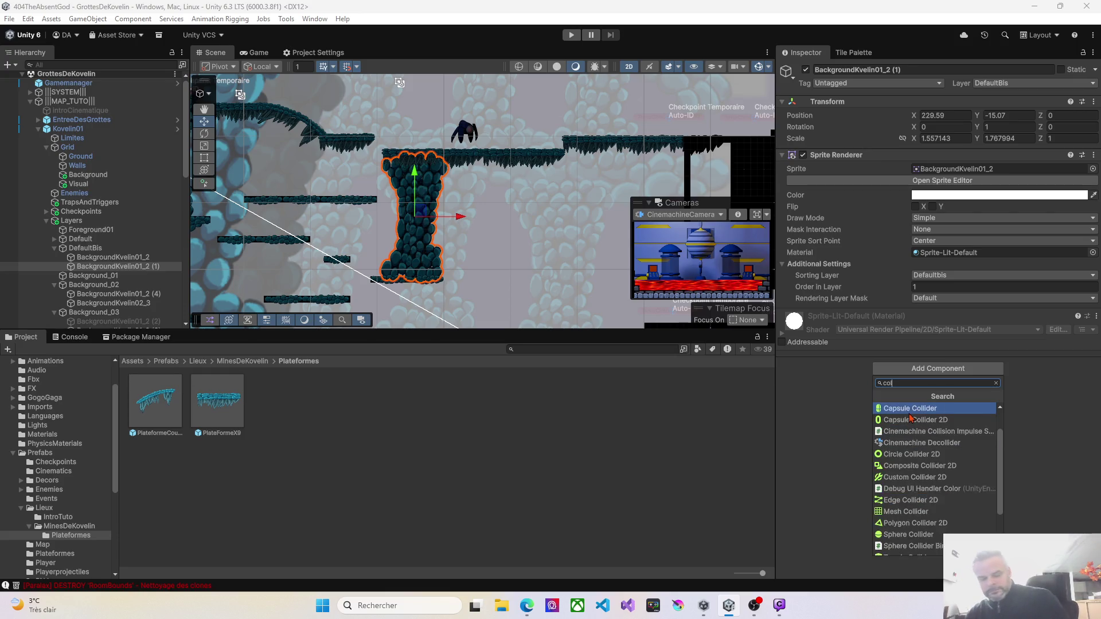
text(lider)
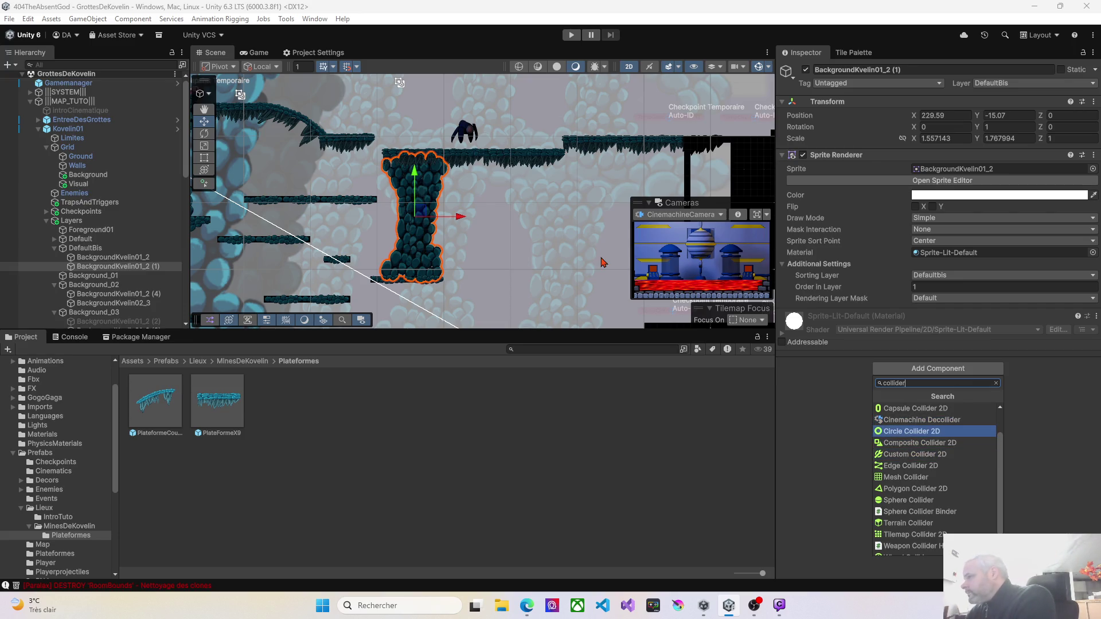
scroll(553, 255, down, 4)
Reselect the pillar sprite and add a Polygon Collider 2D to it
mouse_move(553, 263)
mouse_down()
mouse_move(479, 209)
mouse_move(459, 235)
mouse_up()
click(375, 227)
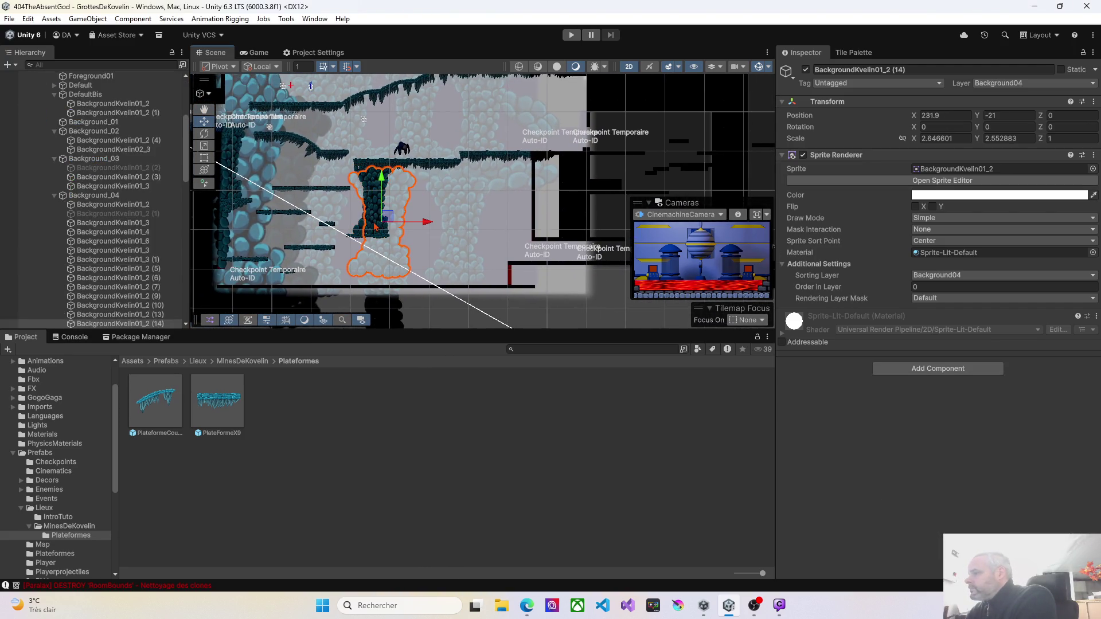
click(374, 195)
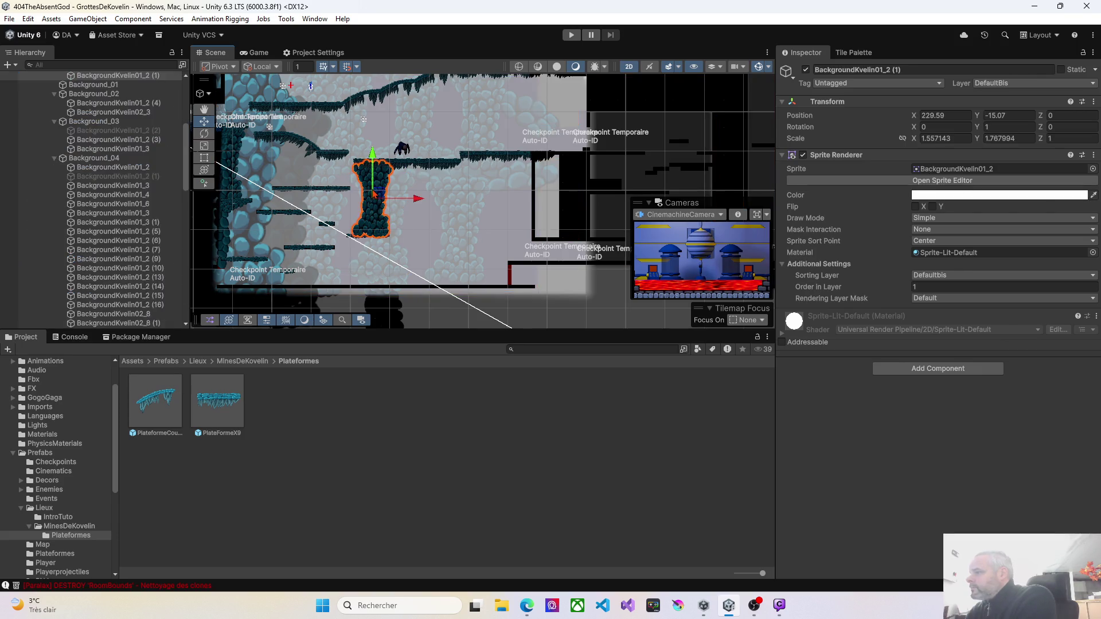
click(906, 372)
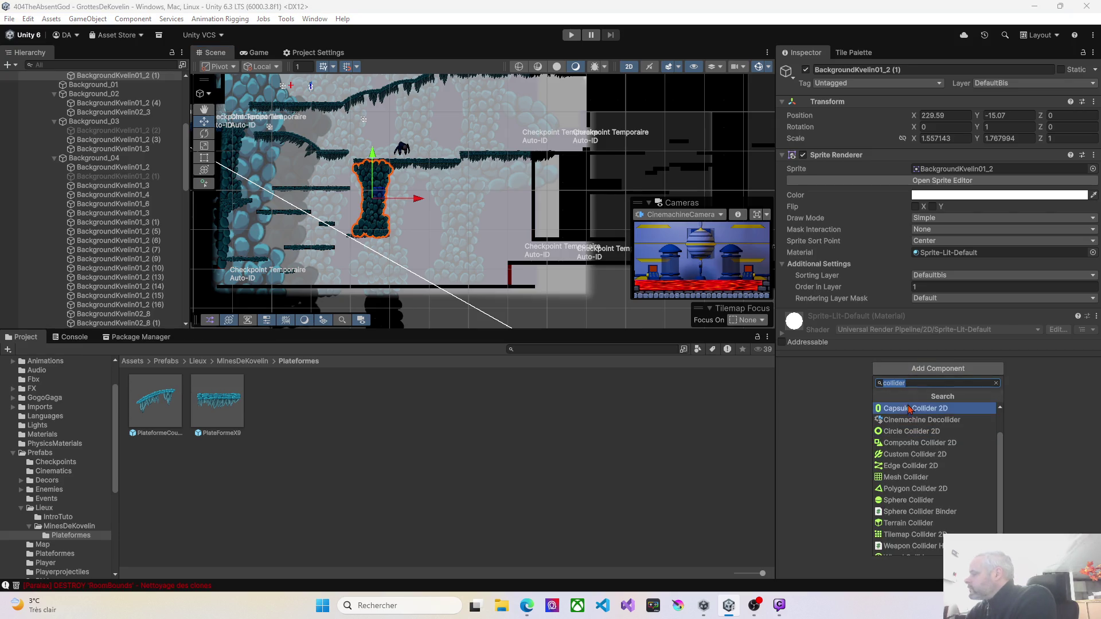
click(915, 489)
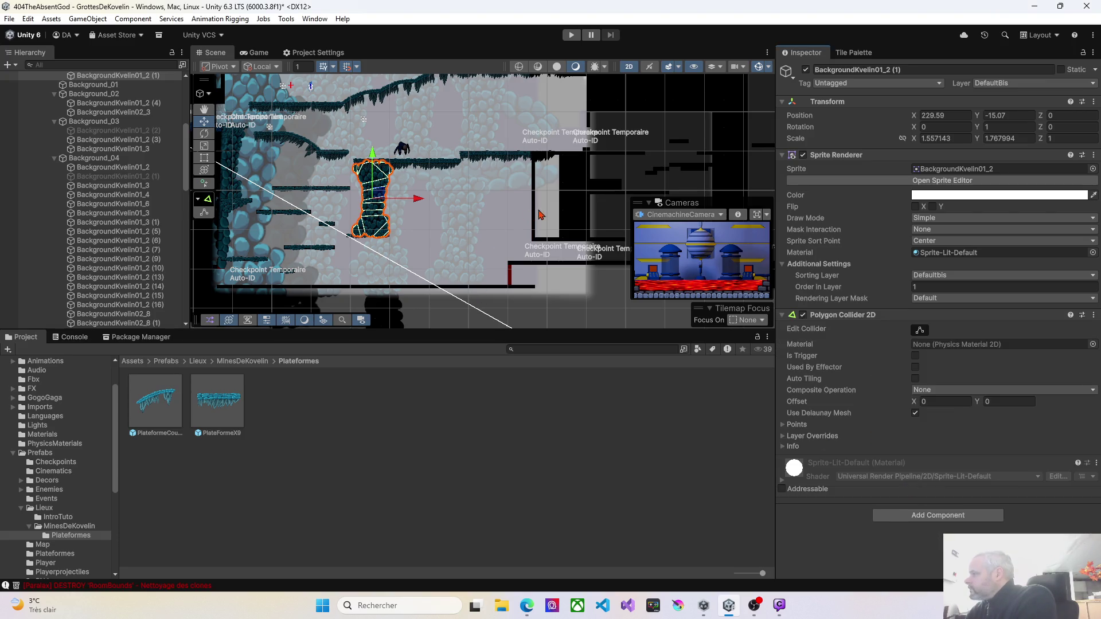
scroll(410, 194, up, 4)
scroll(410, 193, up, 6)
drag(365, 184, 409, 101)
scroll(419, 173, down, 8)
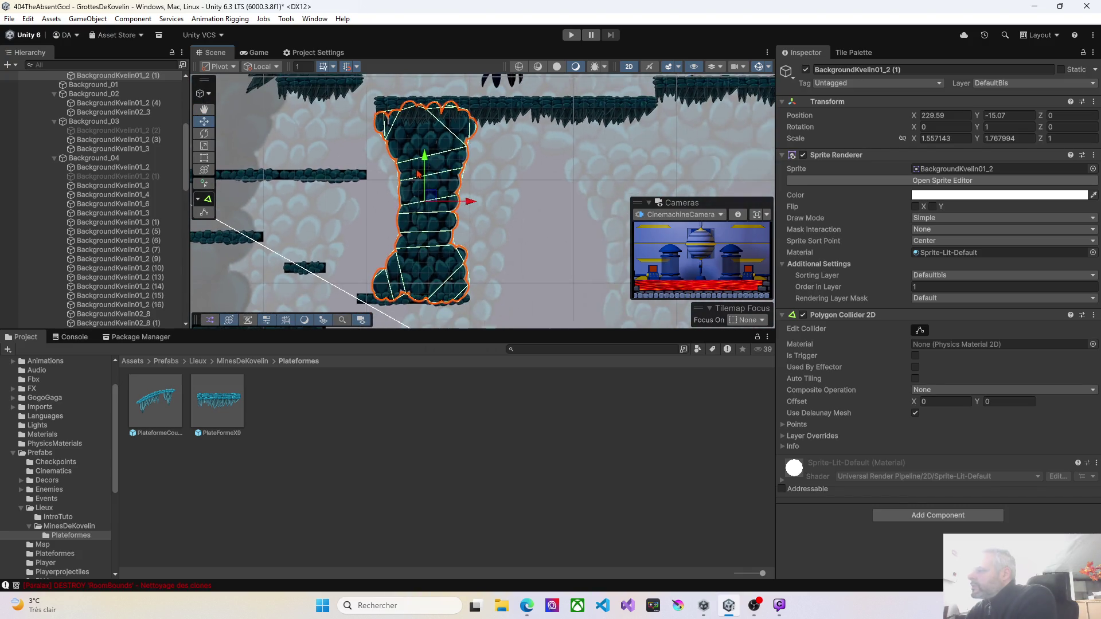
scroll(419, 174, down, 2)
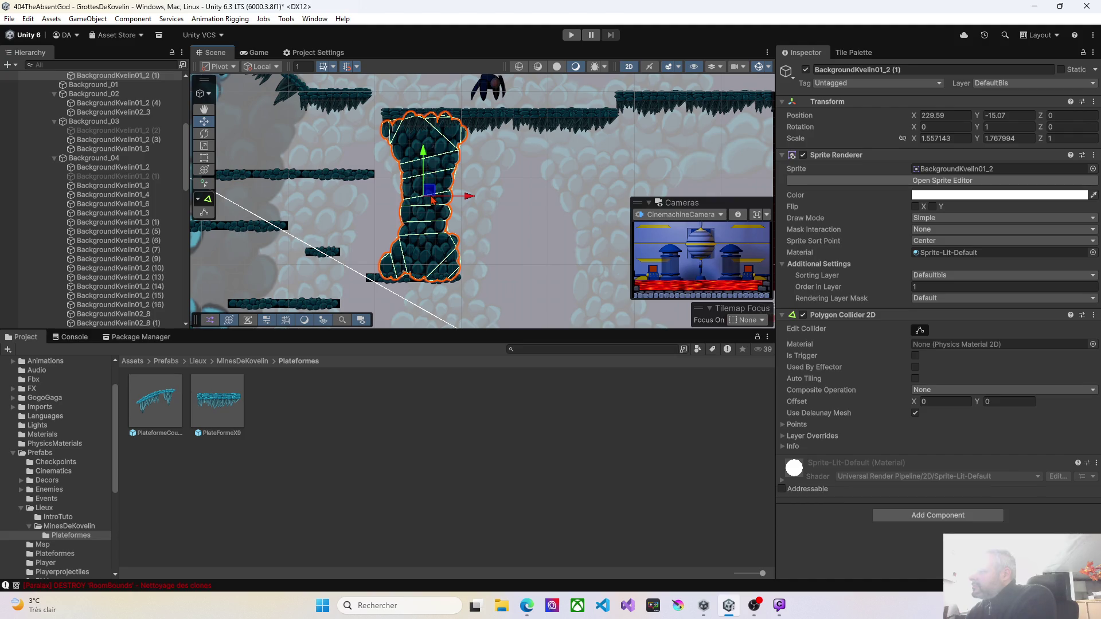
scroll(431, 200, up, 8)
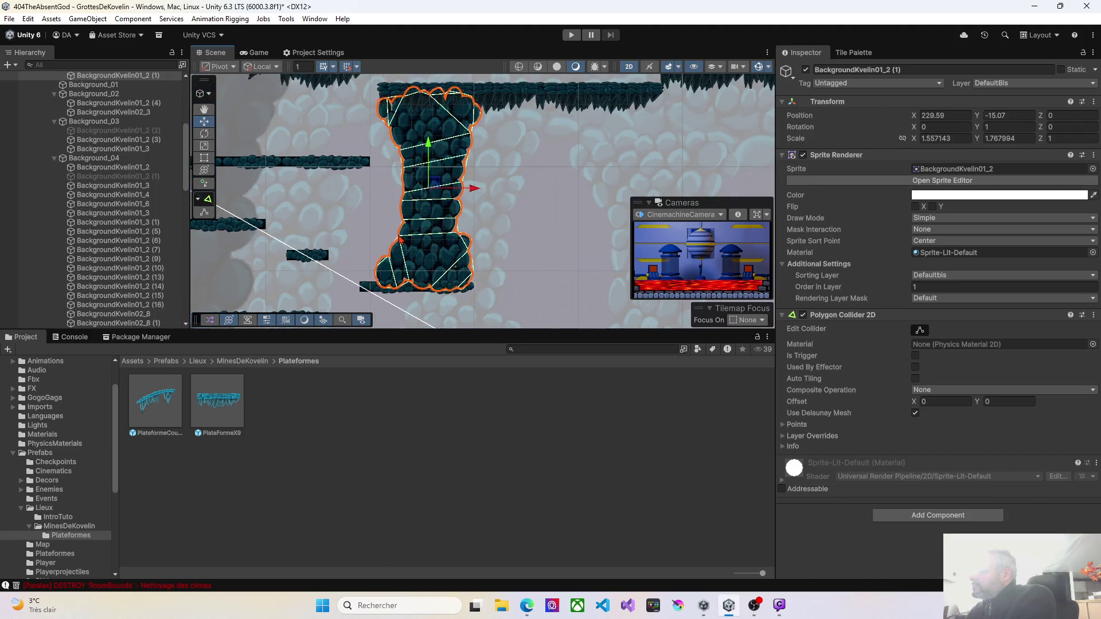
scroll(412, 240, up, 2)
scroll(414, 241, down, 4)
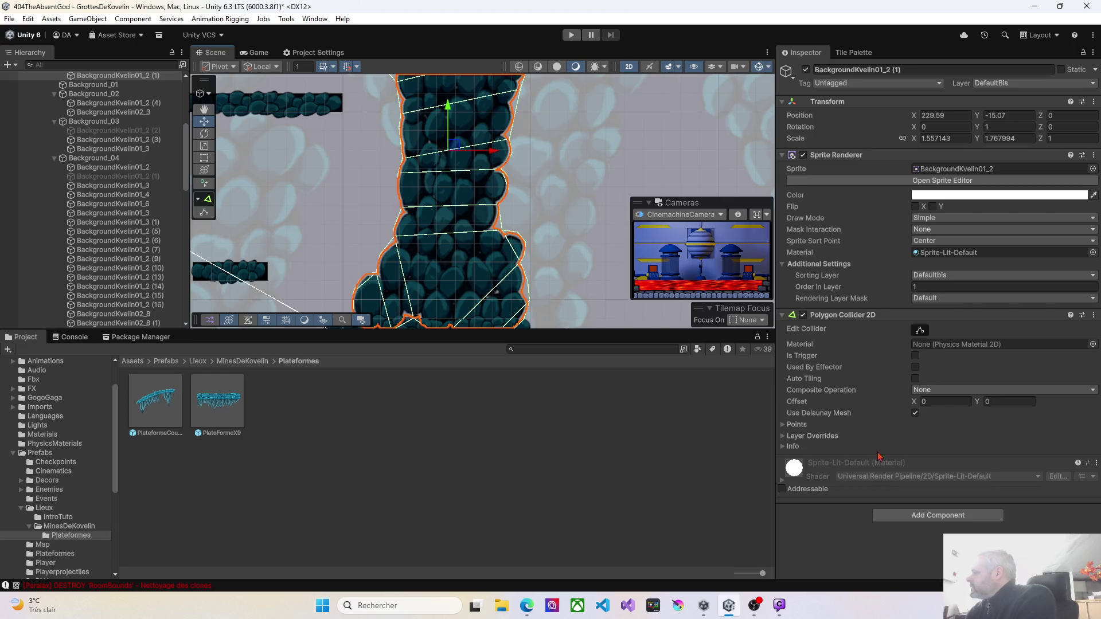
click(902, 516)
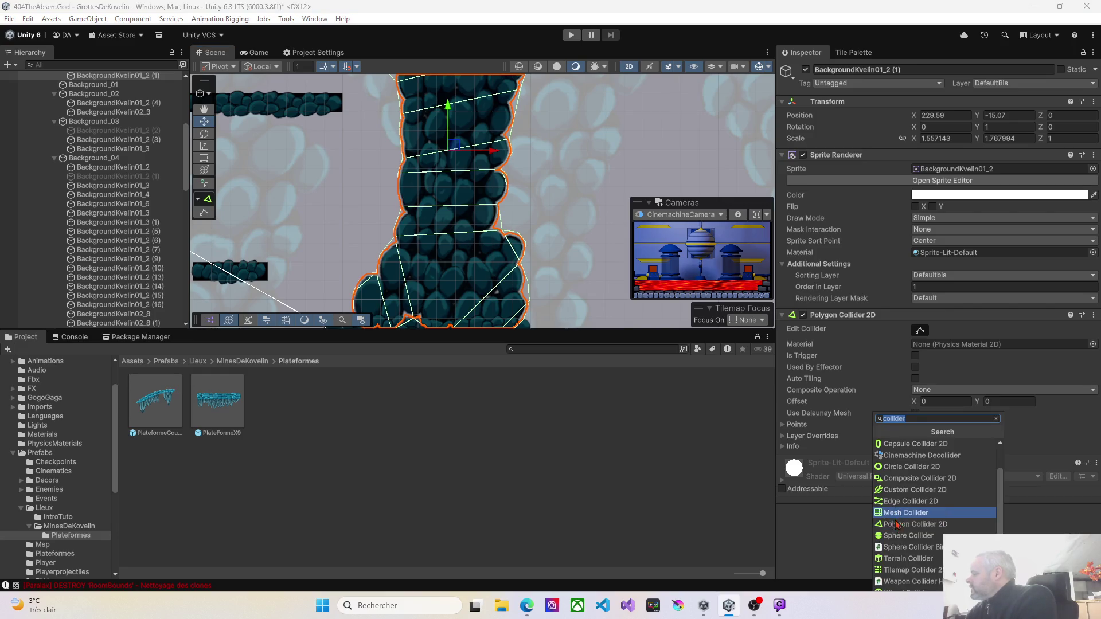
scroll(931, 556, down, 1)
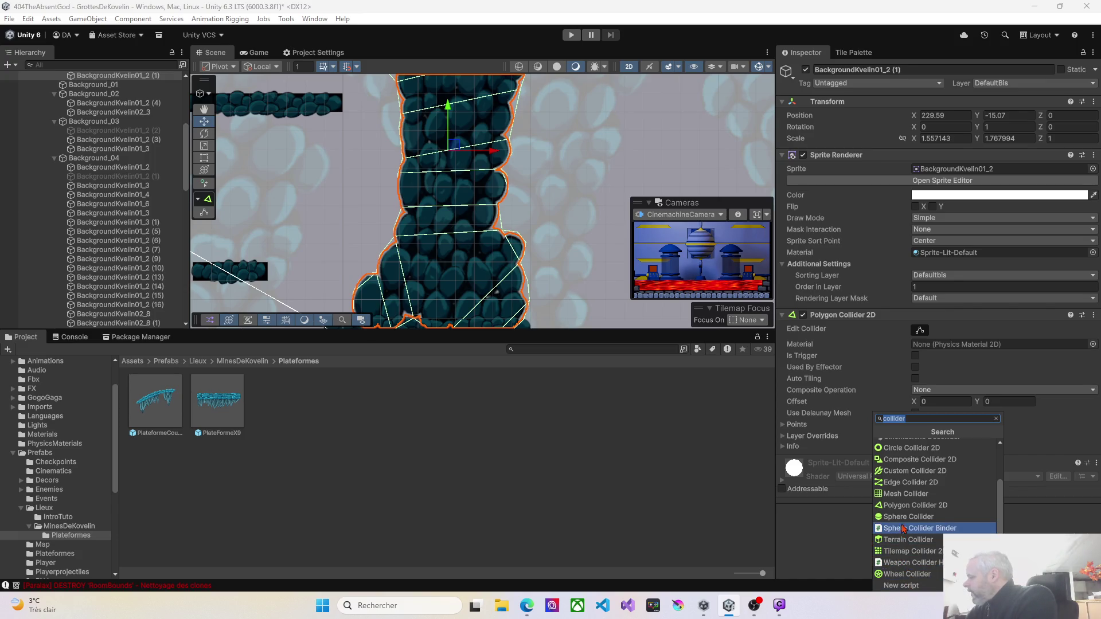
click(927, 416)
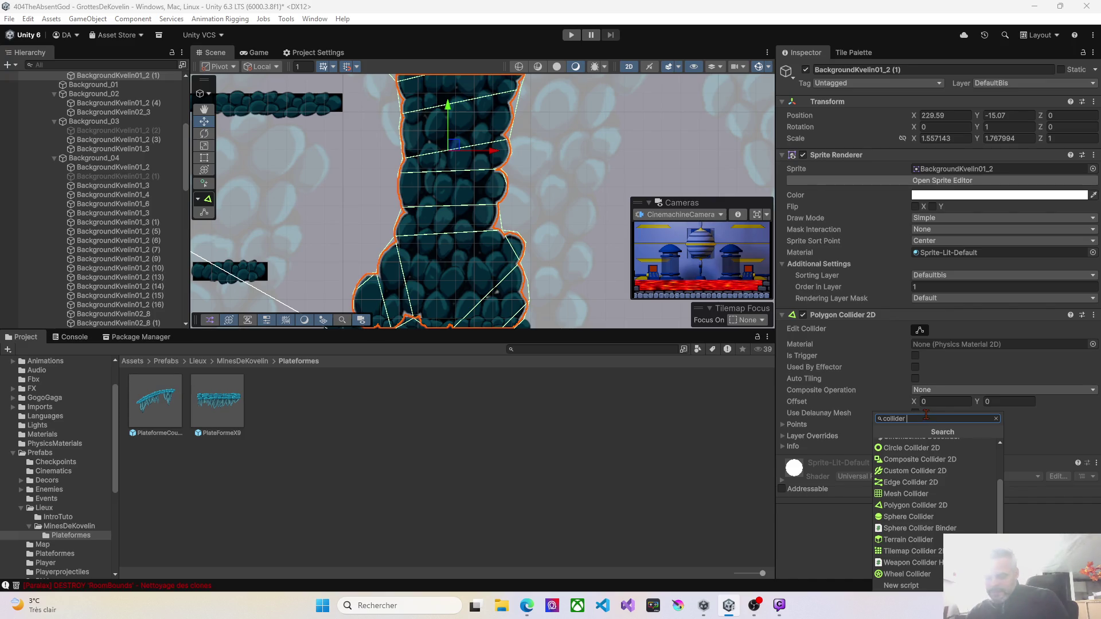
text(2)
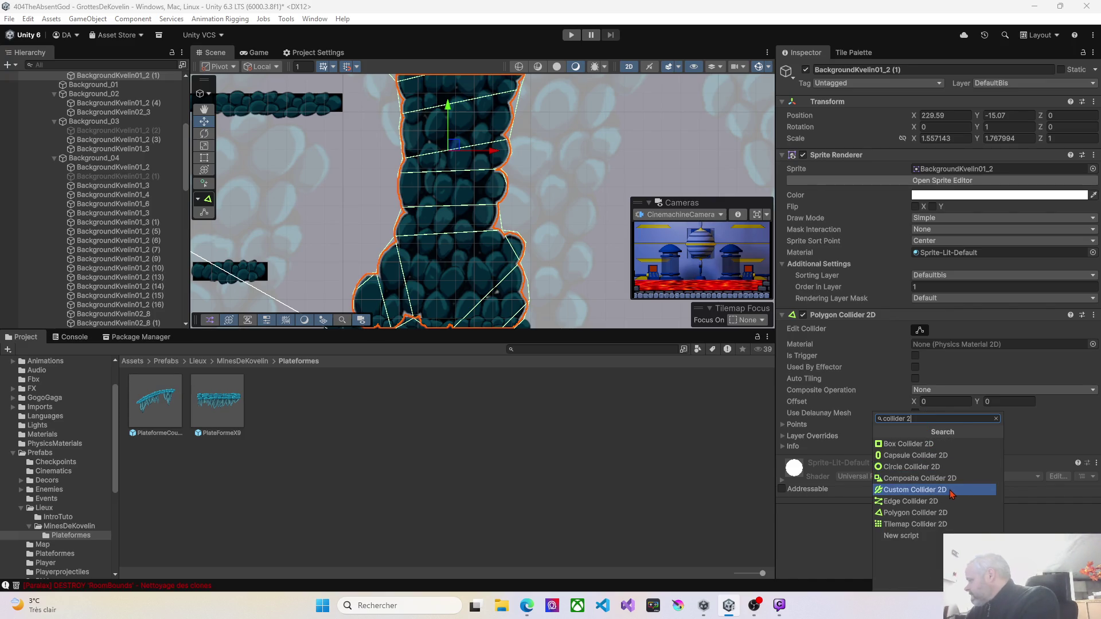
click(939, 491)
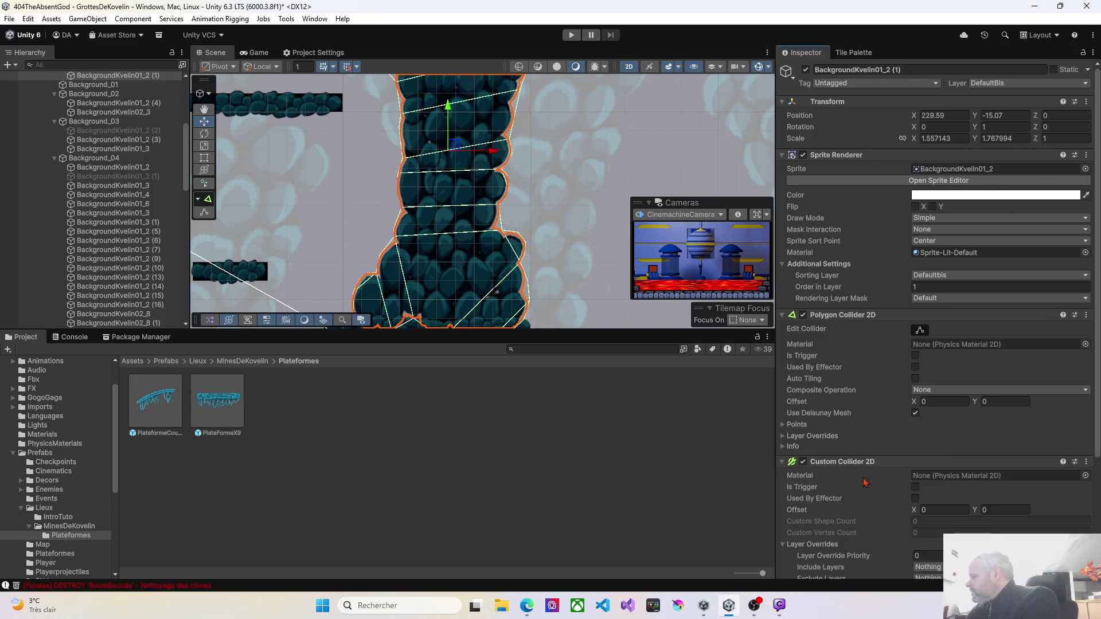
scroll(880, 486, down, 5)
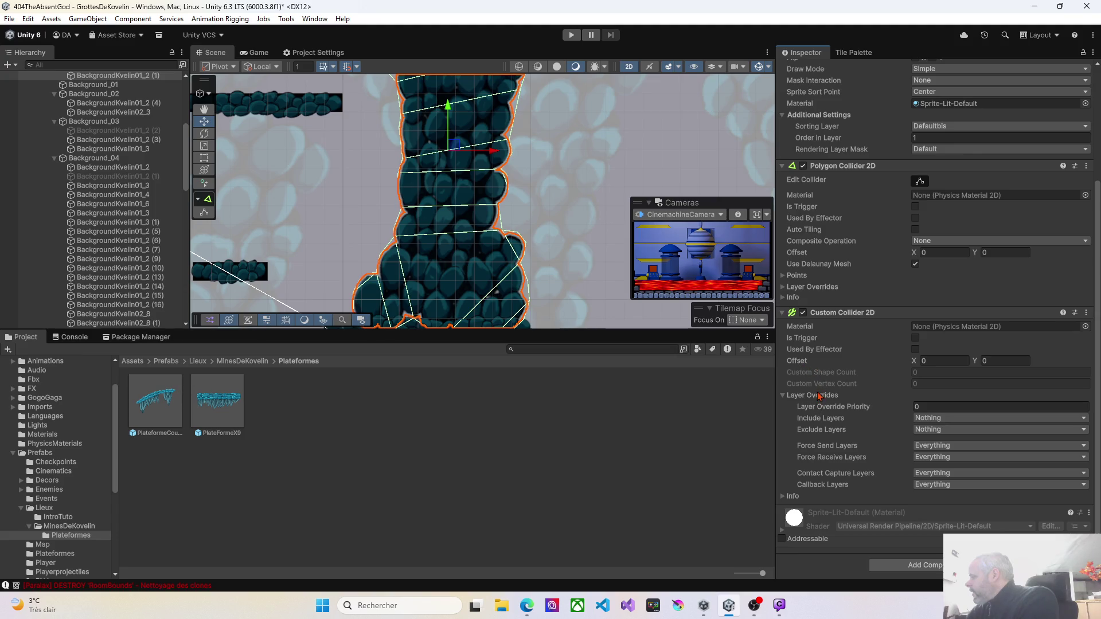
click(1086, 312)
click(1001, 369)
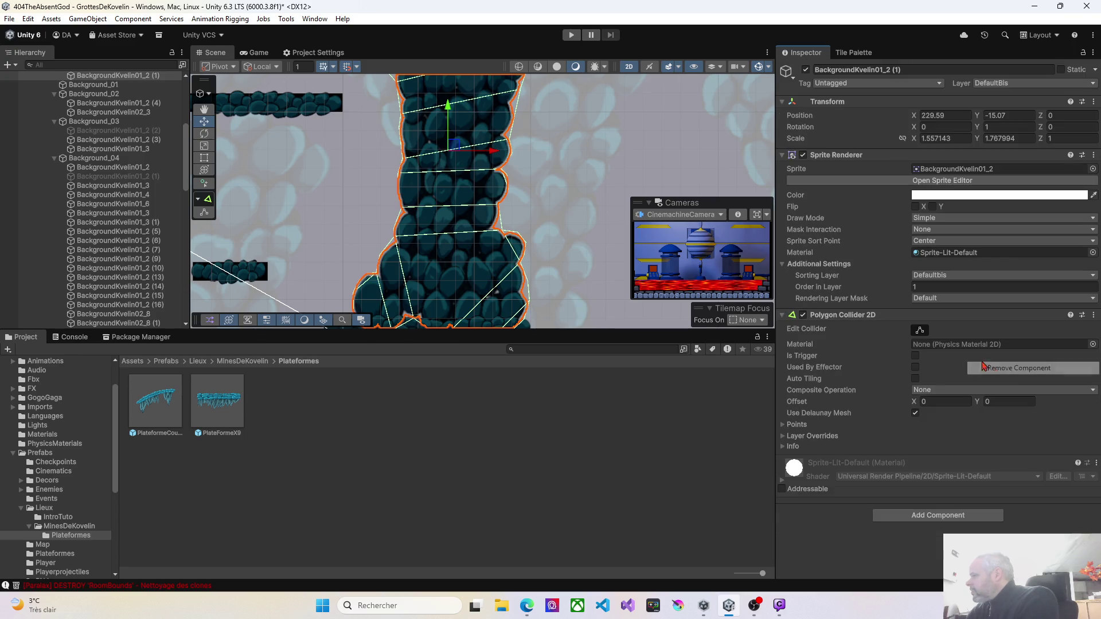
scroll(459, 234, down, 2)
Enable Edit Collider and lower the collider's top-left vertices onto the pillar's rocky edge
drag(447, 180, 527, 230)
scroll(527, 230, up, 6)
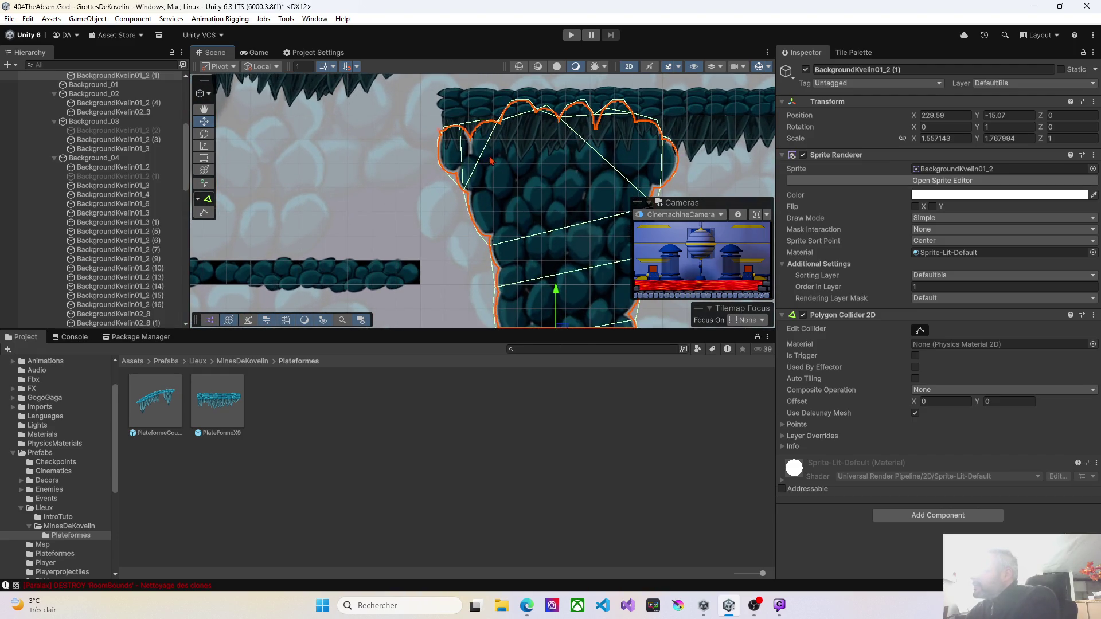
drag(504, 150, 532, 138)
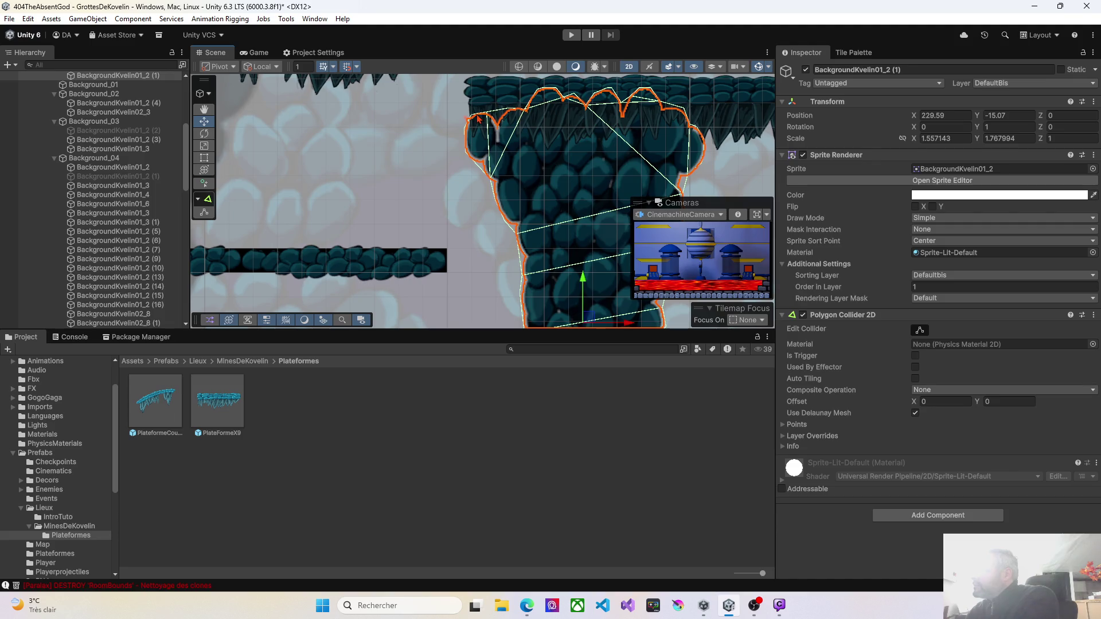
click(920, 330)
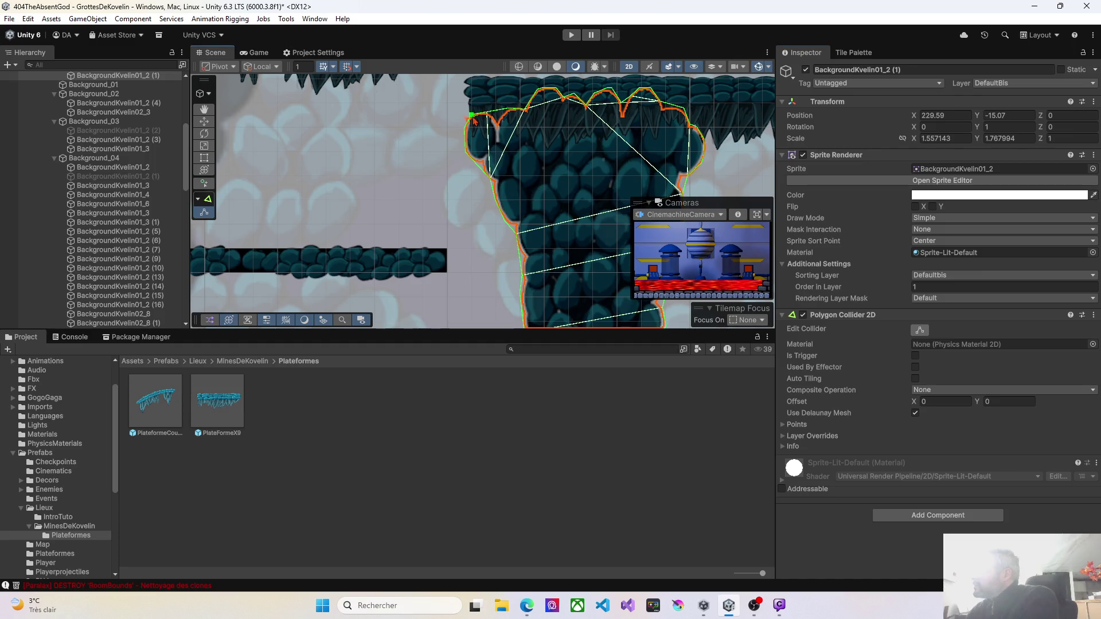
mouse_move(527, 175)
mouse_down()
mouse_move(462, 153)
mouse_move(458, 206)
mouse_up()
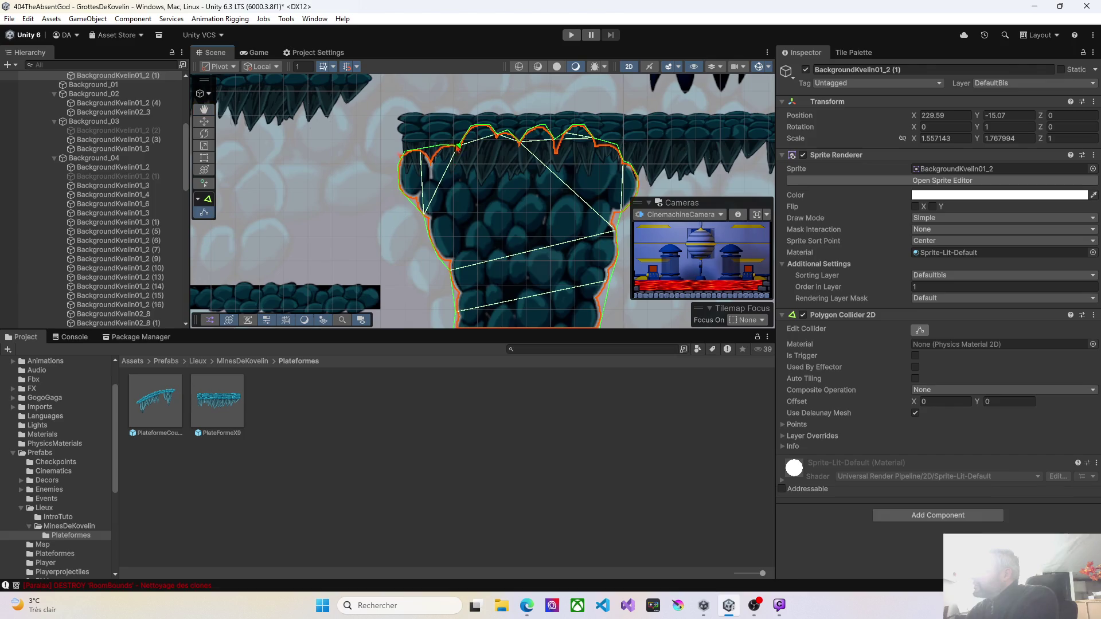
mouse_move(471, 125)
mouse_down()
mouse_move(471, 168)
mouse_move(477, 151)
mouse_move(508, 162)
mouse_move(510, 136)
mouse_up()
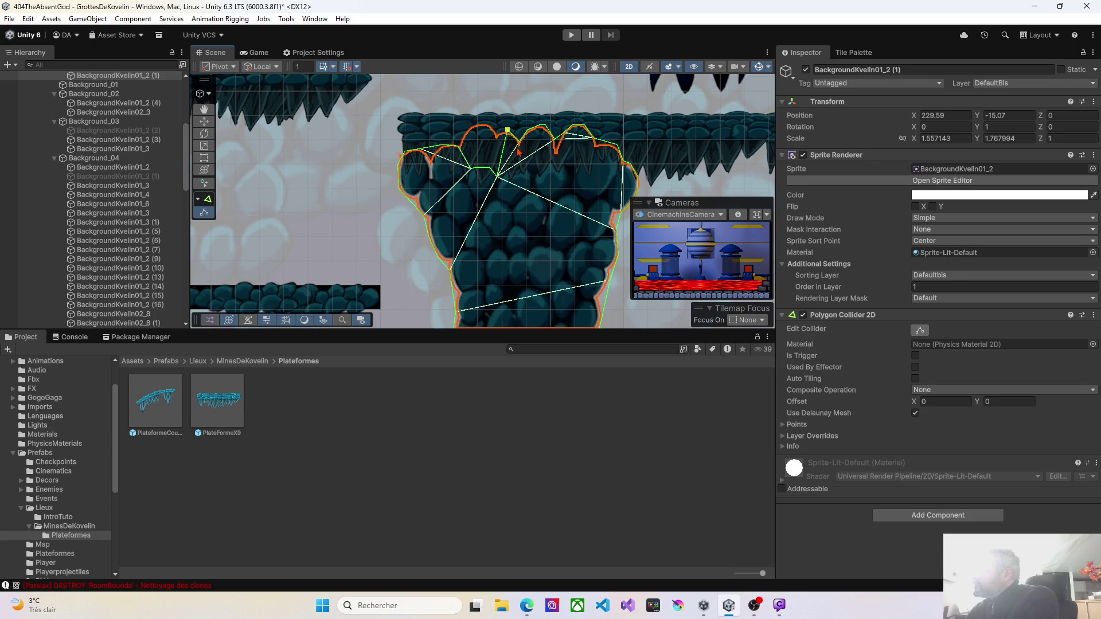
click(346, 69)
mouse_move(510, 134)
mouse_down()
mouse_move(536, 163)
mouse_move(518, 162)
mouse_up()
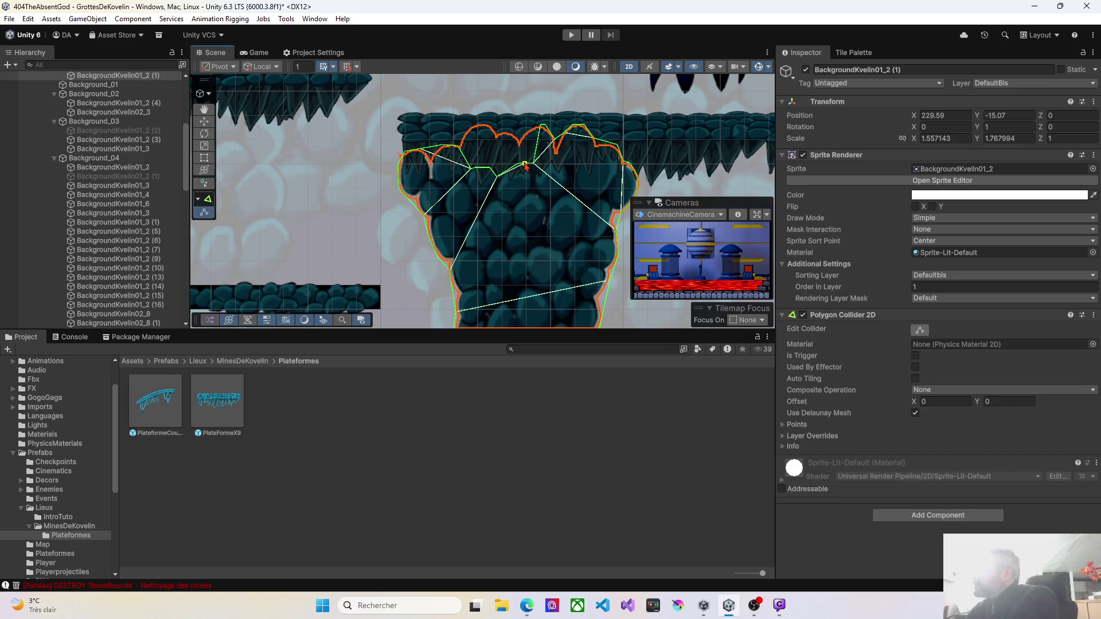
drag(542, 127, 547, 131)
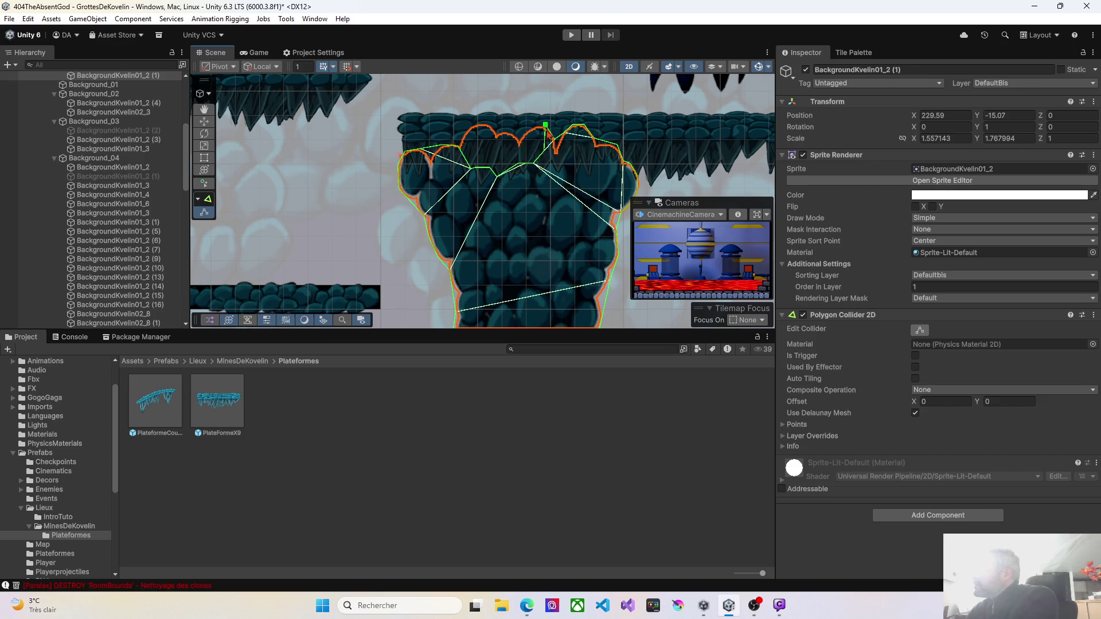
Lower the remaining top vertices including the peak, and remove one collider point on the right
key(Delete)
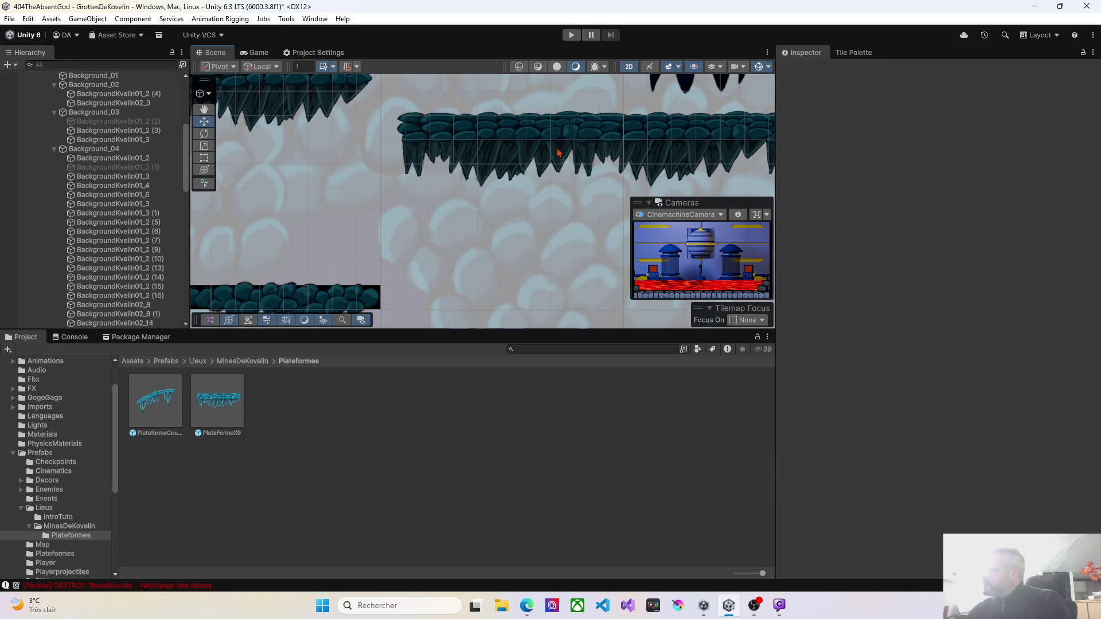
key(ctrl+z)
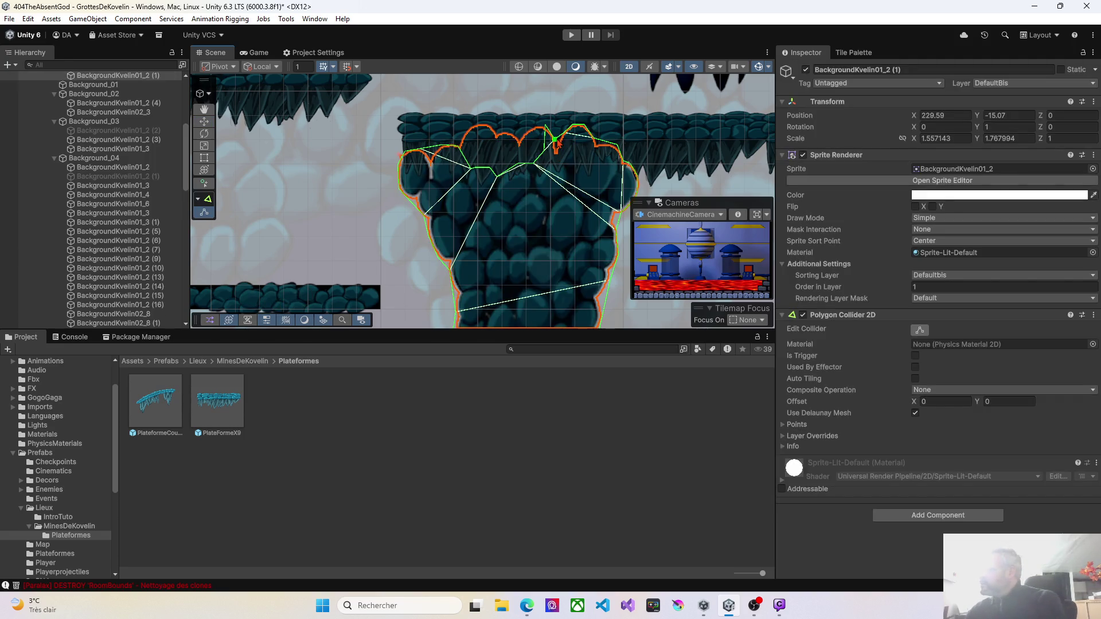
key(Delete)
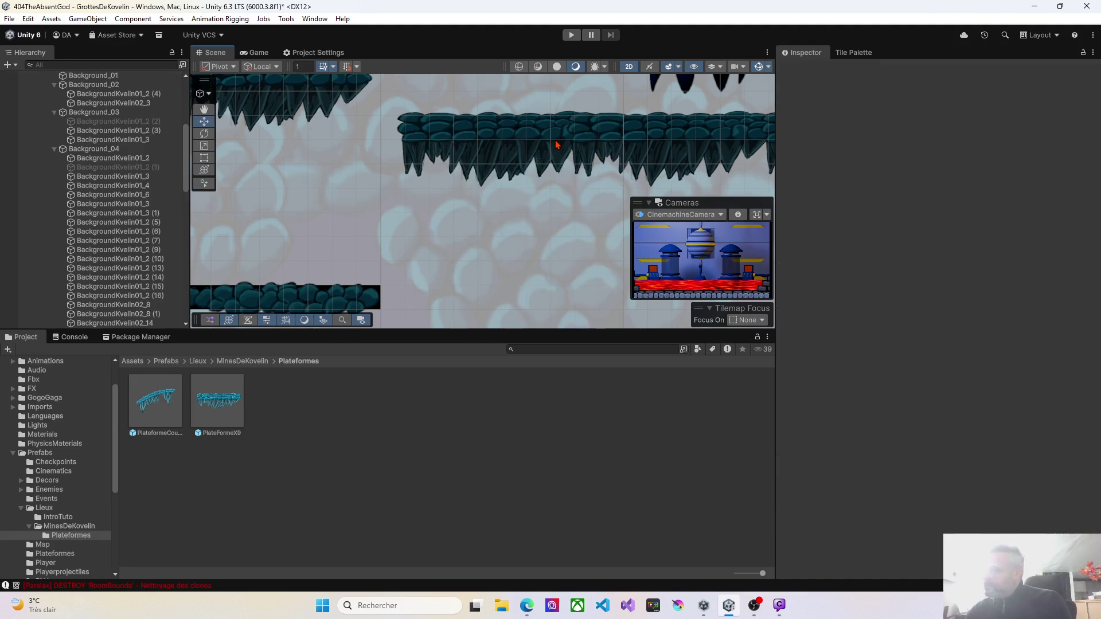
key(ctrl+z)
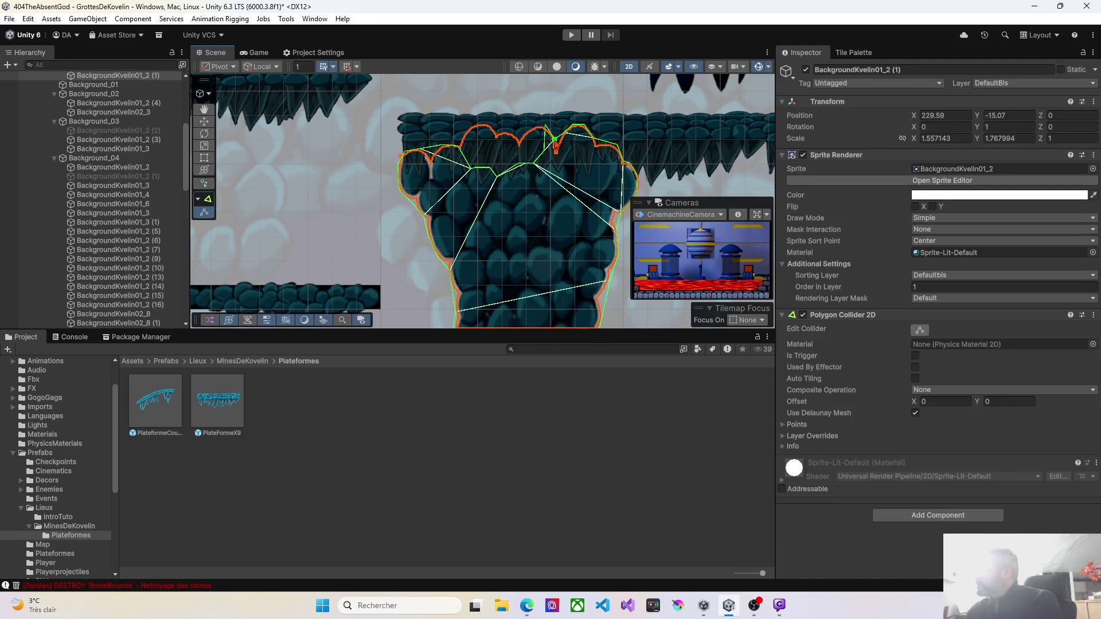
right_click(555, 140)
click(523, 182)
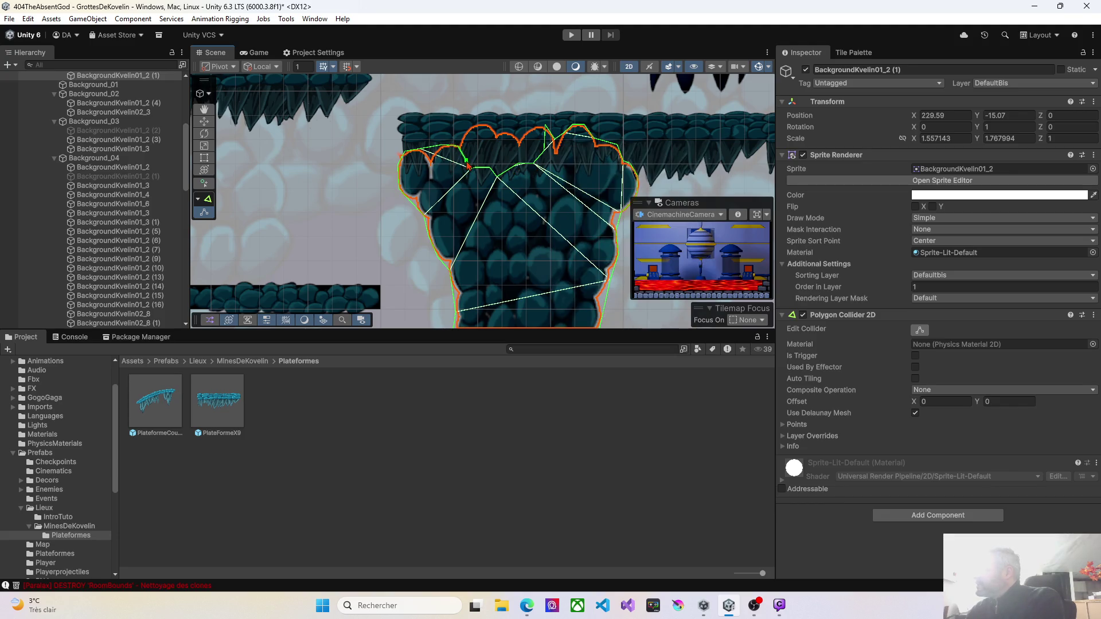
mouse_move(545, 124)
mouse_down()
mouse_move(549, 144)
mouse_move(574, 146)
mouse_up()
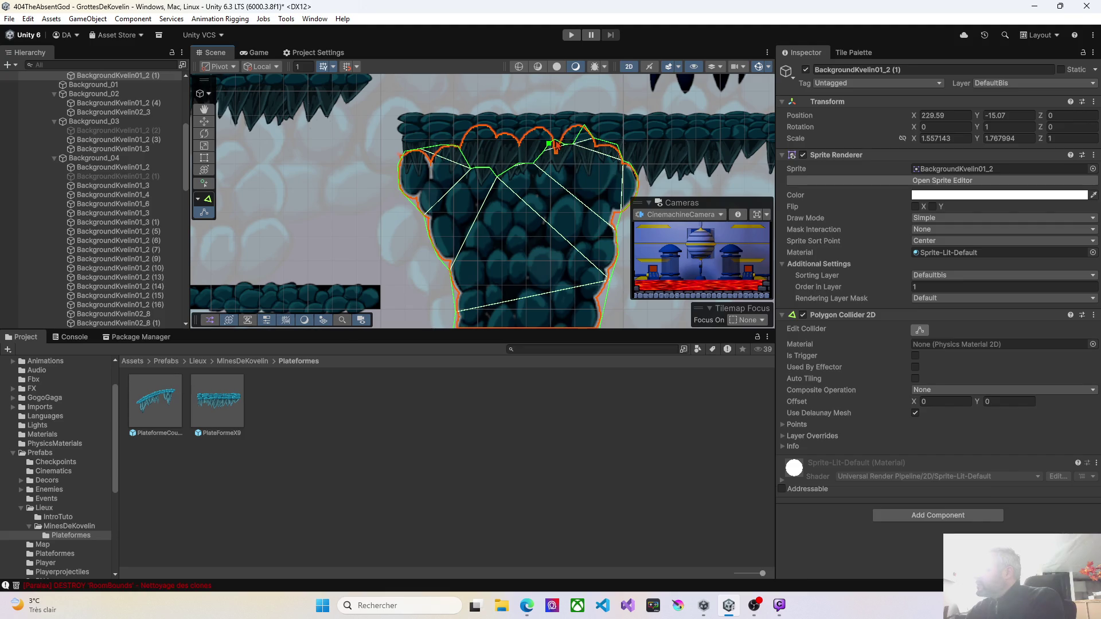
drag(585, 126, 619, 153)
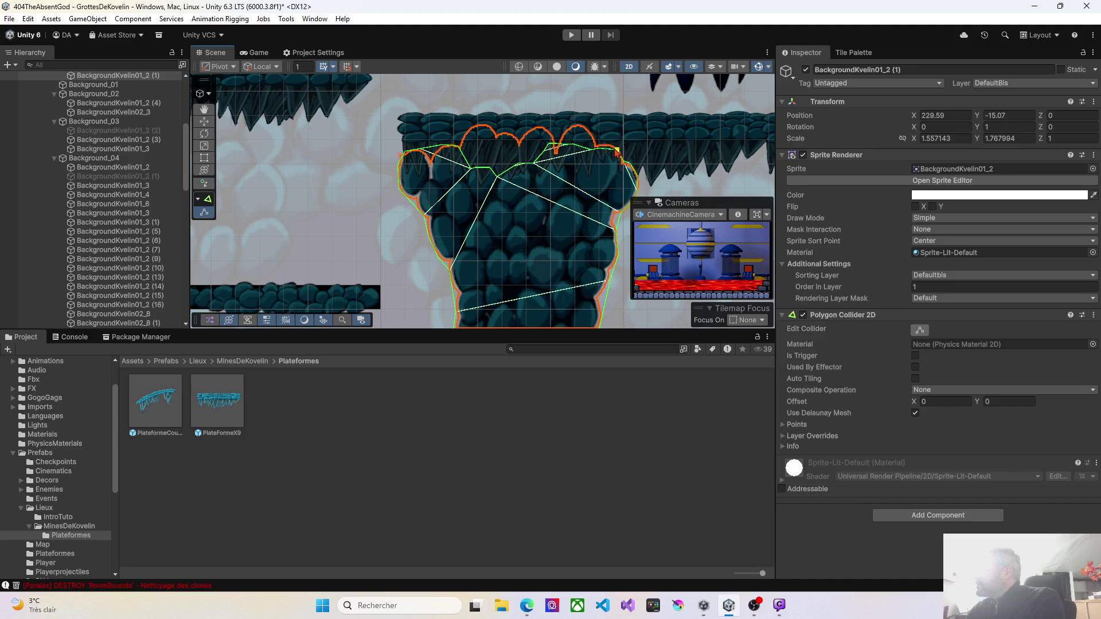
ctrl+click(554, 148)
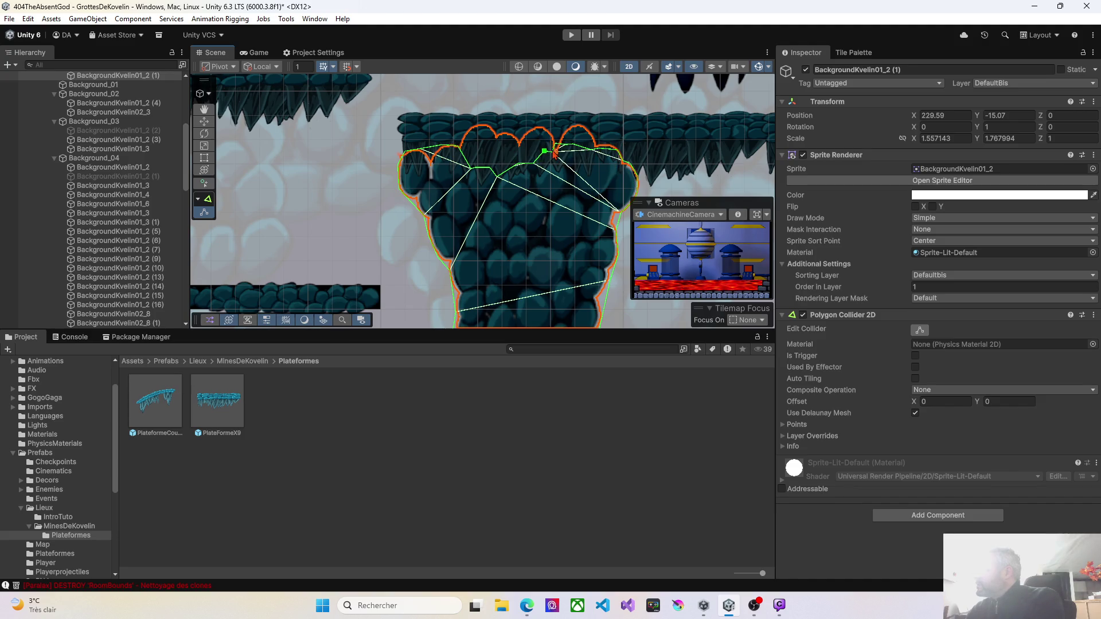
key(Down)
key(Down)
key(Down)
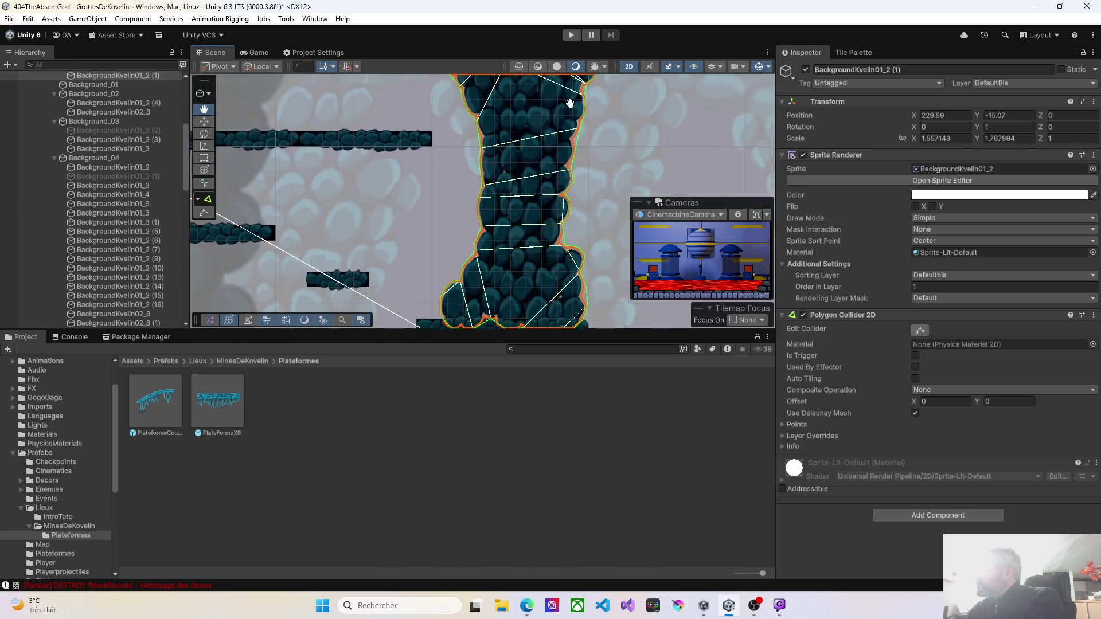
scroll(568, 219, down, 2)
Drag a vertex near the pillar's base so the collider follows the rock outline
drag(550, 216, 452, 222)
scroll(482, 229, up, 6)
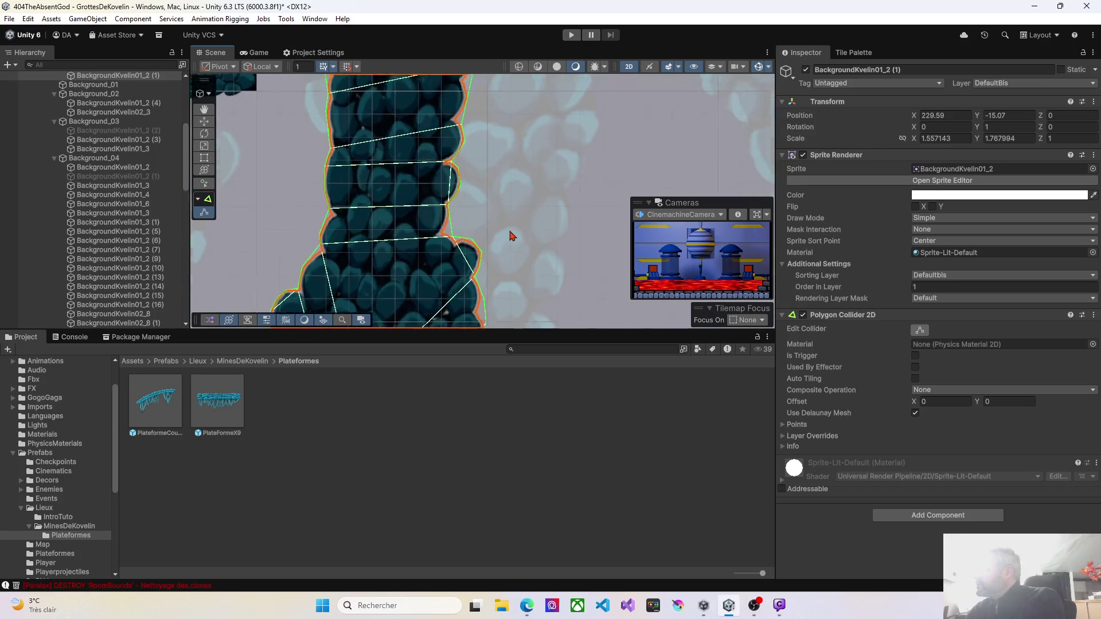
mouse_move(499, 226)
mouse_down()
mouse_move(526, 167)
mouse_move(497, 179)
mouse_move(499, 206)
mouse_up()
scroll(436, 225, down, 1)
scroll(453, 212, down, 1)
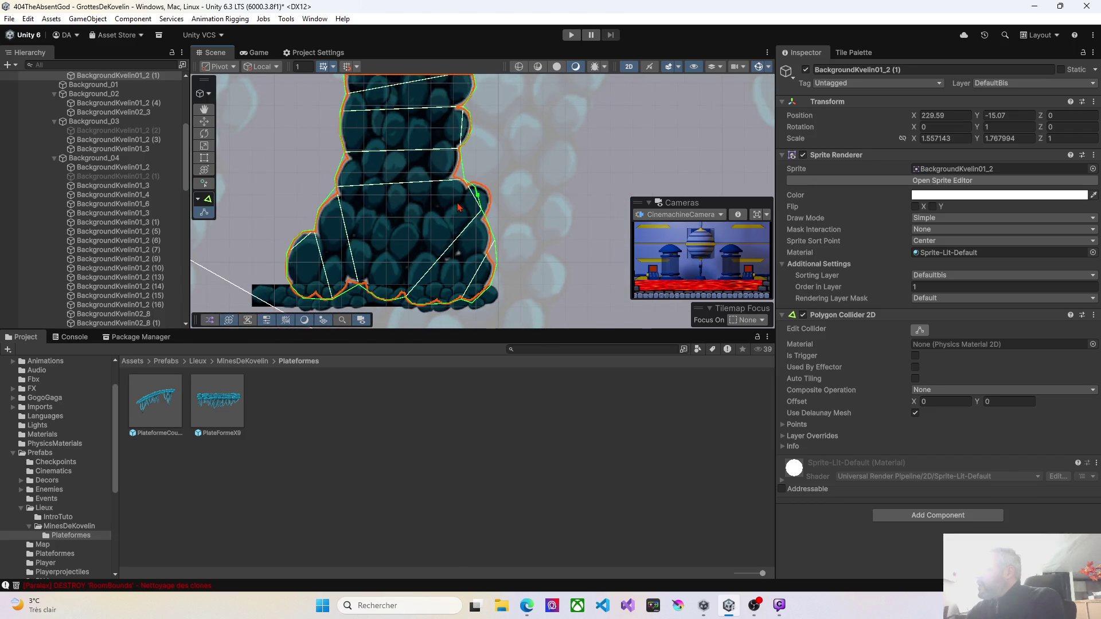
drag(424, 216, 475, 249)
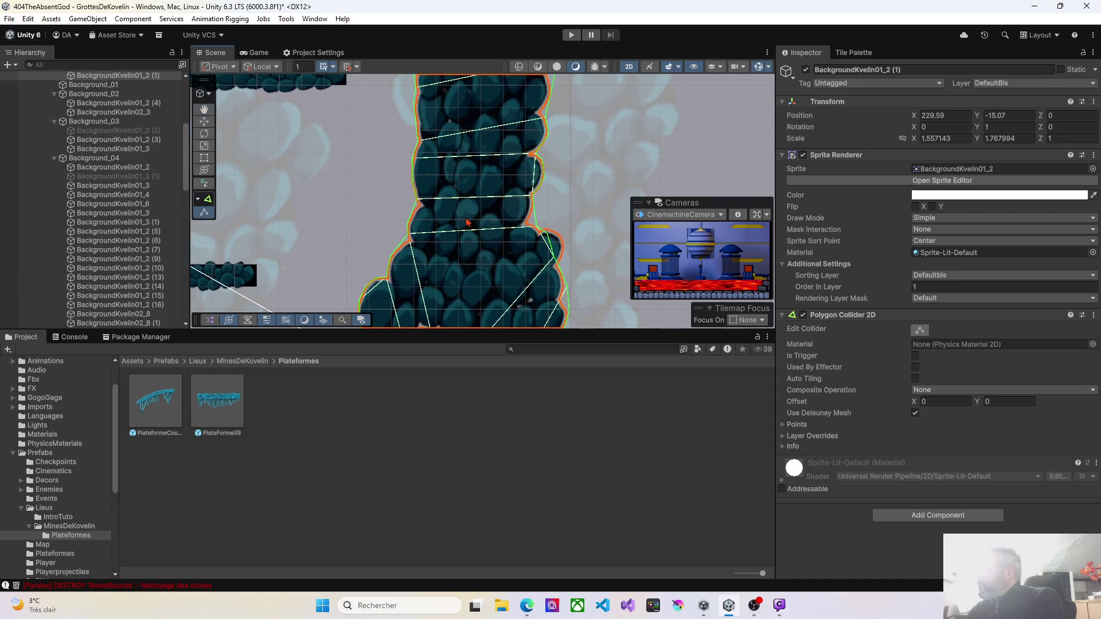
drag(467, 221, 555, 141)
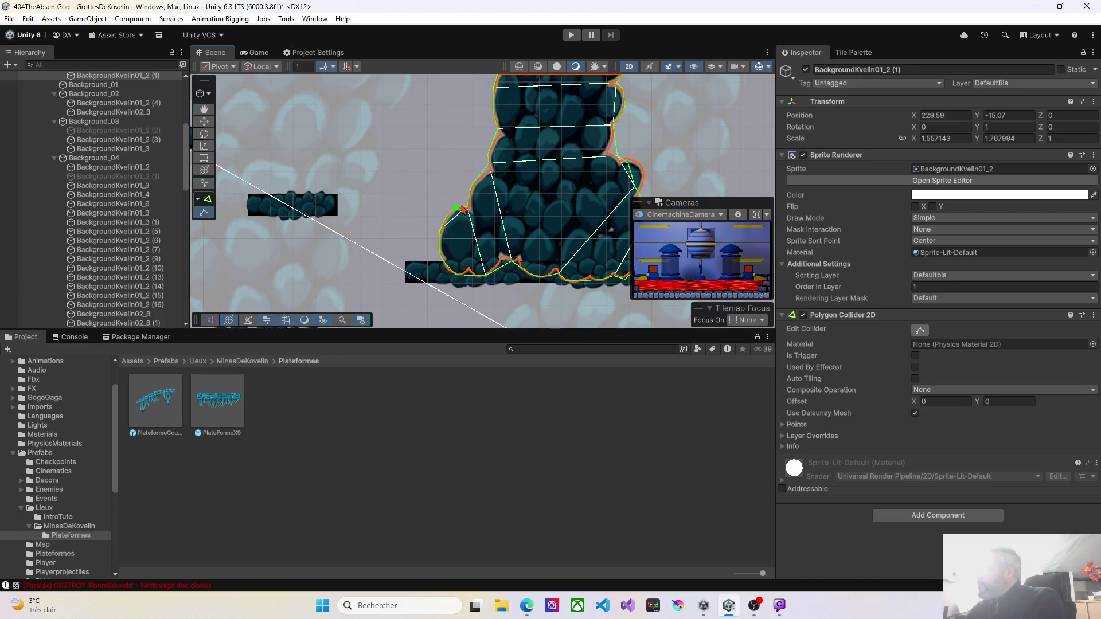
scroll(433, 172, up, 3)
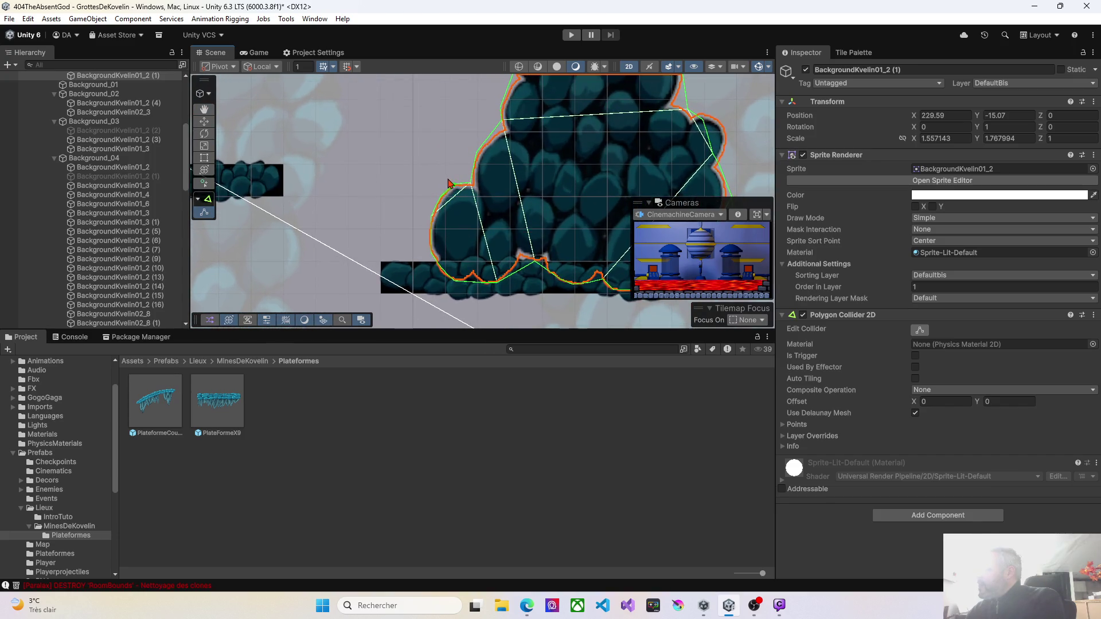
mouse_move(456, 188)
mouse_down()
mouse_move(468, 196)
mouse_move(450, 253)
mouse_move(467, 266)
mouse_up()
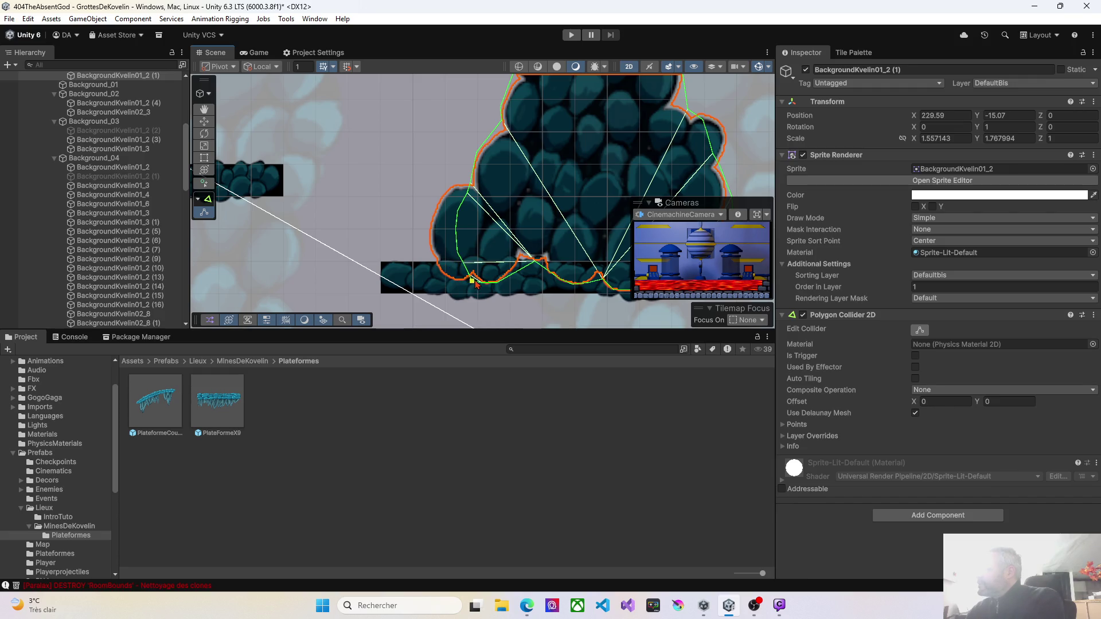
Start Play mode to test the cave level
scroll(489, 277, up, 10)
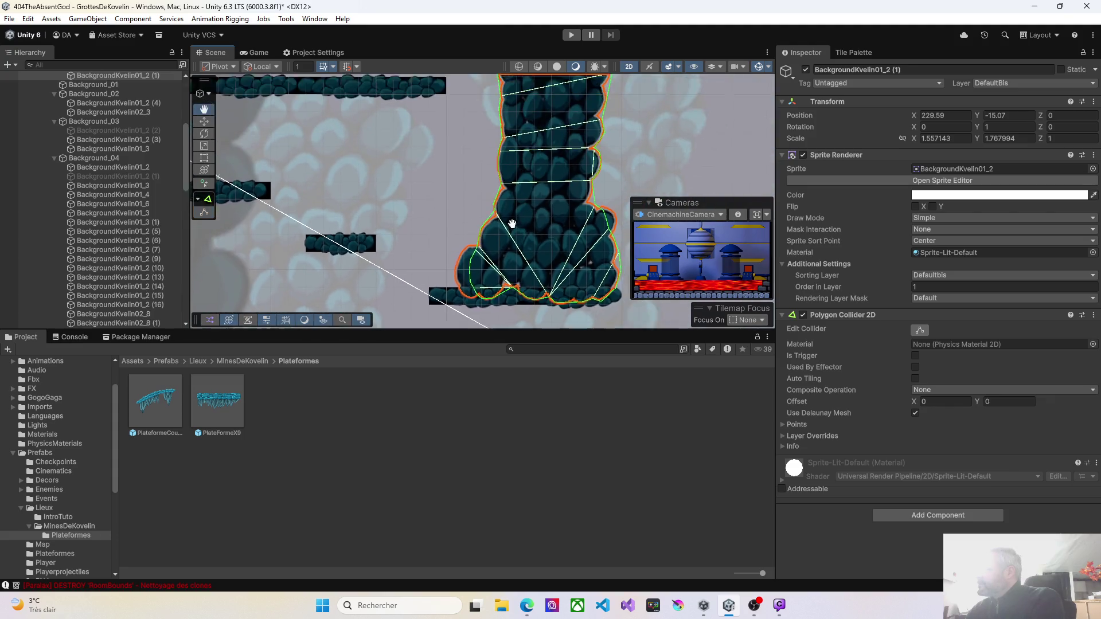
scroll(524, 178, up, 5)
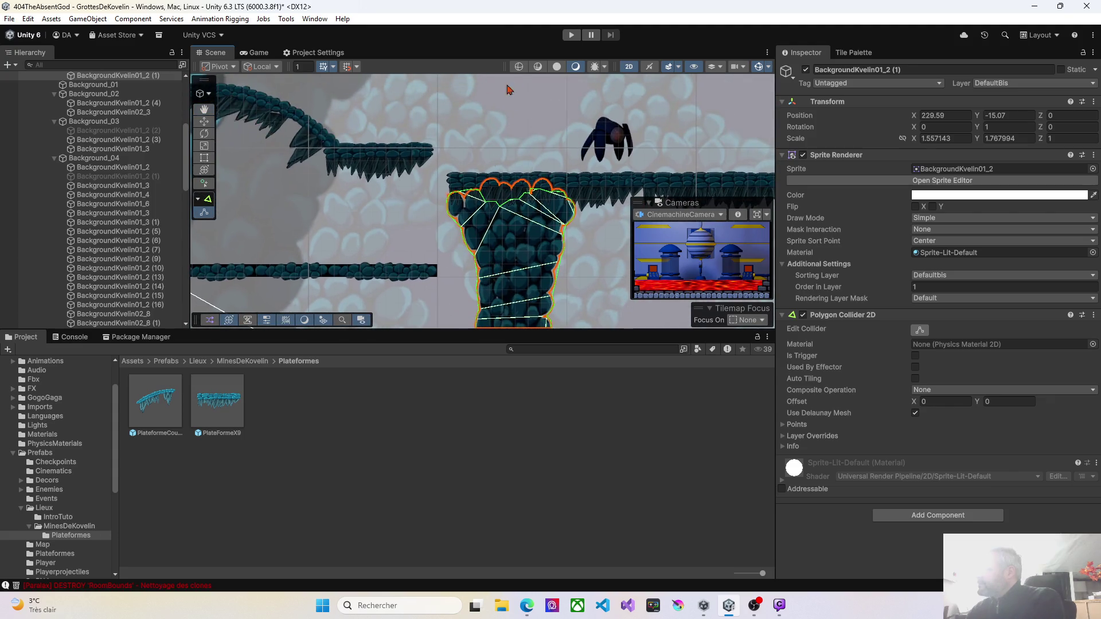
click(571, 36)
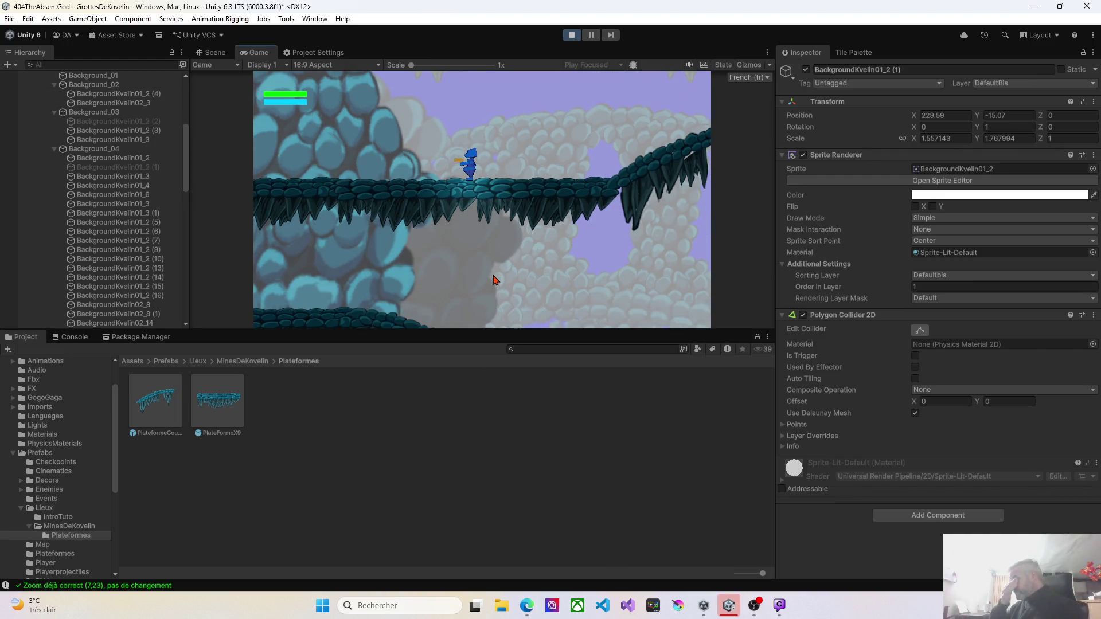
key(Left)
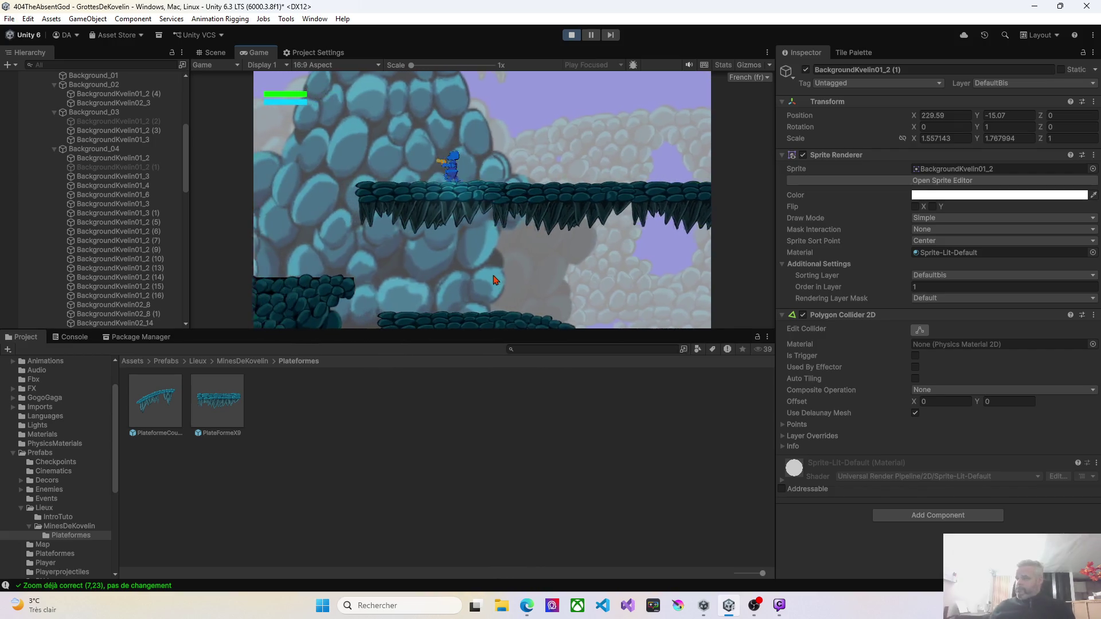
key(Right)
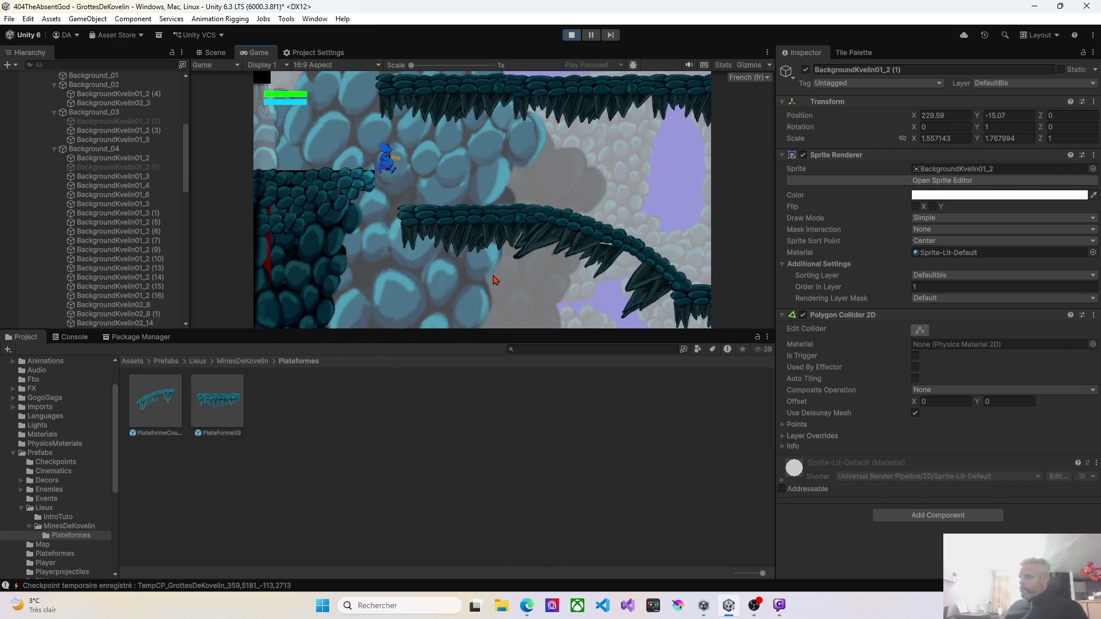
key(Right)
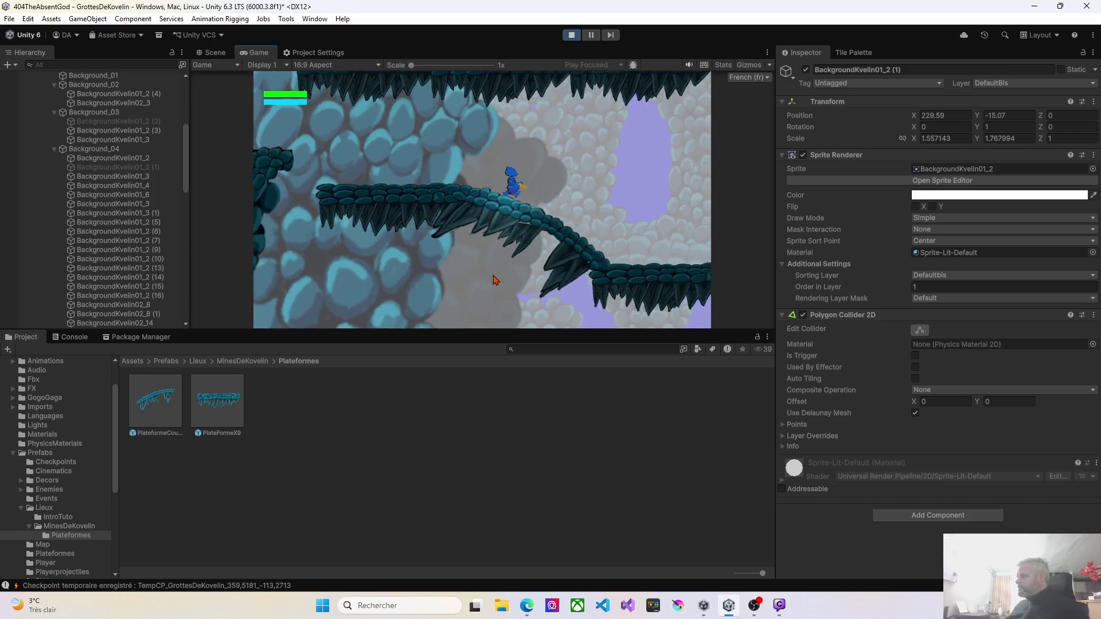
key(Right)
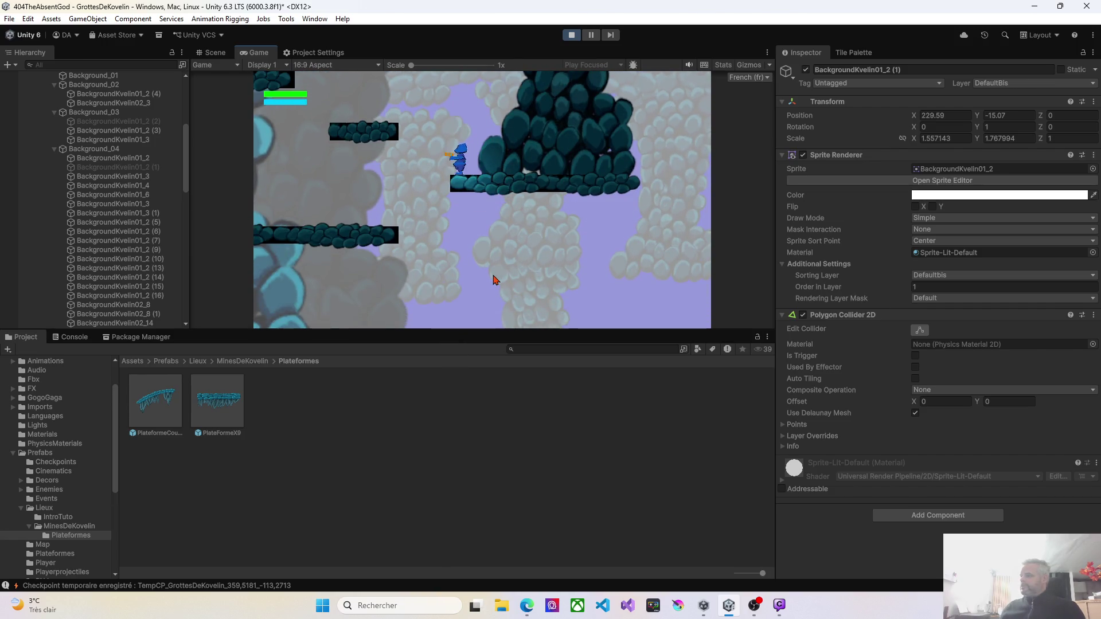
key(space)
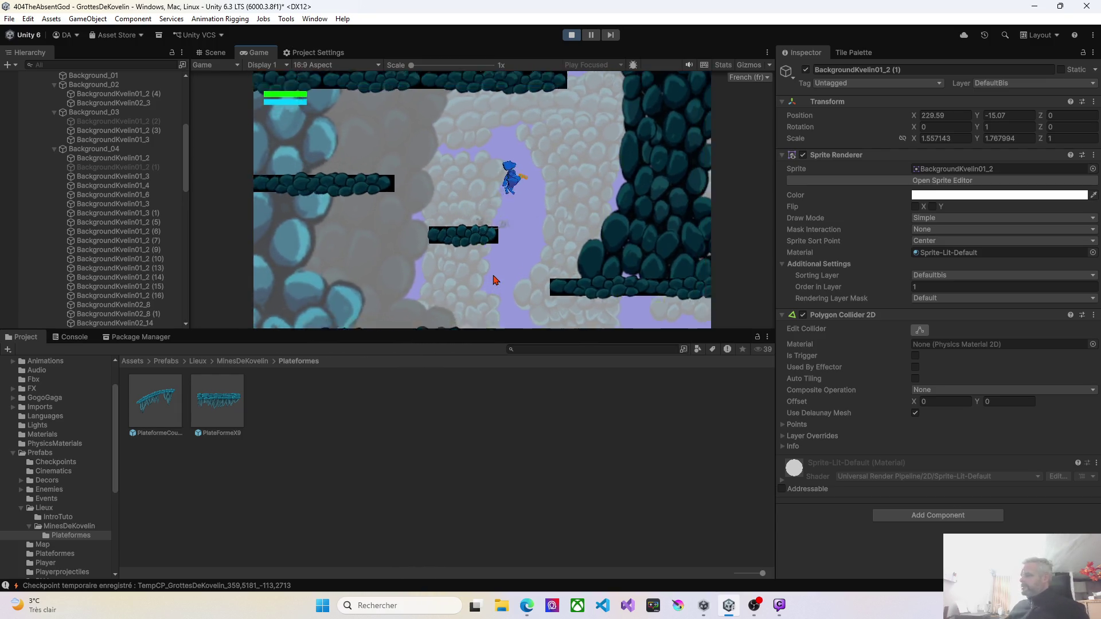
key(space)
key(a)
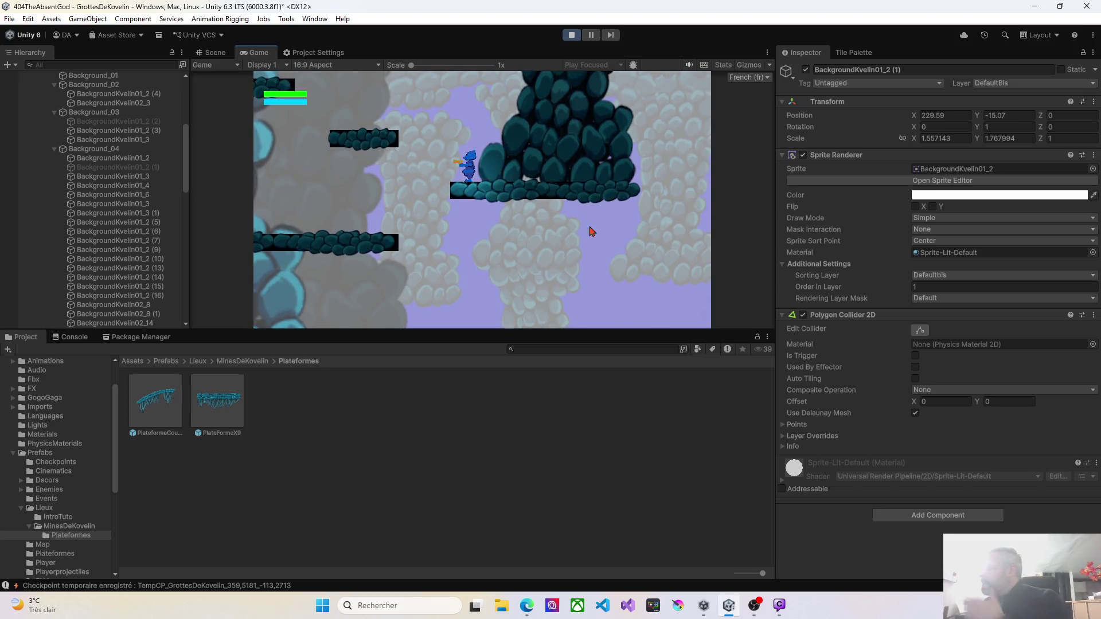
click(570, 36)
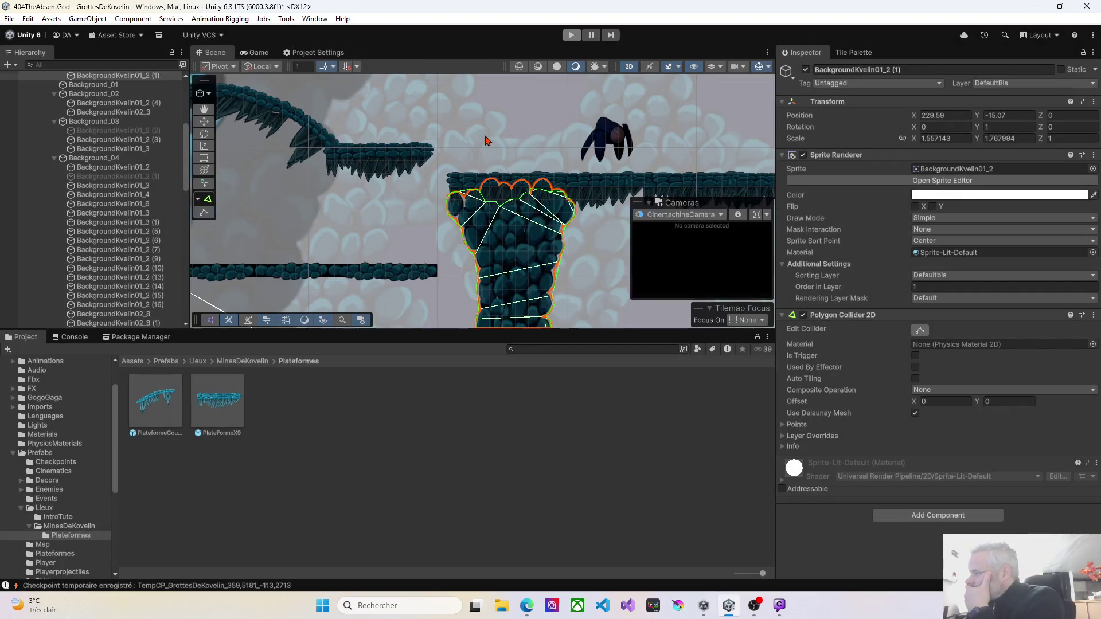
Select the spiky piece BackgroundKvelin01_11 inside the PlateformeCourbe curved platform
mouse_move(401, 226)
mouse_down()
mouse_move(442, 162)
mouse_move(455, 189)
mouse_up()
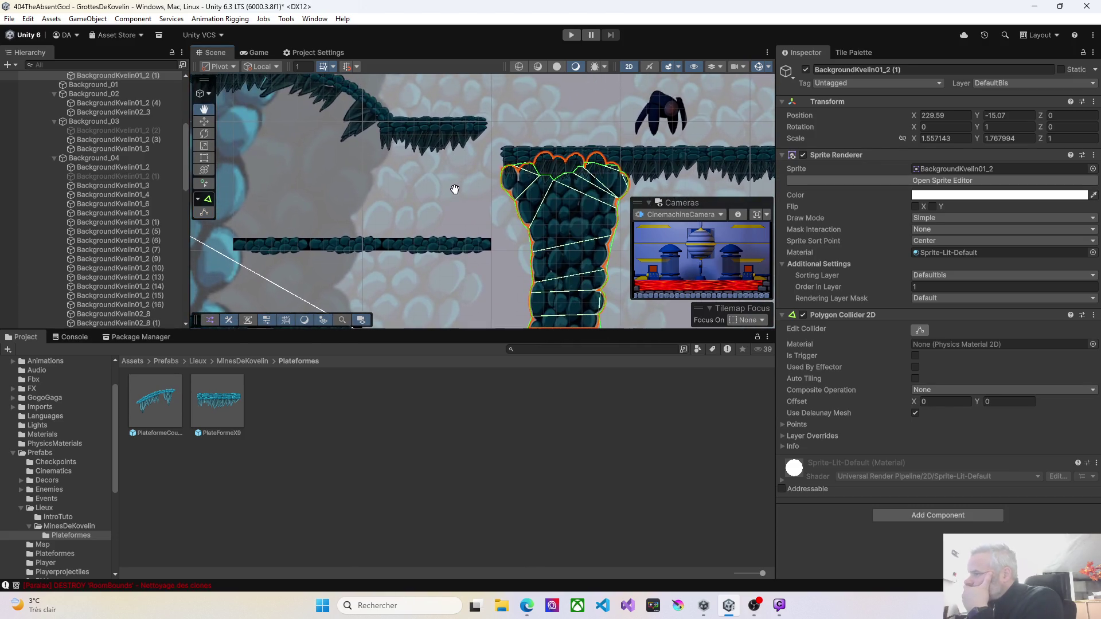
drag(309, 203, 370, 195)
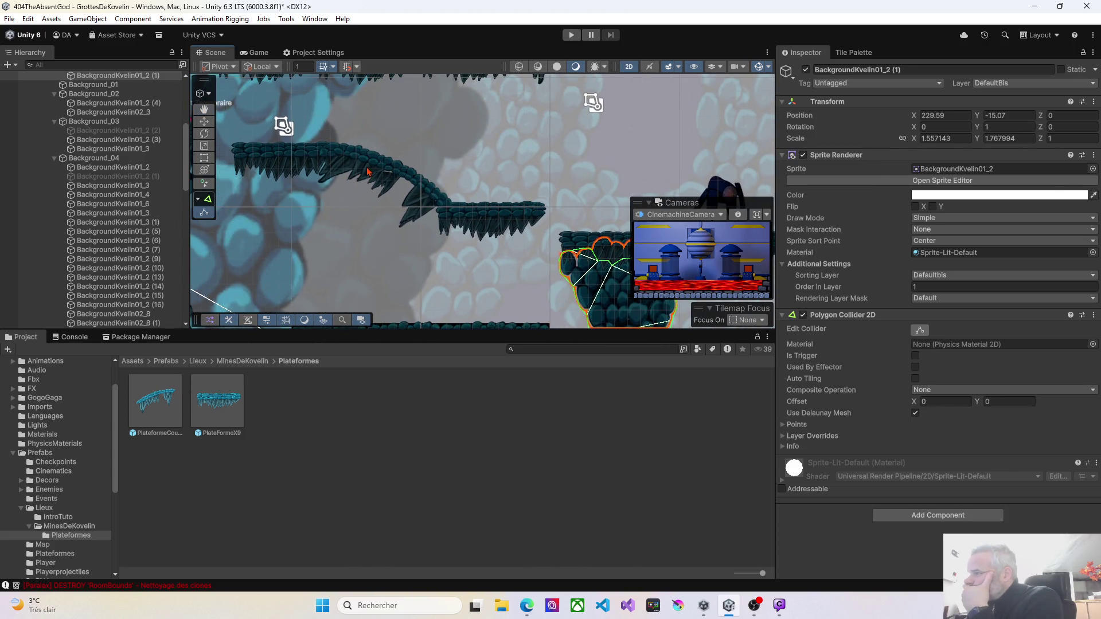
click(368, 171)
click(361, 178)
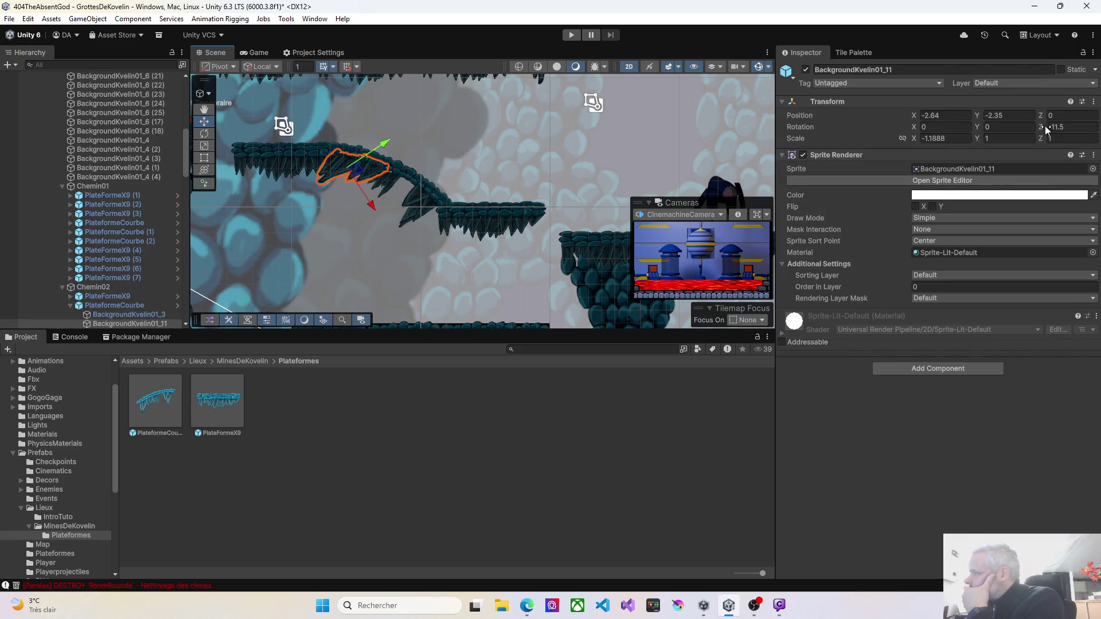
click(162, 405)
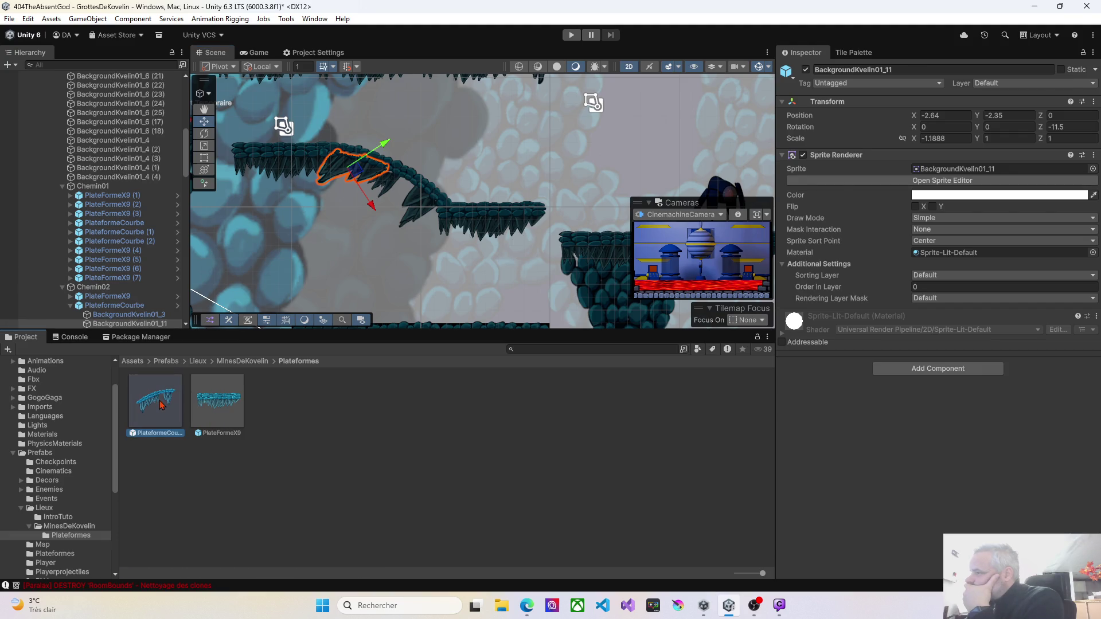
click(342, 174)
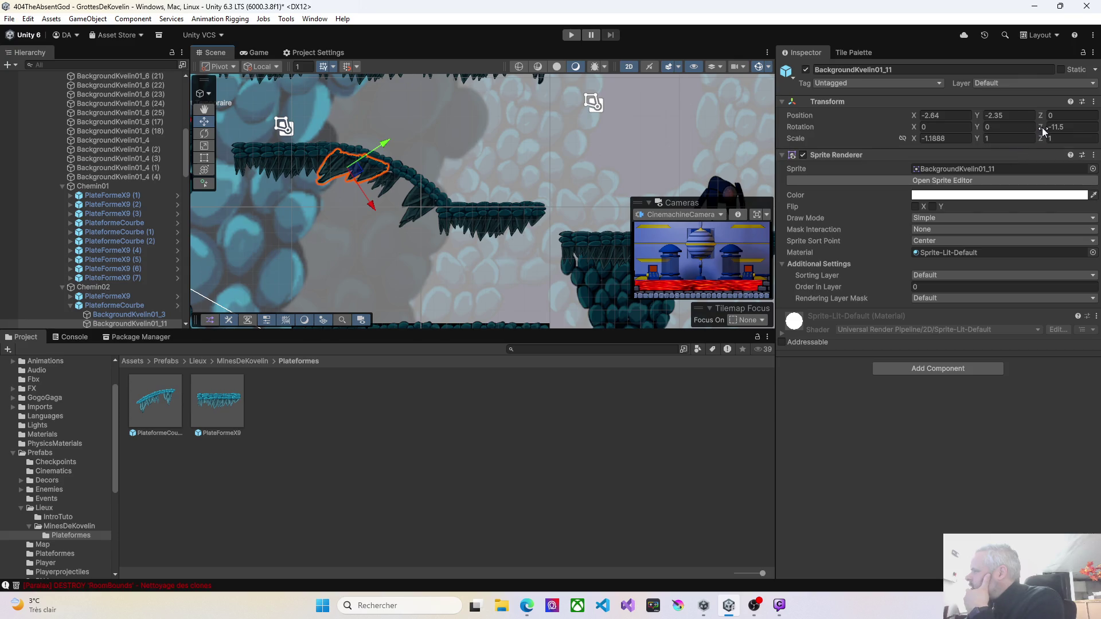
Rotate BackgroundKvelin01_11 with the Rotation Z field and rotate gizmo, settling at -9.2
mouse_move(1043, 131)
mouse_down()
mouse_move(1032, 132)
mouse_move(1058, 132)
mouse_up()
drag(74, 66, 252, 558)
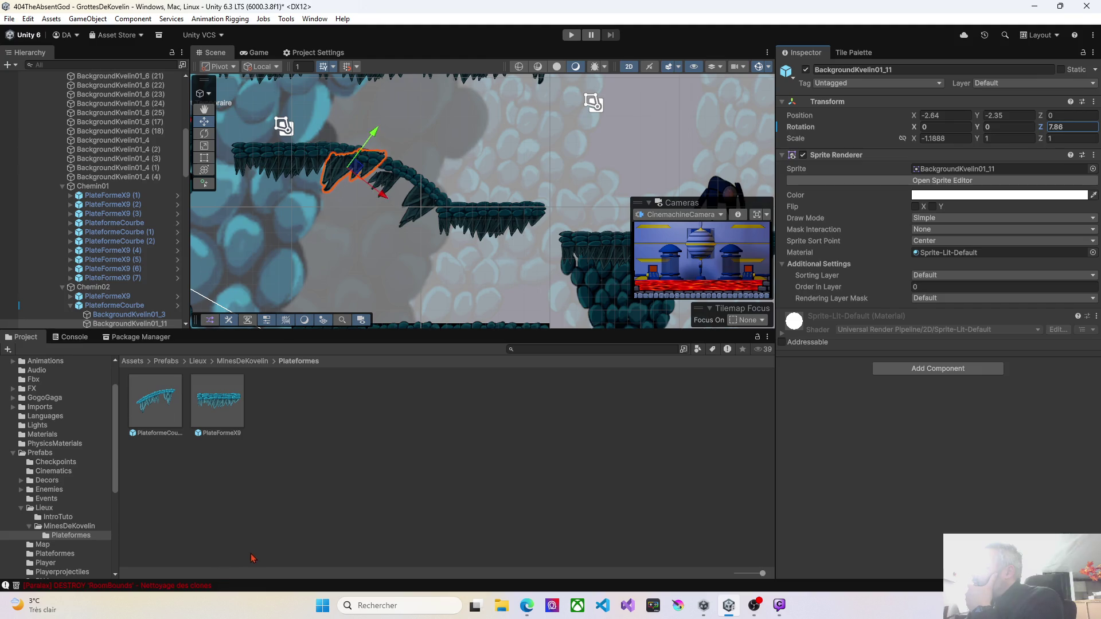
drag(279, 519, 246, 590)
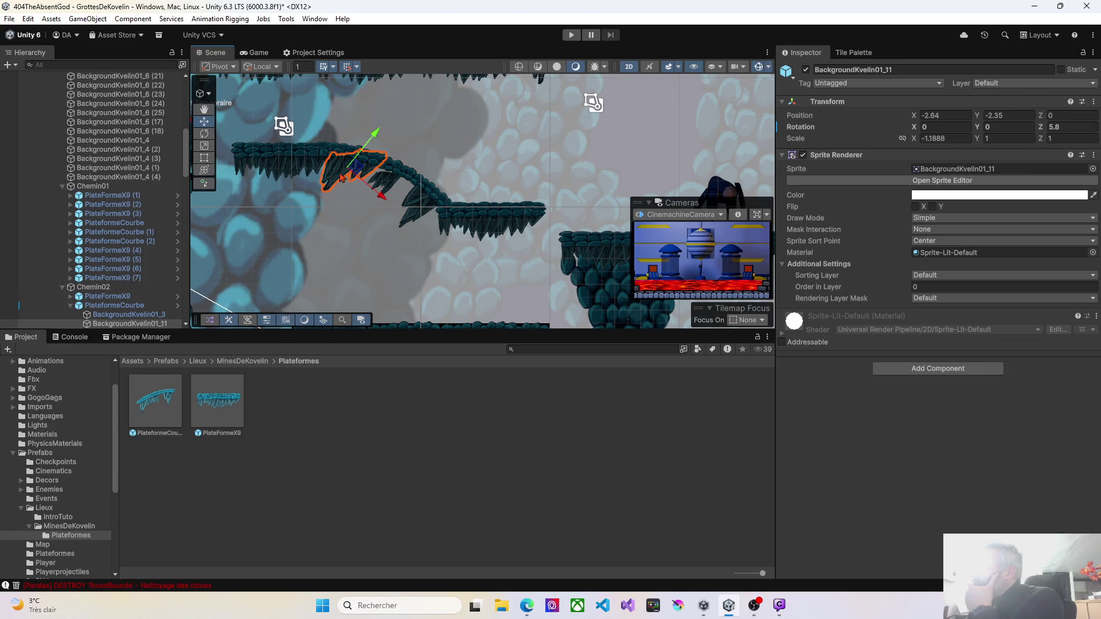
click(207, 170)
mouse_move(409, 181)
mouse_down()
mouse_move(410, 165)
mouse_move(378, 207)
mouse_move(378, 175)
mouse_up()
key(ctrl+z)
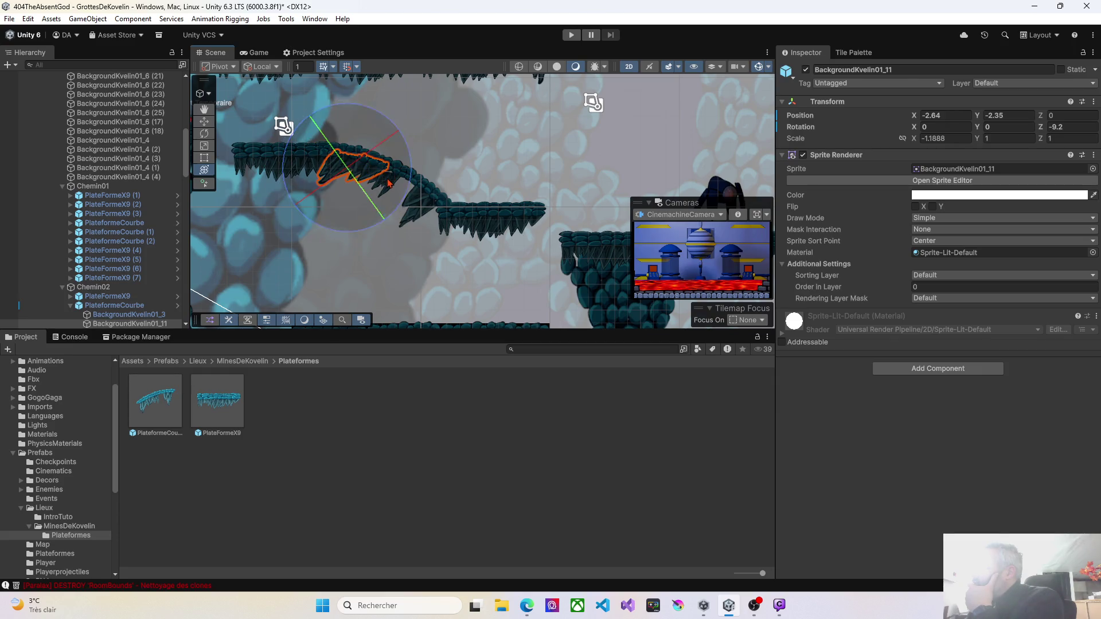
click(388, 195)
click(387, 195)
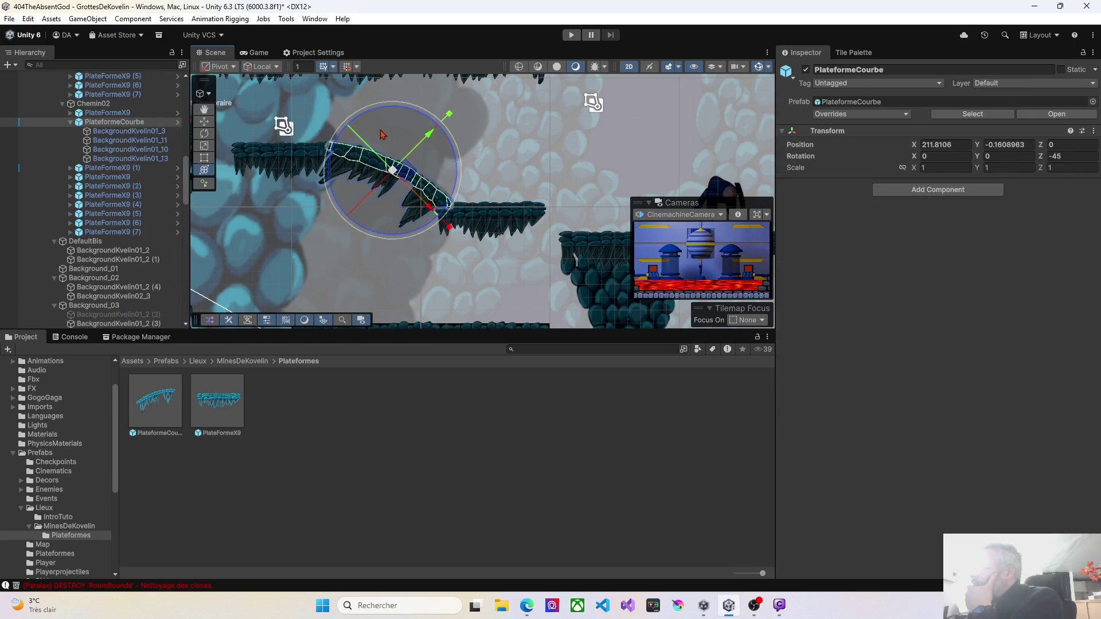
Tilt the curved platform slightly, then re-tilt BackgroundKvelin01_11 to 3.611 and nudge its position
click(315, 250)
scroll(383, 183, up, 1)
scroll(390, 186, up, 2)
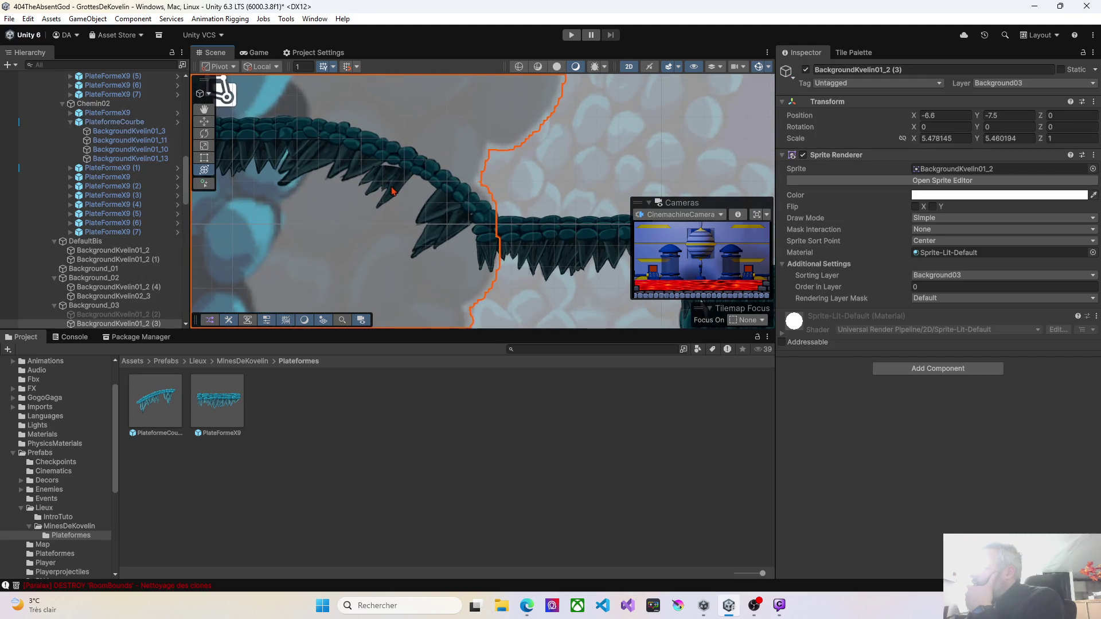
click(398, 189)
drag(393, 195, 394, 195)
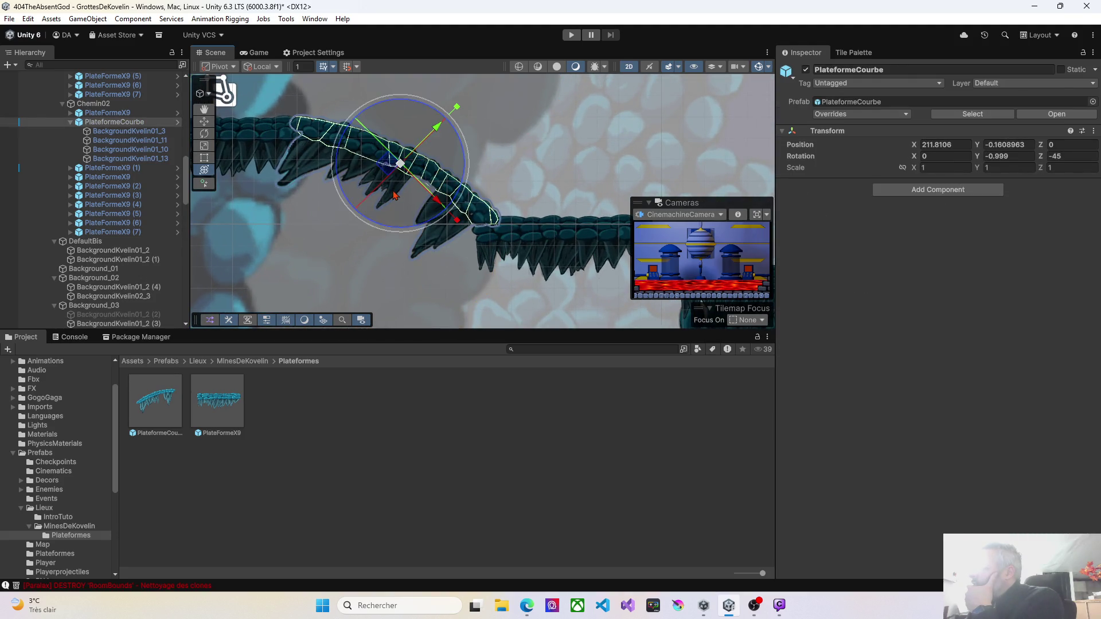
click(103, 134)
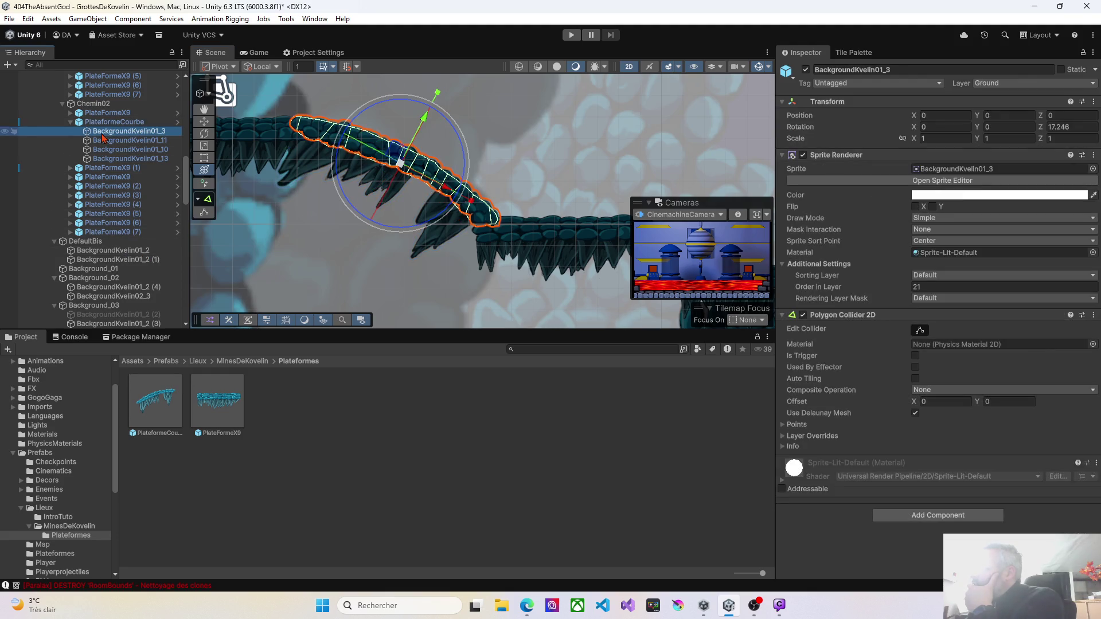
click(109, 141)
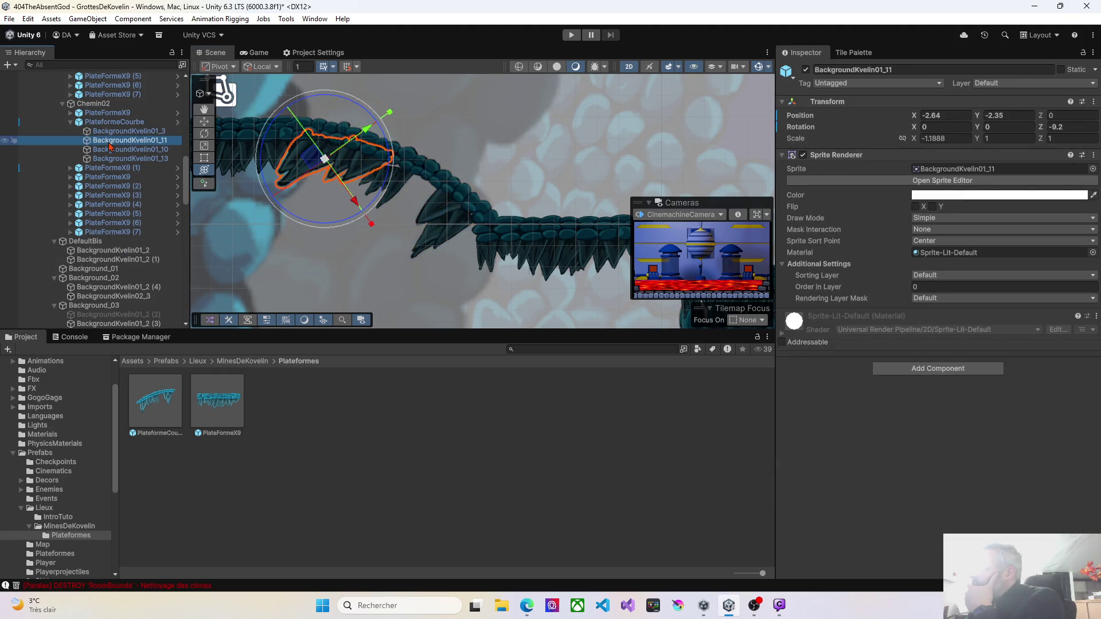
drag(300, 221, 325, 223)
mouse_move(321, 174)
mouse_down()
mouse_move(255, 133)
mouse_move(319, 246)
mouse_move(315, 191)
mouse_move(298, 163)
mouse_move(291, 271)
mouse_move(299, 162)
mouse_up()
Rotate PlateformeCourbe, undo back to -45, and try reordering the spiky piece in the Hierarchy
click(400, 196)
mouse_move(411, 221)
mouse_down()
mouse_move(404, 231)
mouse_move(409, 216)
mouse_up()
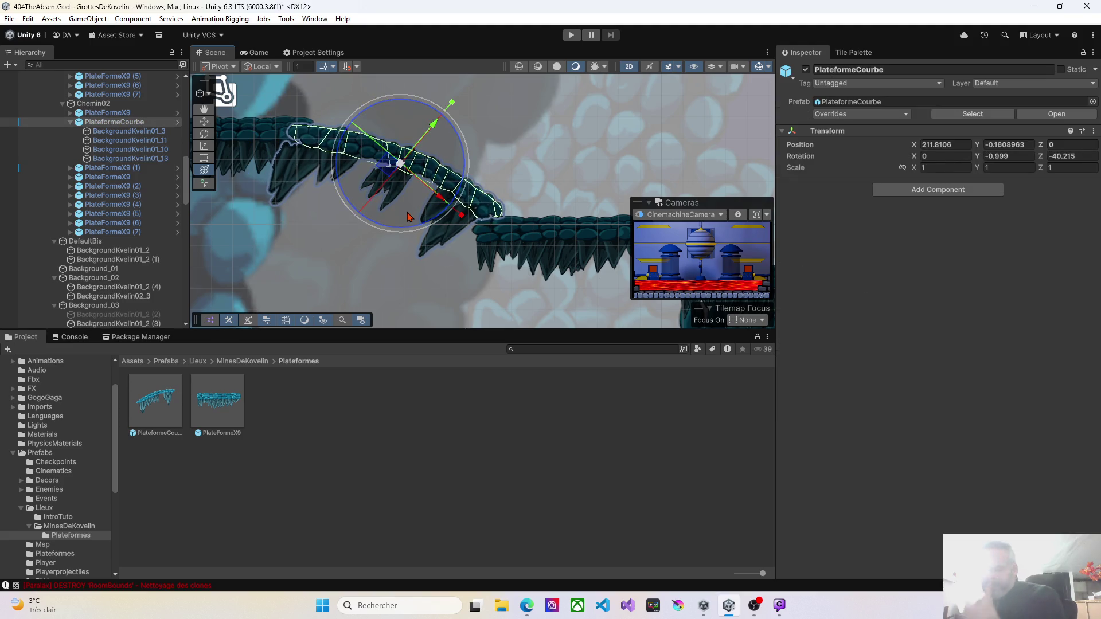
key(ctrl+z)
drag(132, 140, 161, 155)
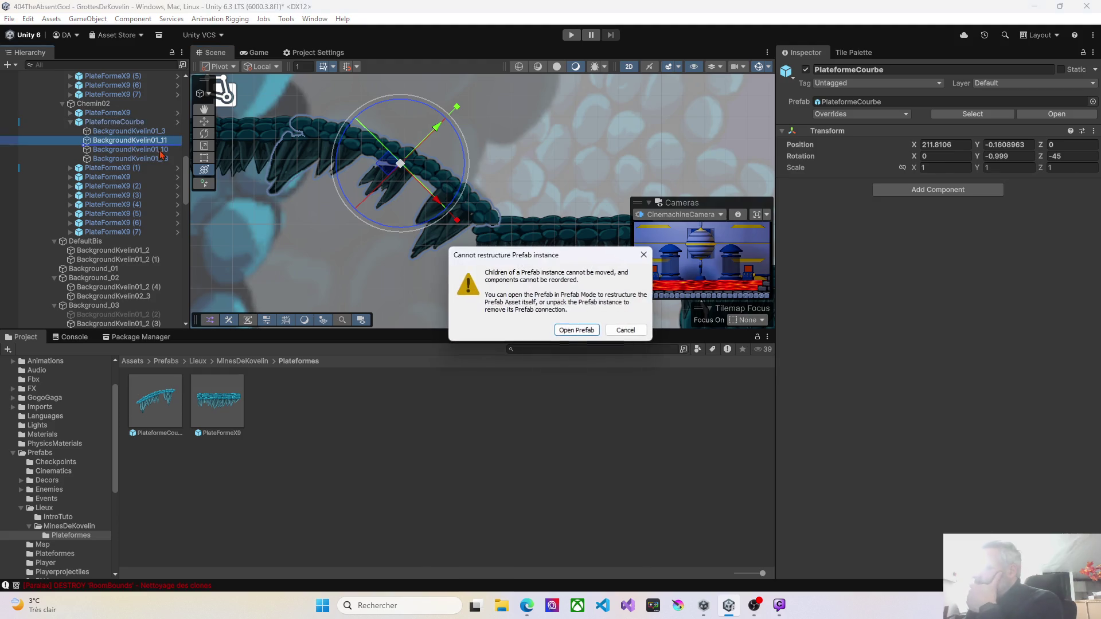
Rotate BackgroundKvelin01_10 about ten degrees, move it up-left and squash it vertically
click(643, 255)
click(132, 141)
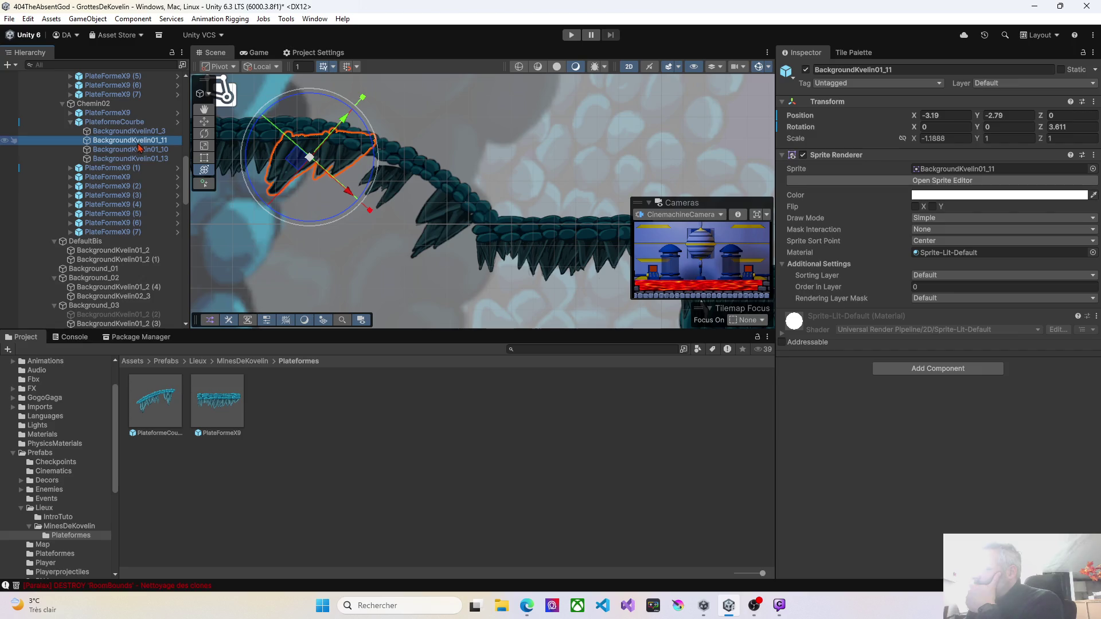
click(139, 149)
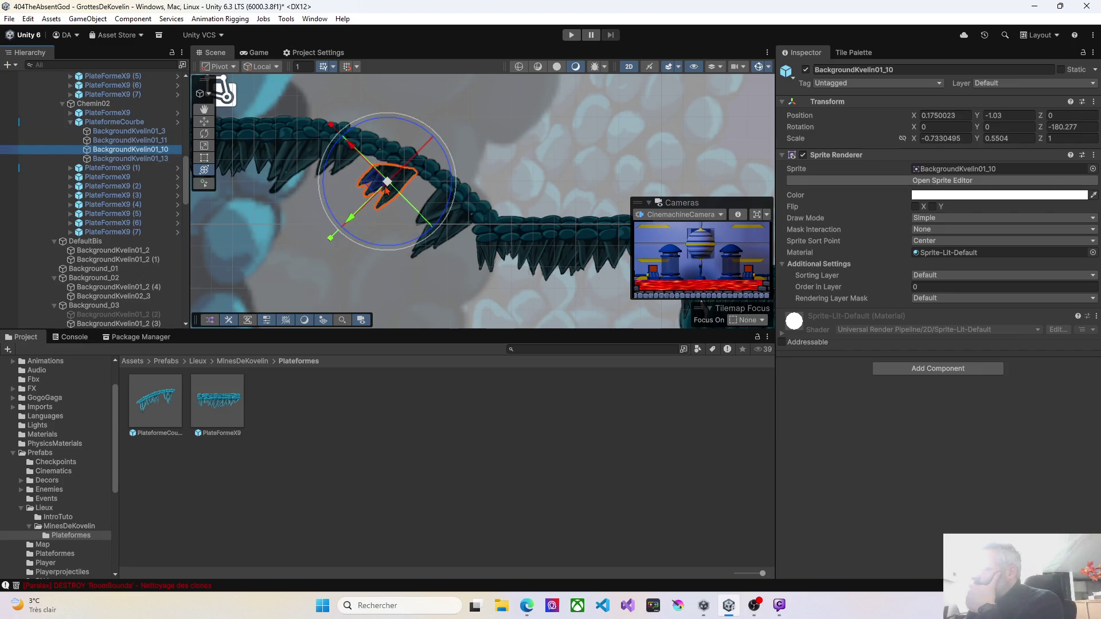
drag(399, 247, 427, 222)
mouse_move(391, 189)
mouse_down()
mouse_move(370, 172)
mouse_move(402, 179)
mouse_up()
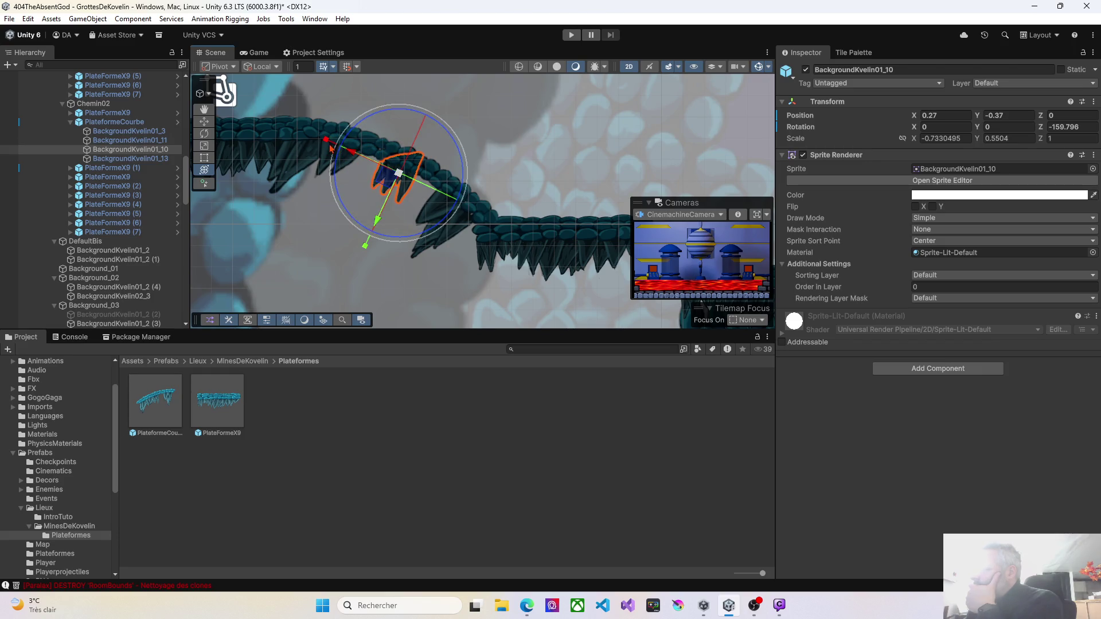
drag(362, 251, 369, 239)
drag(382, 177, 398, 173)
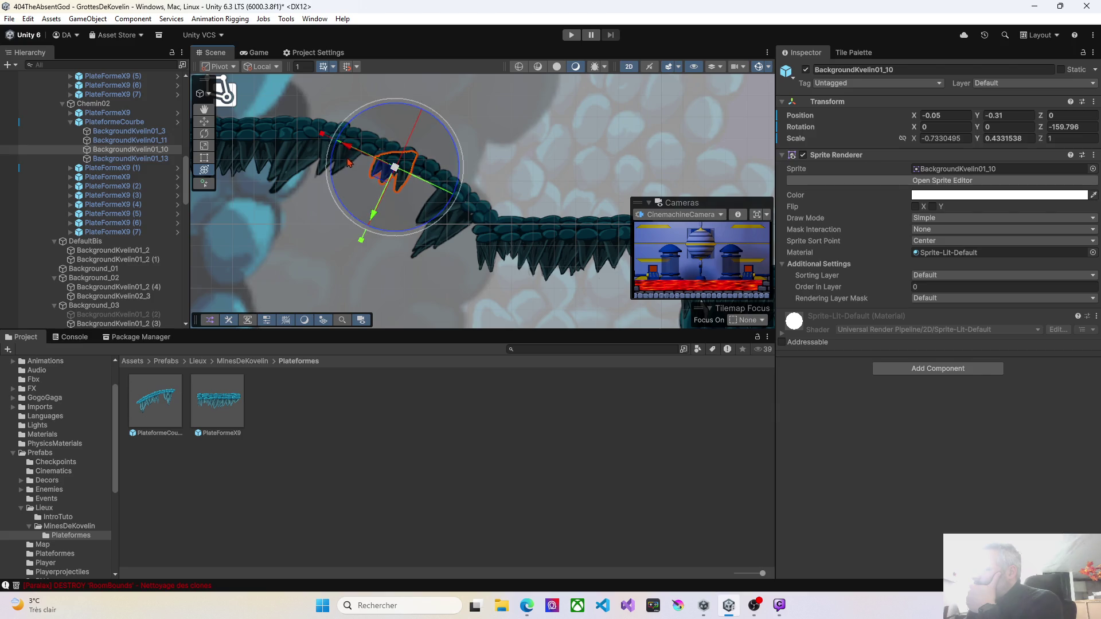
Squash and tilt BackgroundKvelin01_11 to follow the curve, setting its Order in Layer to -2
click(124, 131)
click(120, 141)
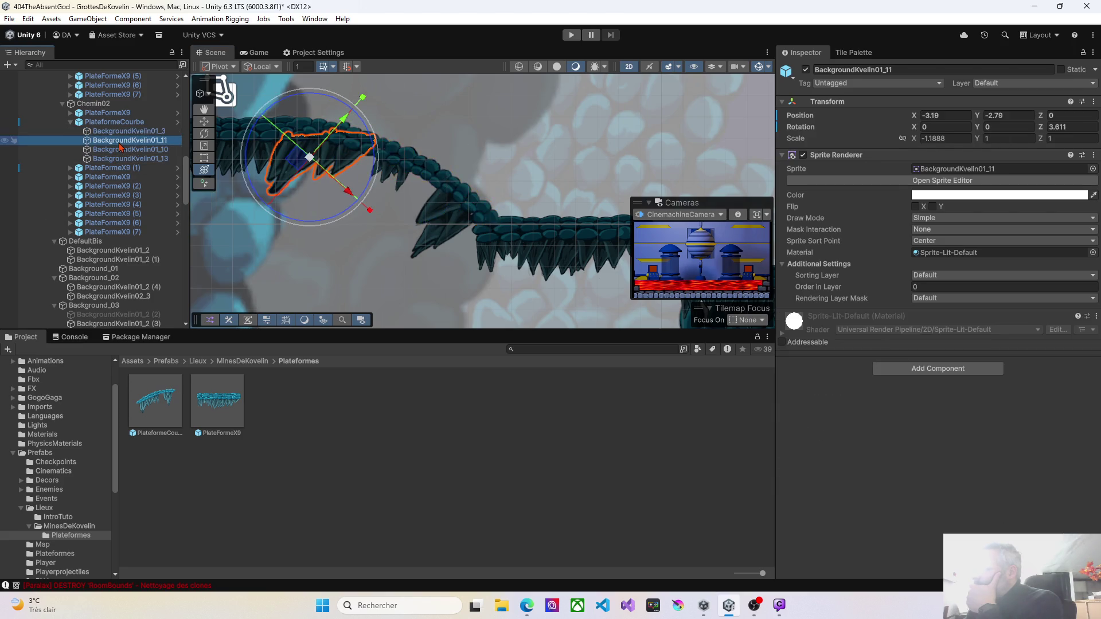
drag(362, 97, 357, 104)
mouse_move(264, 118)
mouse_down()
mouse_move(299, 164)
mouse_move(347, 149)
mouse_up()
drag(385, 97, 370, 117)
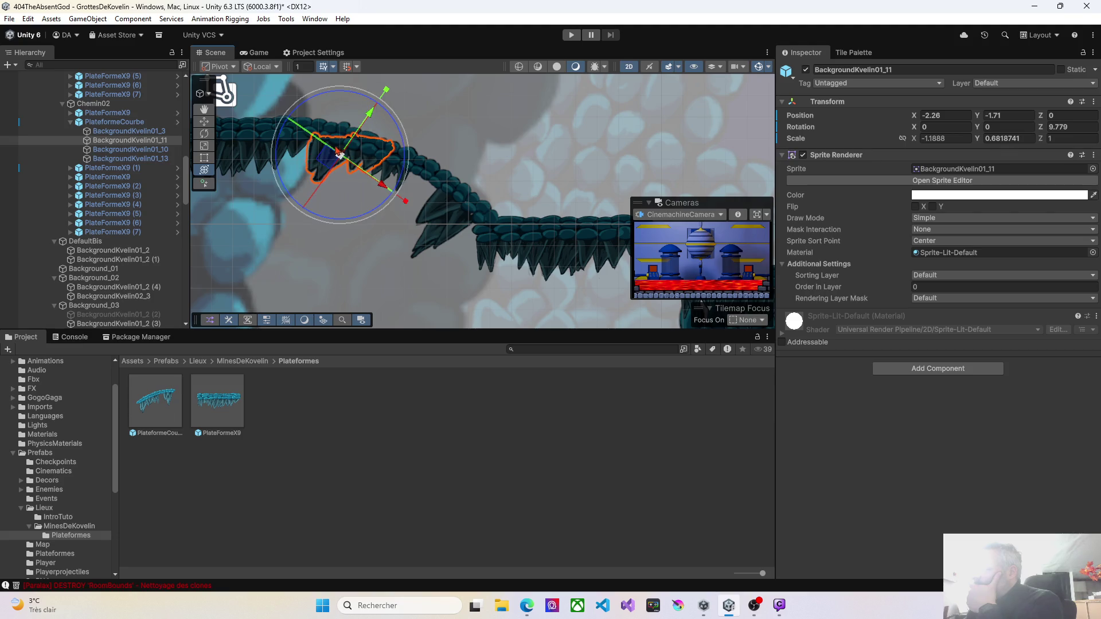
click(904, 289)
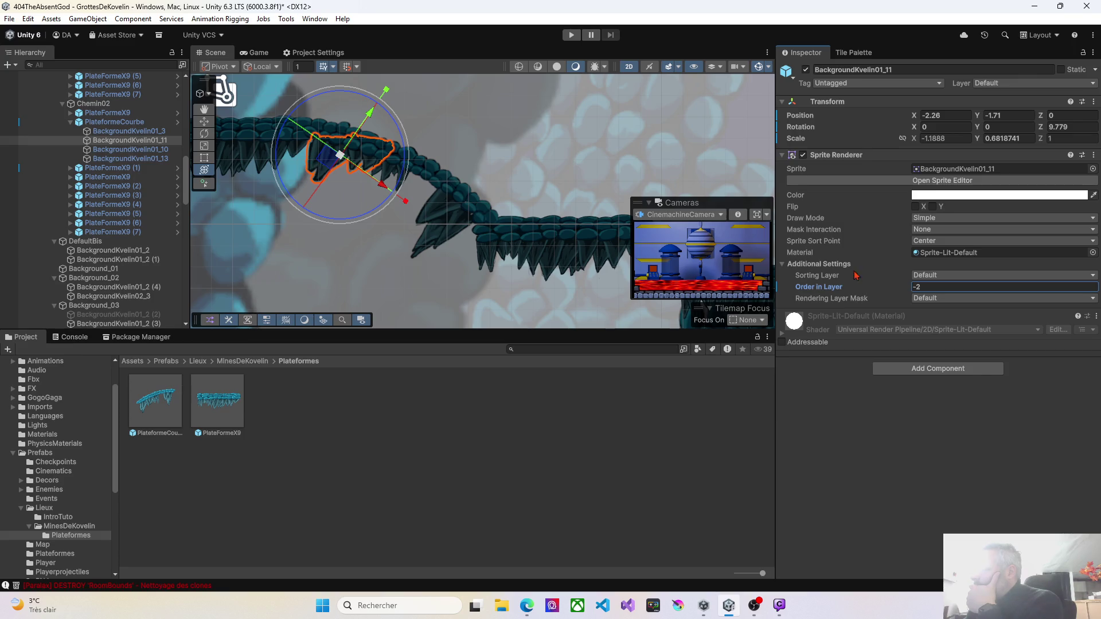
Flatten BackgroundKvelin01_13 vertically, then start Play mode to test the curved platform
click(111, 160)
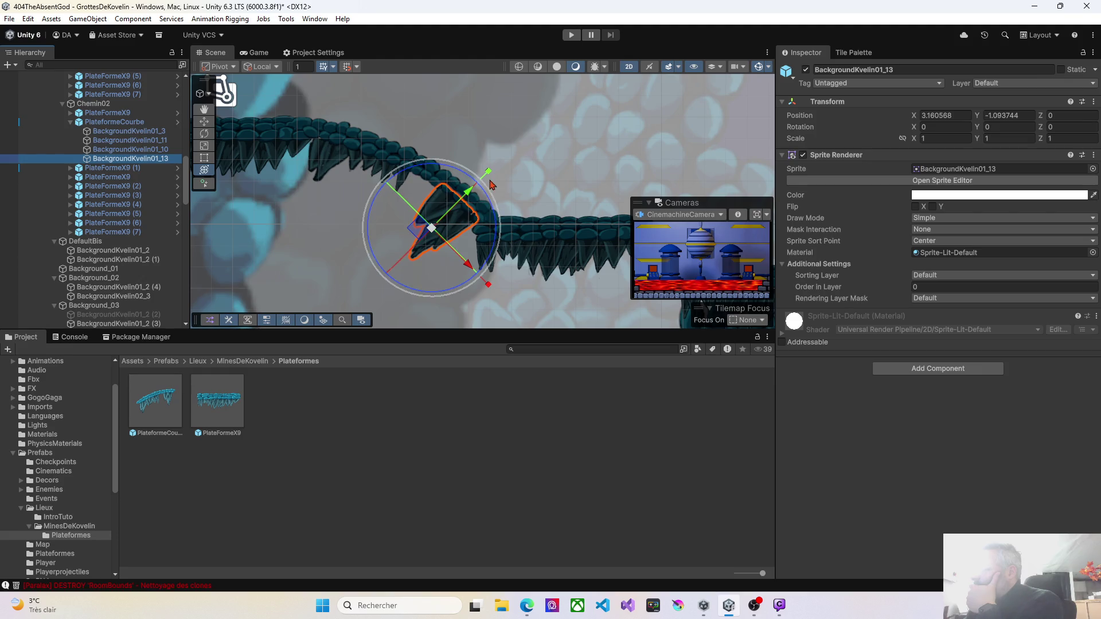
mouse_move(488, 178)
mouse_down()
mouse_move(459, 199)
mouse_move(417, 185)
mouse_move(363, 224)
mouse_move(434, 199)
mouse_move(425, 191)
mouse_up()
click(353, 253)
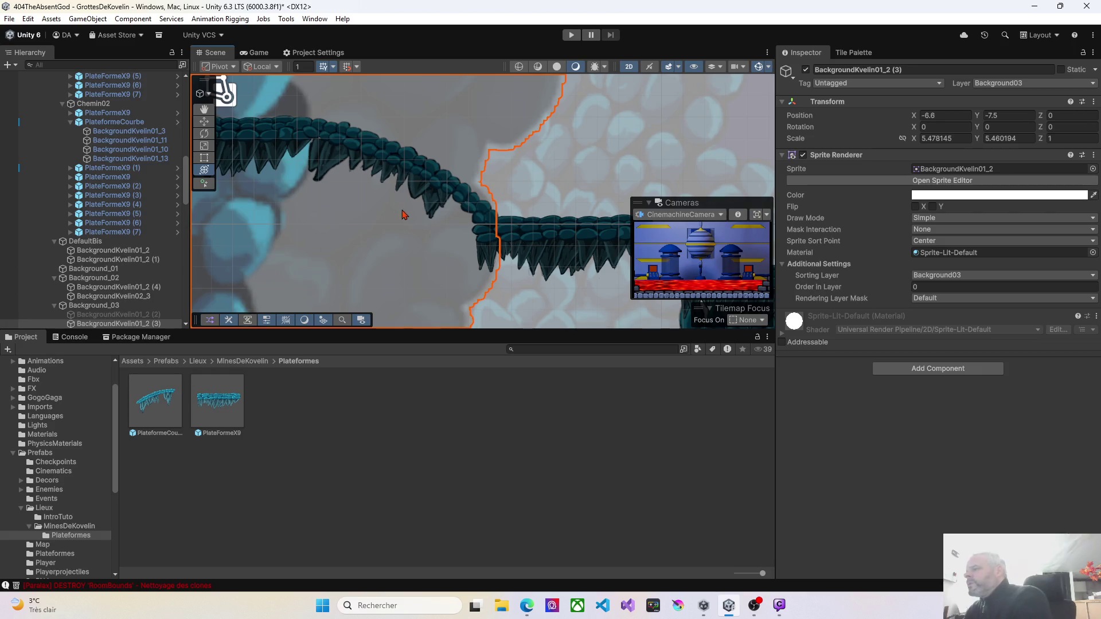
scroll(370, 266, down, 1)
scroll(370, 266, down, 5)
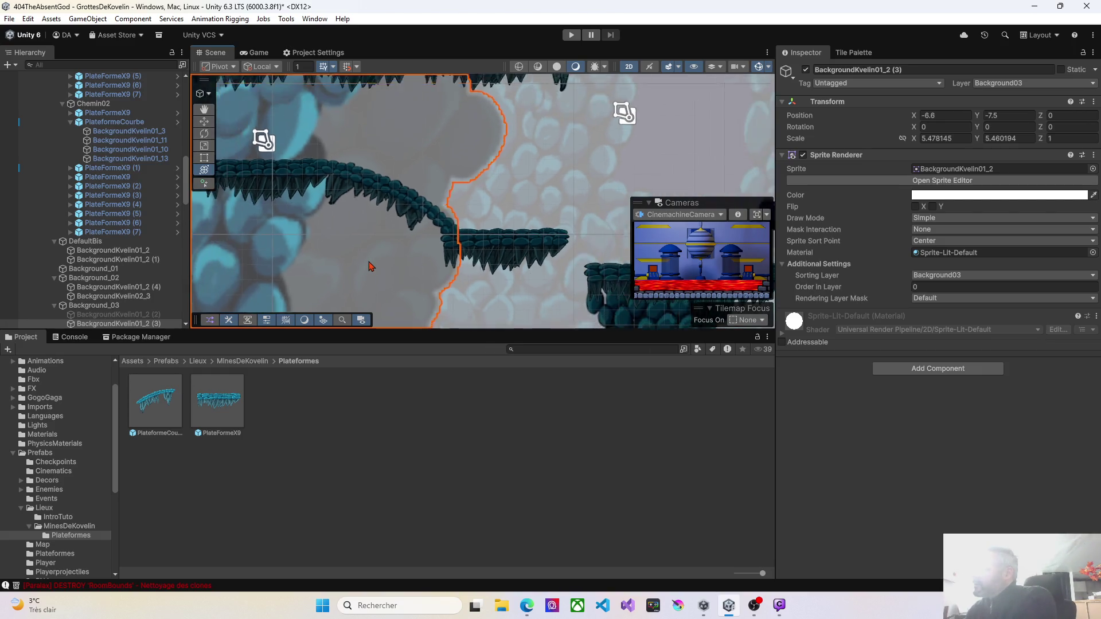
scroll(373, 266, down, 1)
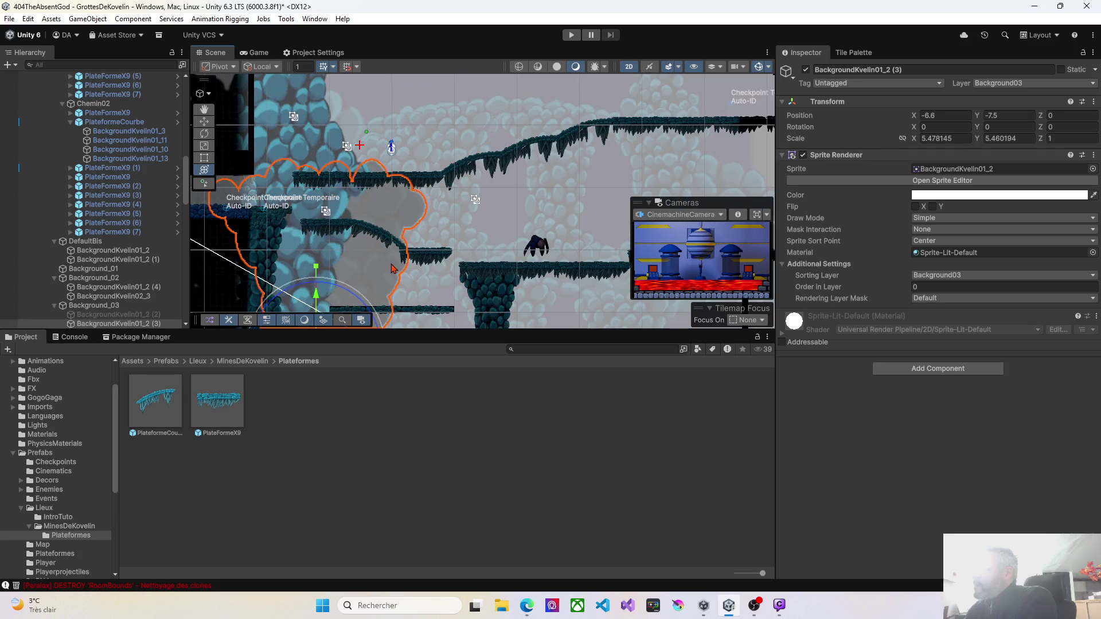
scroll(367, 201, up, 4)
scroll(366, 191, up, 3)
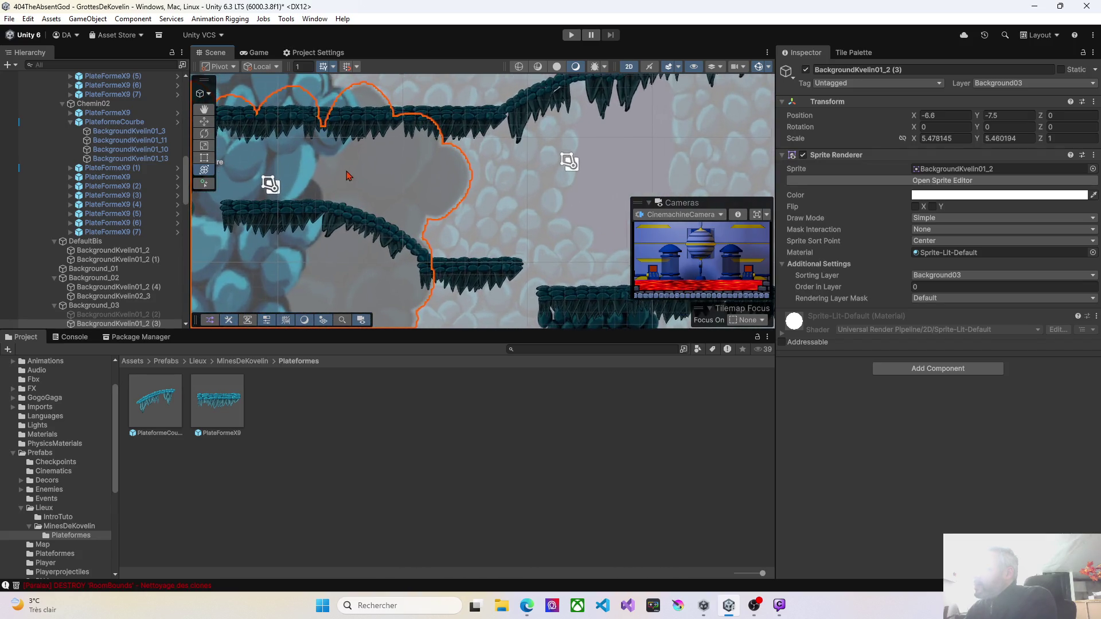
click(574, 37)
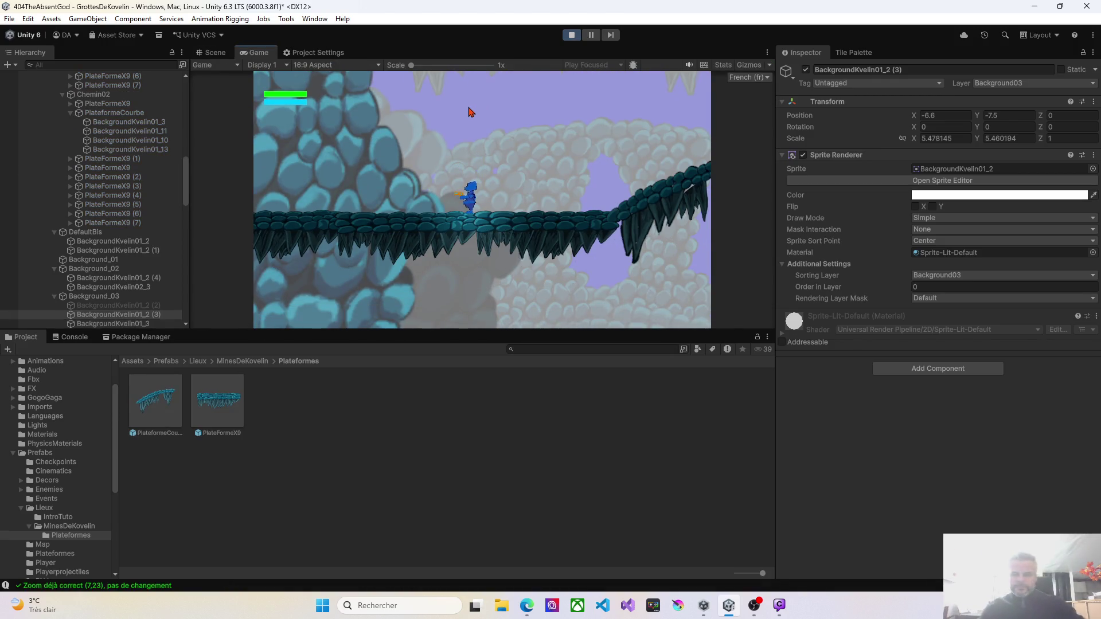
key(Left)
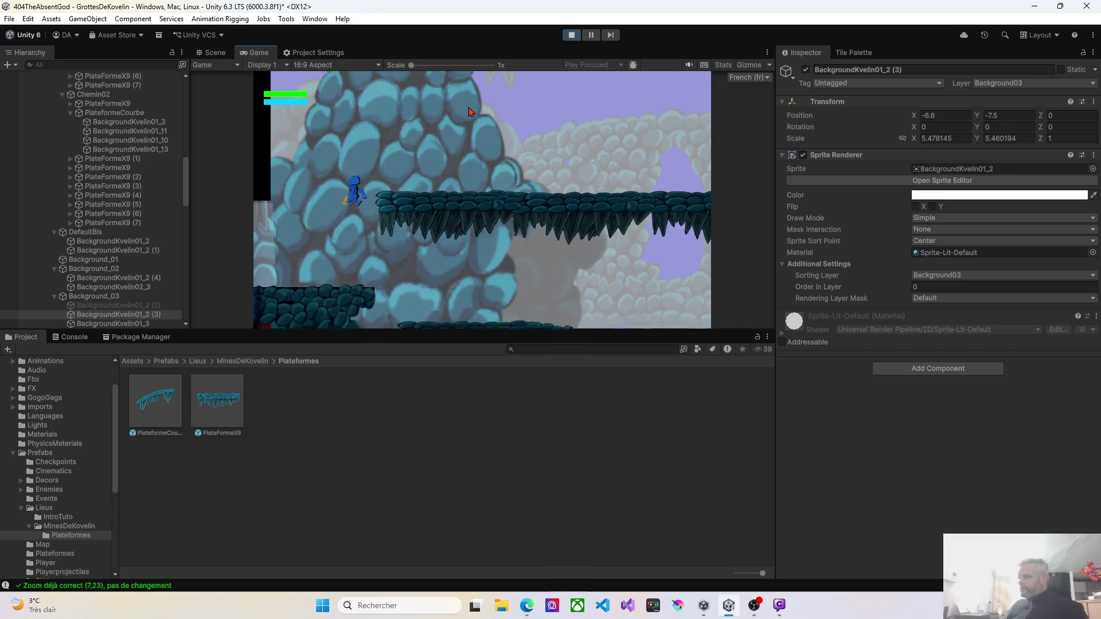
key(Right)
key(Right)
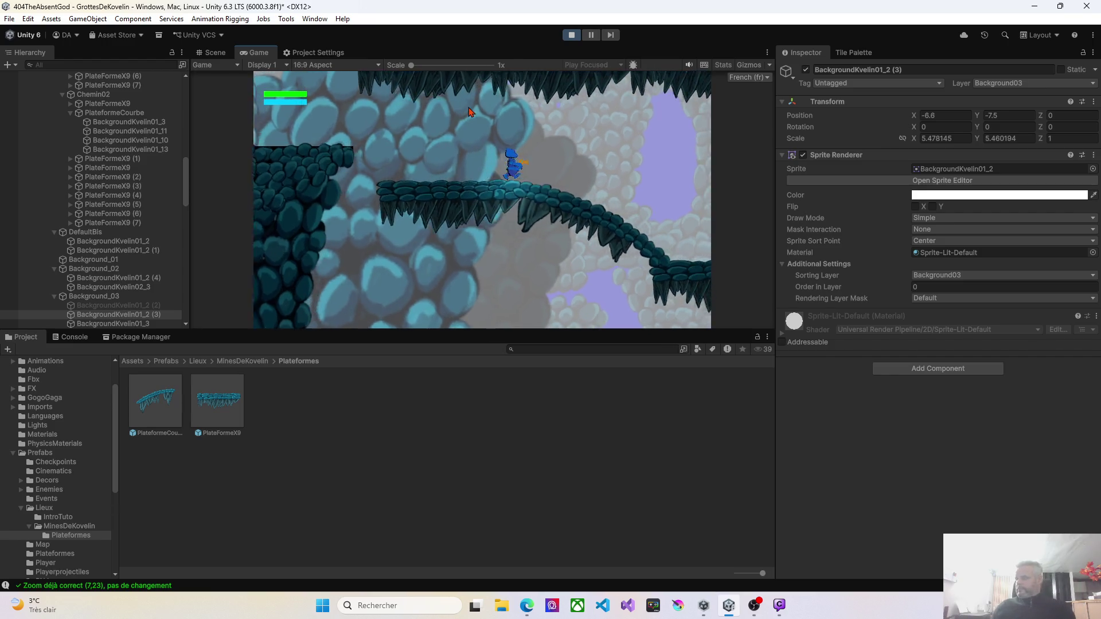
key(Right)
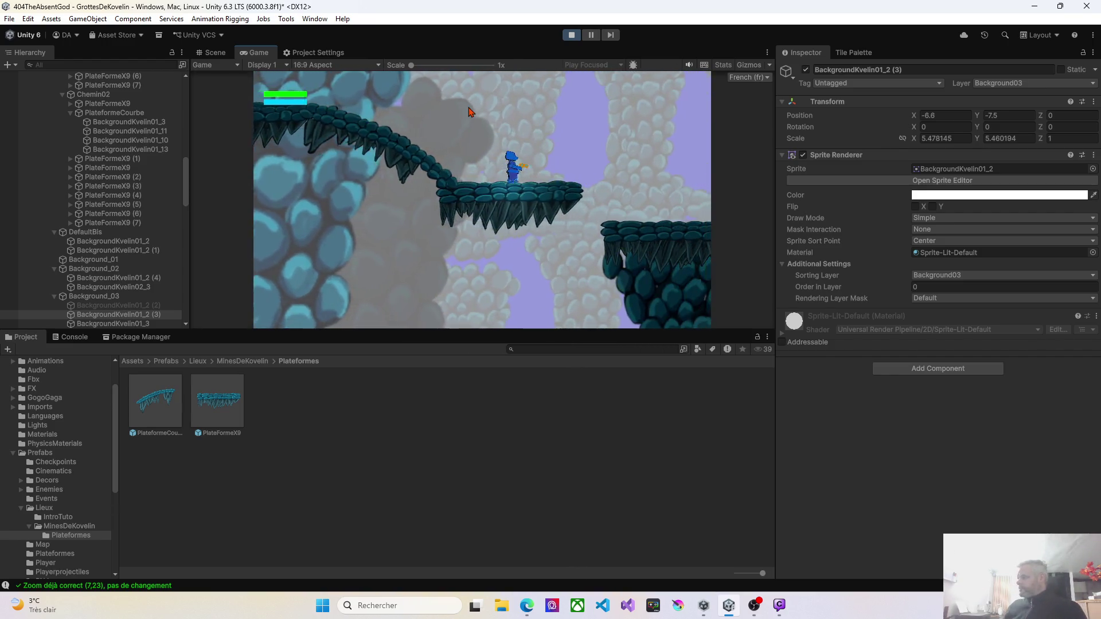
key(Left)
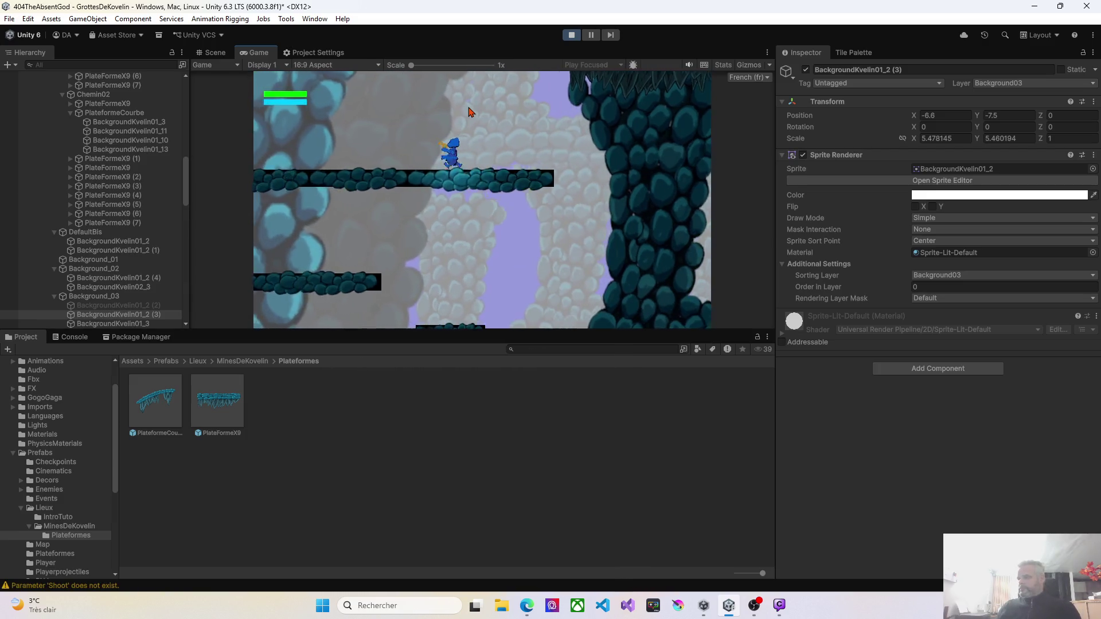
key(Left)
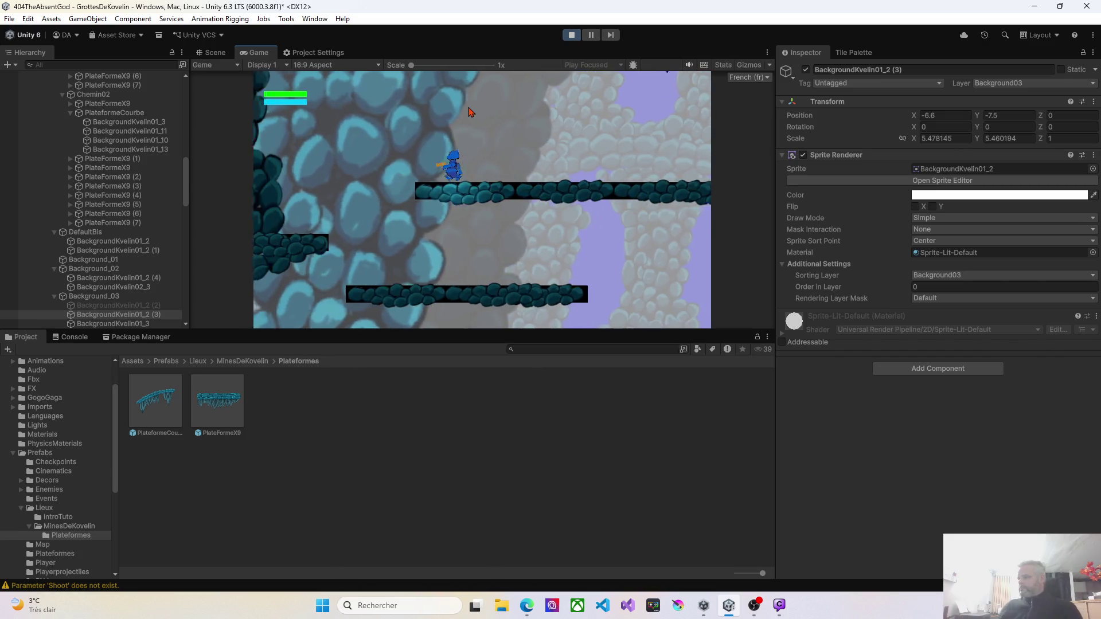
key(space)
key(Left)
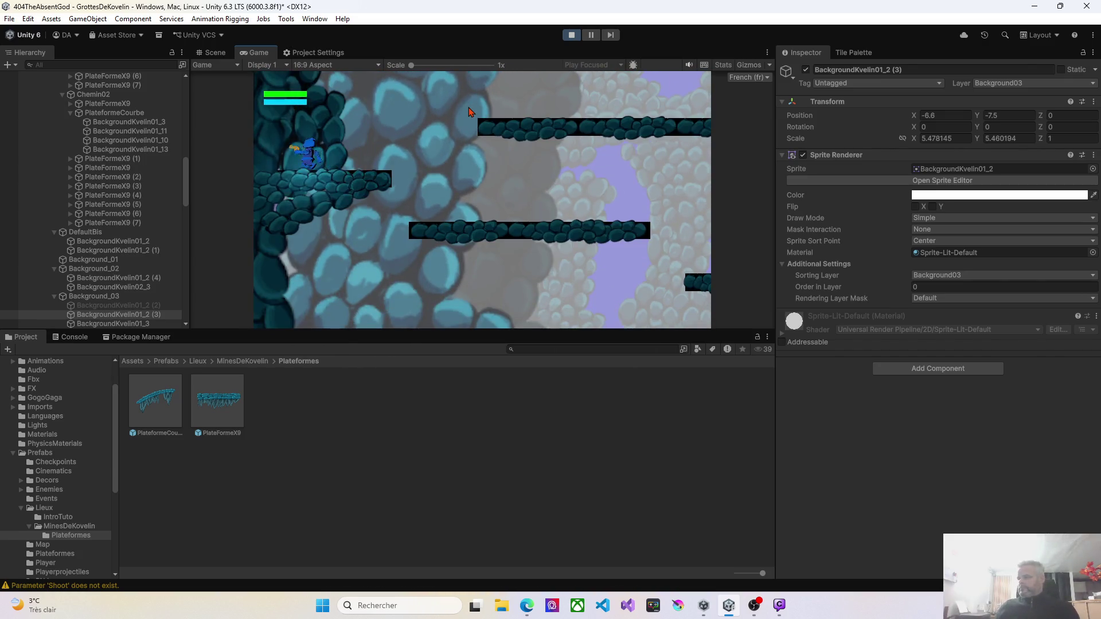
key(ctrl+p)
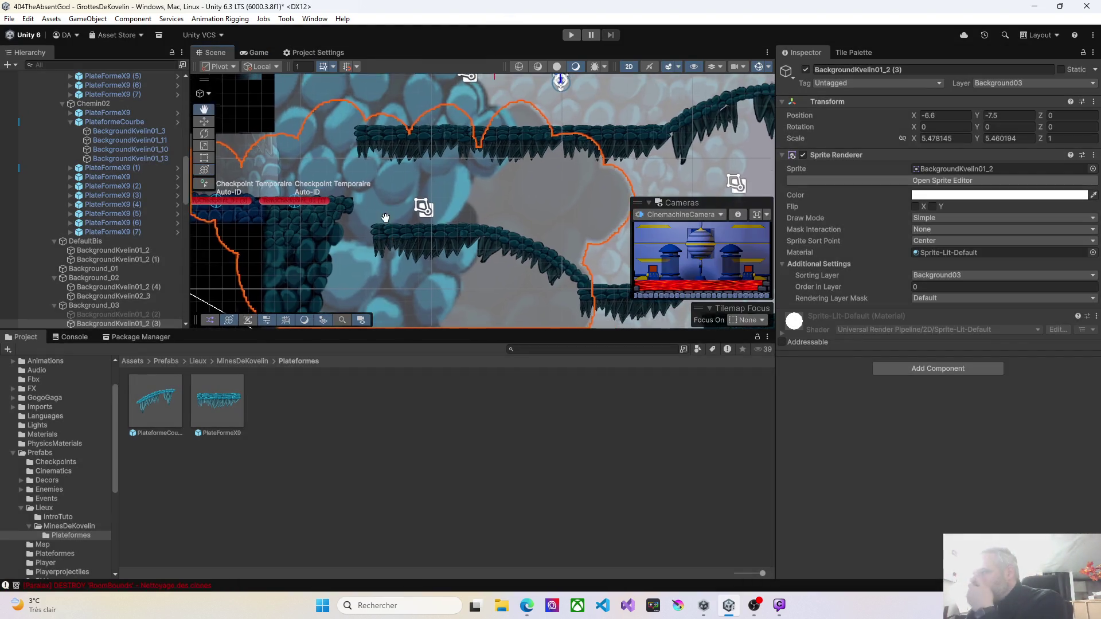
Delete the three black platform strip pieces, starting with BackgroundKvelin01_6 (10)
scroll(354, 234, down, 5)
drag(353, 234, 332, 152)
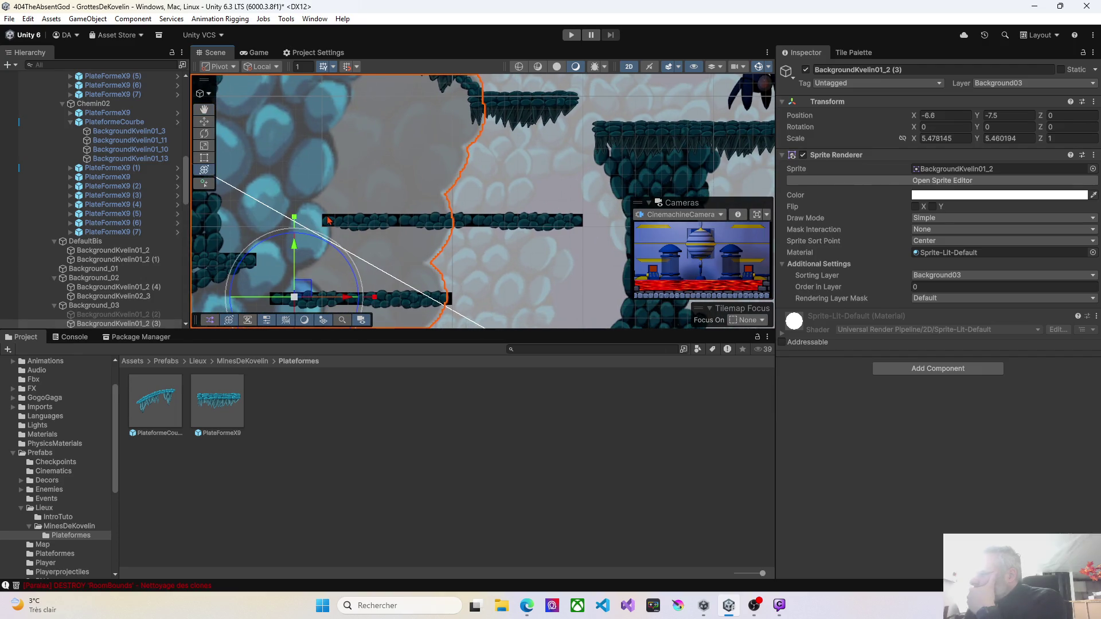
click(330, 221)
click(334, 221)
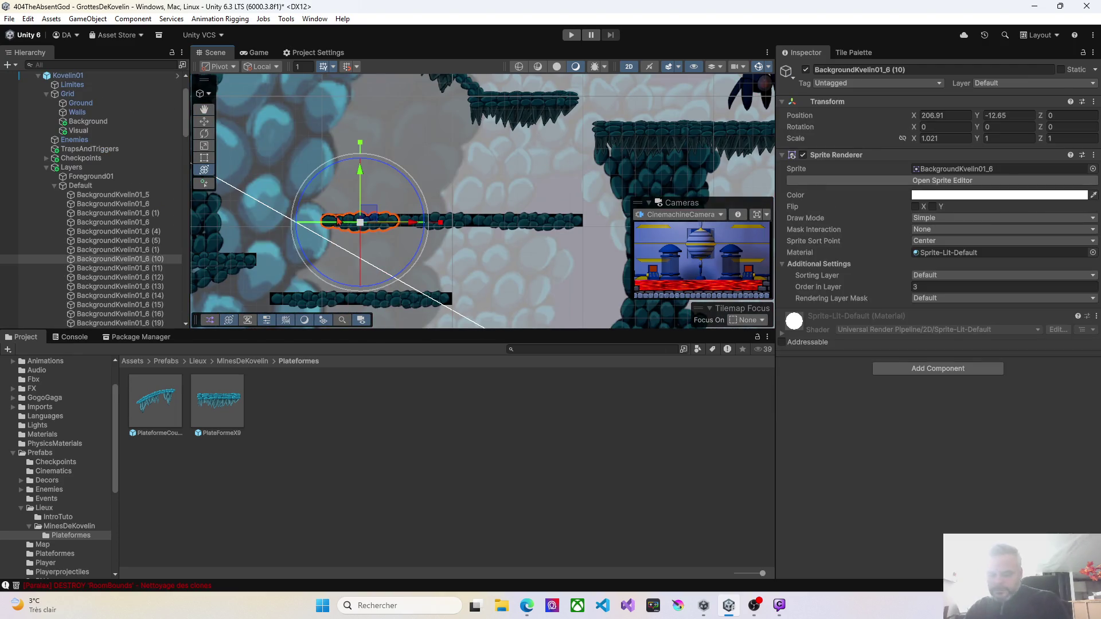
key(Delete)
click(505, 223)
key(Delete)
click(562, 226)
key(Delete)
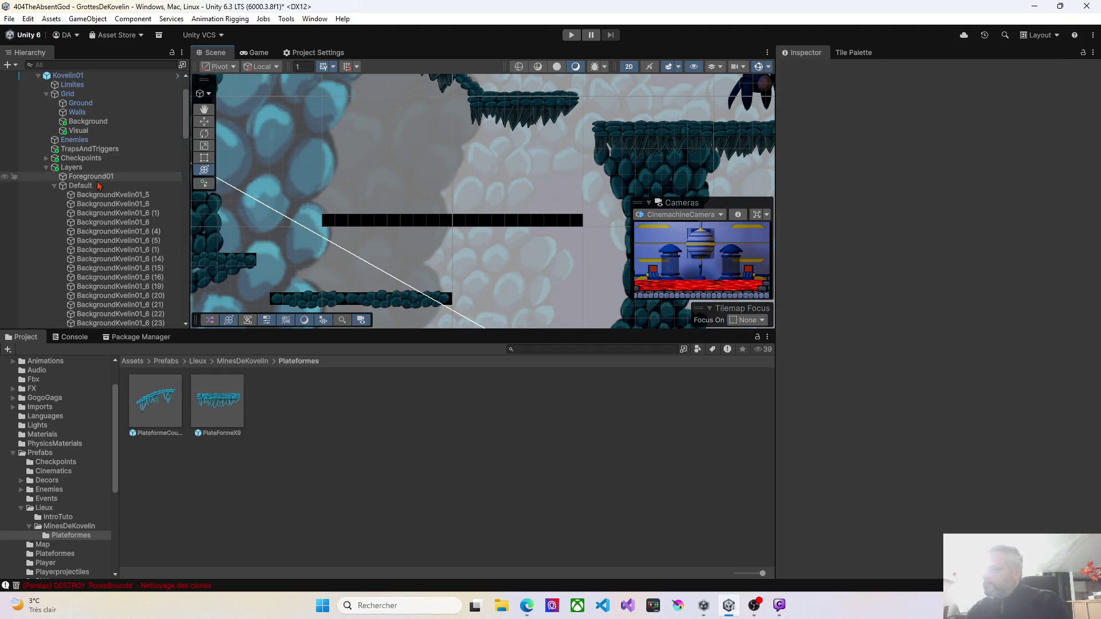
Collapse the Default, Background_02, Layers, Grid and Kovelin02 (1) groups in the Hierarchy
click(55, 187)
scroll(459, 197, down, 5)
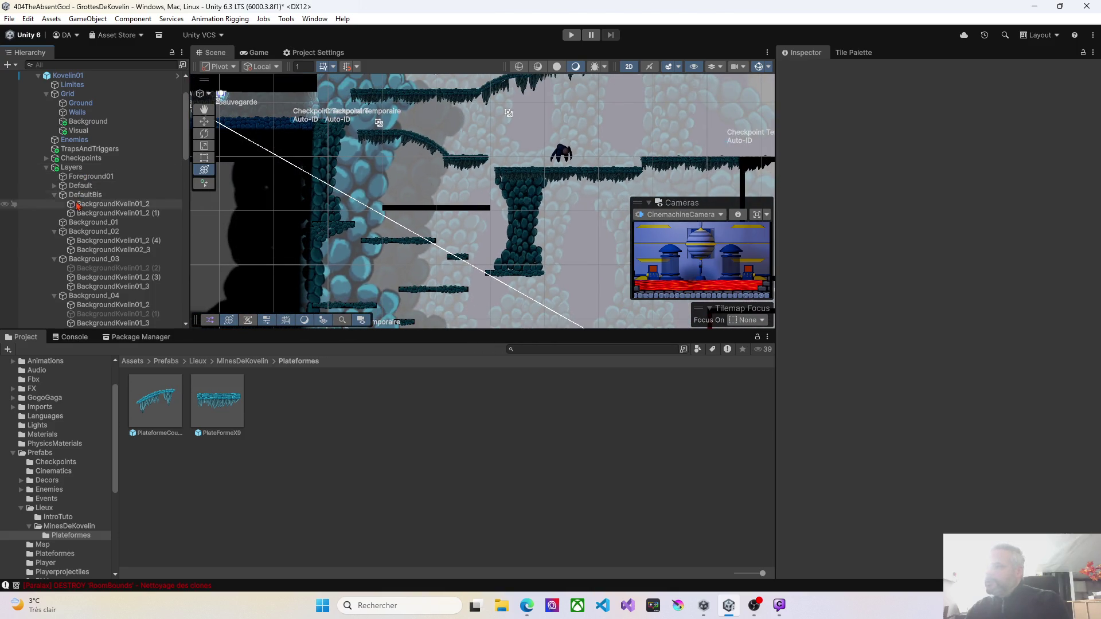
click(55, 232)
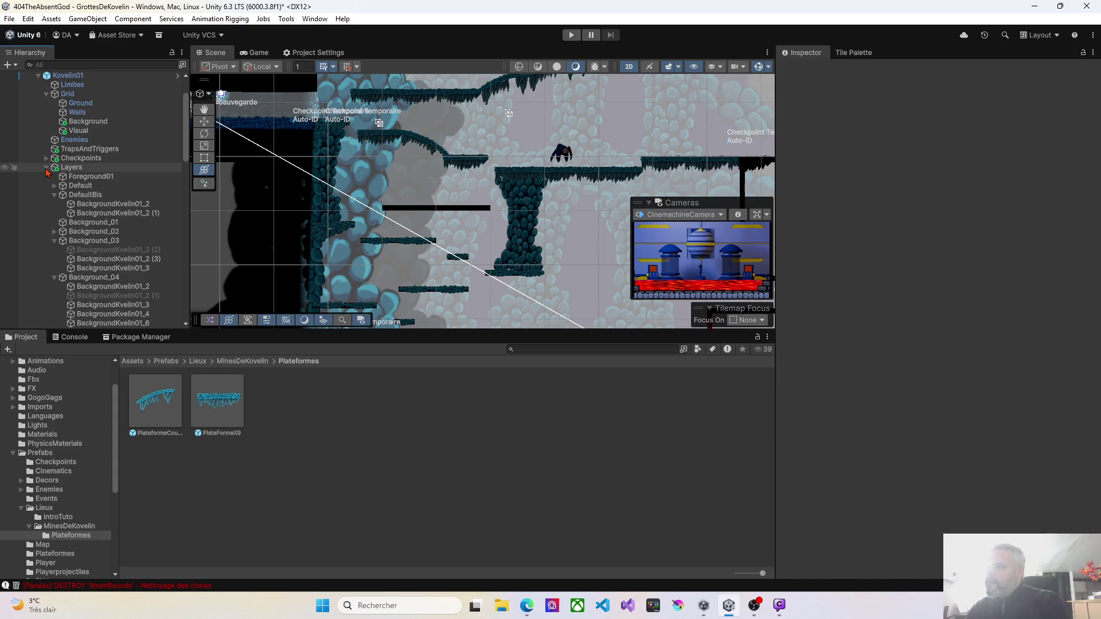
click(46, 168)
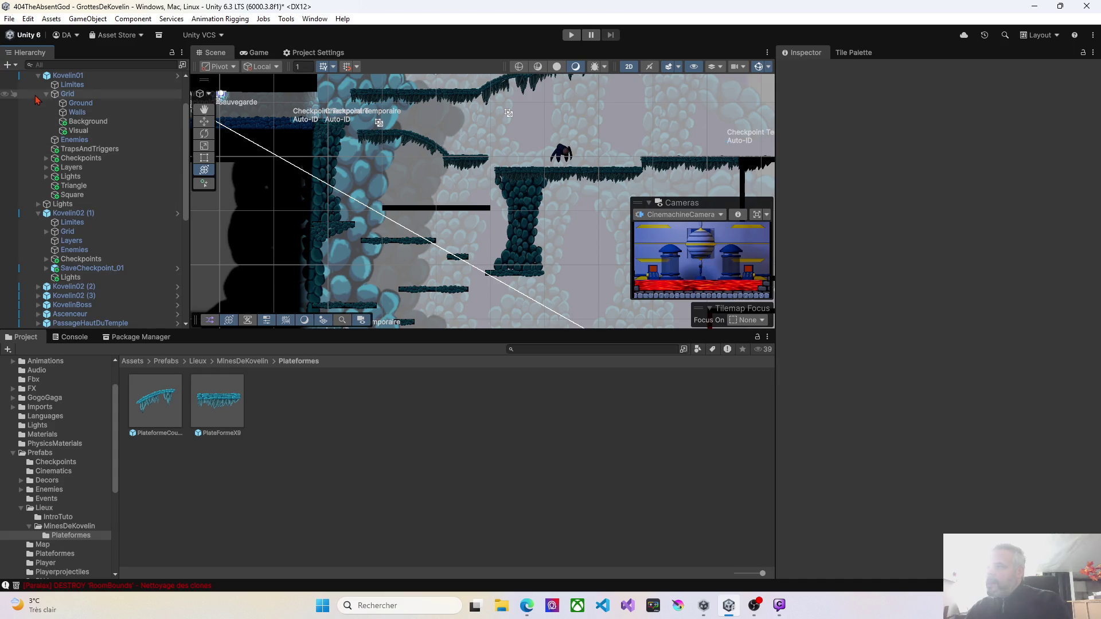
click(68, 75)
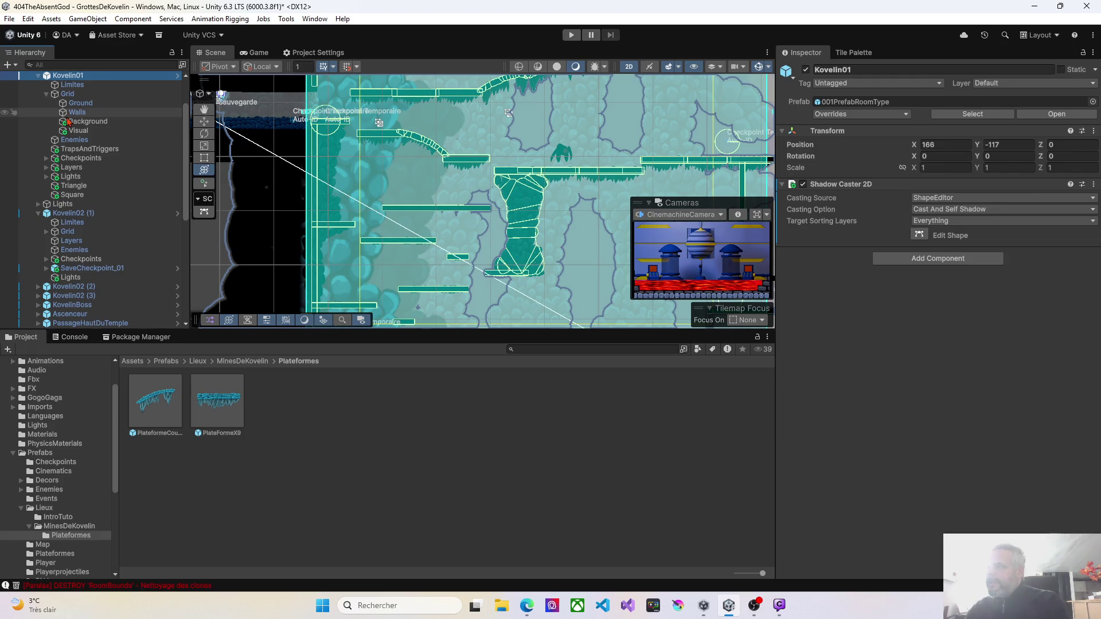
click(46, 95)
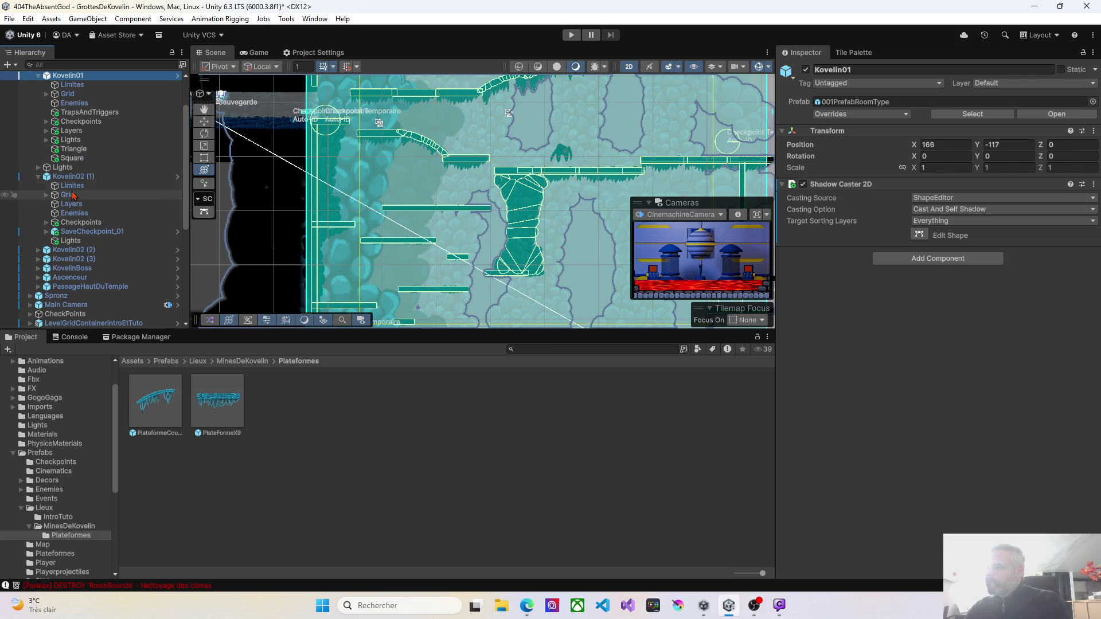
click(39, 177)
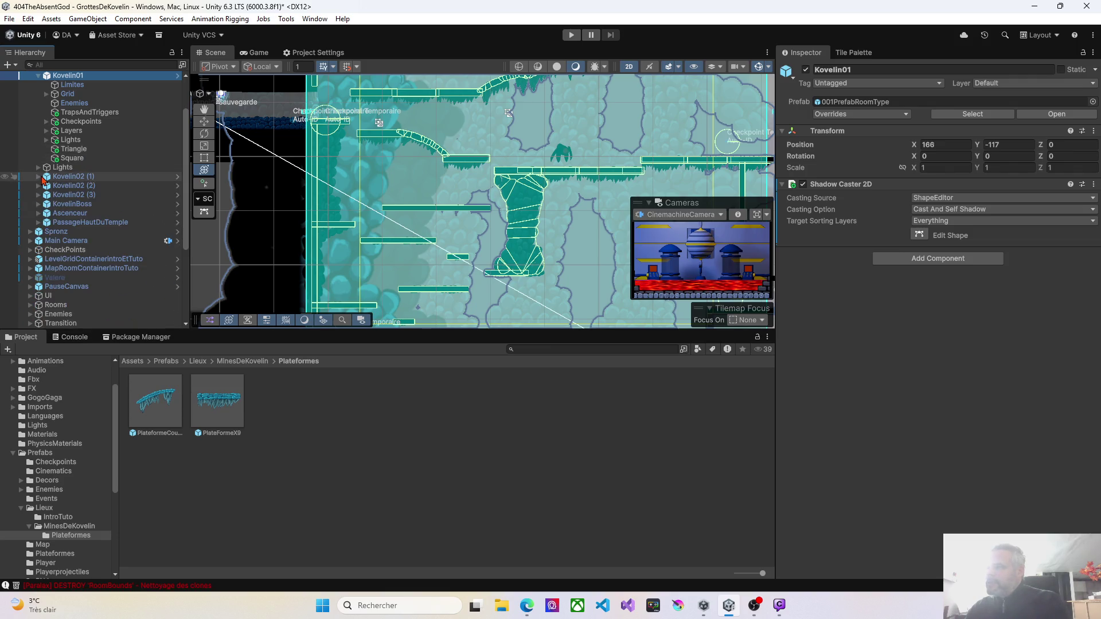
Expand Layers > Default to show its tiles, then collapse the Chemin01 group
scroll(65, 143, up, 2)
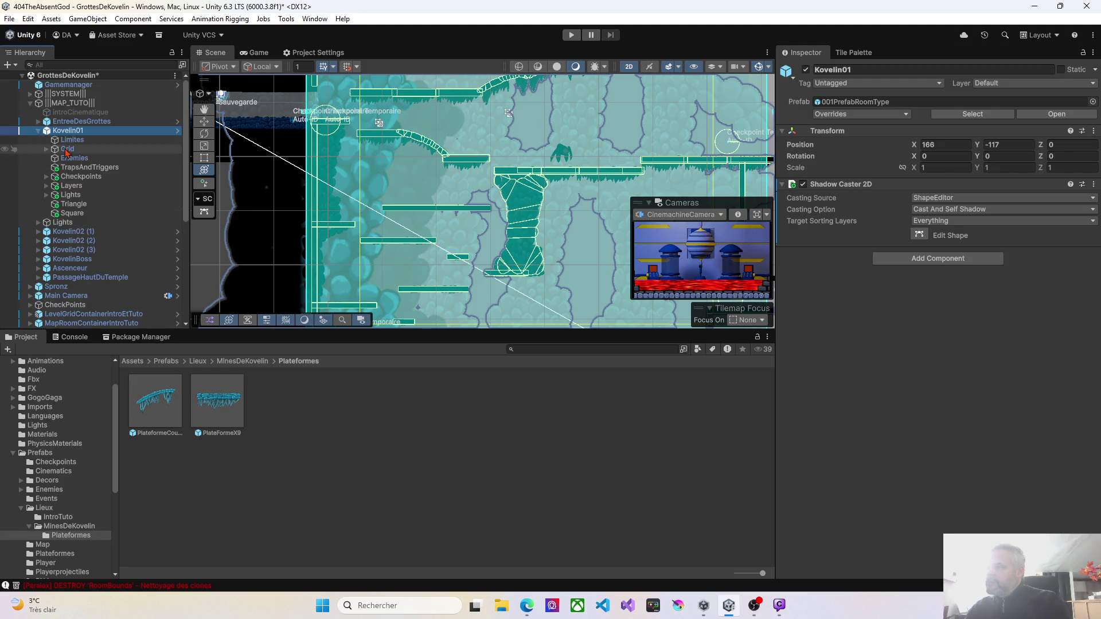
click(46, 186)
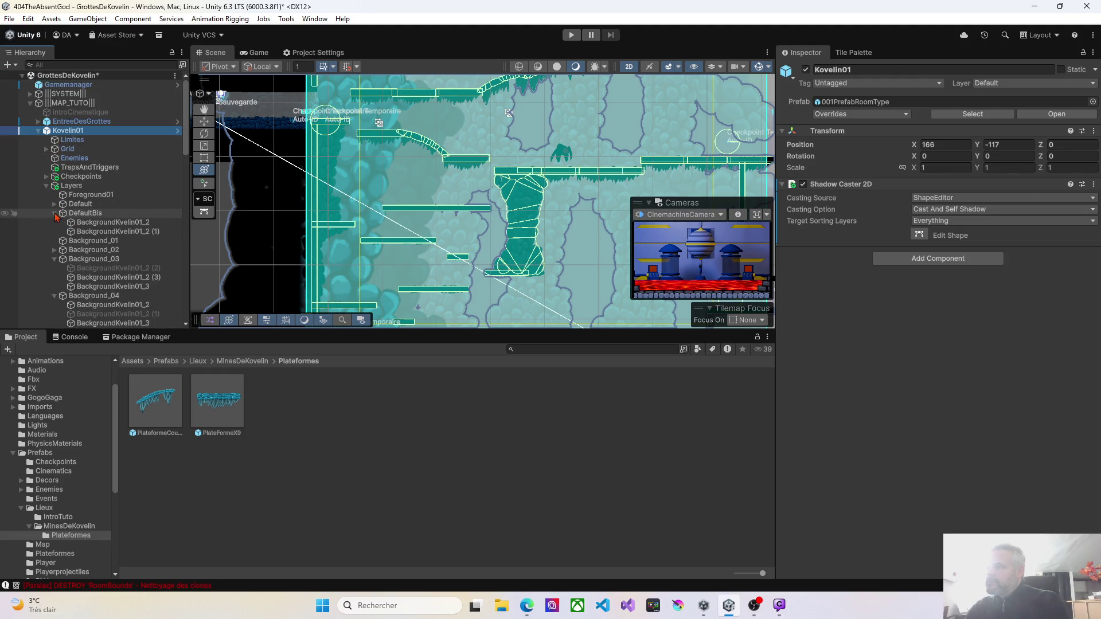
click(55, 205)
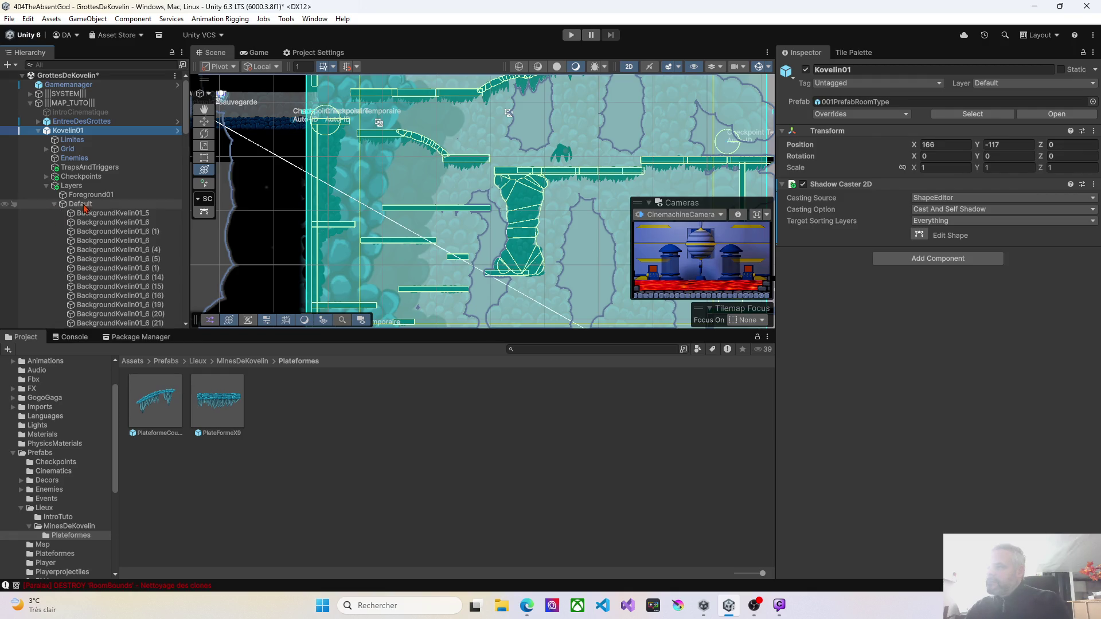
scroll(84, 208, down, 6)
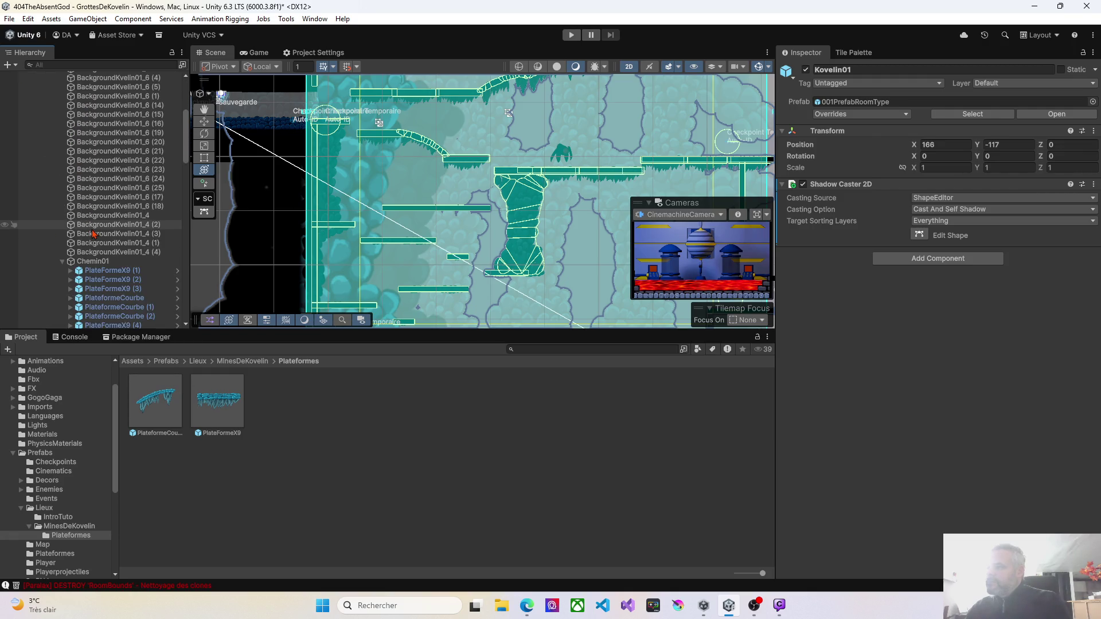
scroll(94, 234, down, 3)
click(62, 193)
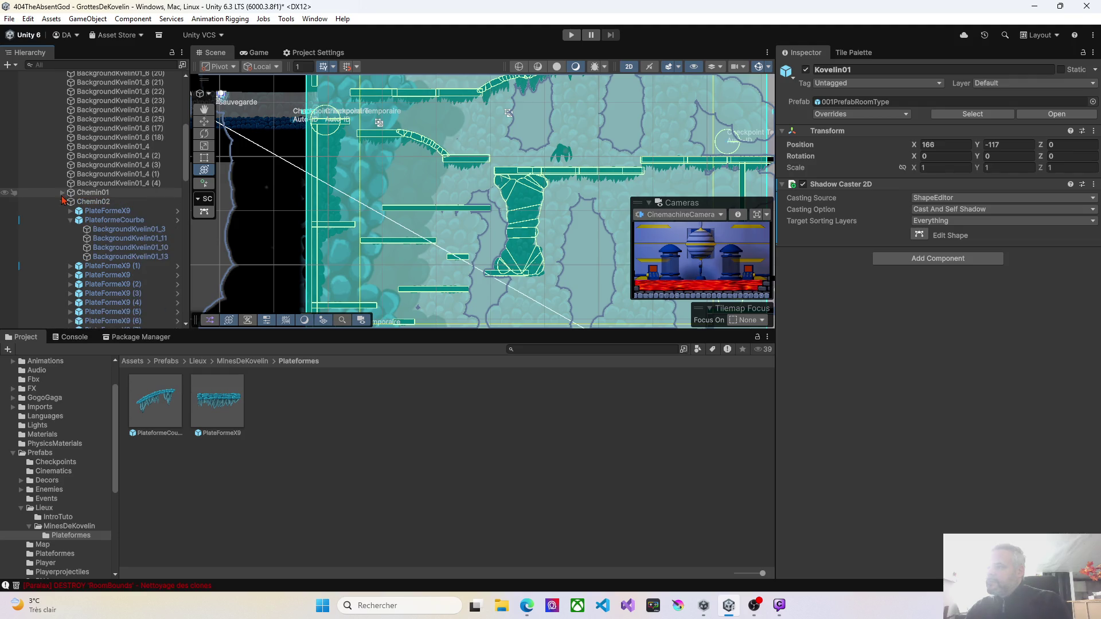
Duplicate the Chemin02 platform group and rename the copy Chemin03
click(62, 202)
click(69, 202)
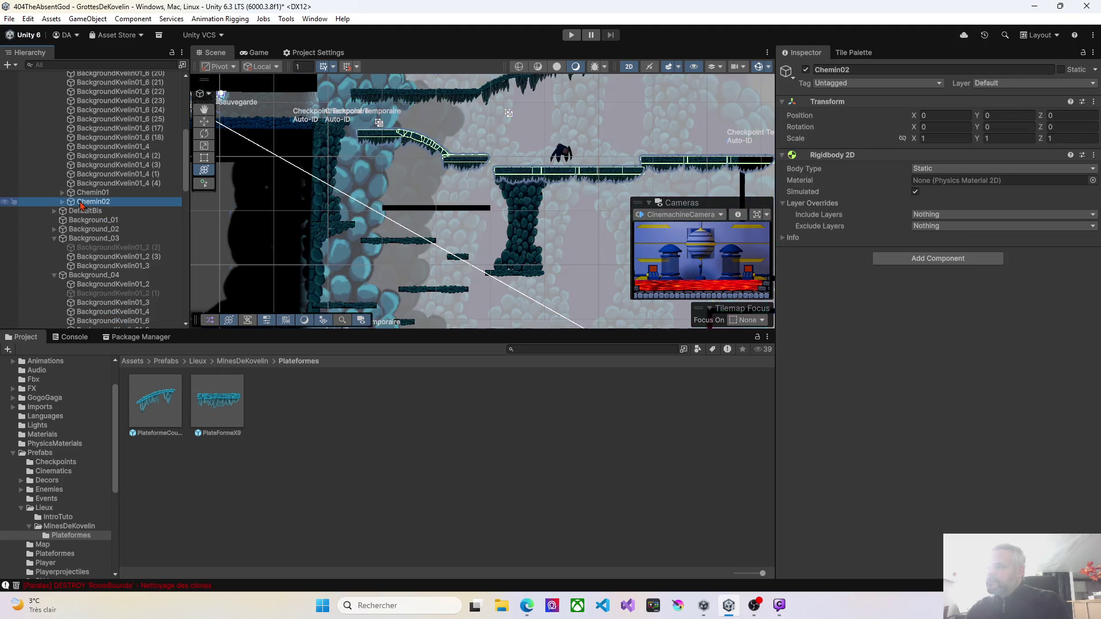
key(ctrl+d)
click(112, 212)
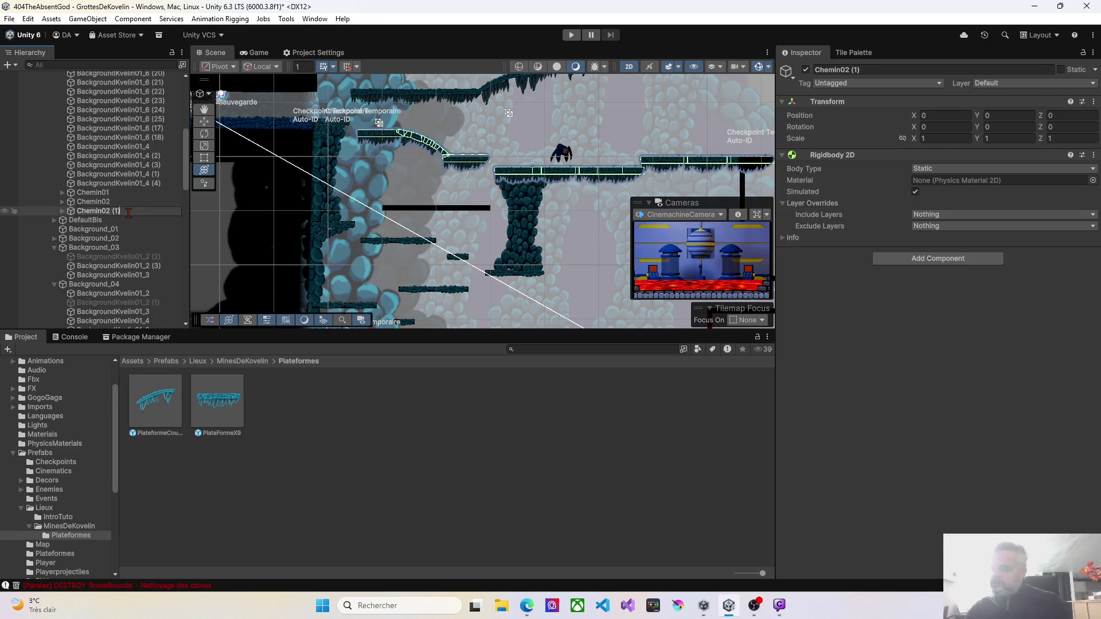
key(BackSpace)
key(BackSpace)
key(BackSpace)
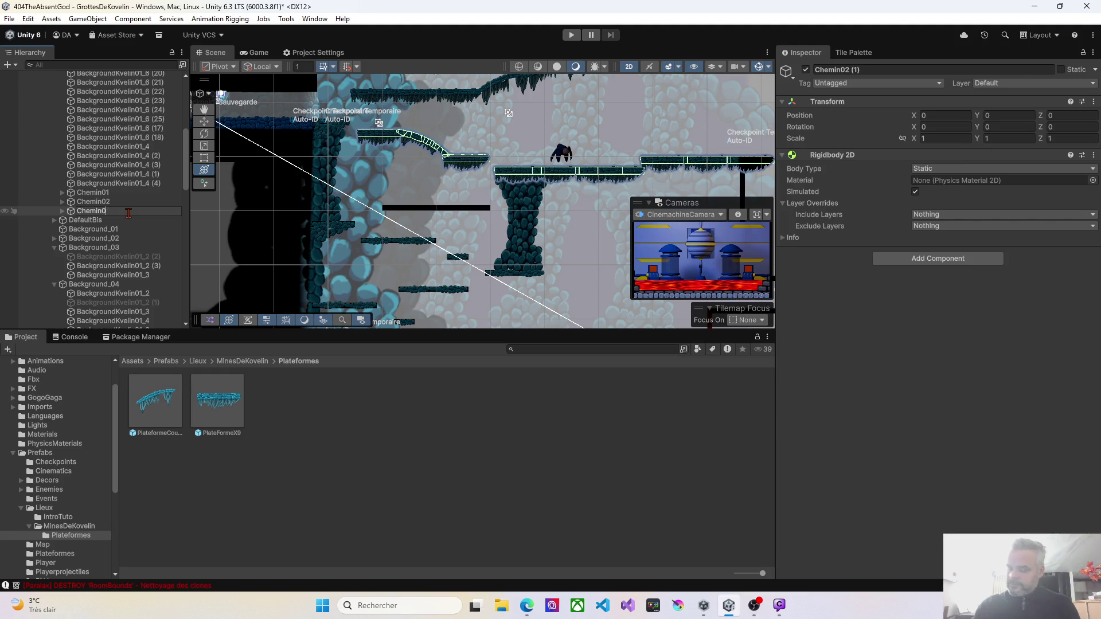
text(3)
key(Return)
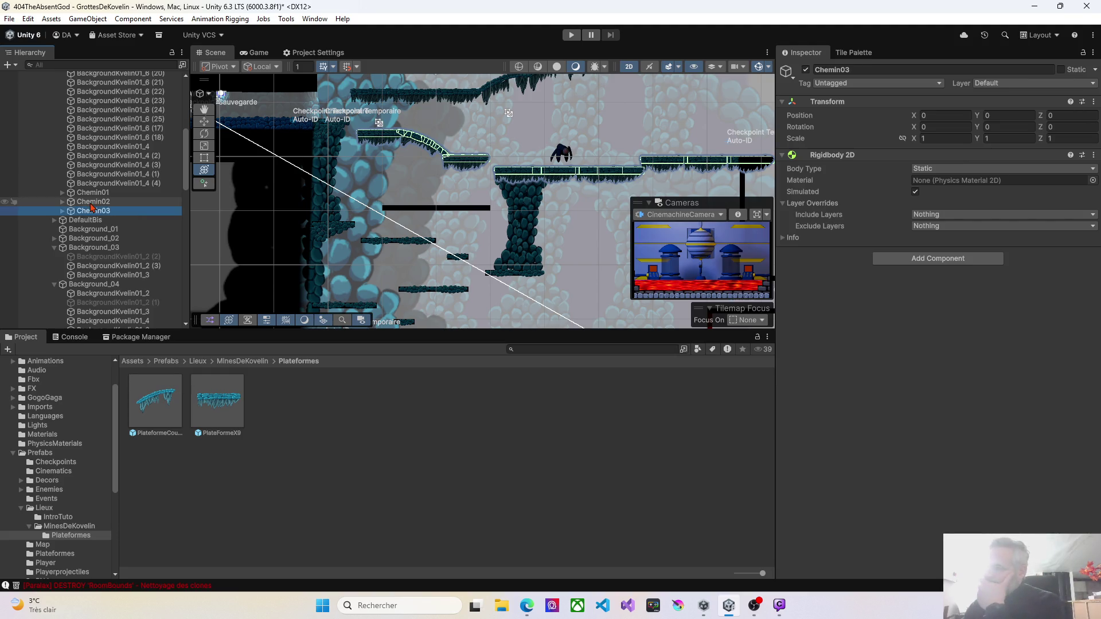
Select all ten platform children inside Chemin03 to clear them out
click(62, 211)
click(107, 219)
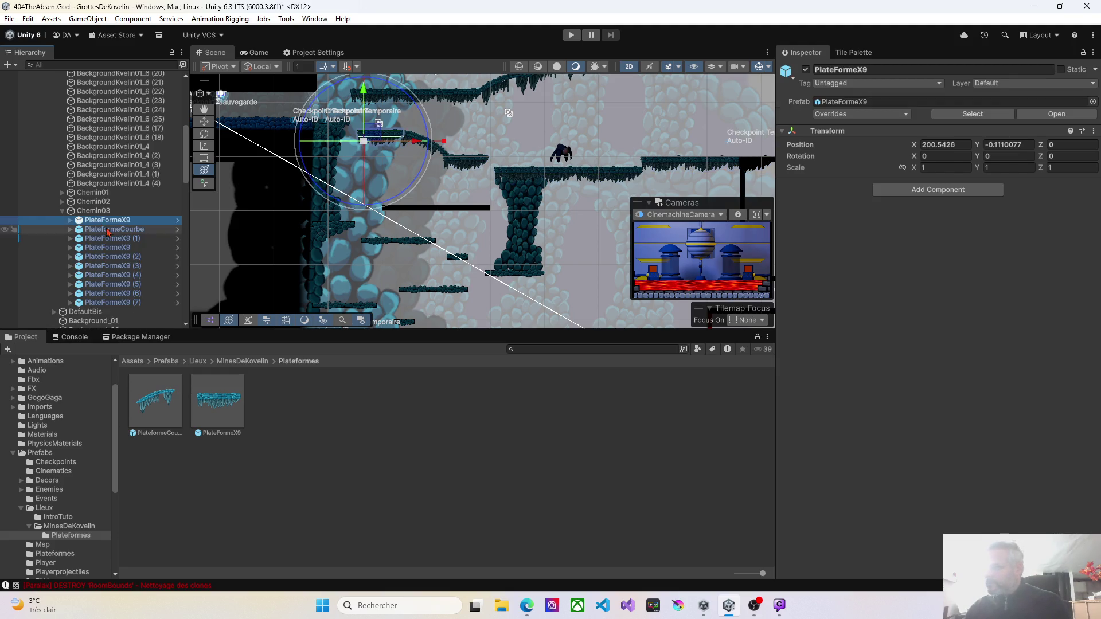
shift+click(127, 303)
key(ctrl+z)
key(ctrl+z)
key(ctrl+z)
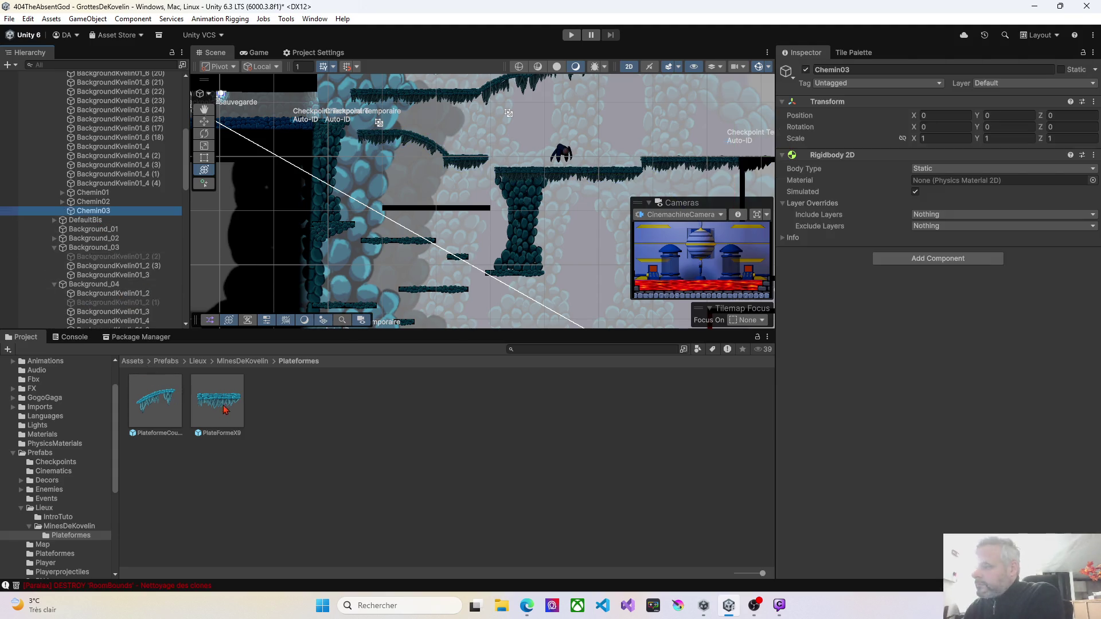
Place a PlateFormeX9 platform on the black ledge and slide a duplicate beside it
key(ctrl+y)
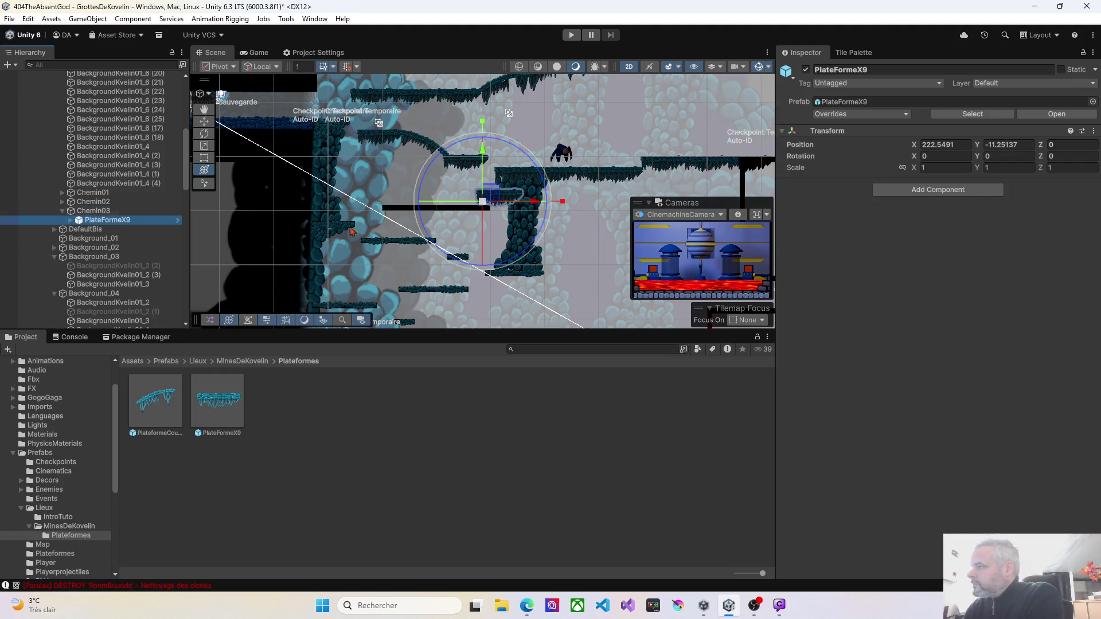
mouse_move(494, 195)
mouse_down()
mouse_move(462, 187)
mouse_move(441, 230)
mouse_move(453, 204)
mouse_move(462, 211)
mouse_up()
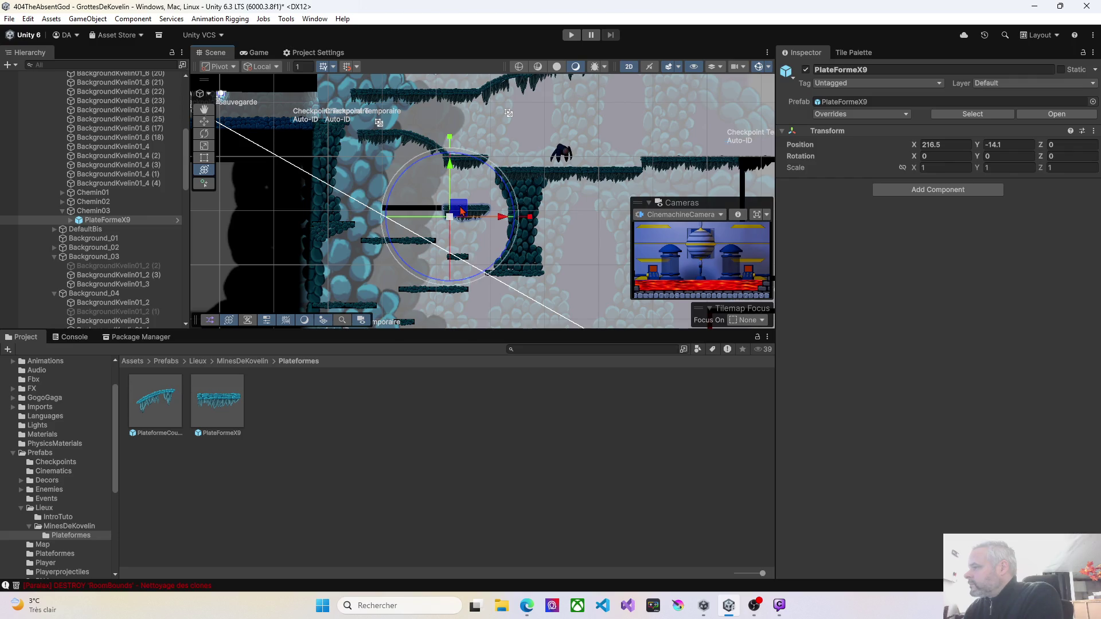
click(95, 221)
key(ctrl+d)
mouse_move(459, 206)
mouse_down()
mouse_move(490, 185)
mouse_move(418, 211)
mouse_up()
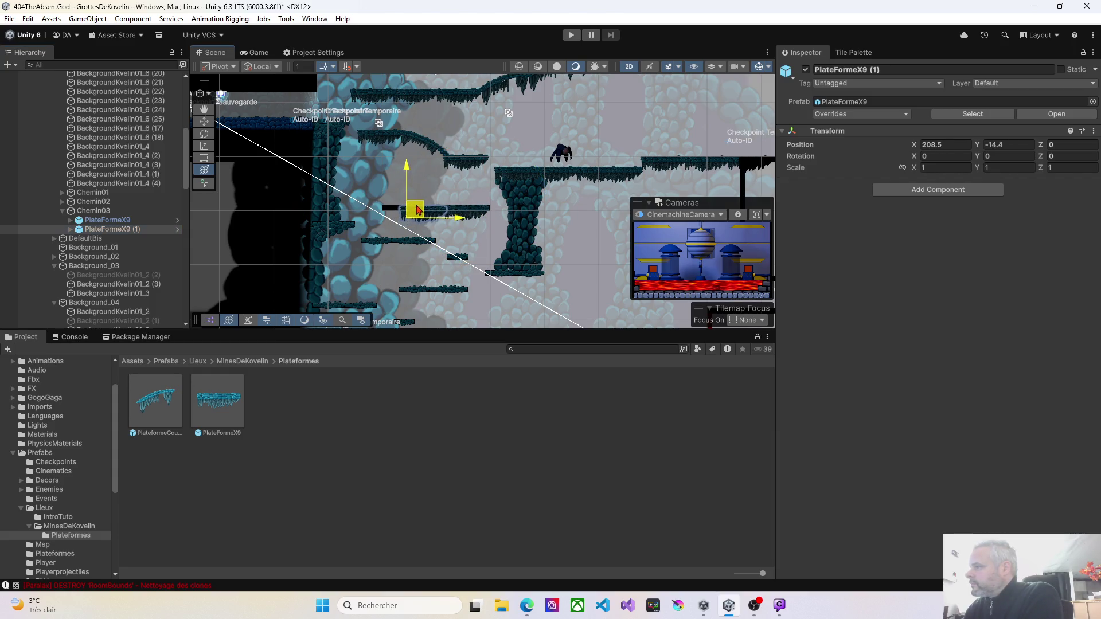
scroll(410, 221, up, 6)
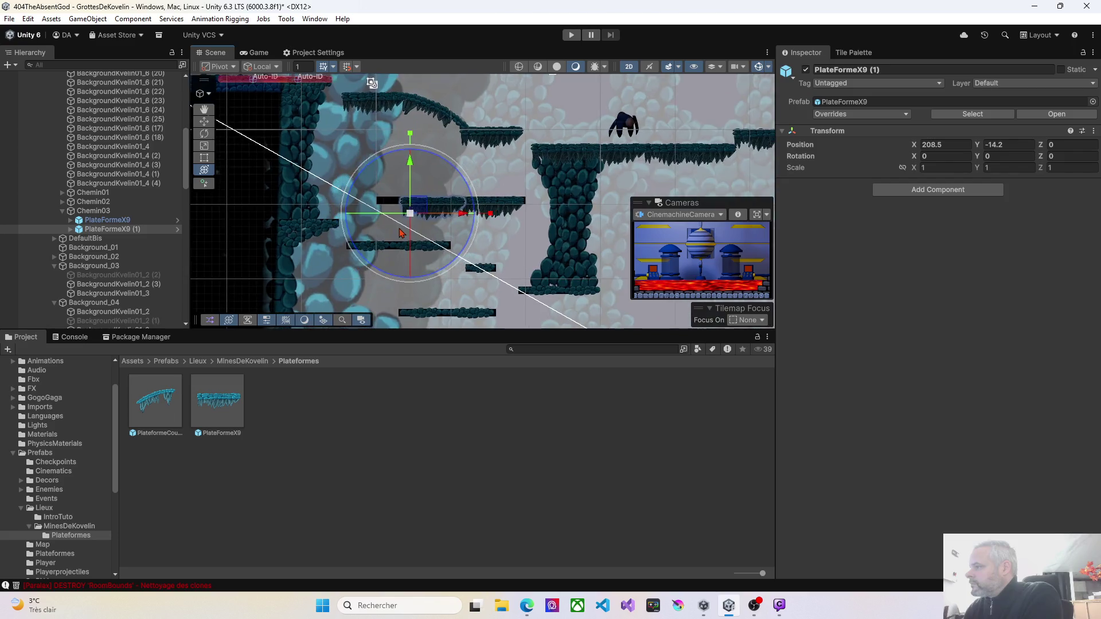
mouse_move(406, 232)
mouse_down()
mouse_move(382, 253)
mouse_move(360, 248)
mouse_up()
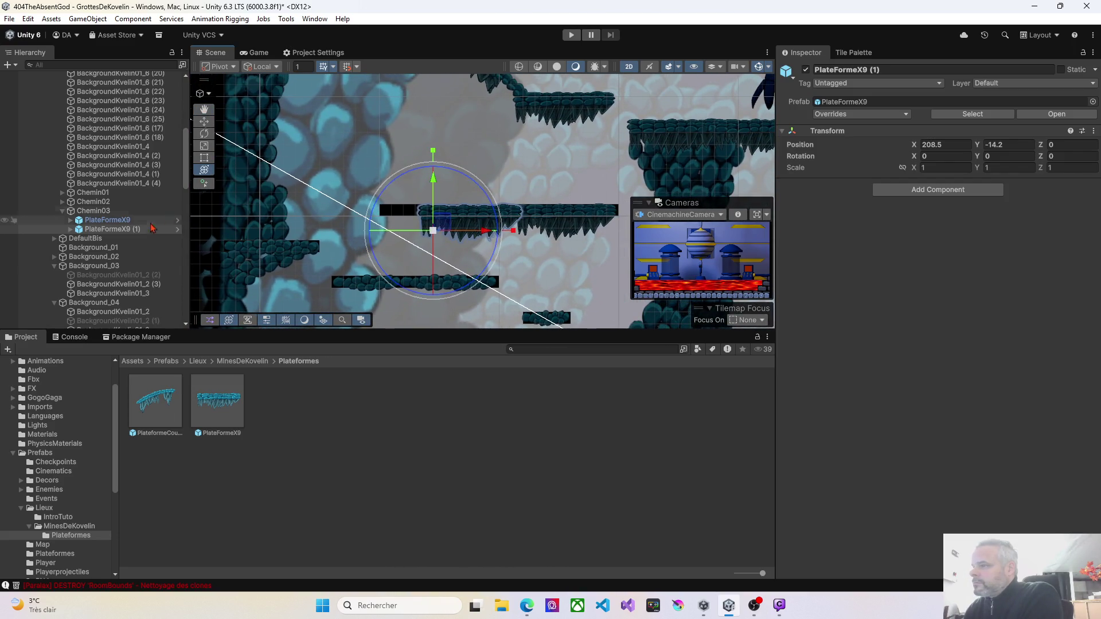
Add another PlateFormeX9 platform and nudge the right-hand one level with the ledge
mouse_move(213, 405)
mouse_down()
mouse_move(329, 226)
mouse_move(372, 234)
mouse_up()
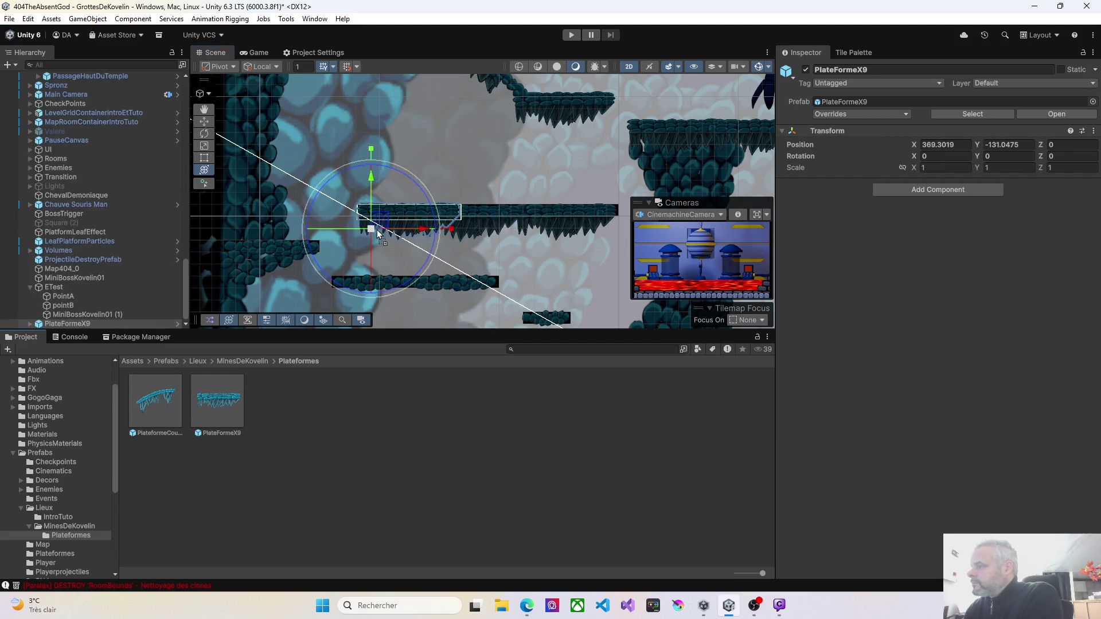
scroll(417, 235, up, 3)
drag(449, 222, 451, 220)
drag(411, 142, 290, 145)
click(519, 200)
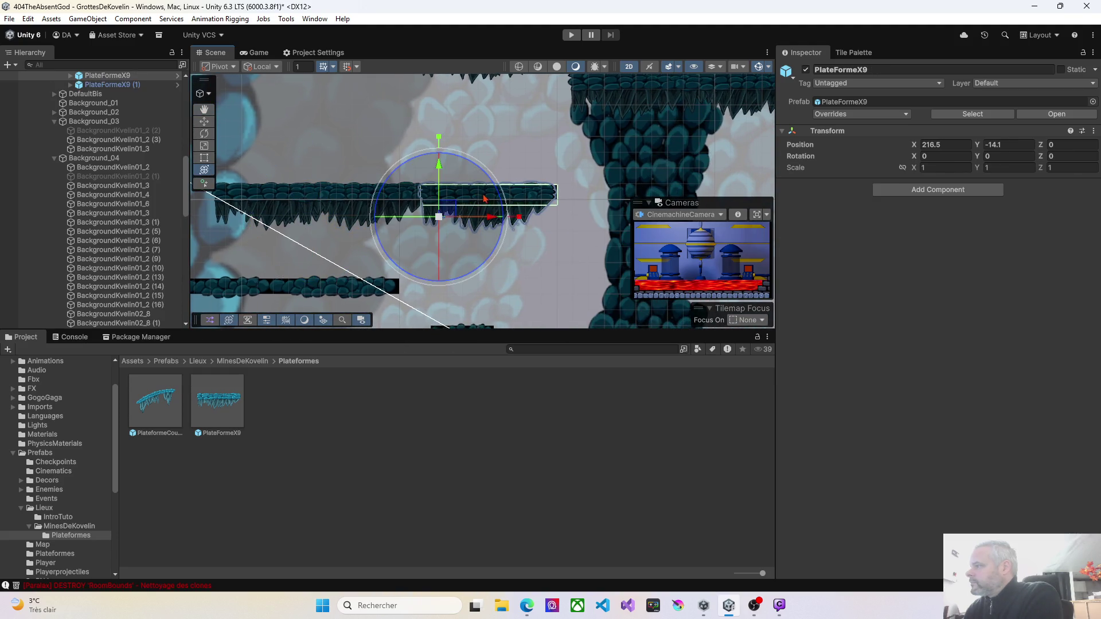
drag(518, 197, 528, 196)
click(514, 192)
drag(449, 215, 433, 222)
click(559, 248)
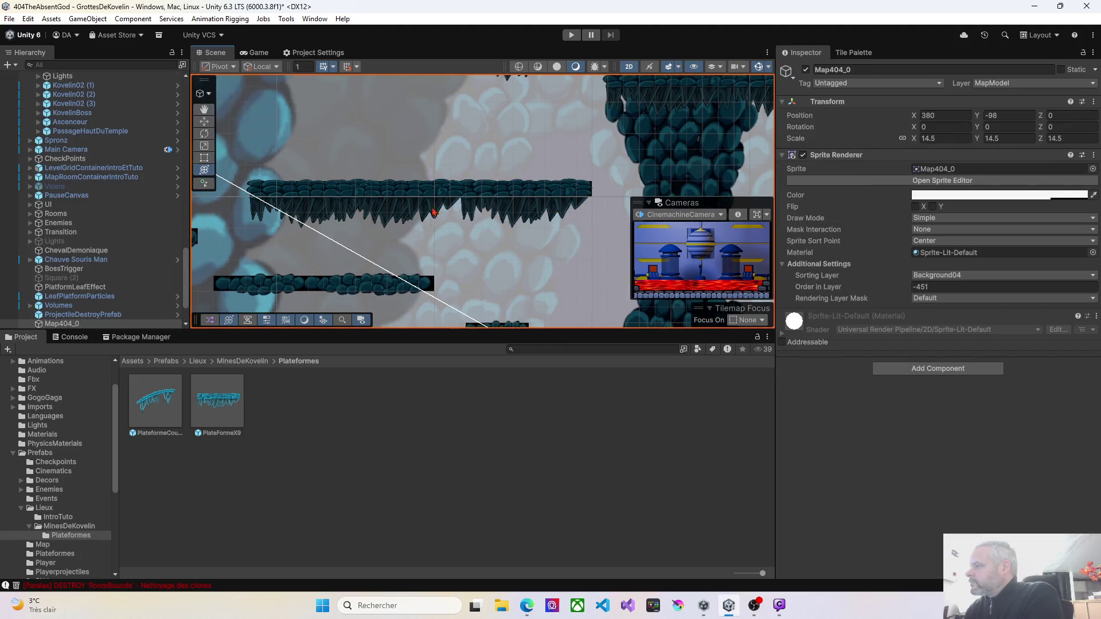
click(428, 195)
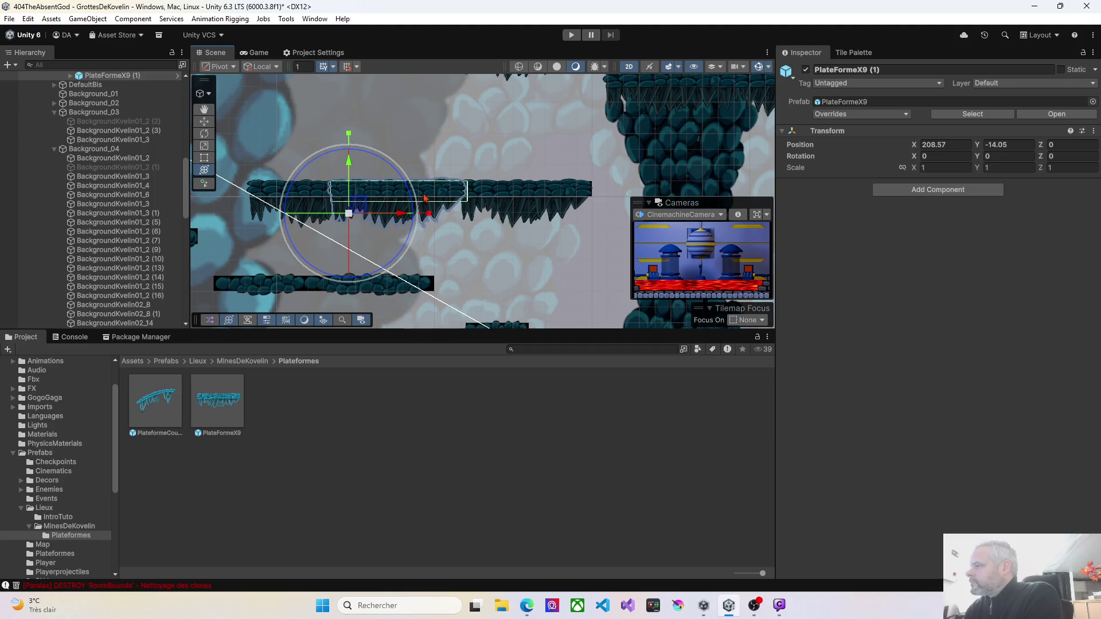
Set the PlateFormeX9 platforms' Transform Position Y to -14 so they sit level
ctrl+click(528, 197)
ctrl+click(306, 192)
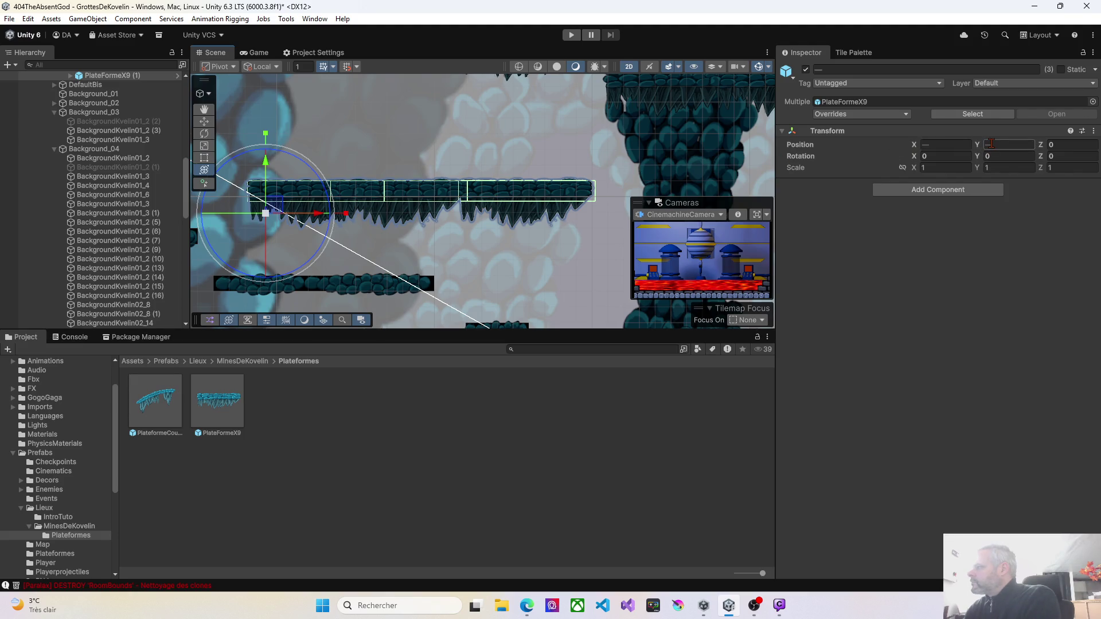
drag(979, 144, 983, 144)
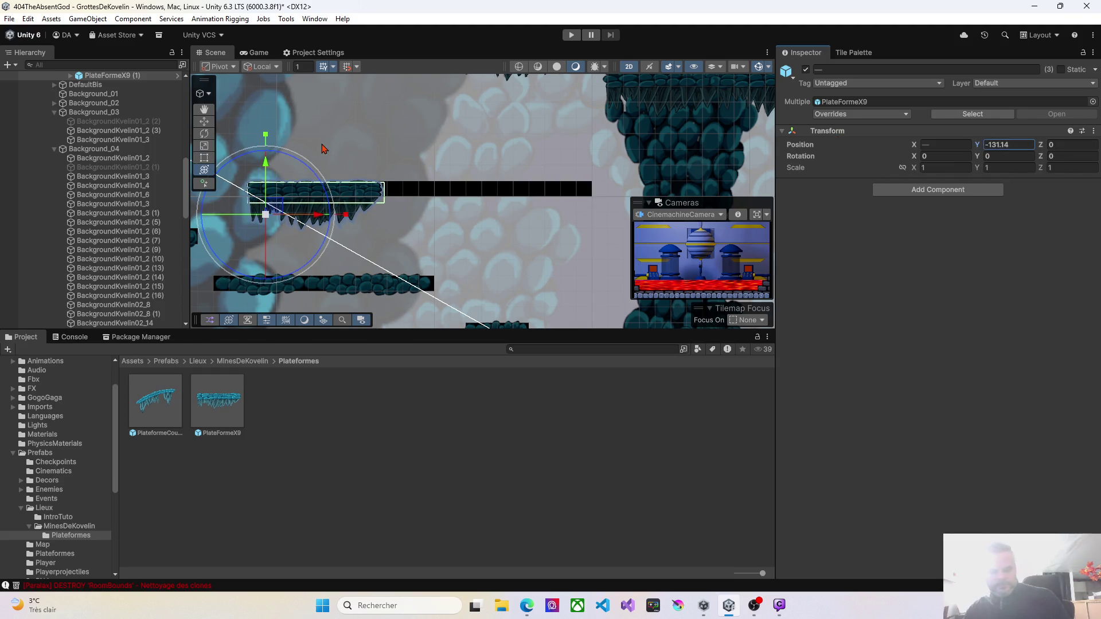
key(ctrl+z)
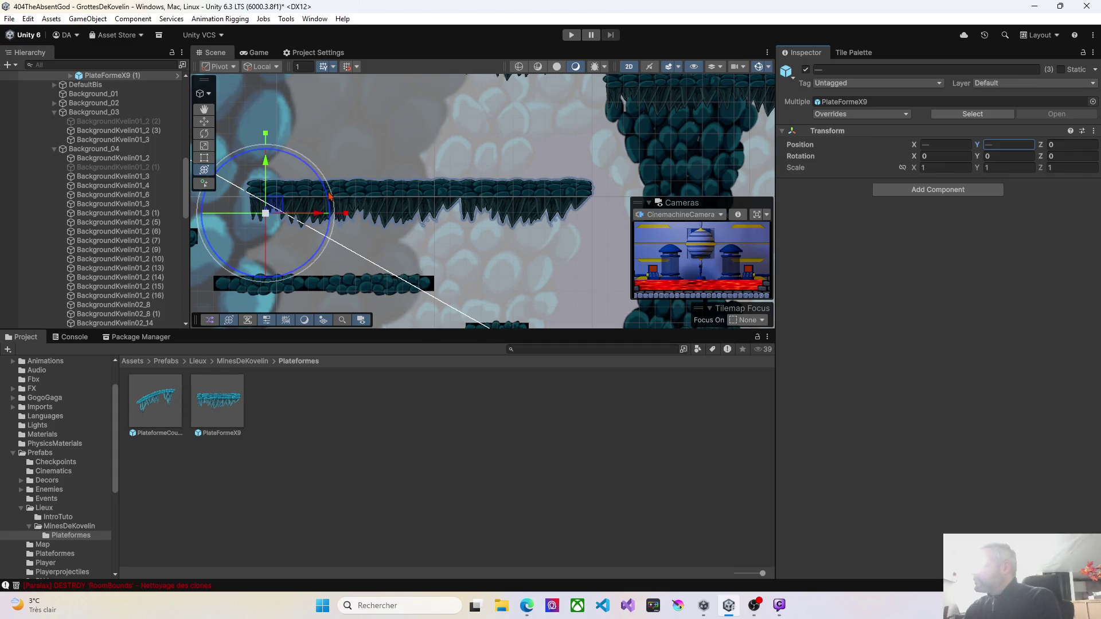
click(385, 191)
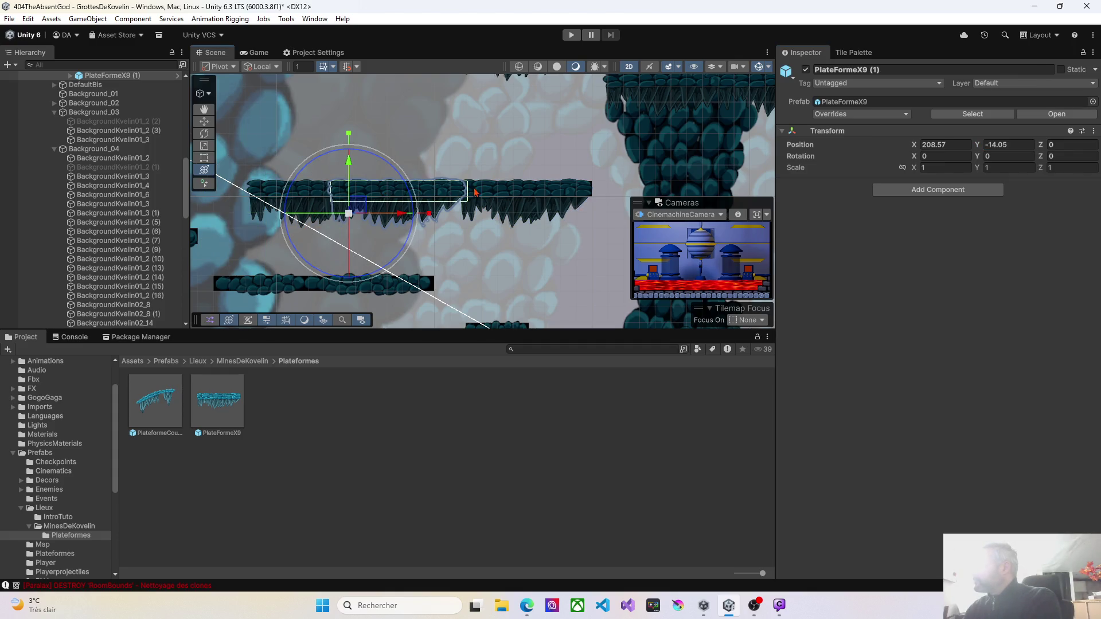
click(496, 194)
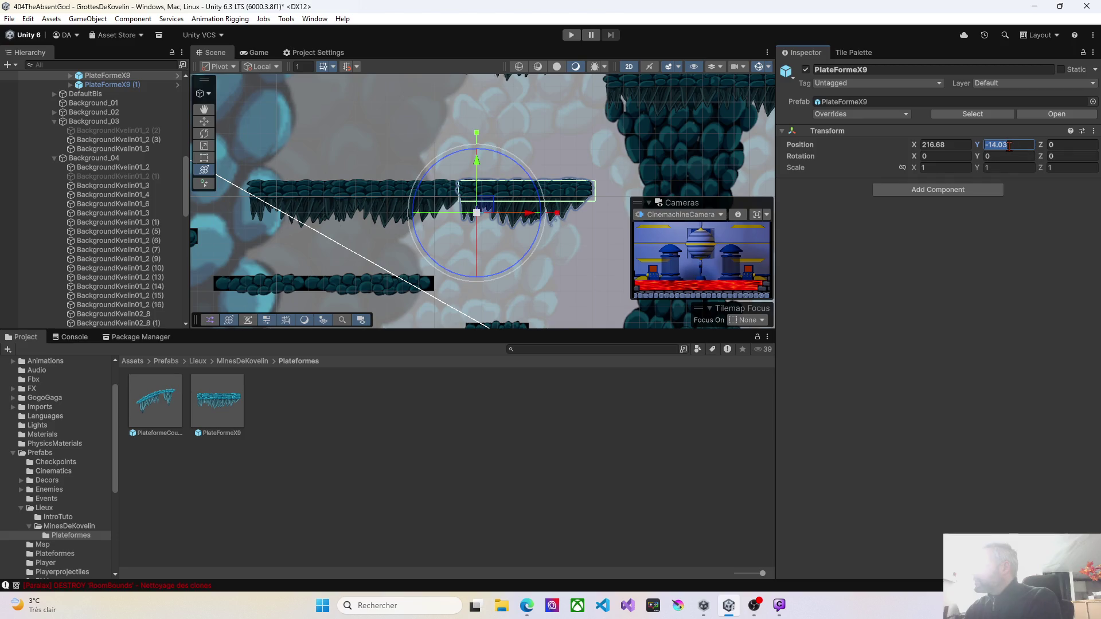
text(-14)
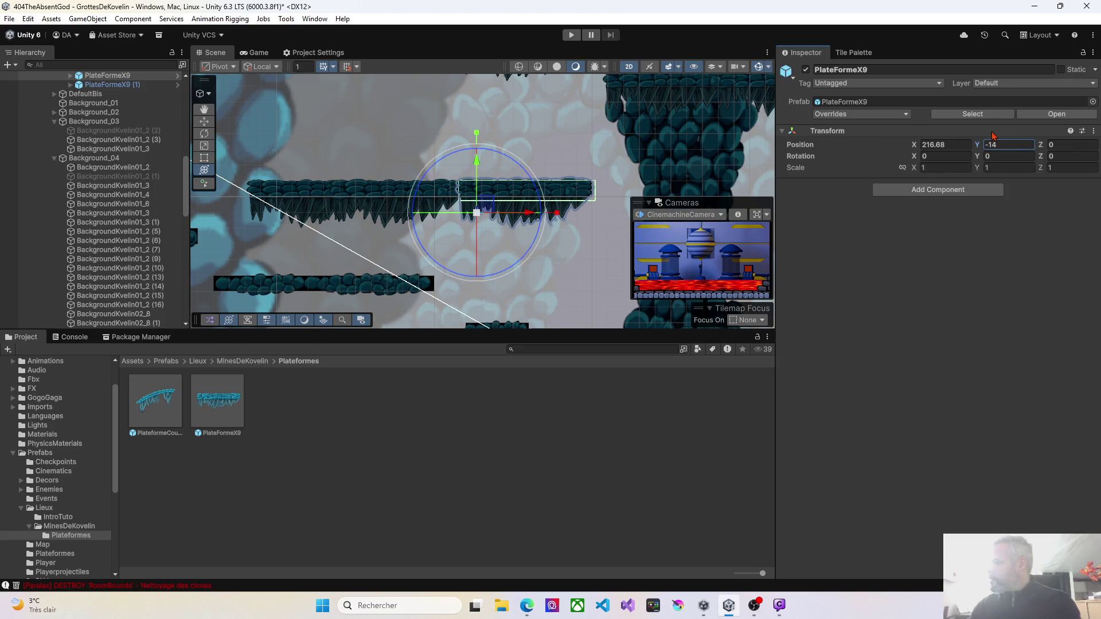
shift+click(307, 193)
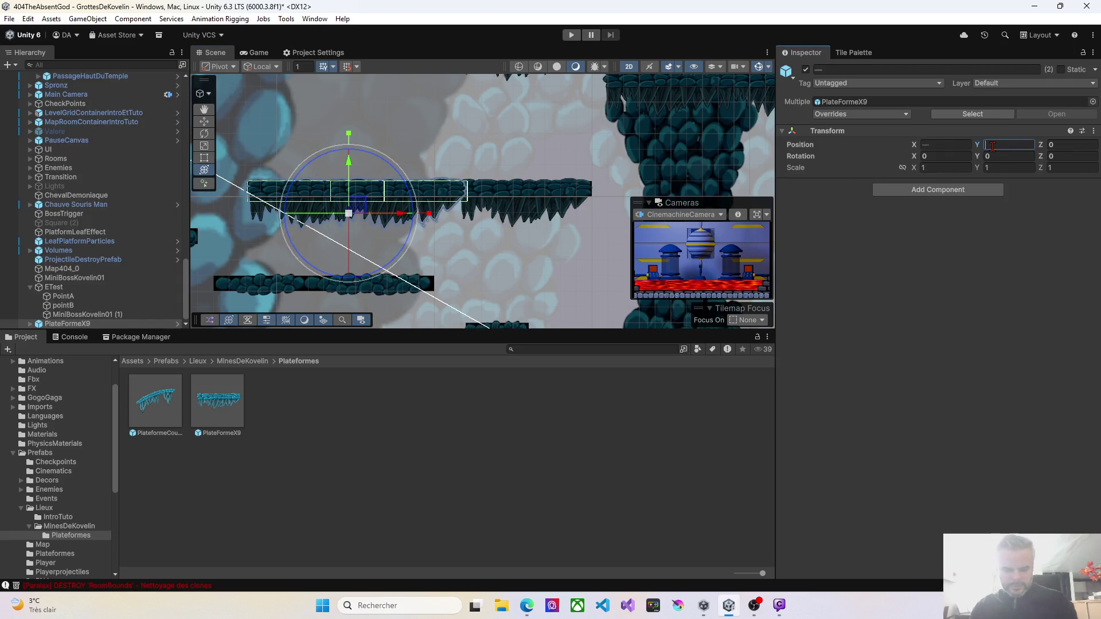
text(-14)
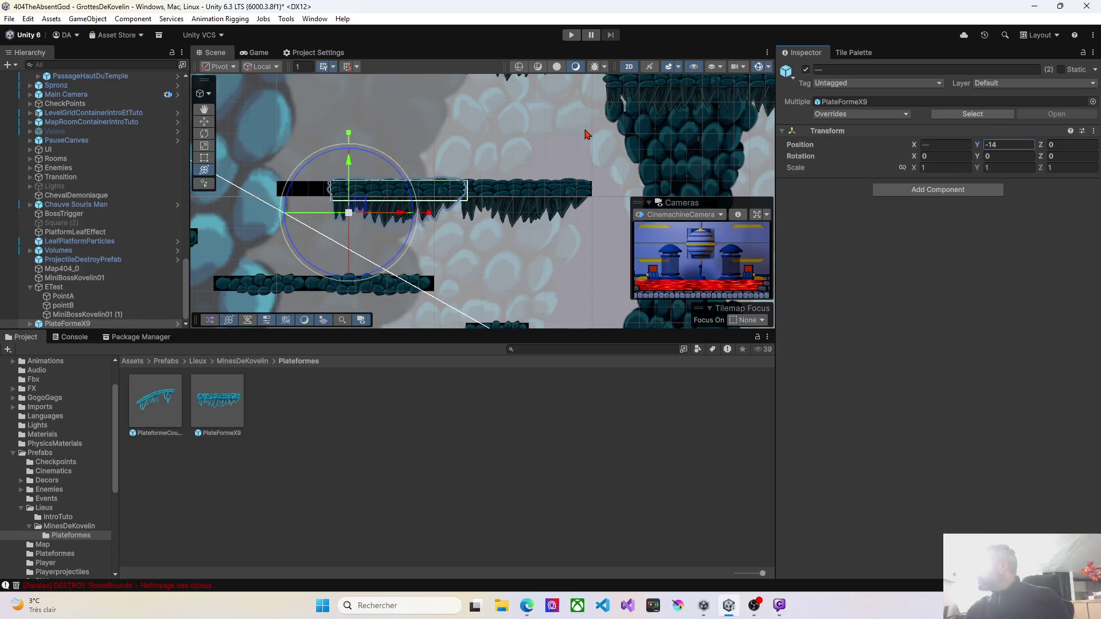
click(468, 220)
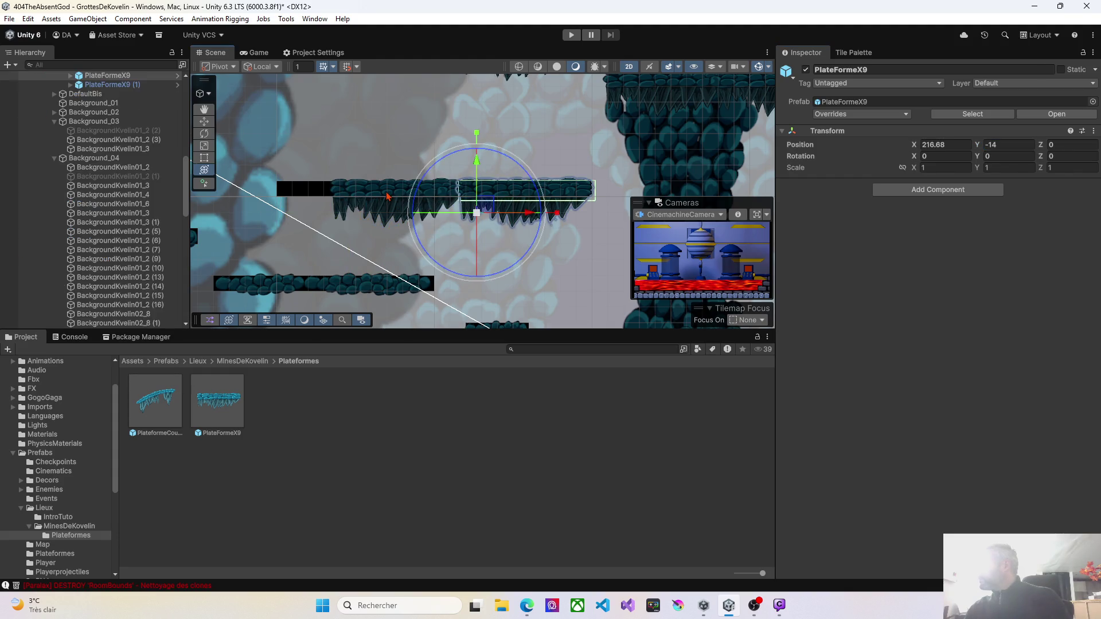
click(438, 197)
click(394, 198)
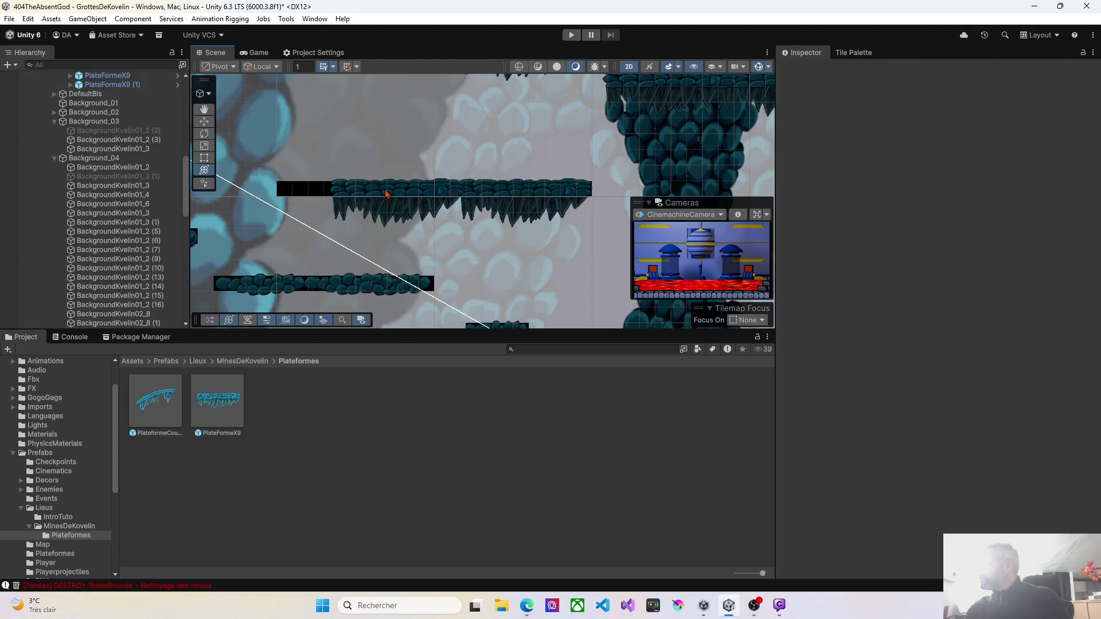
click(386, 194)
Slide PlateFormeX9 (1) left along the ledge to X 205.15
drag(401, 217, 347, 217)
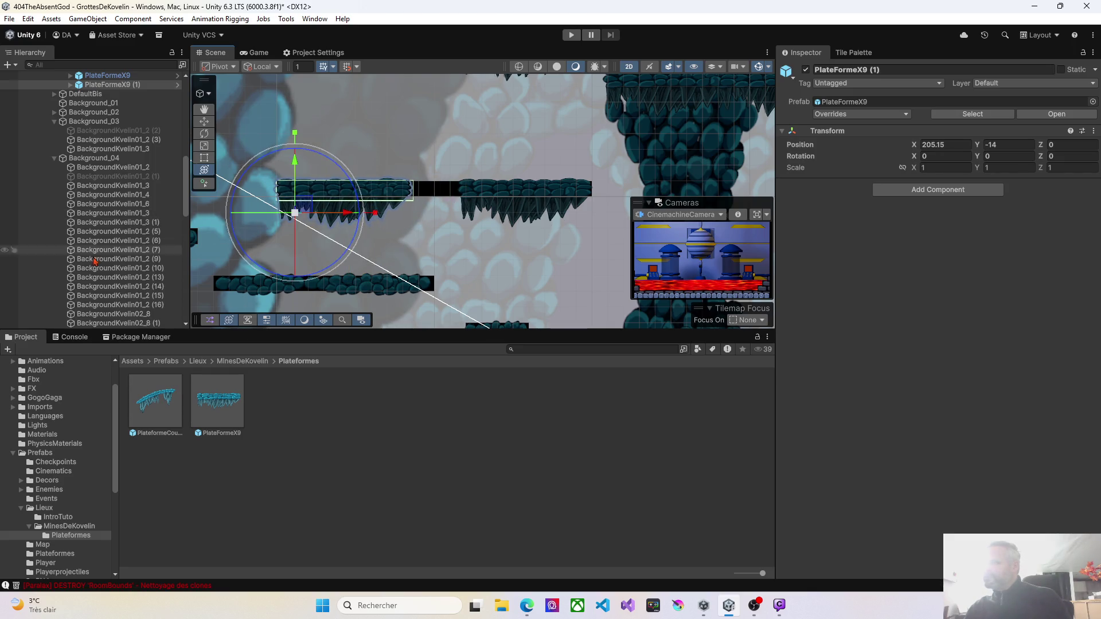
scroll(99, 278, down, 10)
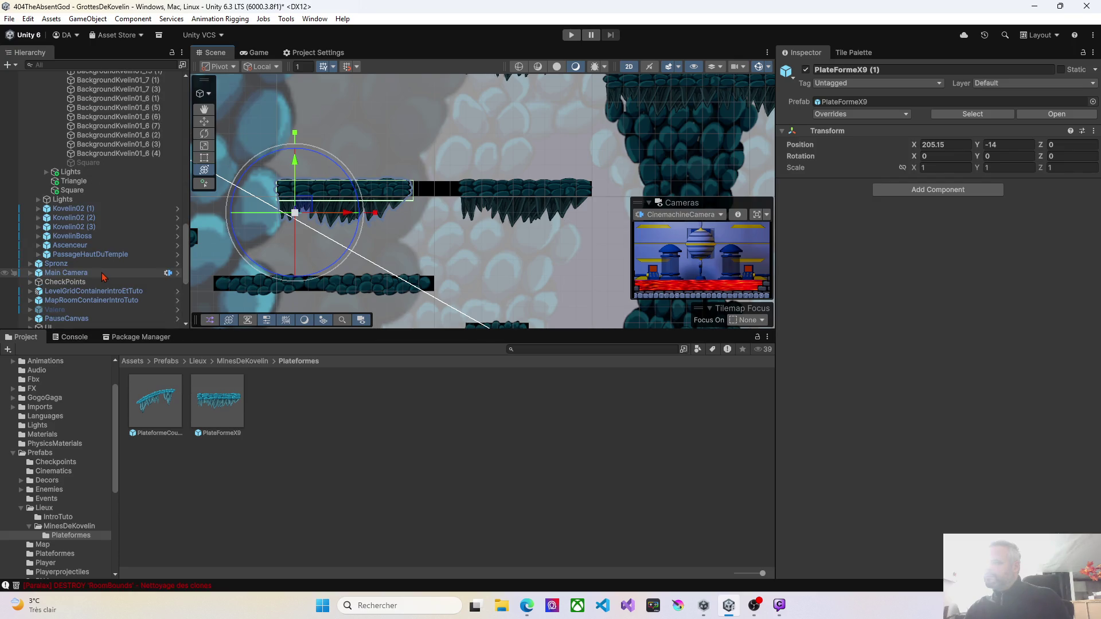
scroll(103, 278, up, 5)
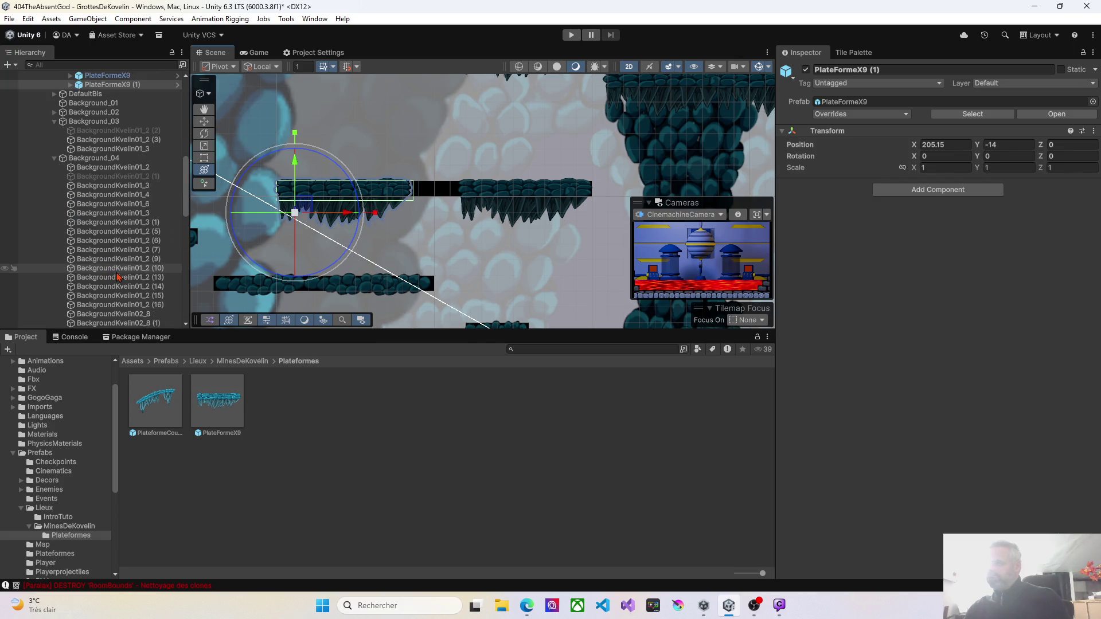
Re-enable the hidden BackgroundKvelin01_2 (2) sprite under Background_03
click(53, 160)
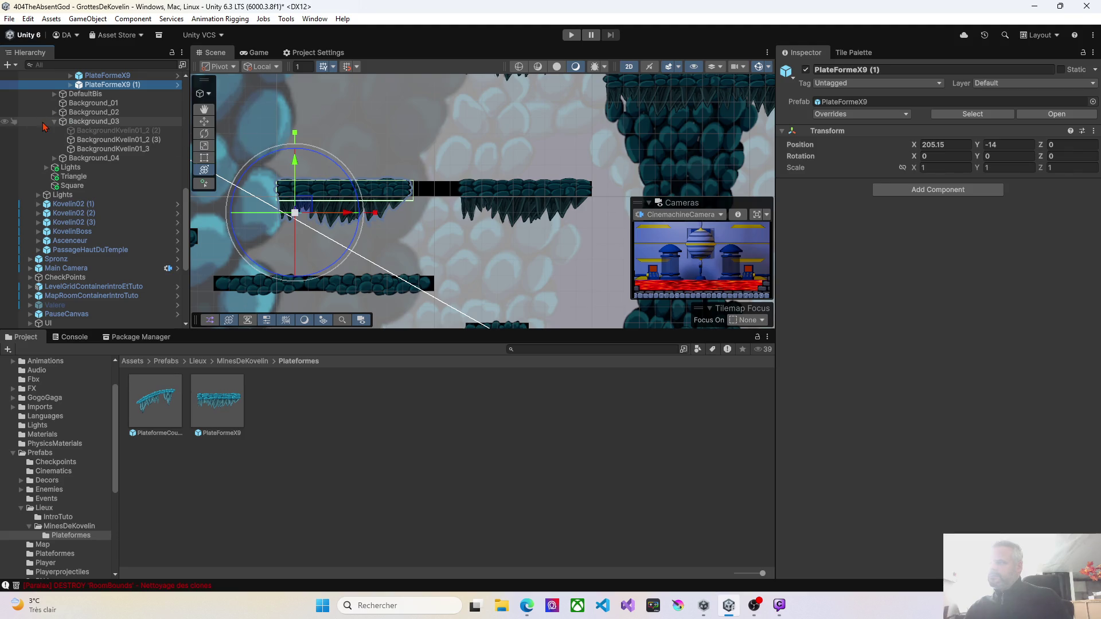
click(84, 132)
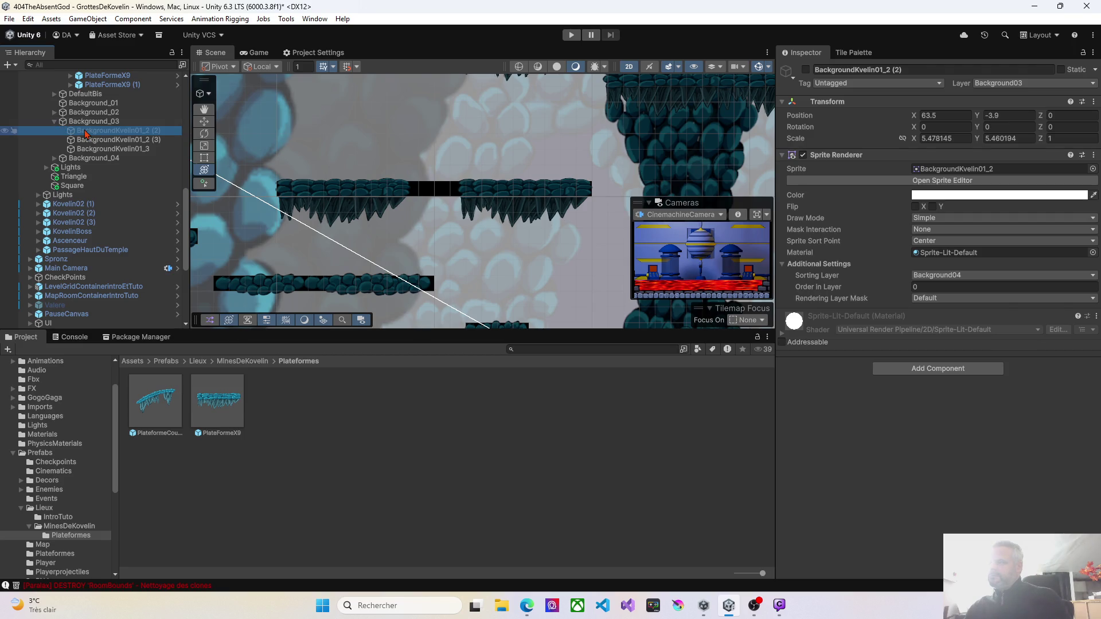
click(806, 70)
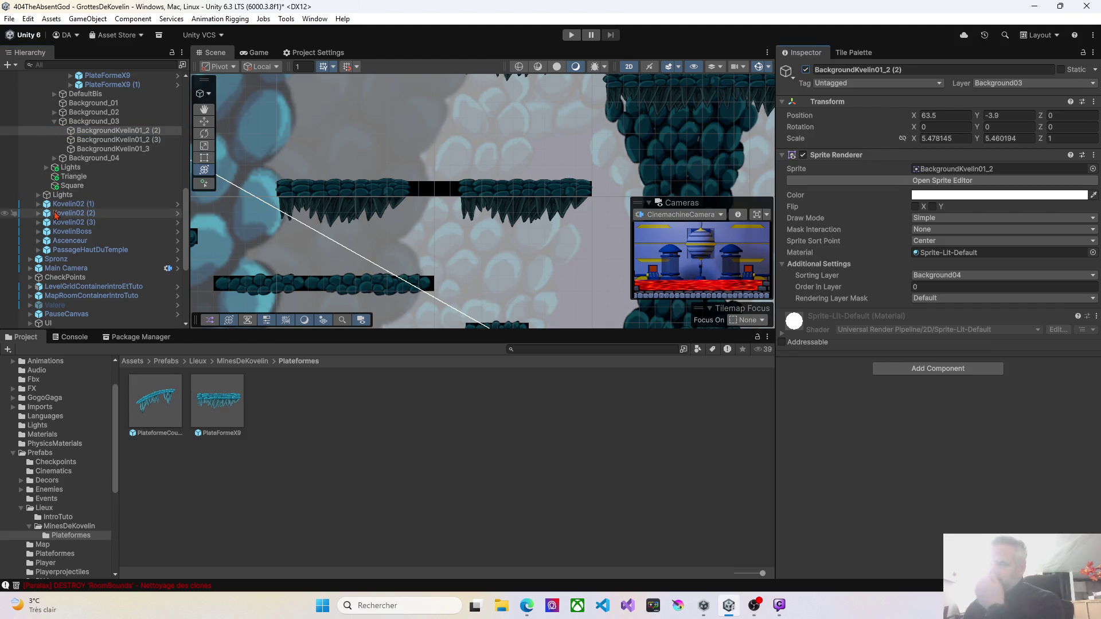
Compare PlateFormeX9 with its copy PlateFormeX9 (1) in the Hierarchy
scroll(86, 190, up, 3)
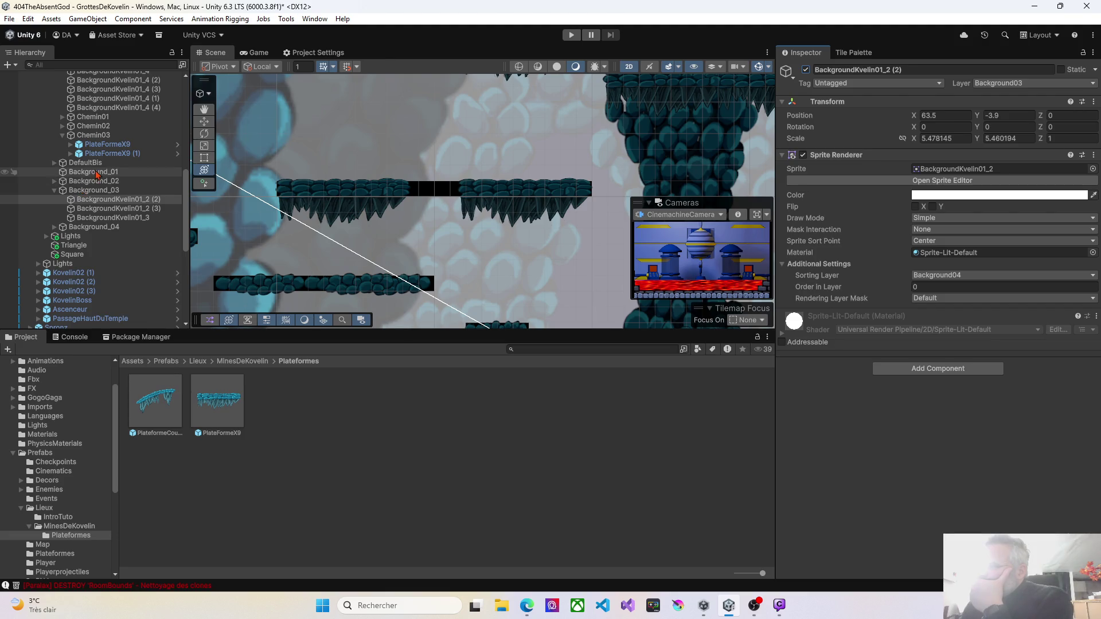
click(97, 147)
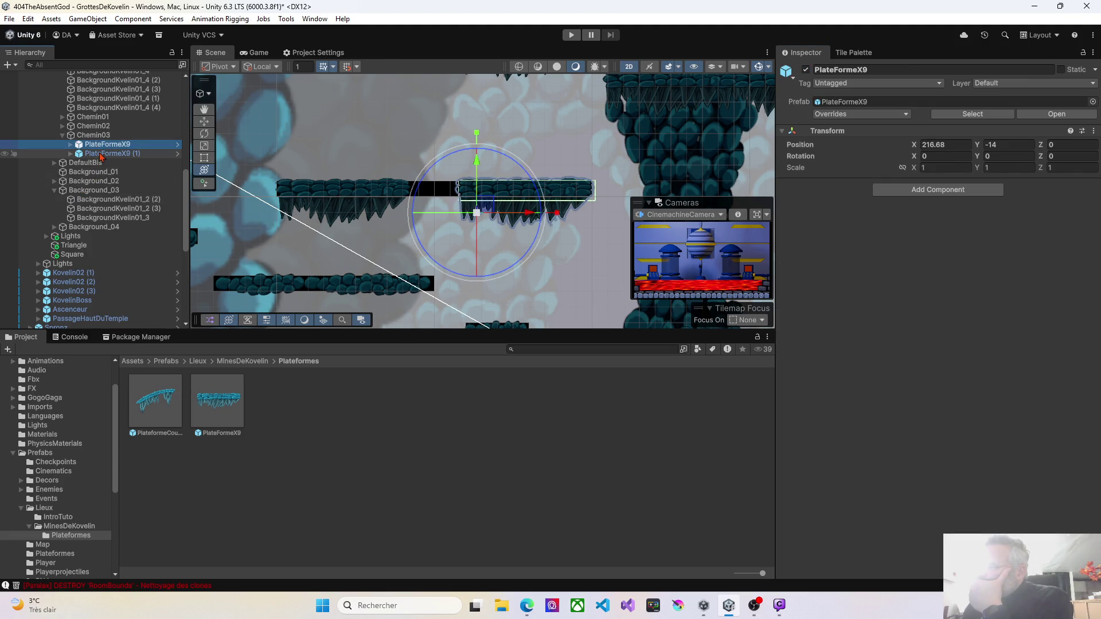
click(102, 152)
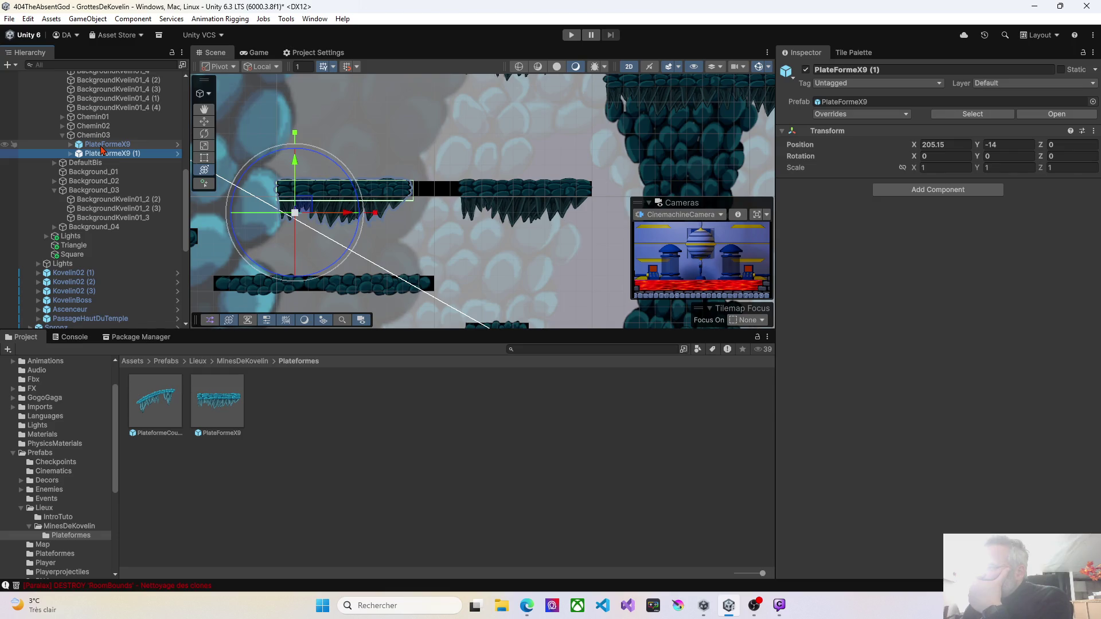
click(102, 145)
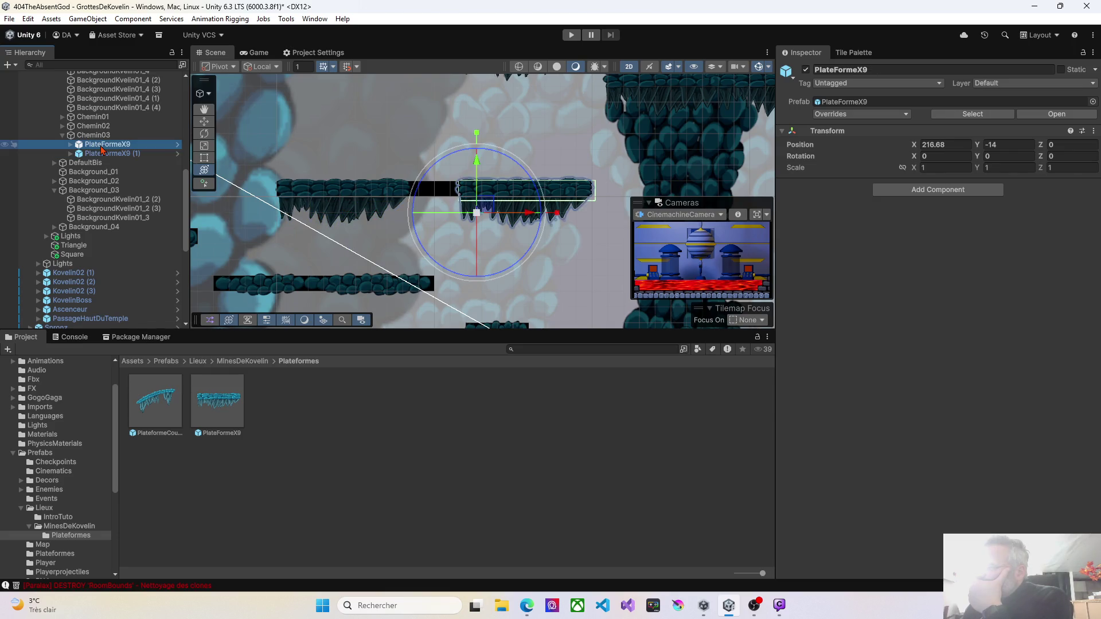
click(104, 154)
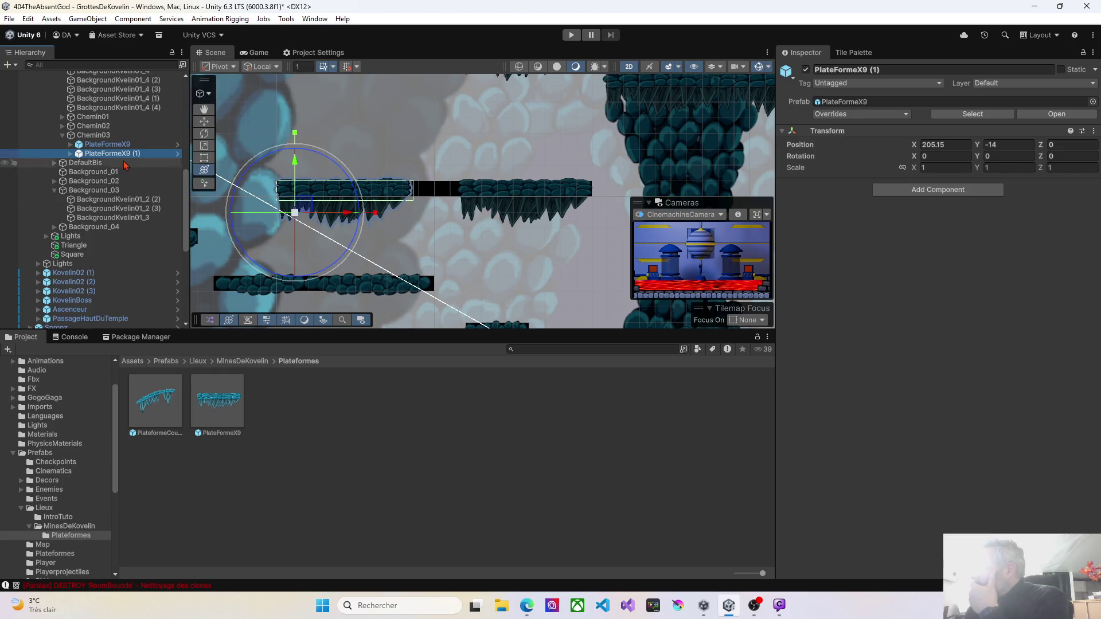
Duplicate PlateFormeX9 (1) and slide the new copy right along the ledge
key(ctrl+d)
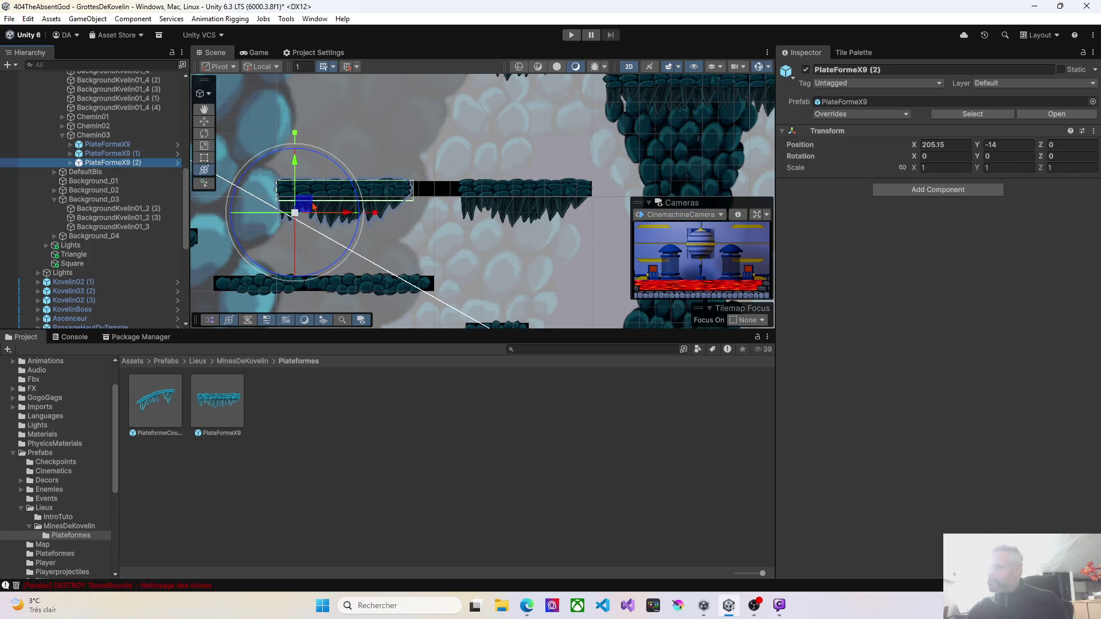
drag(348, 215, 436, 226)
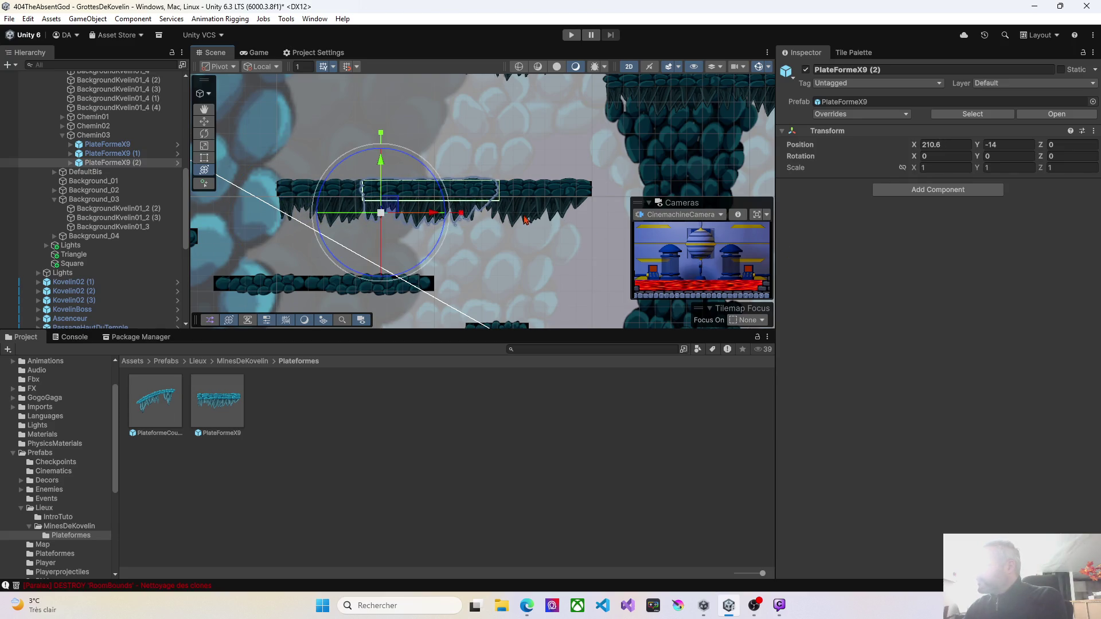
drag(267, 252, 450, 232)
click(362, 224)
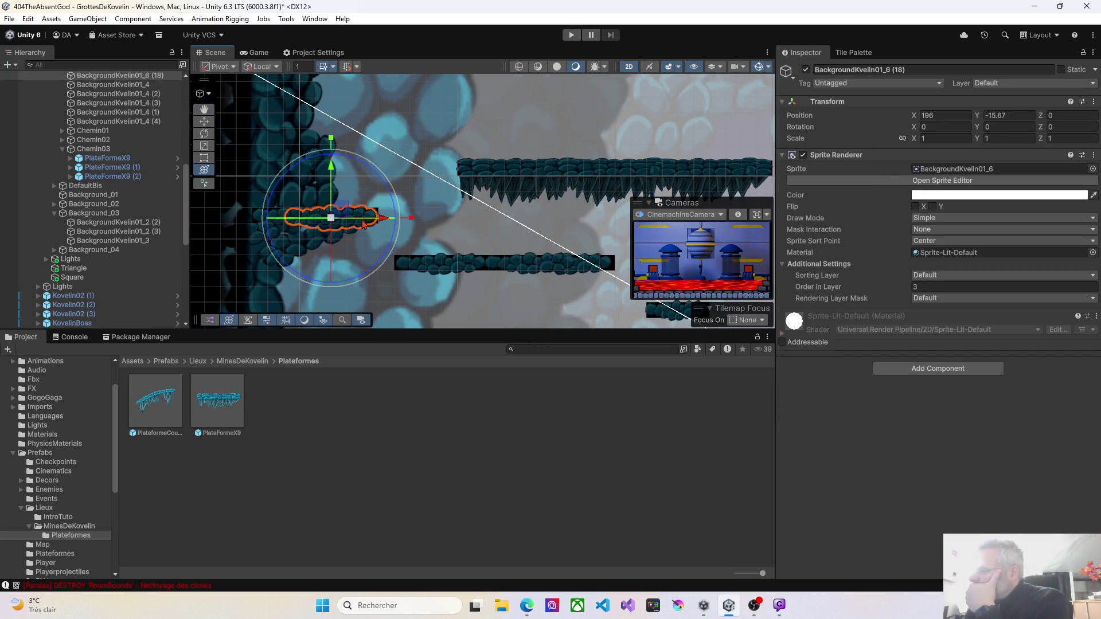
click(340, 225)
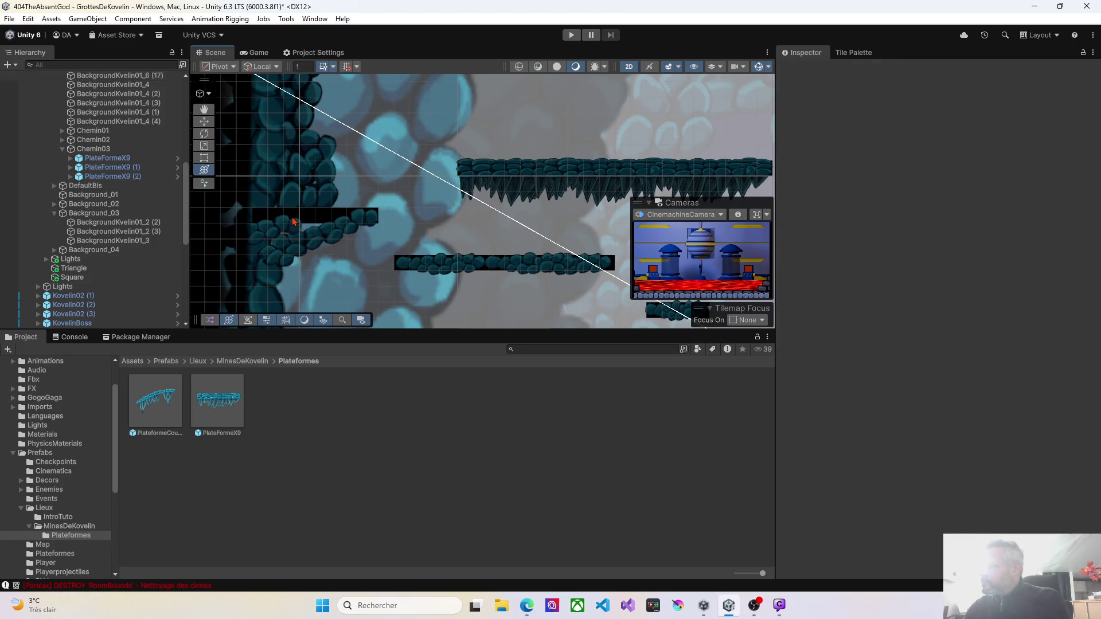
click(279, 229)
click(321, 227)
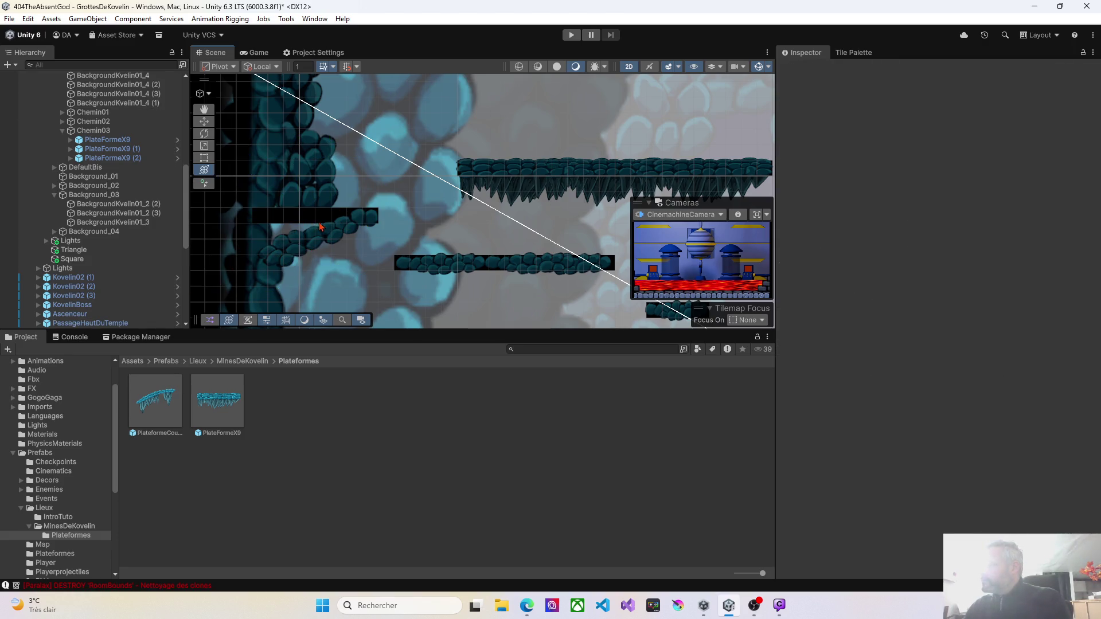
click(487, 174)
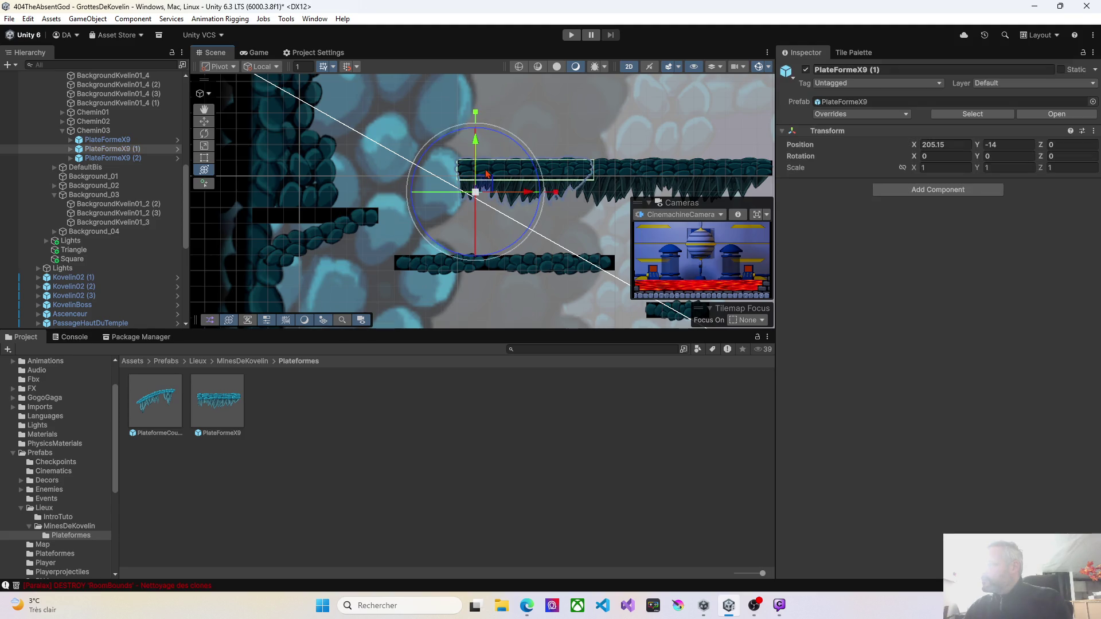
Place another PlateFormeX9 copy on the left ledge, lowered to Y -17
key(ctrl+d)
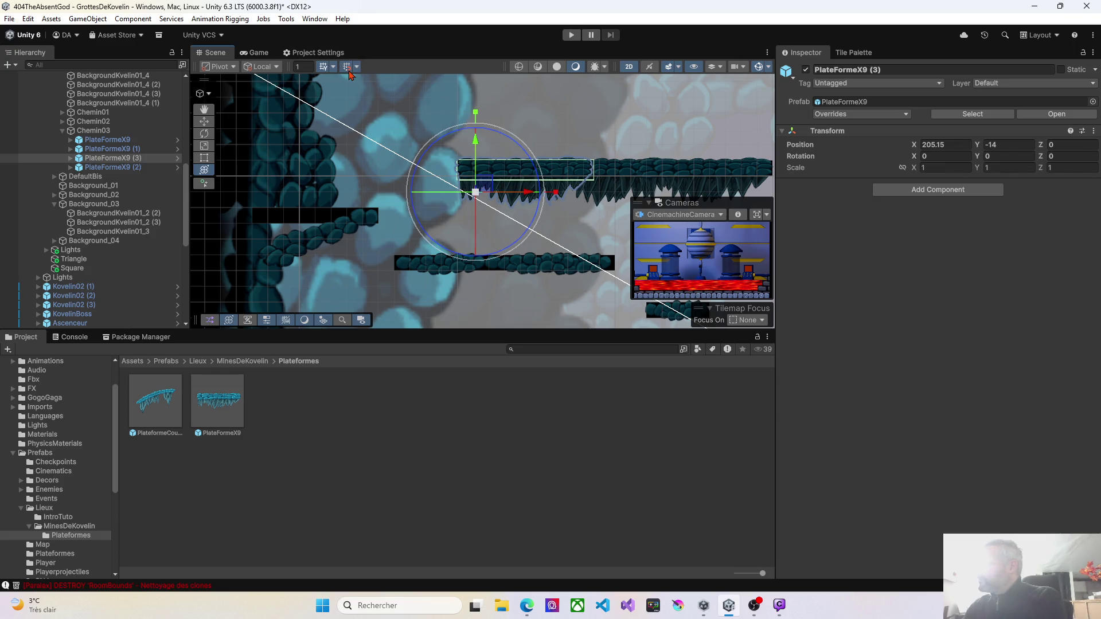
drag(517, 194, 320, 190)
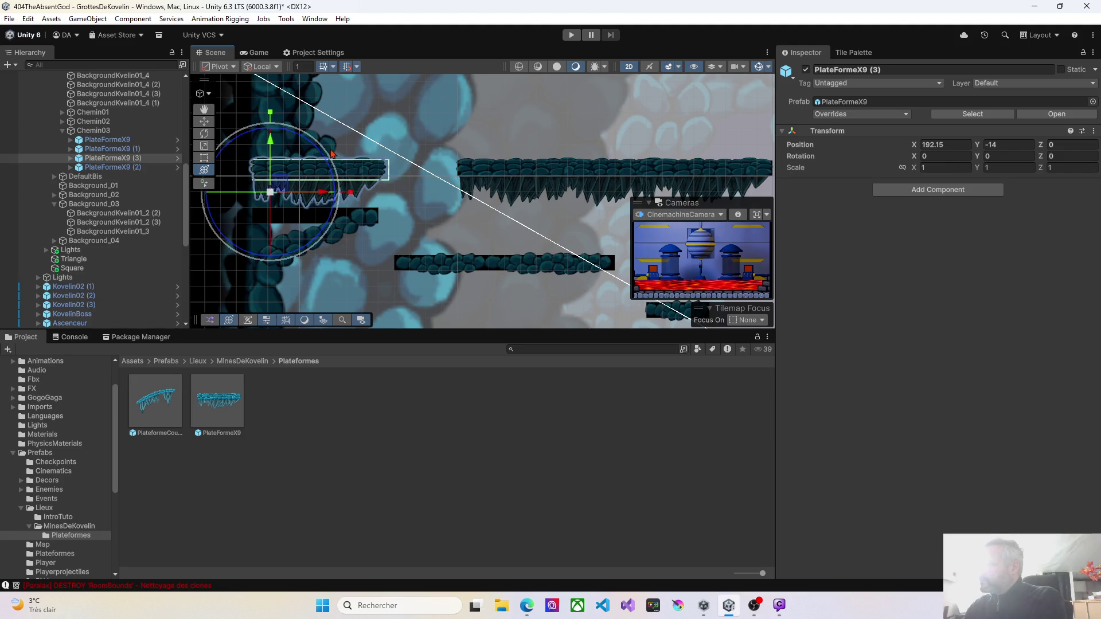
drag(270, 155, 271, 186)
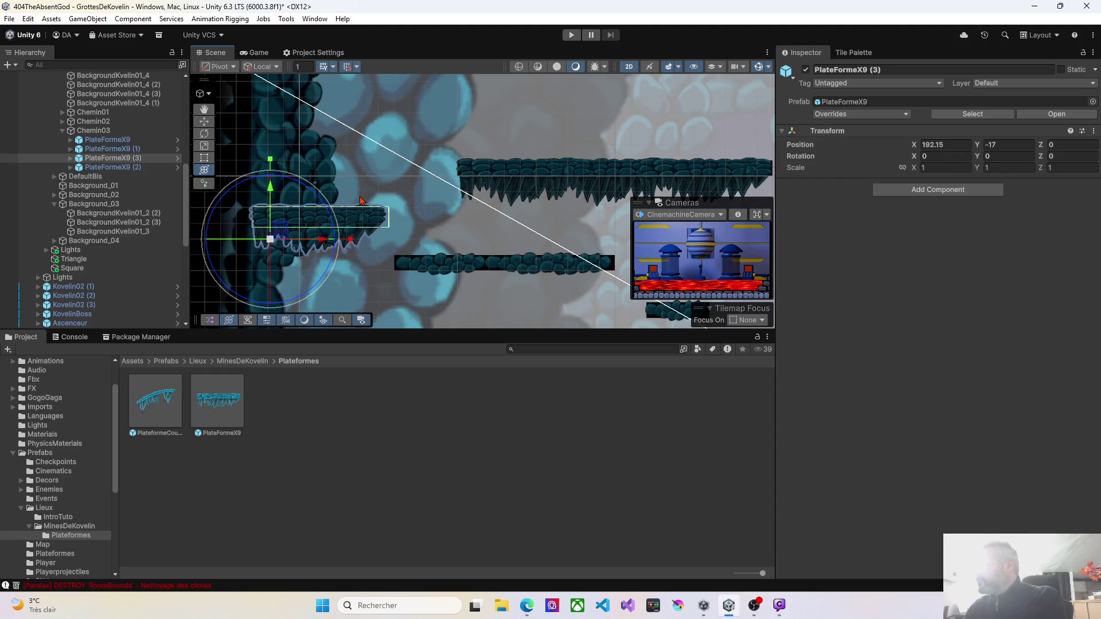
scroll(331, 175, down, 4)
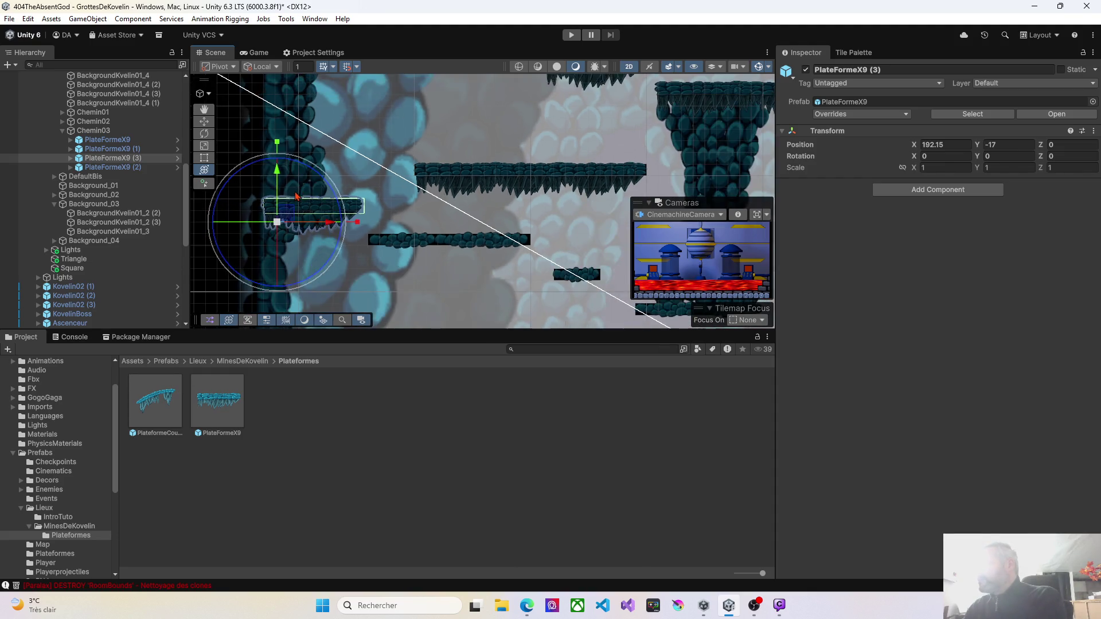
Delete the old BackgroundKvelin01_2 wall sprite
drag(266, 194, 330, 236)
click(348, 148)
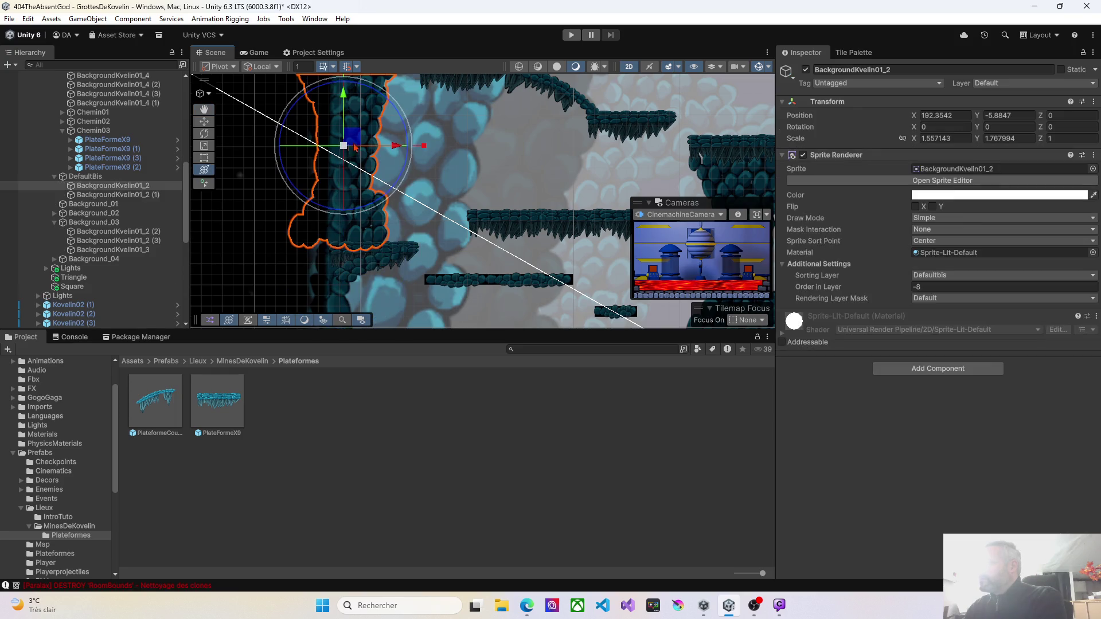
mouse_move(396, 151)
mouse_down()
mouse_move(324, 155)
mouse_move(541, 177)
mouse_move(490, 175)
mouse_up()
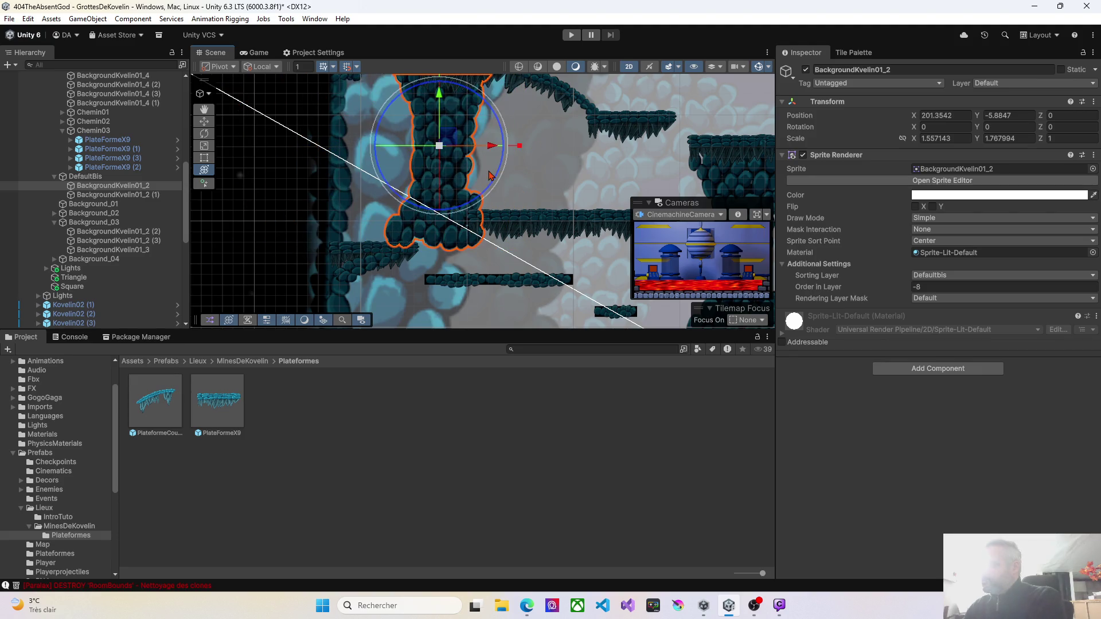
key(Delete)
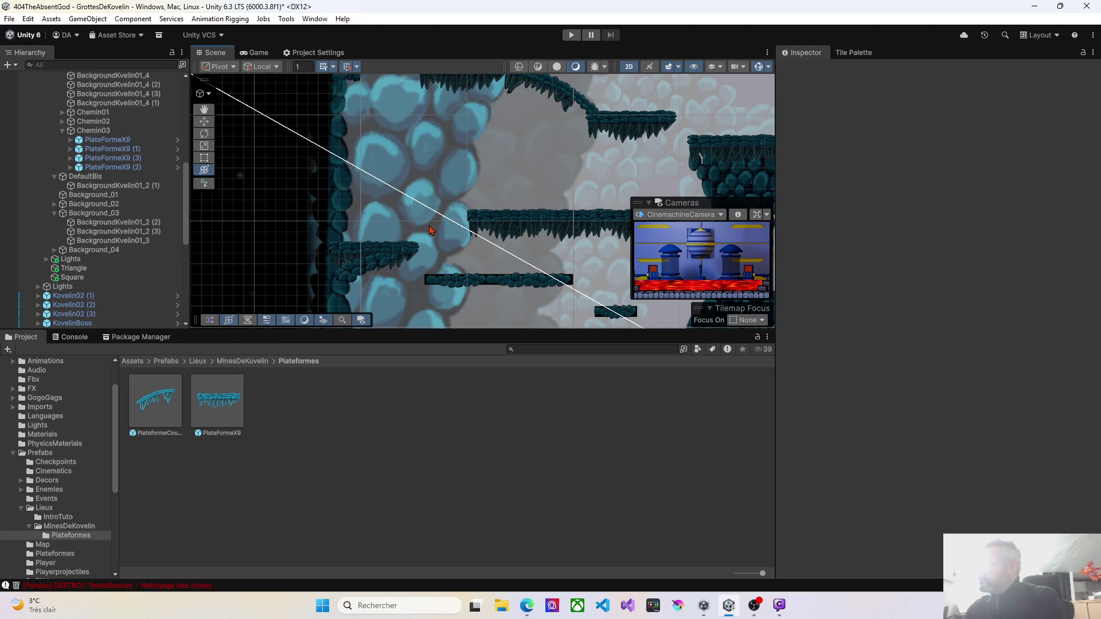
Set BackgroundKvelin01_4 (1)'s Order in Layer to -15
mouse_move(431, 229)
mouse_down()
mouse_move(423, 191)
mouse_move(358, 122)
mouse_up()
scroll(371, 169, up, 5)
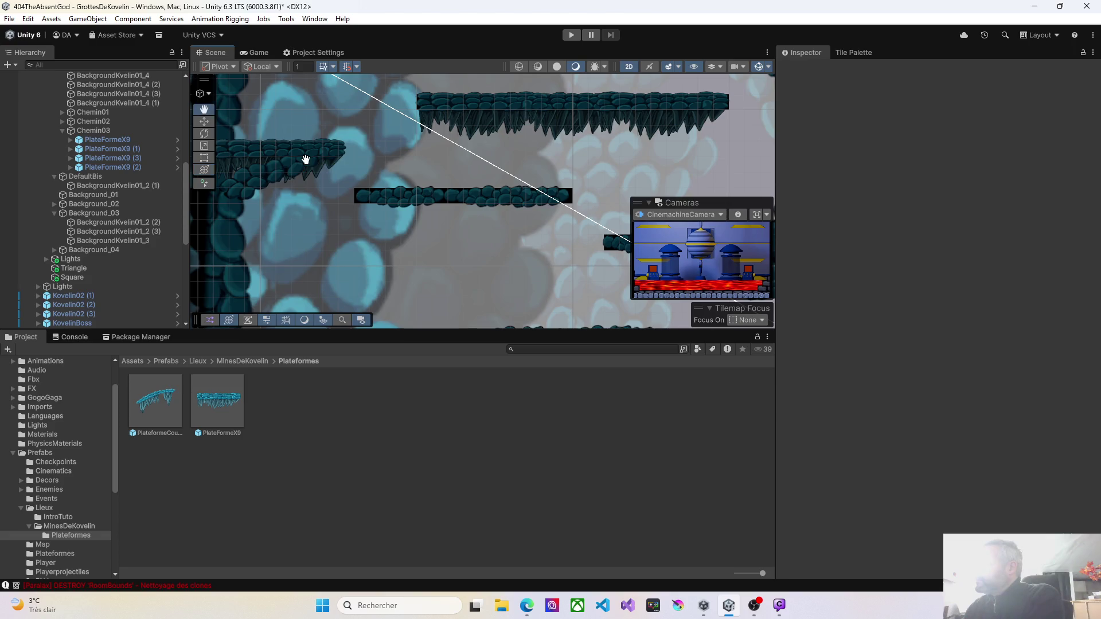
drag(305, 159, 357, 157)
click(325, 173)
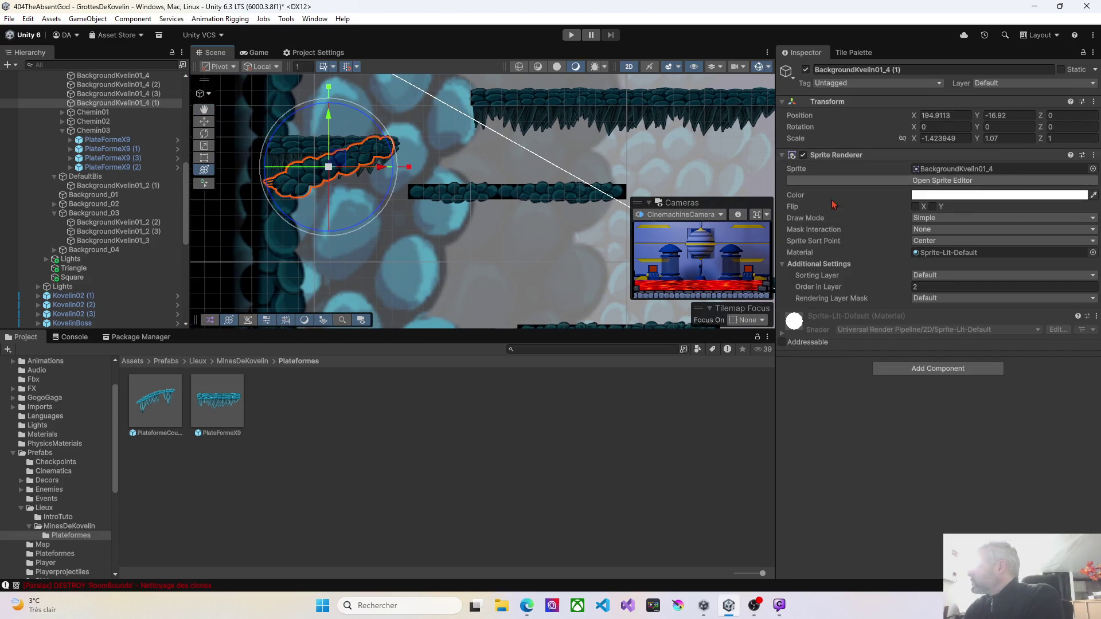
click(909, 289)
drag(909, 289, 902, 289)
text(-15)
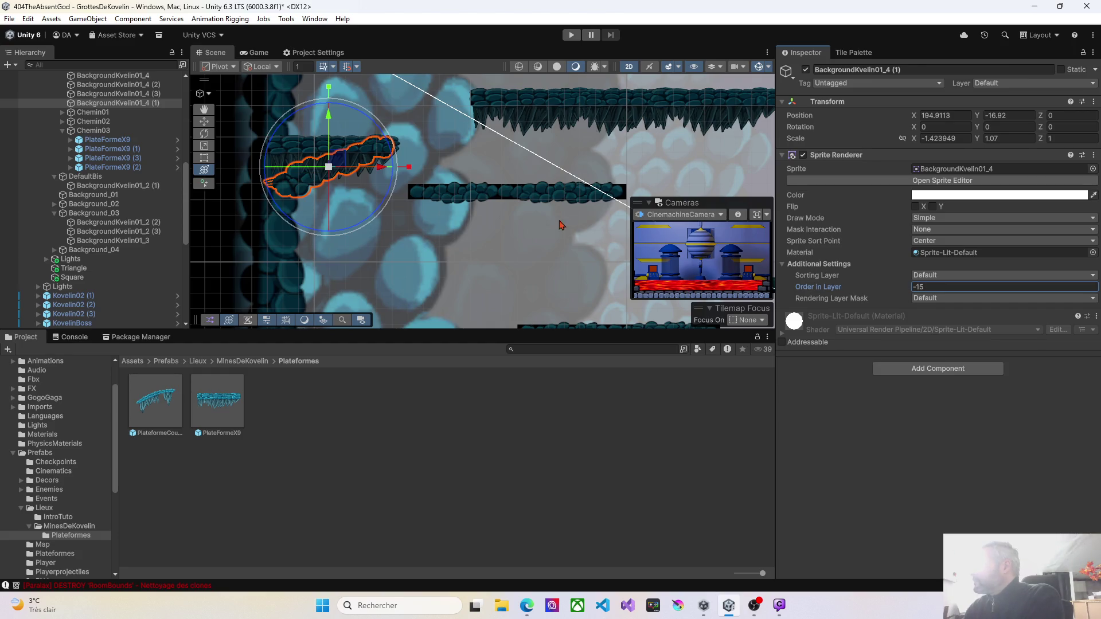
Delete the black ground tile beside the new platforms
click(450, 197)
drag(450, 197, 546, 197)
key(Delete)
key(ctrl+z)
key(Delete)
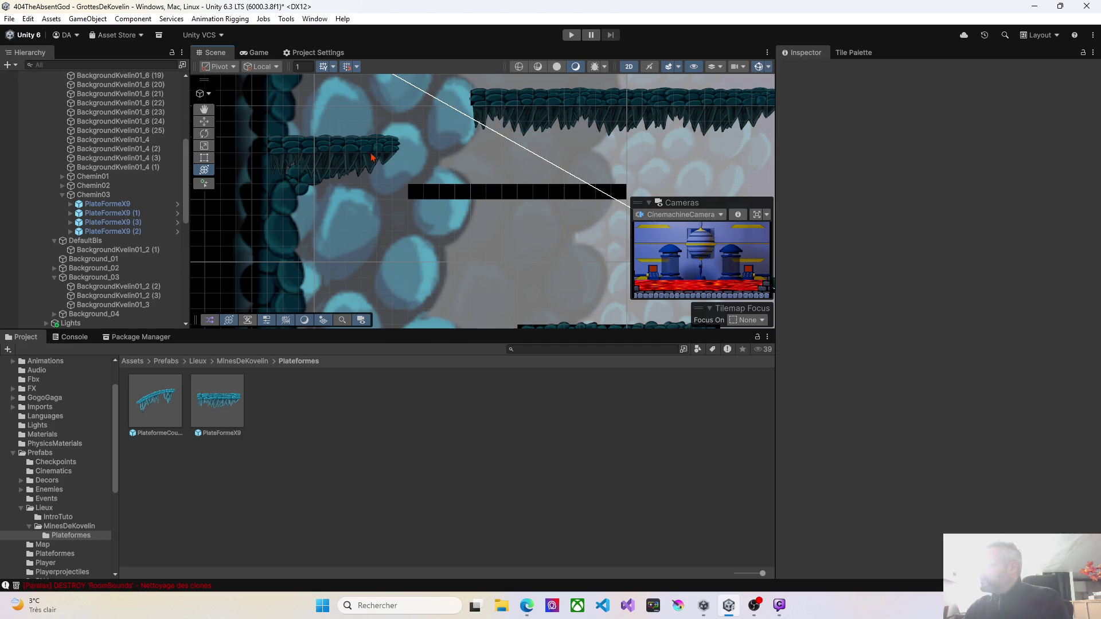
Add left-ledge platform copies over the gap and delete the small leftover ground sprite
click(356, 152)
key(ctrl+d)
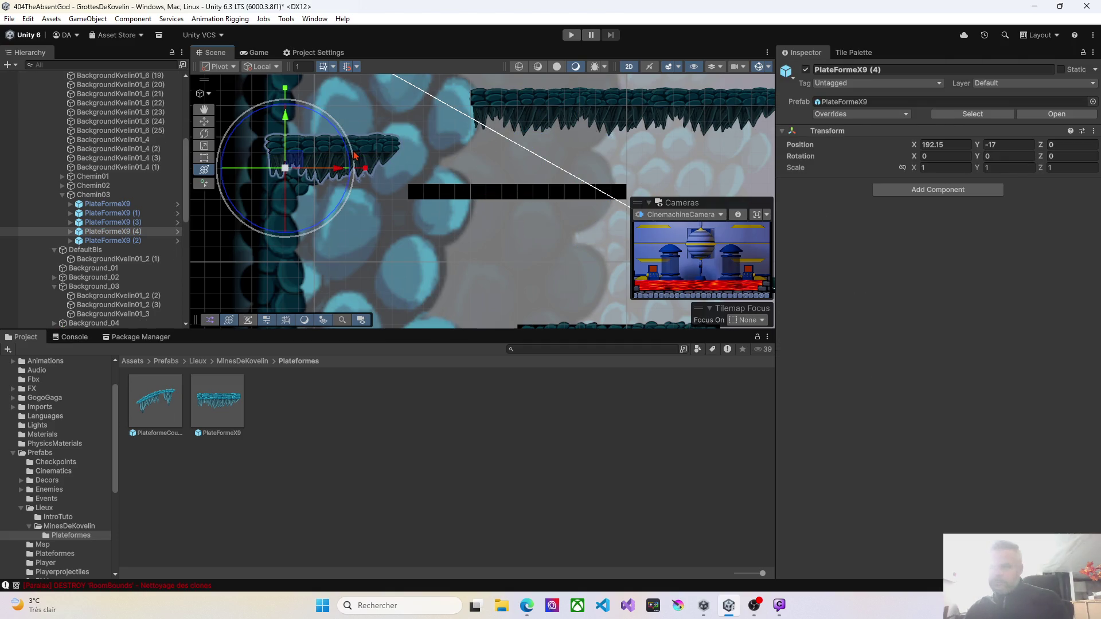
mouse_move(305, 163)
mouse_down()
mouse_move(452, 182)
mouse_move(450, 204)
mouse_move(482, 209)
mouse_move(594, 211)
mouse_move(389, 218)
mouse_move(364, 186)
mouse_move(327, 227)
mouse_up()
key(ctrl+d)
click(518, 224)
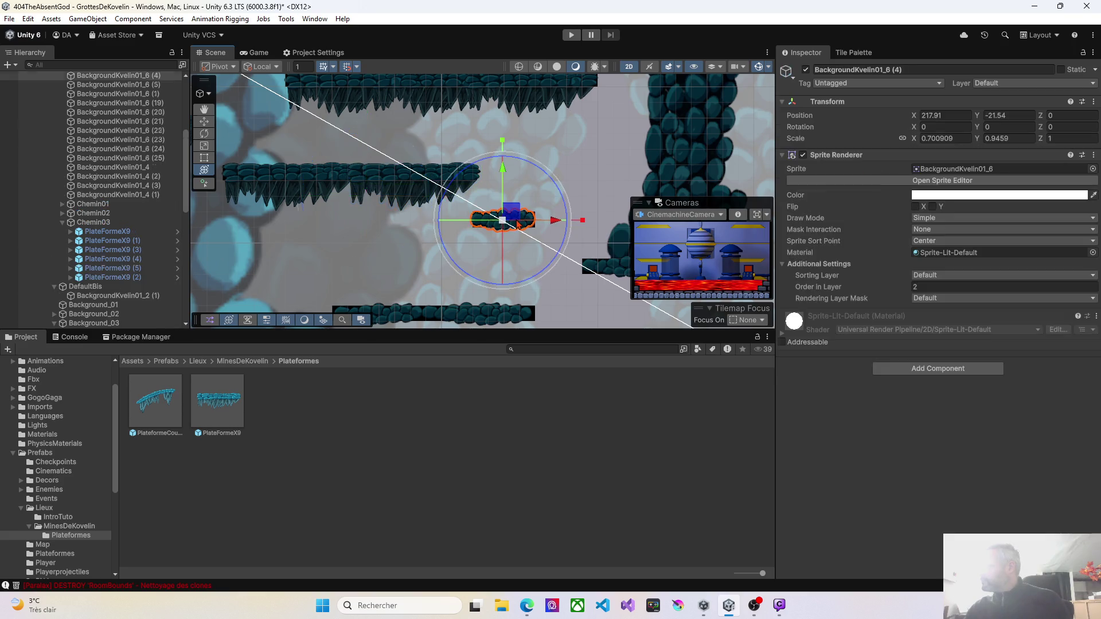
key(Delete)
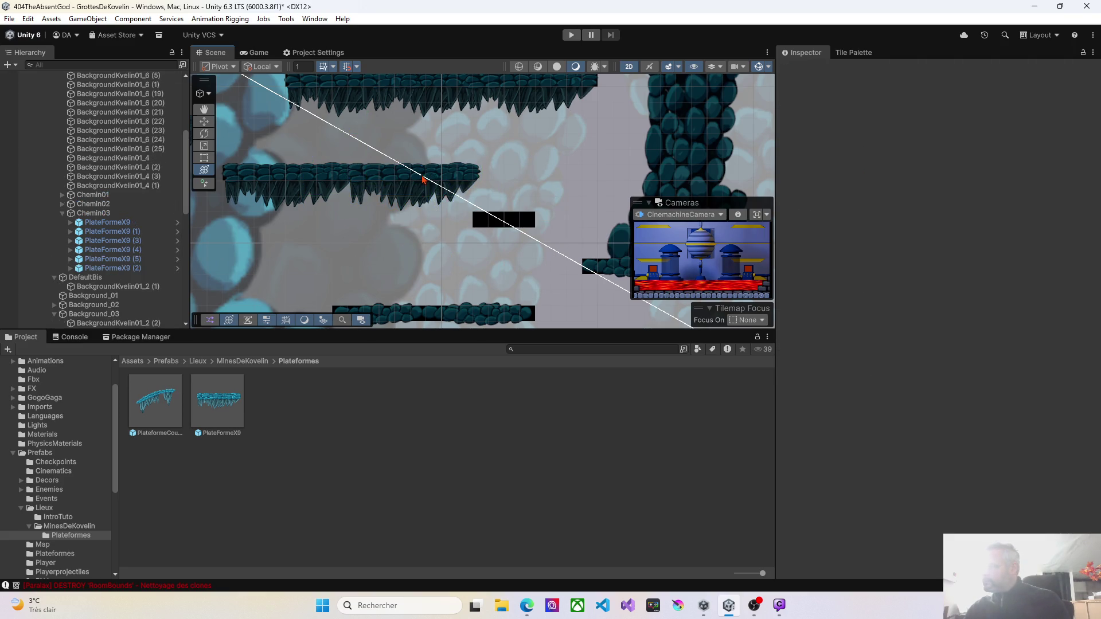
Place PlateFormeX9 (6) on the black tiles to the right, lowered by one unit
click(424, 179)
key(ctrl+d)
mouse_move(404, 187)
mouse_down()
mouse_move(408, 201)
mouse_move(498, 235)
mouse_up()
drag(523, 155, 422, 129)
scroll(474, 231, down, 5)
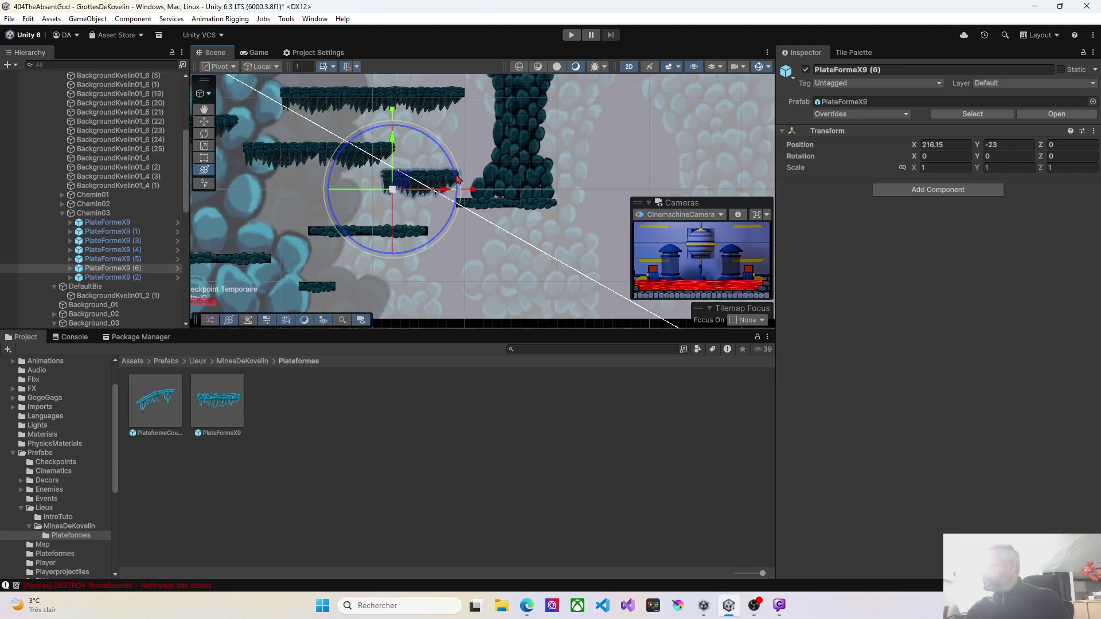
scroll(465, 200, up, 3)
mouse_move(359, 166)
mouse_down()
mouse_move(357, 206)
mouse_move(516, 214)
mouse_move(369, 214)
mouse_move(400, 168)
mouse_move(380, 203)
mouse_up()
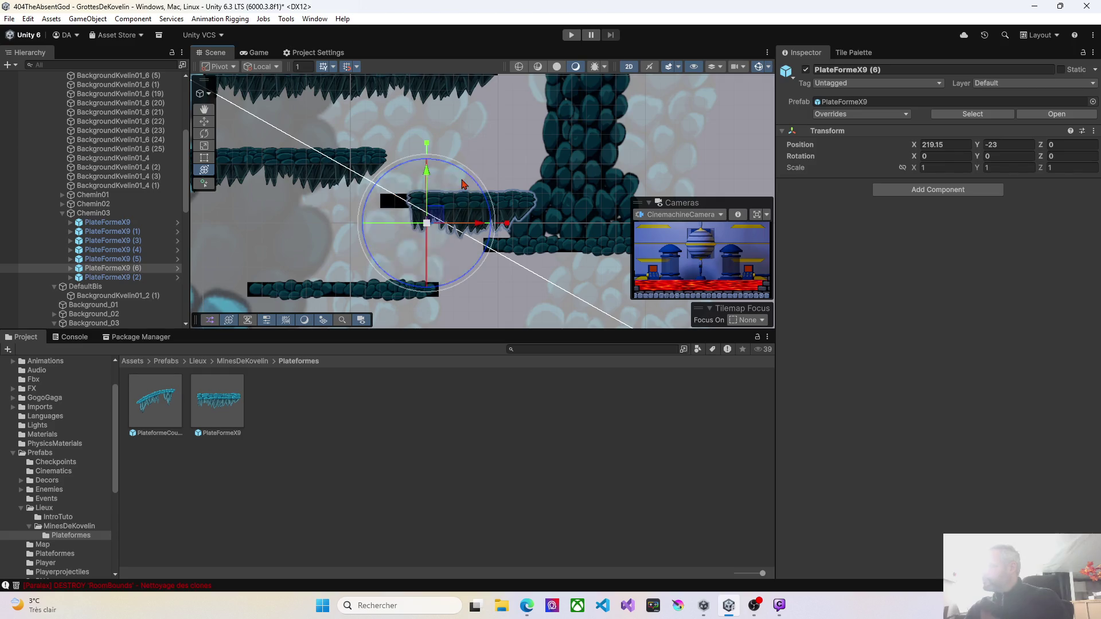
Delete the two old platform sprites below the new platforms
drag(295, 229, 363, 182)
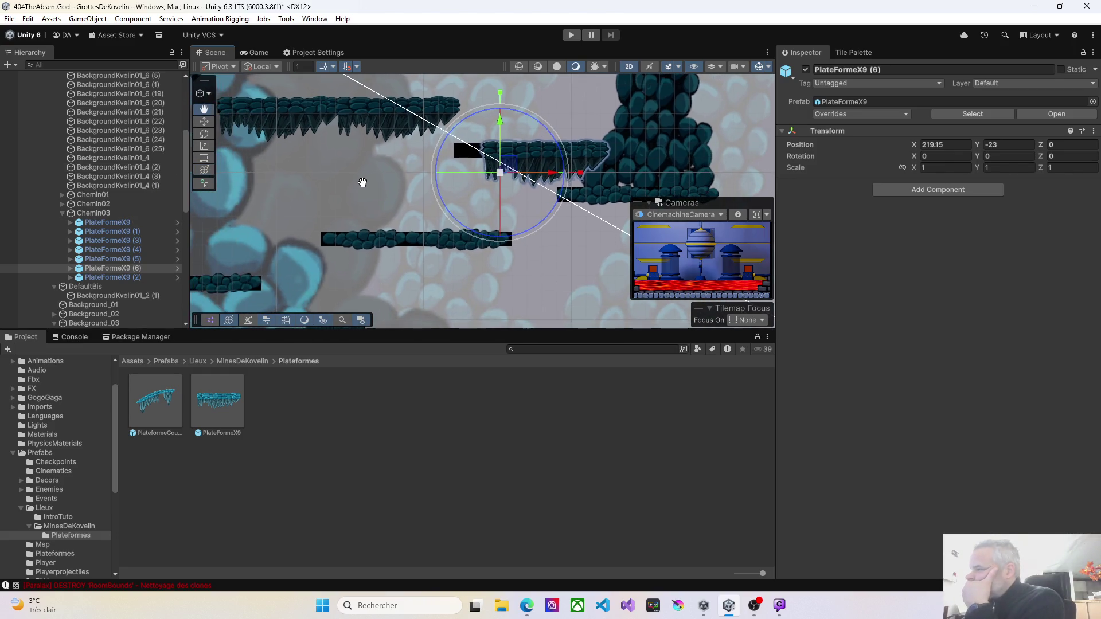
click(346, 240)
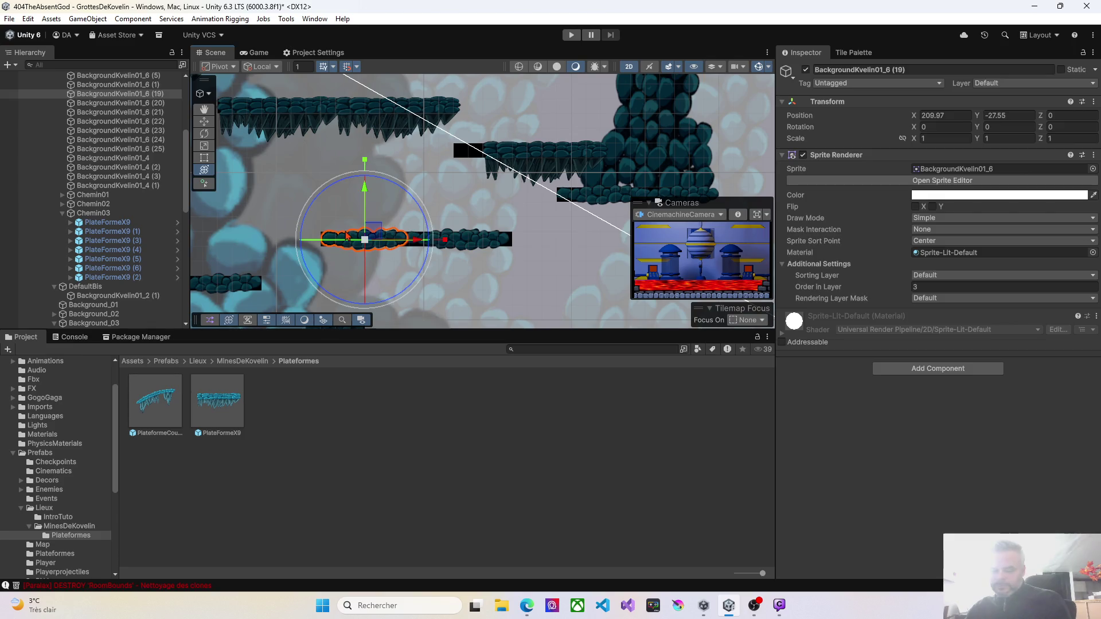
key(Delete)
click(448, 243)
key(Delete)
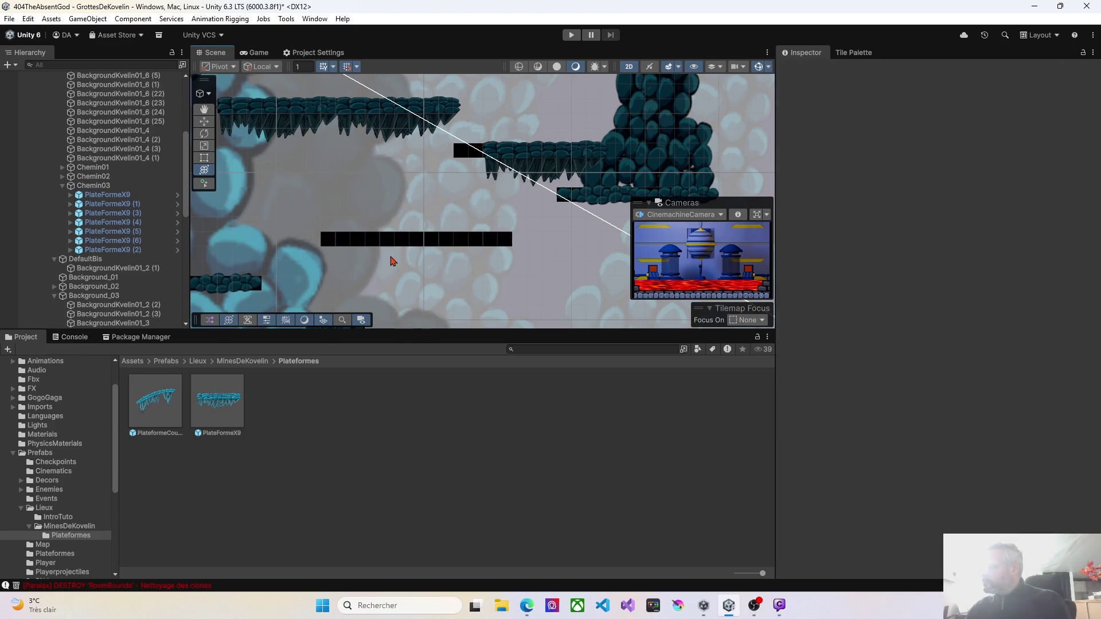
Create PlateFormeX9 (7) and (8) from (6) on the lower black strips
scroll(388, 266, down, 2)
scroll(388, 266, down, 2)
drag(426, 261, 444, 208)
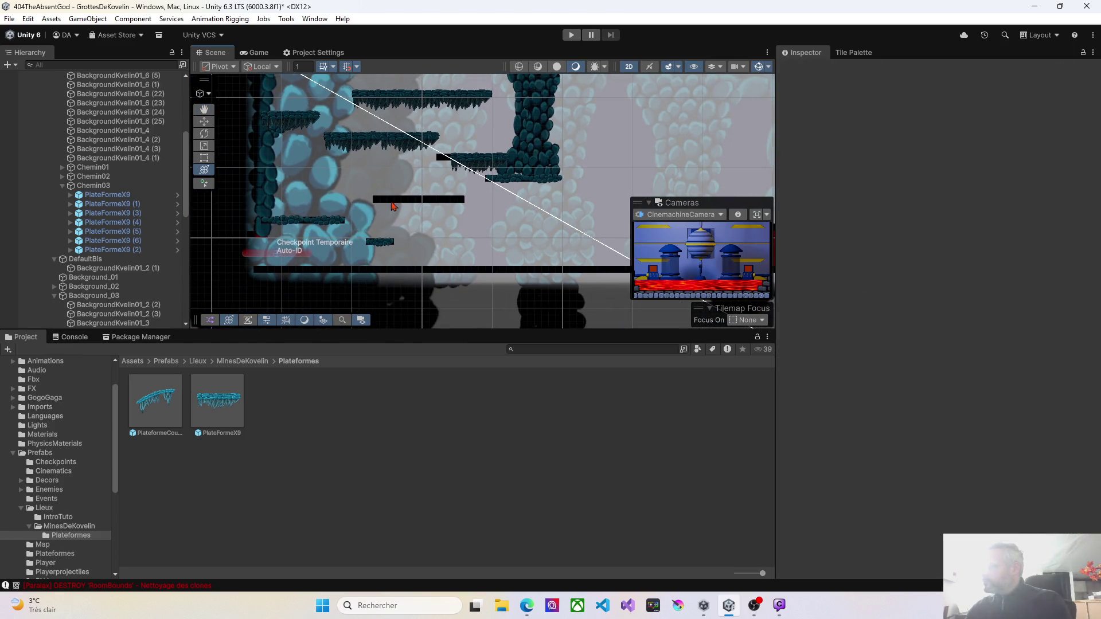
drag(428, 163, 424, 243)
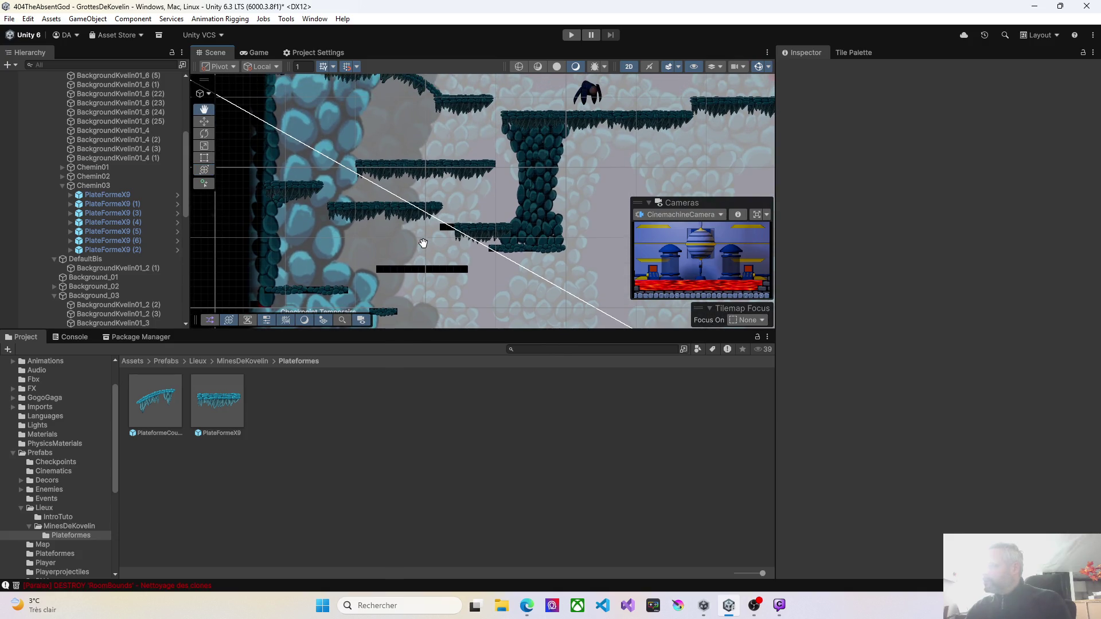
click(487, 232)
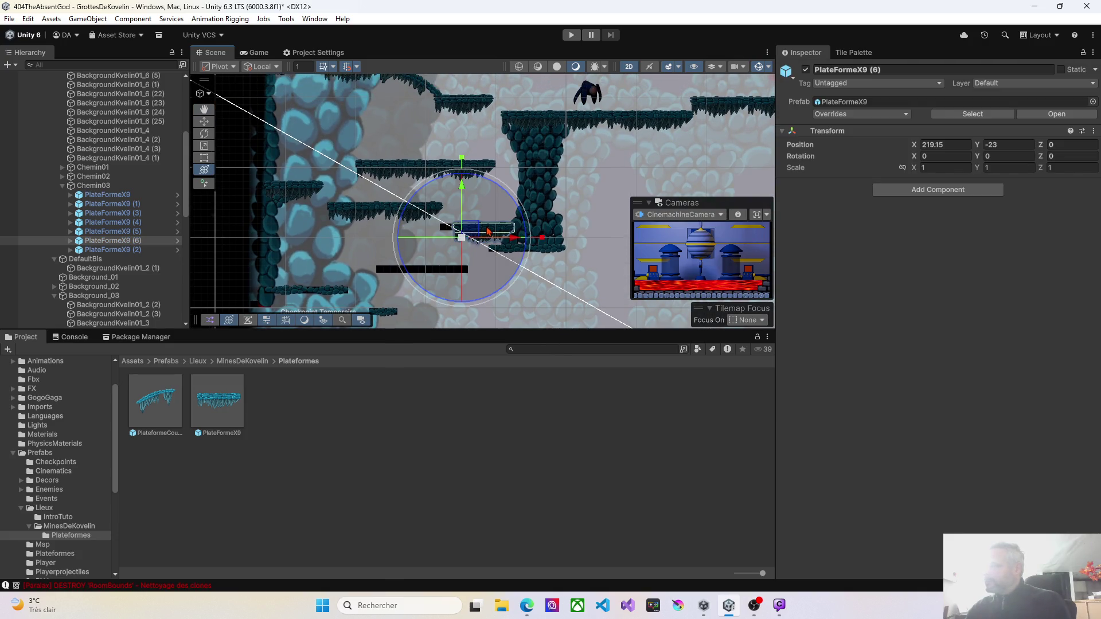
key(ctrl+d)
mouse_move(476, 231)
mouse_down()
mouse_move(453, 265)
mouse_move(352, 273)
mouse_move(373, 273)
mouse_up()
key(ctrl+d)
key(e)
scroll(356, 241, down, 3)
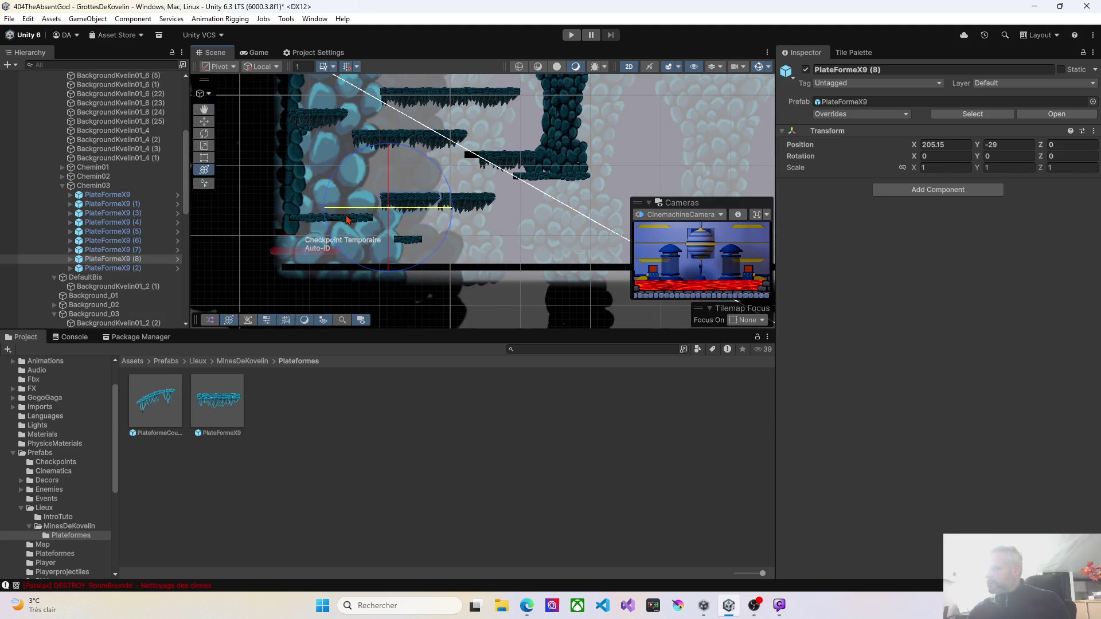
Delete the old BackgroundKvelin01_6 (25) platform sprite
click(306, 224)
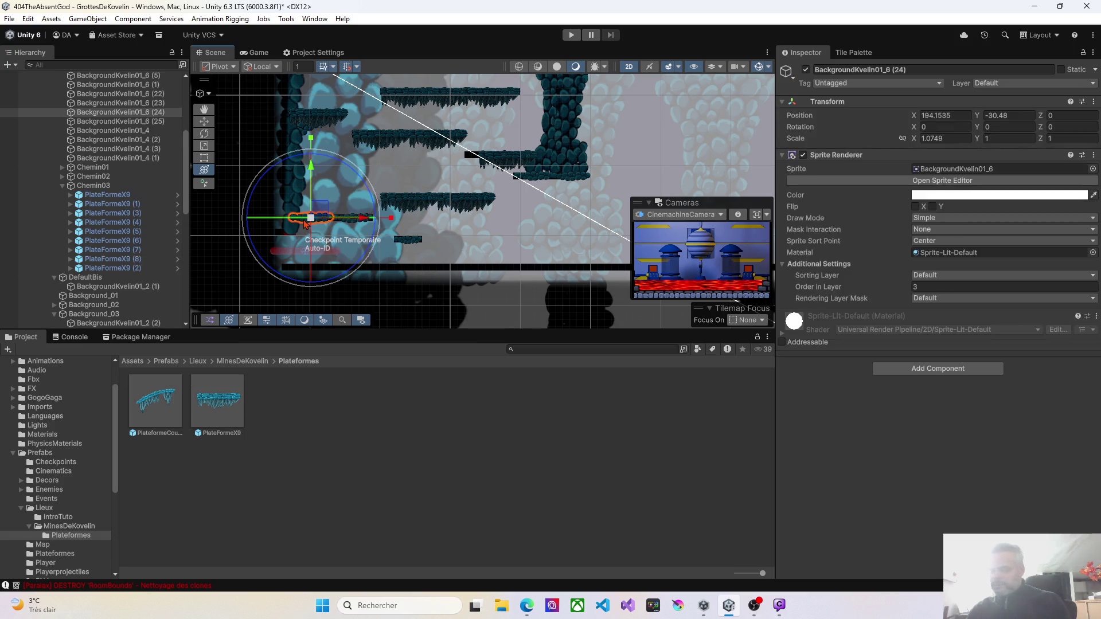
click(350, 221)
key(Delete)
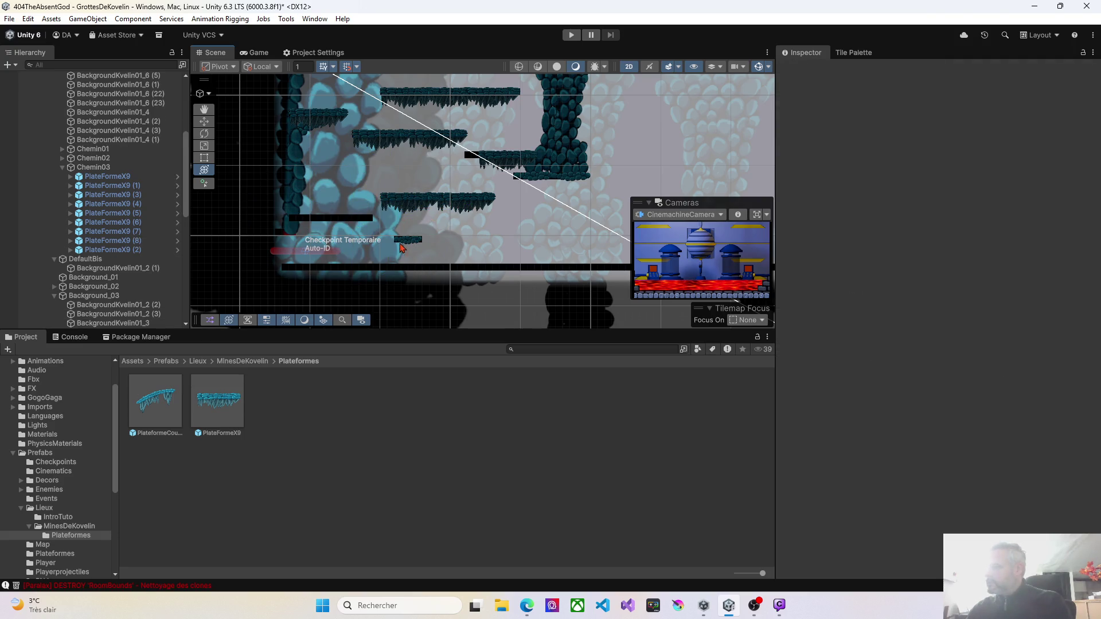
click(397, 198)
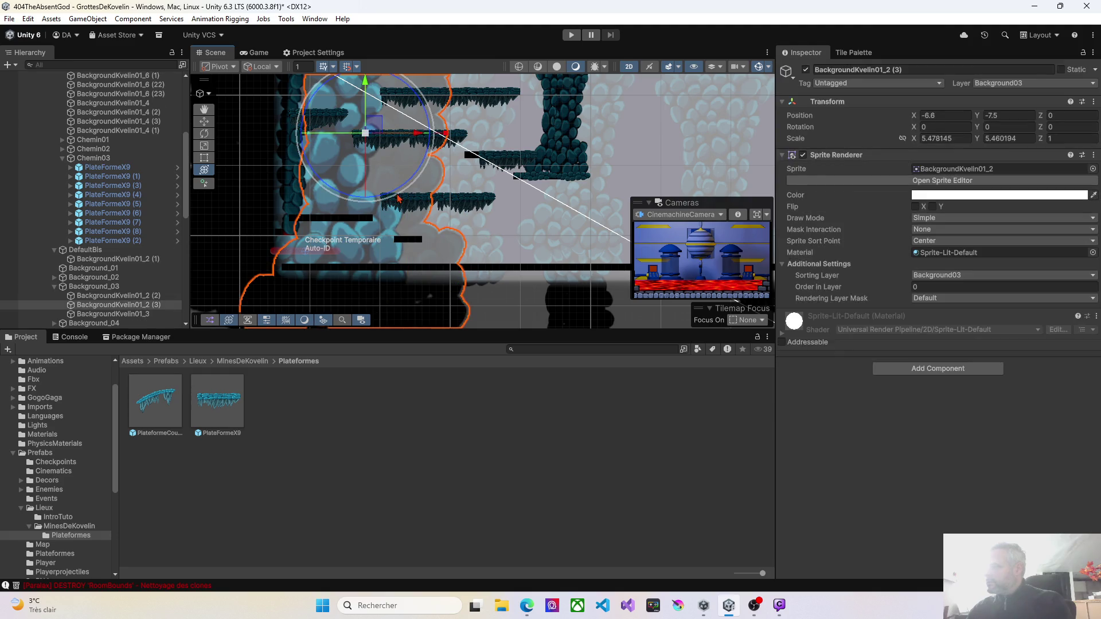
Duplicate PlateFormeX9 (7) as PlateFormeX9 (9) and move it down-left onto black tiles
click(463, 205)
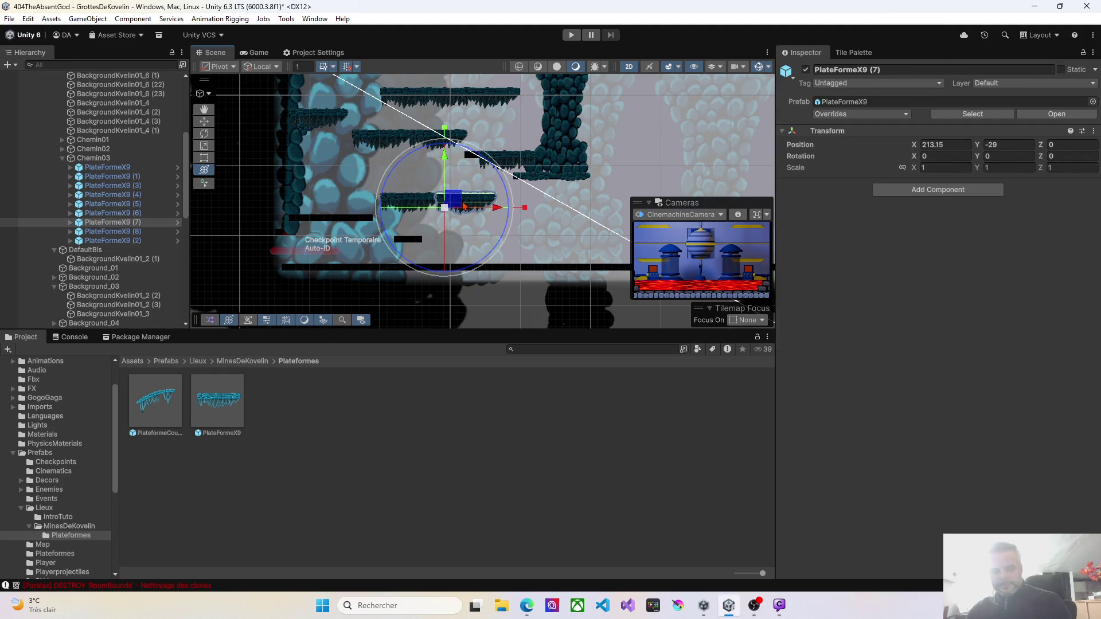
key(ctrl+d)
mouse_move(454, 201)
mouse_down()
mouse_move(369, 218)
mouse_move(377, 249)
mouse_move(411, 243)
mouse_move(312, 225)
mouse_up()
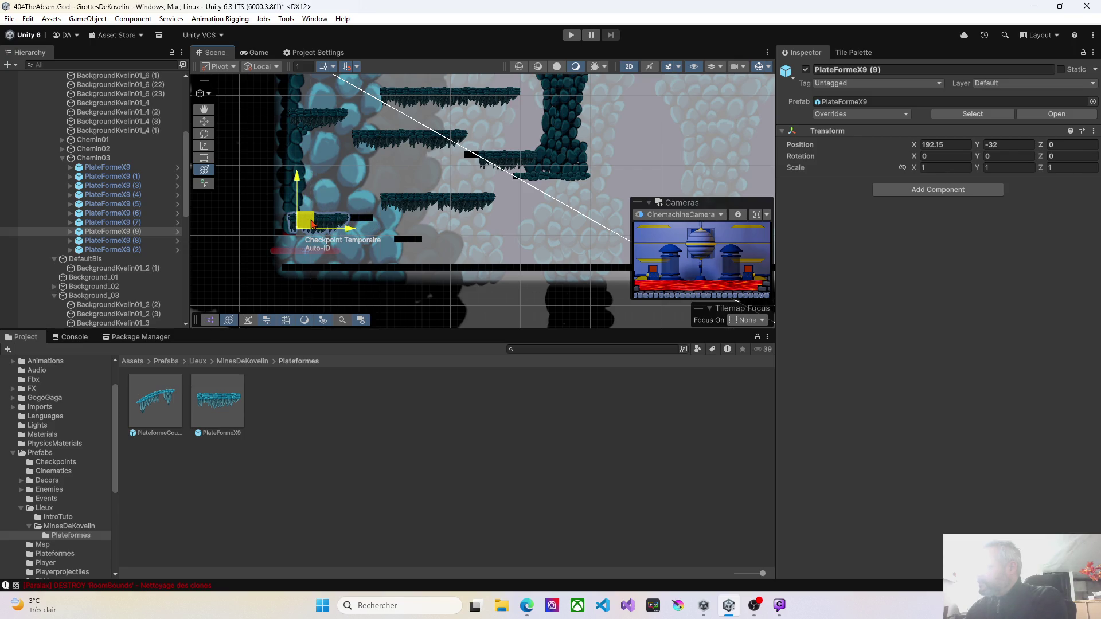
scroll(379, 226, up, 6)
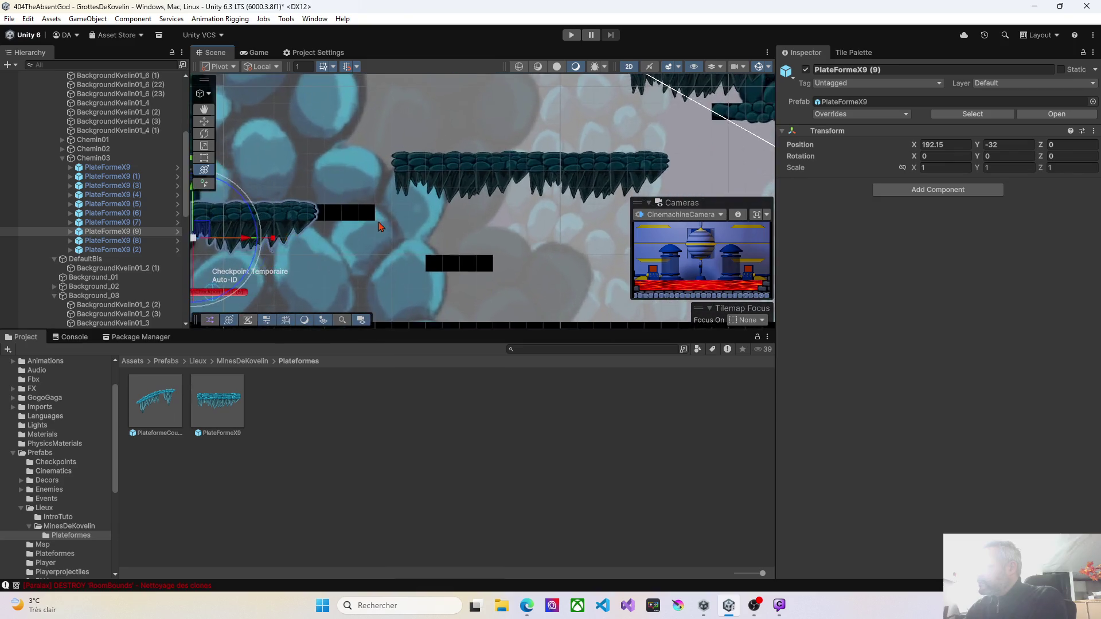
scroll(378, 227, up, 3)
scroll(361, 216, down, 3)
scroll(386, 276, up, 2)
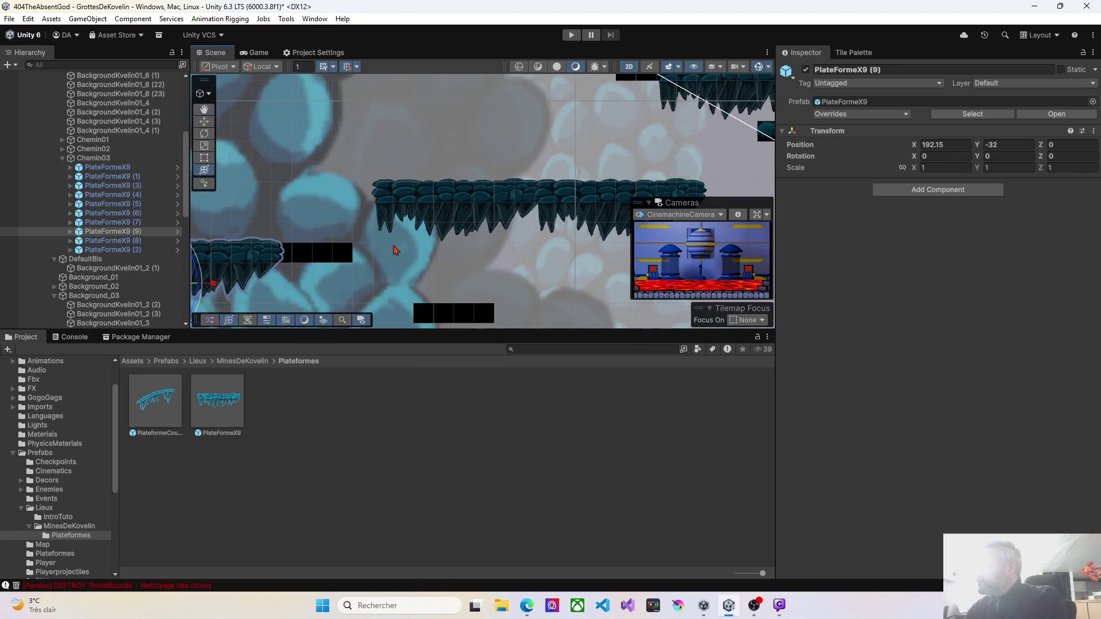
scroll(395, 248, down, 3)
scroll(390, 258, up, 3)
scroll(384, 277, down, 2)
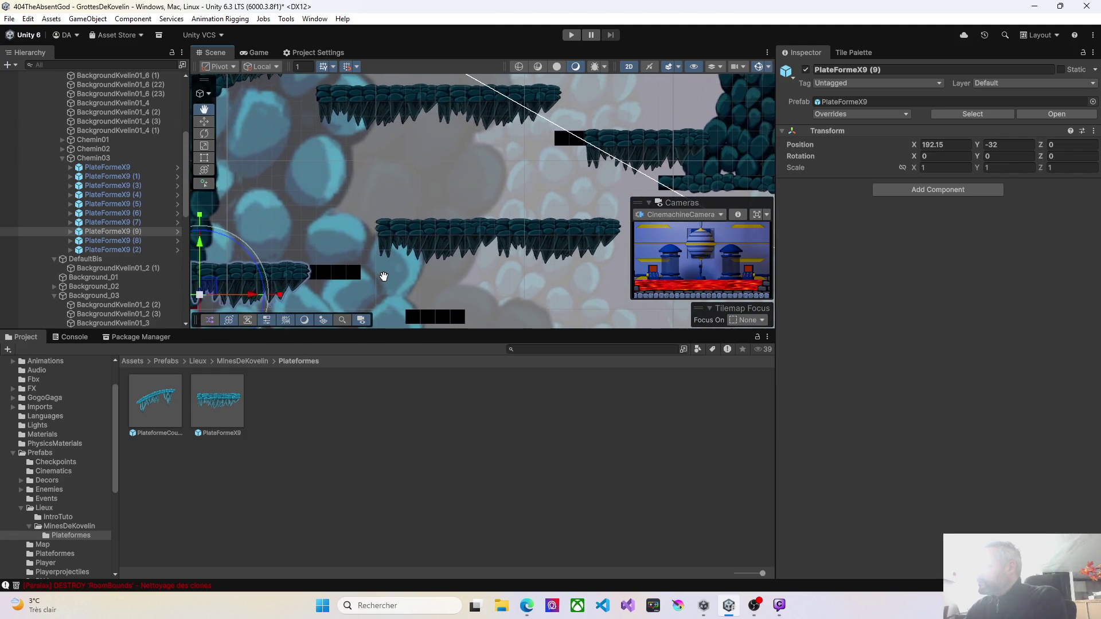
scroll(459, 253, up, 3)
scroll(513, 200, down, 3)
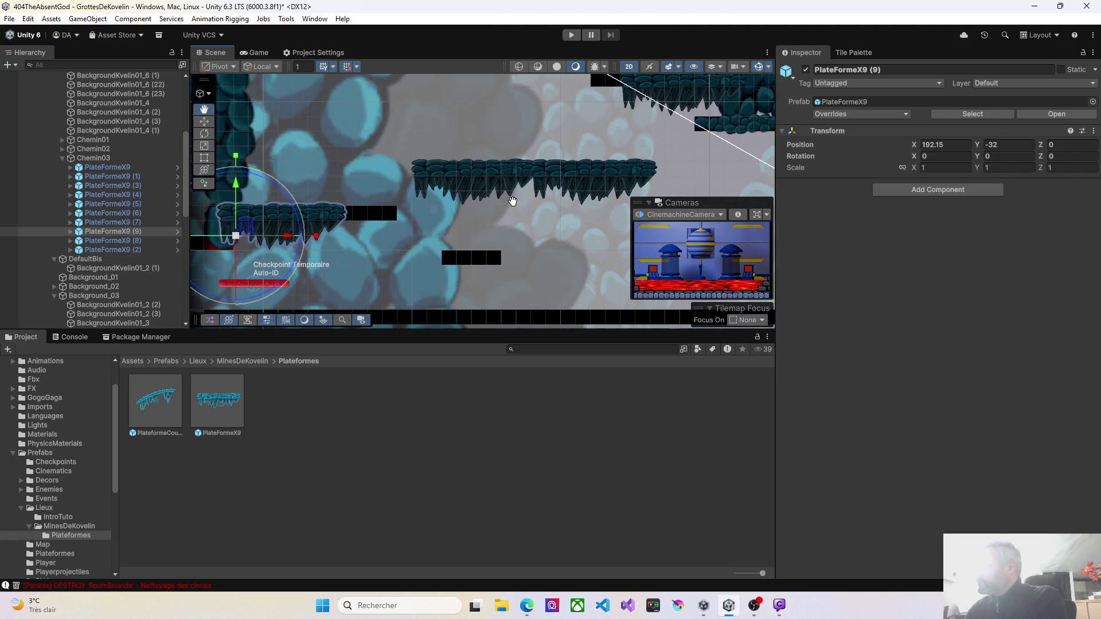
Add PlateFormeX9 (10) over the lower black tiles at X 208.15, Y -35
click(326, 217)
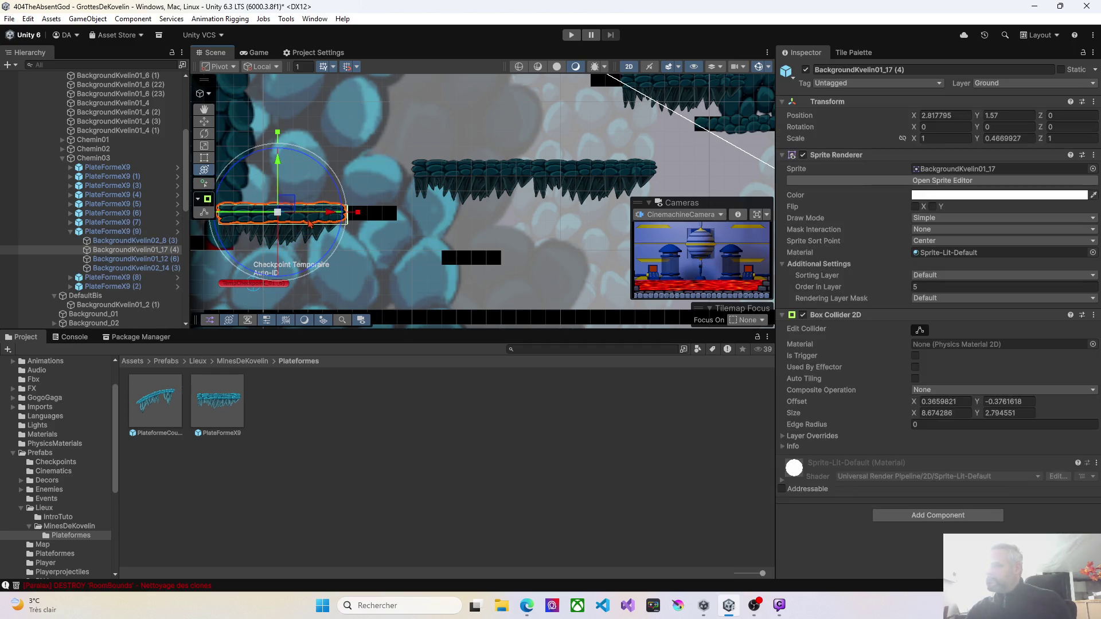
click(113, 240)
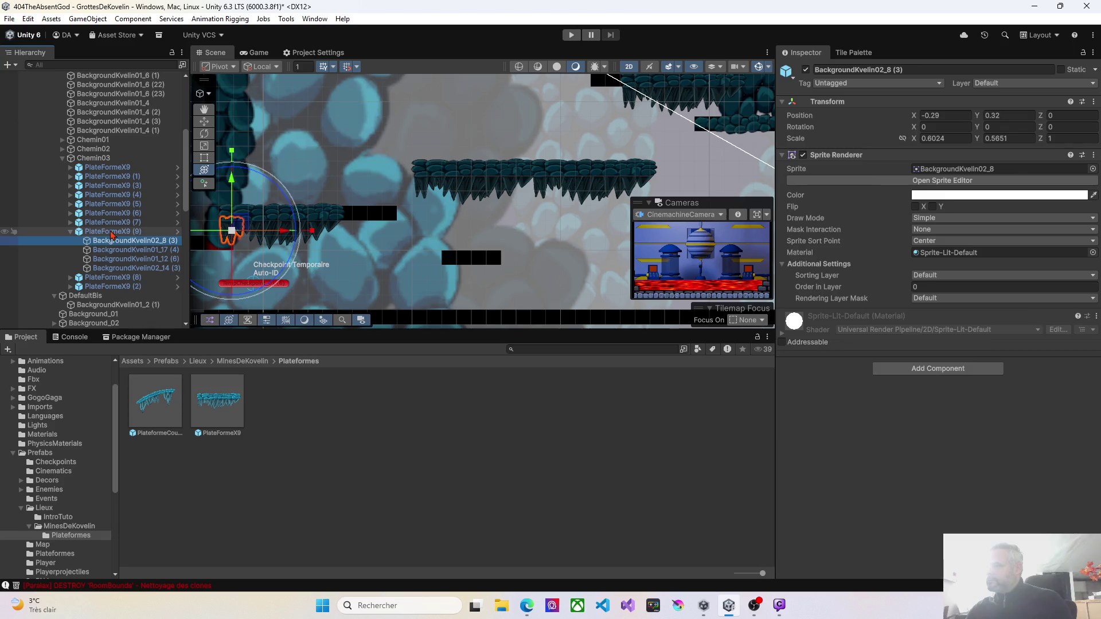
click(111, 233)
key(ctrl+d)
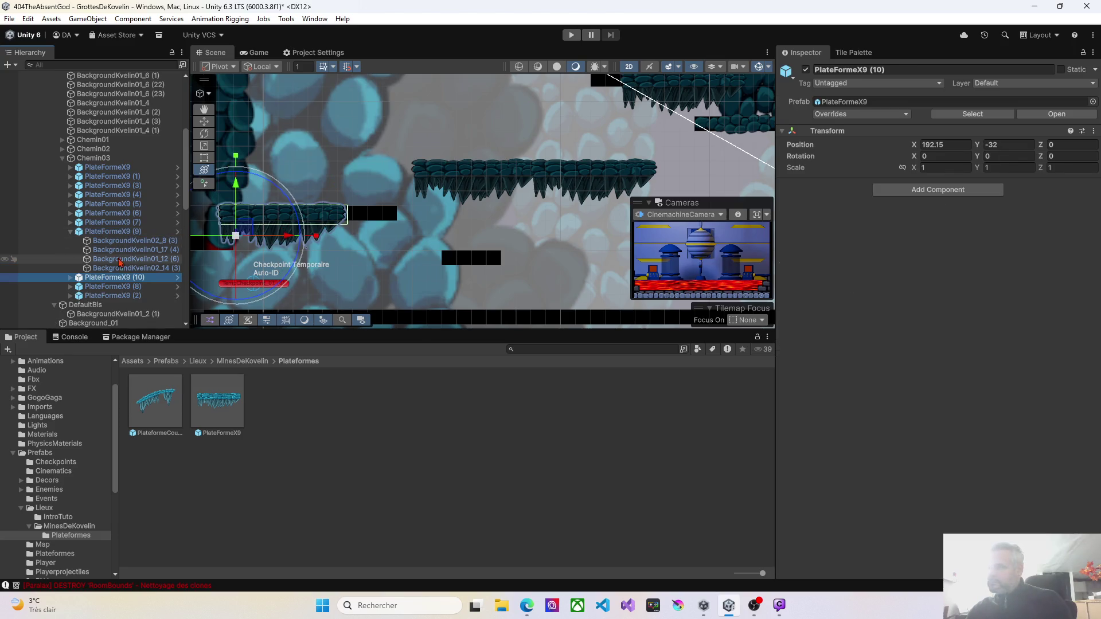
mouse_move(236, 238)
mouse_down()
mouse_move(271, 228)
mouse_move(452, 265)
mouse_move(451, 280)
mouse_up()
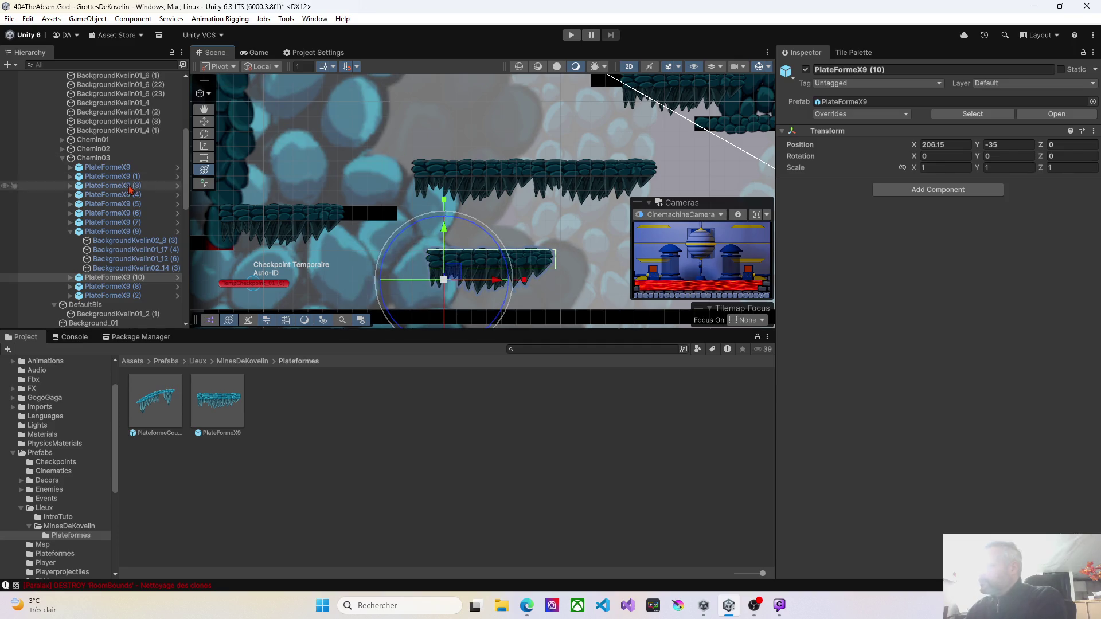
scroll(69, 186, up, 5)
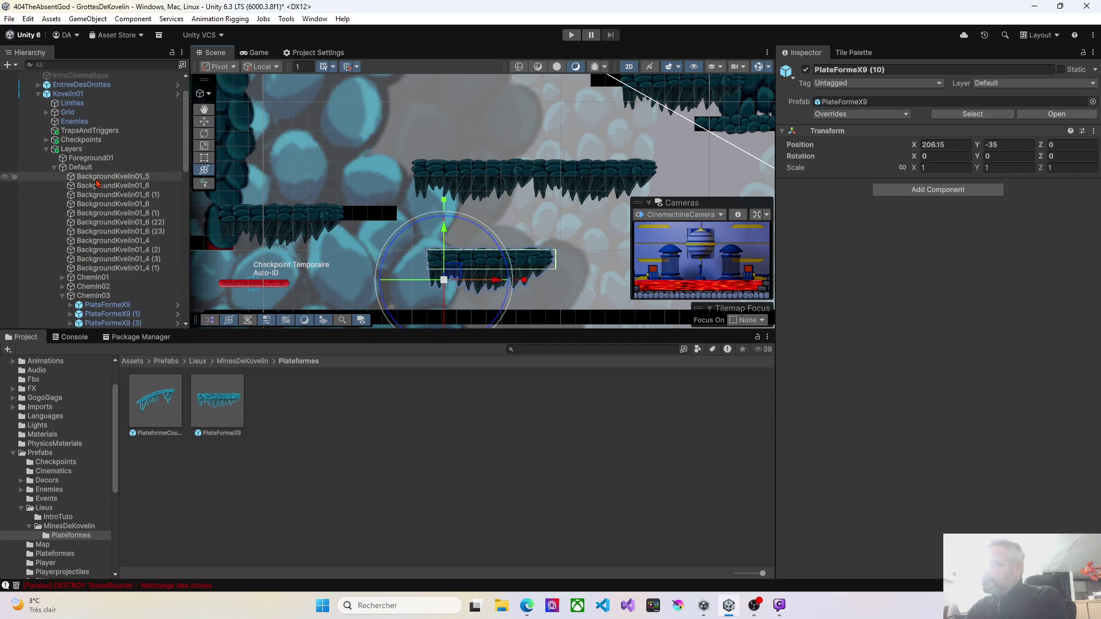
scroll(72, 149, up, 2)
Select the Ground tilemap and switch the Tile Palette to the eraser
click(47, 149)
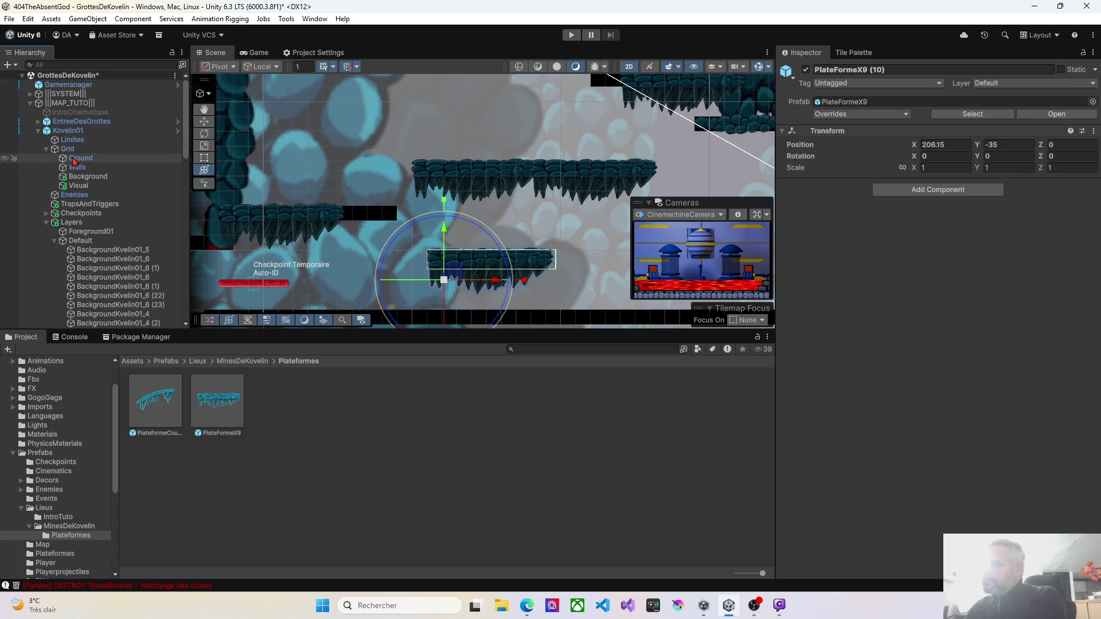
click(74, 160)
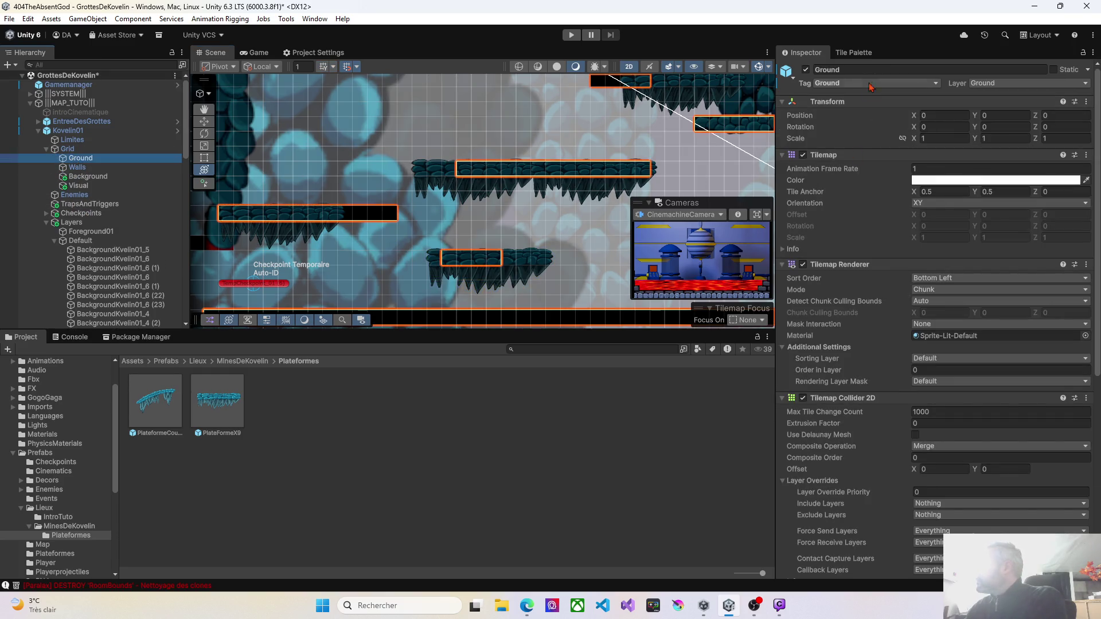
click(856, 53)
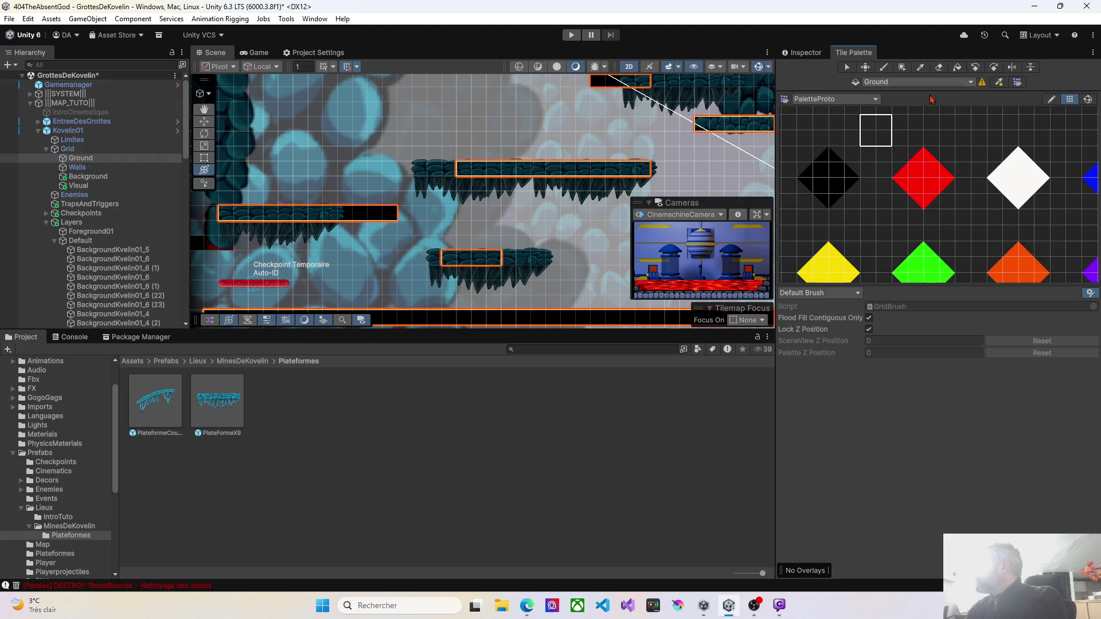
click(878, 122)
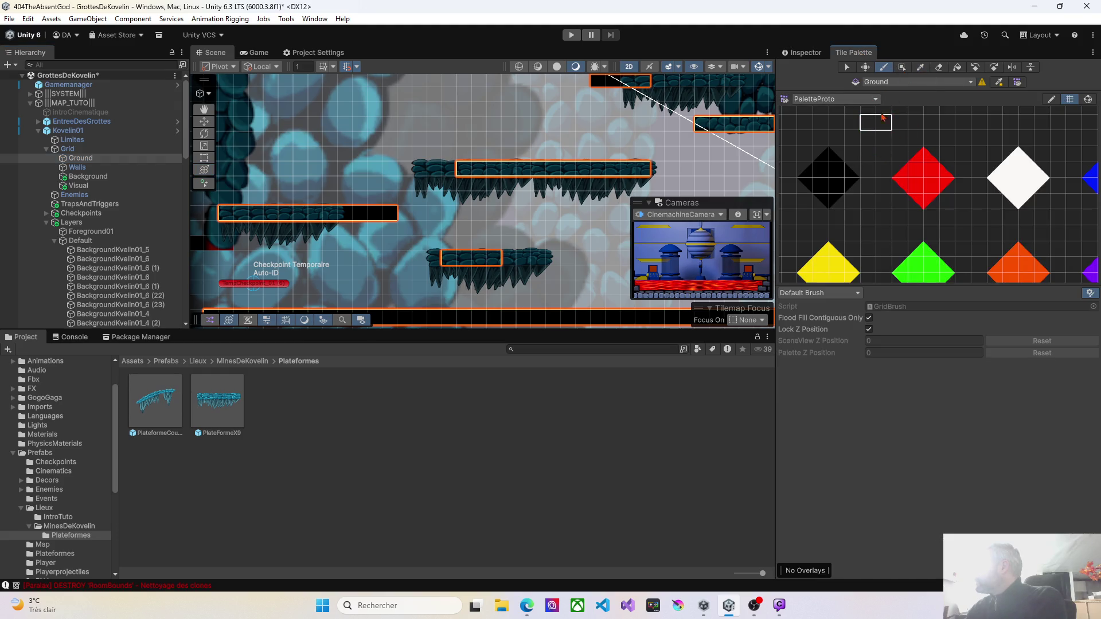
click(940, 67)
Erase the black Ground strips along the upper and middle platforms
drag(470, 173, 654, 172)
scroll(516, 184, down, 3)
drag(469, 187, 514, 186)
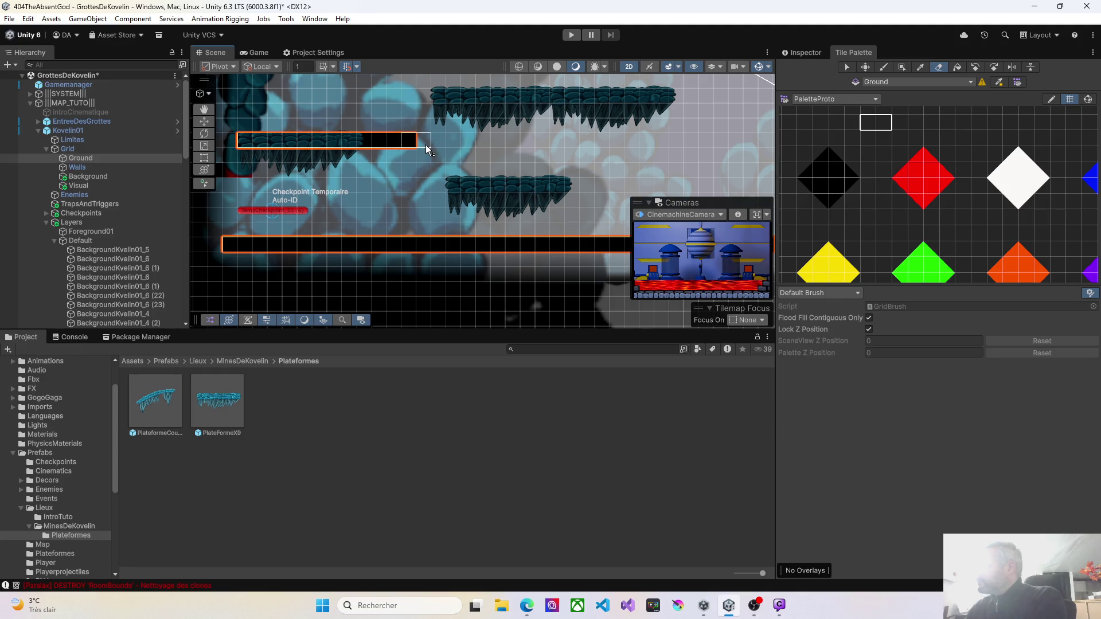
drag(427, 151, 270, 154)
scroll(388, 172, down, 5)
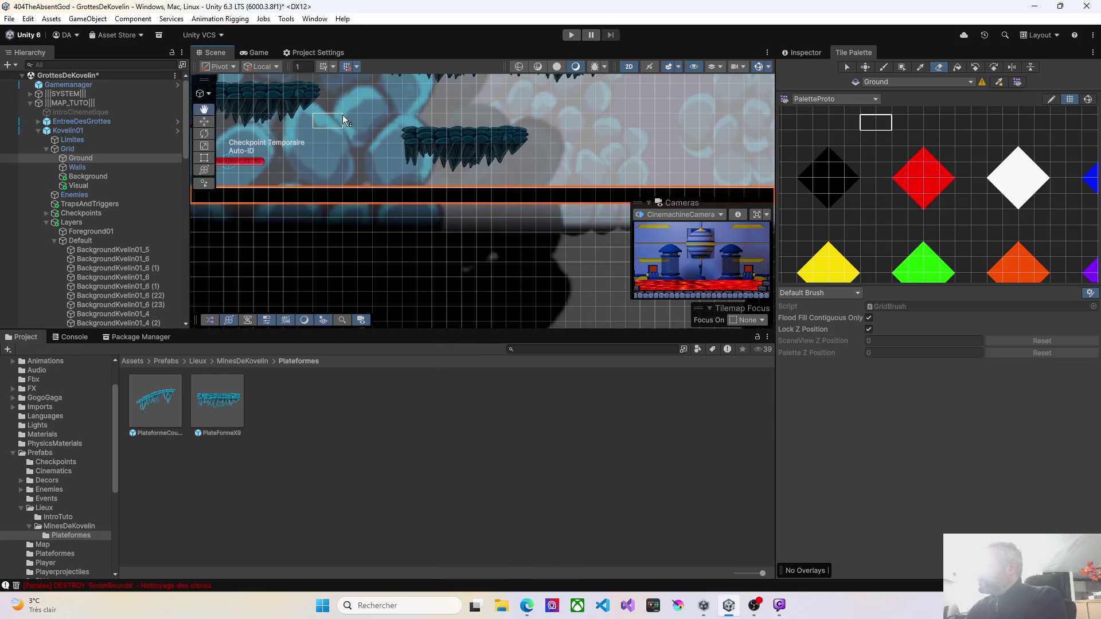
scroll(415, 122, up, 5)
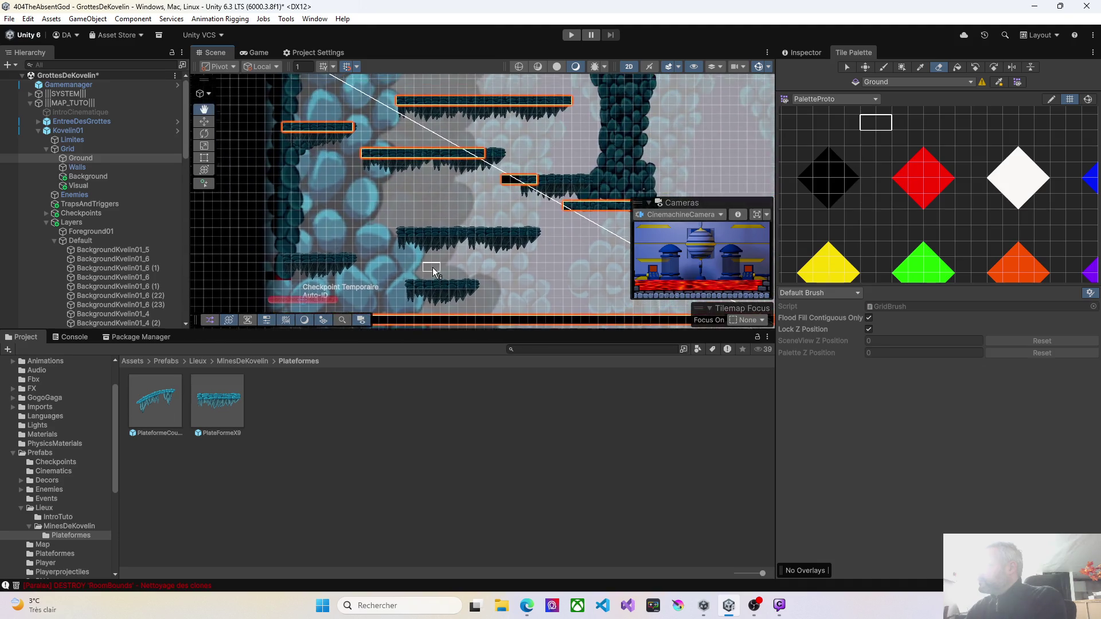
drag(487, 210, 522, 210)
scroll(459, 218, down, 2)
scroll(459, 217, right, 3)
mouse_move(439, 210)
mouse_down()
mouse_move(508, 211)
mouse_move(431, 191)
mouse_move(475, 198)
mouse_move(448, 192)
mouse_up()
scroll(366, 195, left, 4)
scroll(366, 195, up, 1)
drag(366, 167, 396, 165)
Erase the remaining Ground strips under the platforms and along the right ledge, undoing the pillar cell
scroll(401, 183, right, 2)
scroll(402, 183, up, 1)
drag(352, 198, 528, 199)
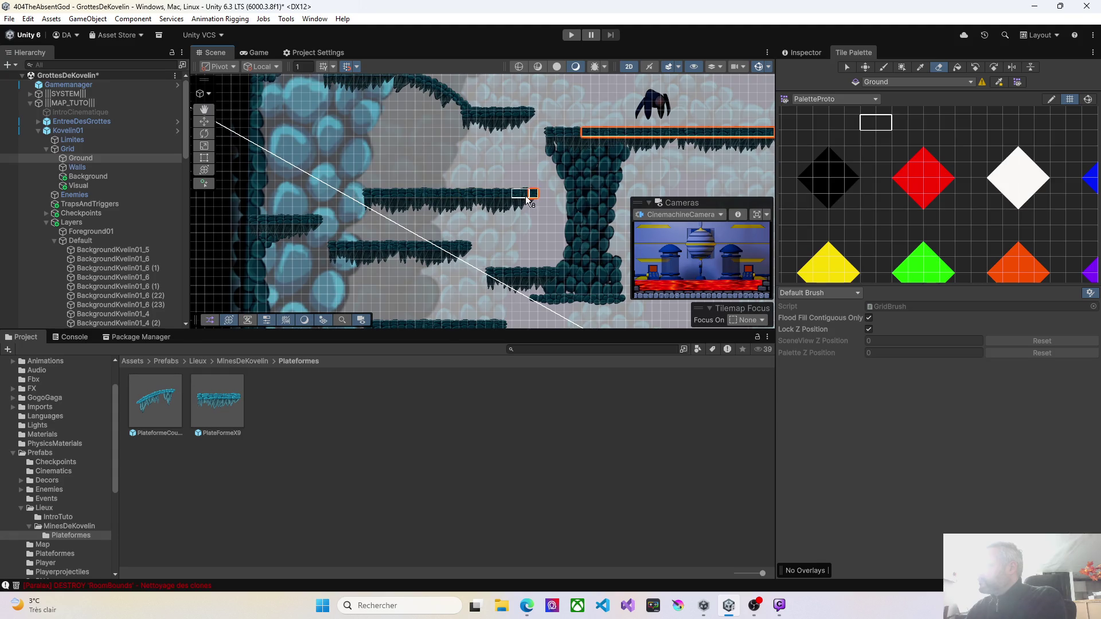
scroll(482, 172, up, 2)
scroll(401, 190, right, 3)
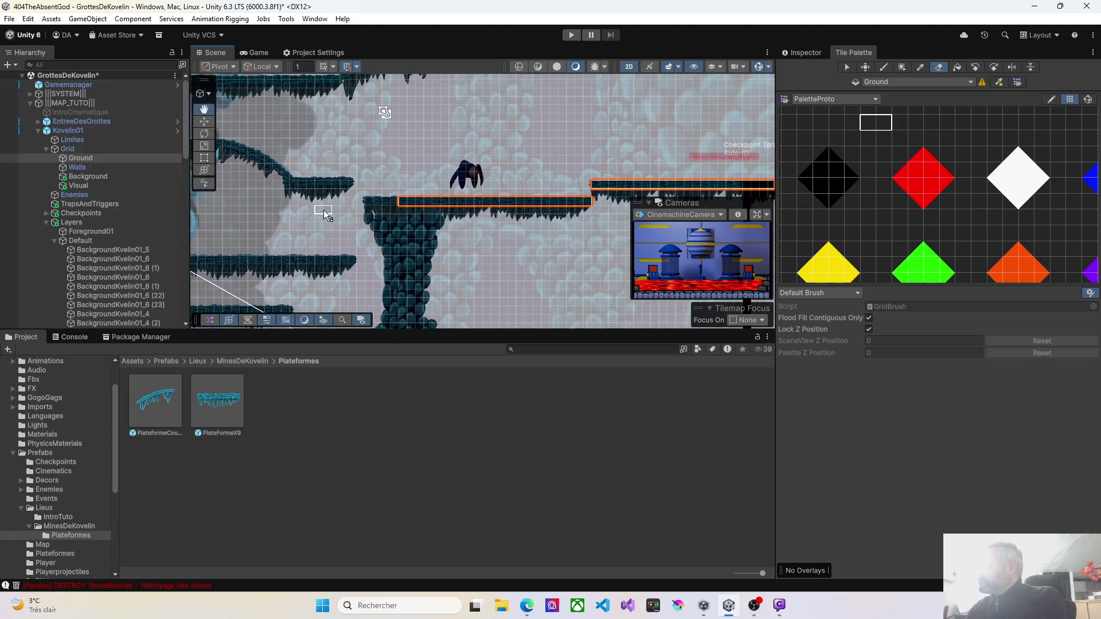
drag(402, 199, 599, 197)
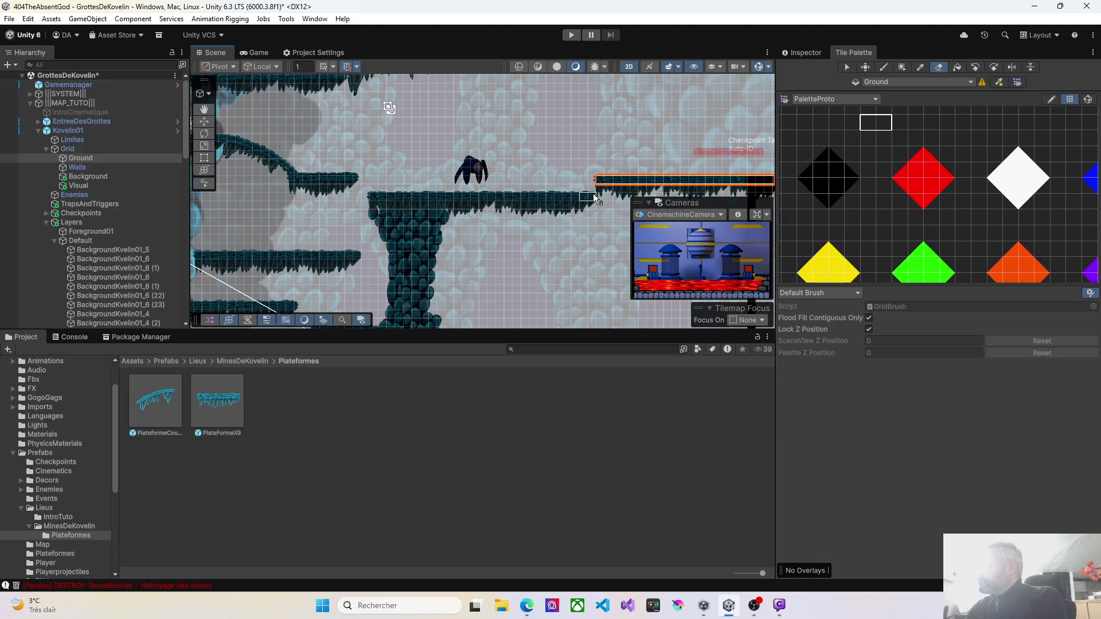
scroll(536, 229, right, 4)
scroll(536, 229, up, 1)
drag(410, 219, 605, 216)
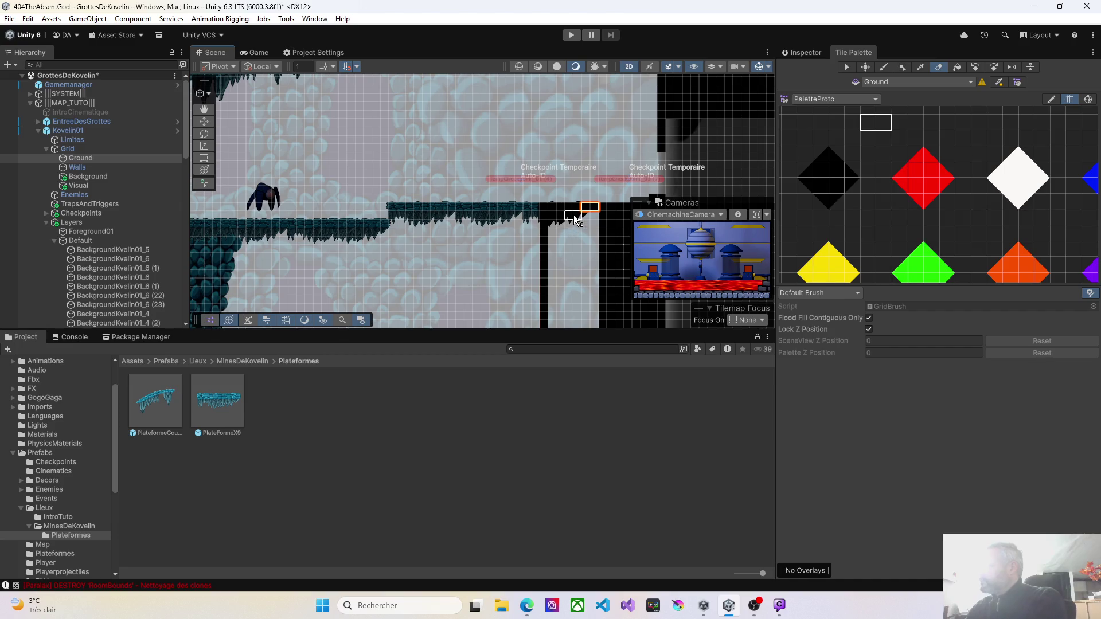
click(593, 209)
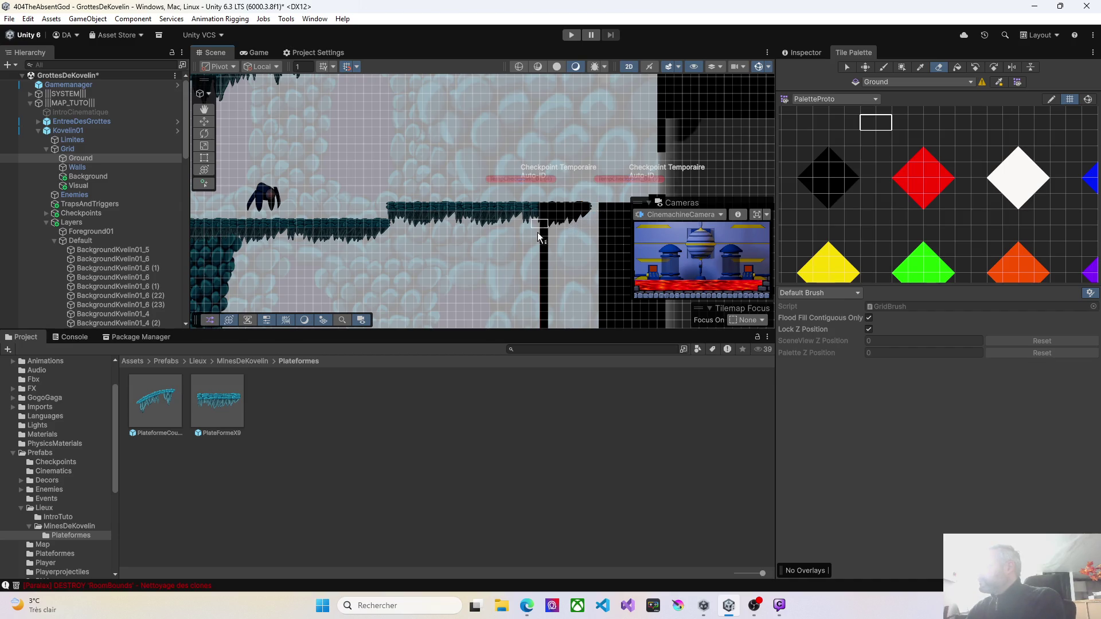
key(ctrl+z)
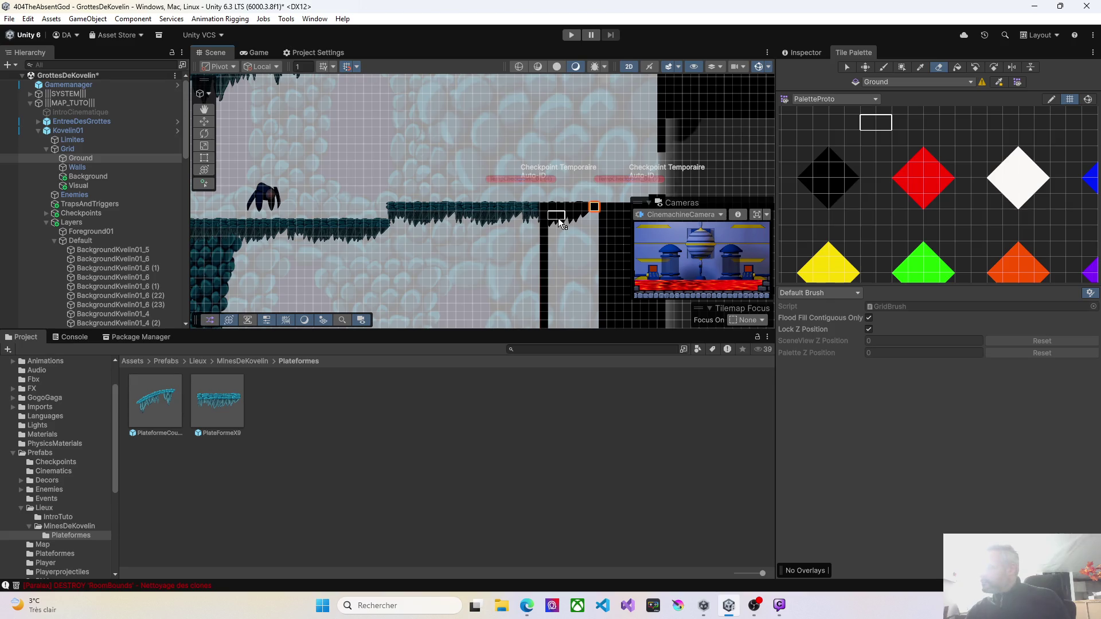
Survey the level, then select the Ground tilemap and view its properties in the Inspector
mouse_move(370, 236)
mouse_down()
mouse_move(376, 219)
mouse_move(524, 240)
mouse_move(369, 198)
mouse_move(559, 195)
mouse_move(478, 199)
mouse_up()
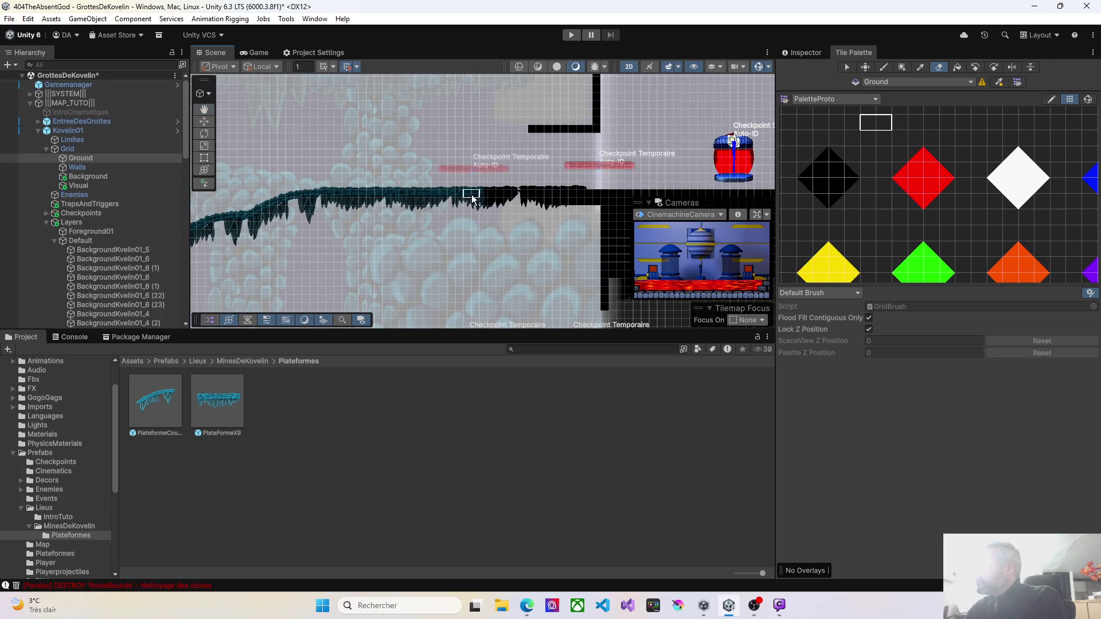
scroll(437, 246, down, 2)
mouse_move(363, 270)
mouse_down()
mouse_move(438, 136)
mouse_move(406, 123)
mouse_move(418, 183)
mouse_move(490, 154)
mouse_move(490, 306)
mouse_move(541, 229)
mouse_move(487, 240)
mouse_move(464, 344)
mouse_up()
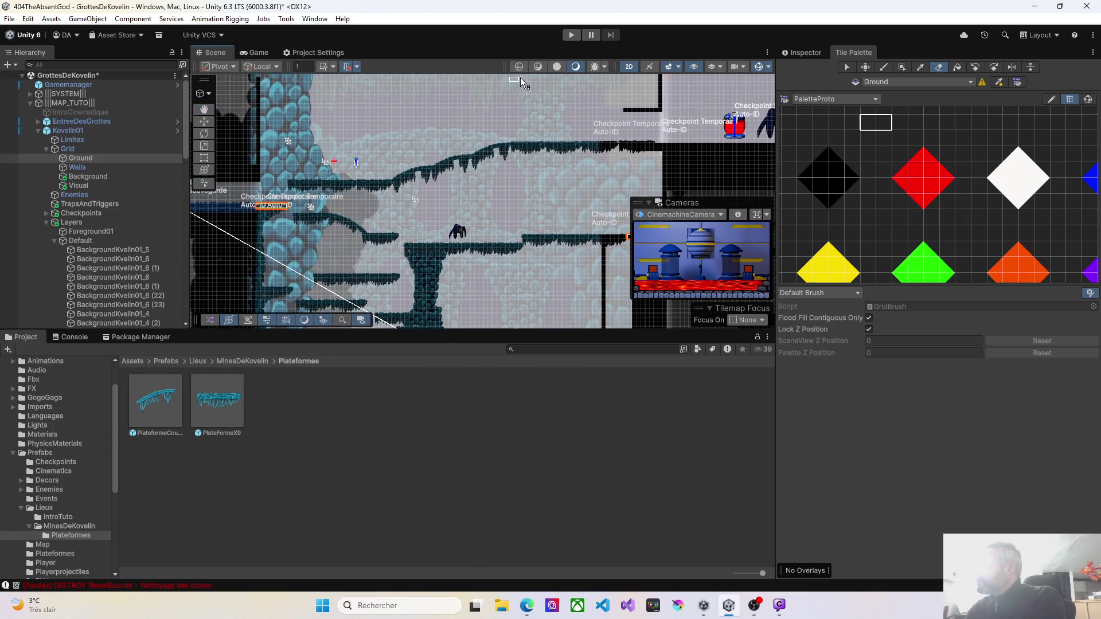
drag(459, 175, 470, 128)
scroll(470, 129, up, 3)
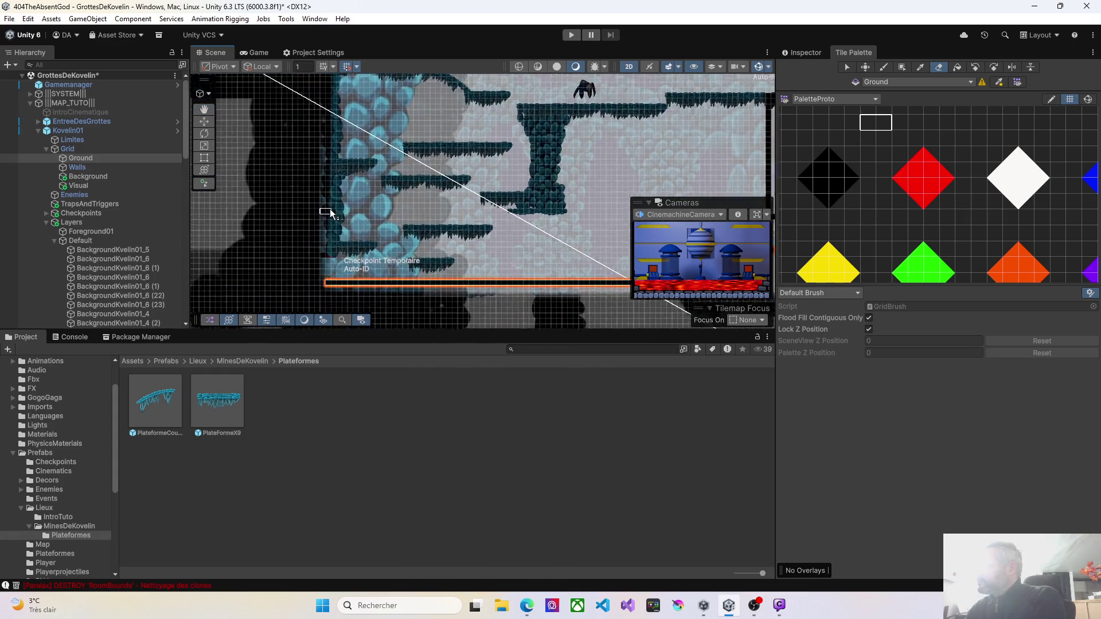
scroll(334, 214, up, 1)
click(54, 241)
click(55, 242)
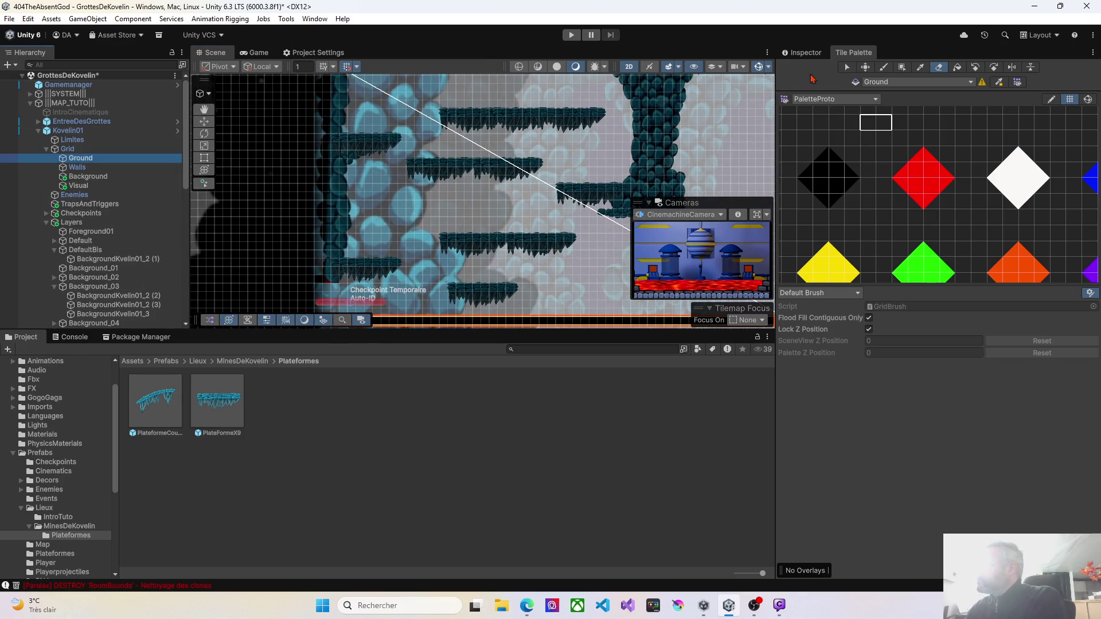
click(806, 53)
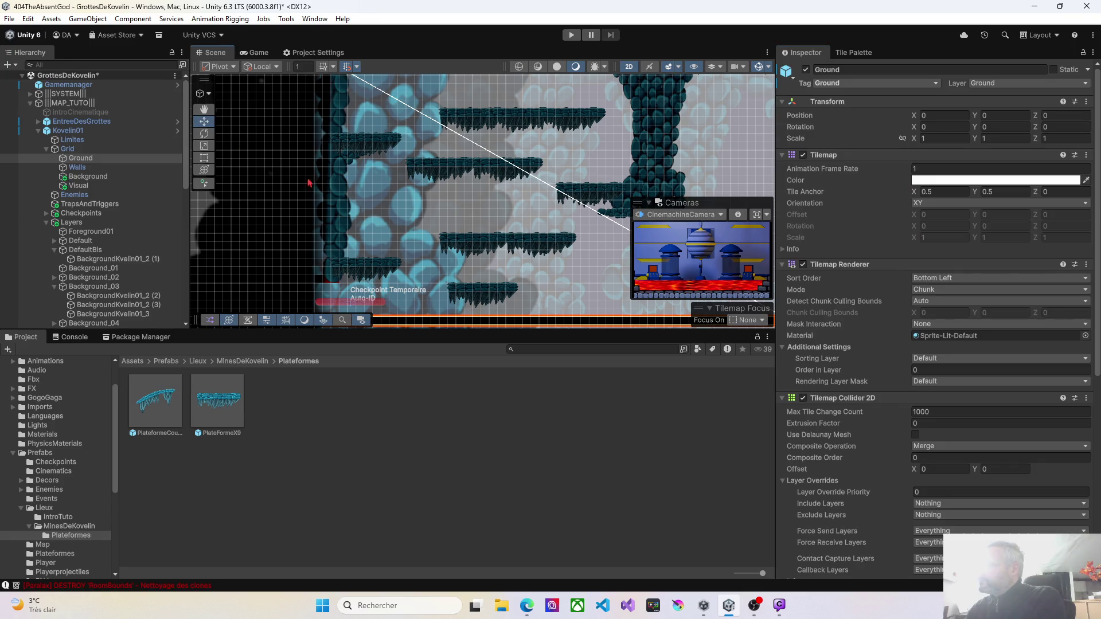
Add a Box Collider 2D to both BackgroundKvelin01_6 wall sprites
click(342, 204)
scroll(345, 204, down, 5)
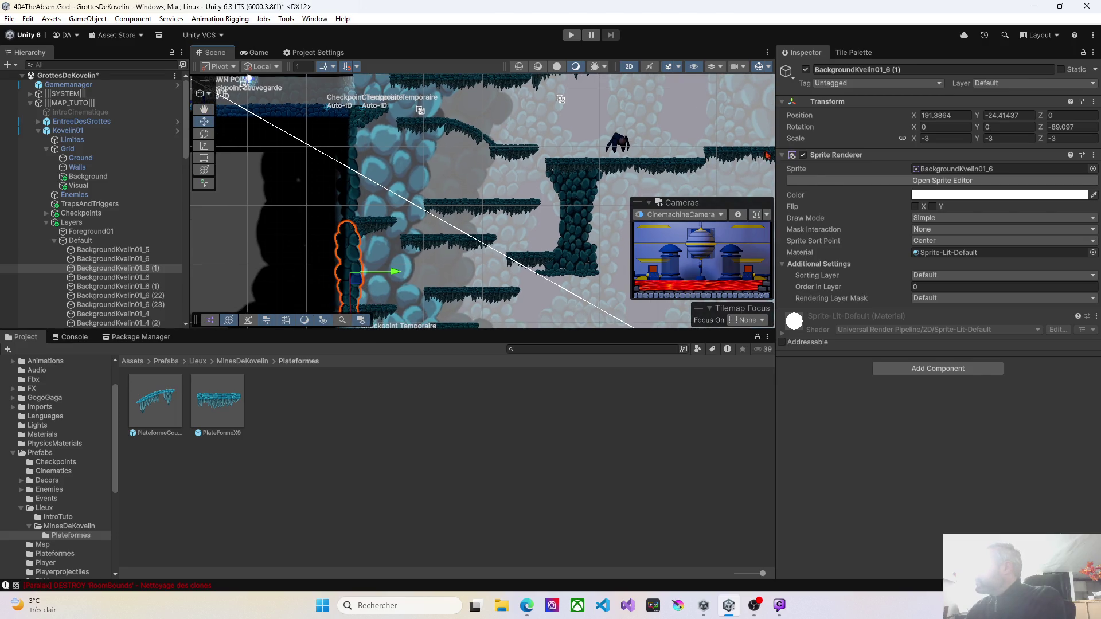
click(938, 369)
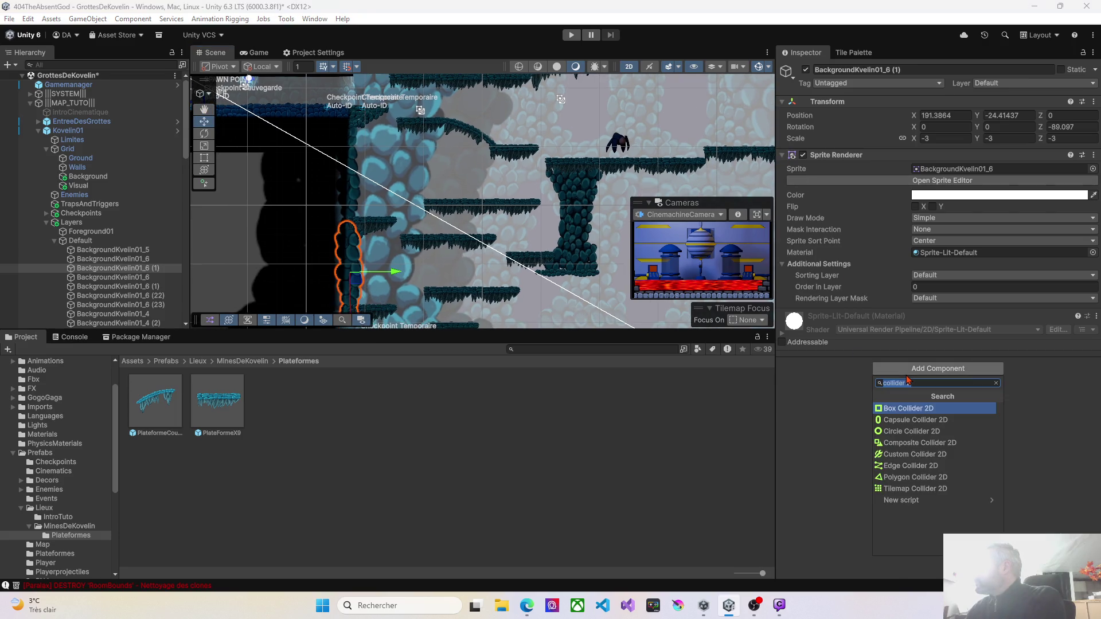
click(899, 410)
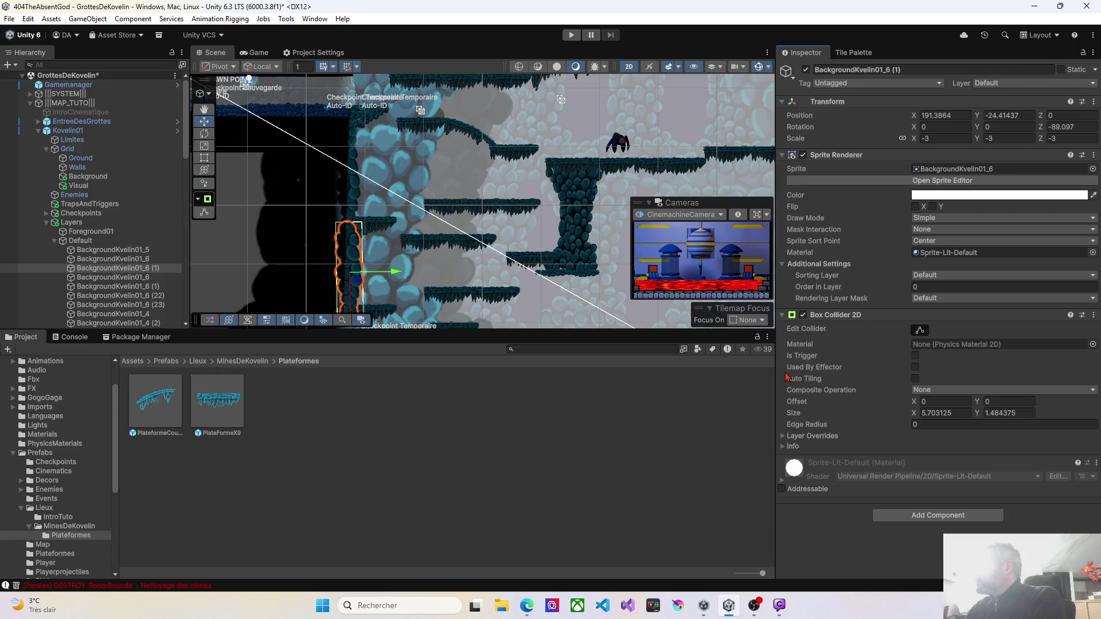
click(352, 183)
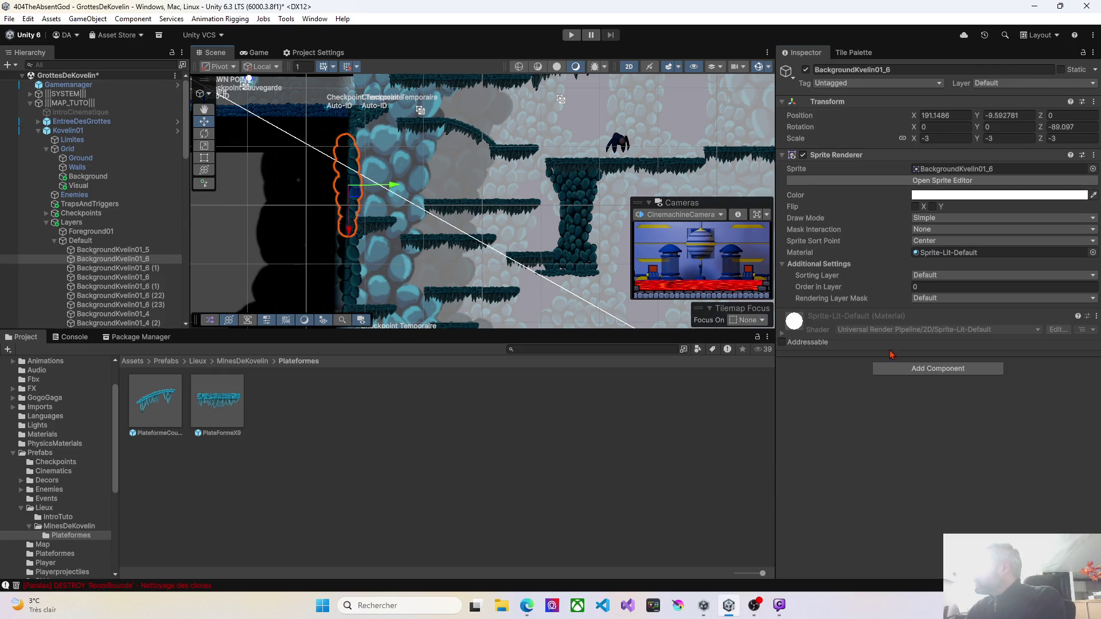
click(912, 369)
click(903, 409)
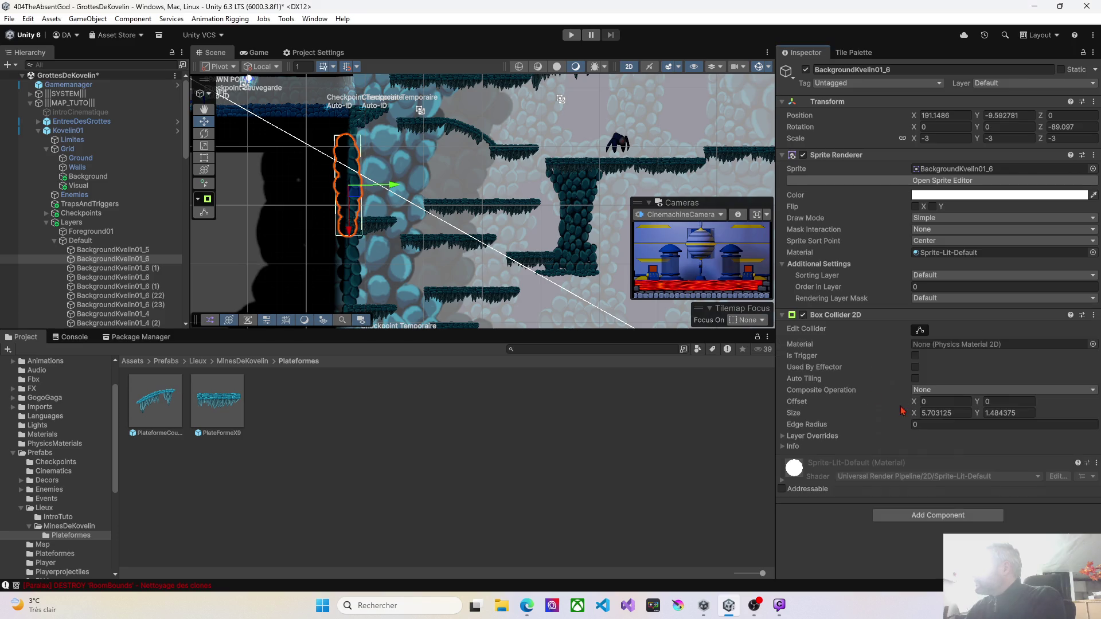
Check the nearby rock, checkpoint and wall sprites, then target the Walls tilemap in the Tile Palette
scroll(376, 268, up, 3)
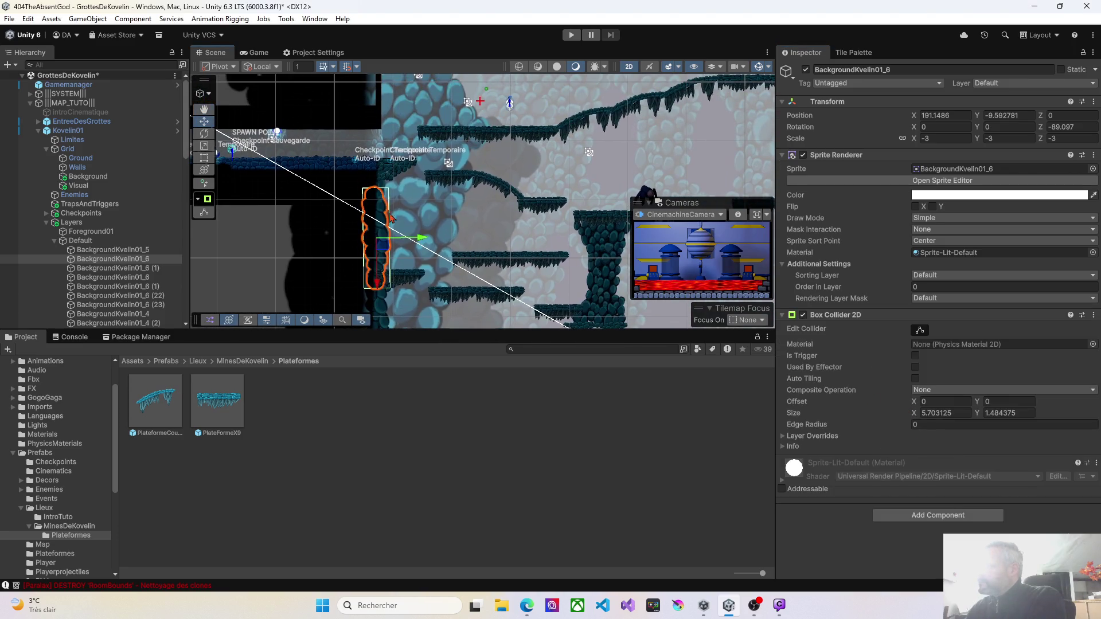
click(384, 178)
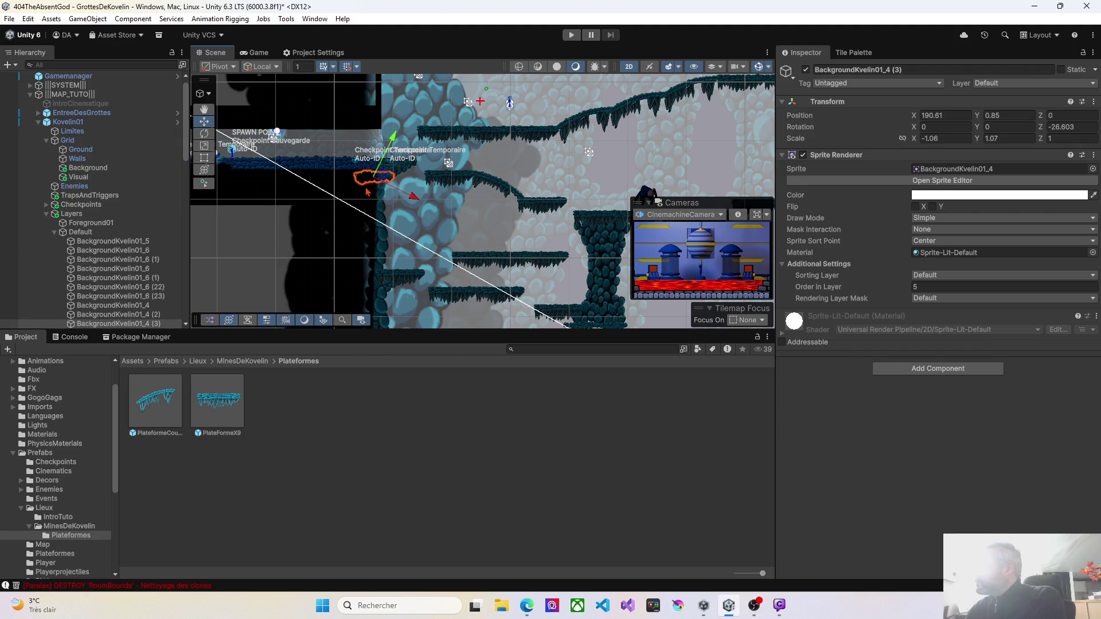
scroll(373, 190, up, 5)
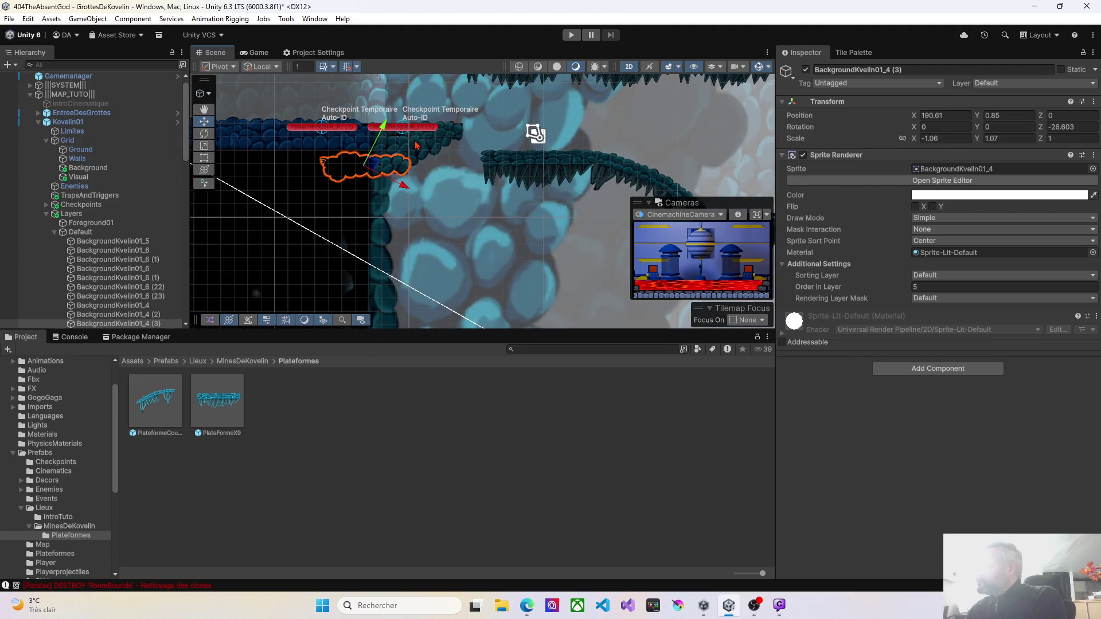
click(437, 136)
click(455, 142)
mouse_move(421, 135)
mouse_down()
mouse_move(393, 145)
mouse_move(386, 172)
mouse_up()
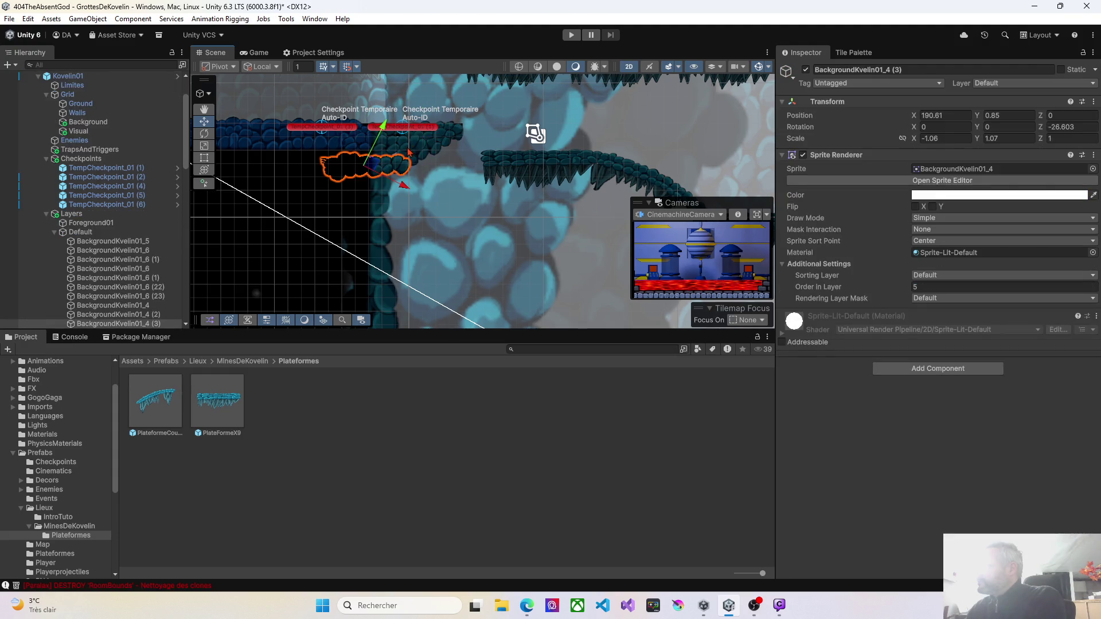
click(448, 140)
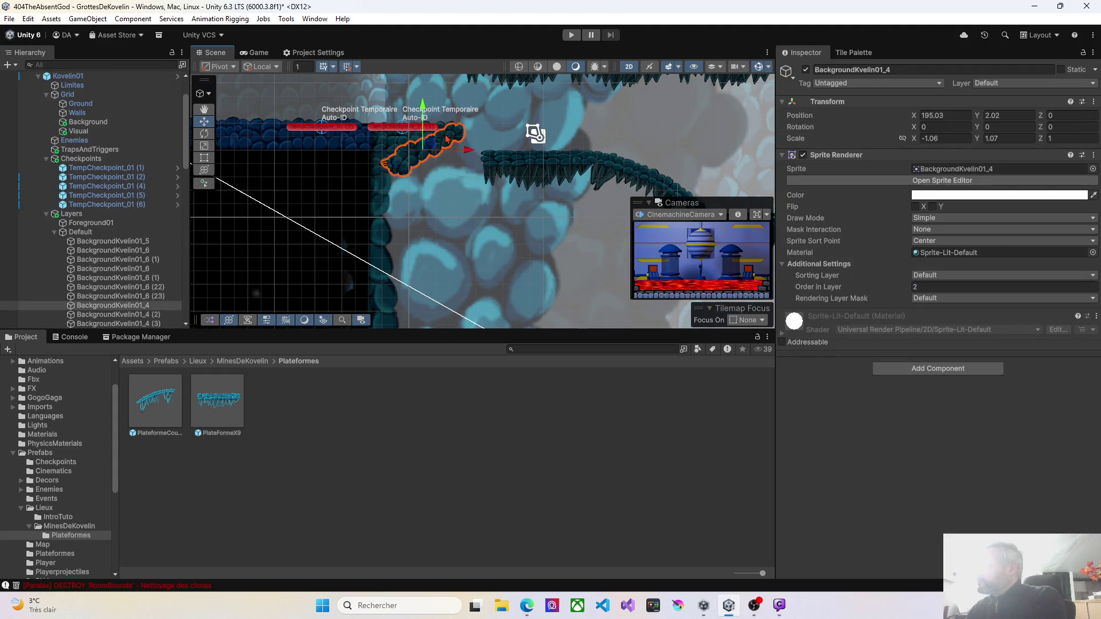
click(388, 140)
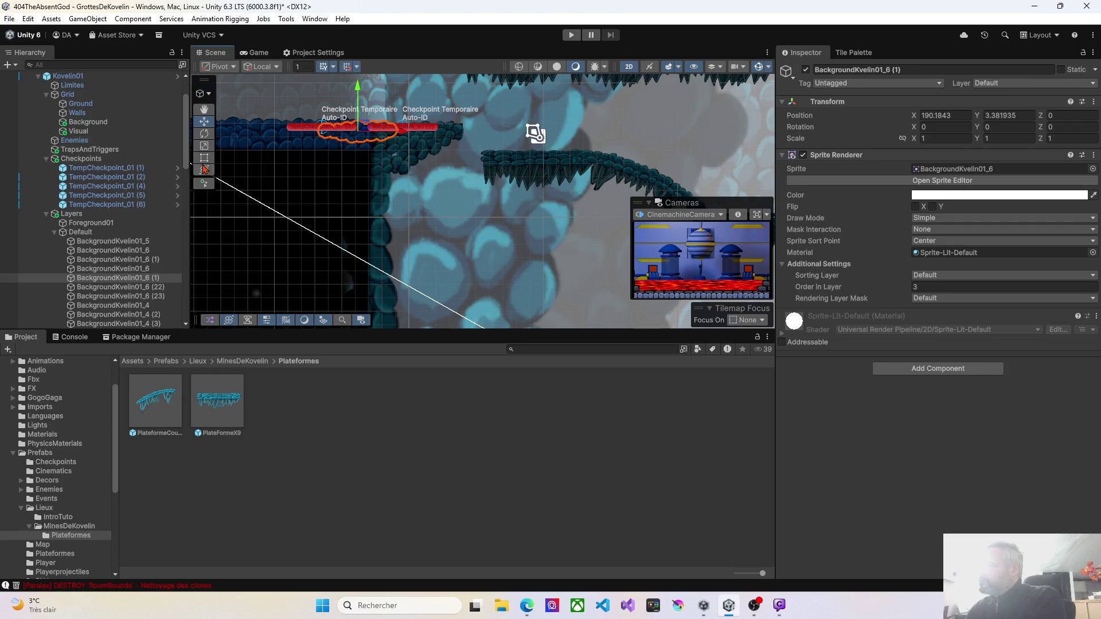
click(78, 114)
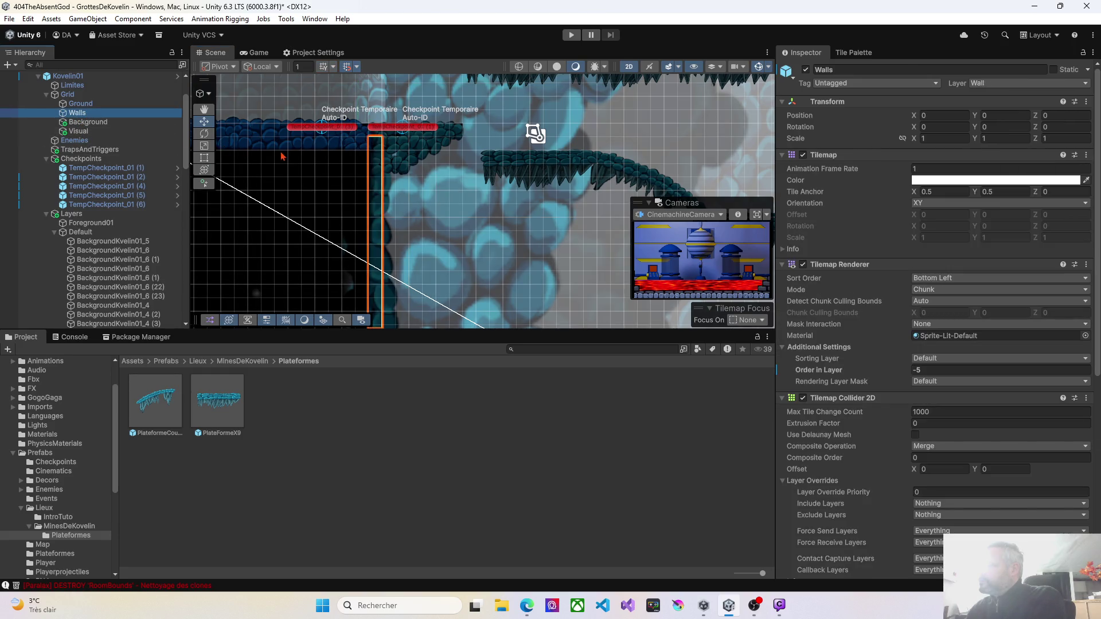
click(860, 54)
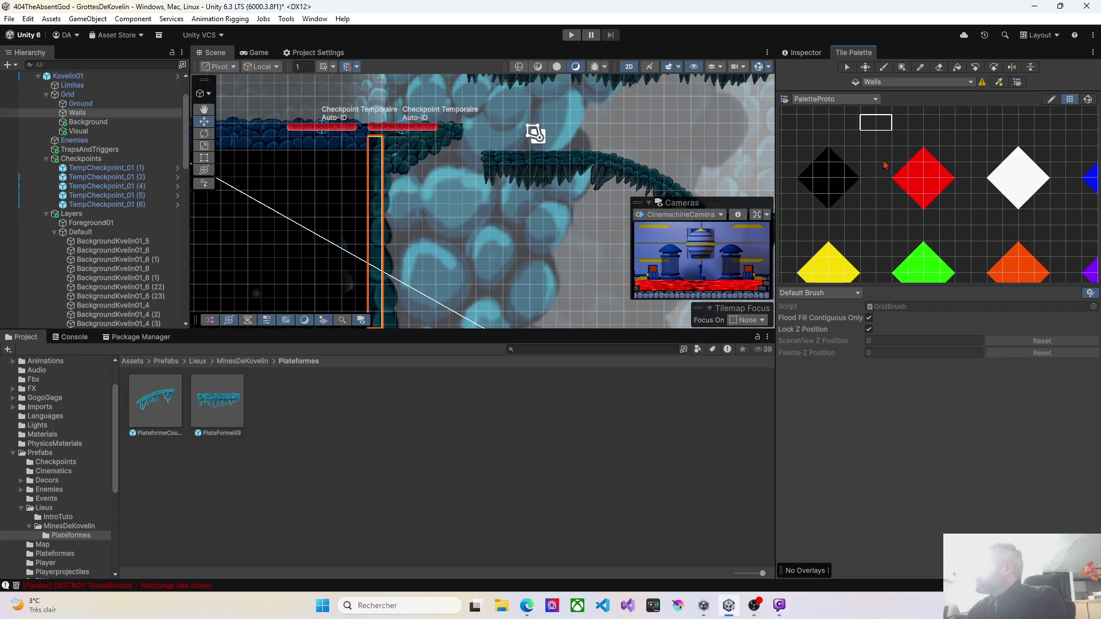
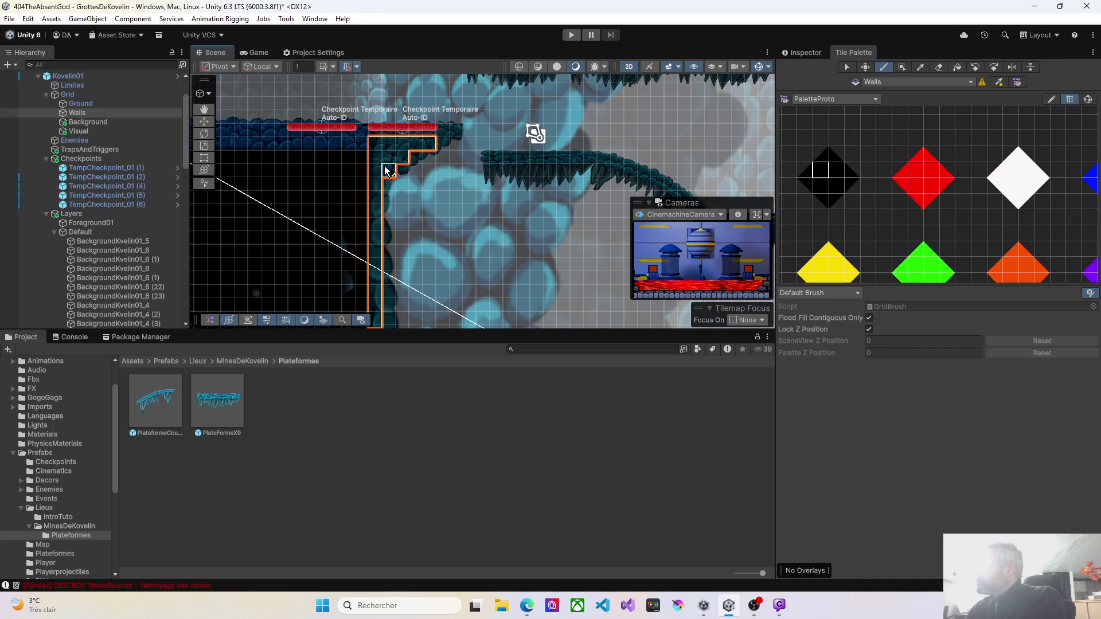
Paint wall tiles on the Walls tilemap along the left cave wall edge
click(418, 170)
mouse_move(418, 169)
mouse_down()
mouse_move(417, 143)
mouse_move(363, 135)
mouse_move(368, 120)
mouse_move(383, 119)
mouse_move(402, 153)
mouse_move(445, 158)
mouse_move(439, 172)
mouse_up()
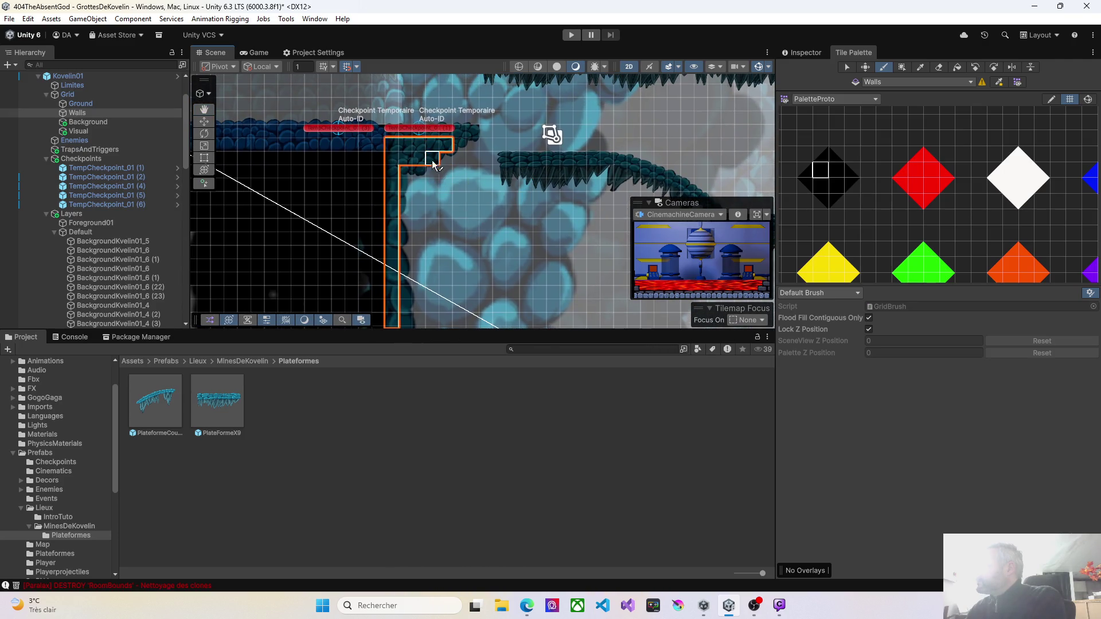
mouse_move(462, 251)
mouse_down()
mouse_move(437, 234)
mouse_move(393, 248)
mouse_move(381, 216)
mouse_move(389, 238)
mouse_move(404, 198)
mouse_up()
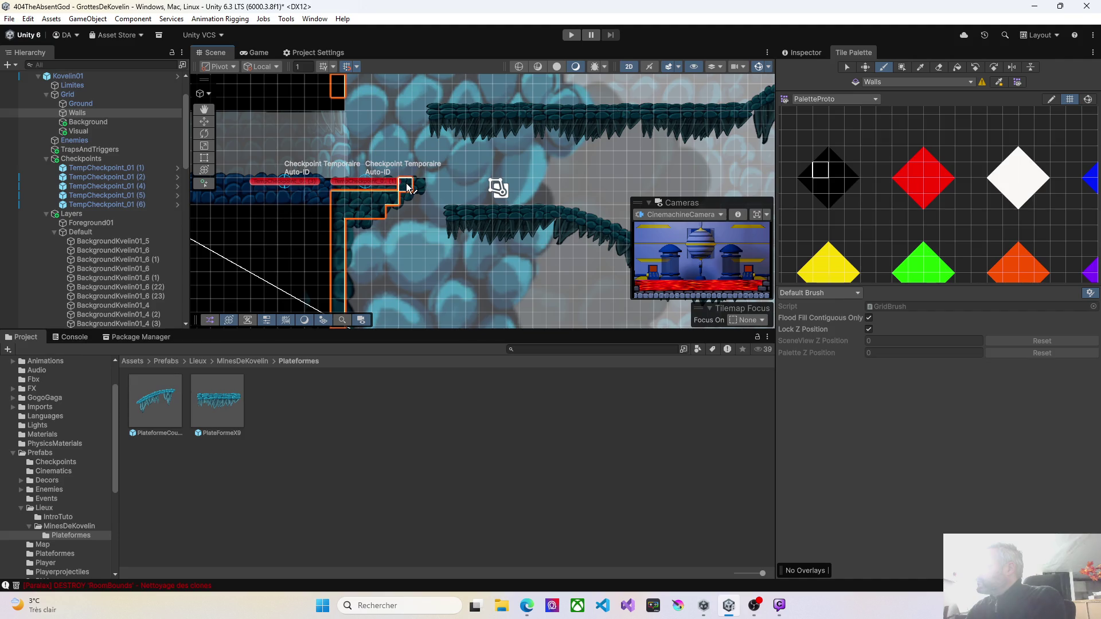
Switch between the Ground and Walls tilemaps to reach the lower wall outline and checkpoint, then pick the Move tool
click(80, 104)
mouse_move(268, 215)
mouse_down()
mouse_move(307, 192)
mouse_move(340, 149)
mouse_up()
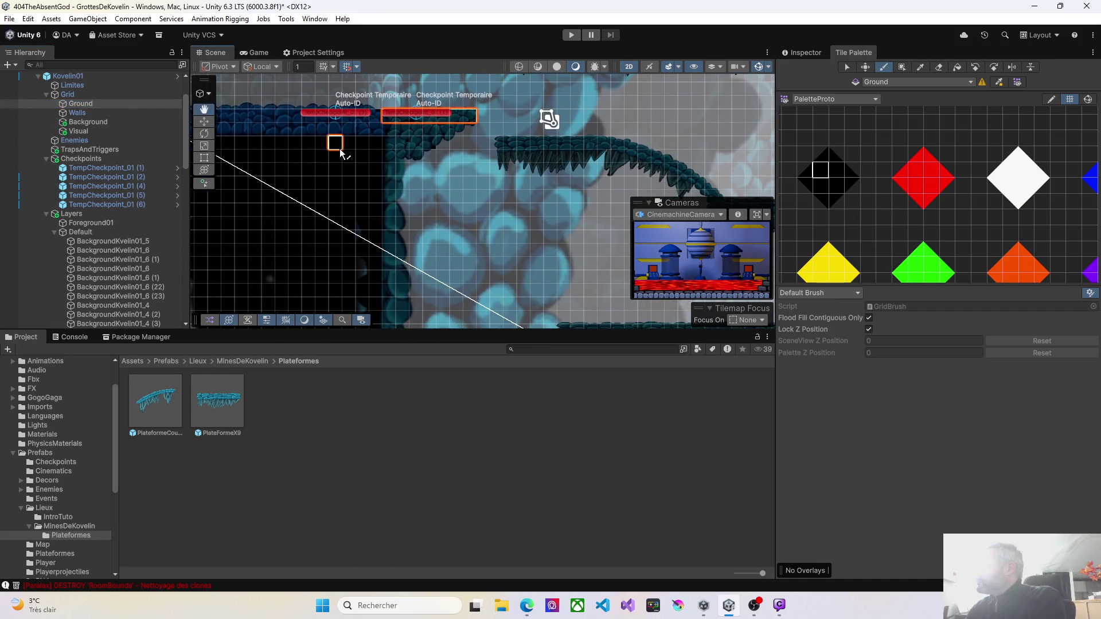
click(106, 114)
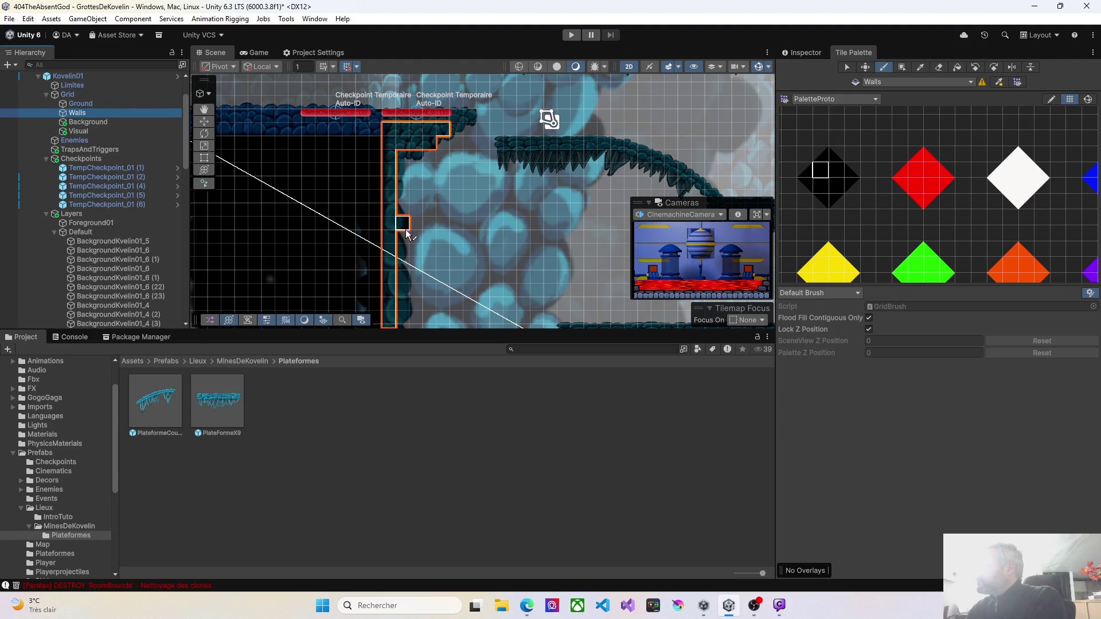
drag(400, 293, 386, 194)
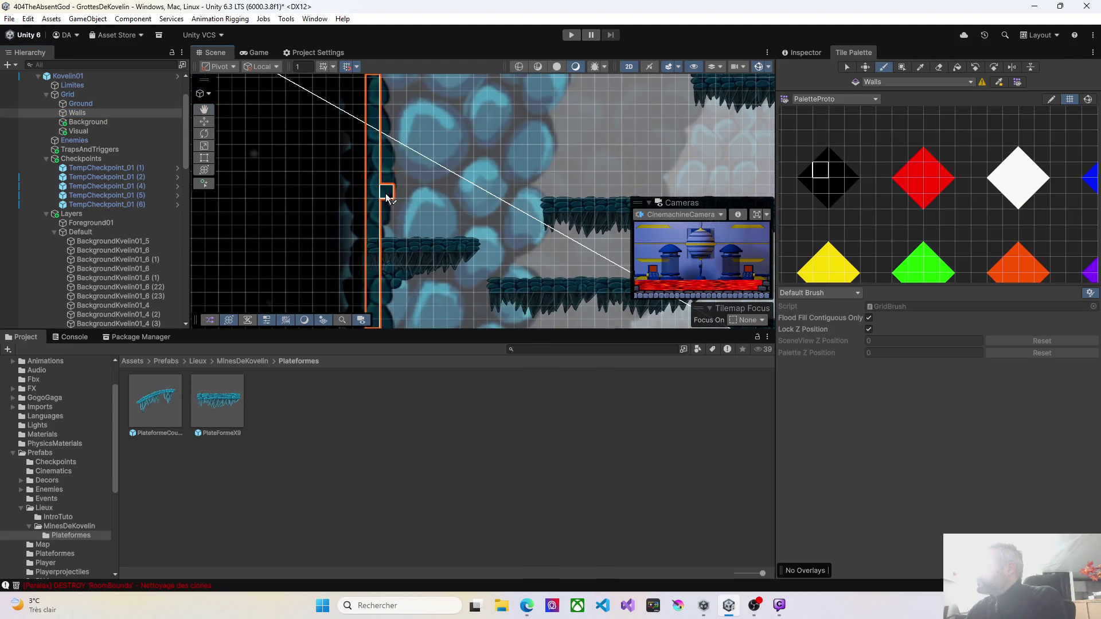
mouse_move(400, 241)
mouse_down()
mouse_move(419, 147)
mouse_move(398, 213)
mouse_move(393, 307)
mouse_move(388, 263)
mouse_move(414, 205)
mouse_move(412, 239)
mouse_up()
scroll(388, 263, down, 3)
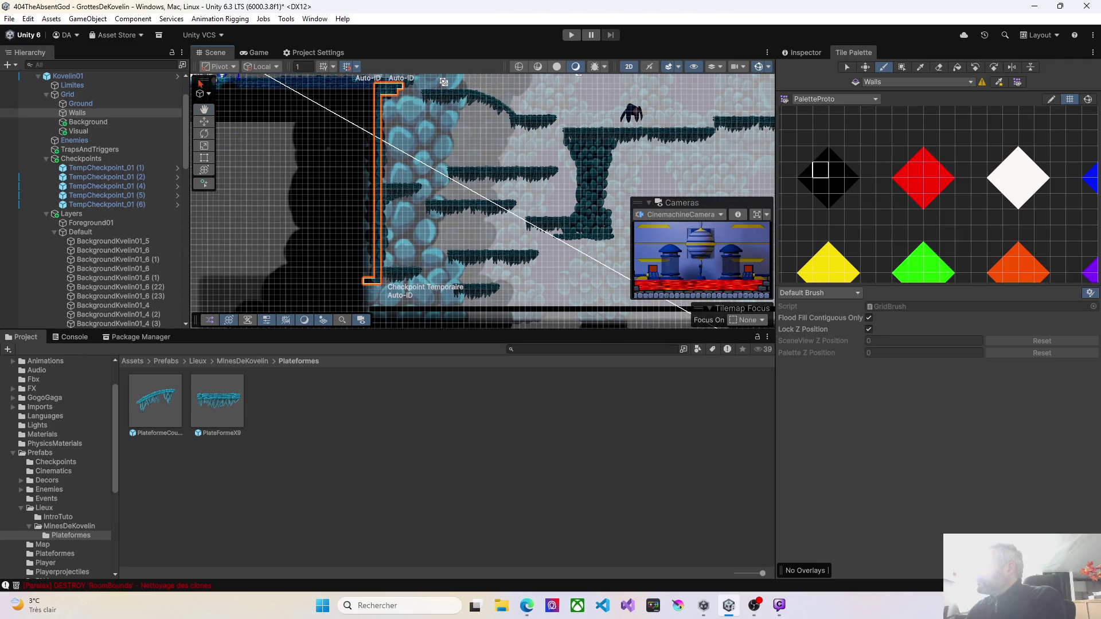
click(204, 122)
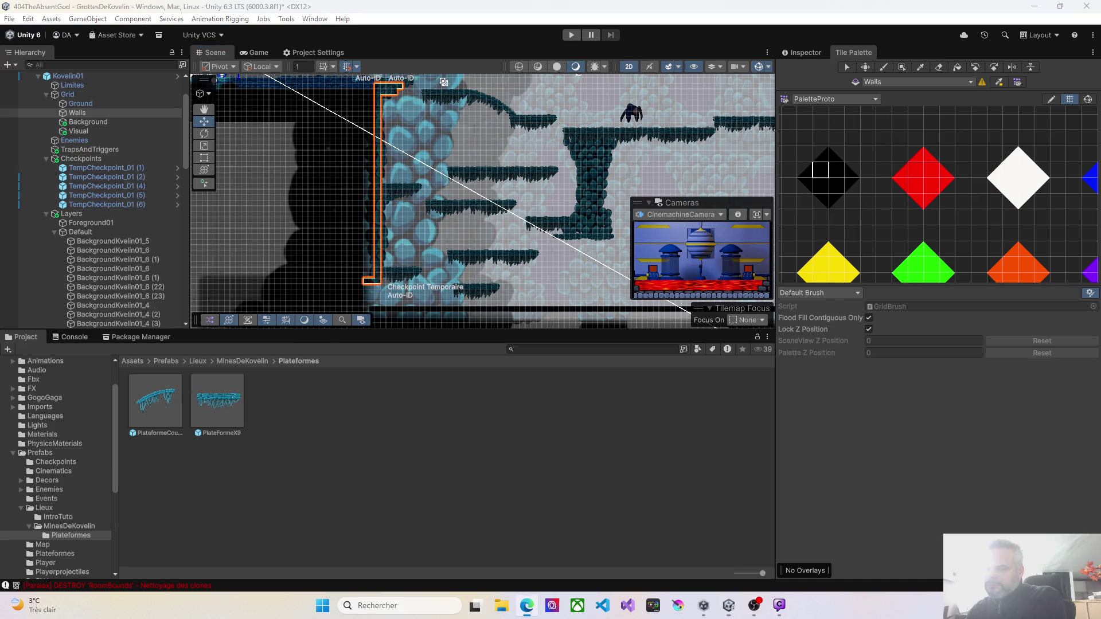
Move the lower BackgroundKvelin01_6 column down and nudge the upper one slightly left
mouse_move(377, 134)
mouse_down()
mouse_move(380, 261)
mouse_move(413, 240)
mouse_up()
click(389, 165)
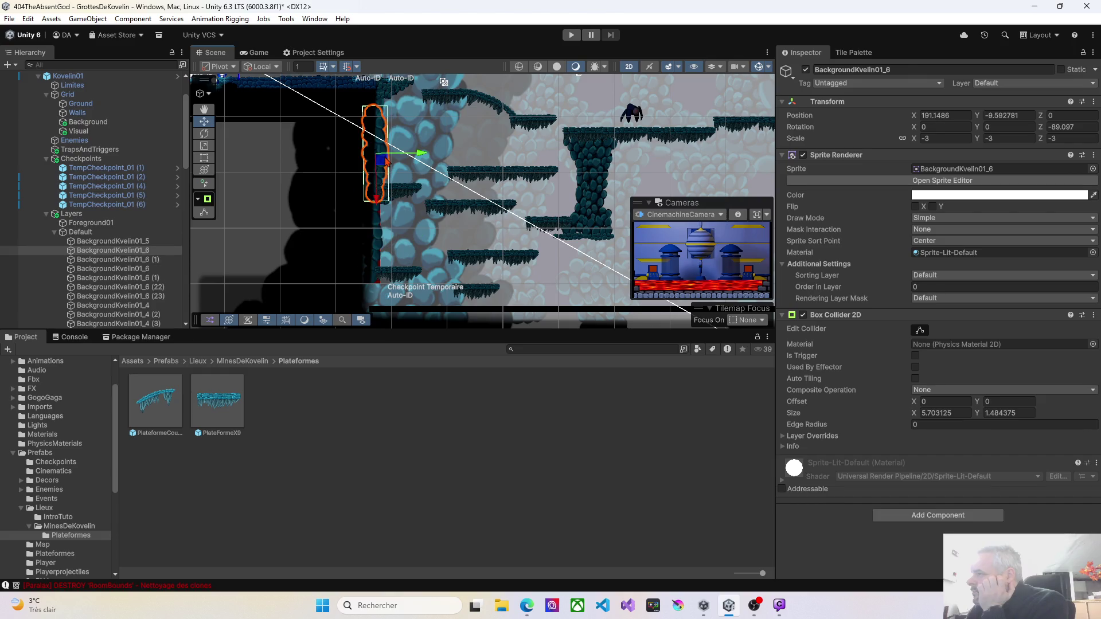
drag(422, 157, 415, 157)
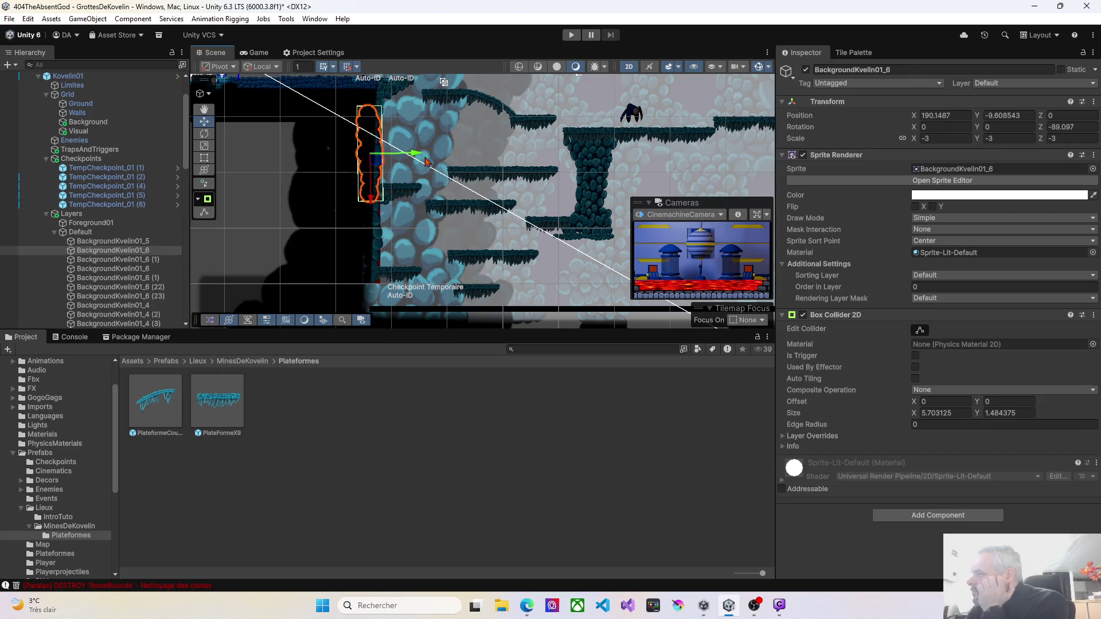
Remove the Box Collider 2D from both rock columns, then enter Play mode
click(1093, 315)
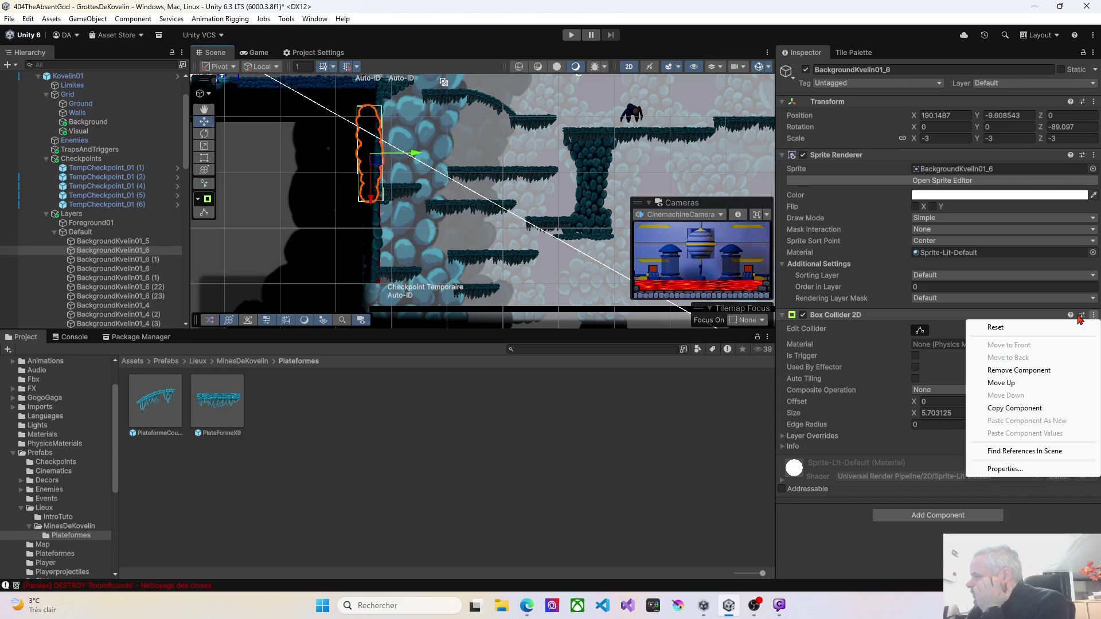
click(1018, 371)
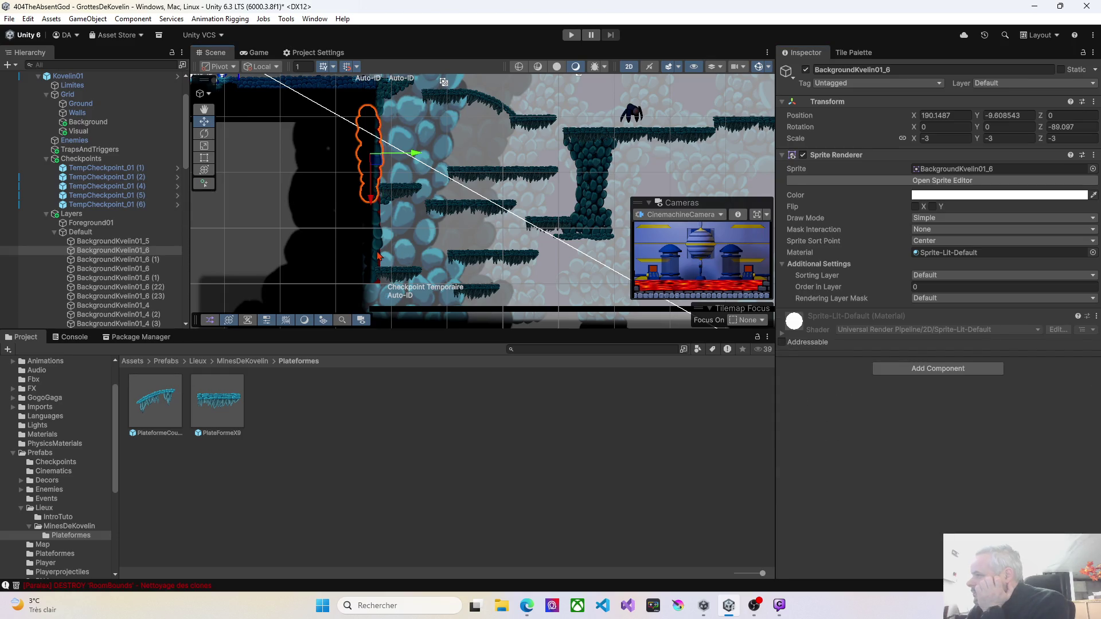
click(378, 256)
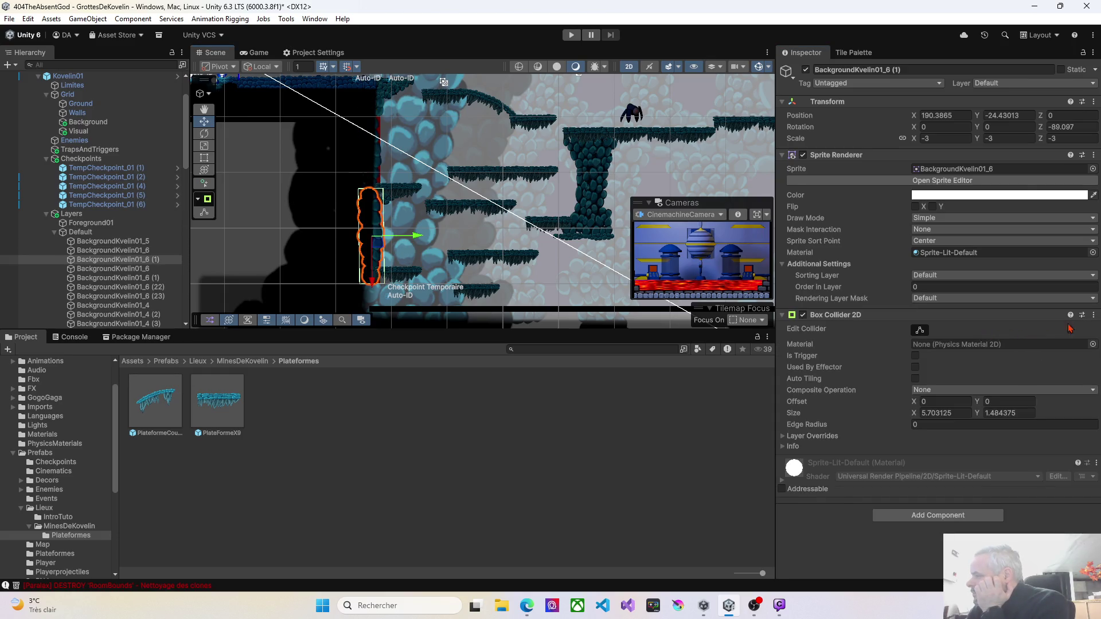
click(1094, 316)
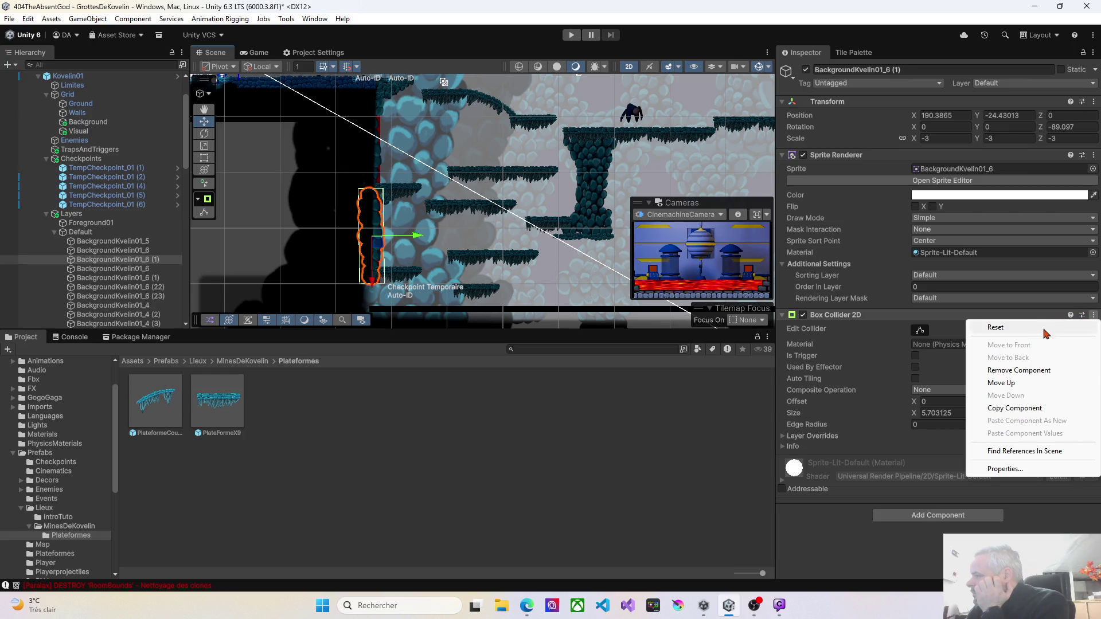
click(1027, 370)
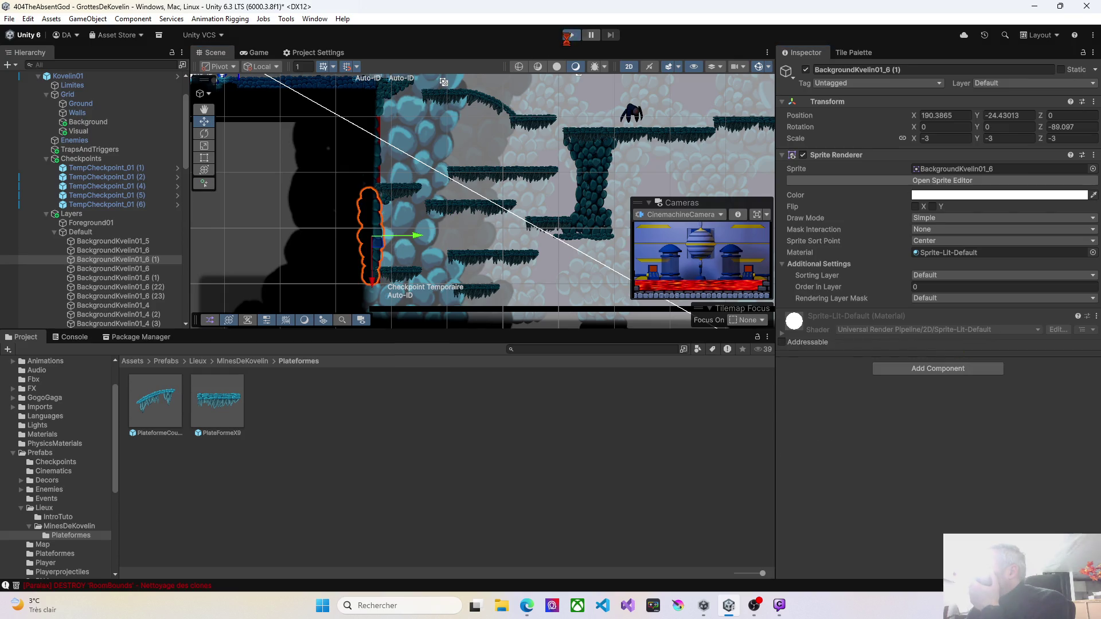
click(570, 36)
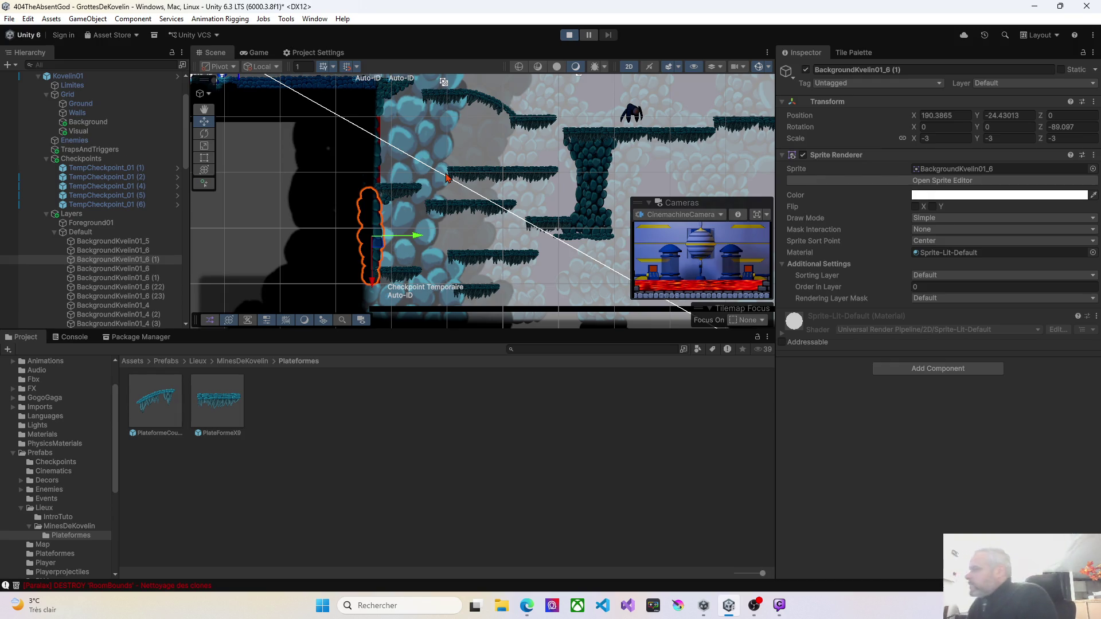
Walk the player left and right along the cave platforms in Play mode
key(Left)
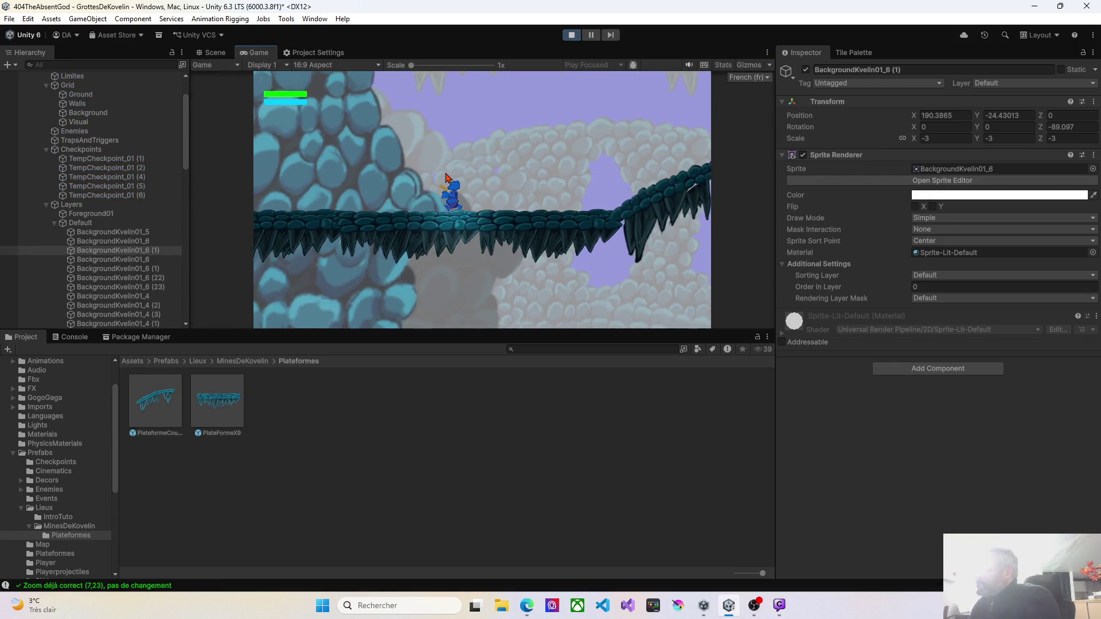
key(Left)
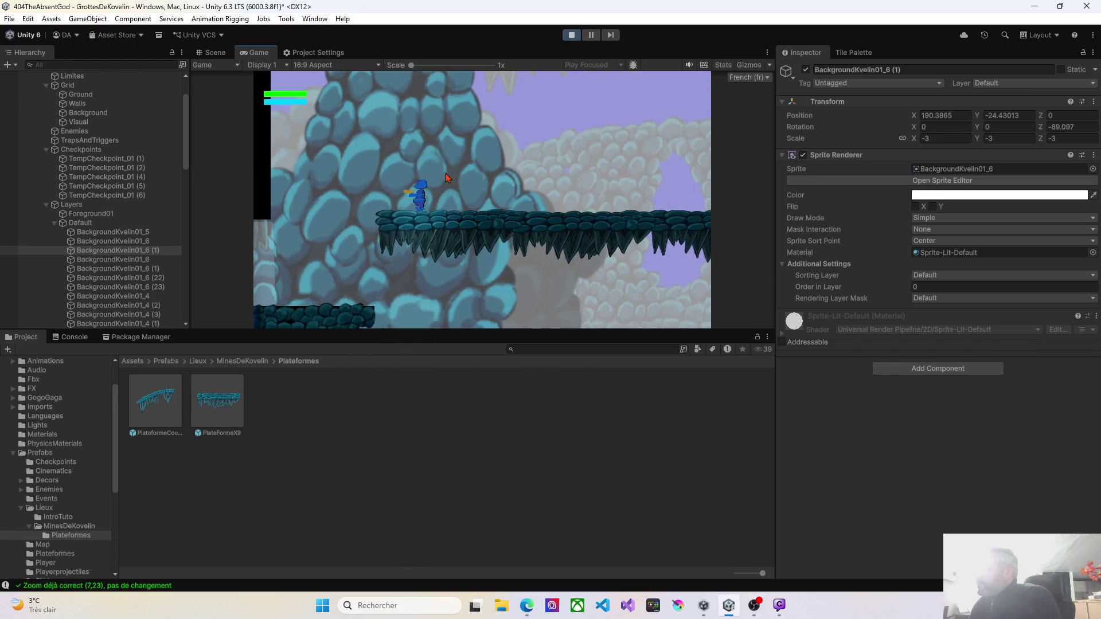
key(Left)
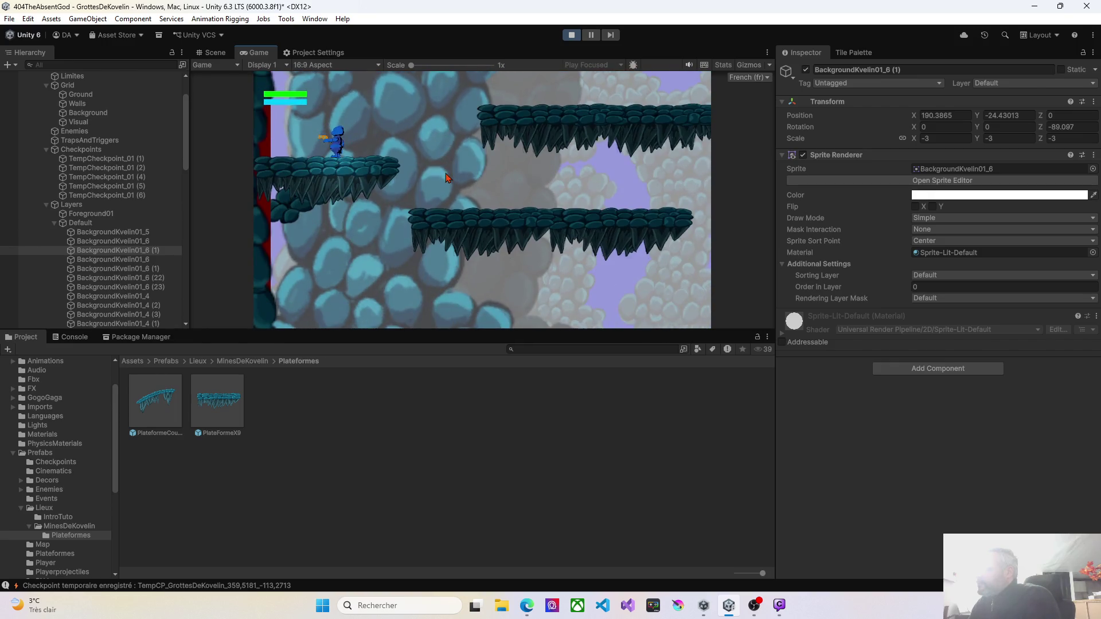
key(Right)
key(Left)
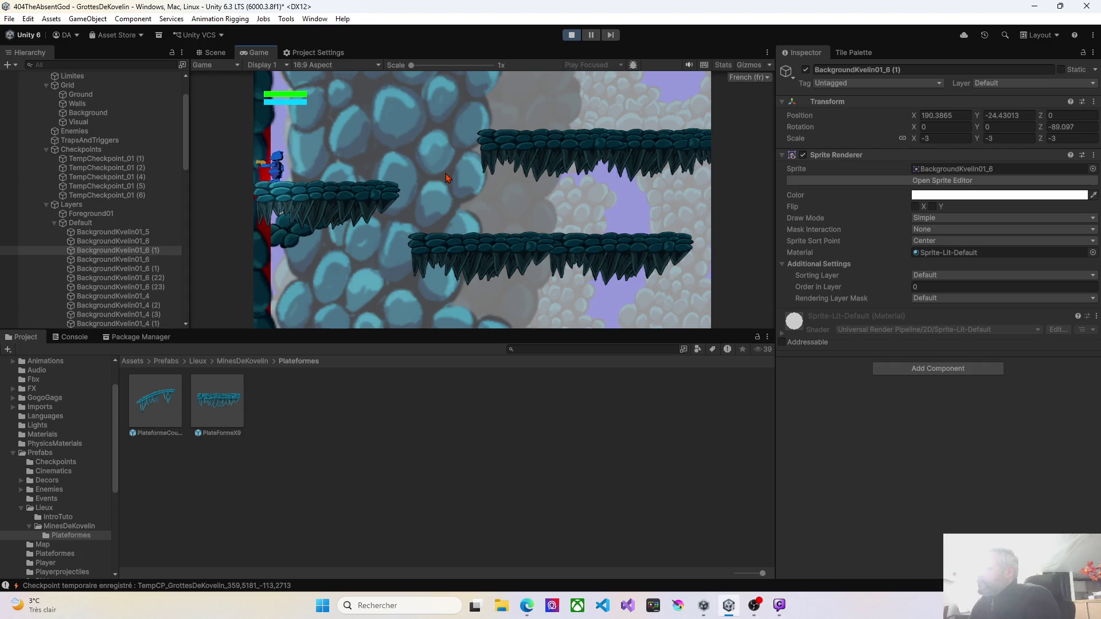
key(Right)
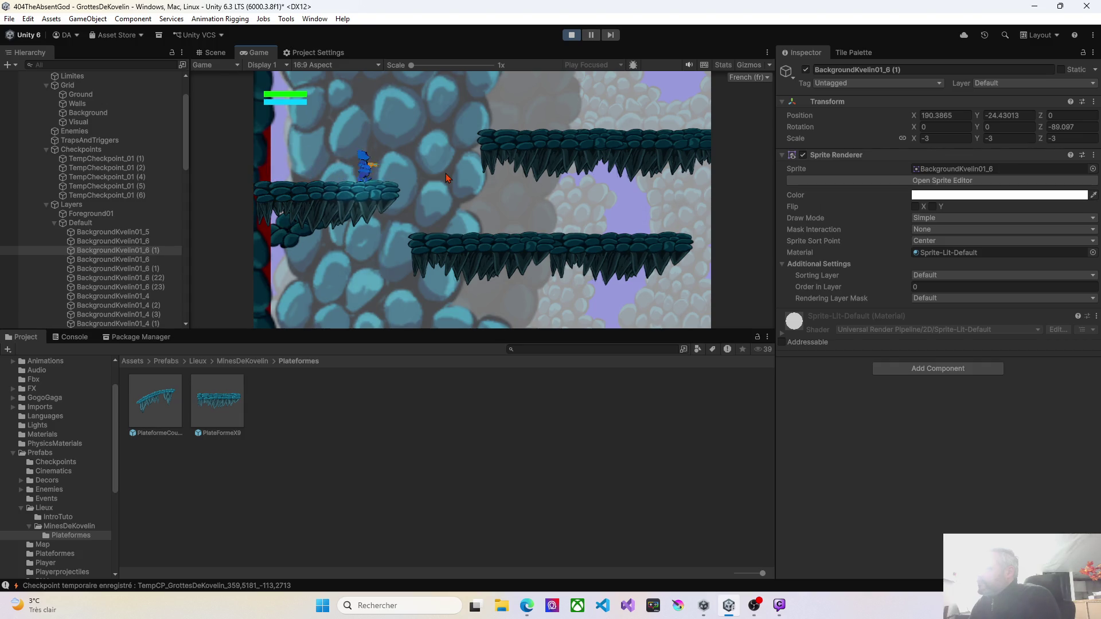
key(Right)
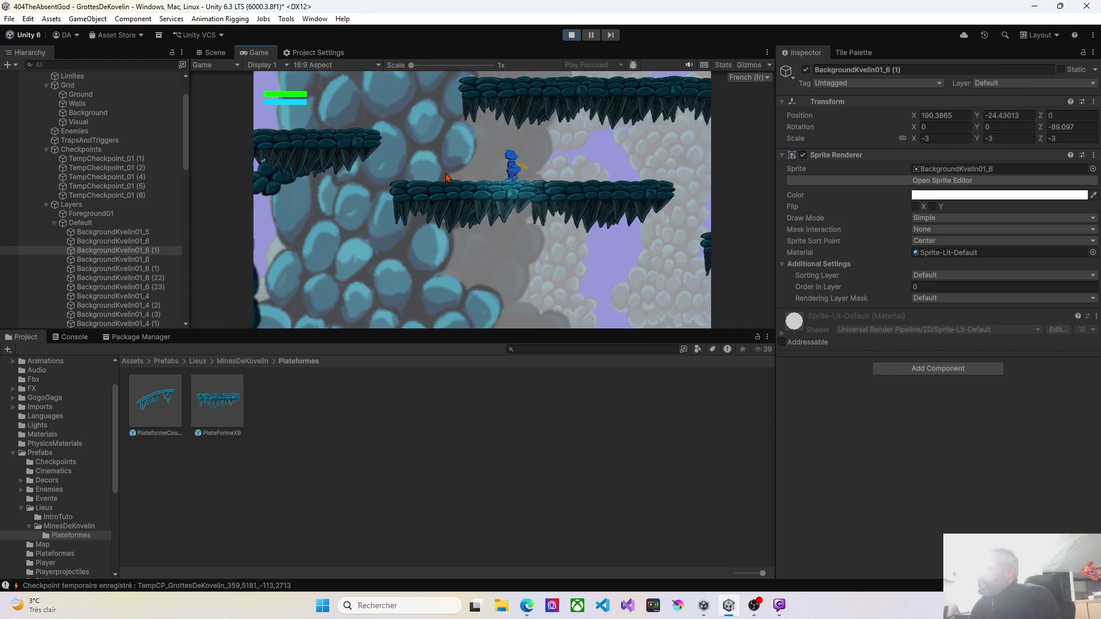
Jump the player between the lower-right and upper-left platforms, then stop Play mode
key(Left)
key(Left)
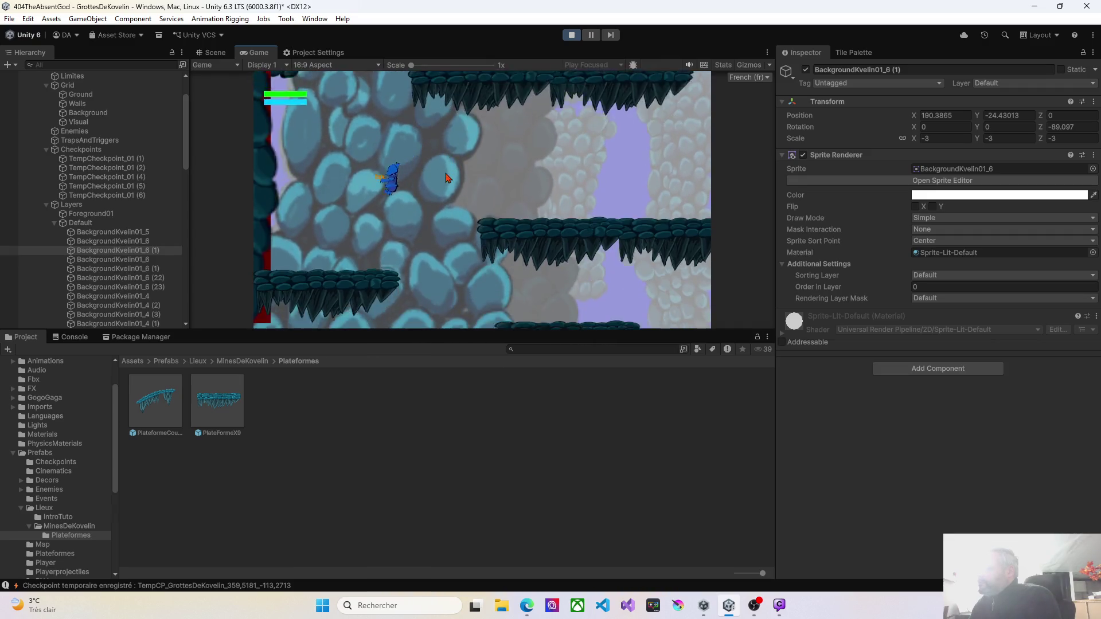
key(Right)
key(Right)
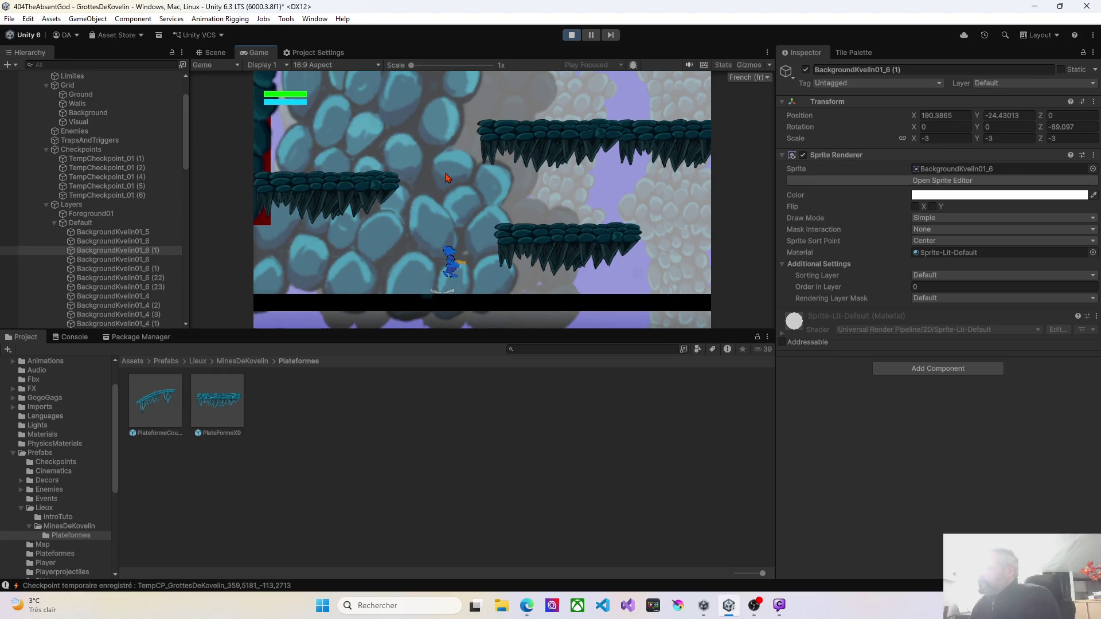
key(Left)
key(Left)
key(space)
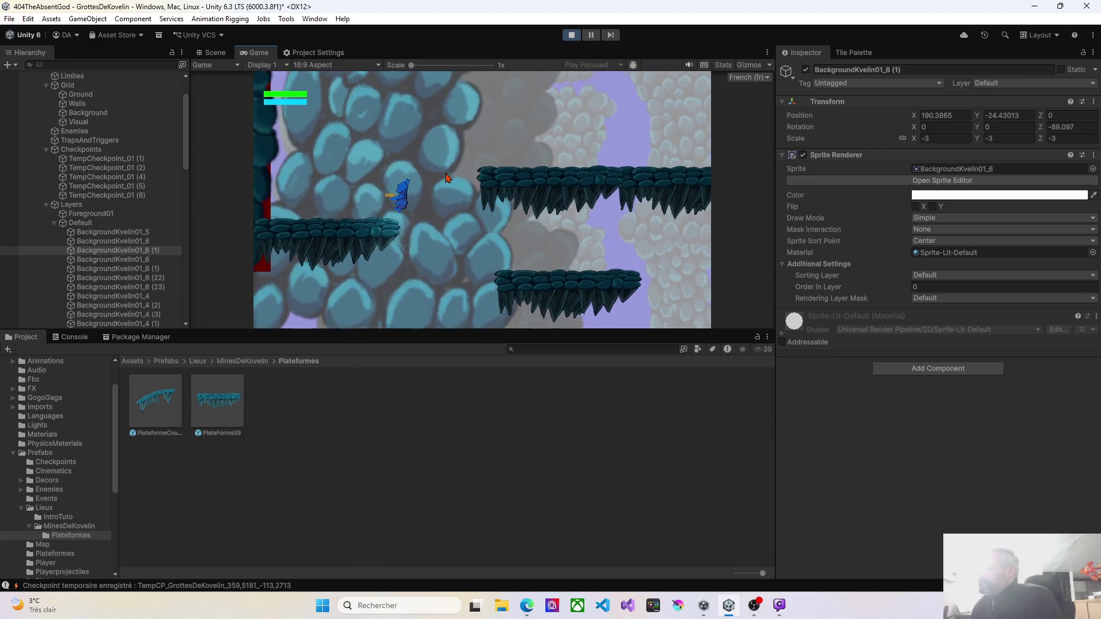
key(Right)
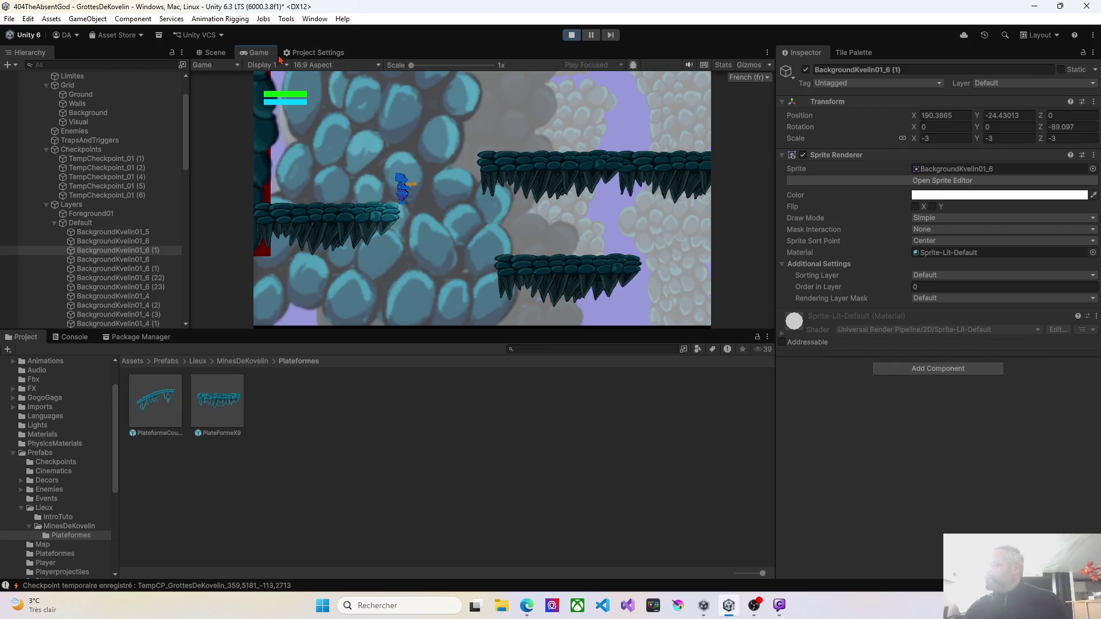
click(571, 35)
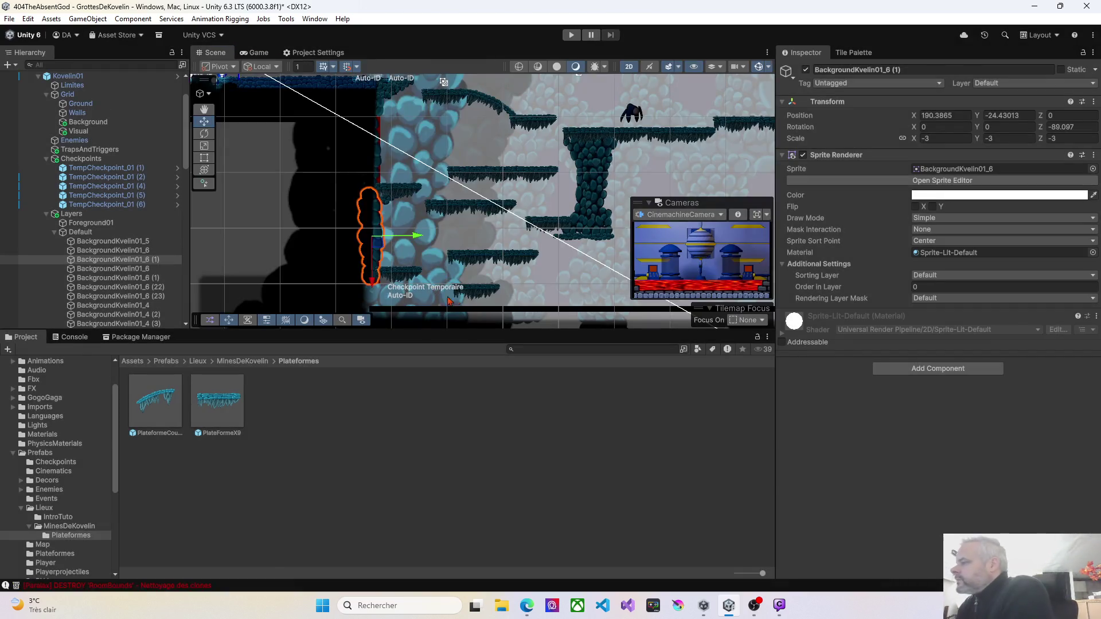
Shift PlateFormeX9 (10) left and delete its BackgroundKvelin02_8 (3), 01_12 (6) and 02_14 (3) sprites
scroll(470, 197, up, 5)
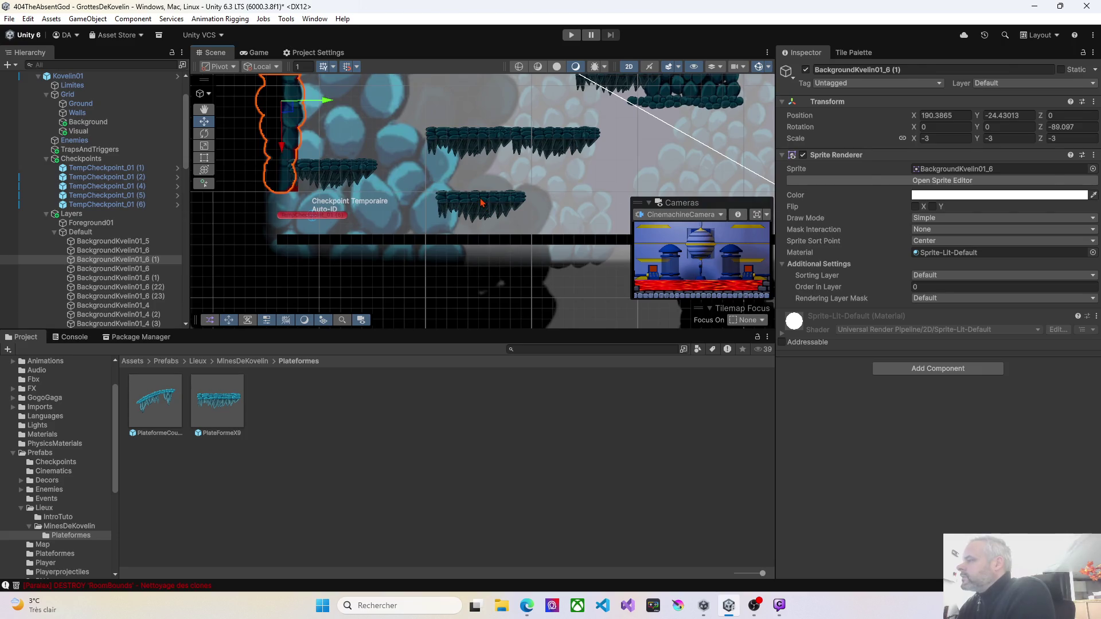
click(490, 207)
drag(496, 214, 467, 216)
scroll(91, 195, down, 5)
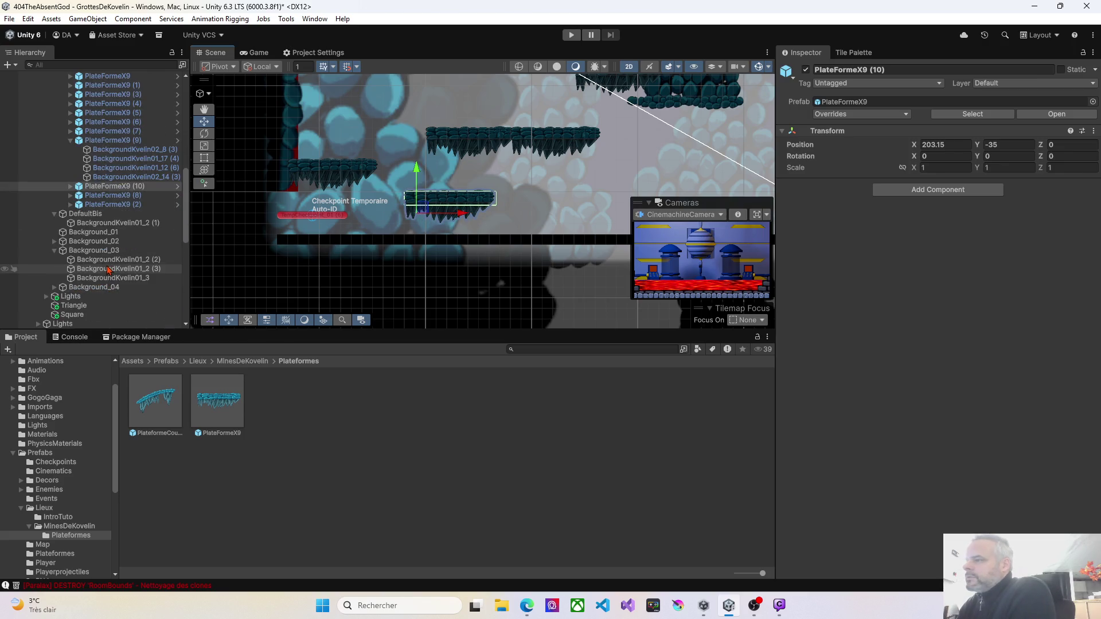
click(71, 187)
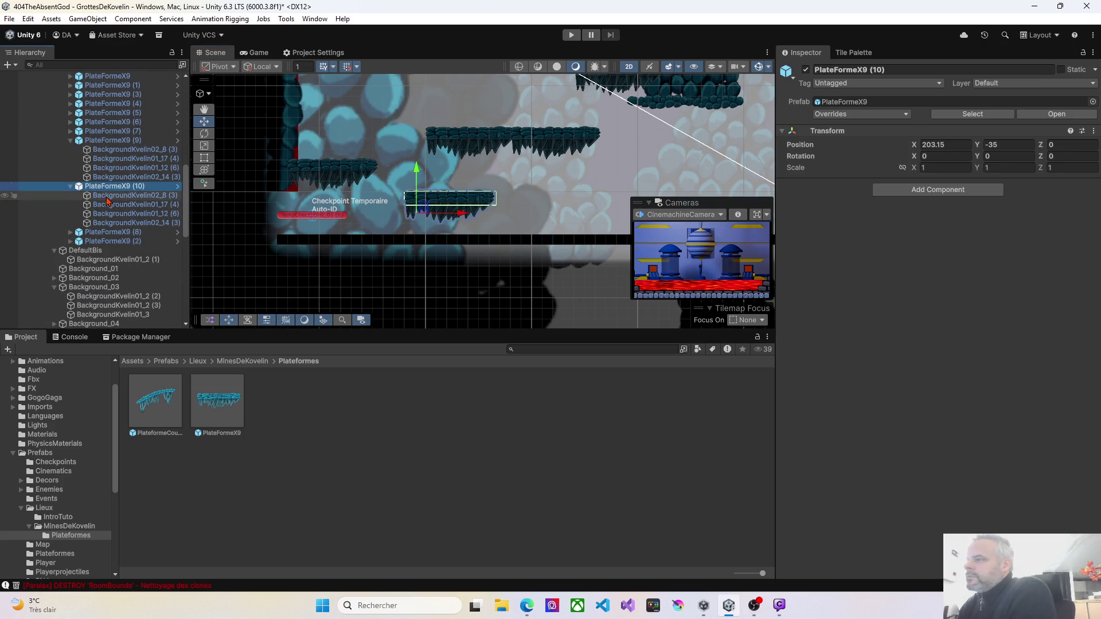
click(107, 198)
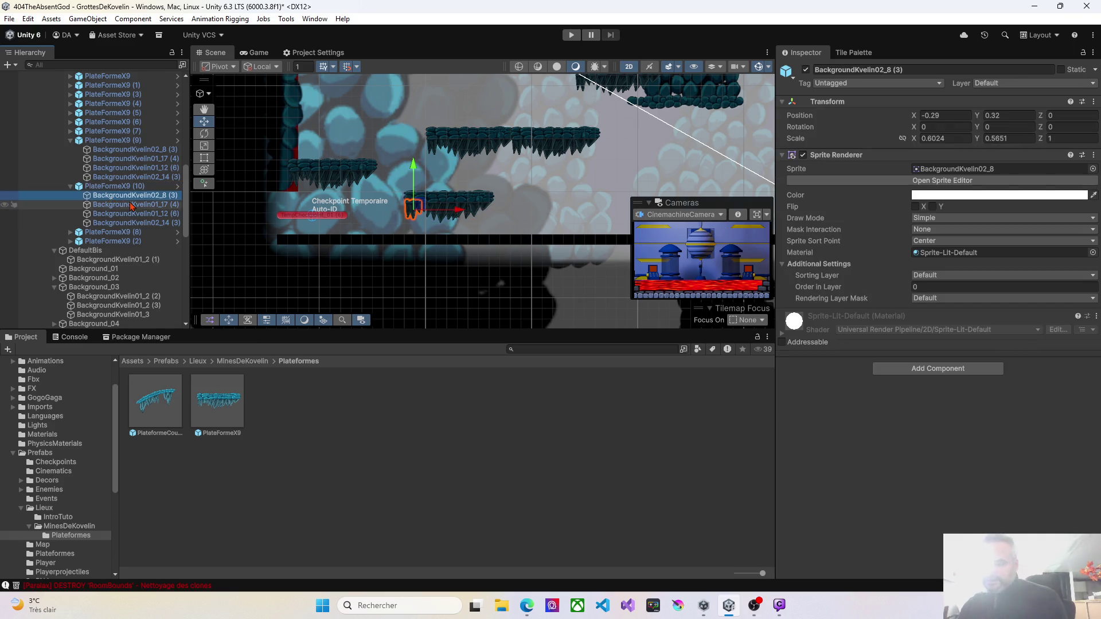
key(Delete)
click(128, 205)
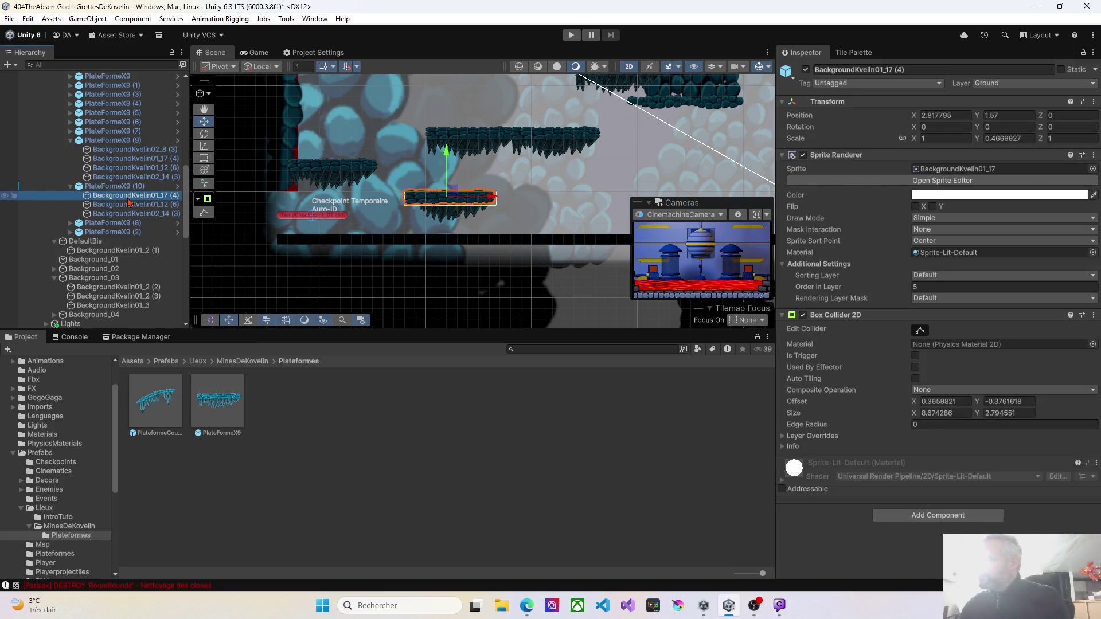
key(Delete)
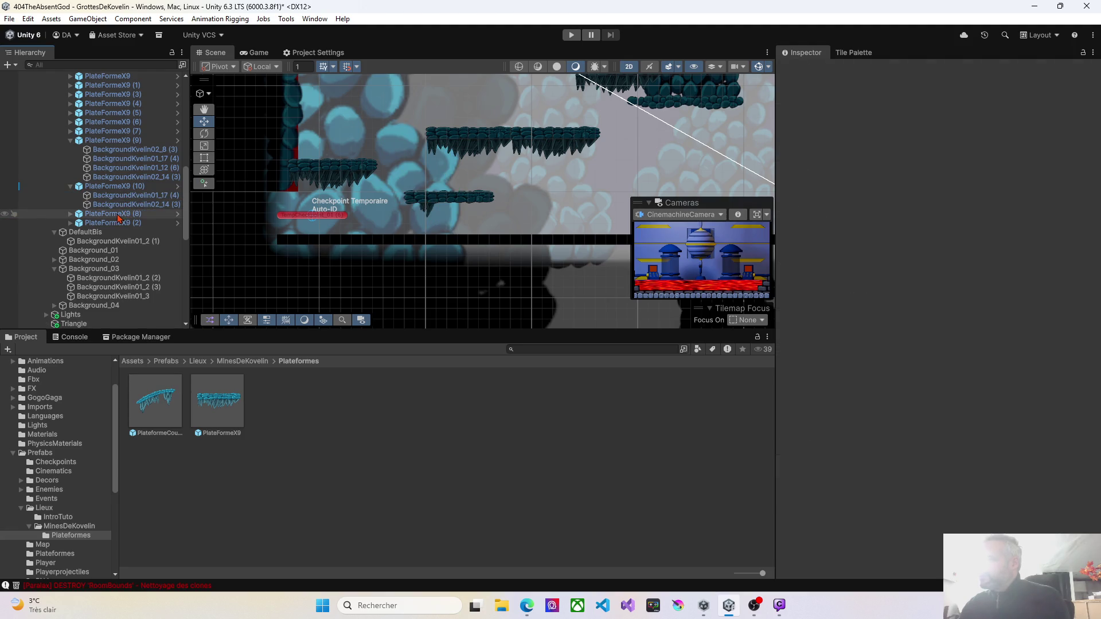
click(127, 205)
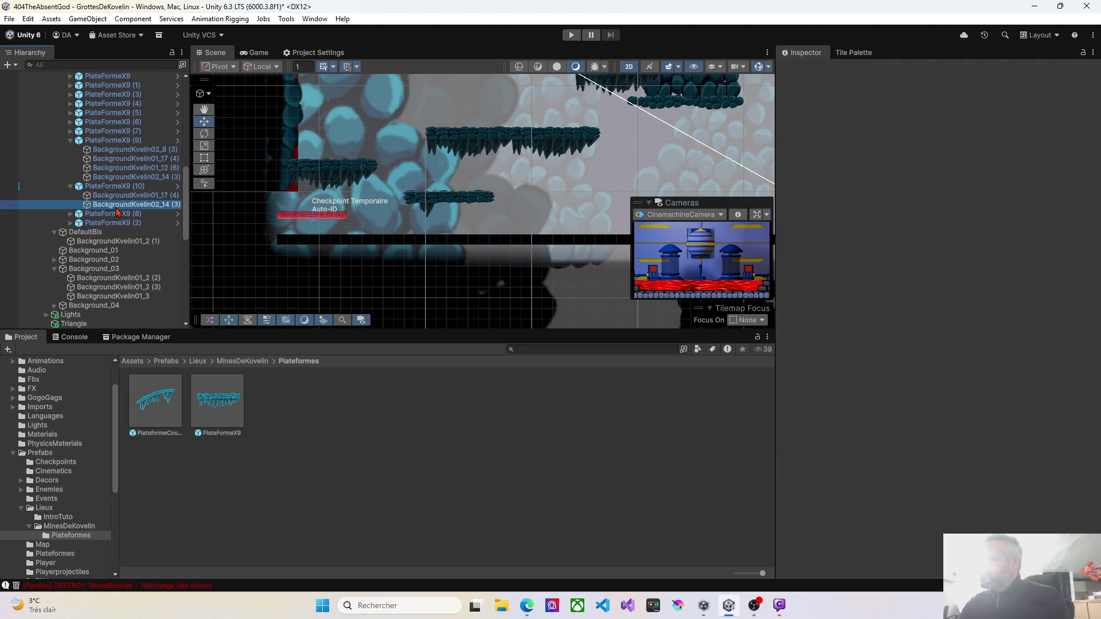
key(Delete)
Delete the BackgroundKvelin02_8 (3) and 01_12 (6) sprites from PlateFormeX9 (9)
click(296, 185)
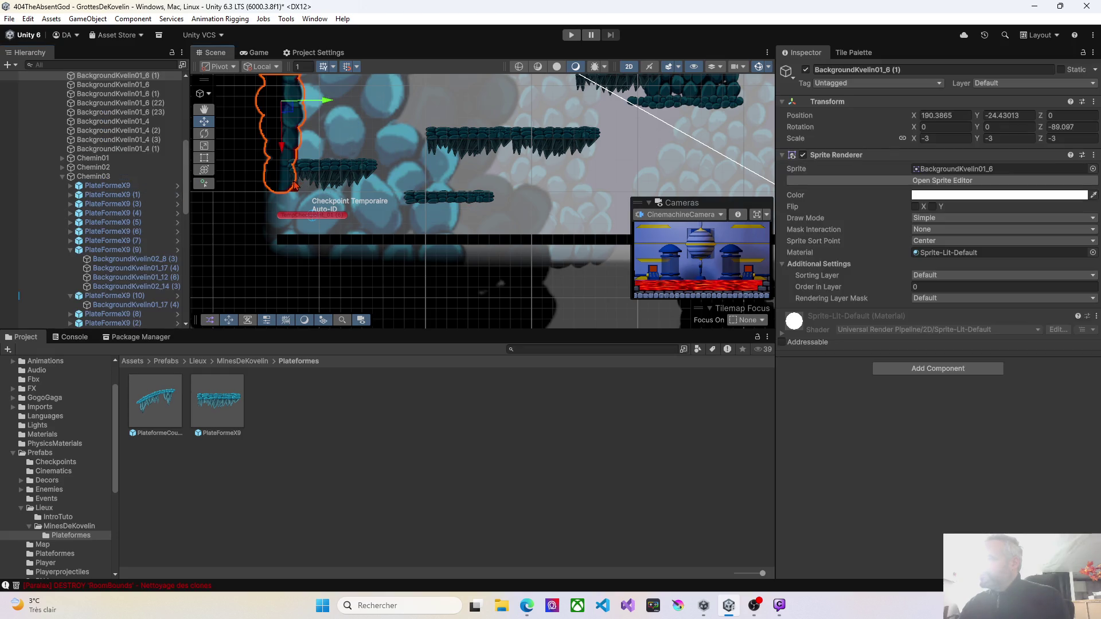
click(299, 184)
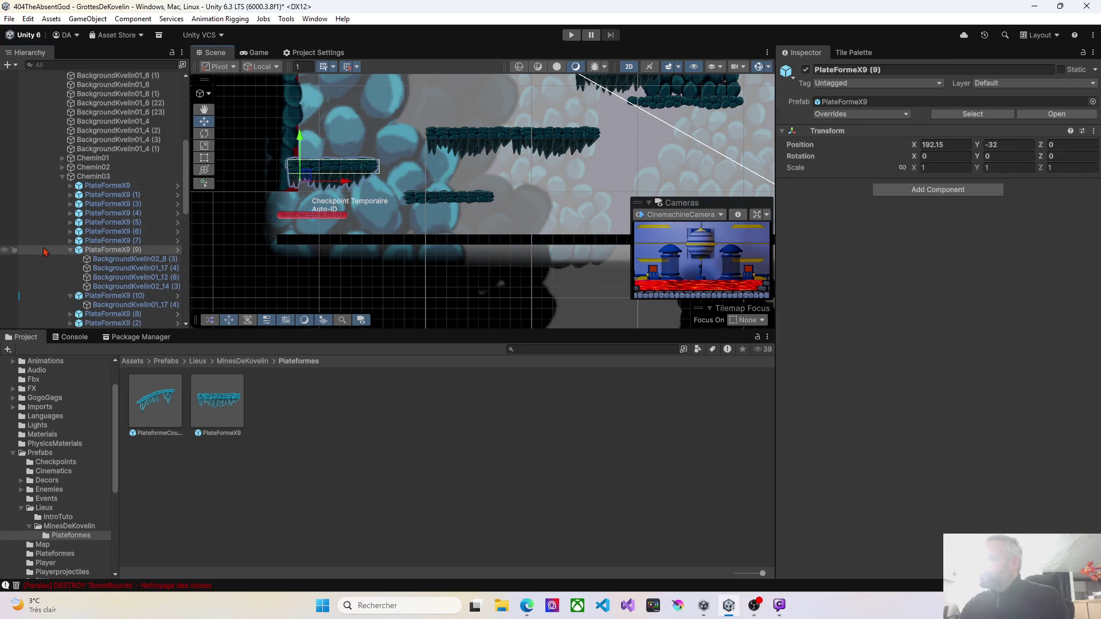
click(116, 260)
key(Delete)
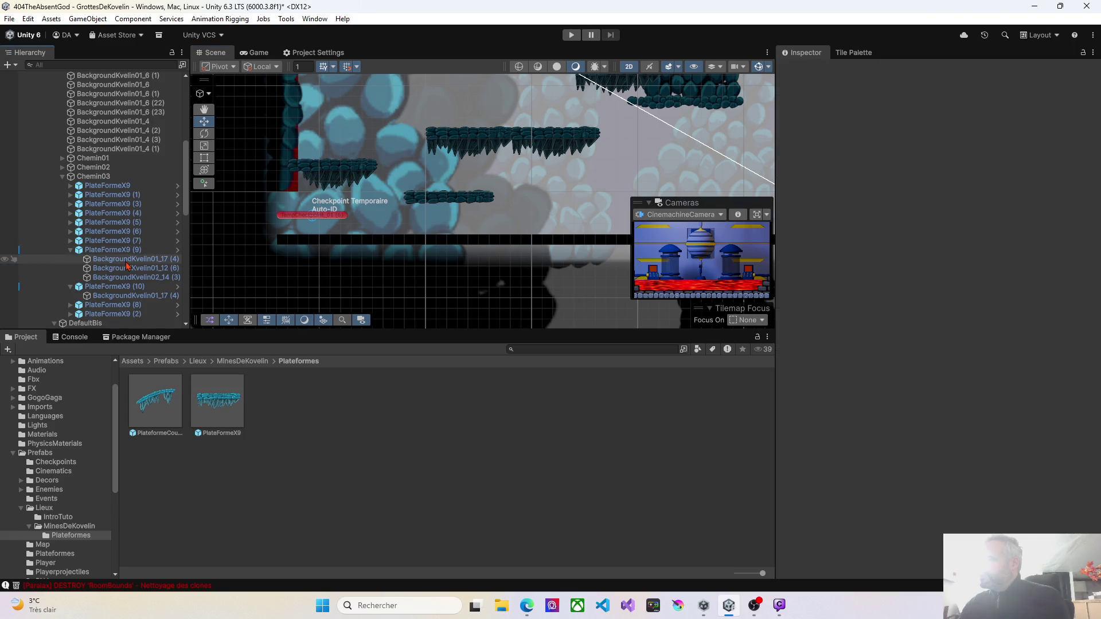
click(116, 268)
key(Delete)
Delete the BackgroundKvelin02_8 (3) and 01_12 (6) sprites from PlateFormeX9 (8)
mouse_move(406, 190)
mouse_down()
mouse_move(423, 196)
mouse_move(367, 235)
mouse_move(406, 208)
mouse_up()
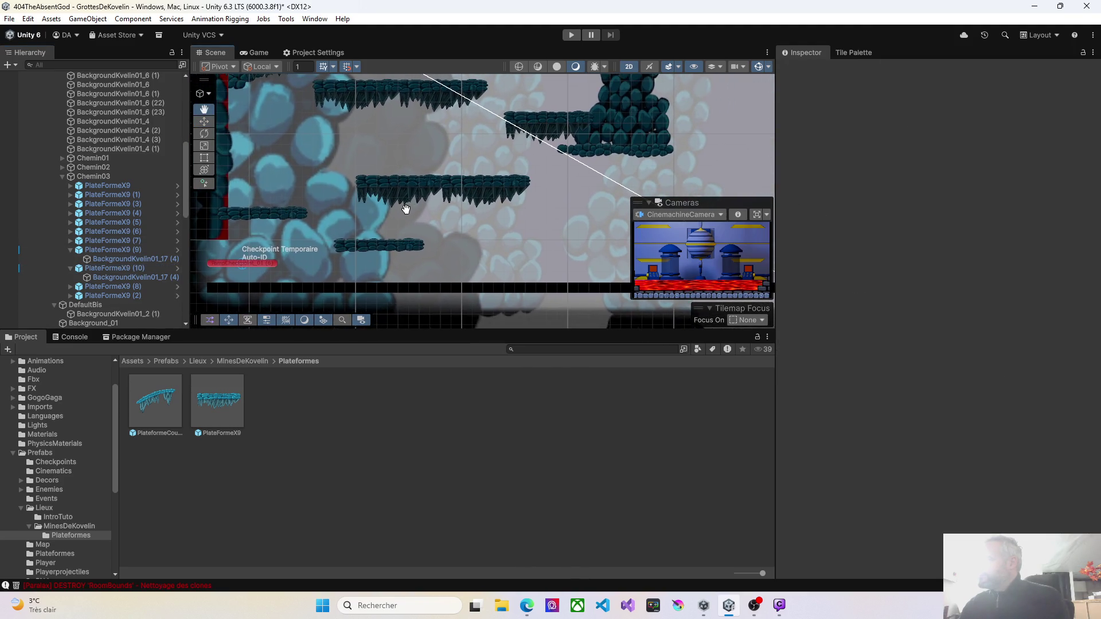
click(363, 197)
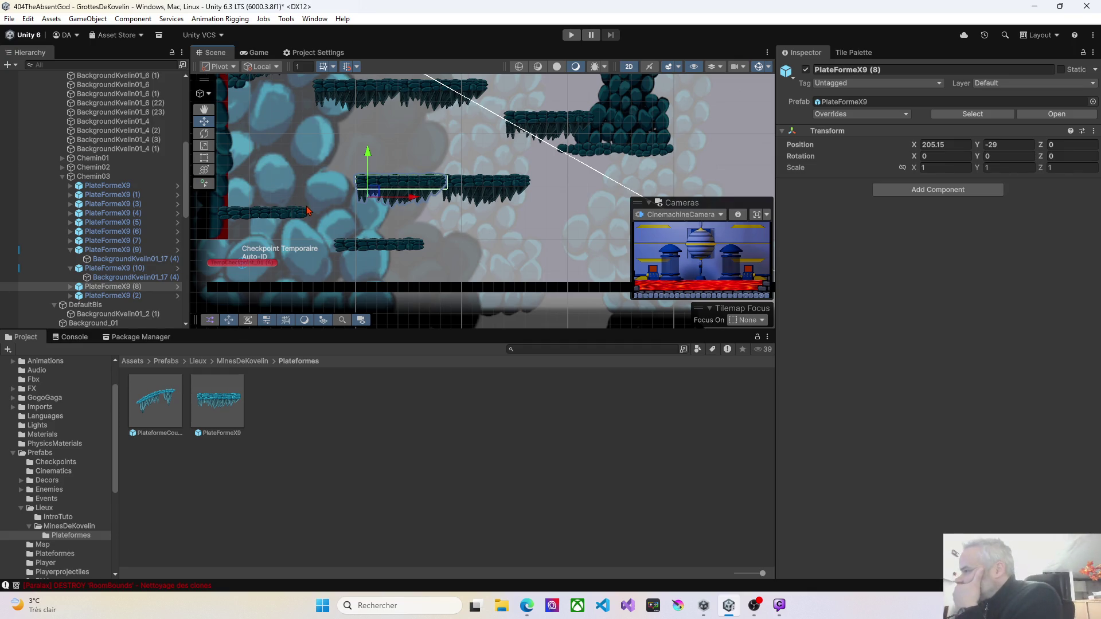
click(514, 135)
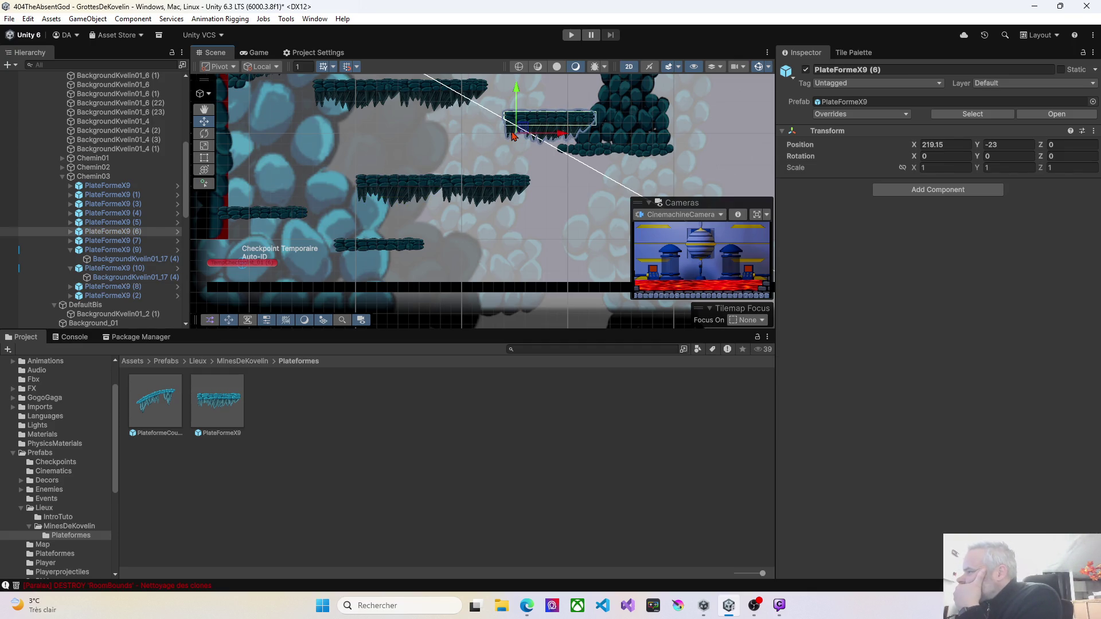
key(Delete)
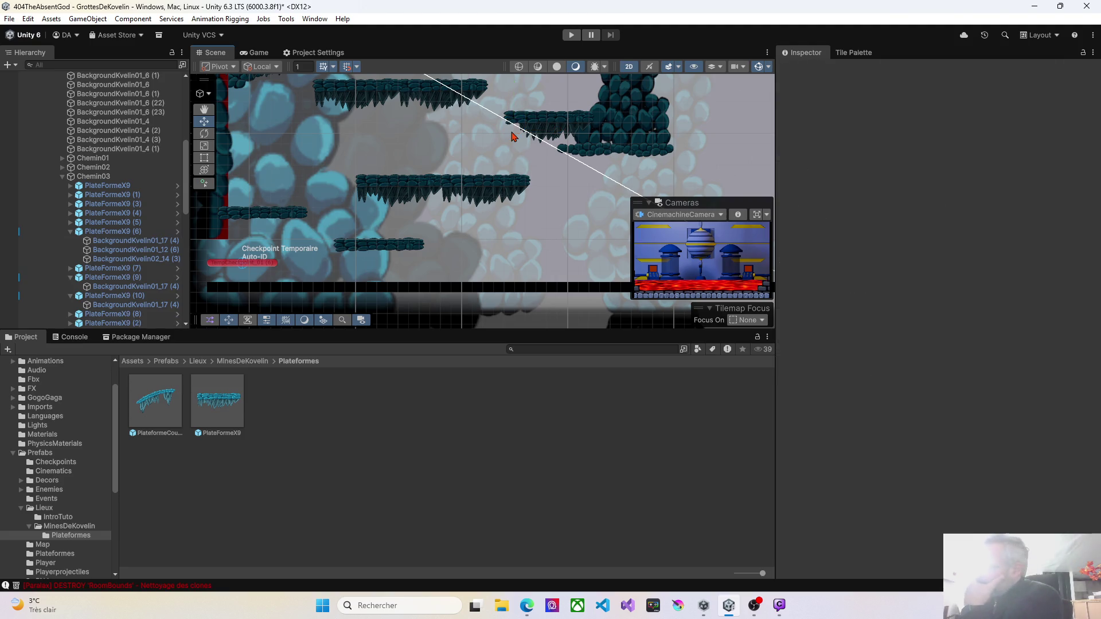
mouse_move(458, 122)
mouse_down()
mouse_move(487, 184)
mouse_move(507, 171)
mouse_up()
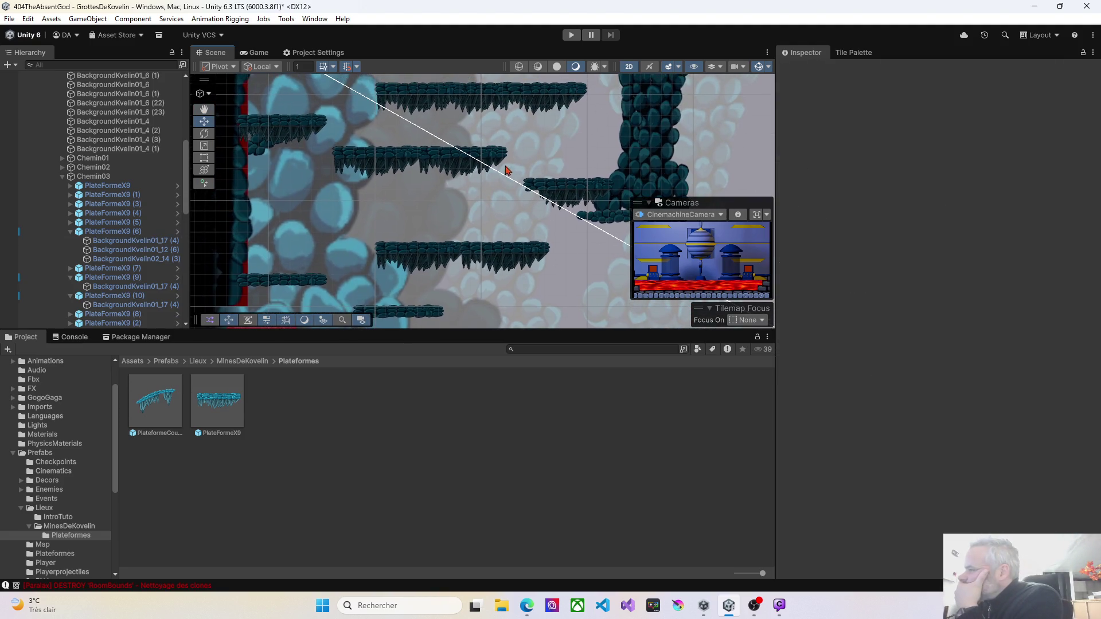
click(490, 171)
click(490, 173)
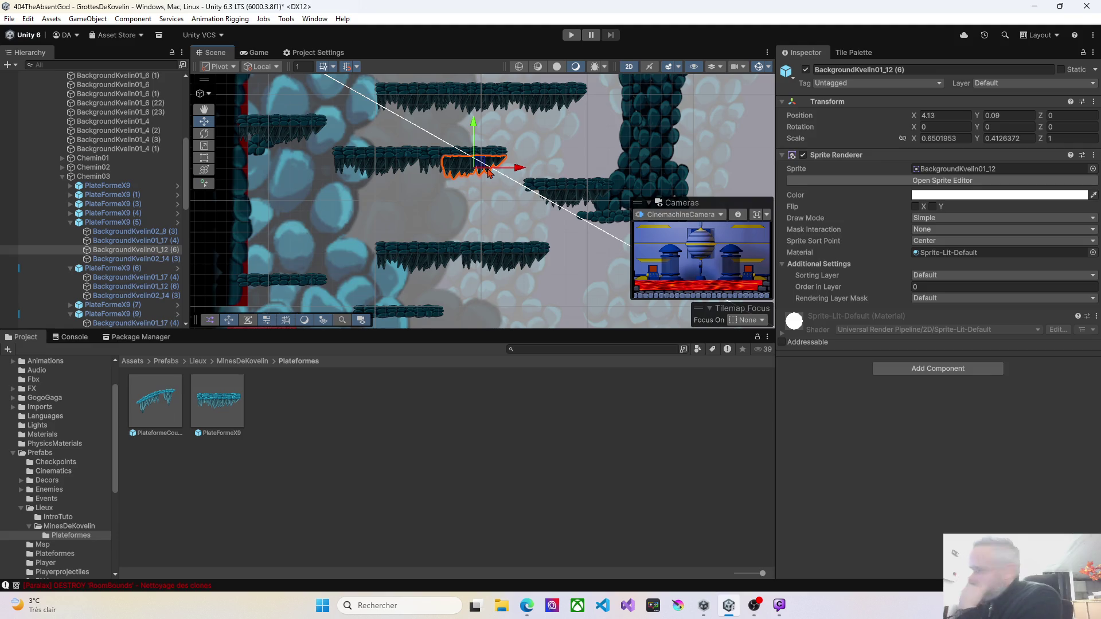
key(Delete)
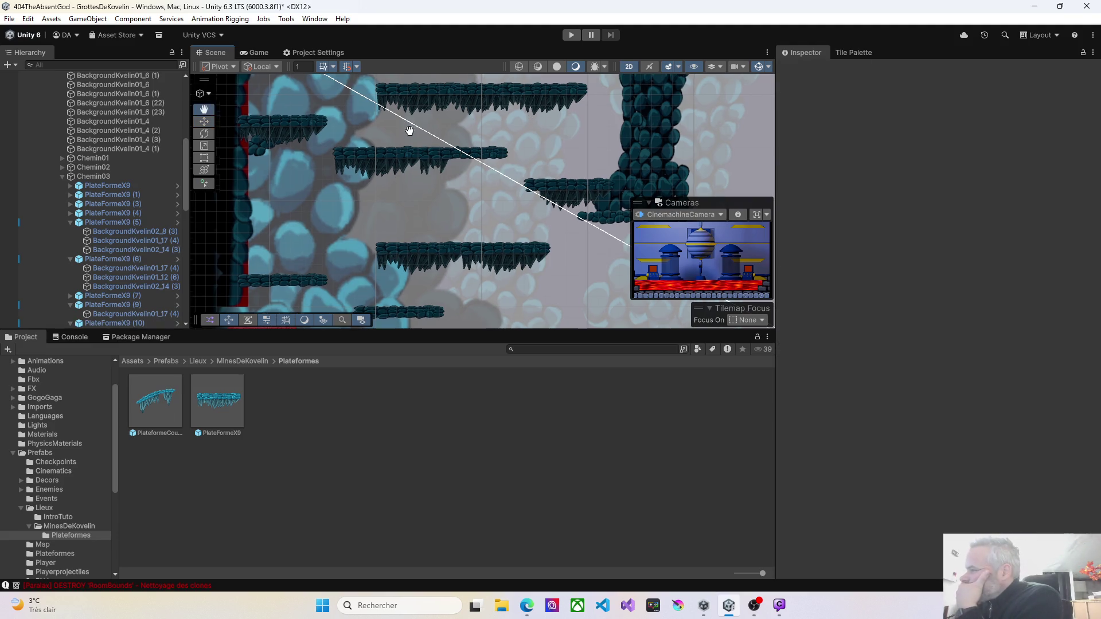
Delete the BackgroundKvelin02_8 (3), 01_12 (6) and 02_14 (3) sprites from PlateFormeX9 (1)
click(437, 154)
click(437, 154)
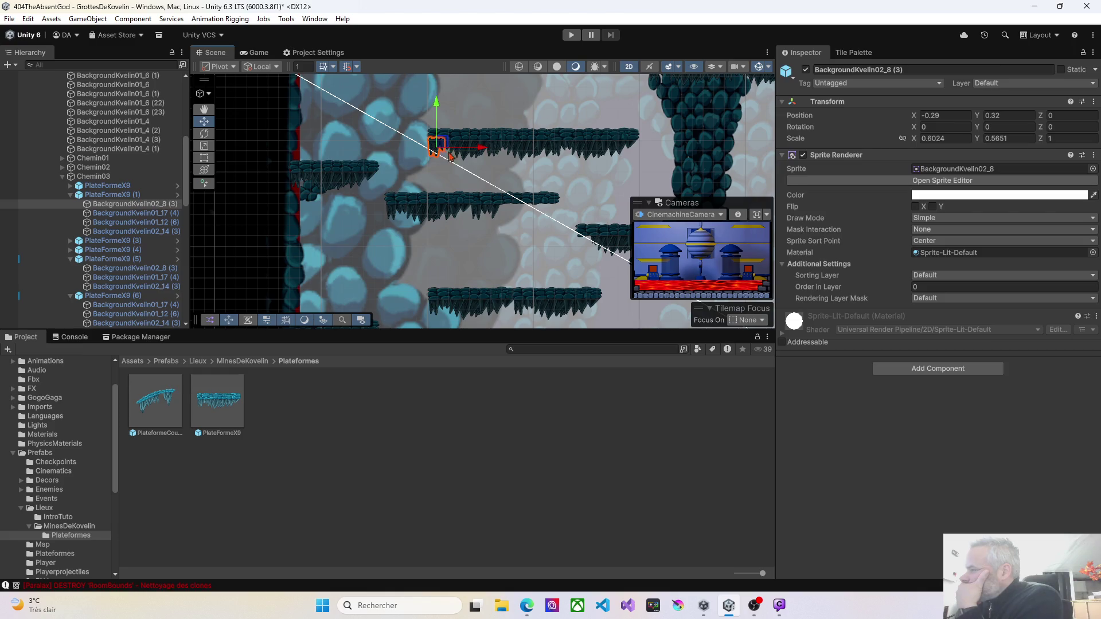
key(Delete)
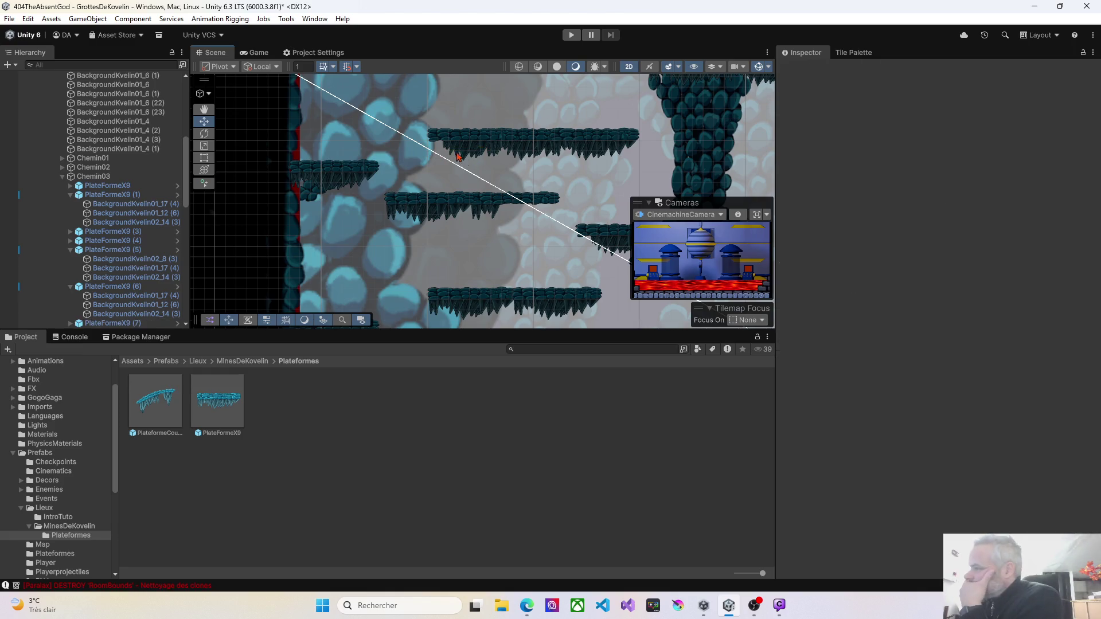
click(450, 151)
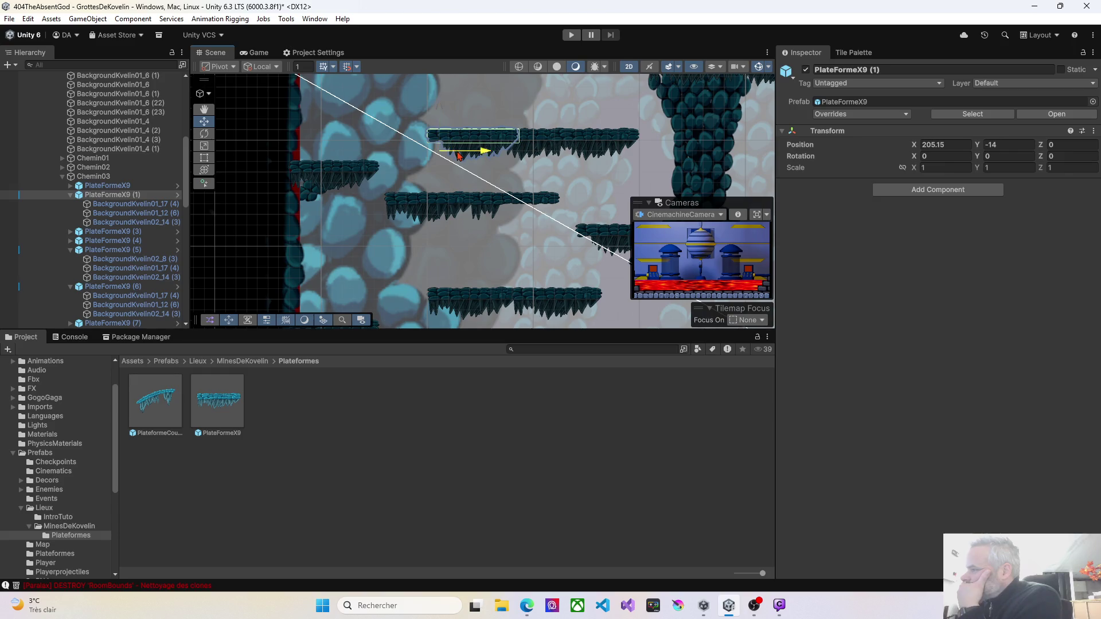
click(467, 160)
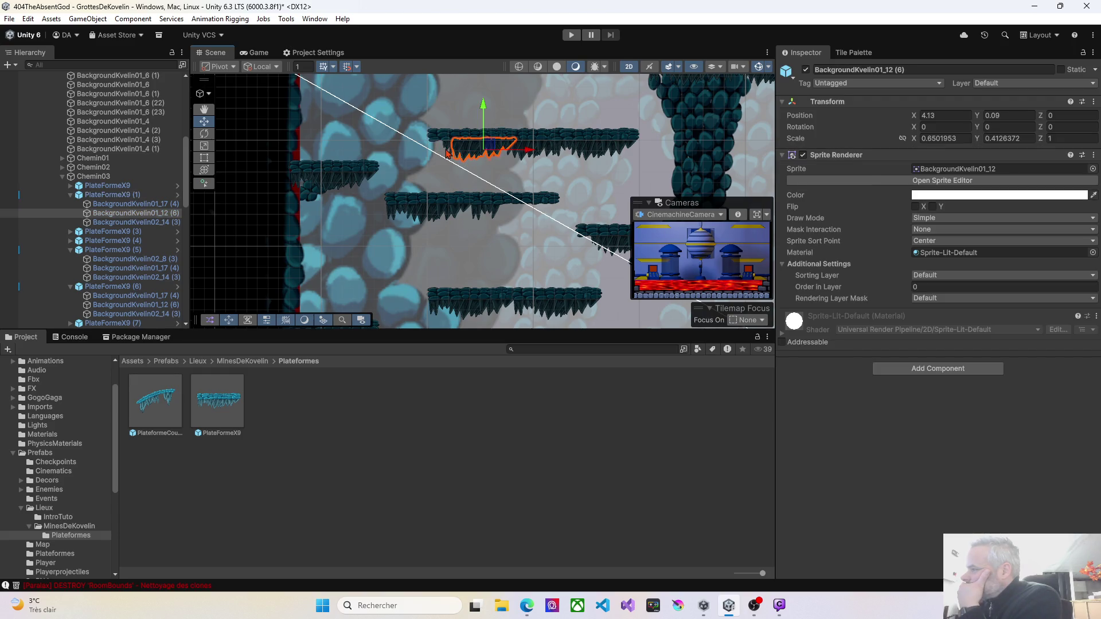
click(448, 154)
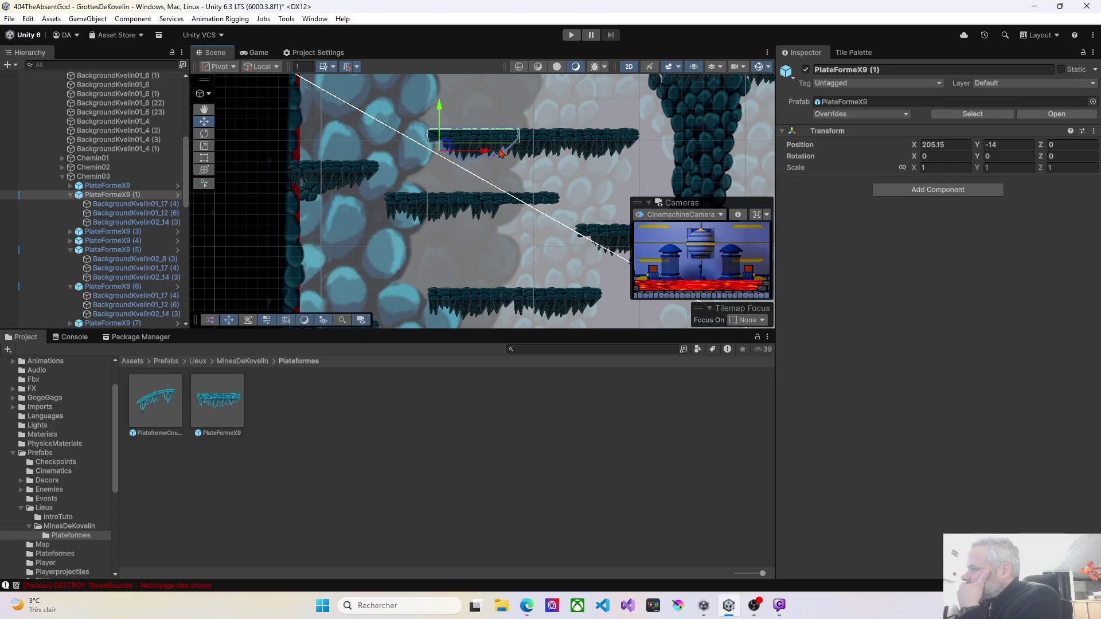
click(499, 154)
key(Delete)
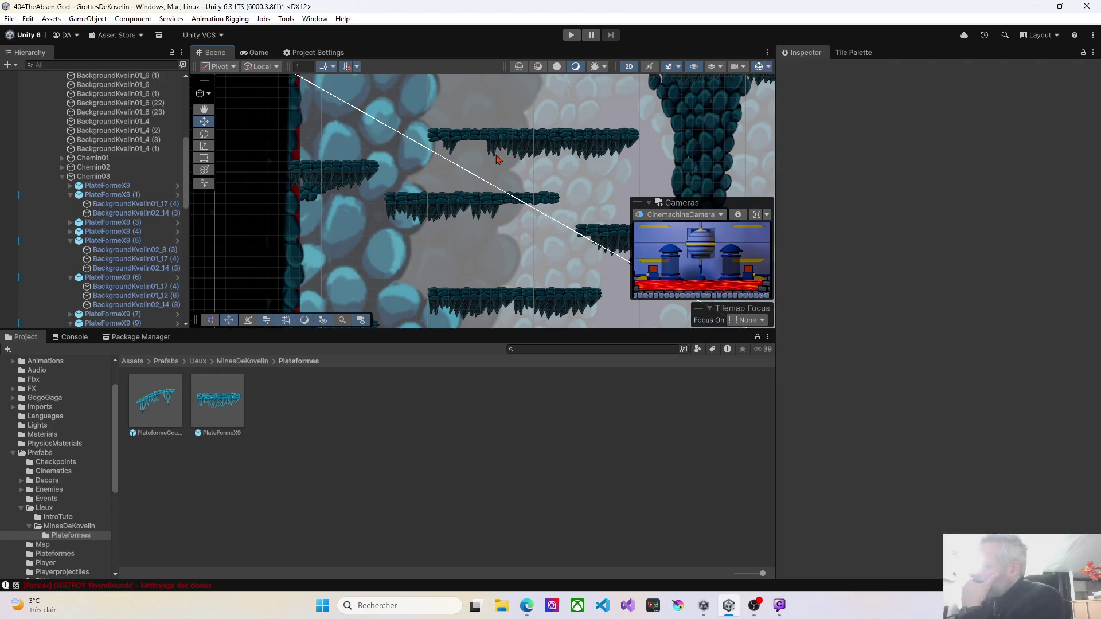
click(455, 154)
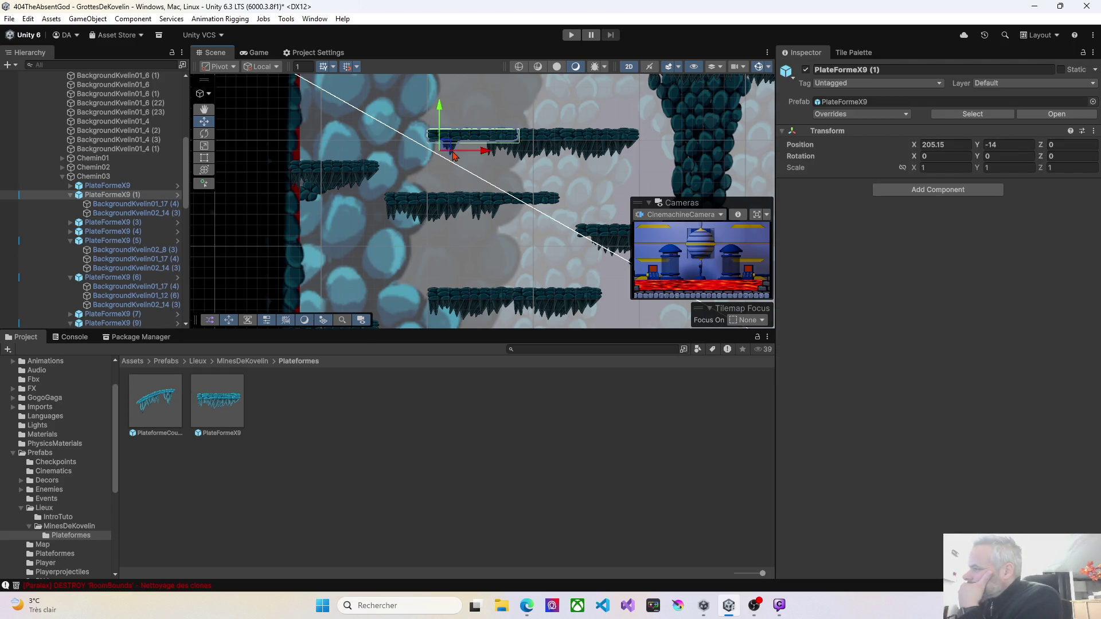
click(453, 157)
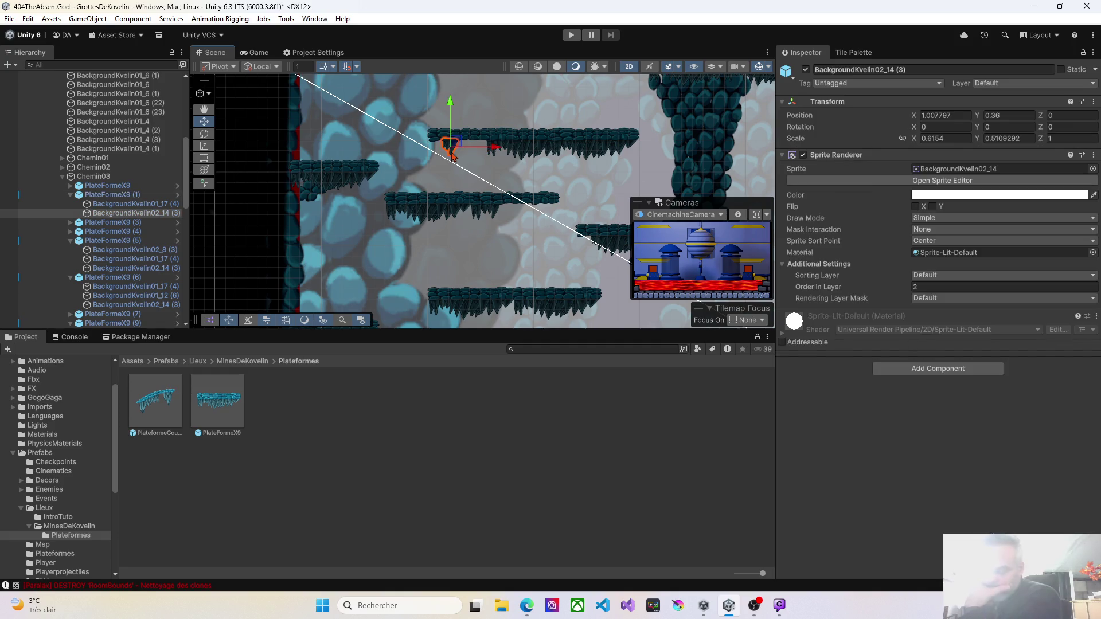
key(Delete)
Delete the decoration sprites from the top platform and PlateFormeX9 (2)
drag(473, 193, 387, 174)
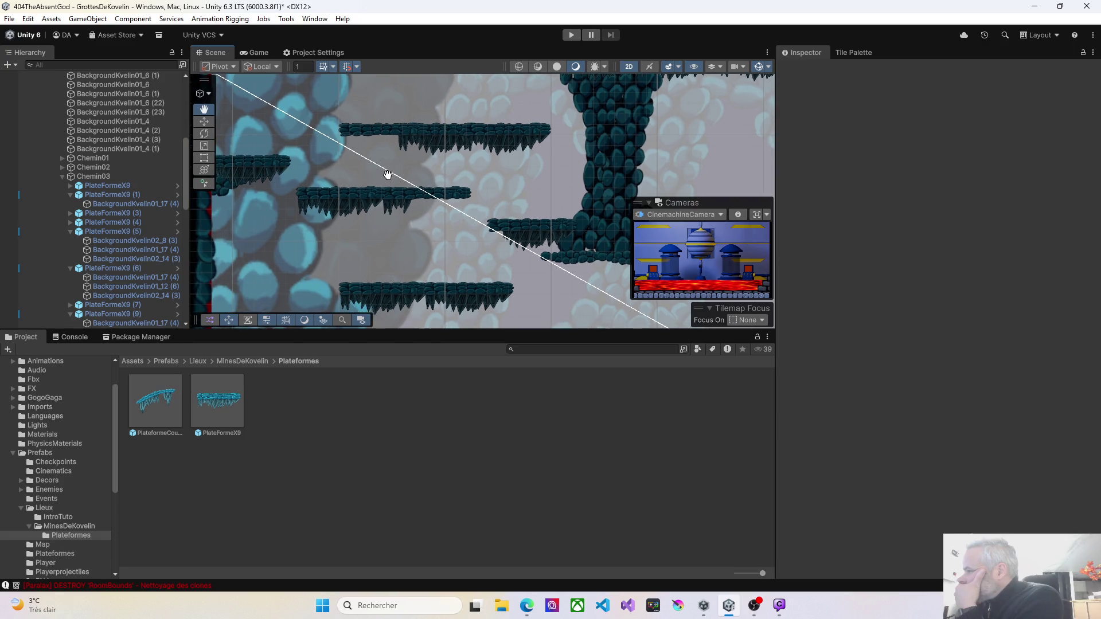
click(465, 151)
click(466, 151)
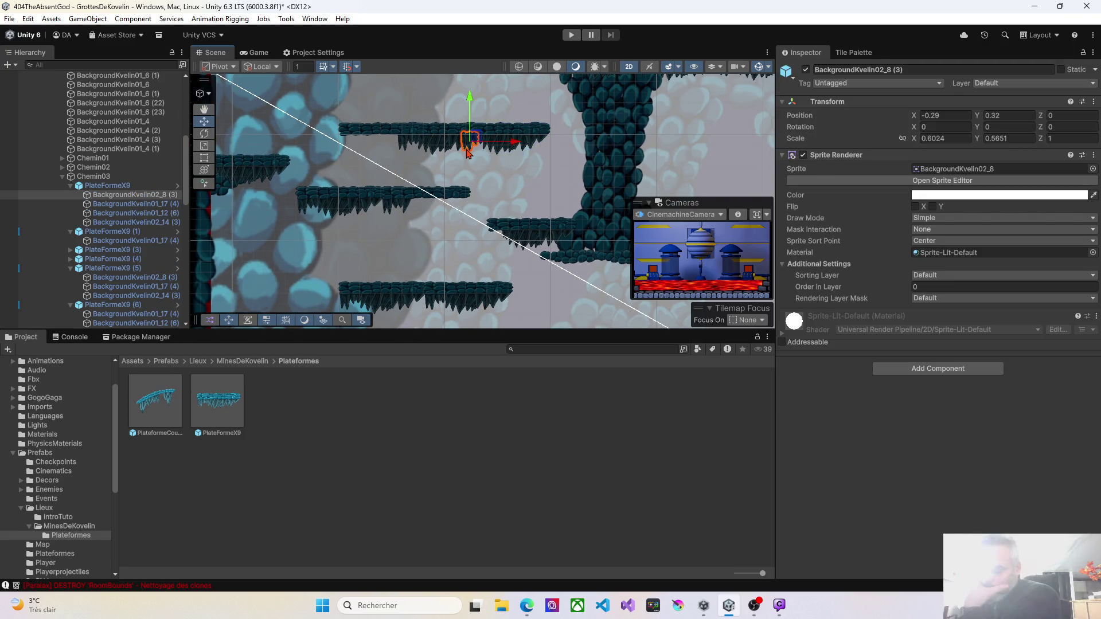
key(Delete)
click(468, 148)
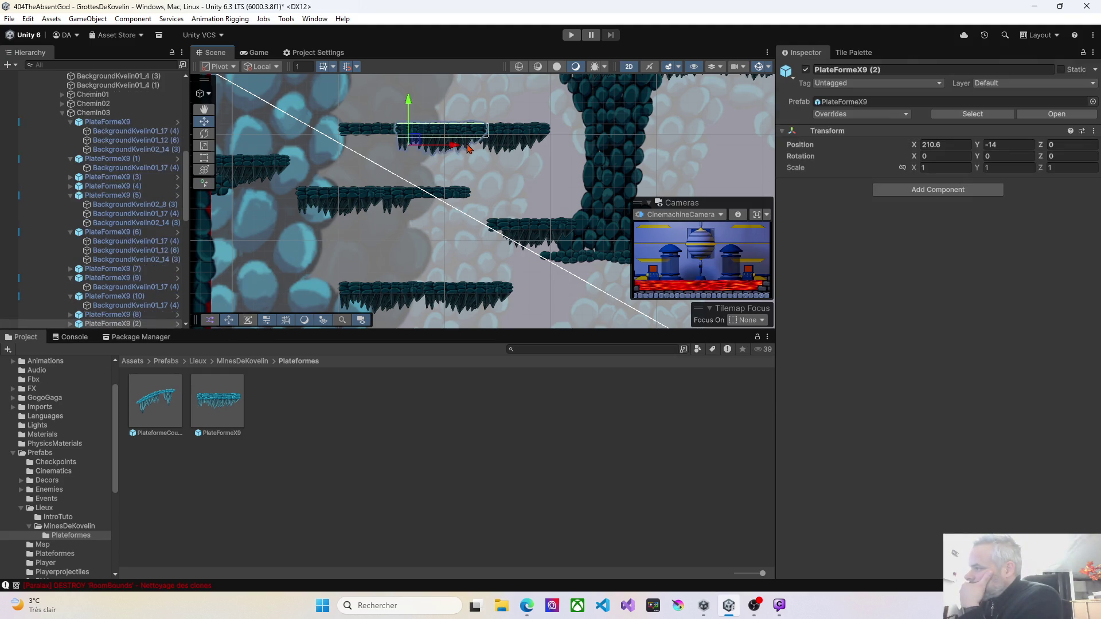
click(467, 149)
key(Delete)
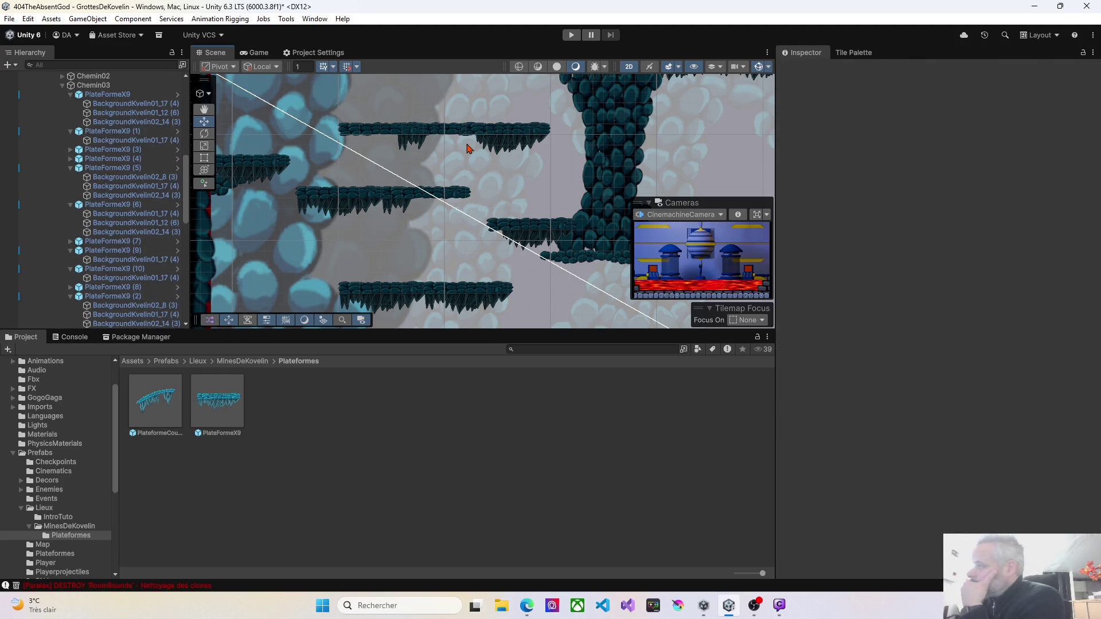
Delete the BackgroundKvelin01_12 (6) sprite from the platform beside the rock column
click(500, 151)
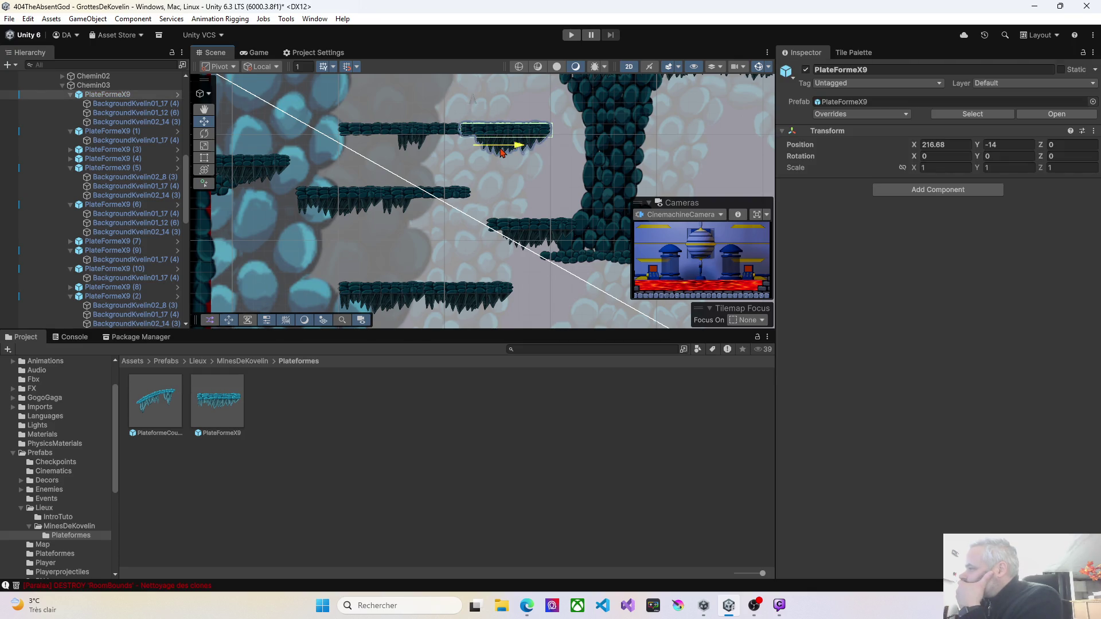
click(543, 150)
click(536, 153)
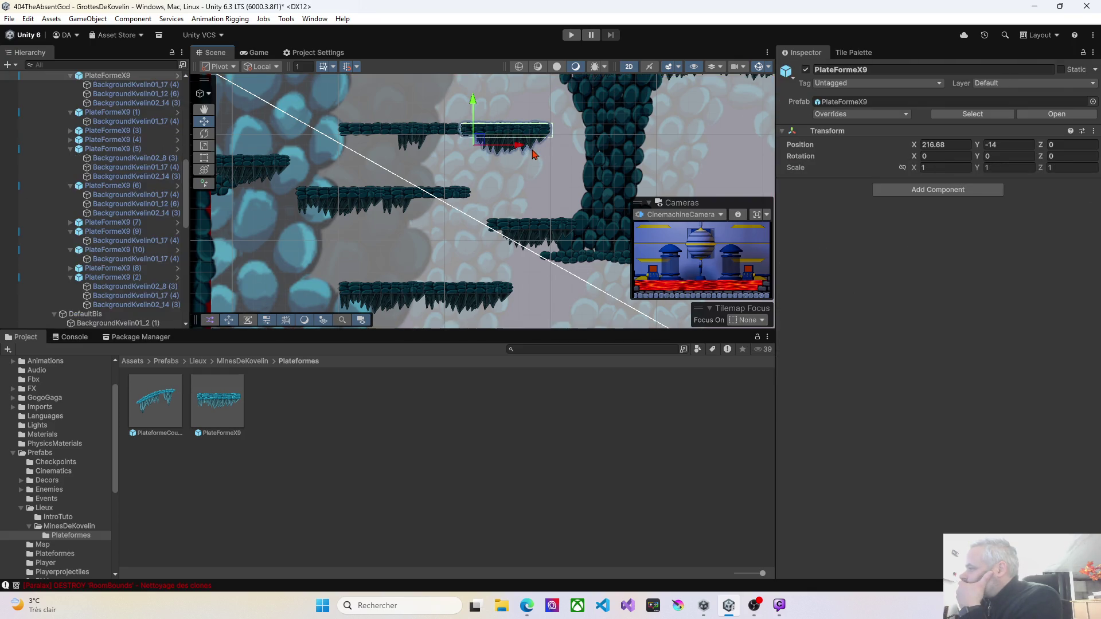
click(533, 154)
click(533, 148)
click(532, 148)
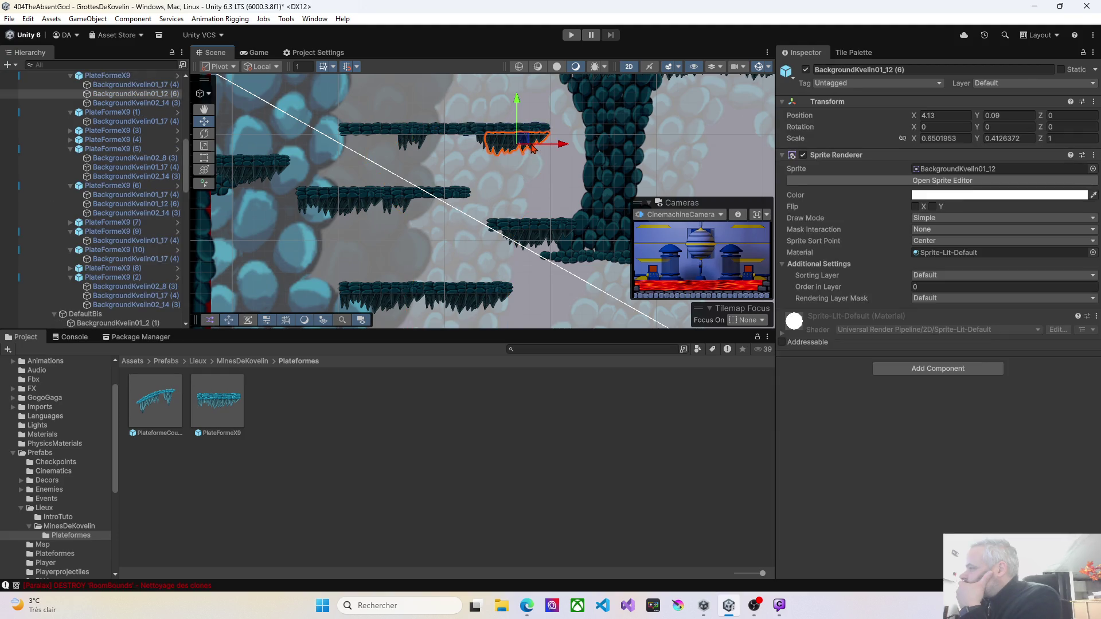
key(Delete)
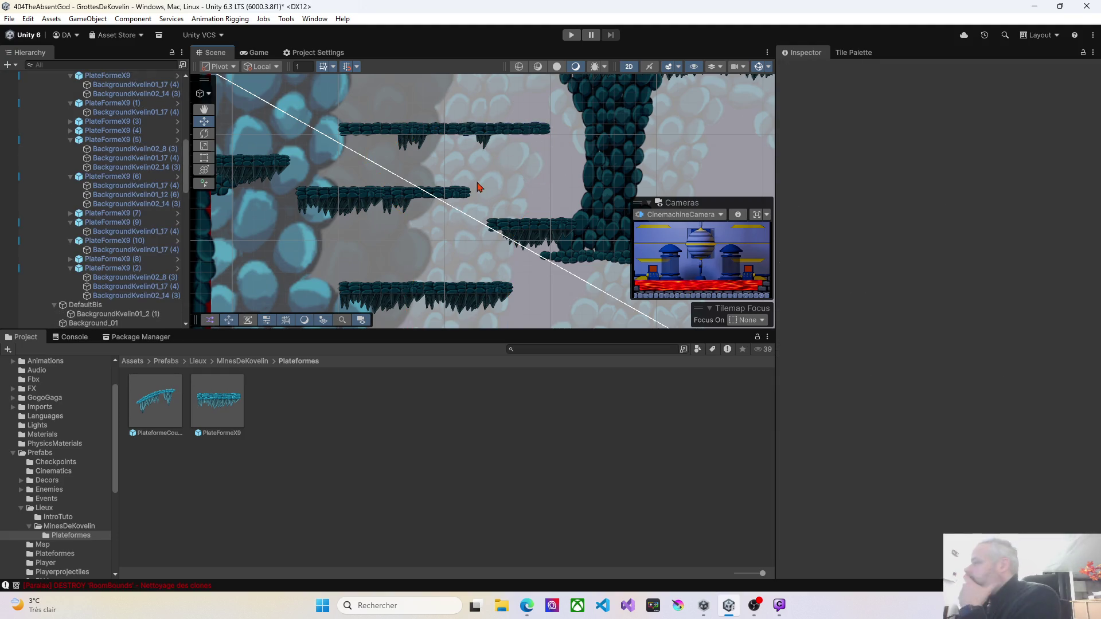
Cycle through the stacked sprites on PlateFormeX9 (1) and delete one decorative rock sprite
scroll(401, 189, left, 5)
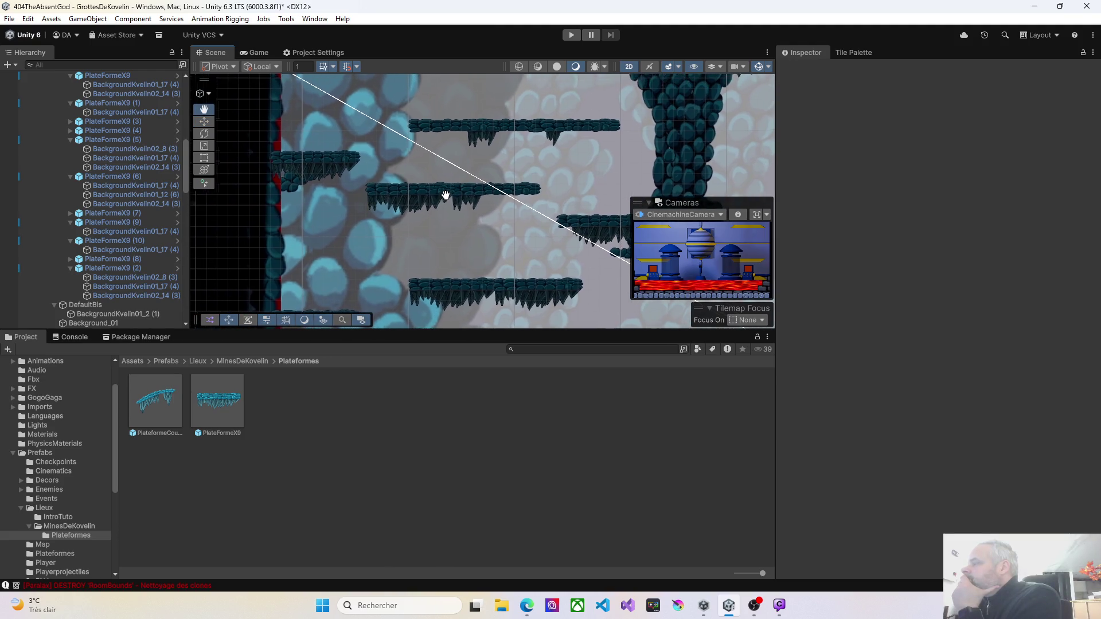
scroll(402, 195, up, 5)
scroll(402, 195, right, 3)
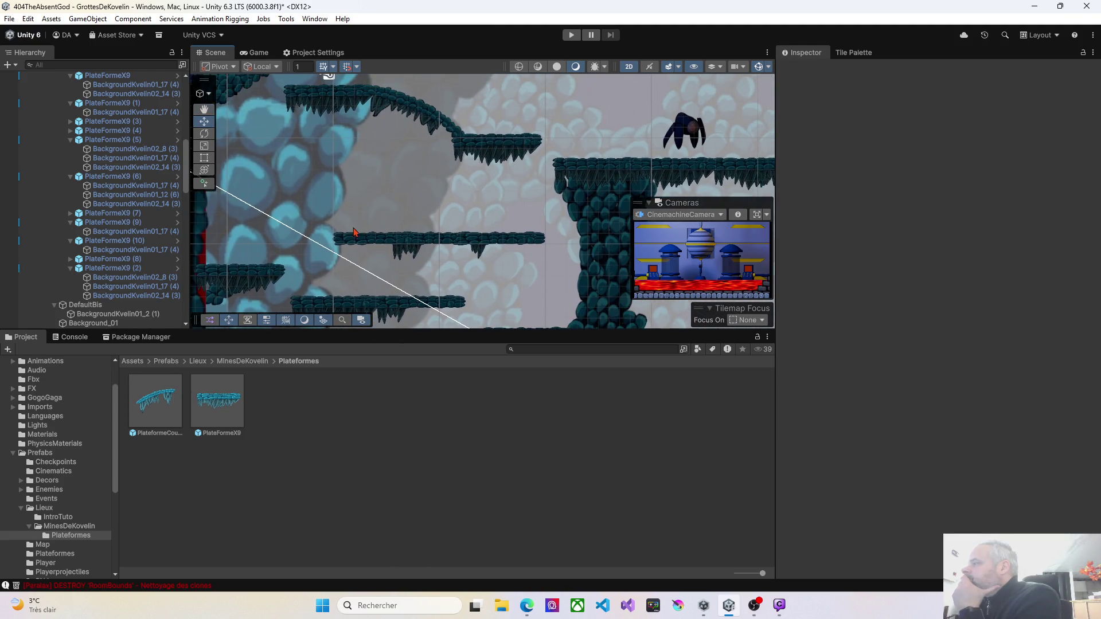
scroll(367, 218, up, 3)
scroll(367, 218, left, 3)
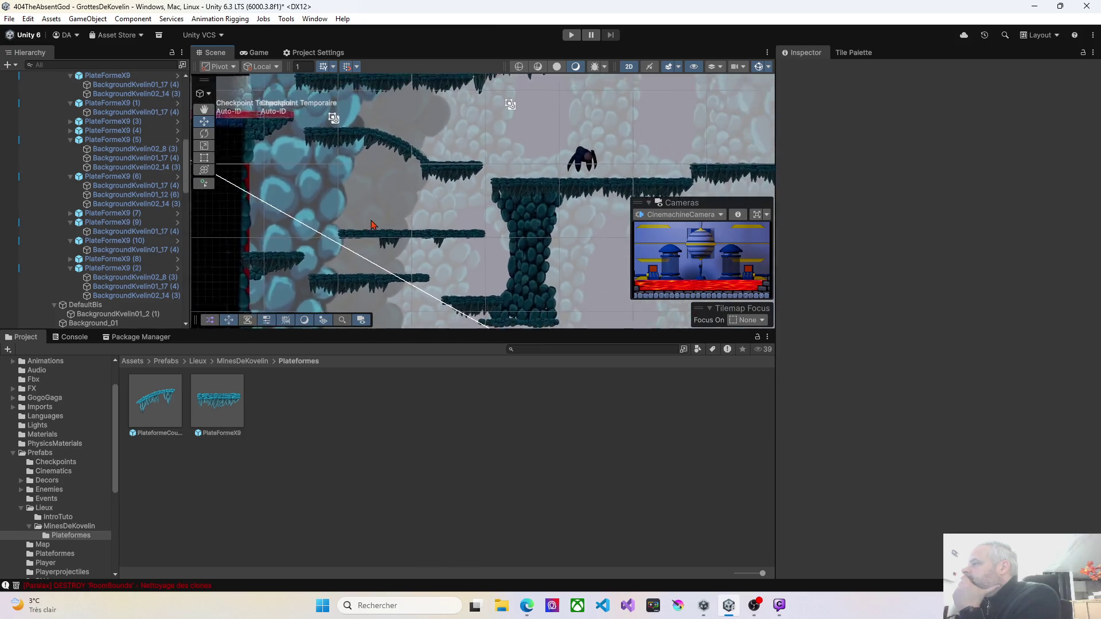
scroll(383, 205, up, 5)
scroll(382, 206, left, 3)
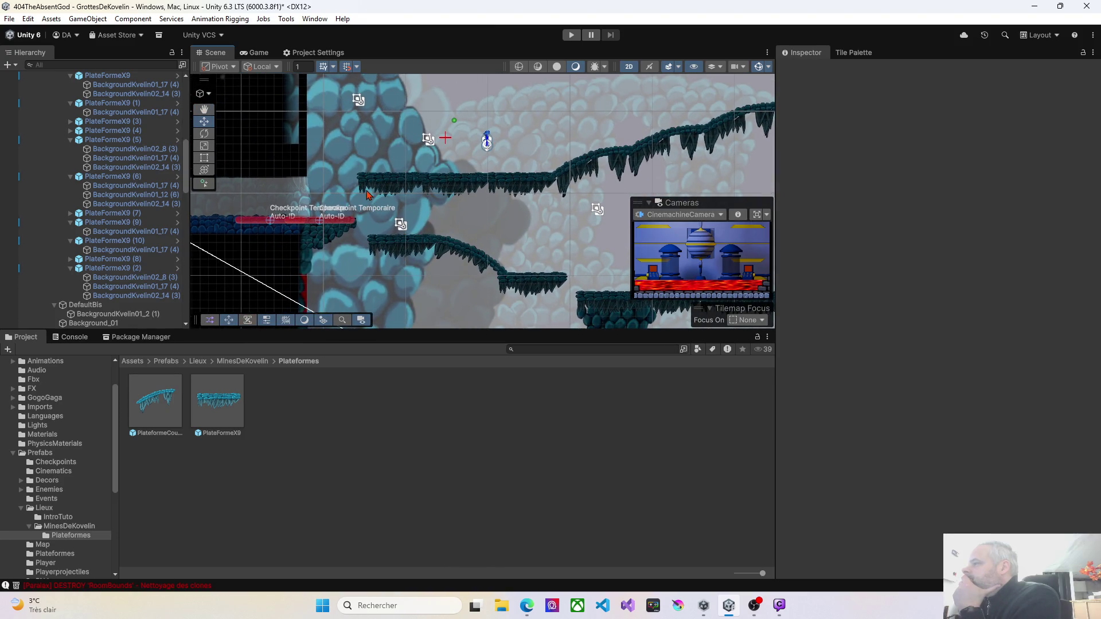
click(369, 195)
click(363, 197)
click(363, 196)
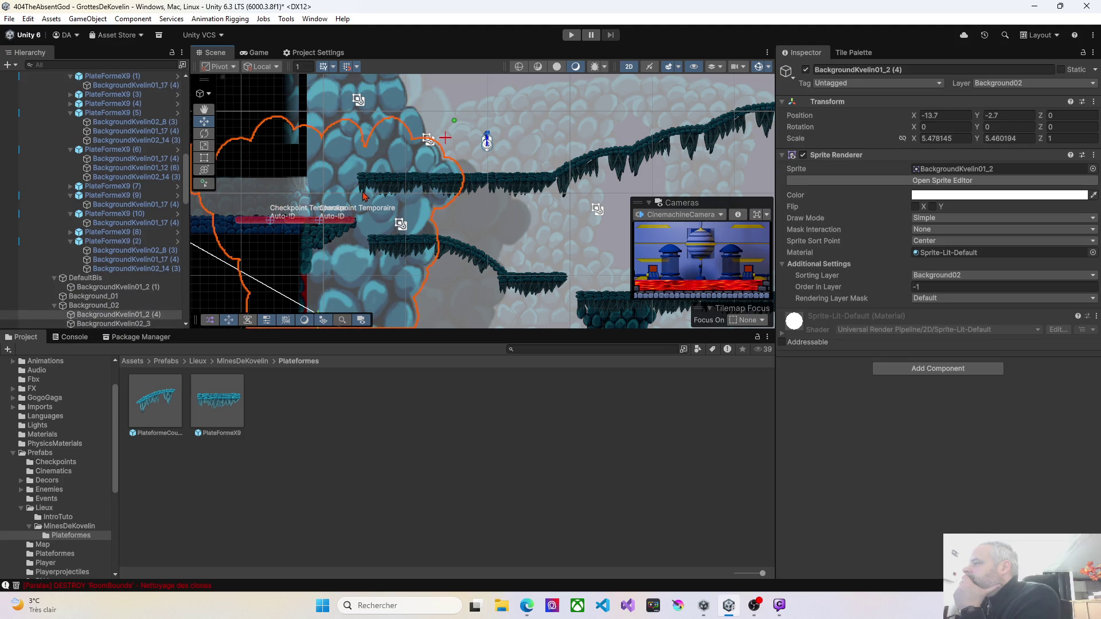
click(364, 194)
click(365, 193)
key(Delete)
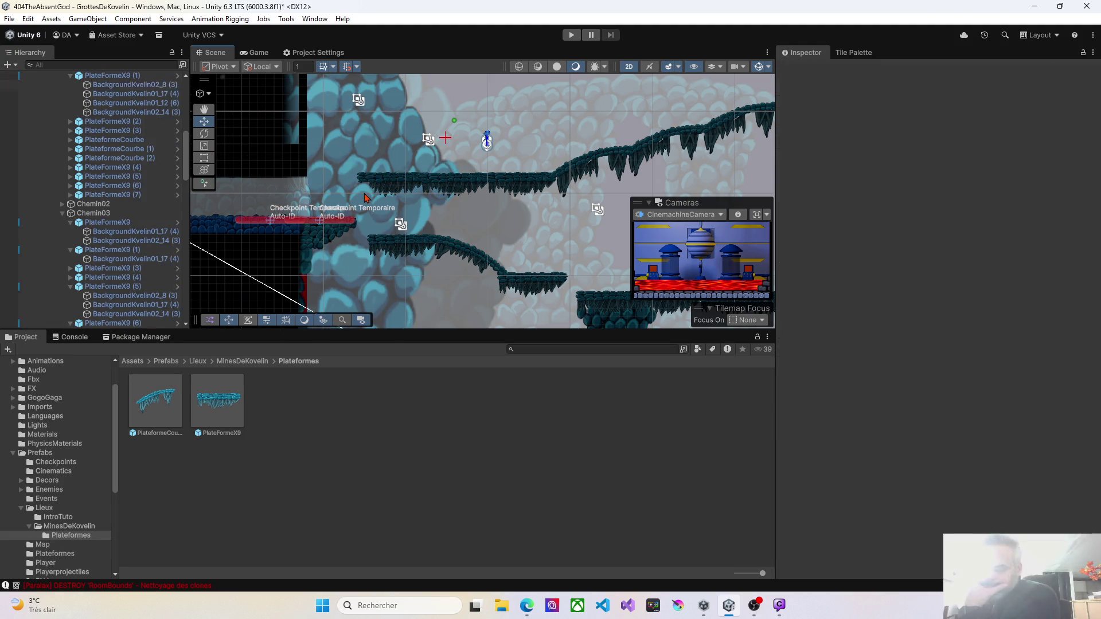
Delete the BackgroundKvelin01_12 (6) sprite from PlateFormeX9 (1)
click(372, 189)
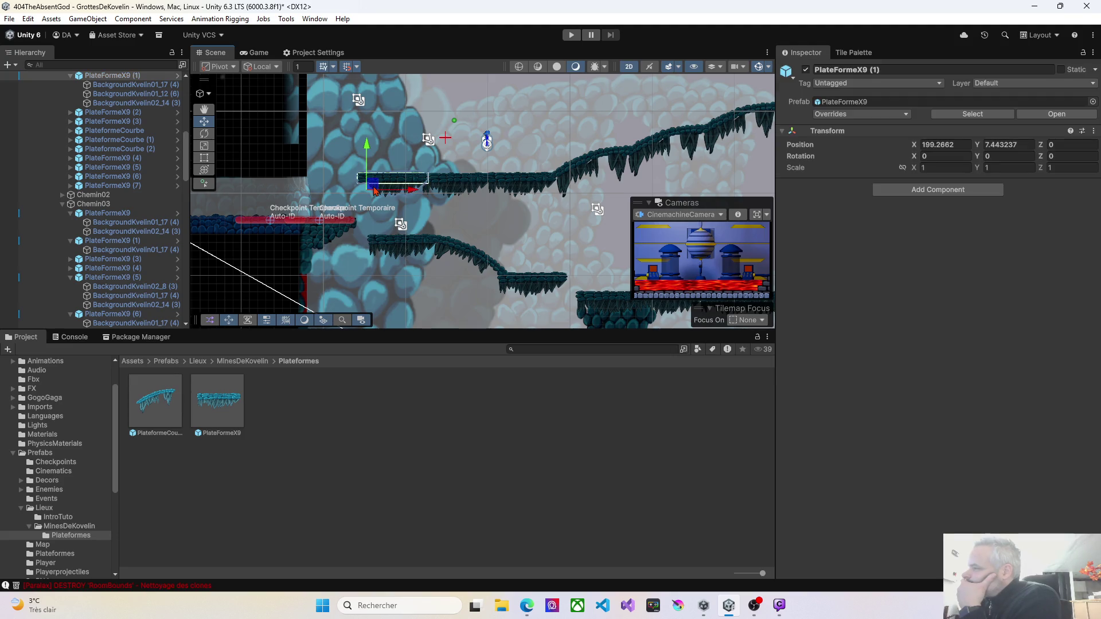
click(387, 196)
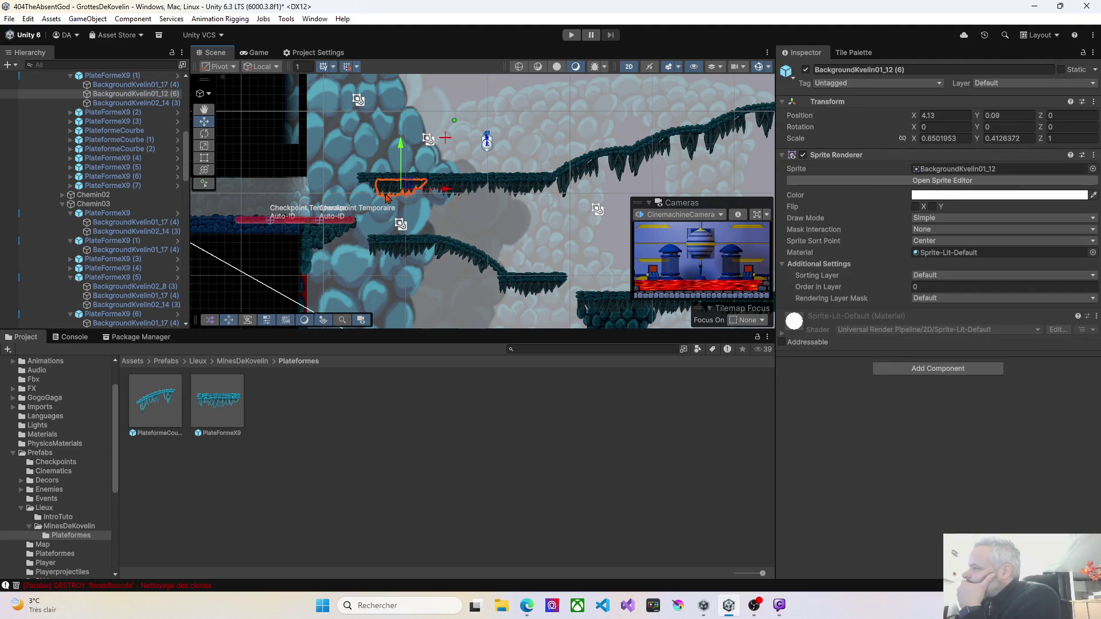
key(Delete)
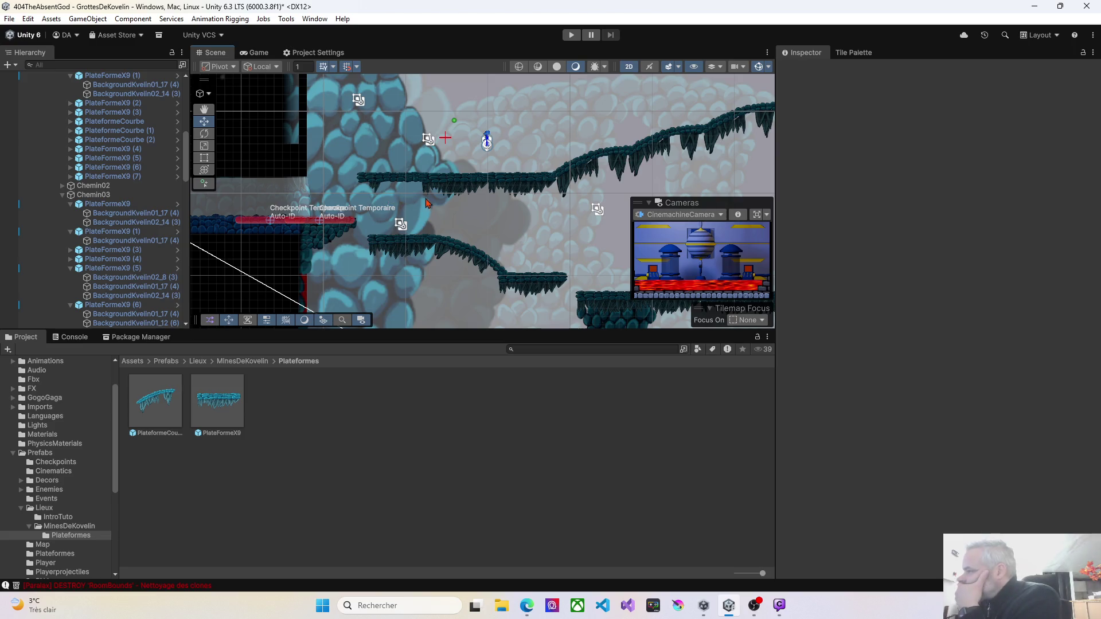
Collapse the Chemin03 group and start dragging a new PlateFormeX9 platform toward the checkpoint ledge
mouse_move(533, 221)
mouse_down()
mouse_move(492, 228)
mouse_move(401, 216)
mouse_move(395, 250)
mouse_move(478, 280)
mouse_move(560, 253)
mouse_move(577, 231)
mouse_up()
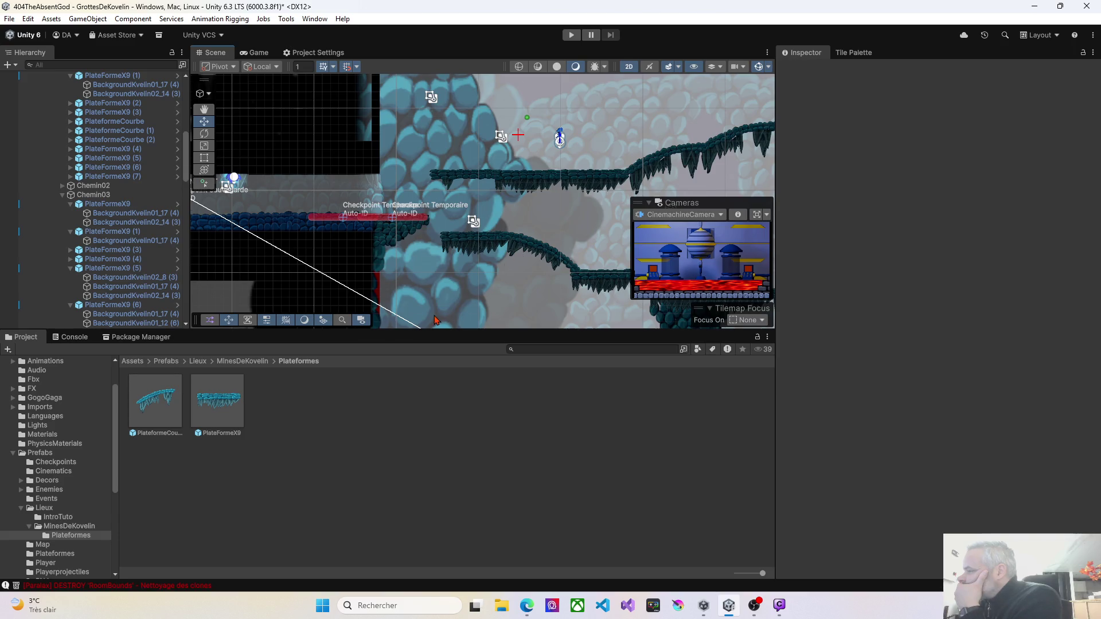
scroll(434, 320, up, 3)
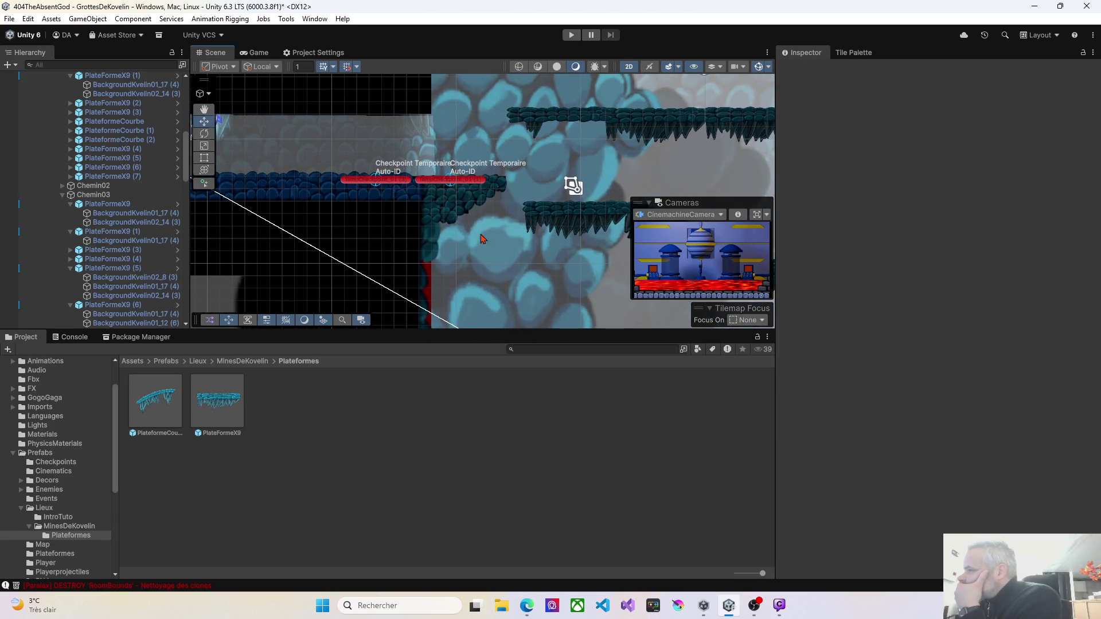
click(64, 196)
scroll(159, 221, up, 4)
mouse_move(232, 420)
mouse_down()
mouse_move(455, 244)
mouse_move(428, 205)
mouse_move(414, 206)
mouse_move(337, 438)
mouse_up()
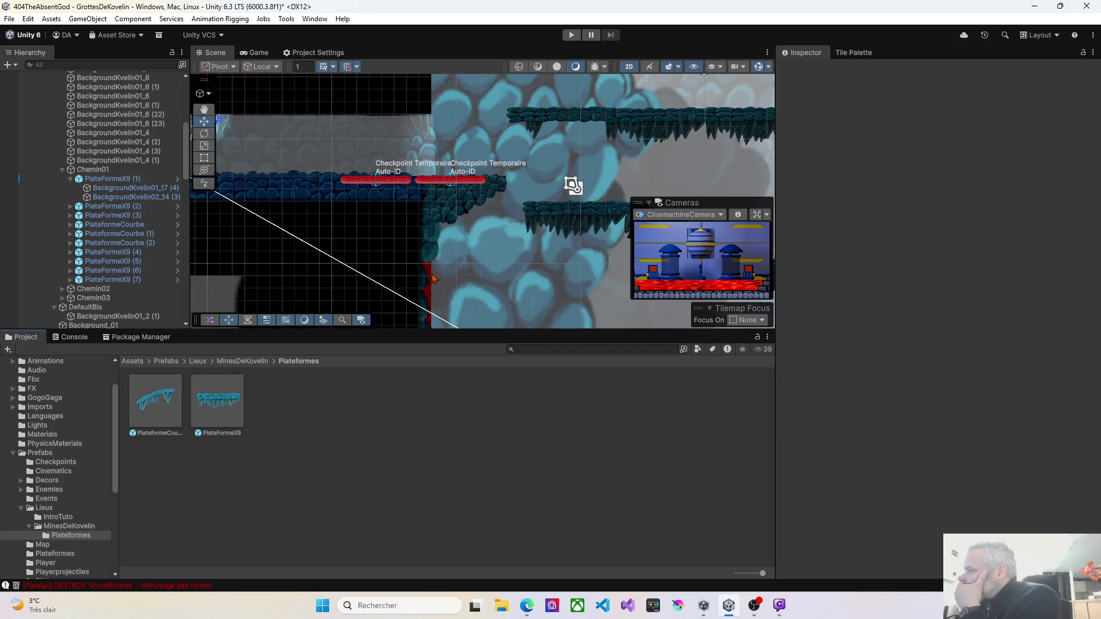
Delete the BackgroundKvelin01_6 sprite by the checkpoints and drop a PlateFormeX9 platform onto that ledge
click(498, 186)
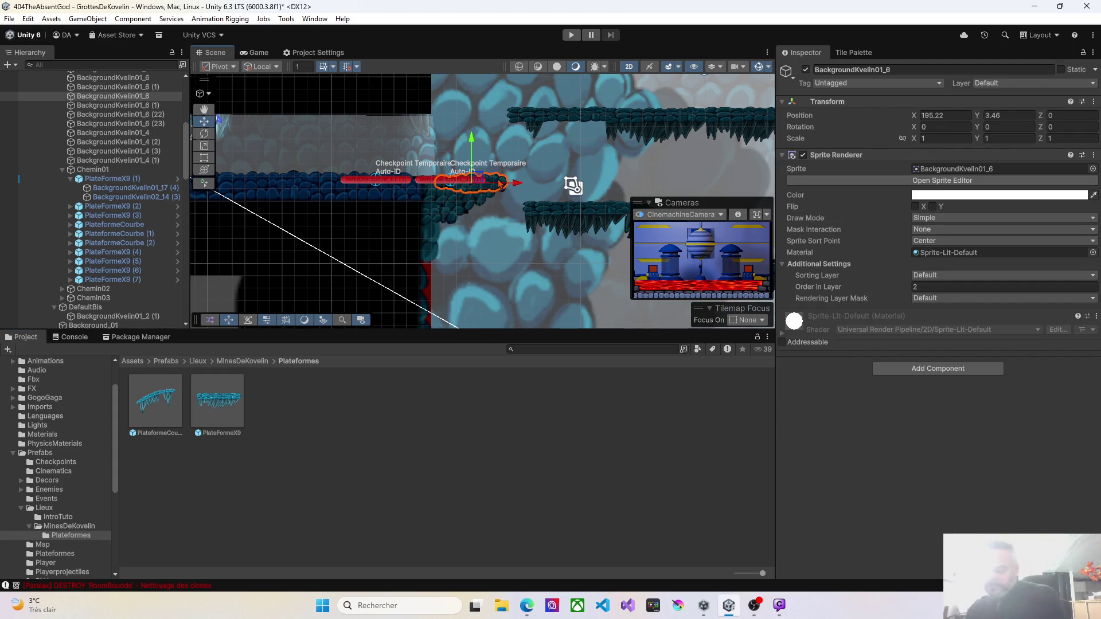
key(Delete)
scroll(475, 197, up, 4)
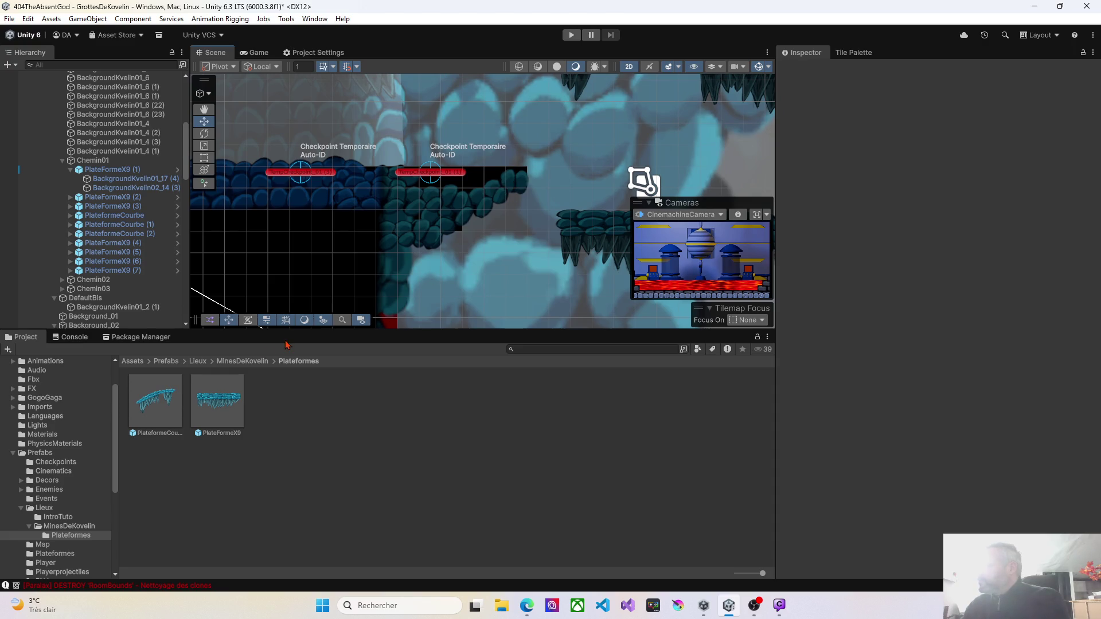
mouse_move(218, 406)
mouse_down()
mouse_move(433, 232)
mouse_move(373, 216)
mouse_up()
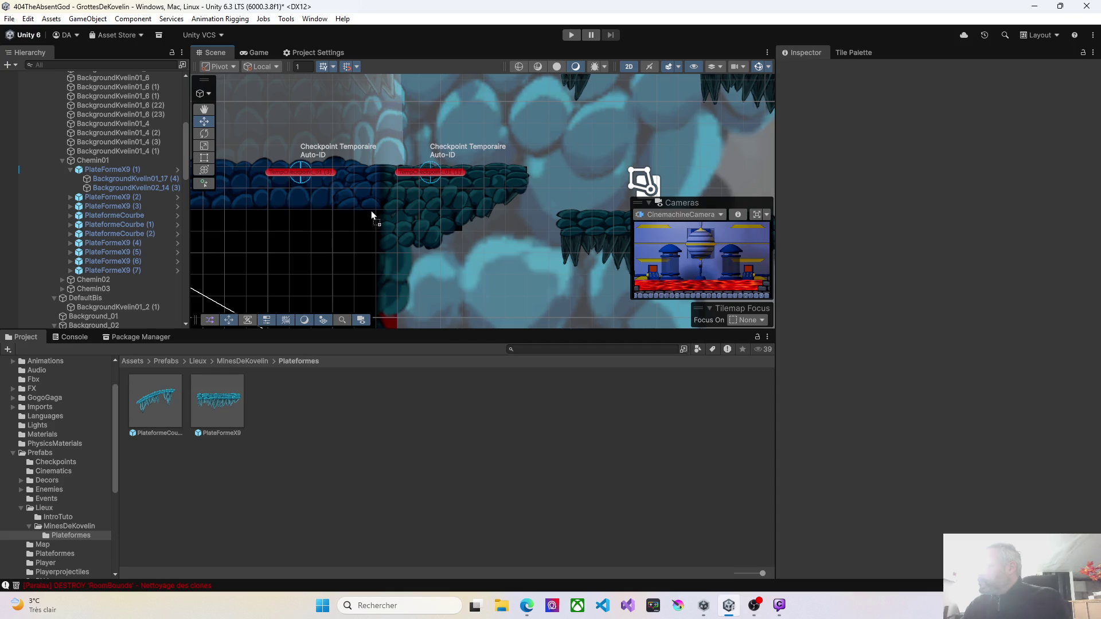
drag(372, 215, 373, 215)
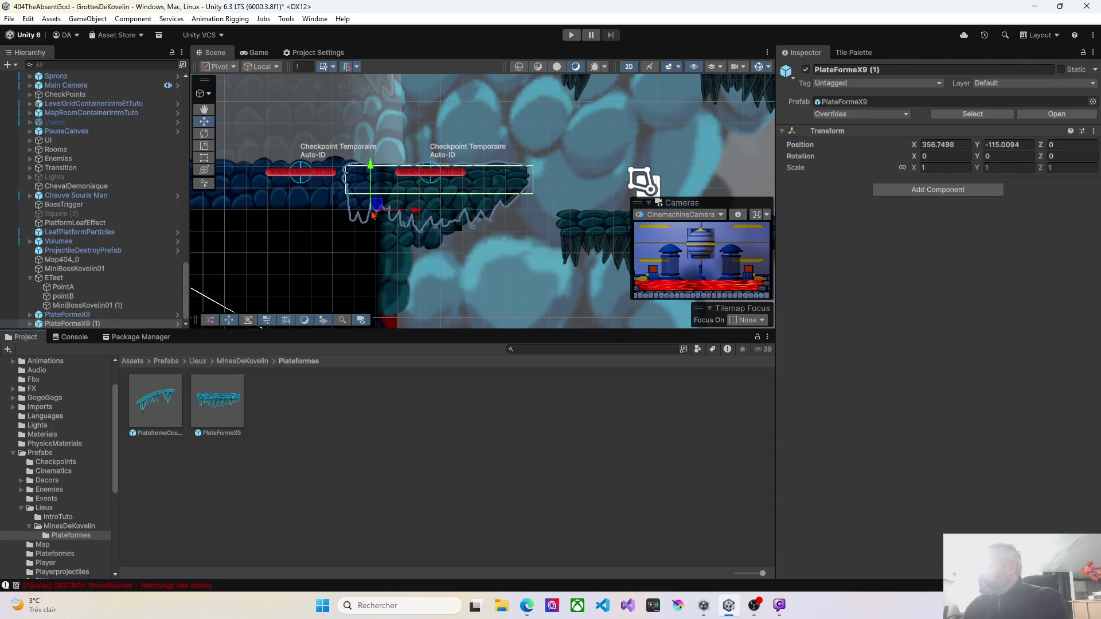
Drag the new PlateFormeX9 (1) platform into the Chemin01 group in the Hierarchy
click(67, 315)
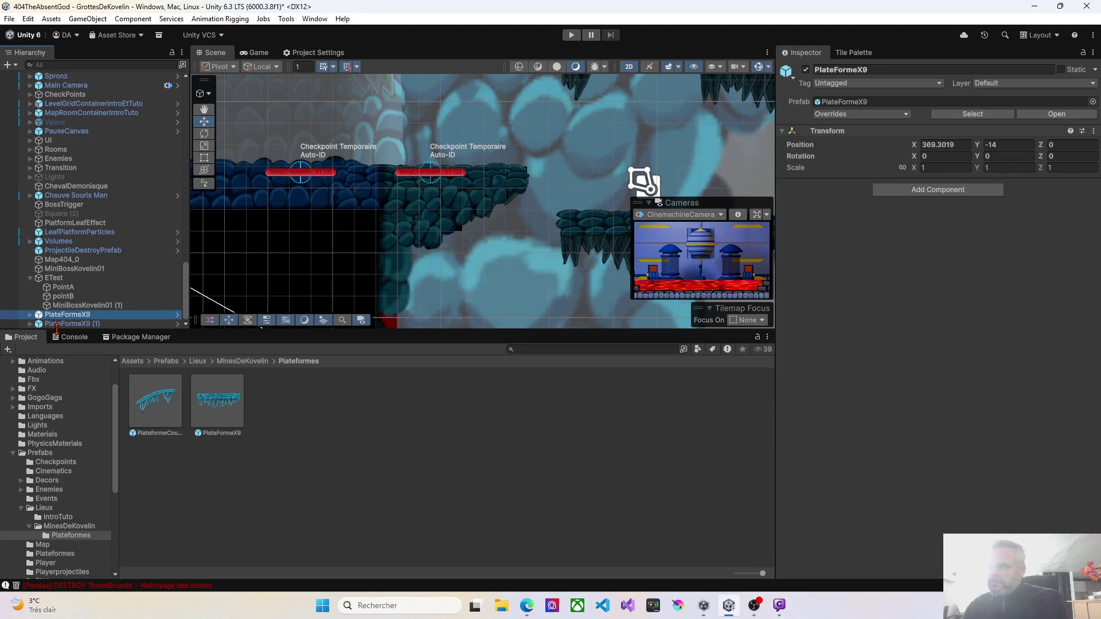
click(59, 324)
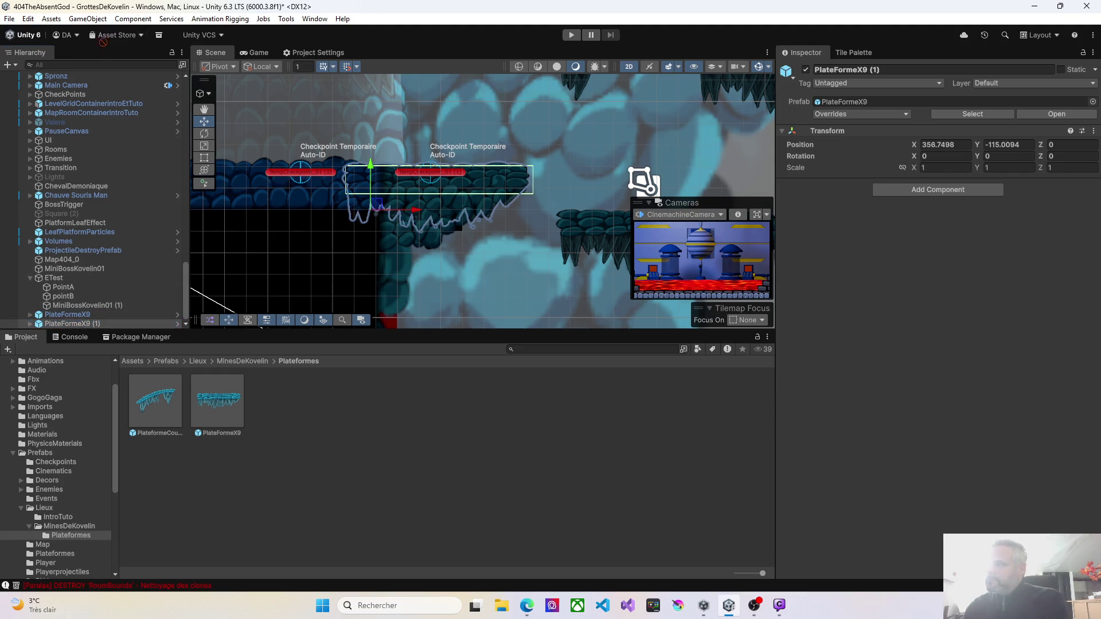
scroll(71, 115, up, 5)
mouse_move(68, 119)
mouse_down()
mouse_move(44, 70)
mouse_move(68, 69)
mouse_move(86, 111)
mouse_move(109, 75)
mouse_move(86, 121)
mouse_up()
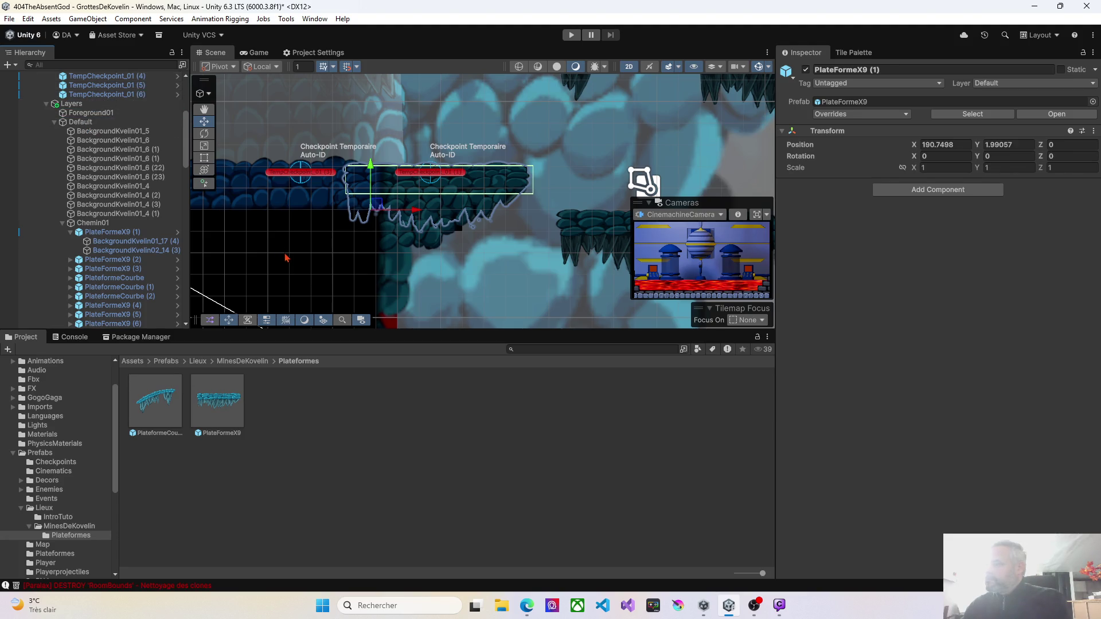
scroll(285, 259, down, 3)
scroll(124, 298, down, 5)
scroll(124, 297, down, 10)
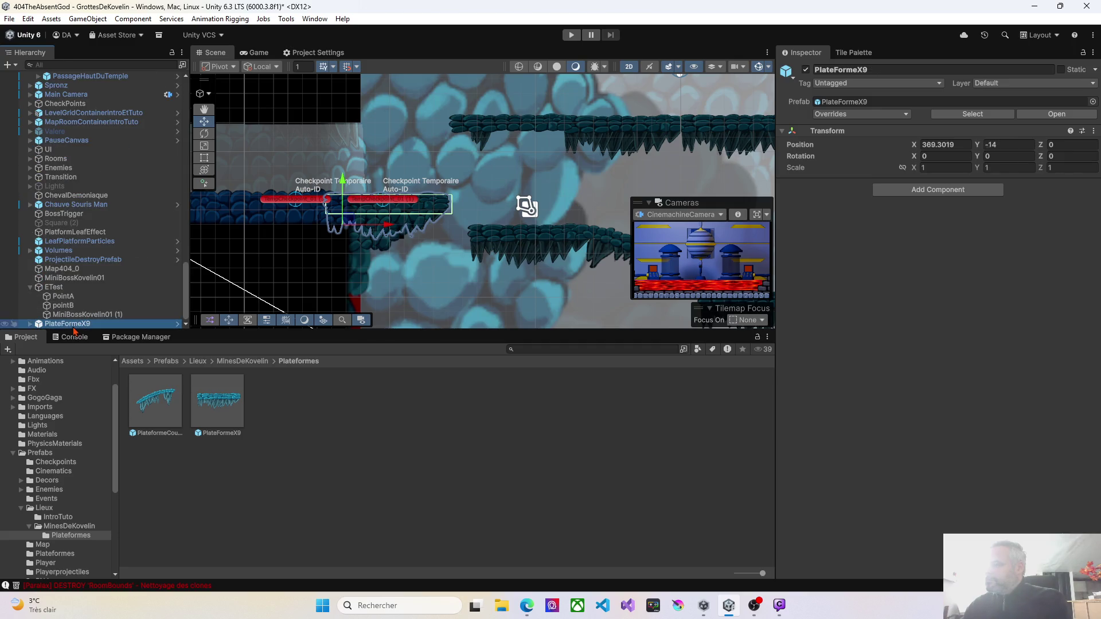
Frame the stray PlateFormeX9 off the level, zoom out, and deselect it
key(f)
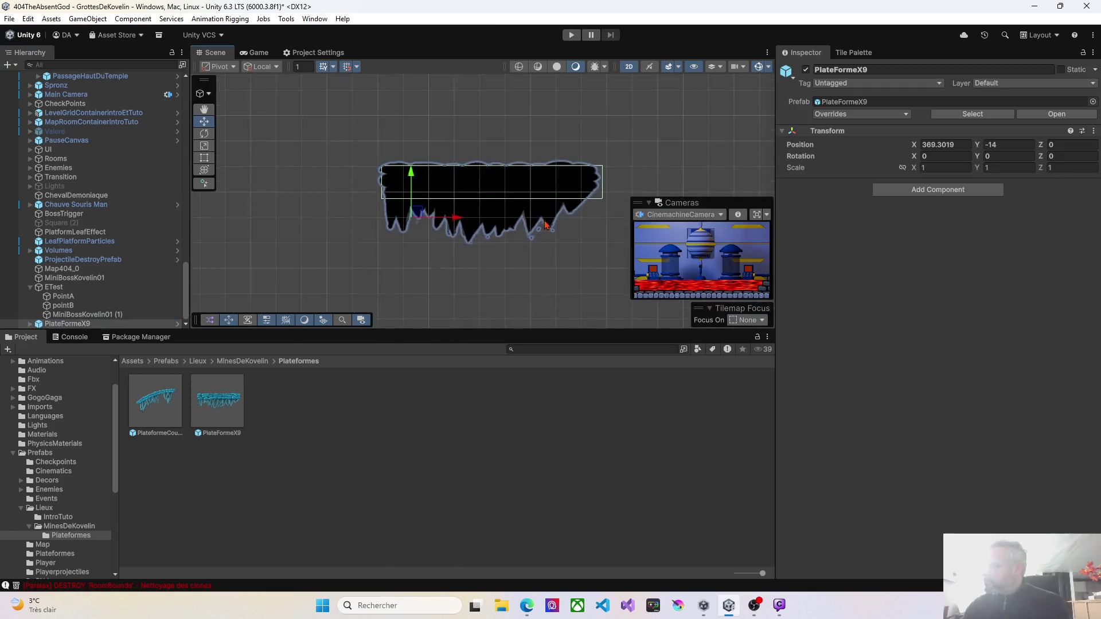
scroll(490, 222, down, 4)
scroll(490, 222, down, 8)
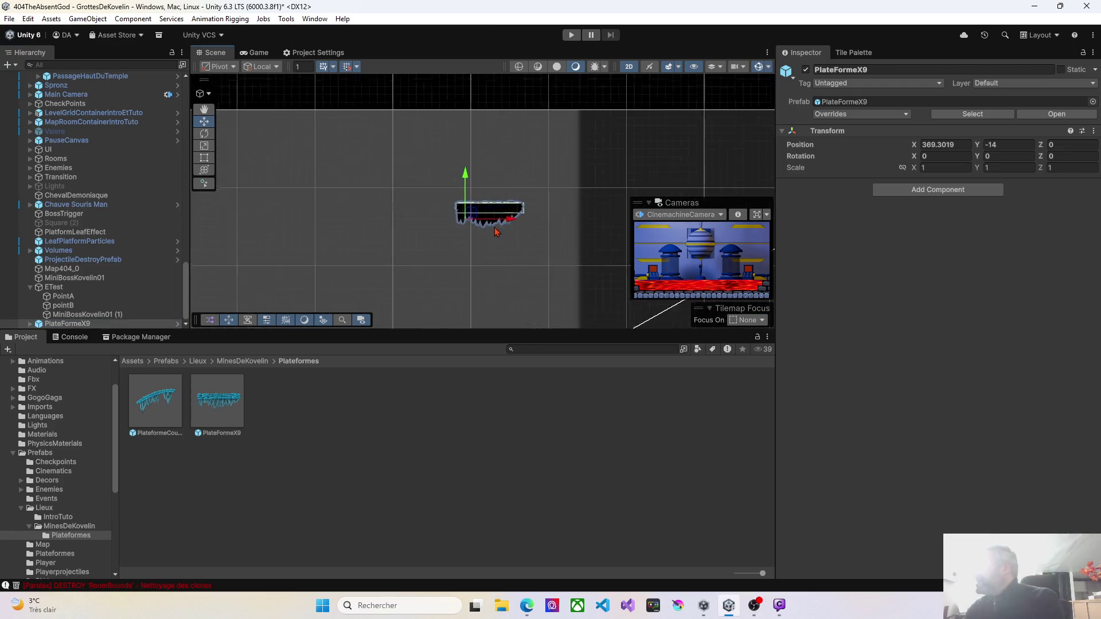
scroll(490, 257, down, 5)
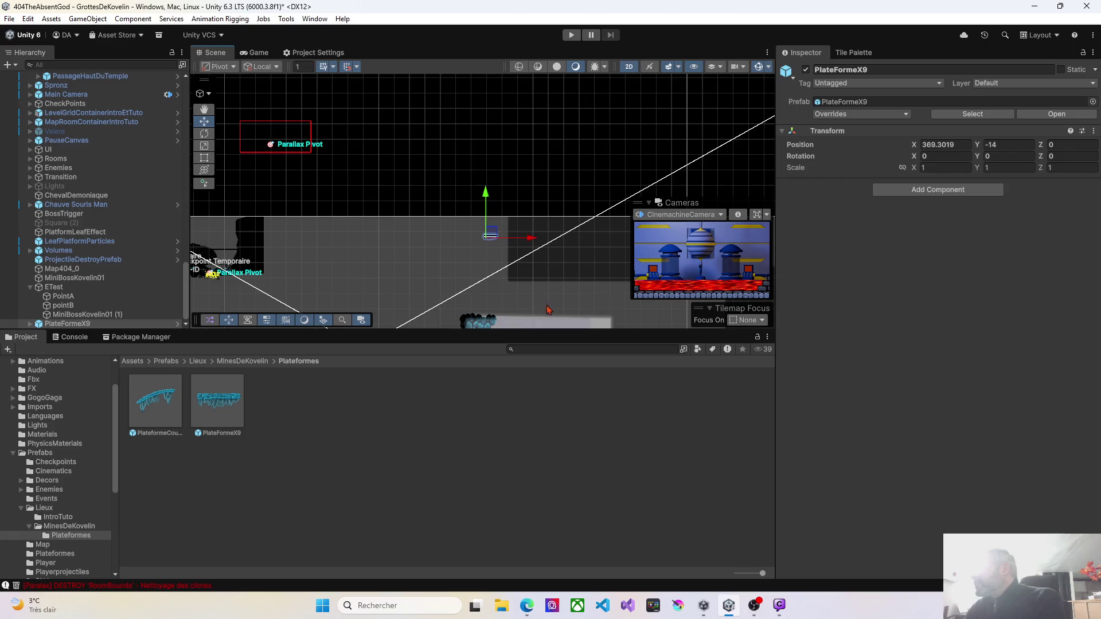
drag(491, 256, 450, 220)
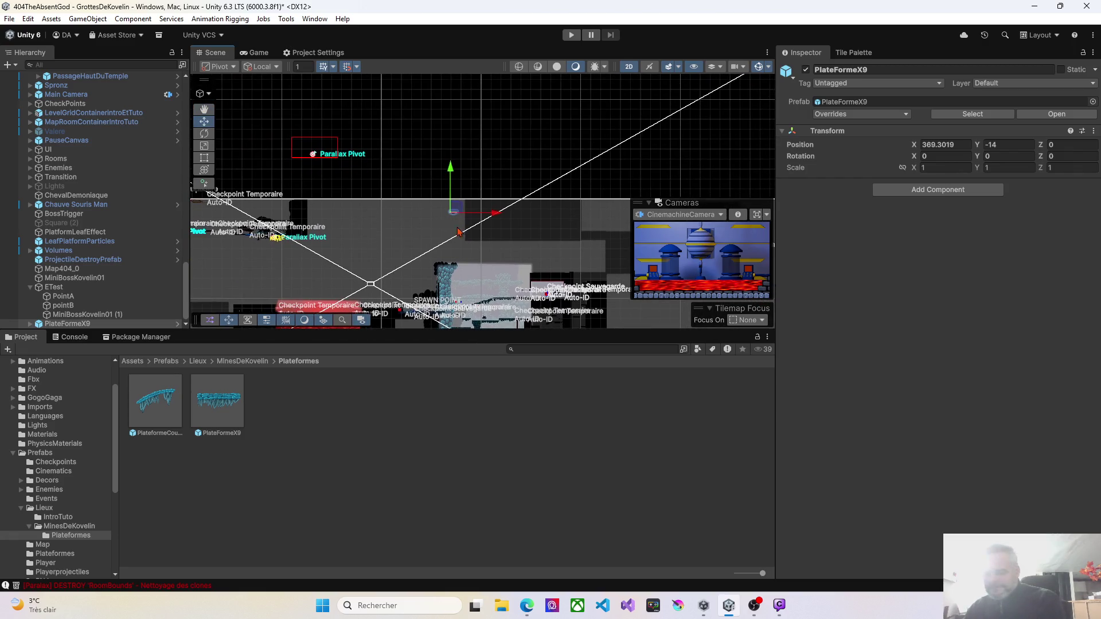
click(446, 232)
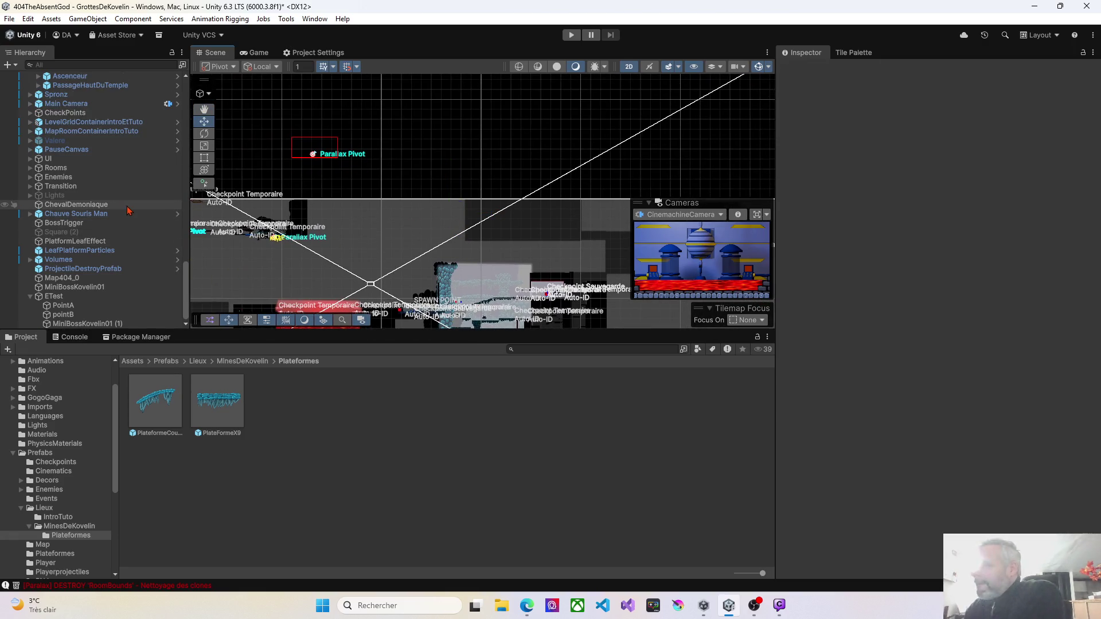
Zoom back in and centre the upper cave platforms near the spawn point
drag(341, 256, 281, 127)
scroll(337, 209, up, 4)
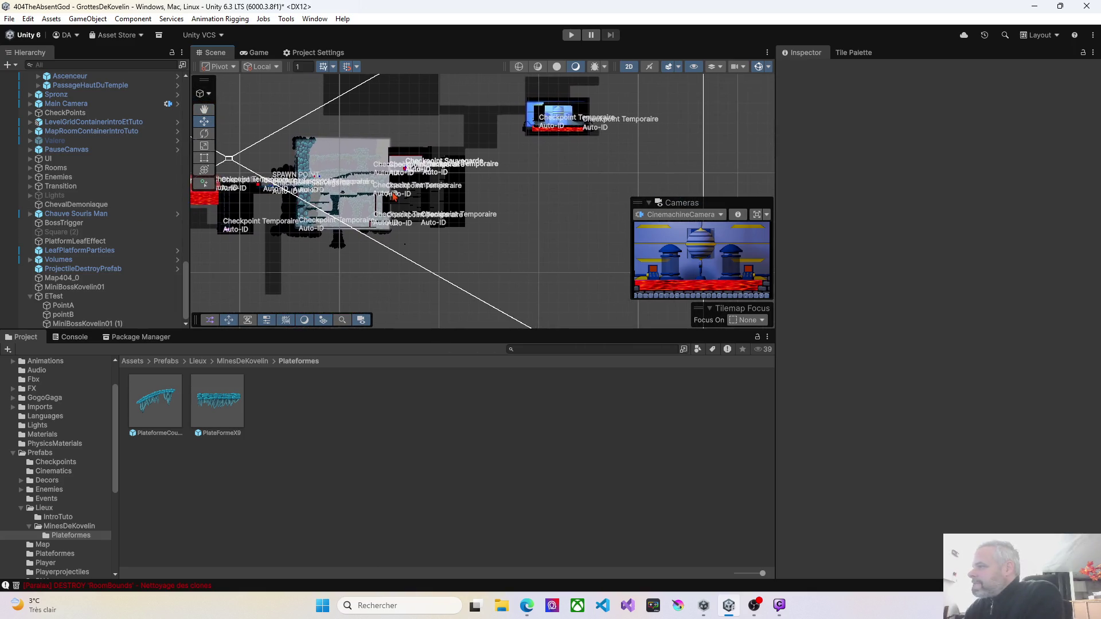
scroll(337, 208, up, 6)
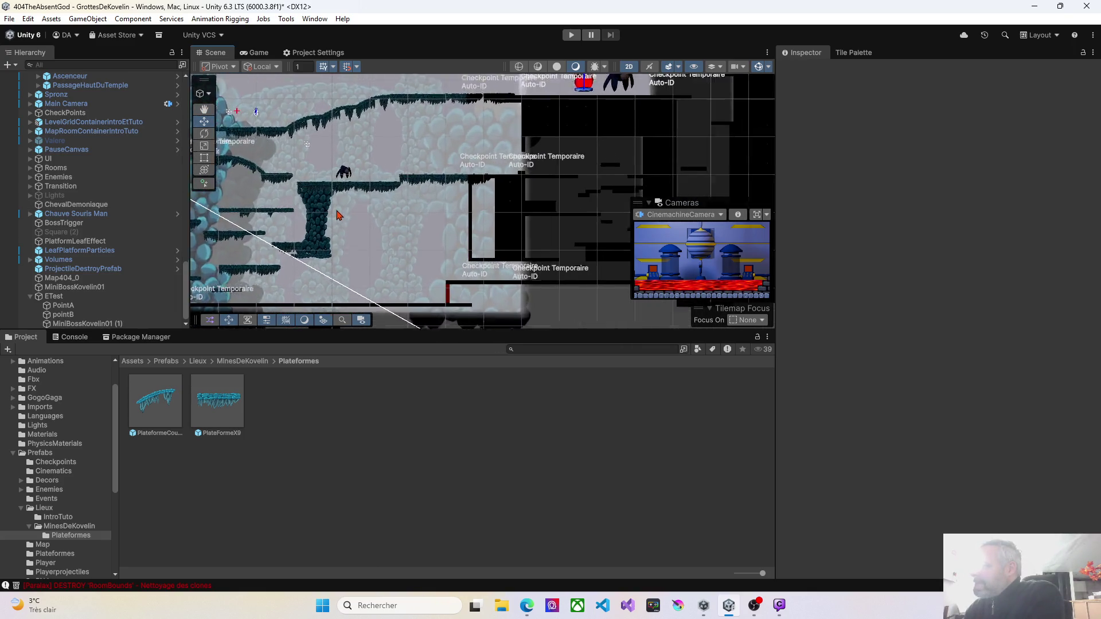
mouse_move(321, 172)
mouse_down()
mouse_move(457, 224)
mouse_move(415, 209)
mouse_up()
scroll(499, 226, up, 2)
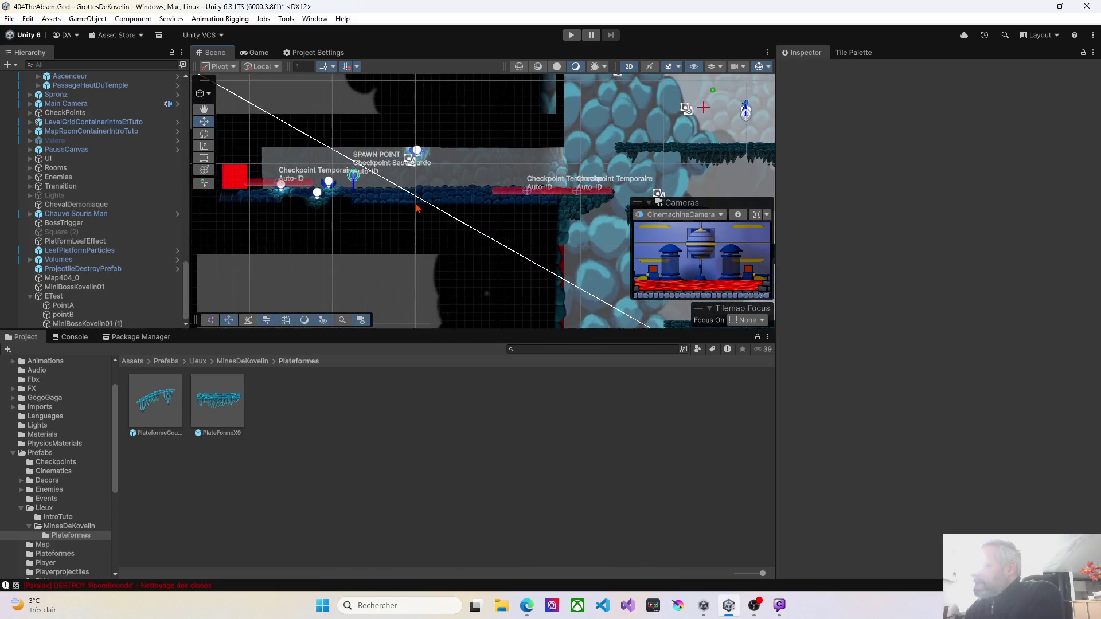
scroll(428, 213, up, 4)
drag(545, 226, 236, 251)
drag(350, 189, 198, 287)
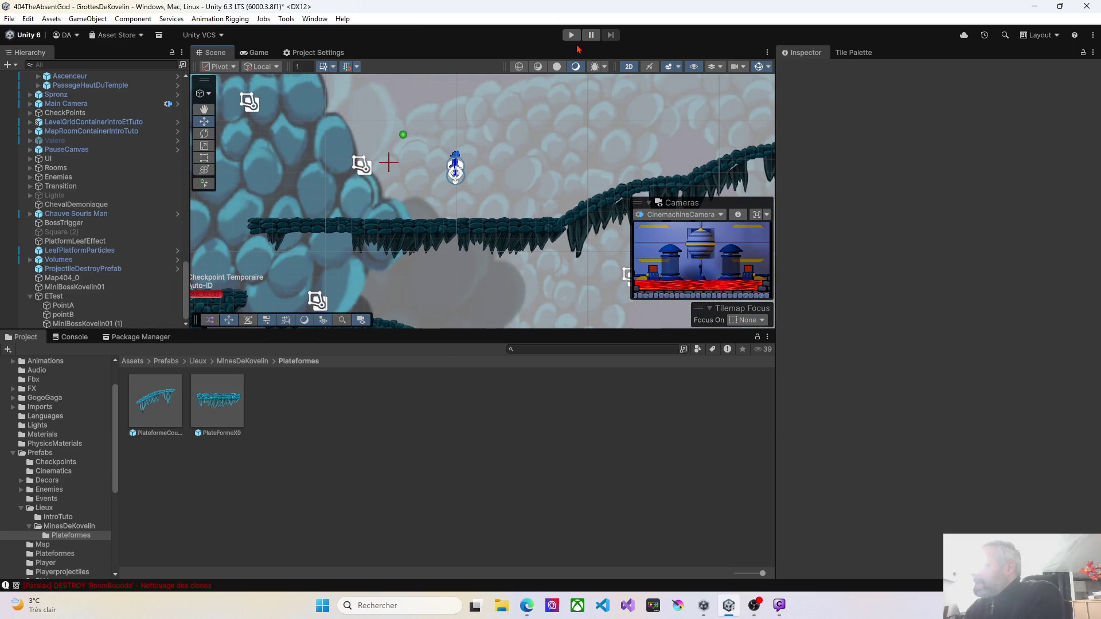
Start Play mode and walk the character left, jumping onto the higher ledge and dropping back down
click(572, 35)
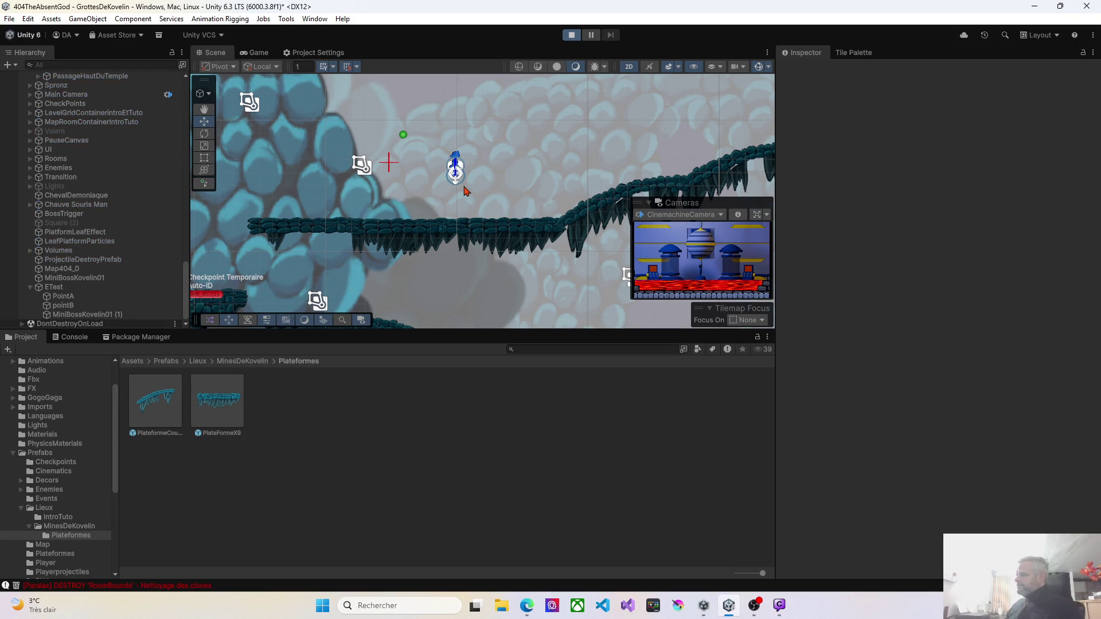
key(Left)
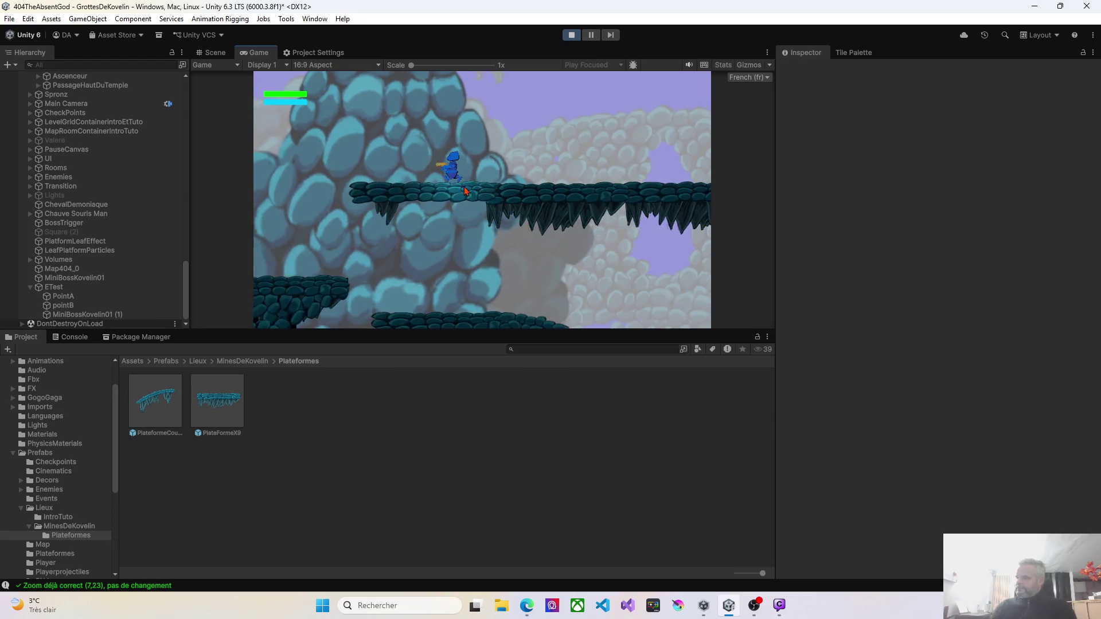
key(Left)
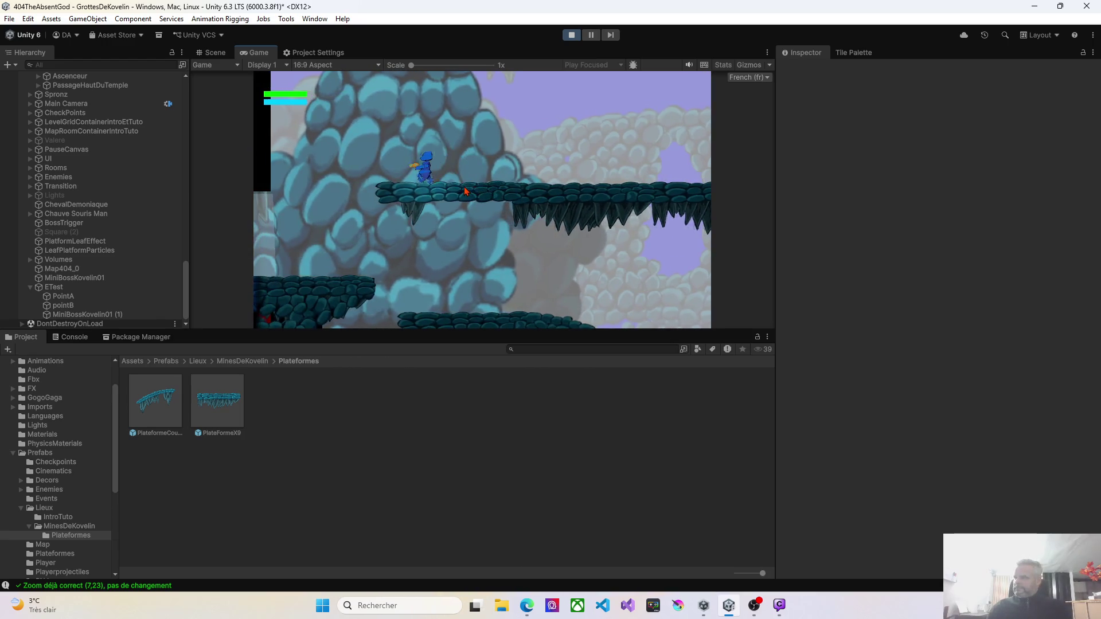
key(space)
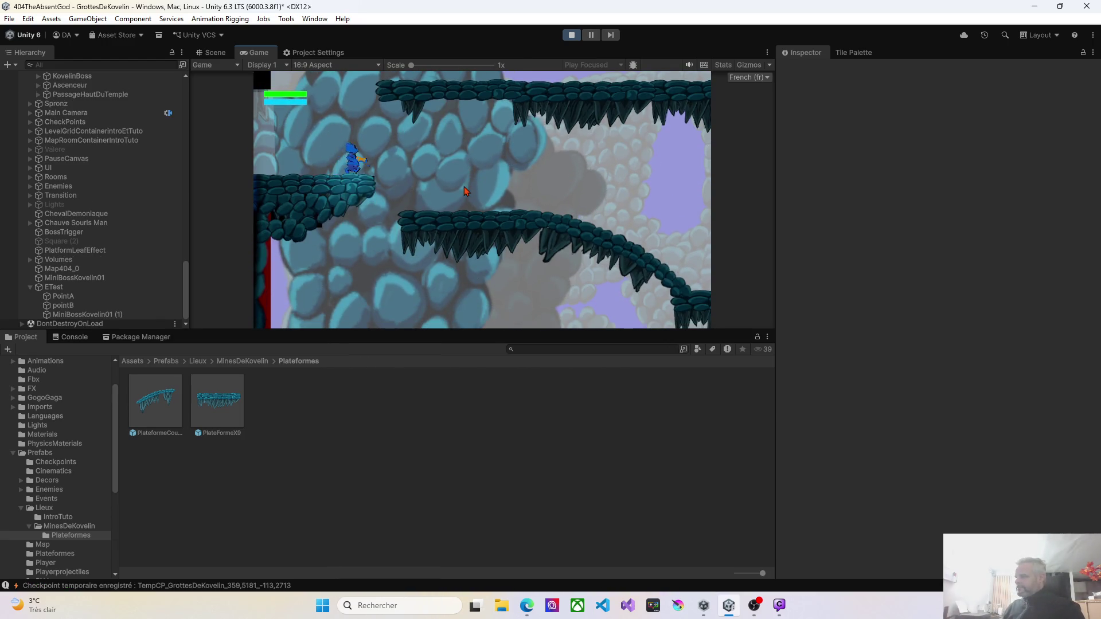
key(Right)
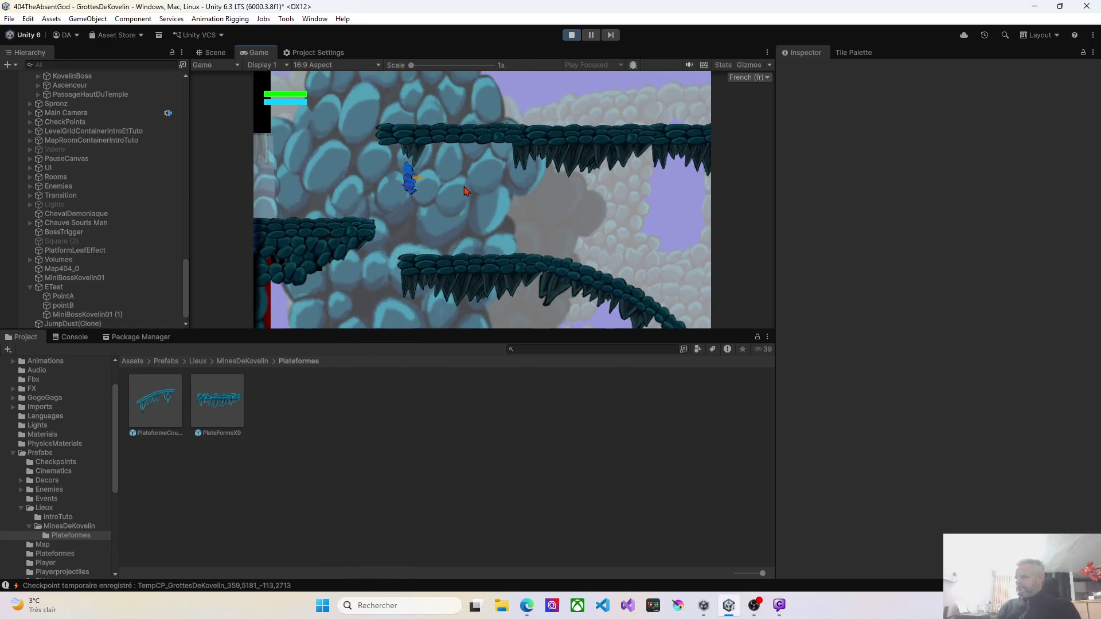
key(Left)
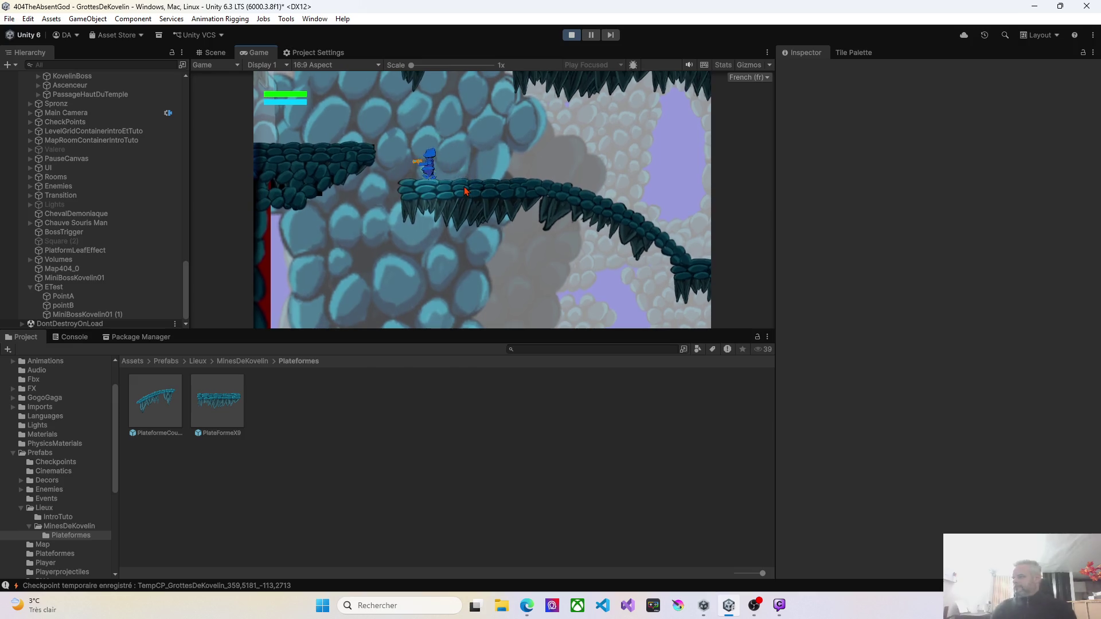
Run the character right down the sloping platform and back up it, then stop the playtest
key(Right)
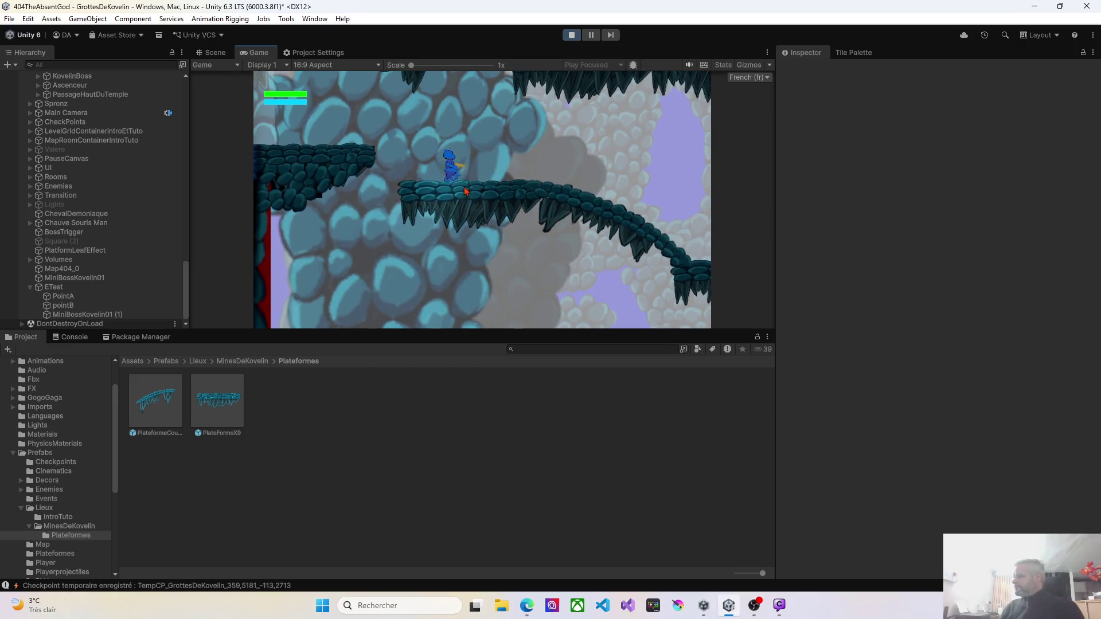
key(Right)
key(Left)
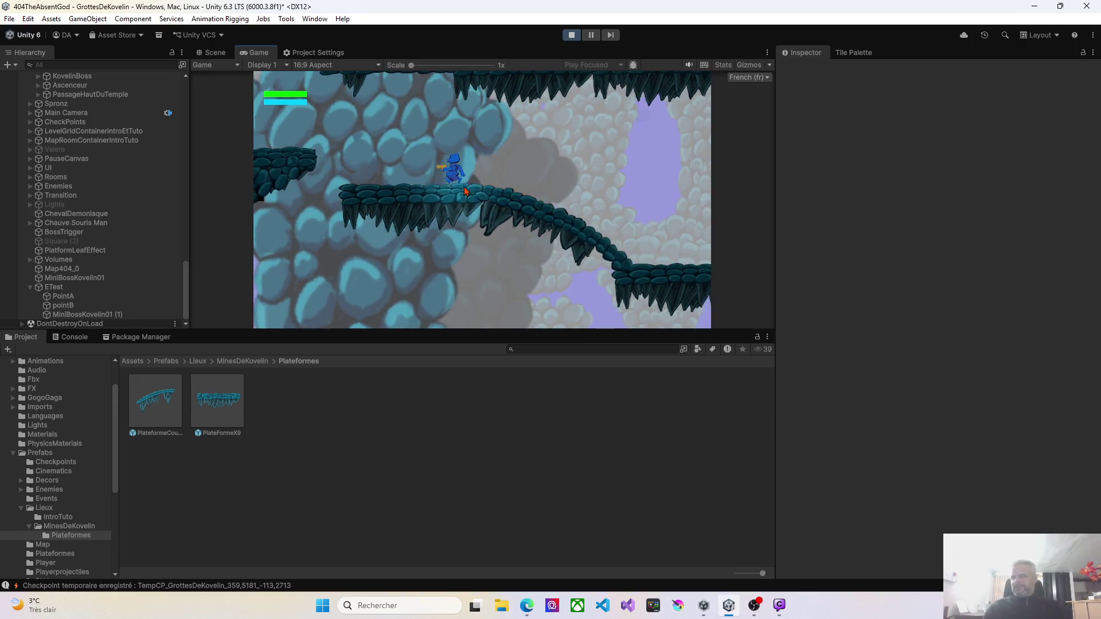
key(Right)
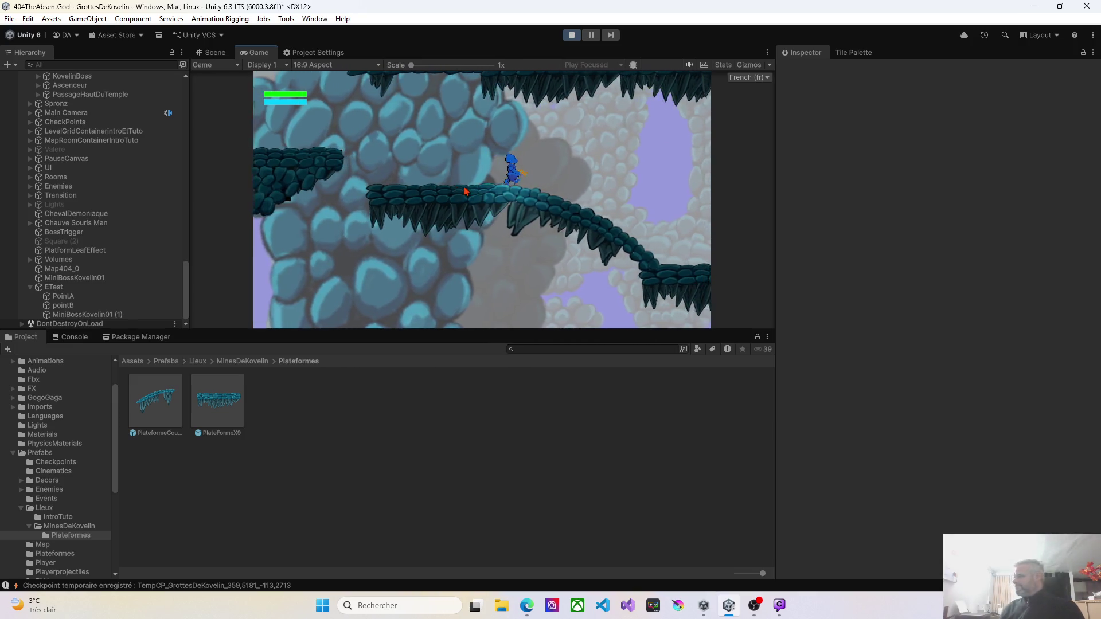
key(Right)
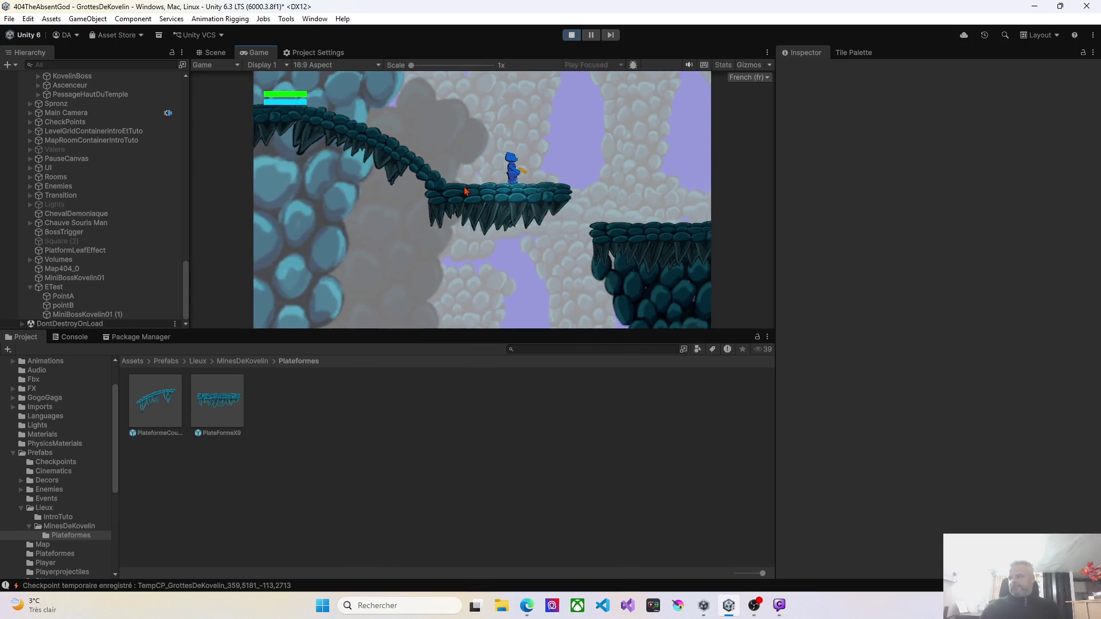
key(Left)
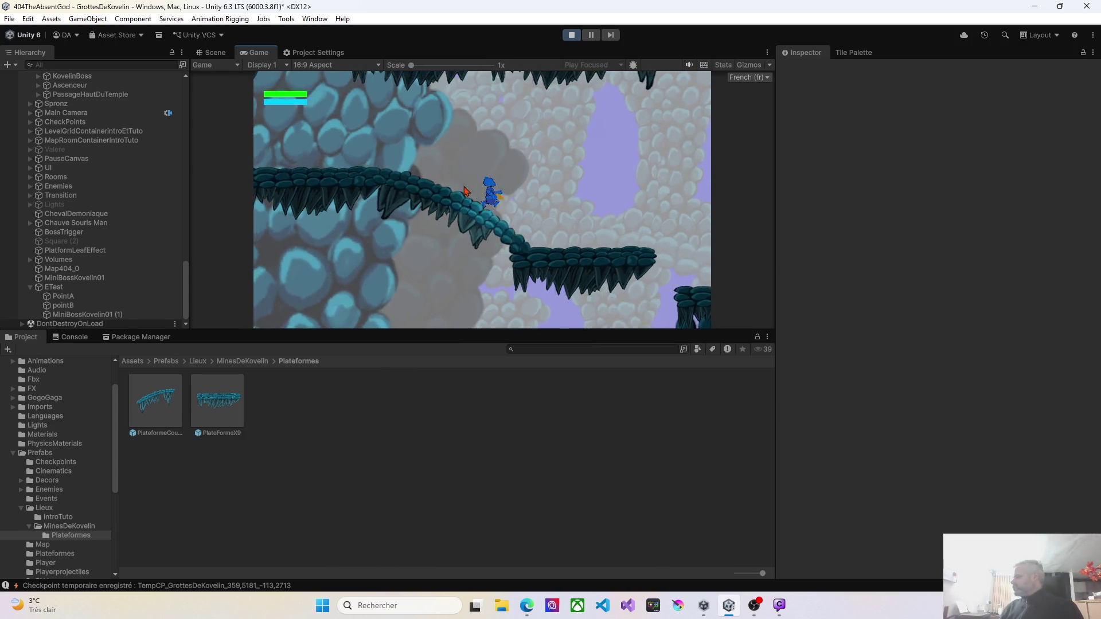
key(Left)
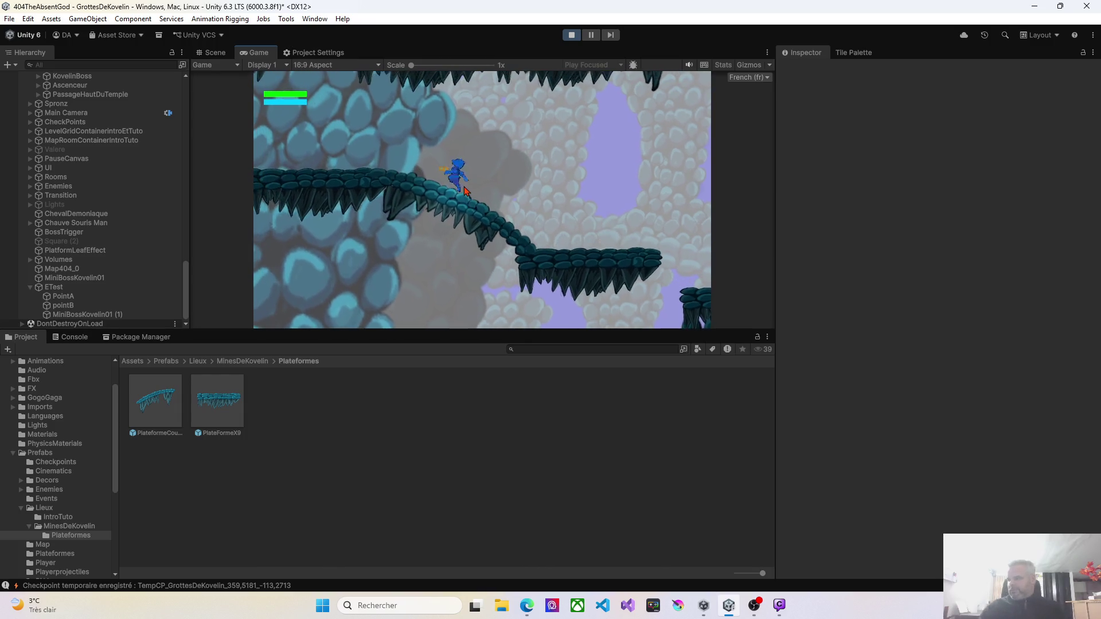
click(571, 35)
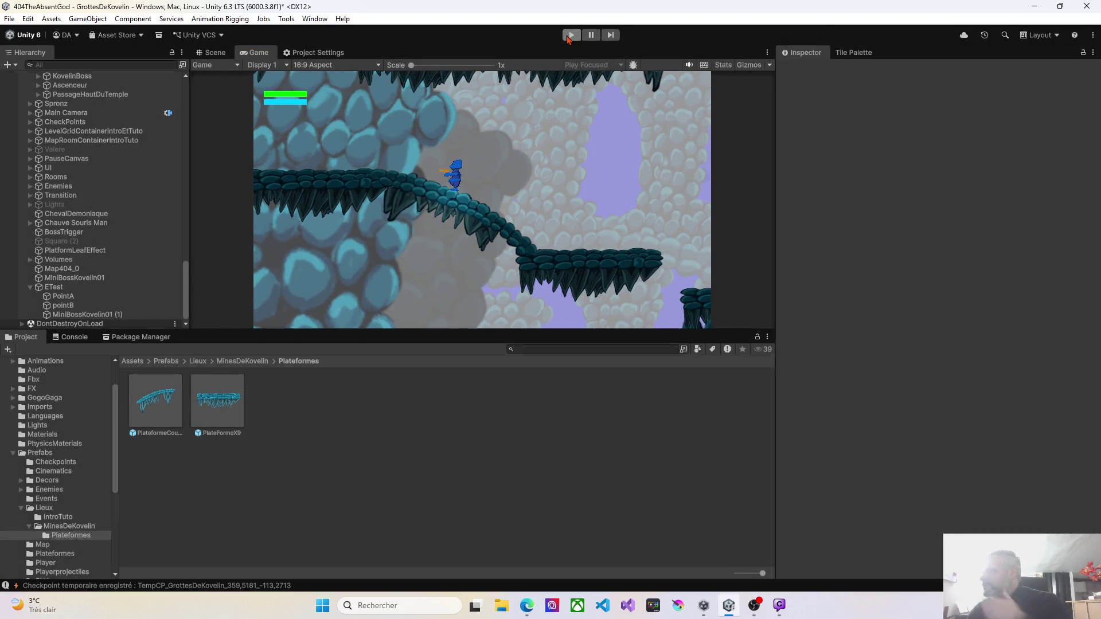
Duplicate platform PlateFormeX9 (1) and drag the copy down onto the lower ledge
mouse_move(248, 274)
mouse_down()
mouse_move(344, 241)
mouse_move(380, 191)
mouse_up()
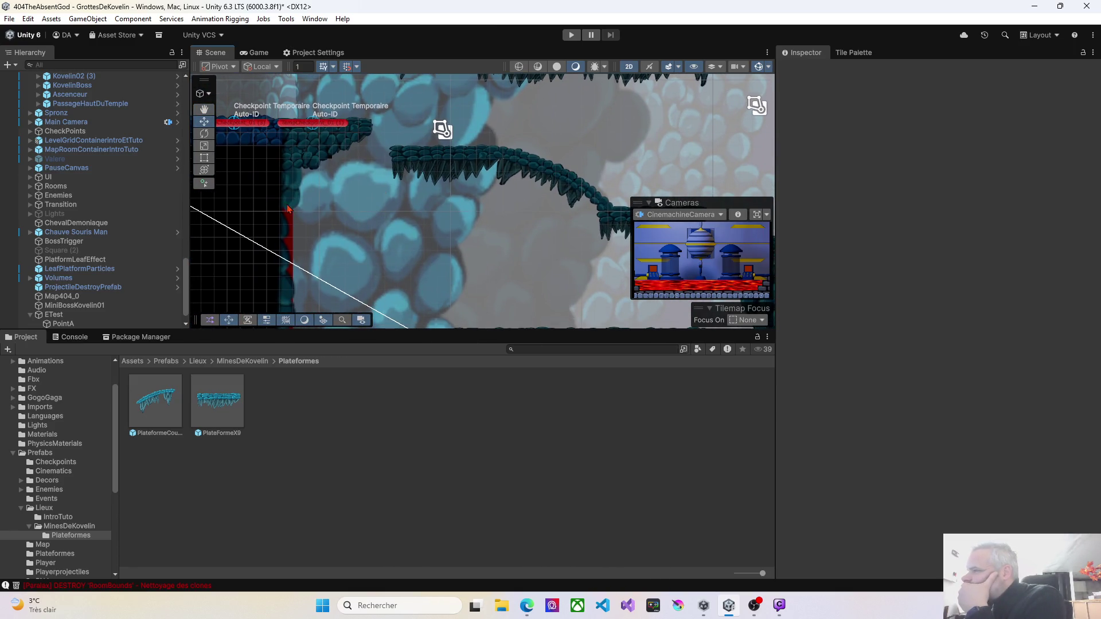
mouse_move(424, 238)
mouse_down()
mouse_move(331, 179)
mouse_move(326, 197)
mouse_move(248, 140)
mouse_move(341, 156)
mouse_up()
click(348, 203)
mouse_move(295, 220)
mouse_down()
mouse_move(356, 277)
mouse_move(391, 288)
mouse_move(362, 201)
mouse_move(293, 152)
mouse_move(269, 160)
mouse_up()
key(ctrl+d)
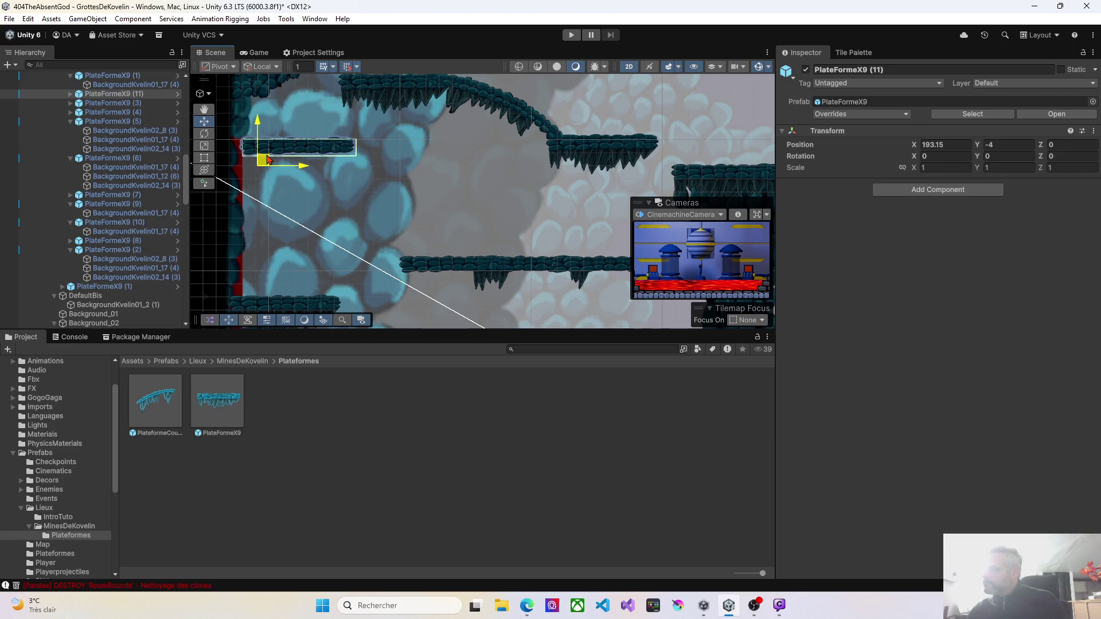
drag(287, 123, 326, 218)
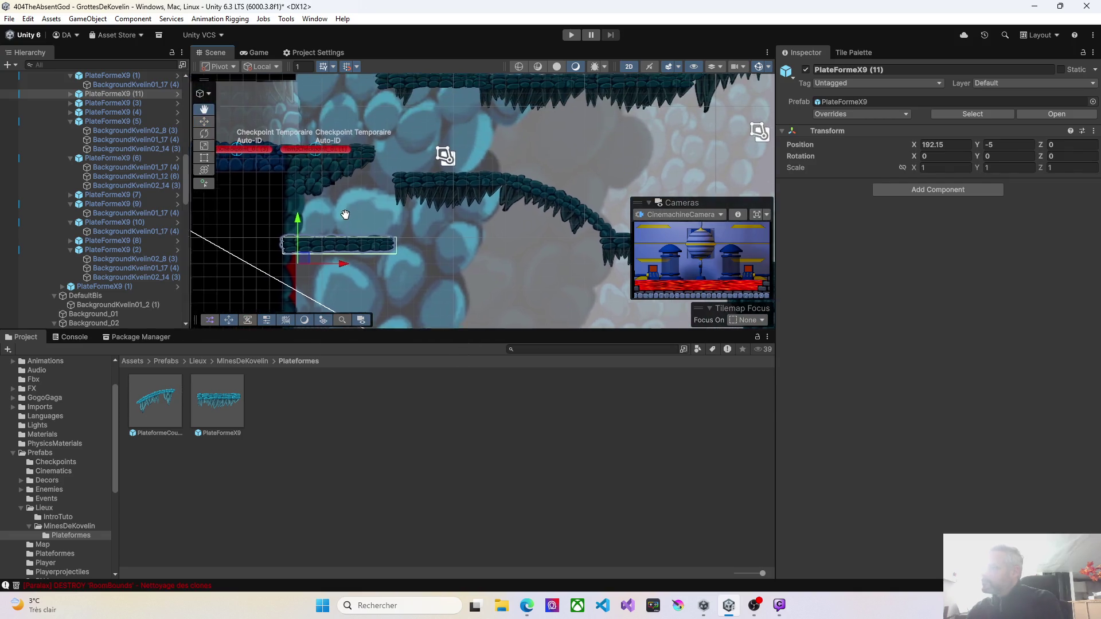
Inspect the sprite pieces of the new PlateFormeX9 platform and the curved platform's end
click(388, 199)
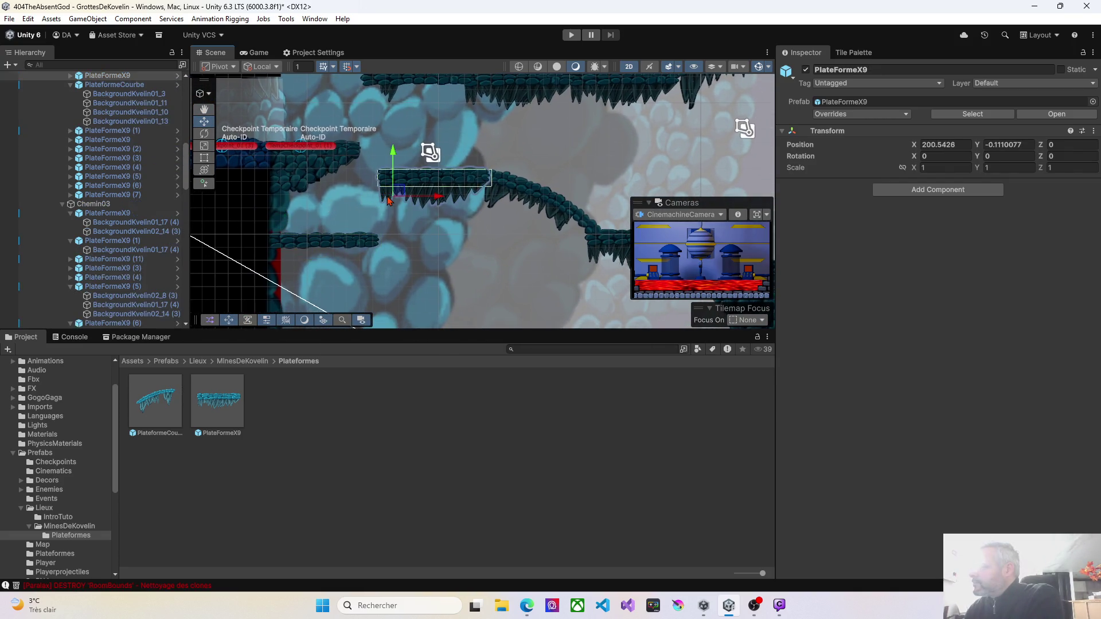
click(402, 207)
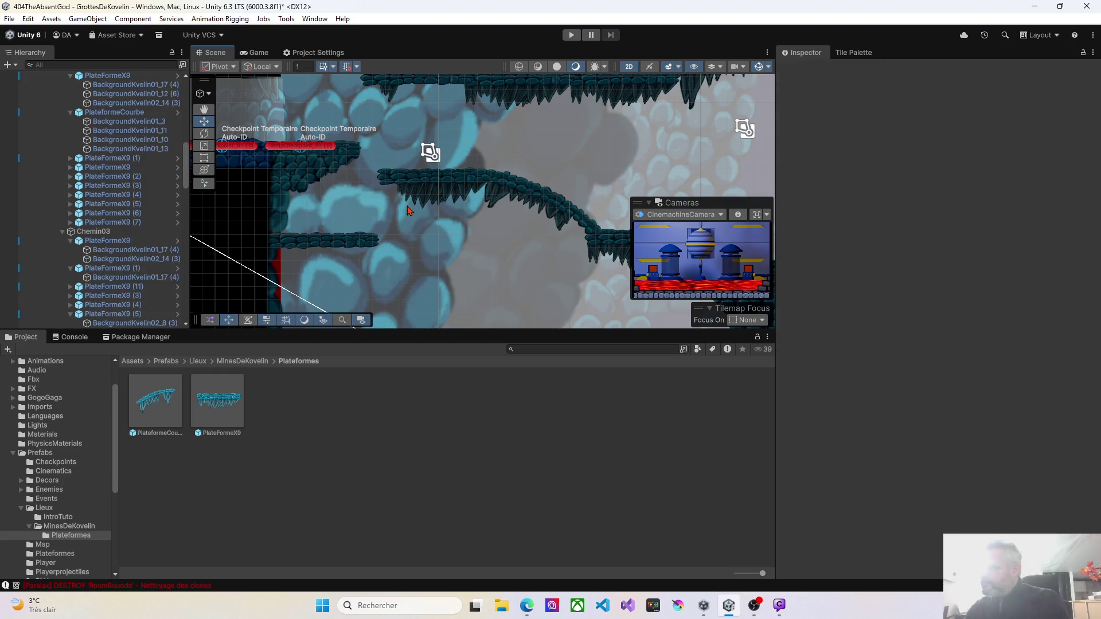
click(457, 197)
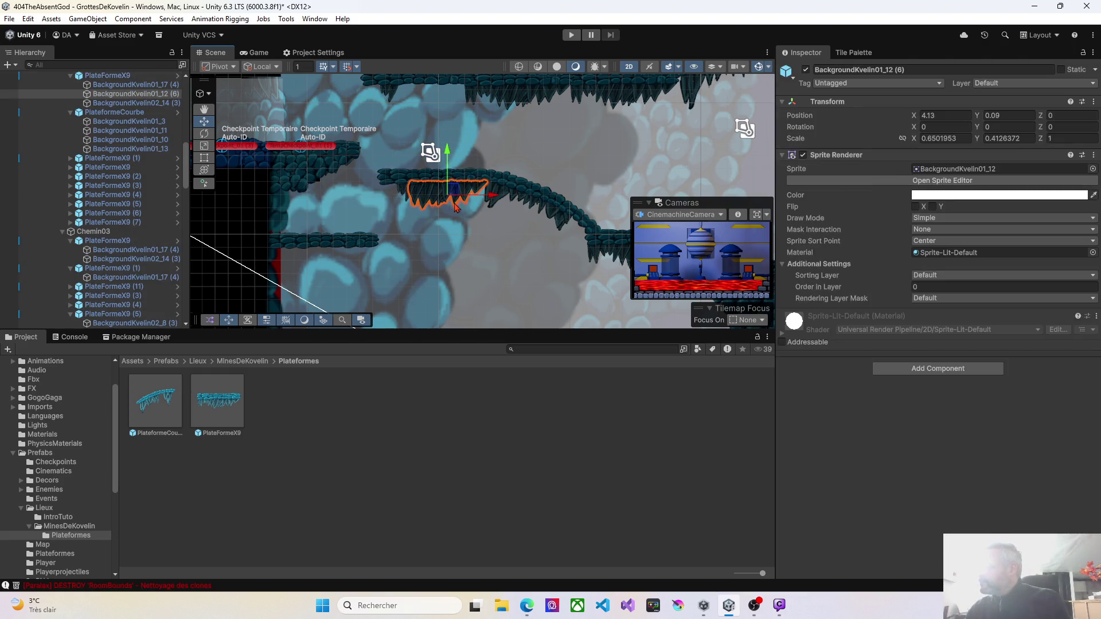
click(417, 206)
click(408, 202)
click(410, 200)
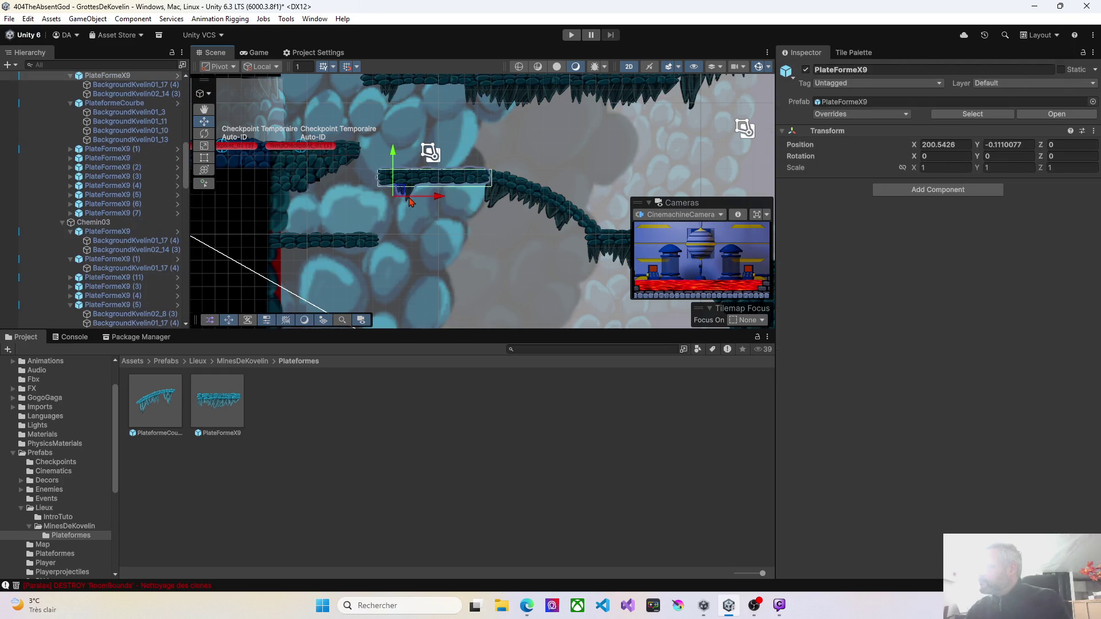
click(410, 204)
click(409, 205)
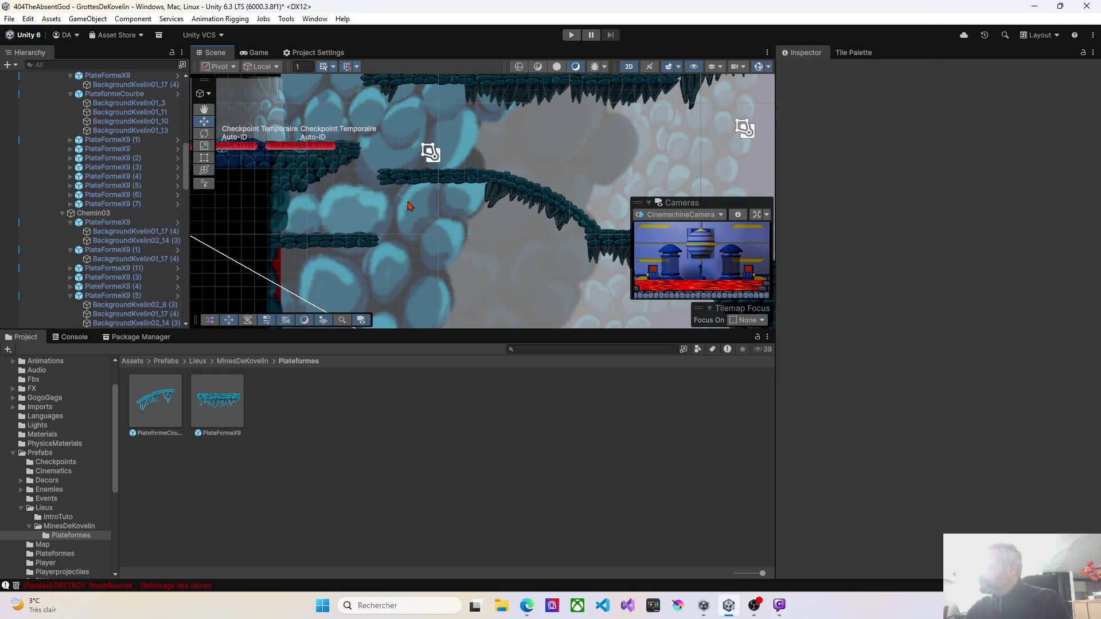
click(496, 212)
click(497, 213)
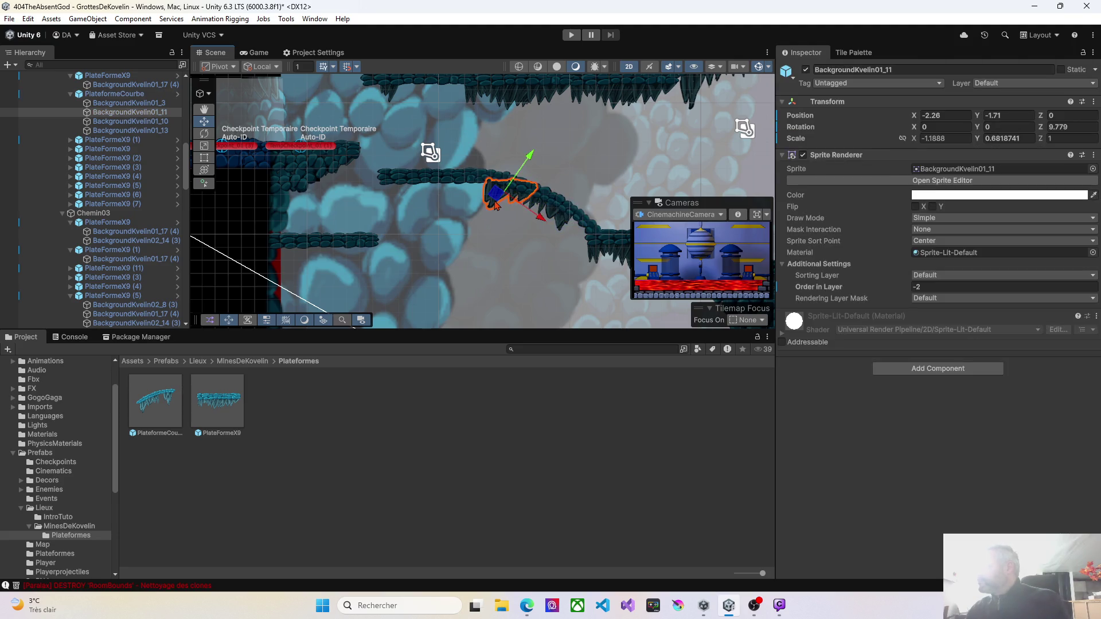
click(500, 241)
mouse_move(555, 241)
mouse_down()
mouse_move(442, 214)
mouse_move(465, 226)
mouse_move(393, 245)
mouse_move(467, 249)
mouse_up()
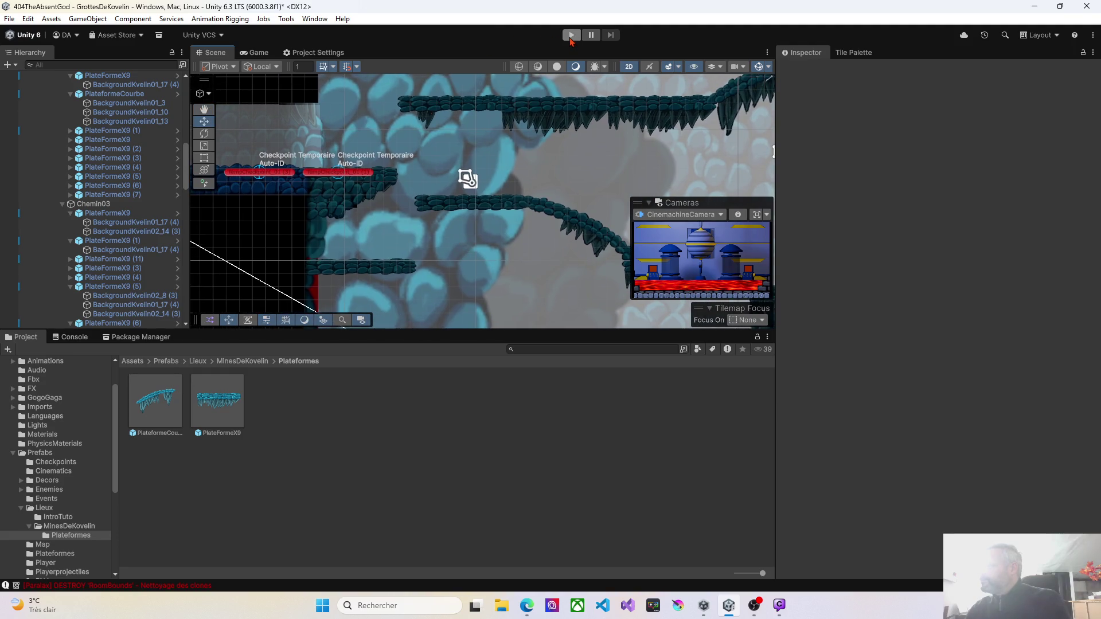
Start Play mode, walk the character left off the edge, then run right and jump
click(571, 38)
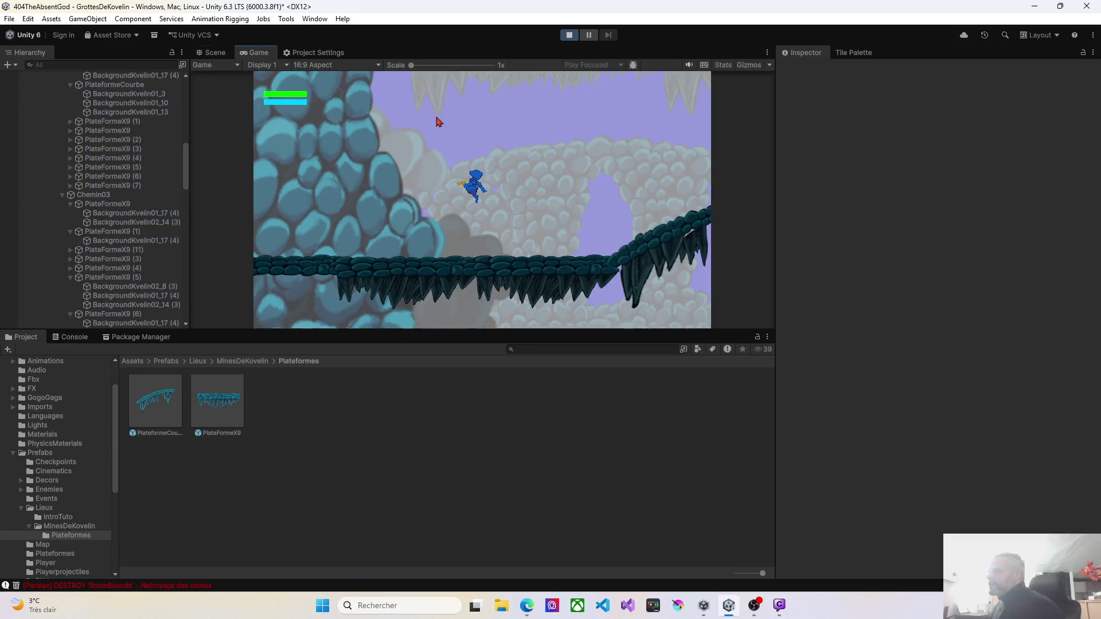
key(Left)
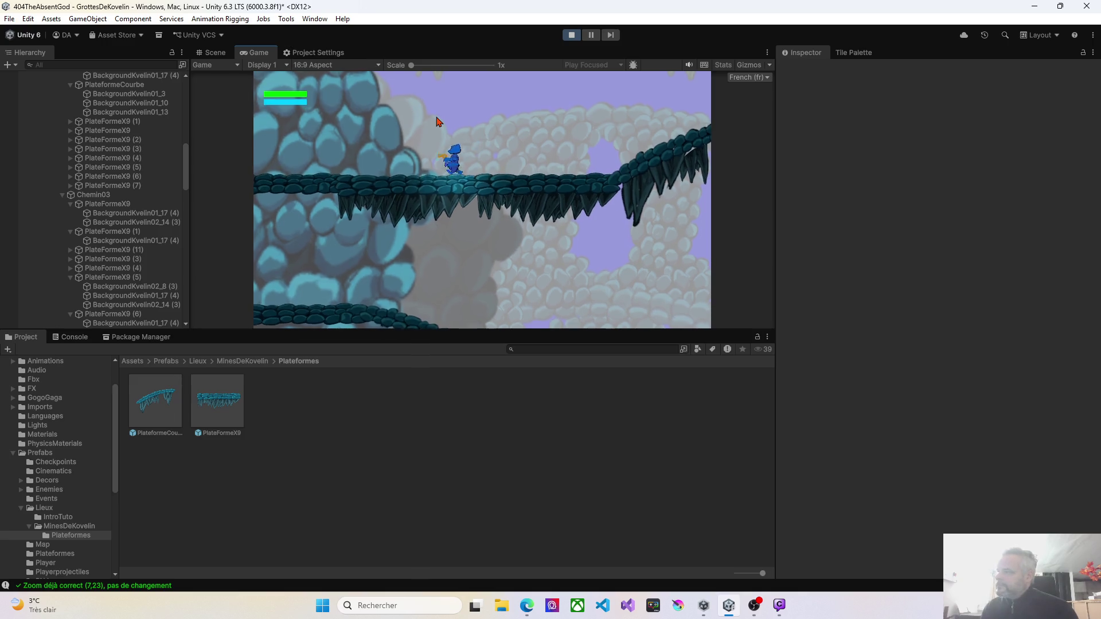
key(Left)
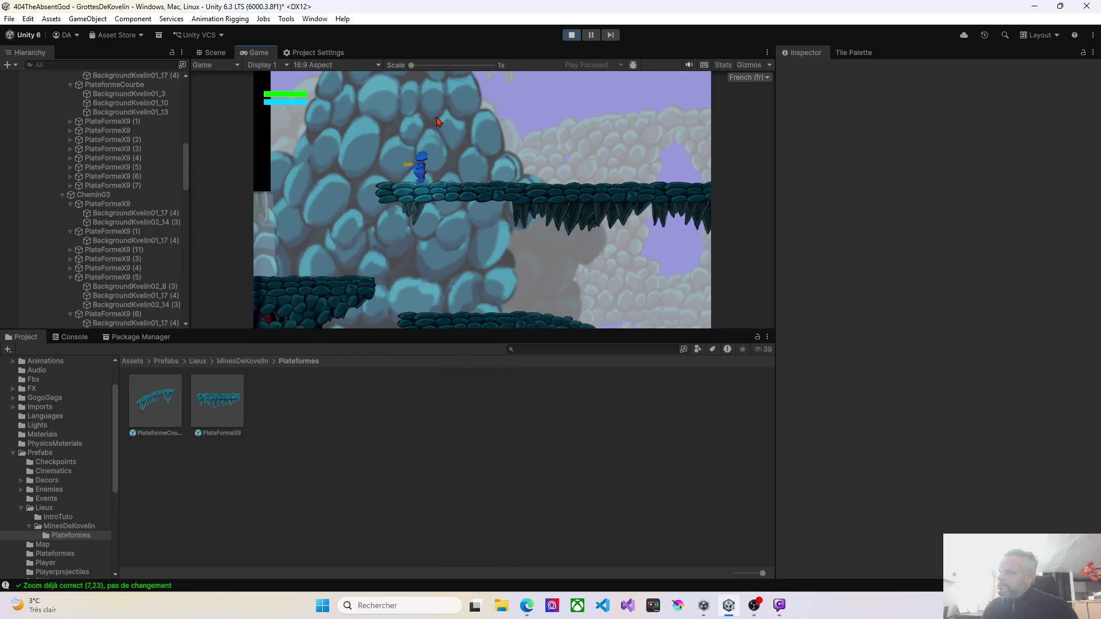
key(Left)
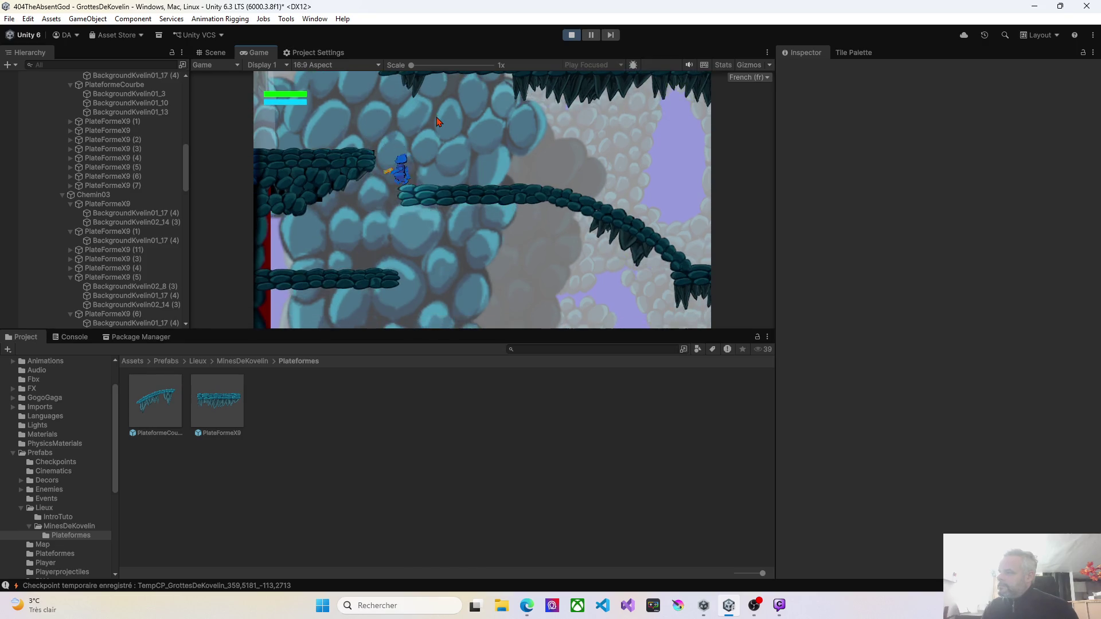
key(Right)
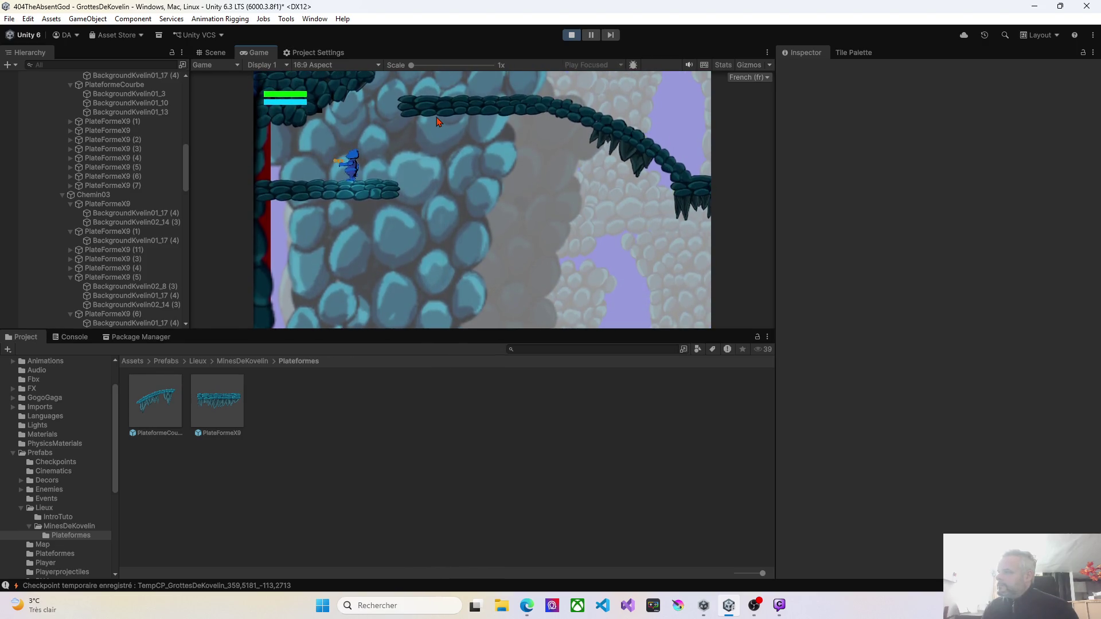
key(Right)
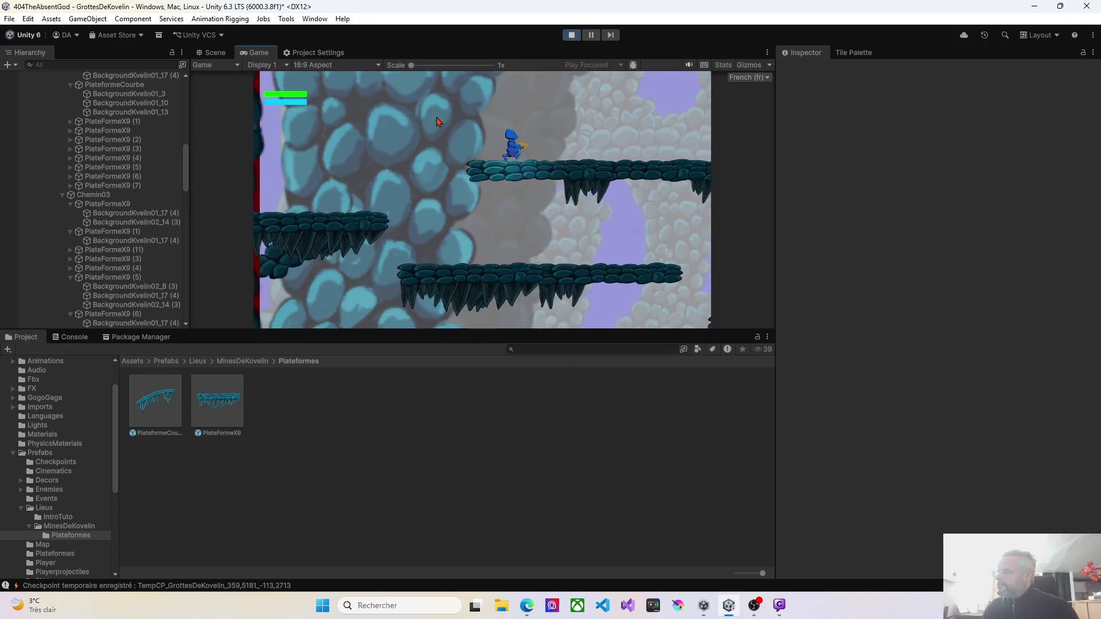
key(Right)
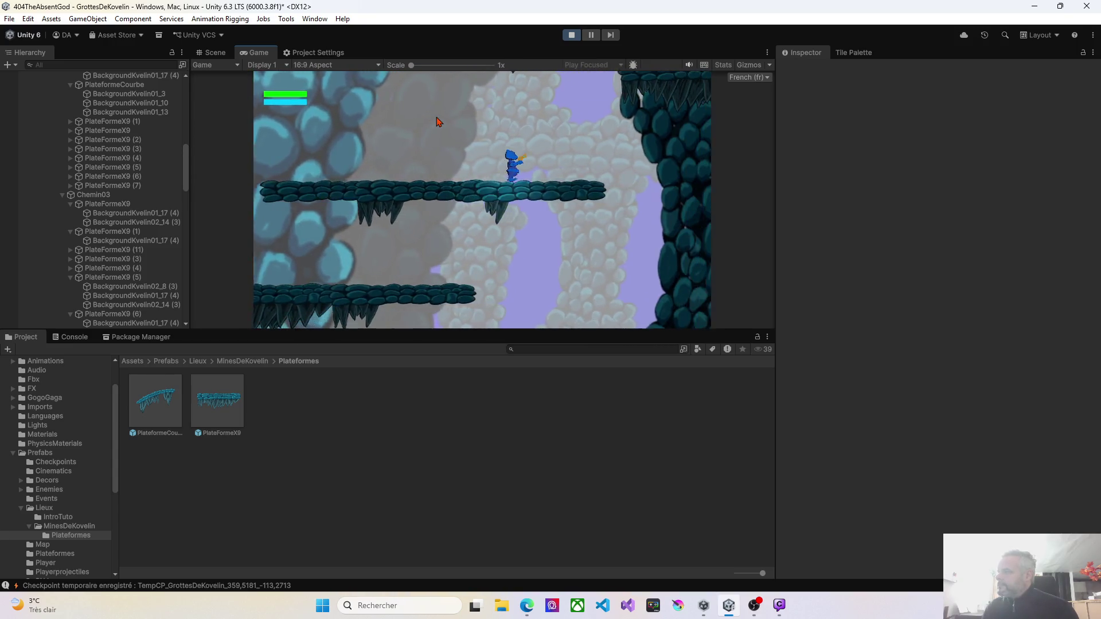
key(space)
Jump the character to the higher platform, move it left and right through the cave, then stop playing
key(Right)
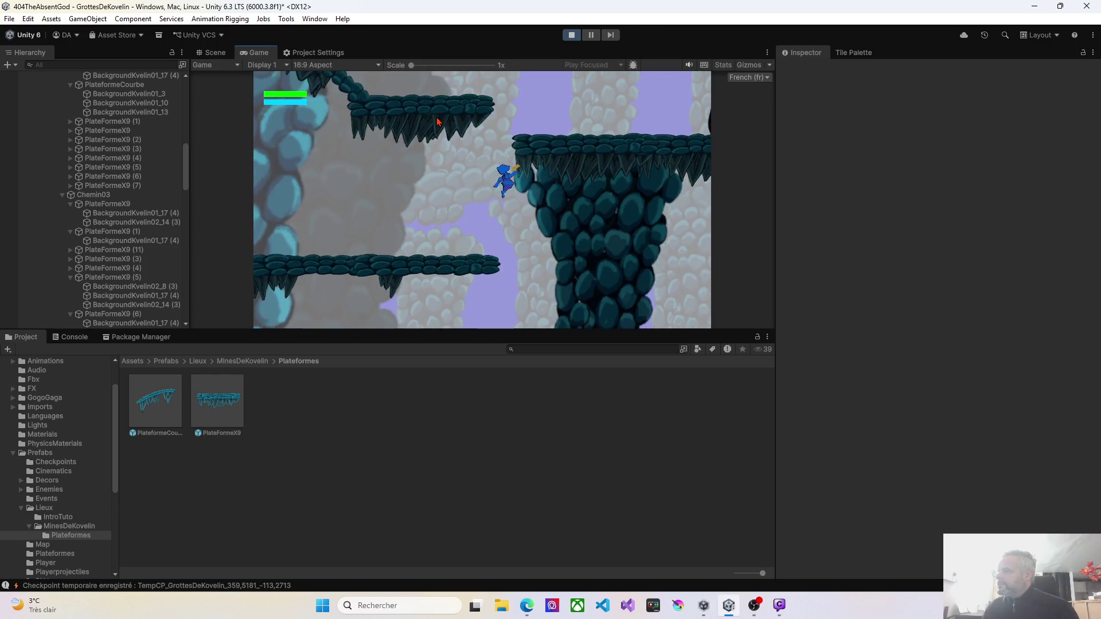
key(Left)
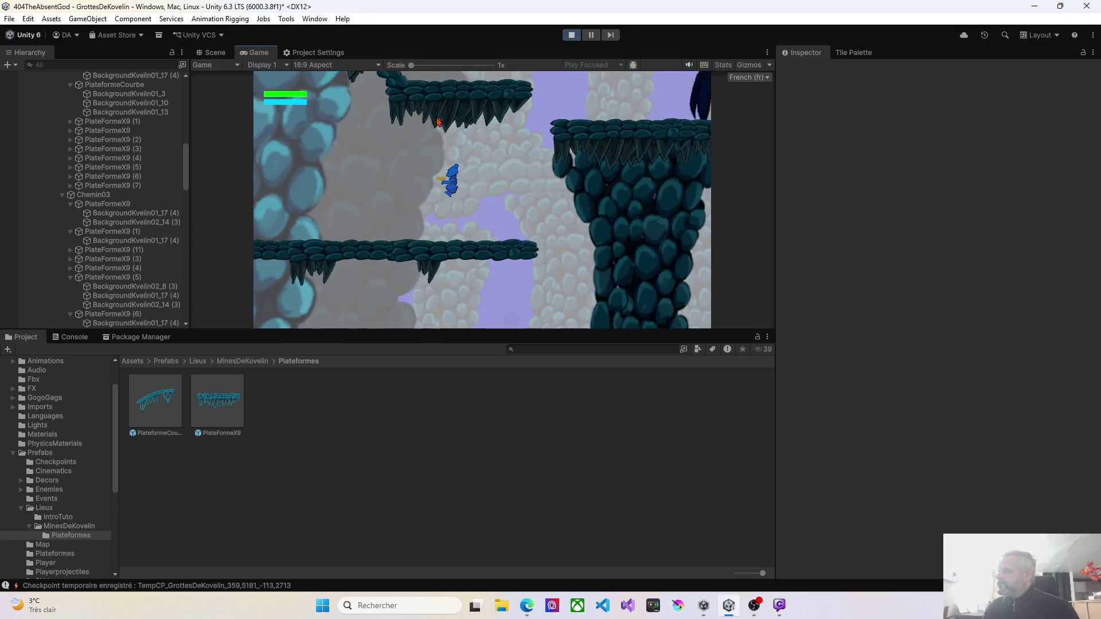
key(Left)
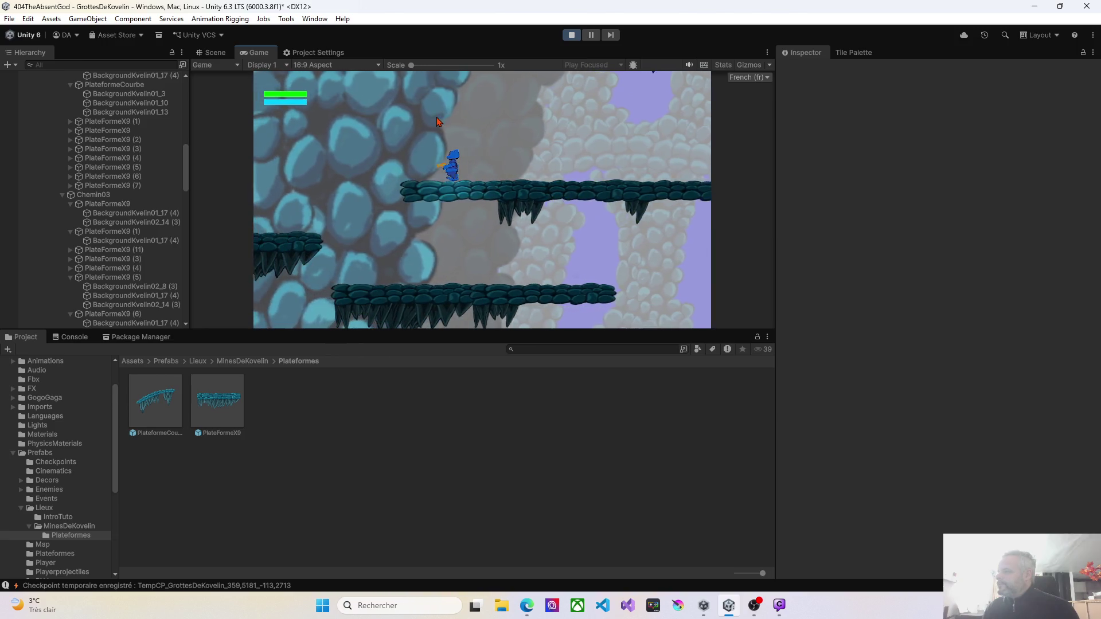
key(space)
key(Right)
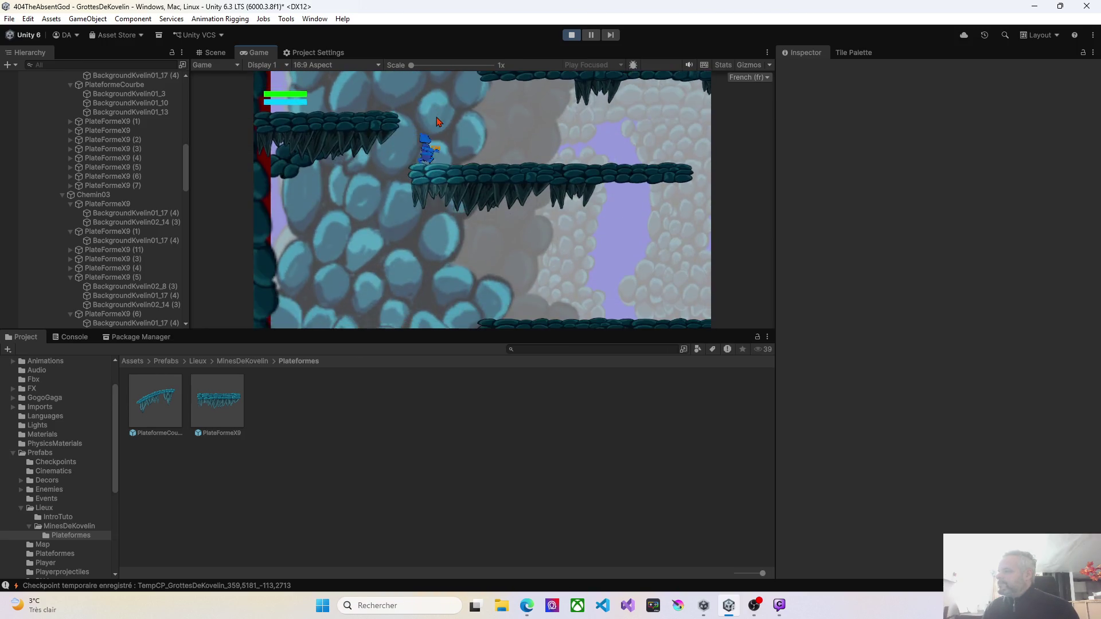
key(Right)
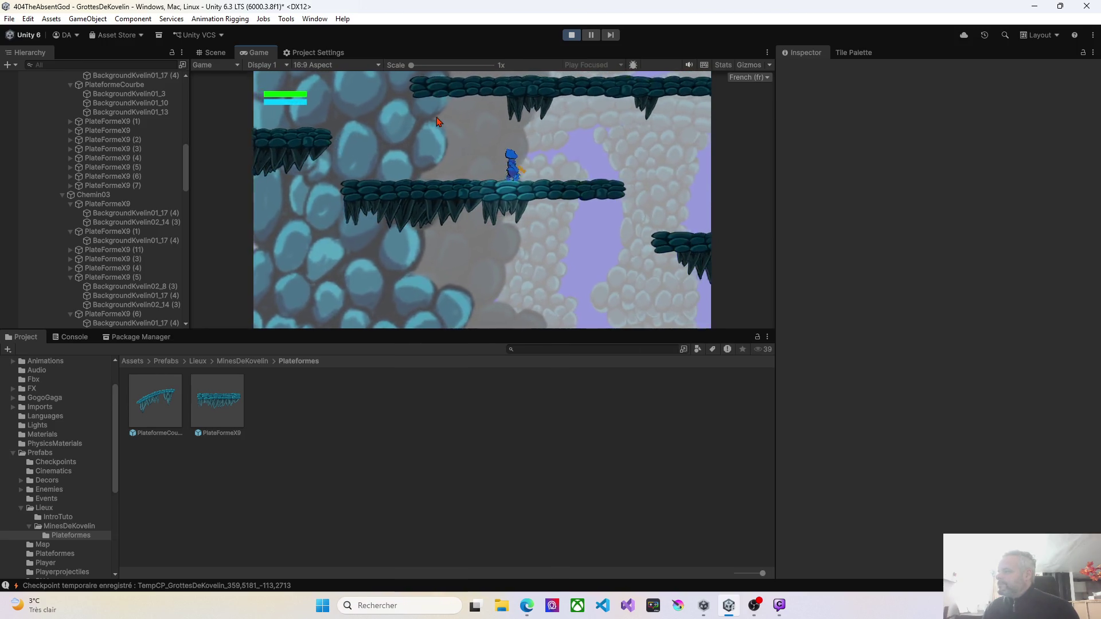
key(d)
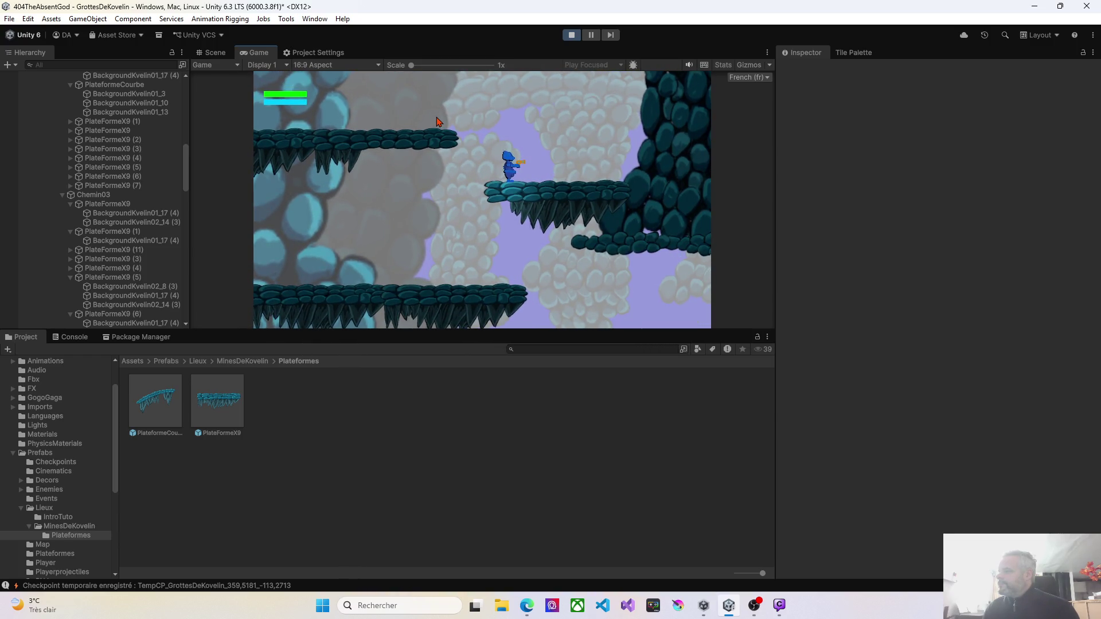
key(a)
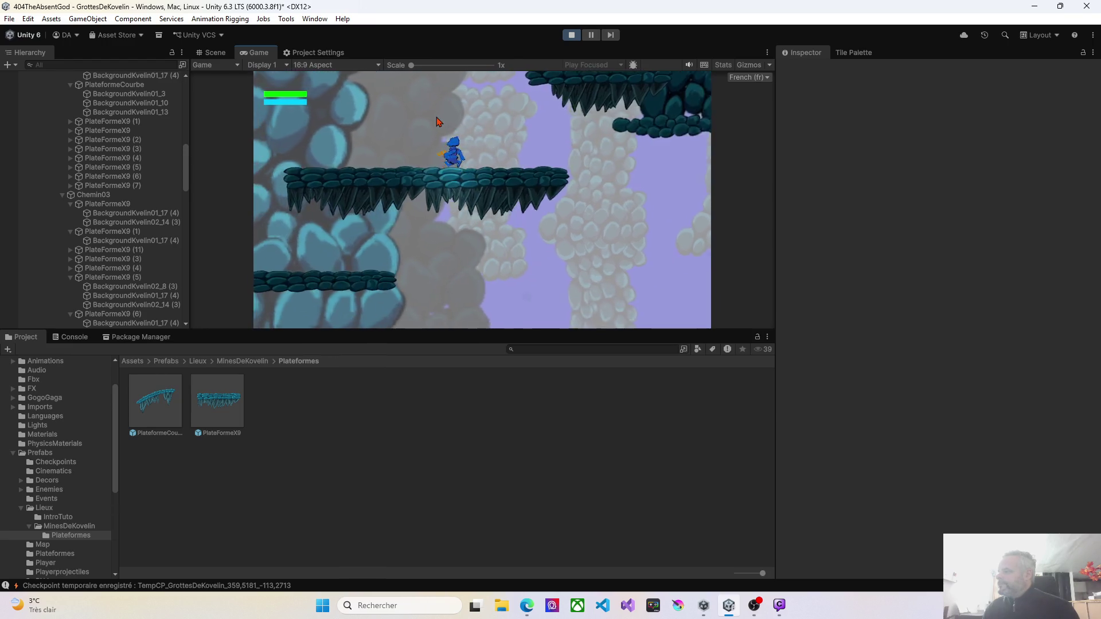
key(d)
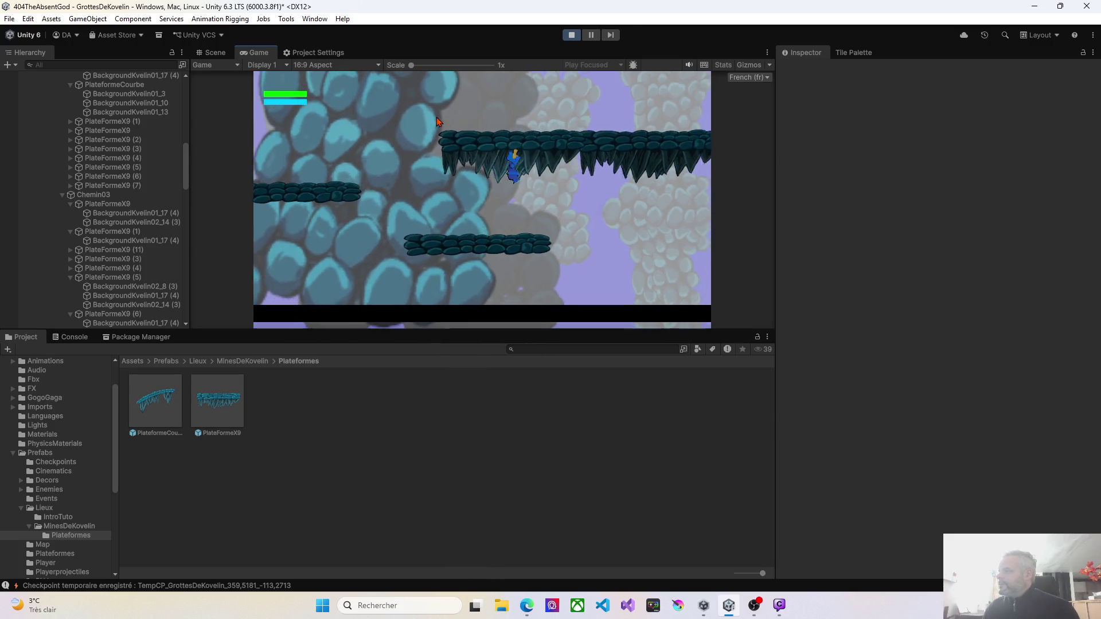
key(a)
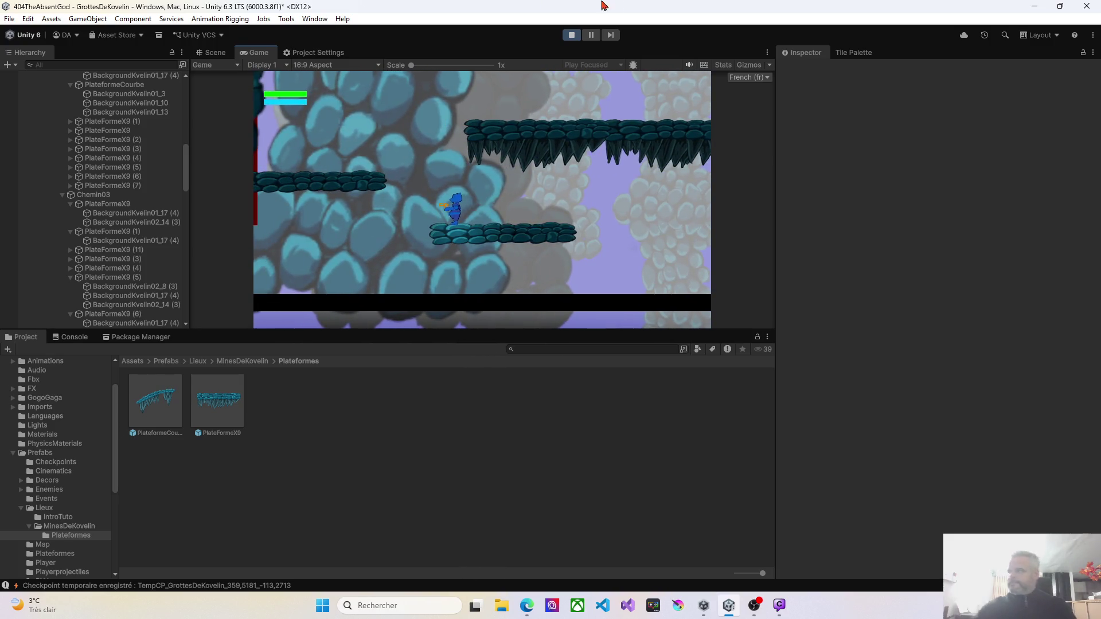
click(571, 35)
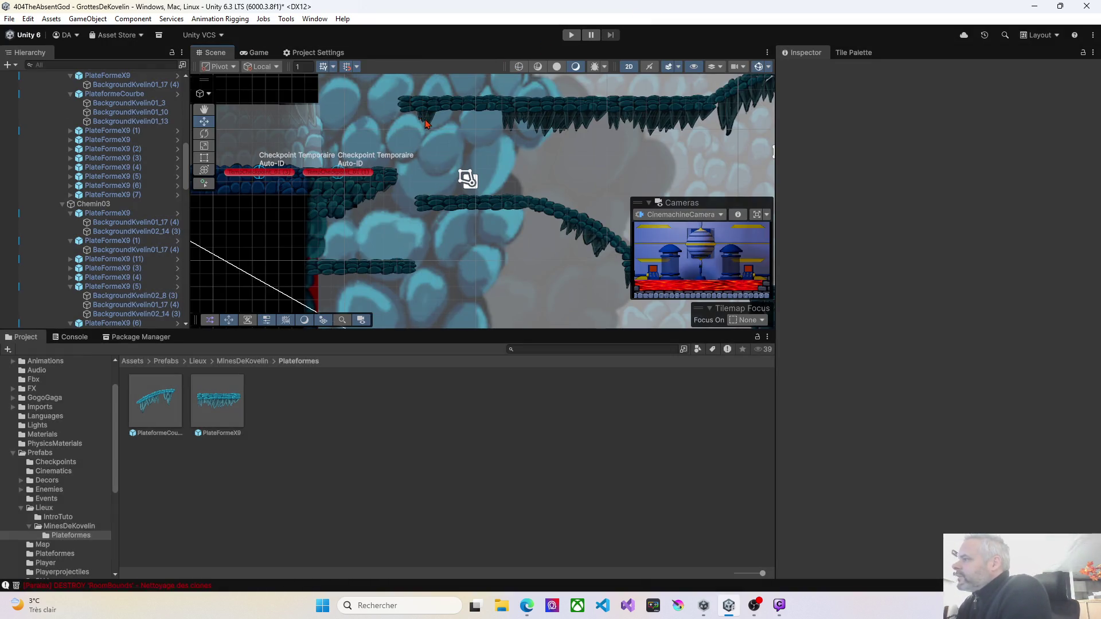
Delete the BackgroundKvelin02_14 (3) decoration from the top platform
click(426, 123)
click(430, 132)
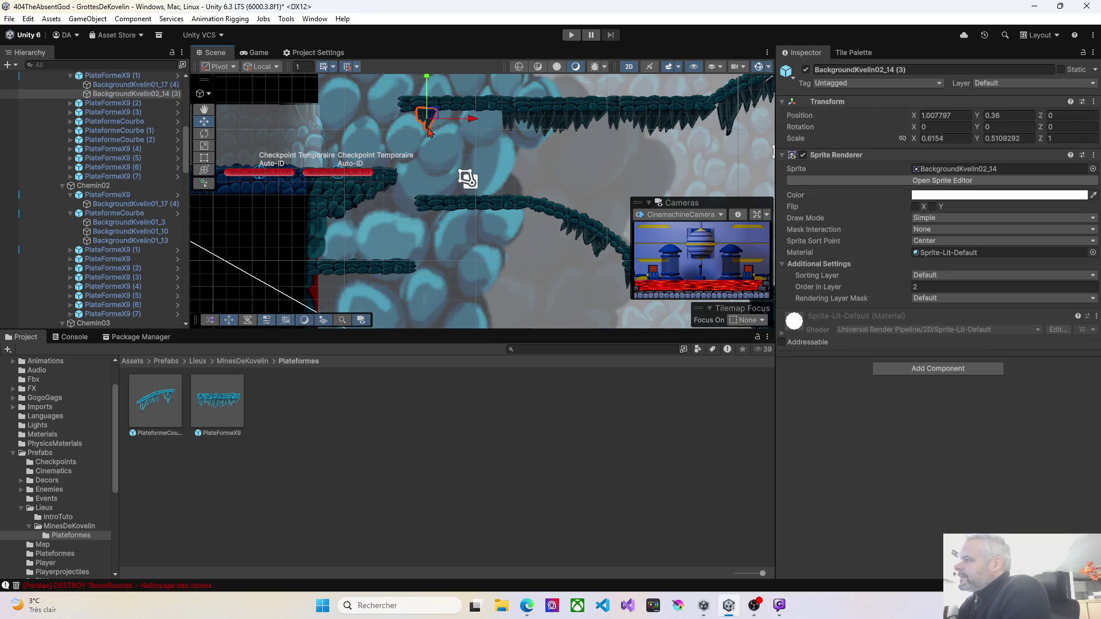
key(Delete)
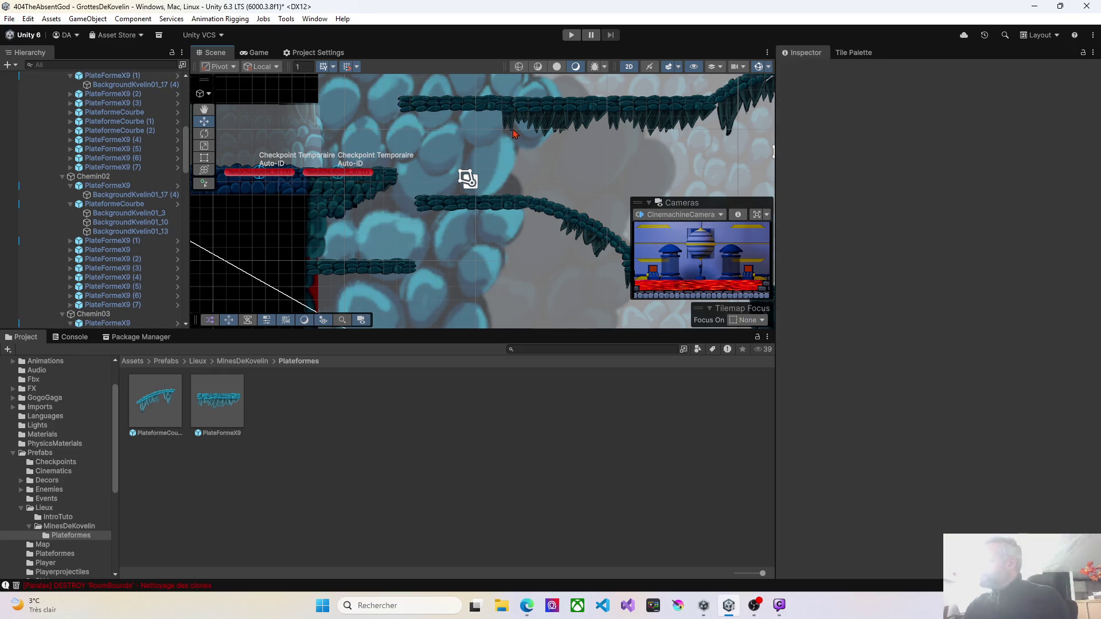
Locate the upper-left platform PlateFormeX9 (3), undoing its accidental deletion
drag(574, 152, 485, 147)
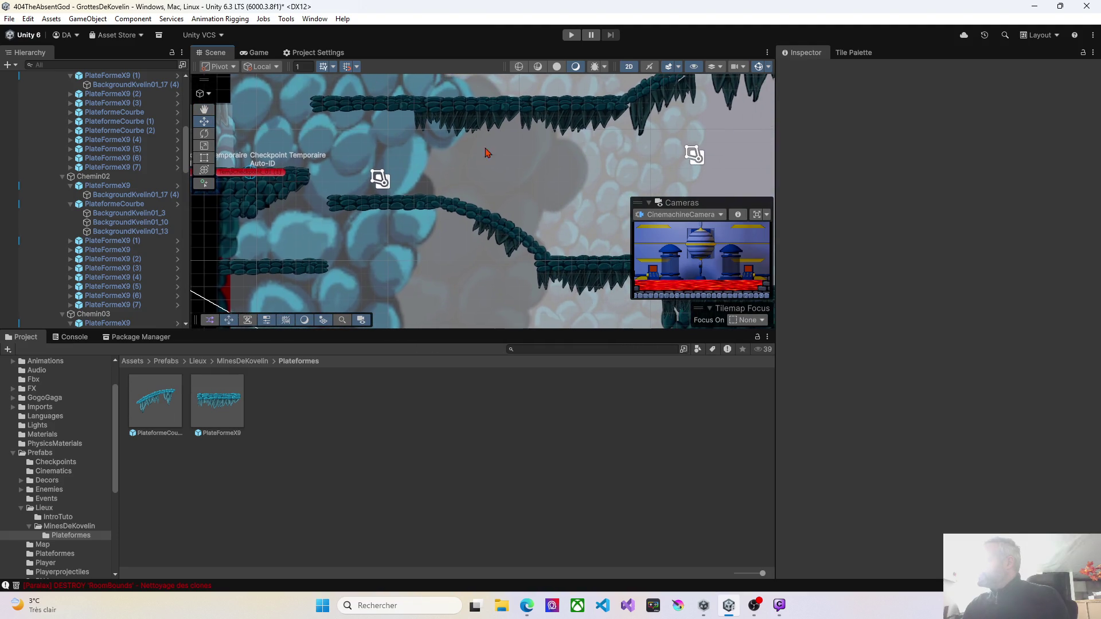
drag(449, 225, 373, 159)
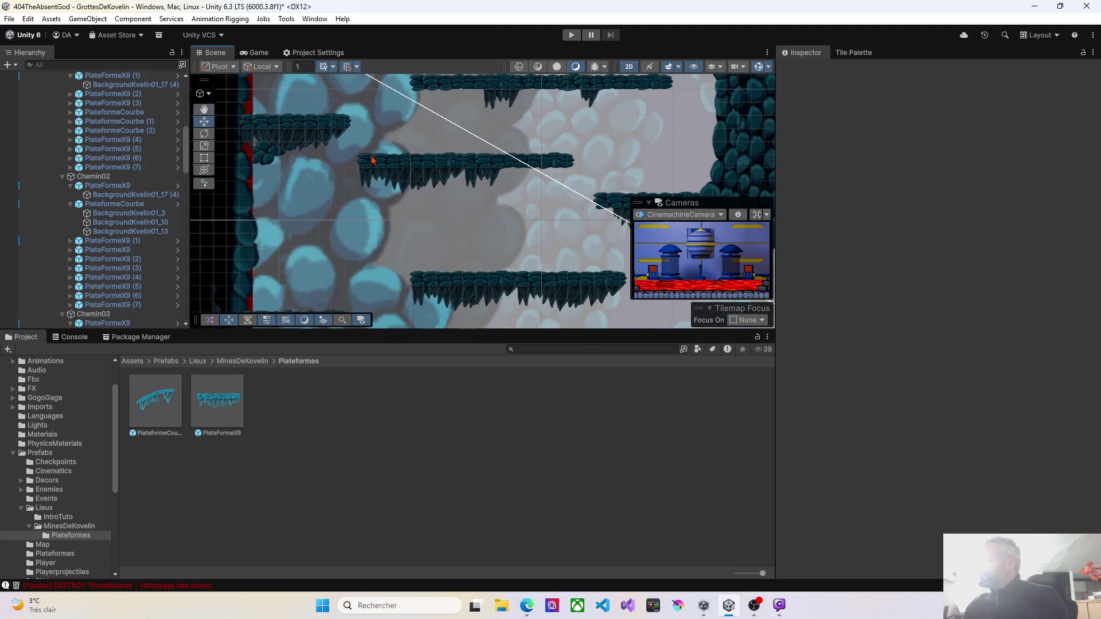
click(362, 184)
click(390, 185)
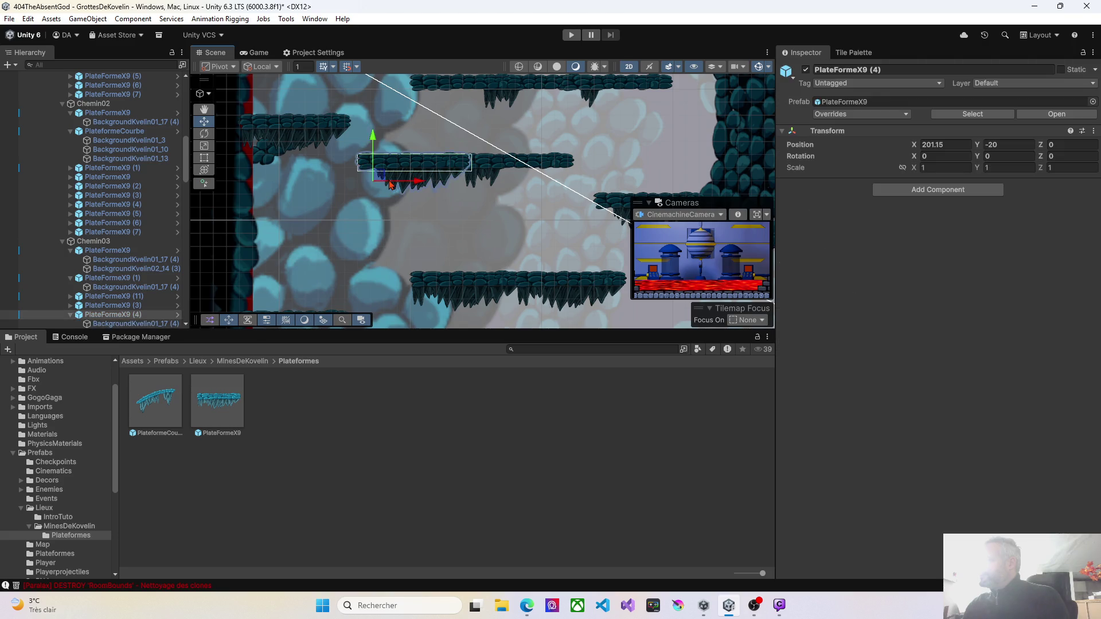
click(335, 140)
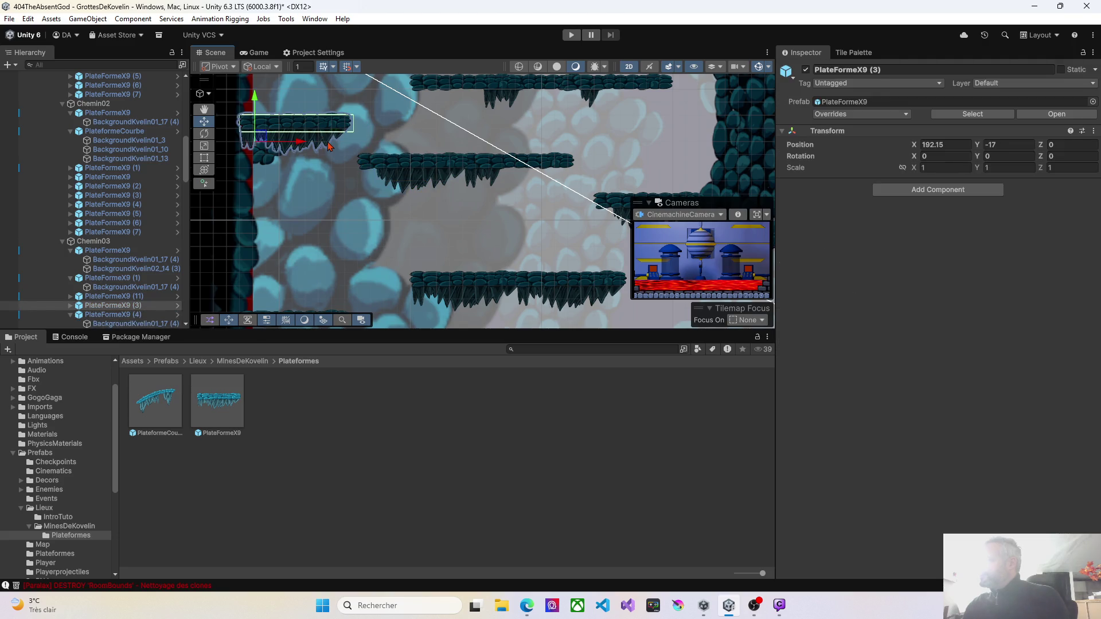
click(329, 146)
click(325, 176)
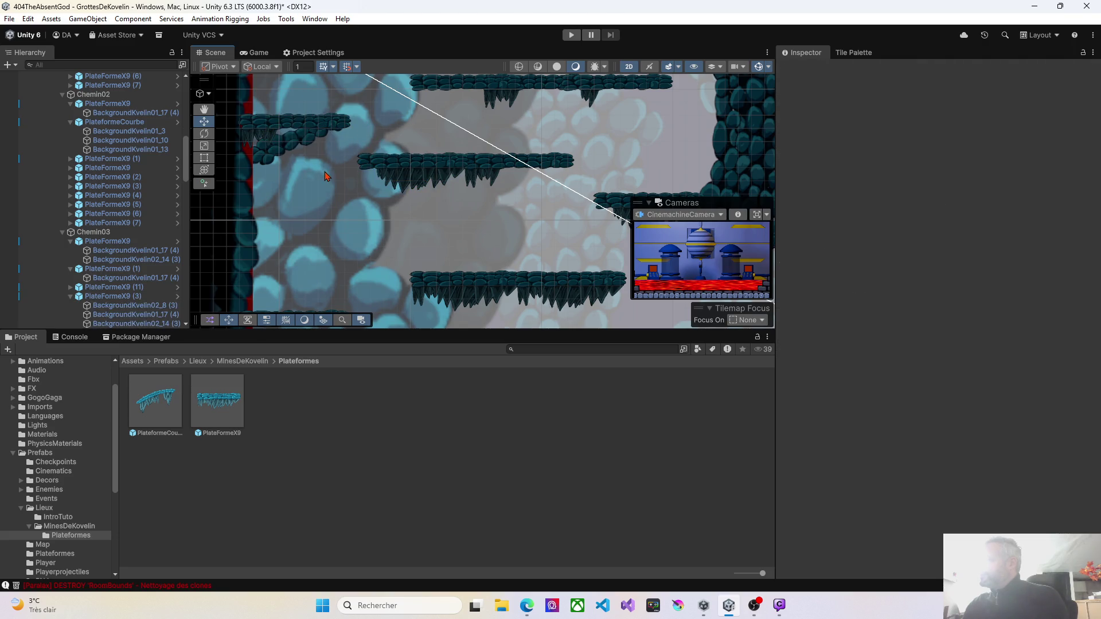
click(268, 133)
click(245, 148)
click(247, 146)
key(Delete)
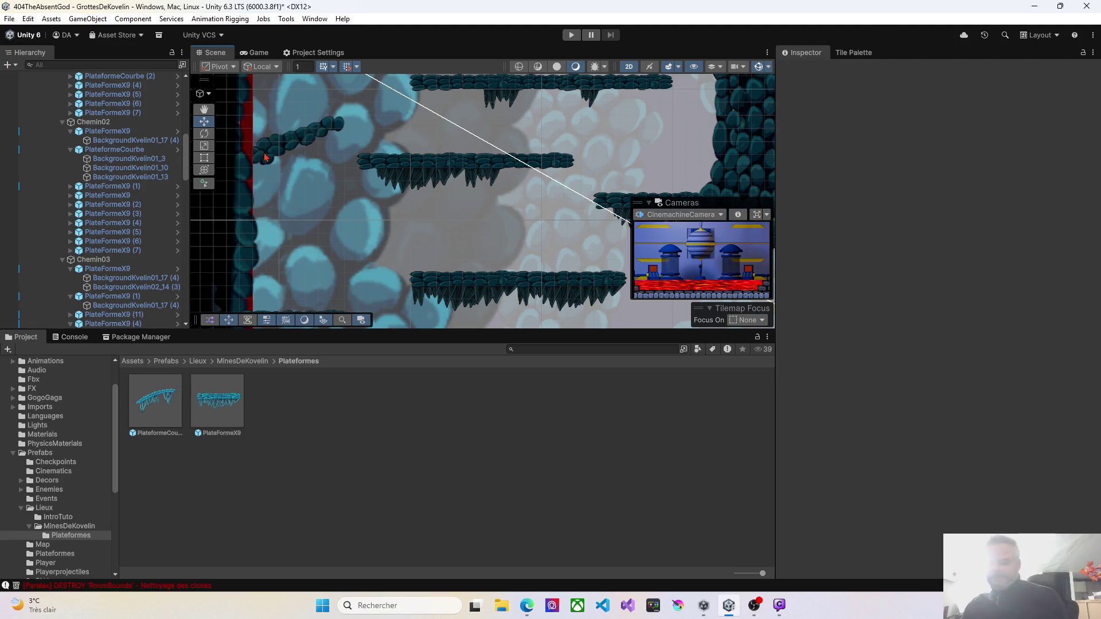
key(ctrl+z)
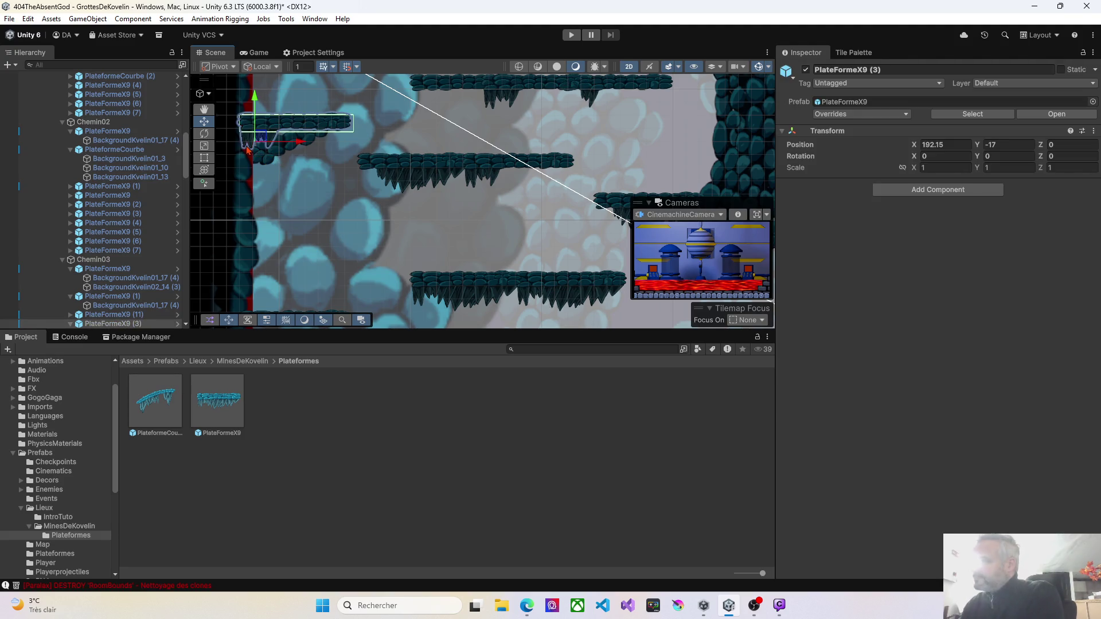
Find the curved rock piece beneath PlateFormeX9 (3) among the overlapping sprites and delete it
click(247, 146)
click(247, 146)
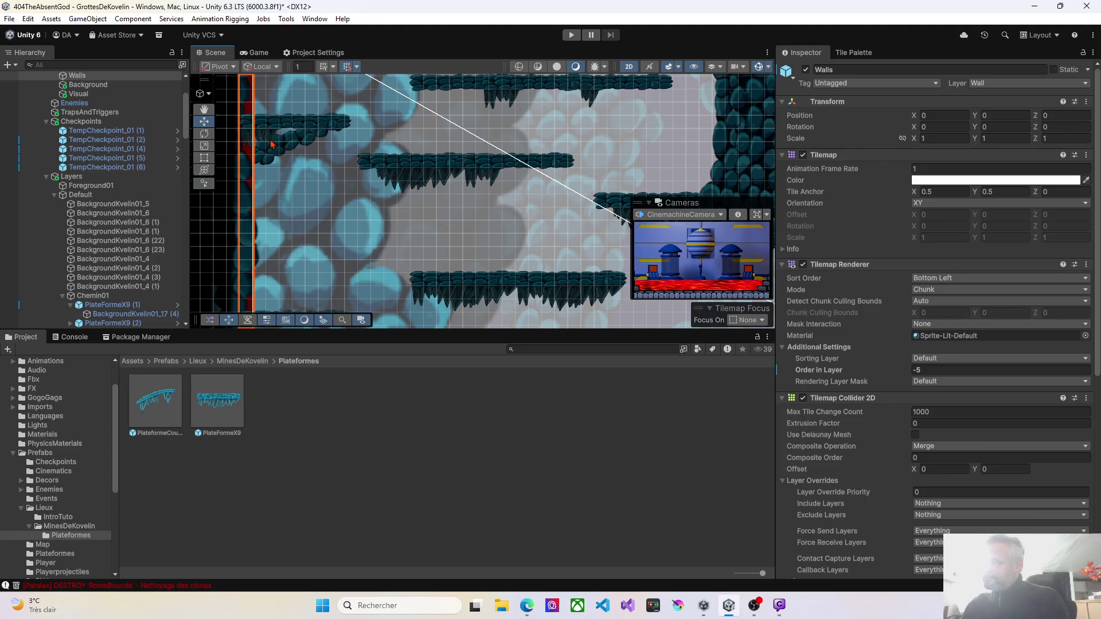
click(272, 144)
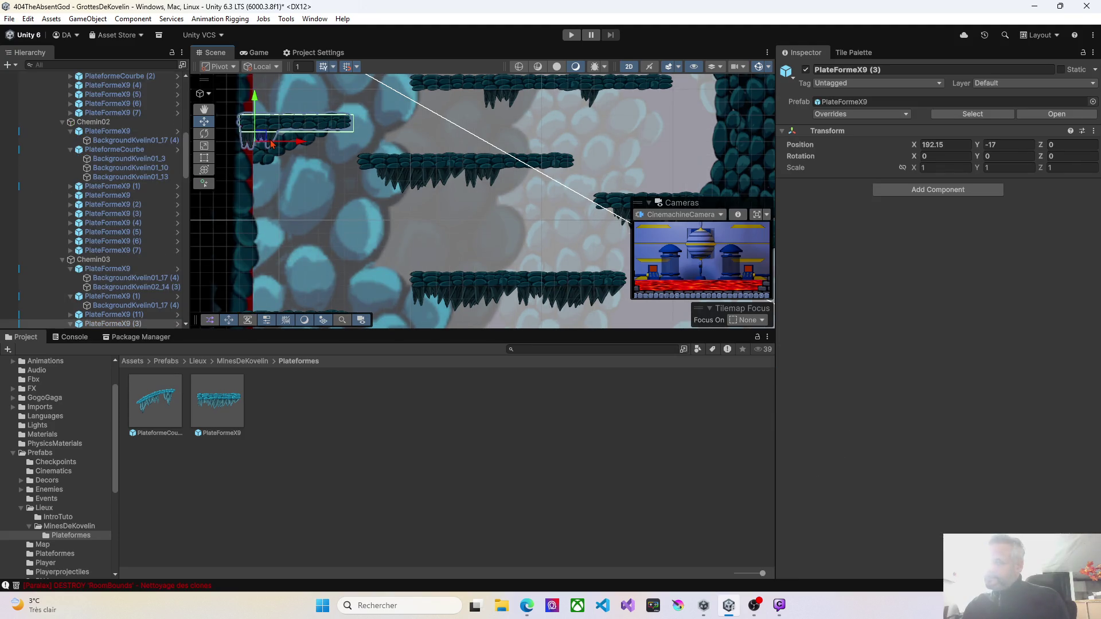
click(268, 150)
click(266, 144)
click(245, 145)
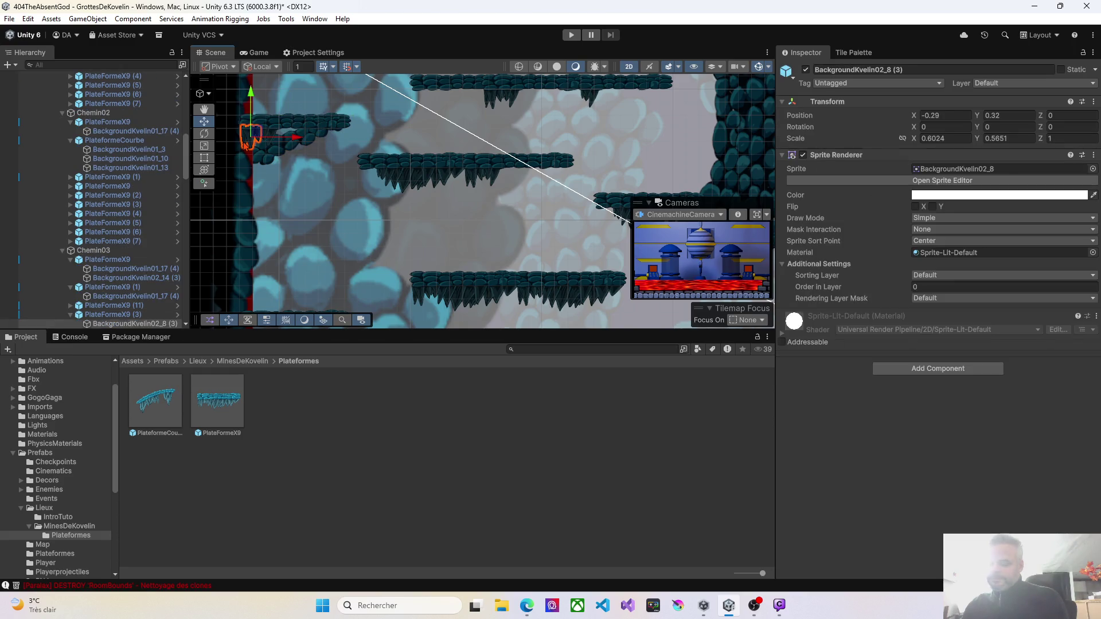
click(269, 145)
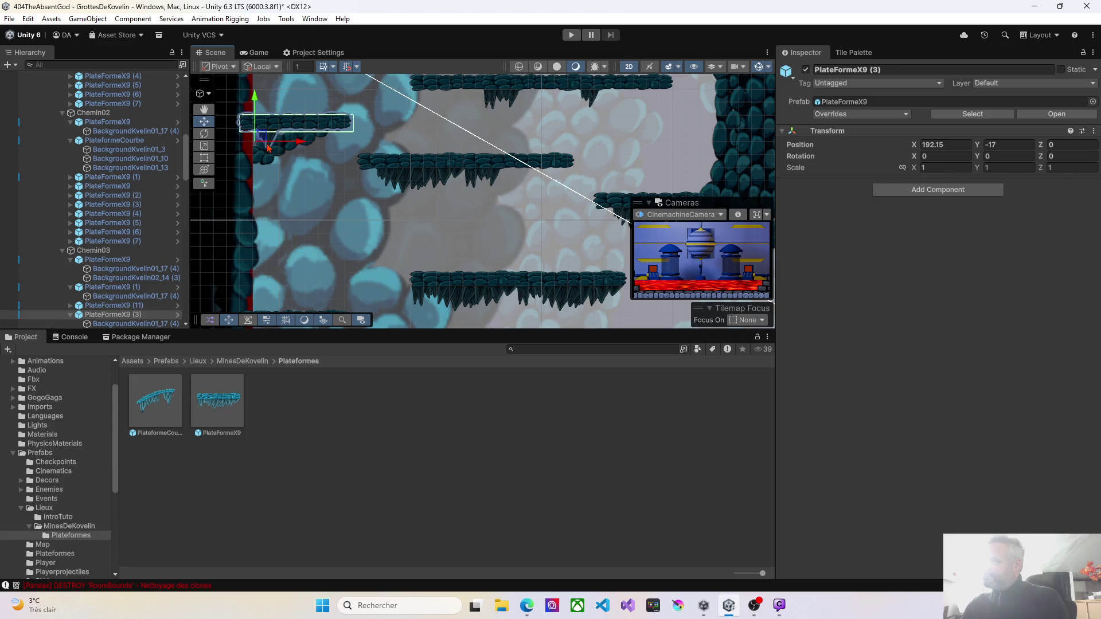
click(269, 150)
click(269, 150)
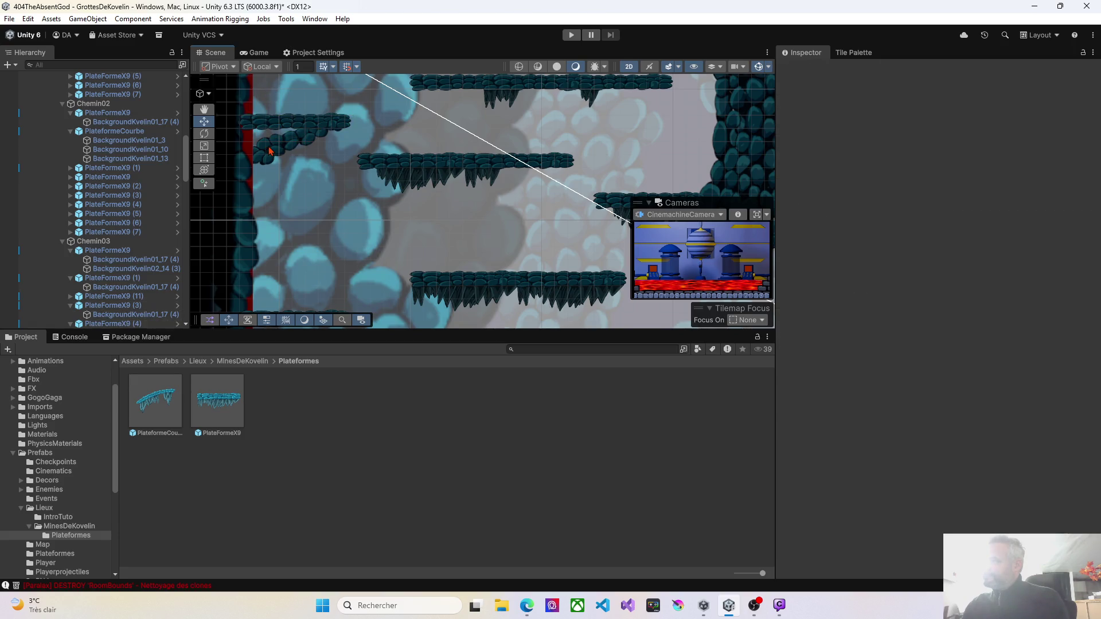
click(288, 141)
key(Delete)
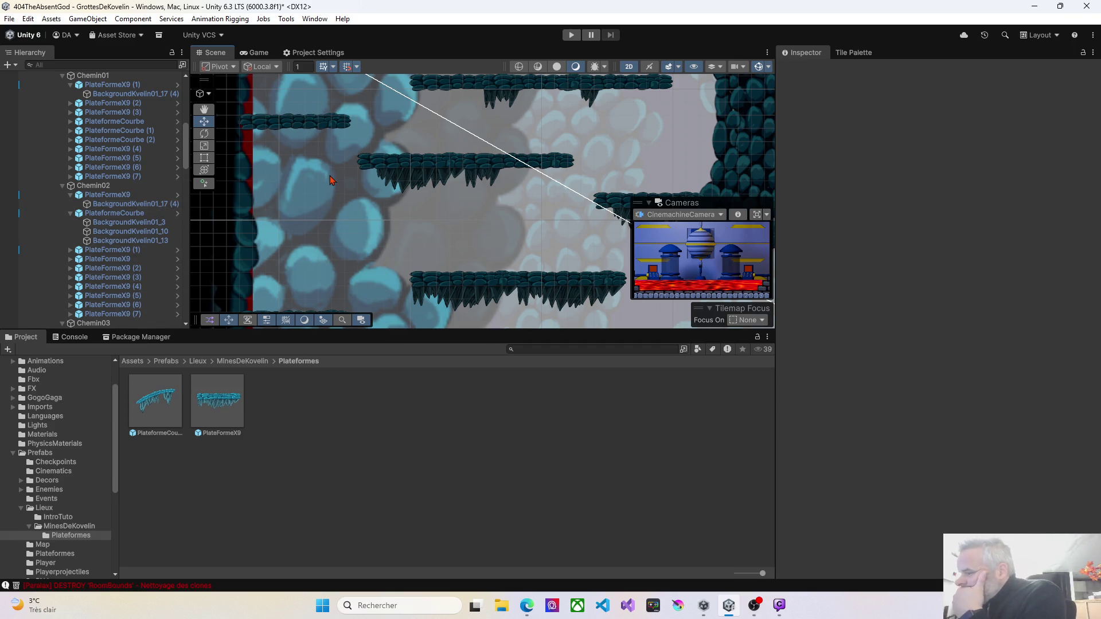
Try nudging and rescaling the BackgroundKvelin01_6 pillar, returning it to X 190.15
mouse_move(321, 147)
mouse_down()
mouse_move(324, 266)
mouse_move(334, 196)
mouse_move(339, 246)
mouse_move(416, 207)
mouse_move(393, 229)
mouse_move(412, 199)
mouse_up()
click(323, 210)
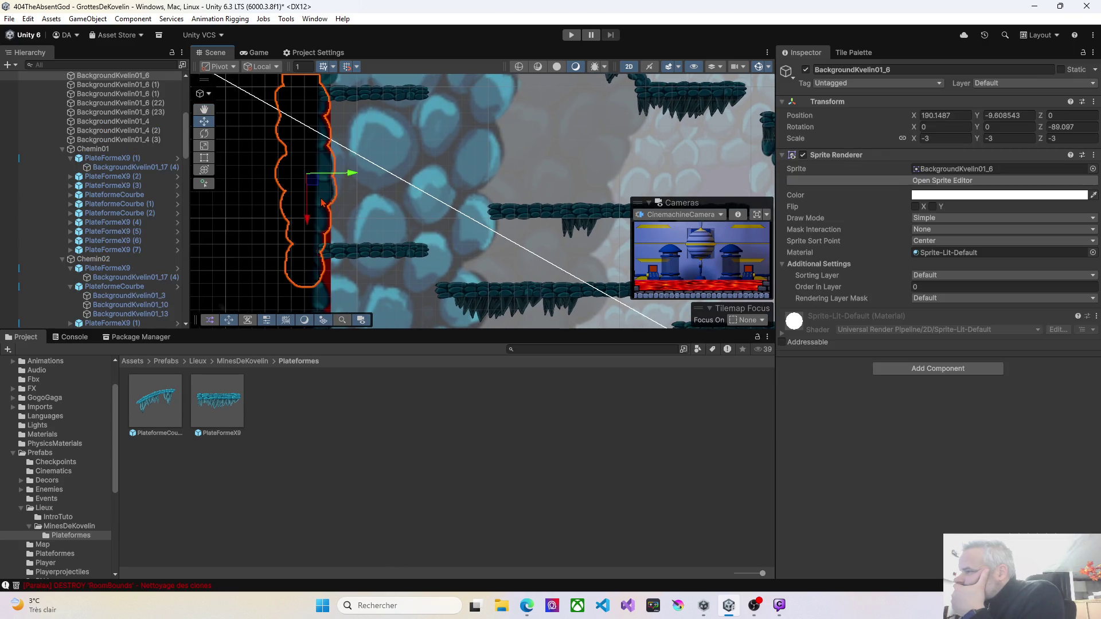
drag(352, 175, 344, 175)
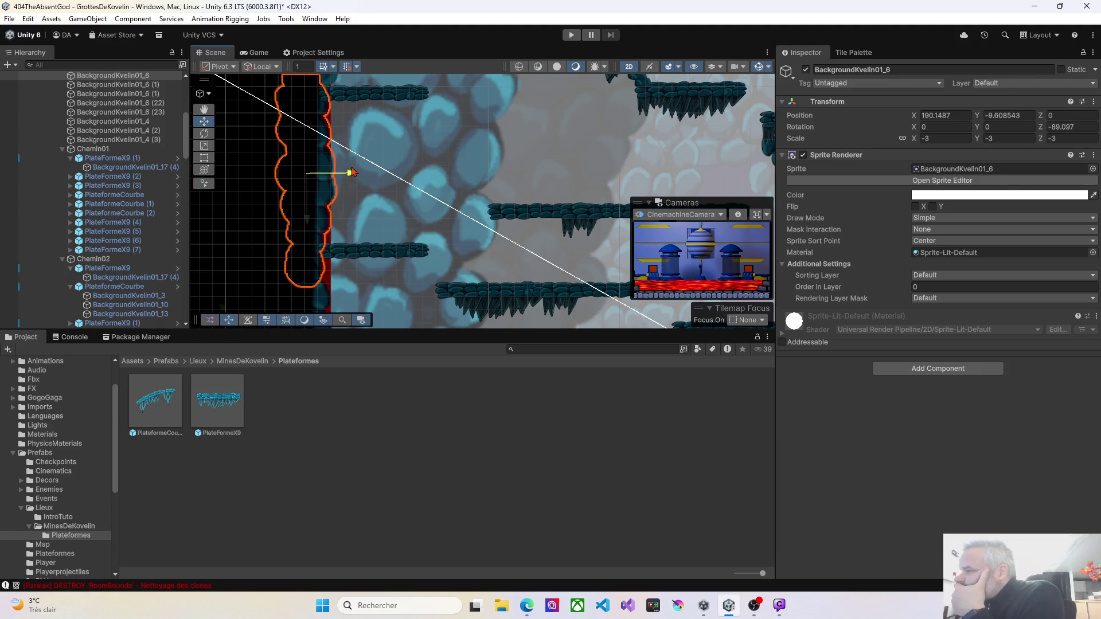
drag(355, 170, 357, 170)
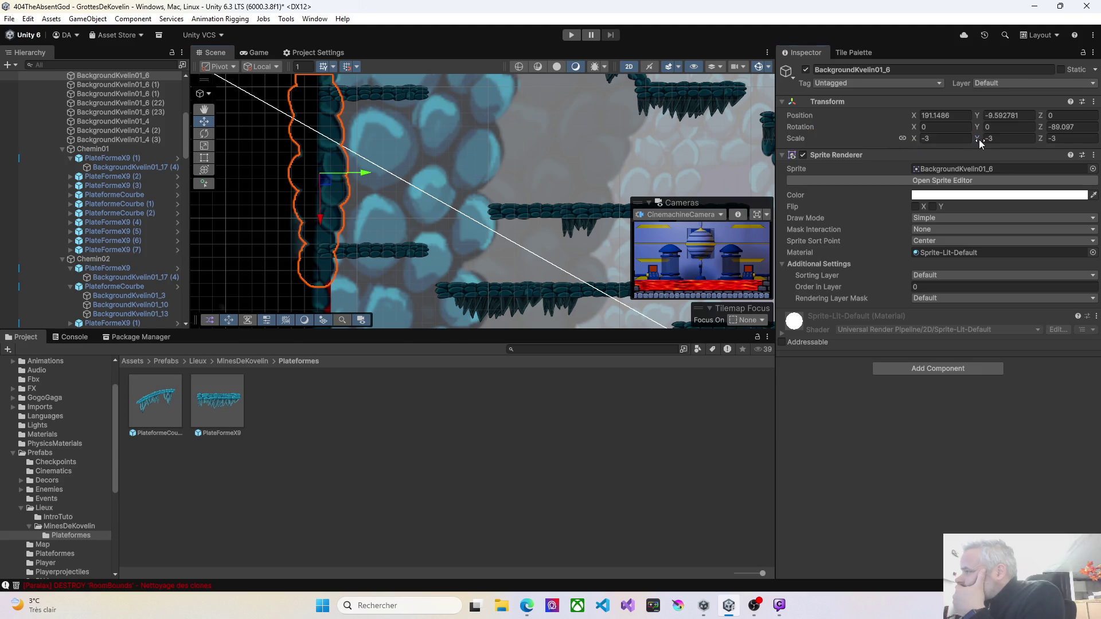
drag(977, 139, 975, 139)
text(-3)
click(902, 138)
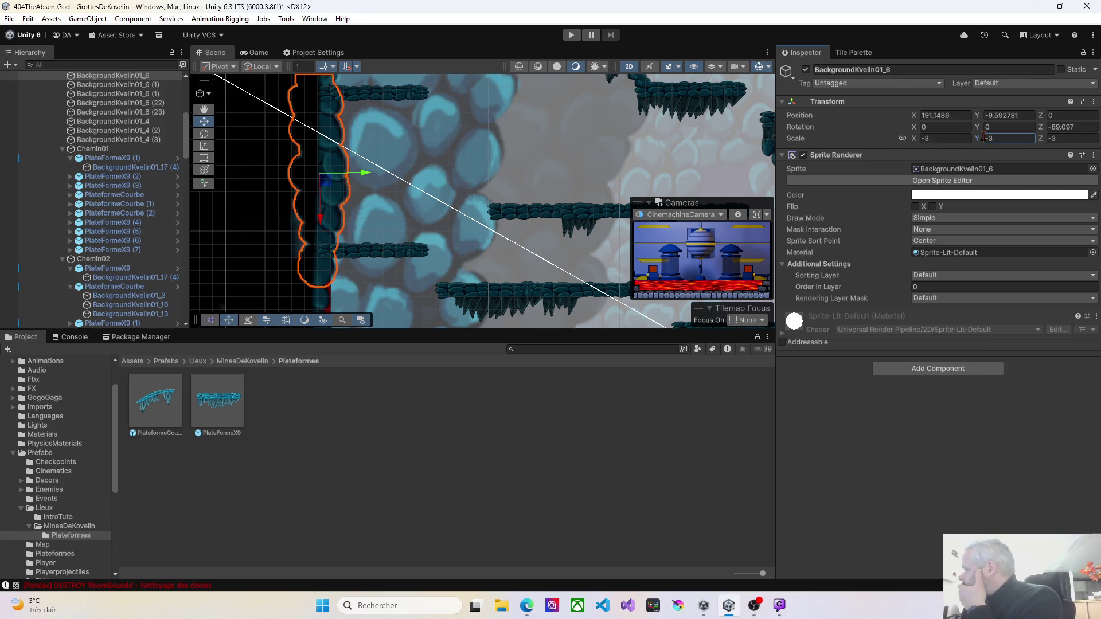
drag(977, 139, 1000, 141)
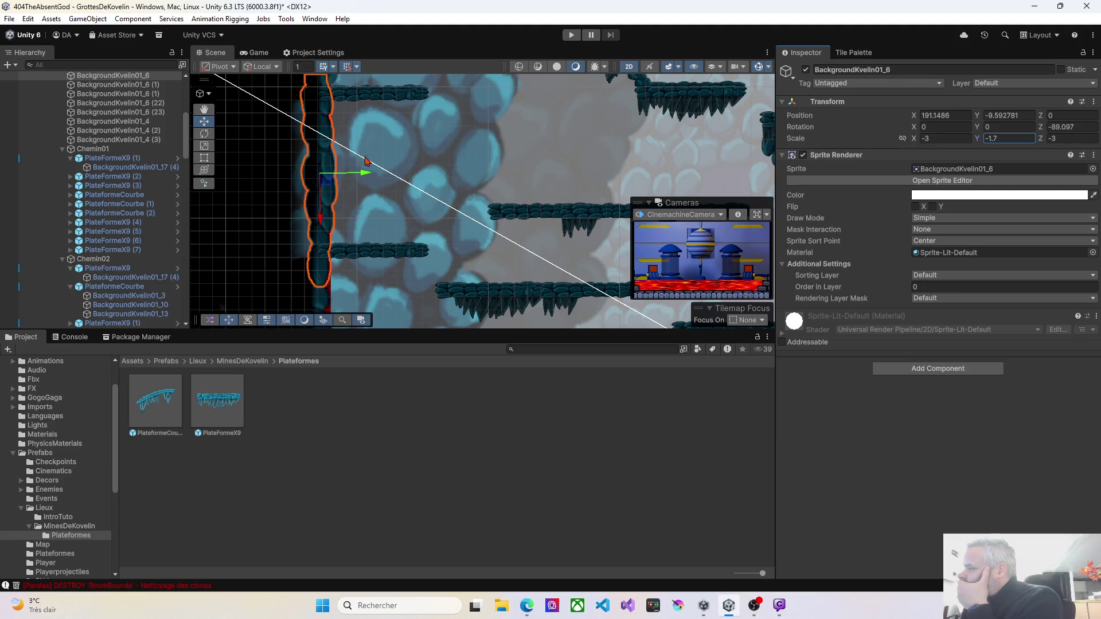
mouse_move(367, 179)
mouse_down()
mouse_move(351, 177)
mouse_move(398, 147)
mouse_move(411, 123)
mouse_up()
Unlock per-axis scaling on BackgroundKvelin01_6 (1), reduce its Y scale, and shift it right and up
click(333, 258)
drag(976, 139, 979, 138)
key(ctrl+z)
click(903, 140)
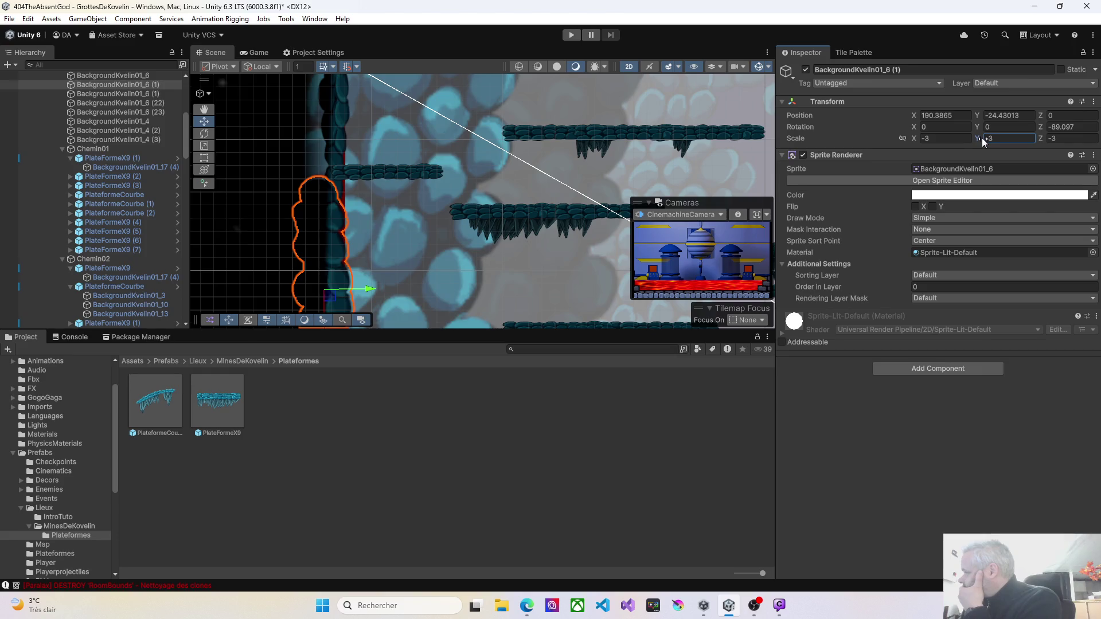
drag(983, 142, 713, 169)
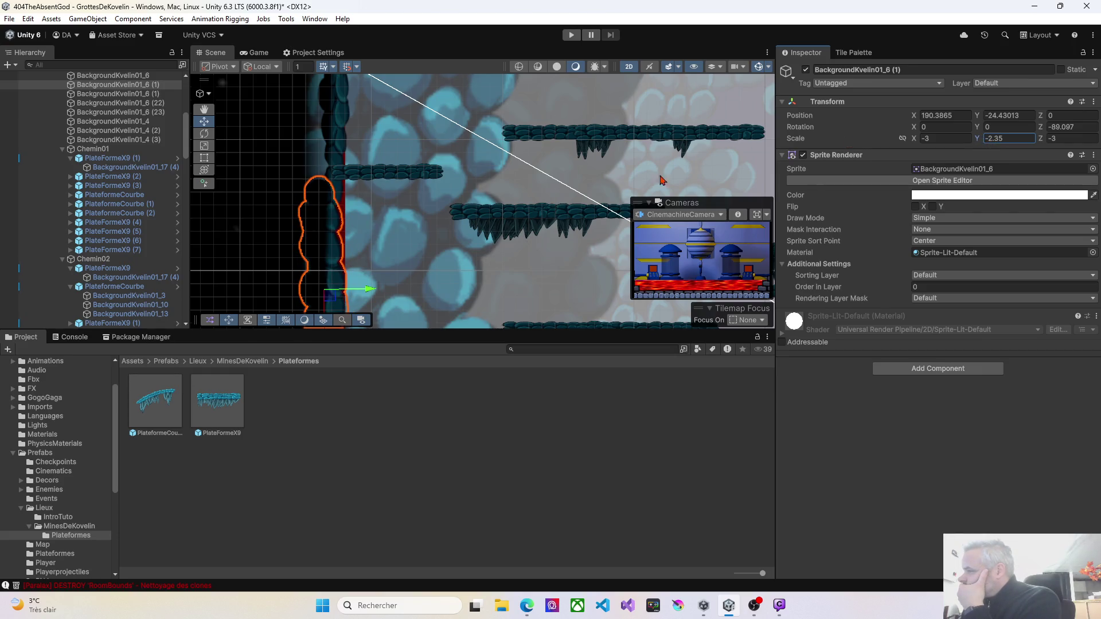
scroll(539, 198, down, 3)
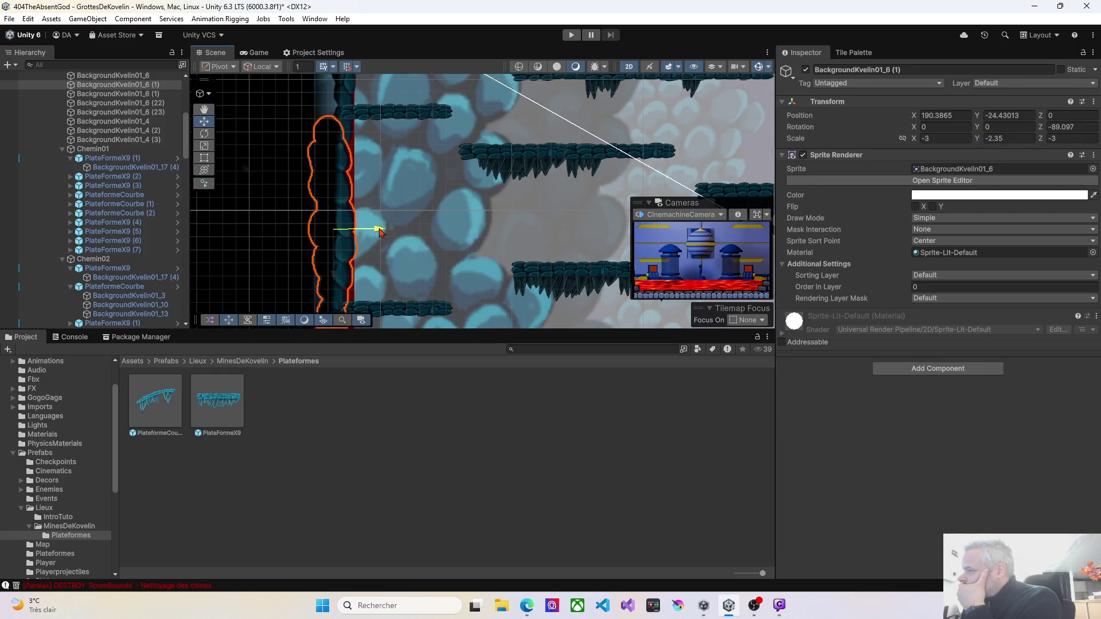
drag(379, 231, 384, 232)
drag(979, 140, 986, 144)
scroll(344, 258, down, 5)
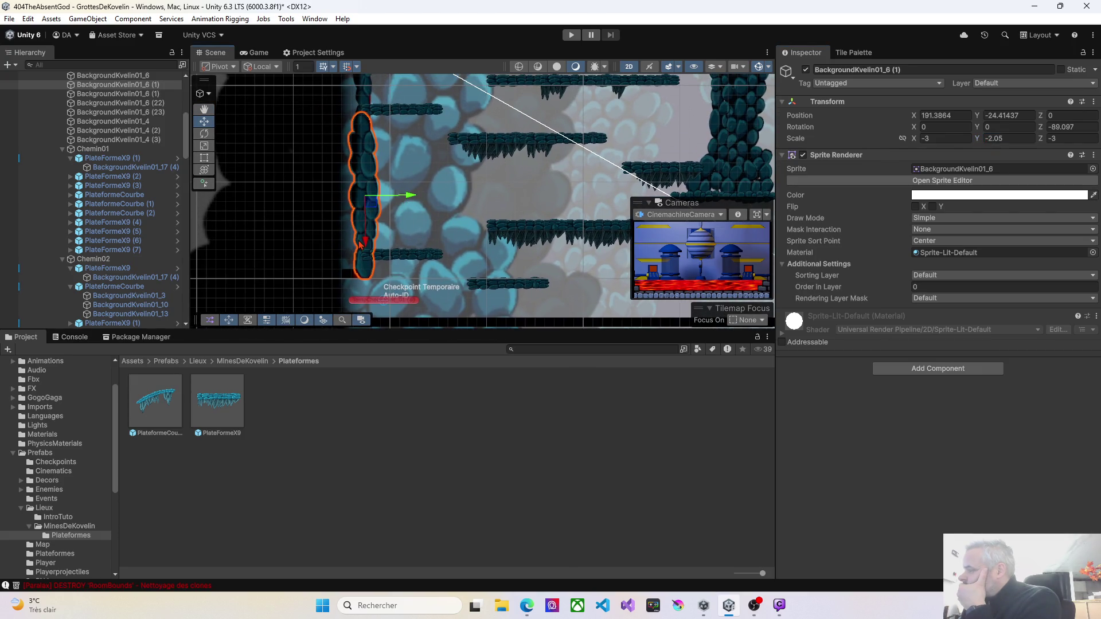
drag(365, 244, 377, 228)
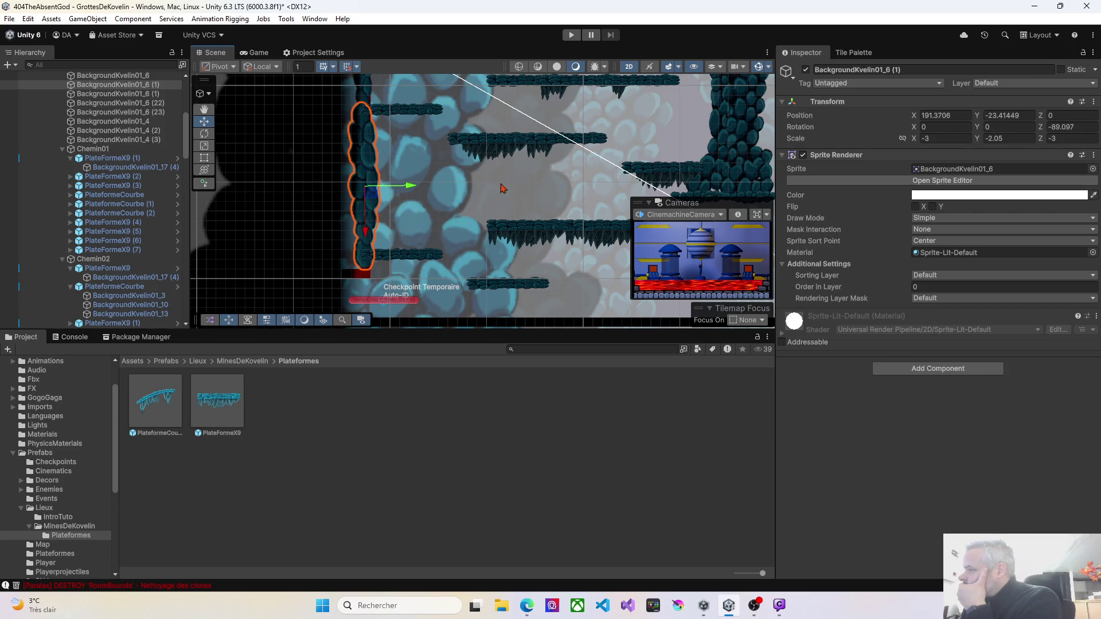
Widen the rock column to X scale -3.71, raise it, and set Order in Layer to 36
click(1053, 139)
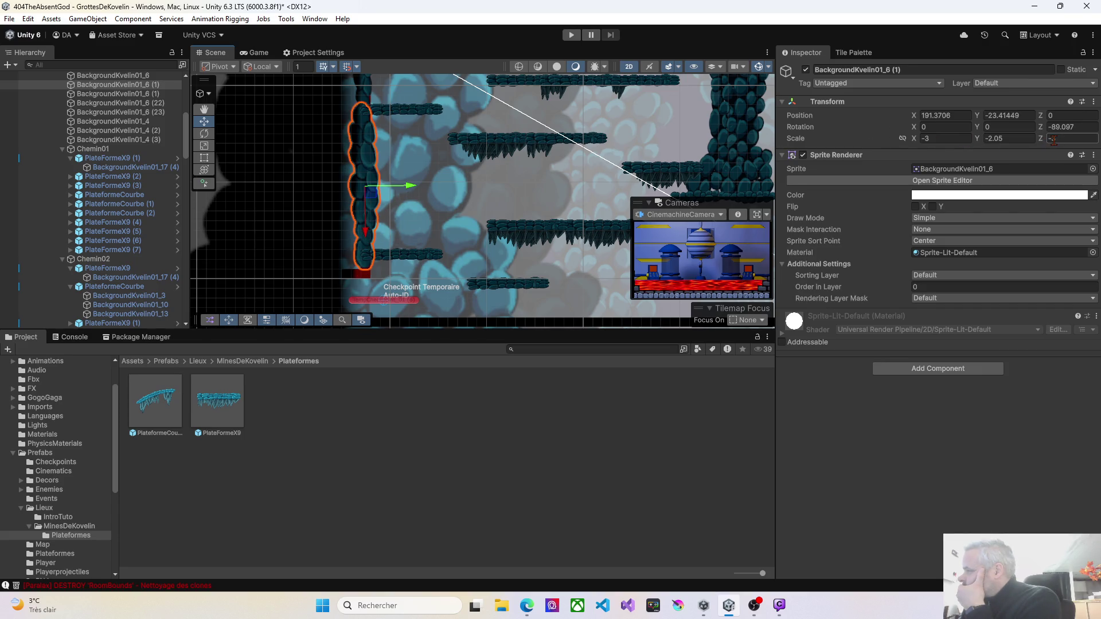
drag(917, 139, 915, 137)
drag(365, 239, 367, 230)
click(916, 138)
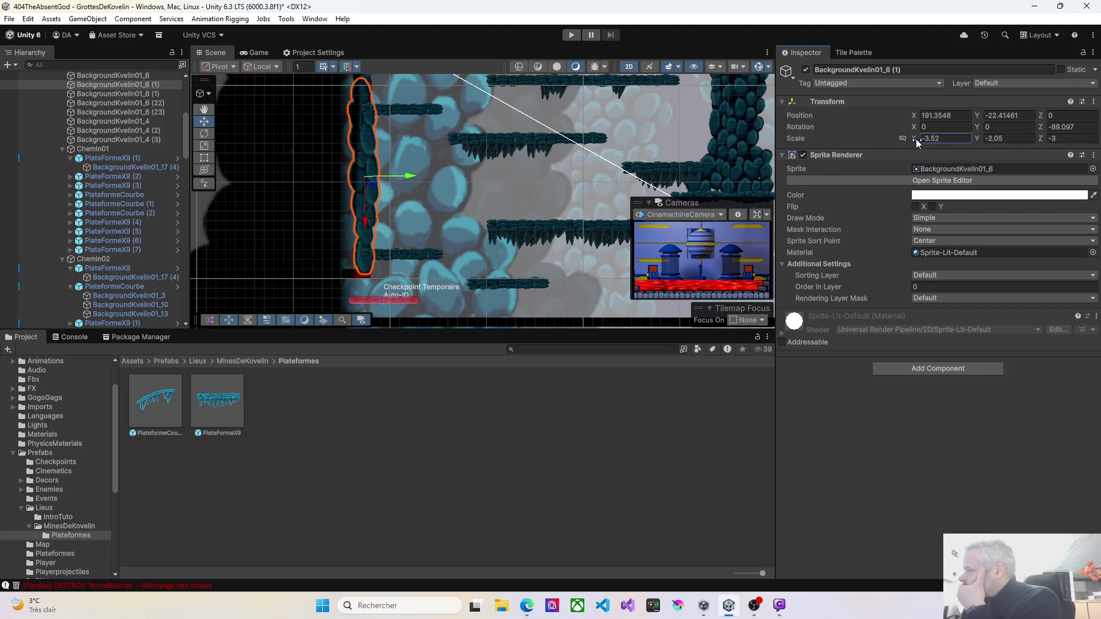
drag(914, 139, 913, 141)
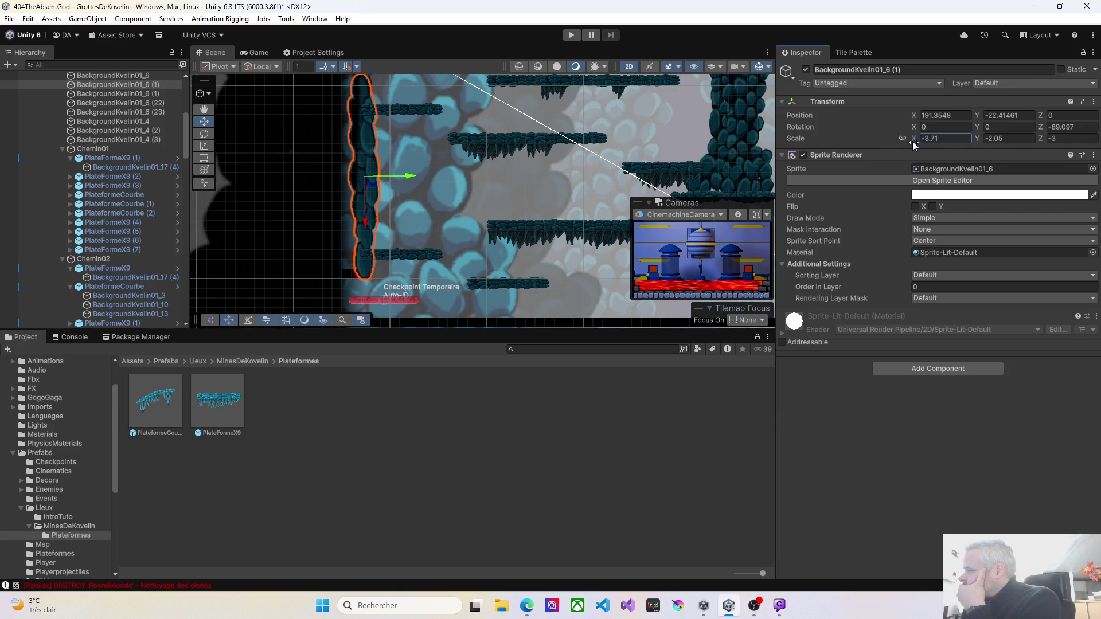
drag(387, 122, 379, 200)
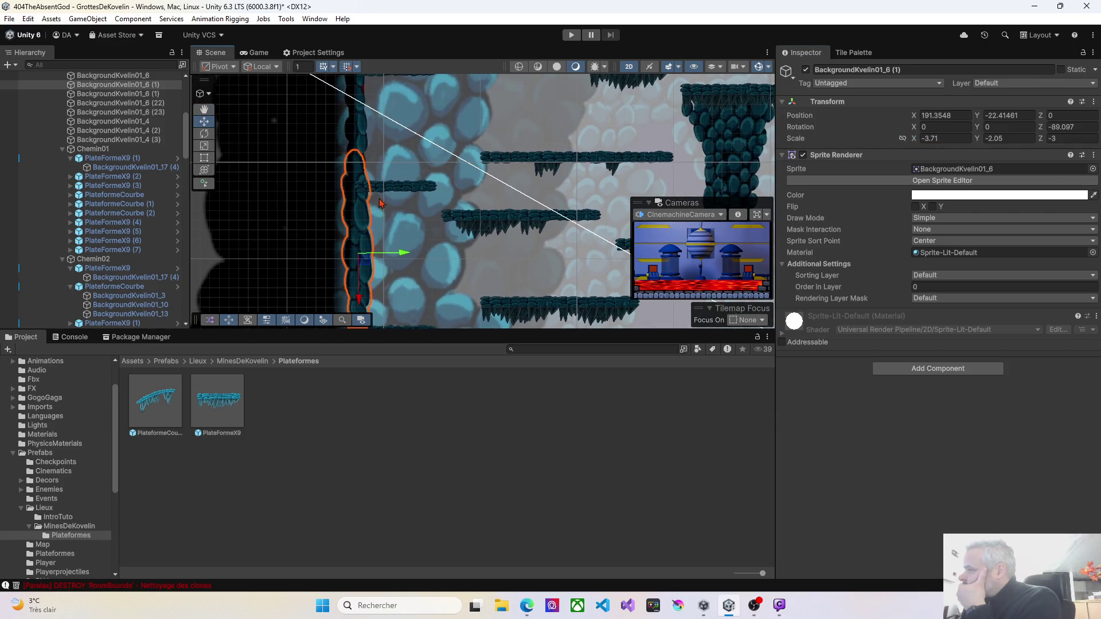
scroll(379, 202, up, 2)
click(914, 288)
mouse_move(907, 288)
mouse_down()
mouse_move(889, 289)
mouse_move(906, 285)
mouse_up()
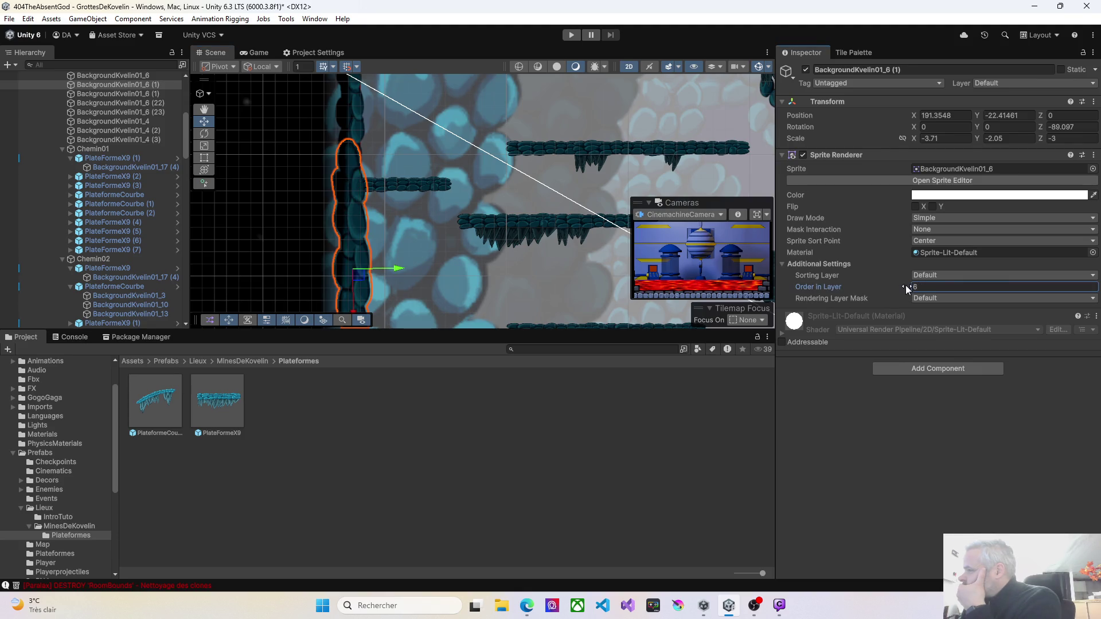
Playtest walking the character left and jumping up the ledges beside the rock column, then stop
click(571, 35)
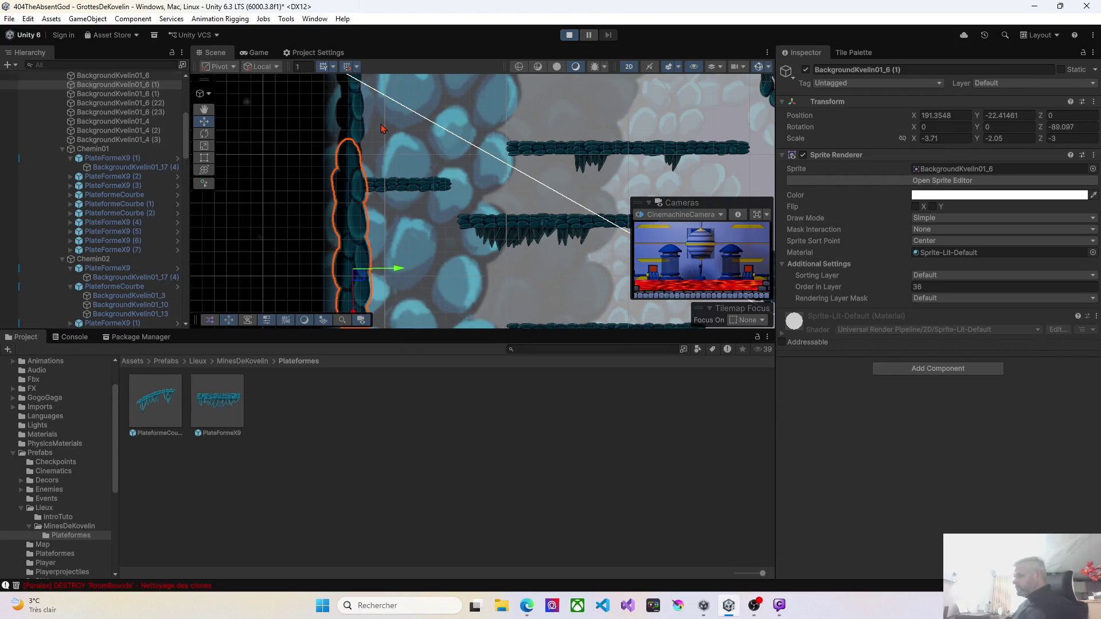
key(Left)
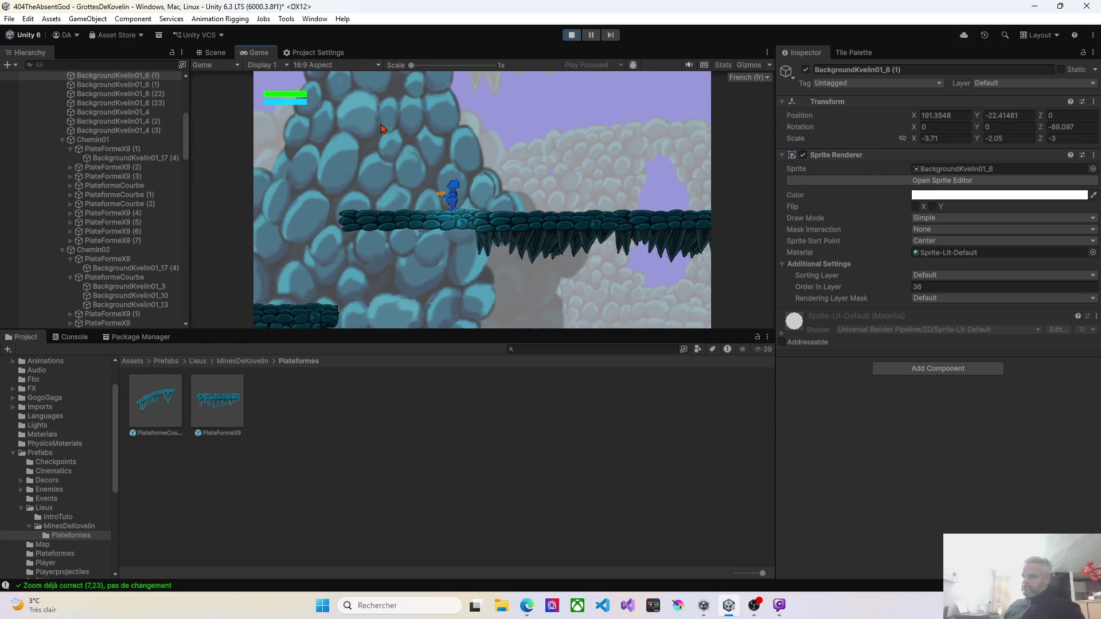
key(Left)
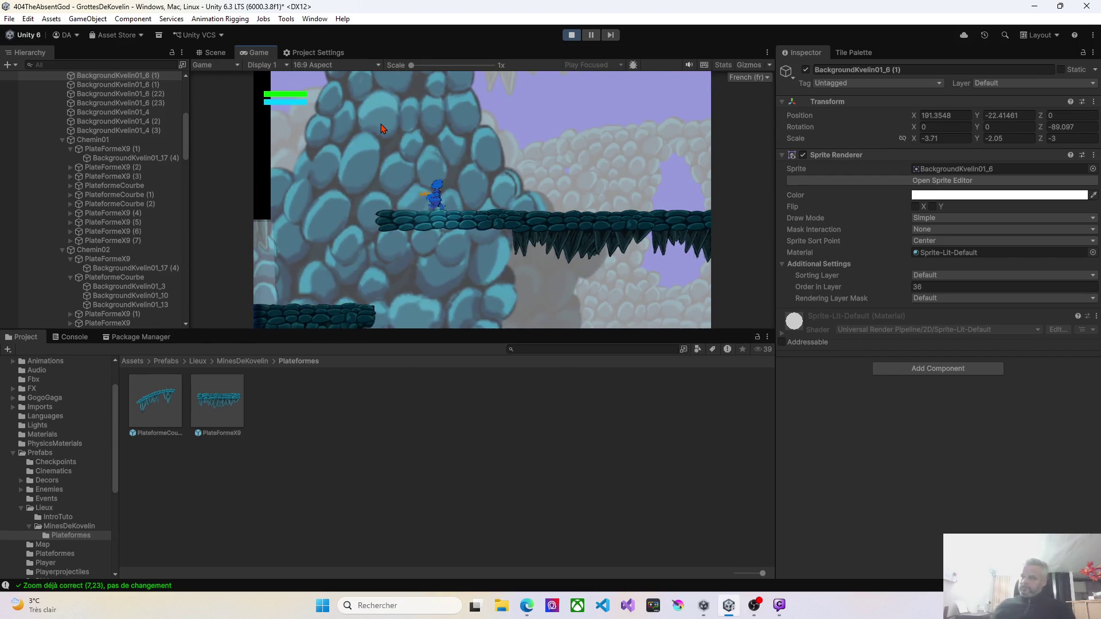
key(space)
key(space)
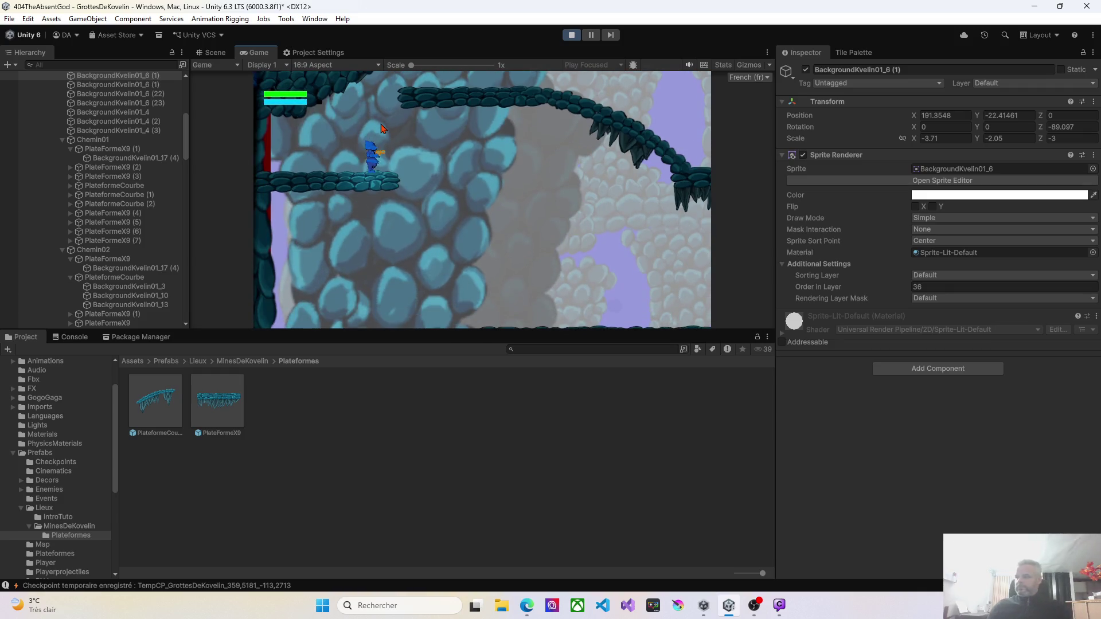
key(Left)
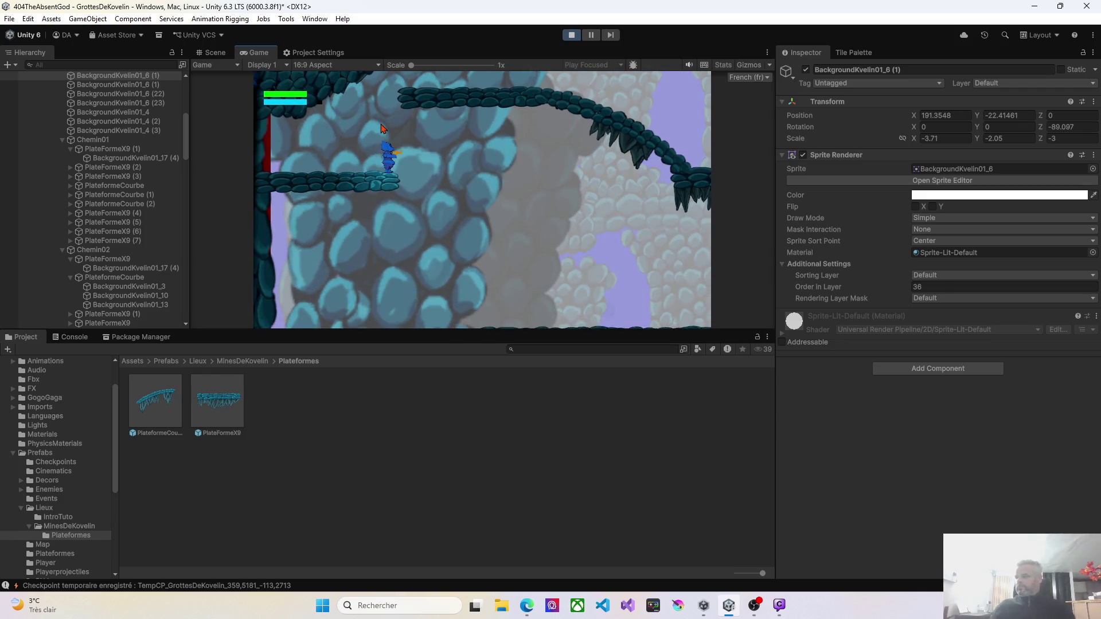
key(Right)
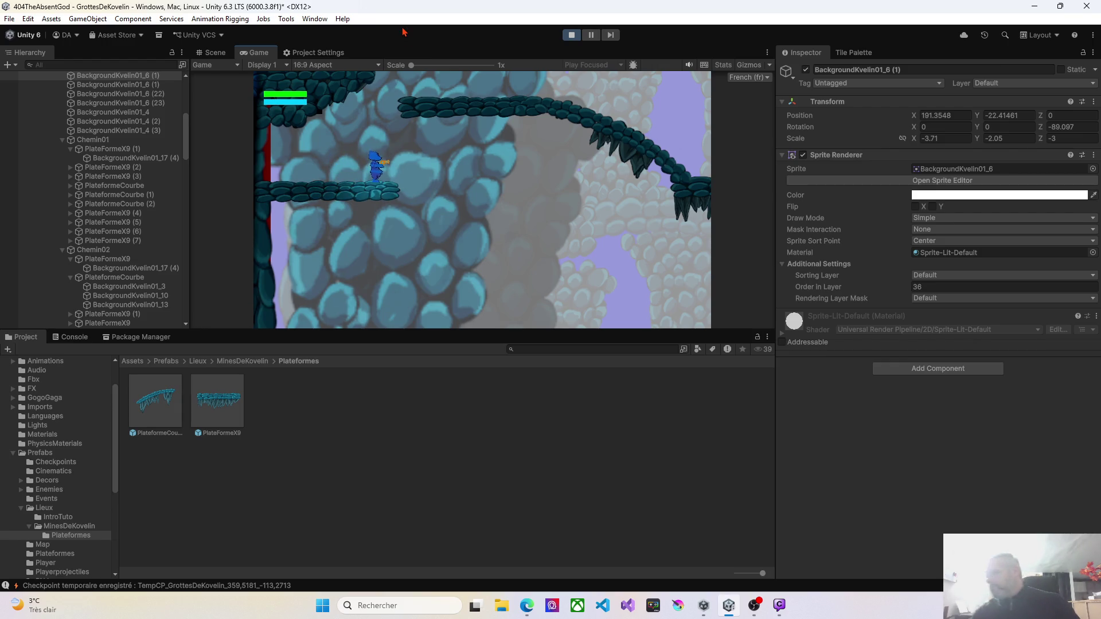
click(571, 35)
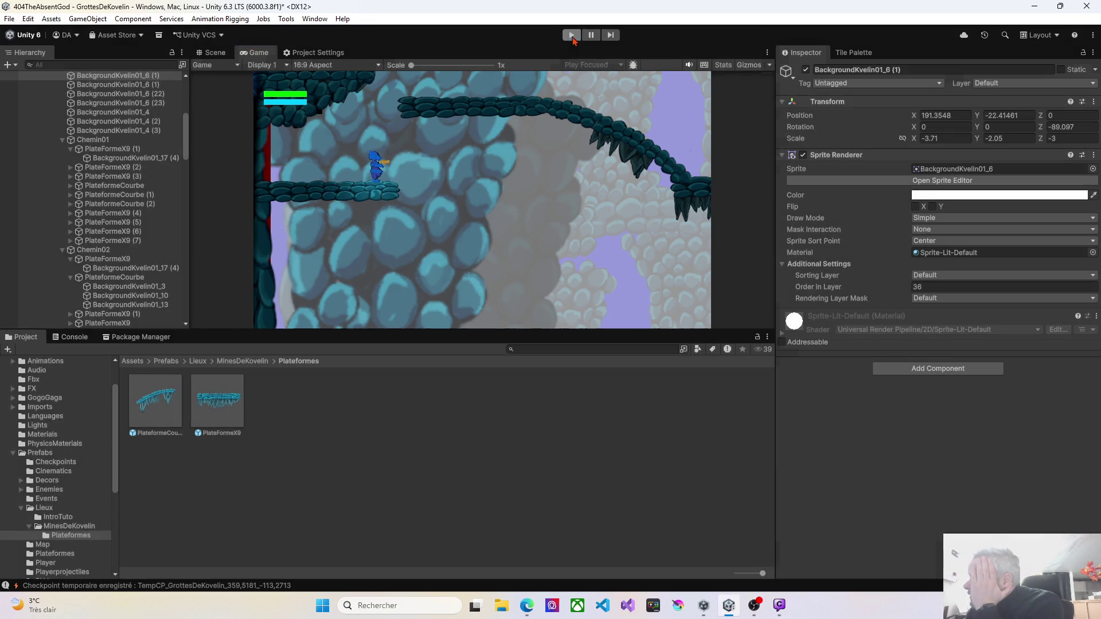
mouse_move(441, 158)
mouse_down()
mouse_move(433, 109)
mouse_move(456, 180)
mouse_move(456, 244)
mouse_move(445, 226)
mouse_move(456, 219)
mouse_move(415, 215)
mouse_move(402, 181)
mouse_move(421, 192)
mouse_up()
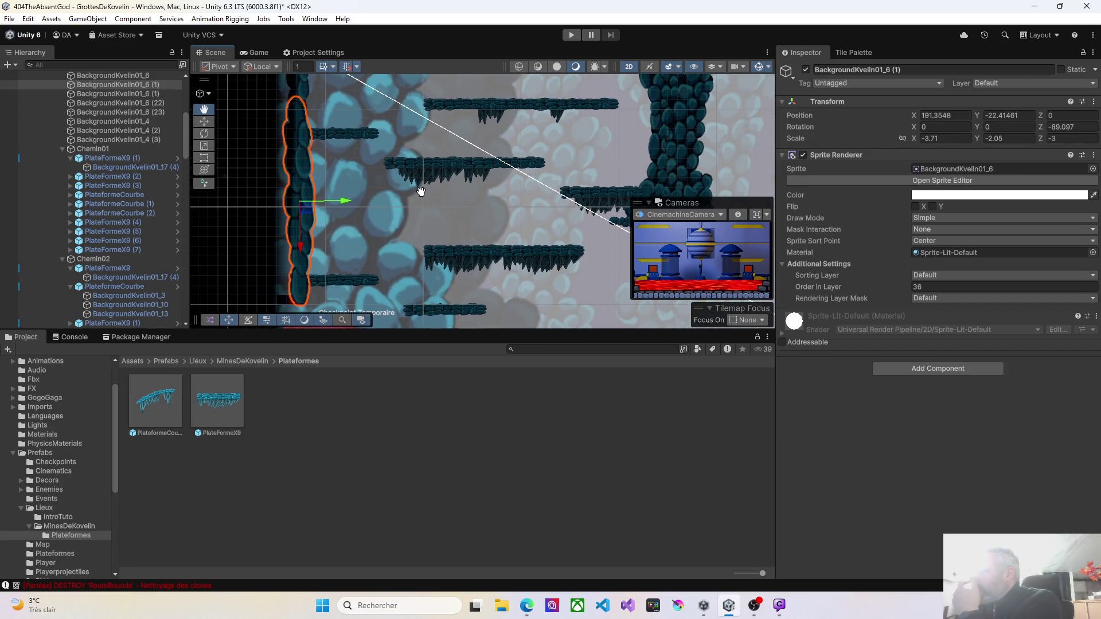
Raise platform PlateFormeX9 (12) up the left wall to 191.15, -25 with the Move tool
key(w)
click(360, 281)
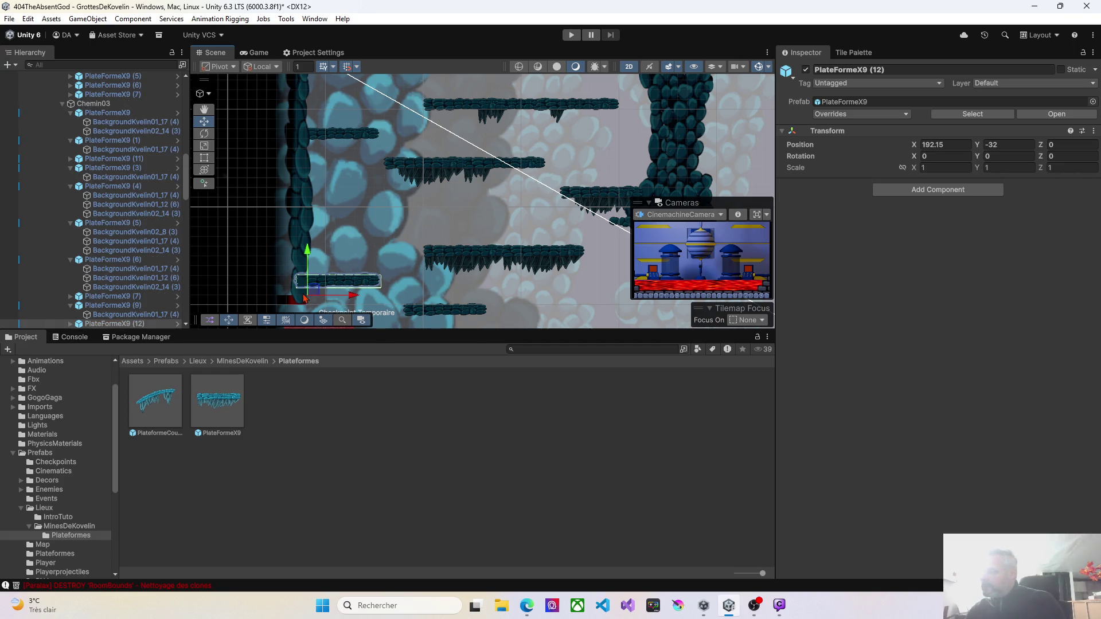
mouse_move(315, 290)
mouse_down()
mouse_move(343, 215)
mouse_move(319, 202)
mouse_move(306, 220)
mouse_up()
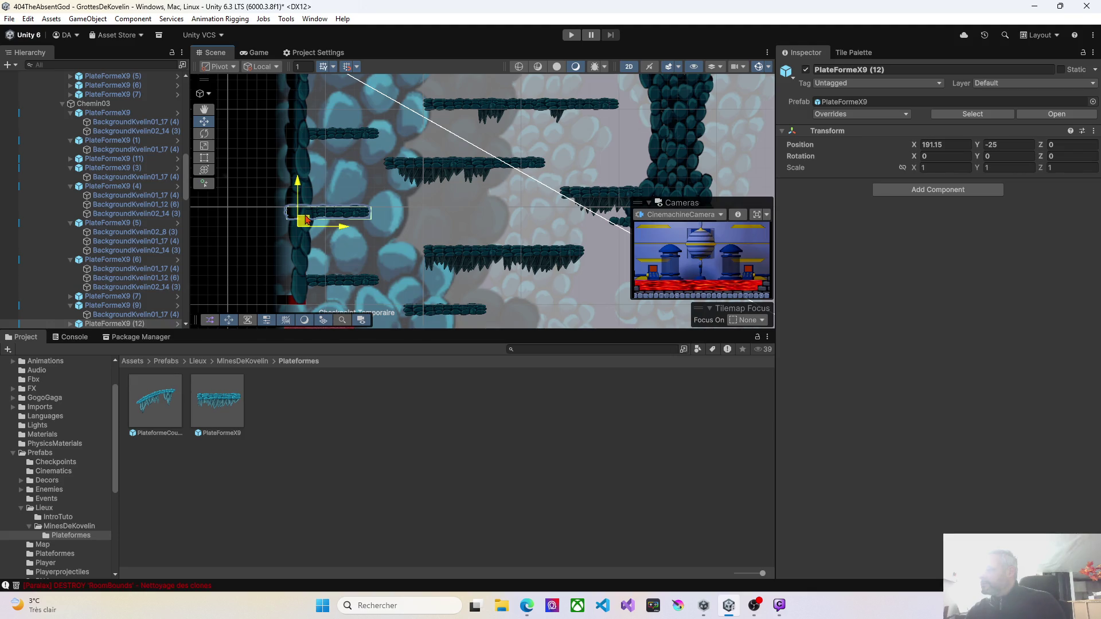
Check the middle platform PlateFormeX9 (4) and its rock sprite, then pan along the level
click(414, 182)
click(418, 186)
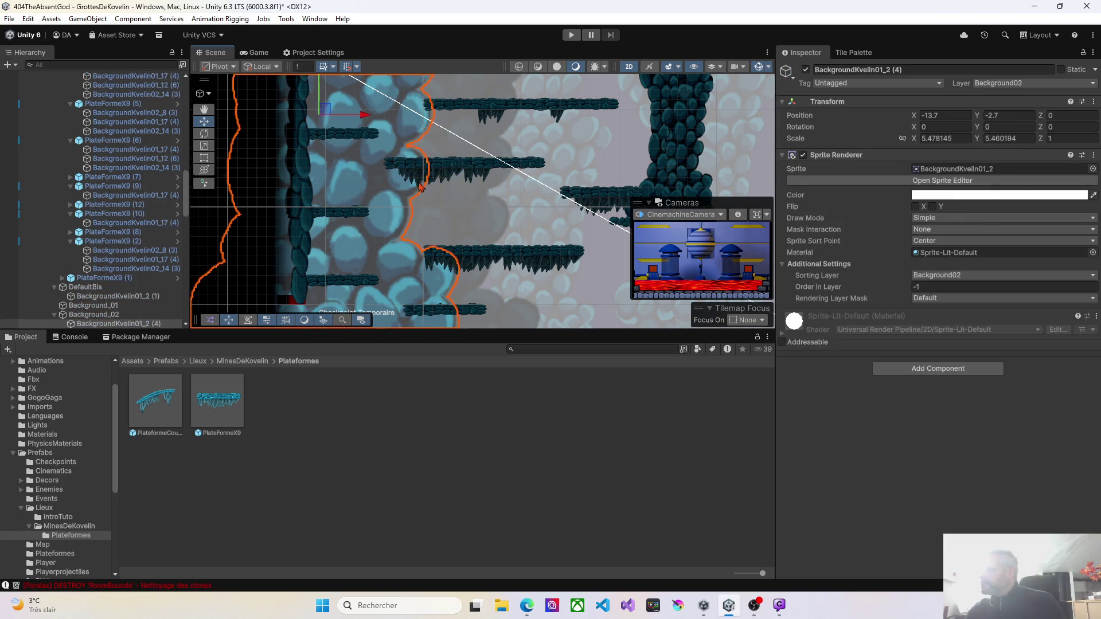
click(425, 186)
click(425, 185)
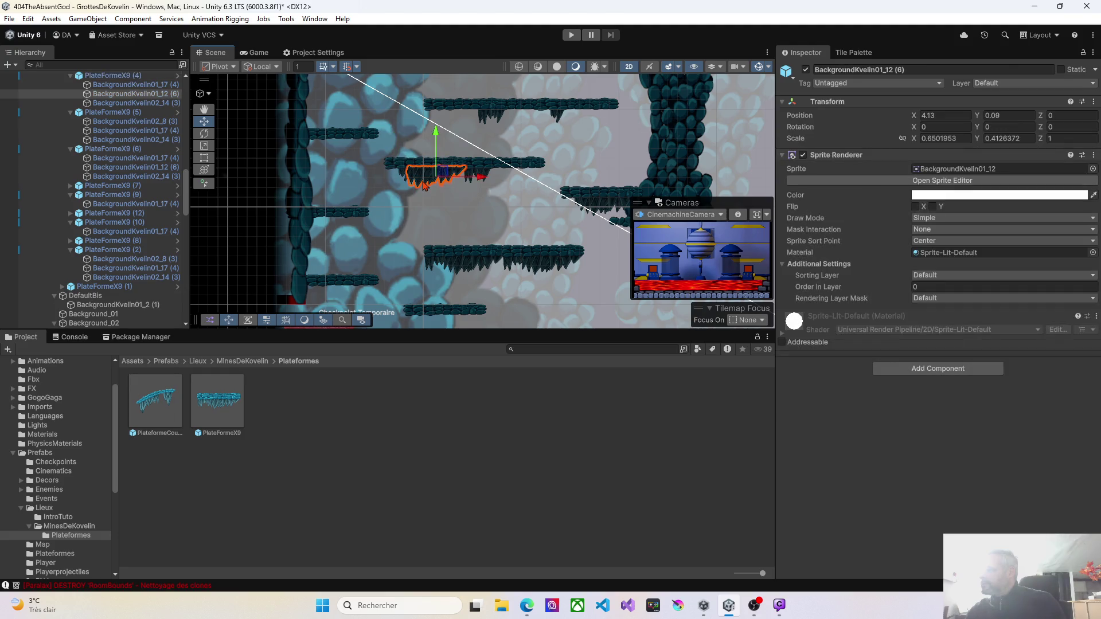
click(425, 185)
click(409, 181)
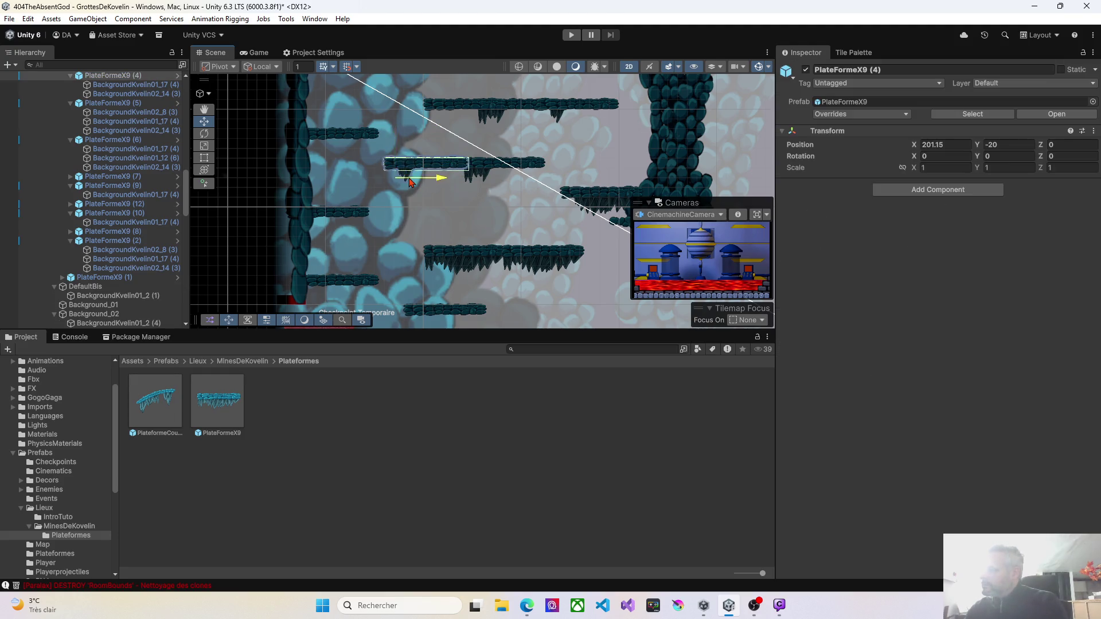
click(406, 185)
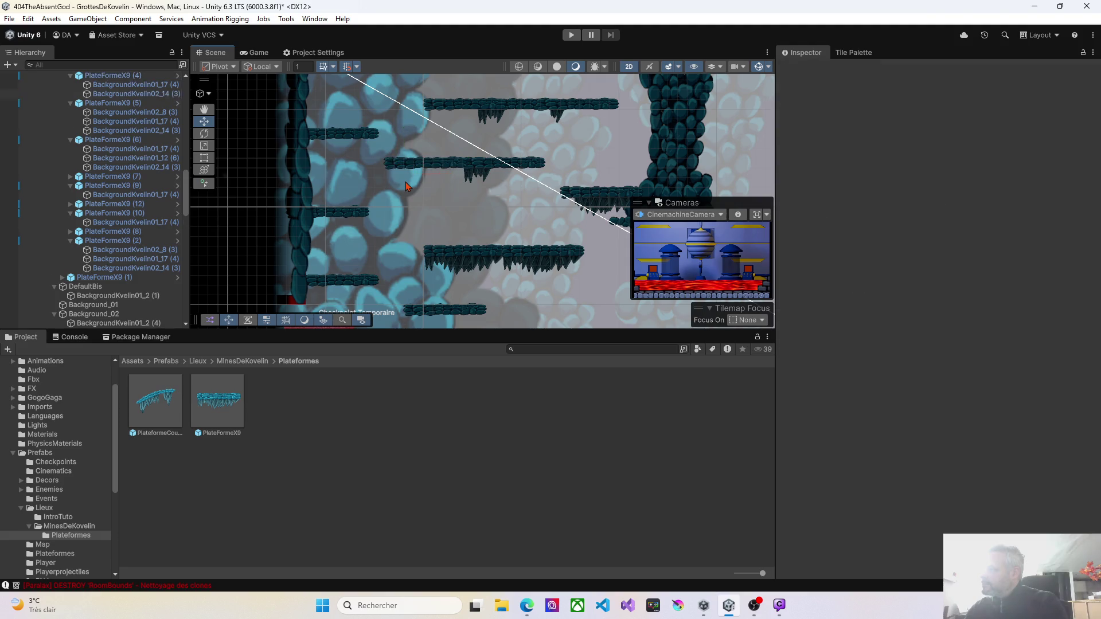
mouse_move(423, 208)
mouse_down()
mouse_move(381, 123)
mouse_move(438, 94)
mouse_move(438, 109)
mouse_move(376, 152)
mouse_up()
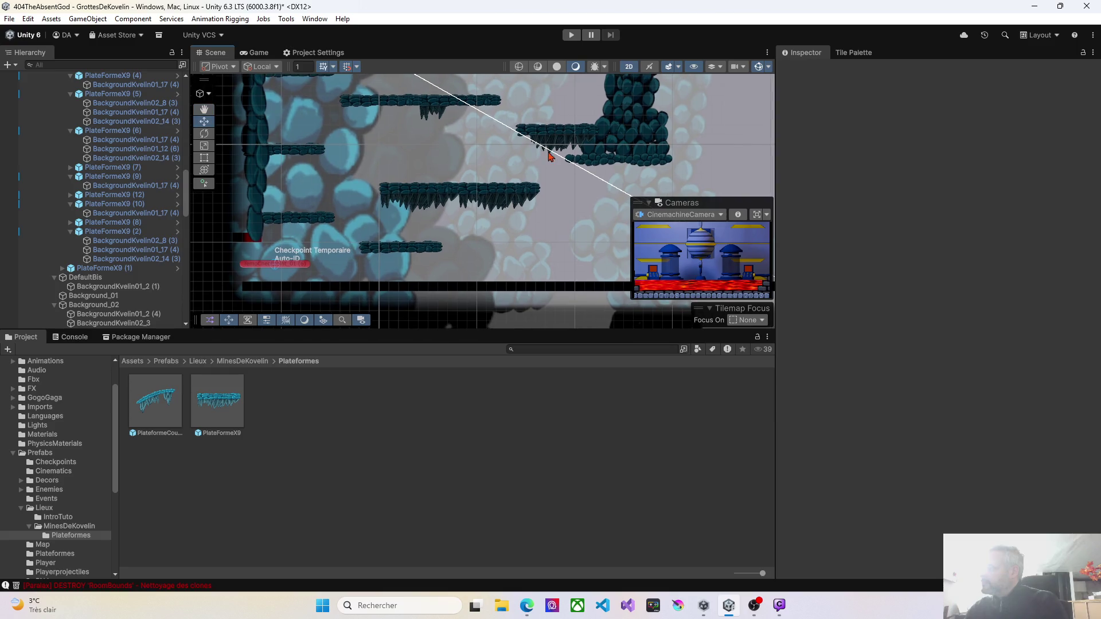
mouse_move(590, 204)
mouse_down()
mouse_move(460, 187)
mouse_move(418, 241)
mouse_move(358, 227)
mouse_move(356, 304)
mouse_move(368, 253)
mouse_move(366, 262)
mouse_up()
scroll(366, 262, down, 1)
Shift platform PlateFormeX9 (6) under the rock column down and to the right
scroll(367, 261, up, 8)
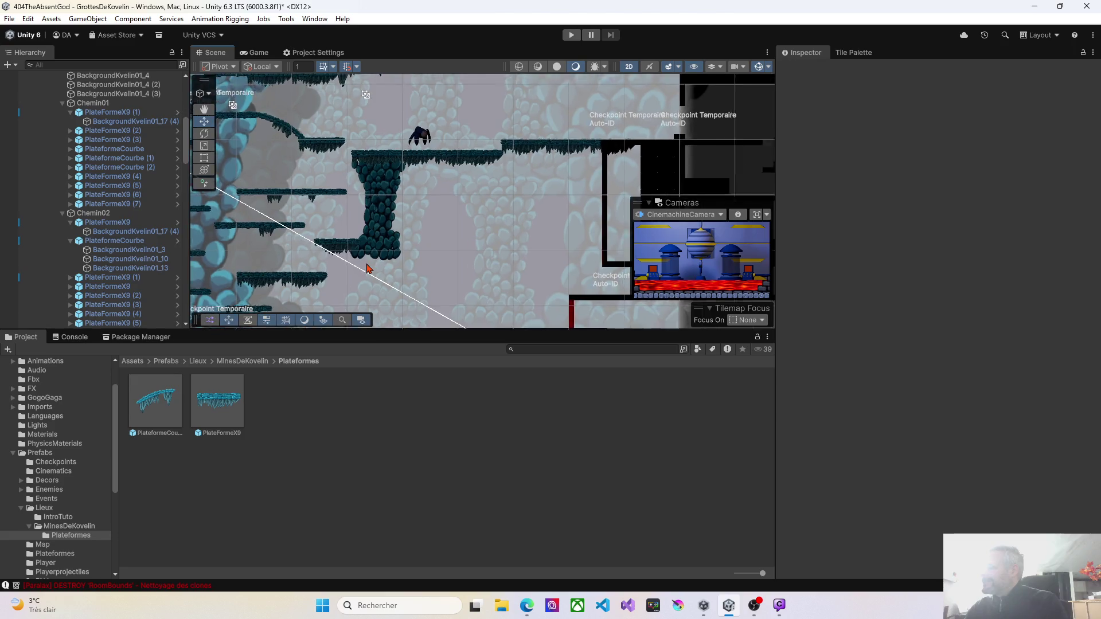
drag(372, 269, 466, 218)
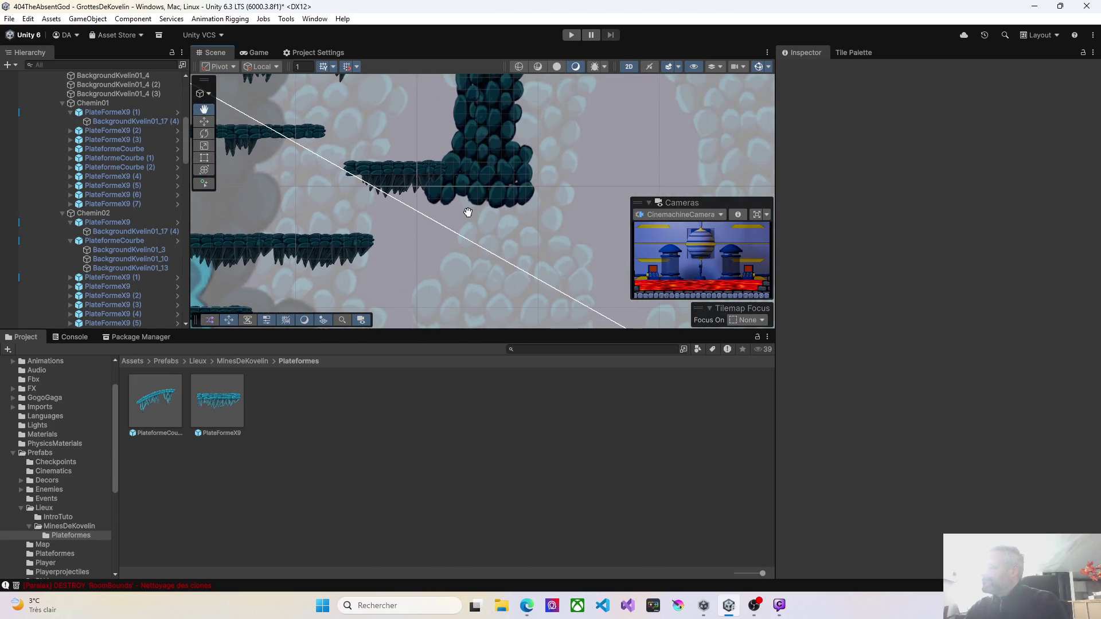
click(397, 172)
drag(363, 181, 448, 222)
Duplicate the lower-middle platform, move the copy to 219.15, -26, and check how the platforms join
mouse_move(309, 171)
mouse_down()
mouse_move(358, 175)
mouse_move(352, 259)
mouse_move(378, 315)
mouse_move(364, 260)
mouse_move(422, 254)
mouse_move(428, 236)
mouse_move(423, 91)
mouse_move(422, 202)
mouse_up()
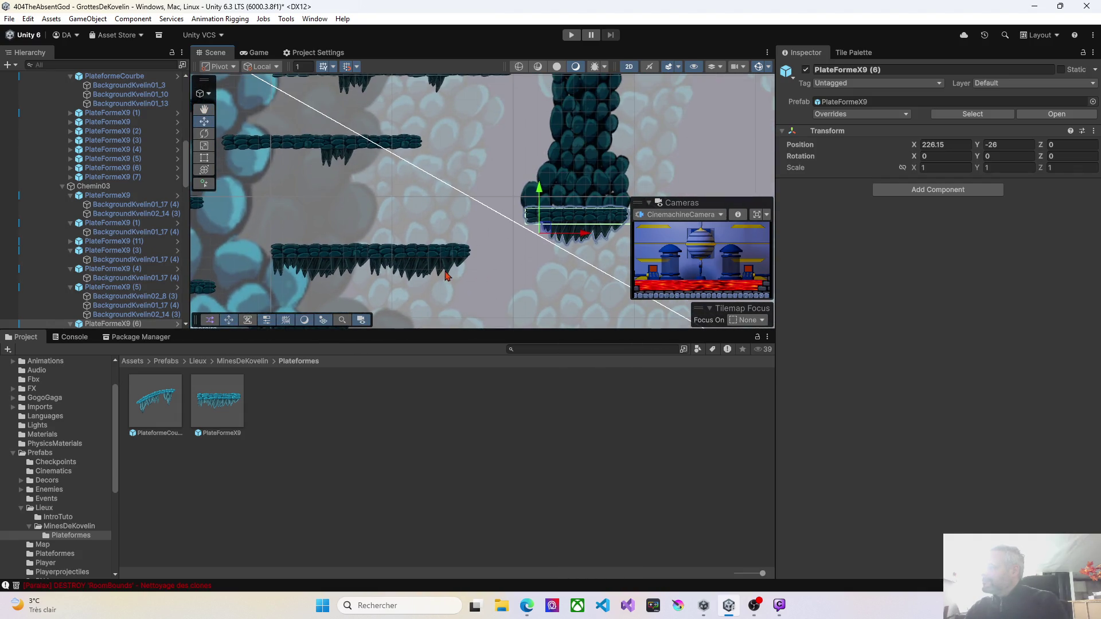
key(ctrl+d)
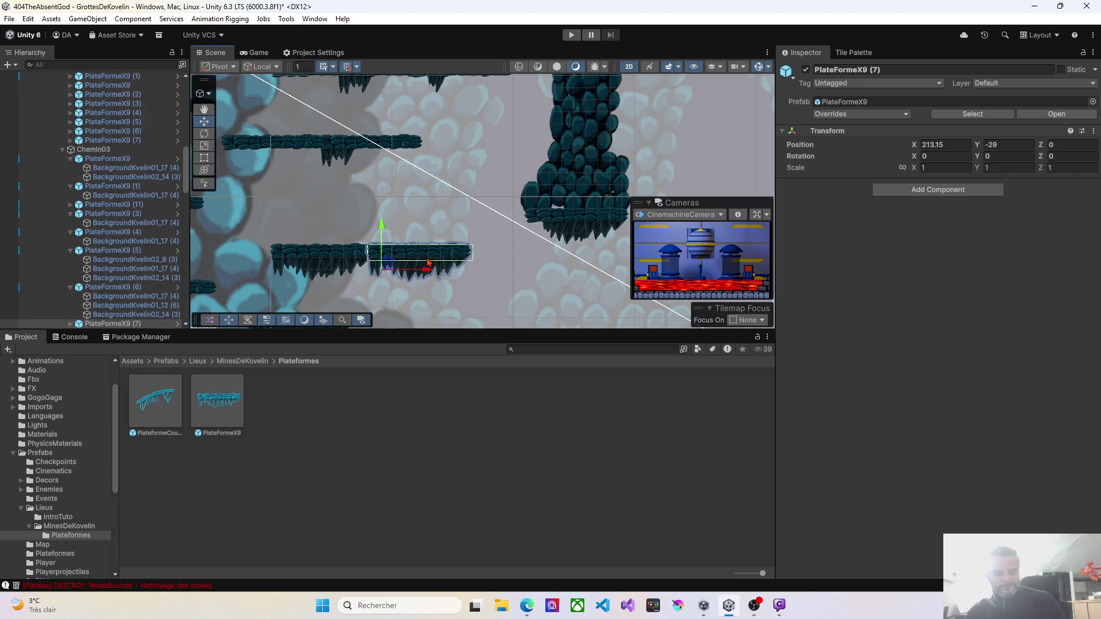
mouse_move(388, 264)
mouse_down()
mouse_move(424, 262)
mouse_move(456, 234)
mouse_up()
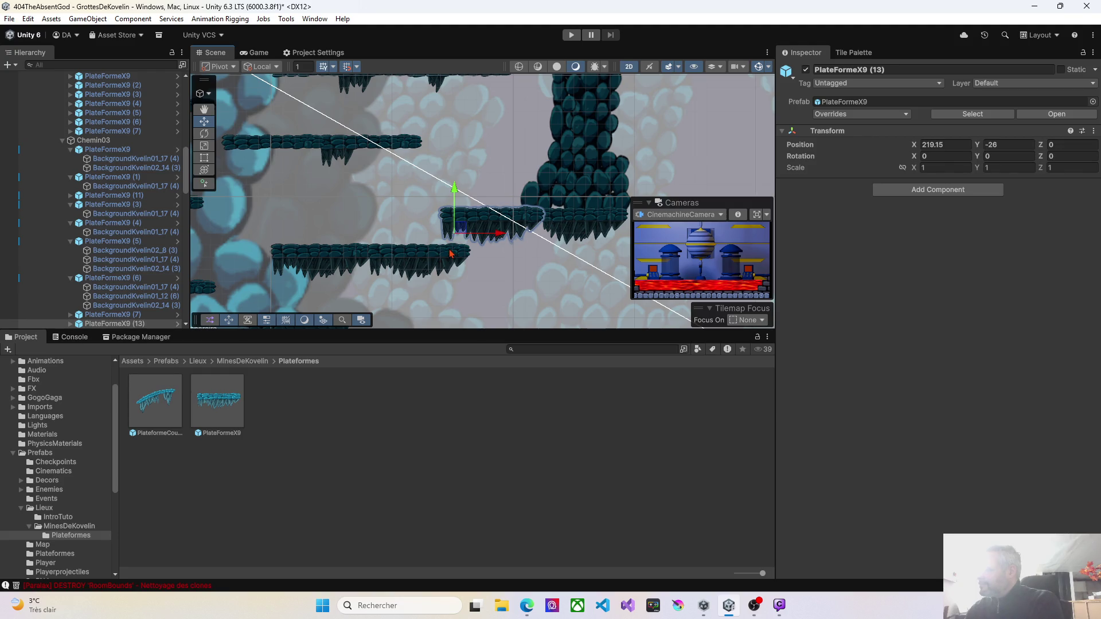
click(421, 257)
scroll(401, 253, down, 3)
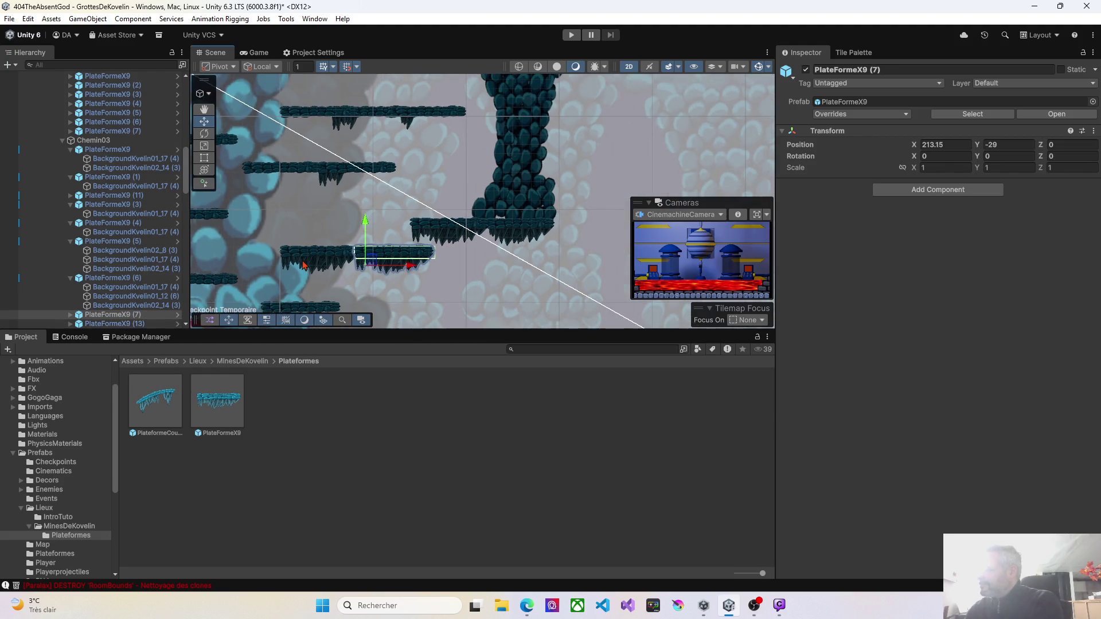
scroll(291, 276, up, 5)
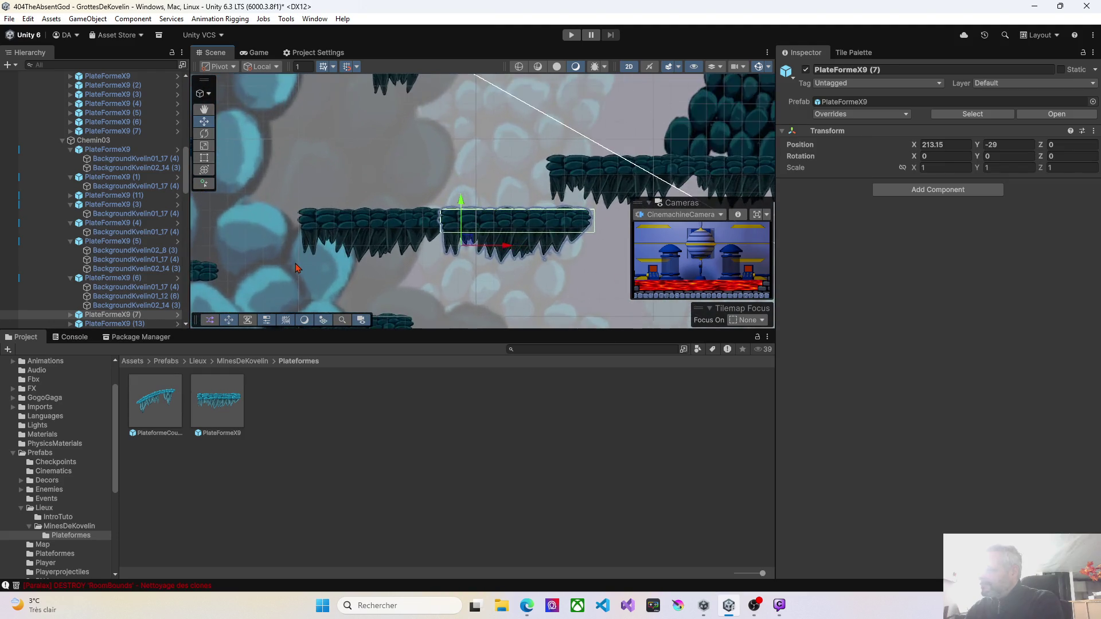
drag(370, 227, 246, 218)
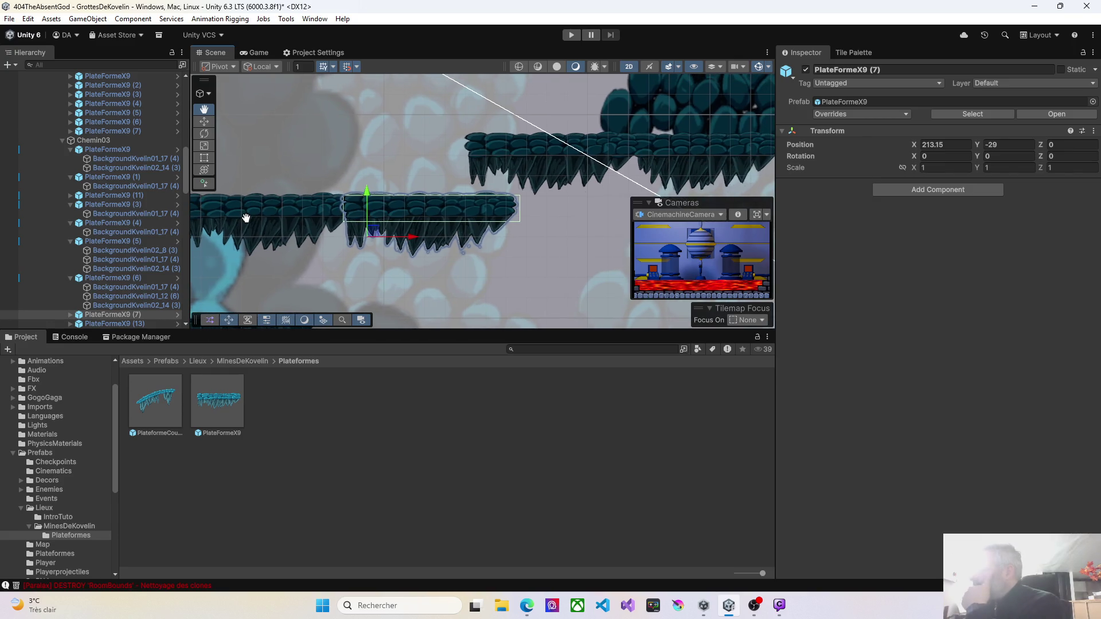
scroll(413, 198, down, 4)
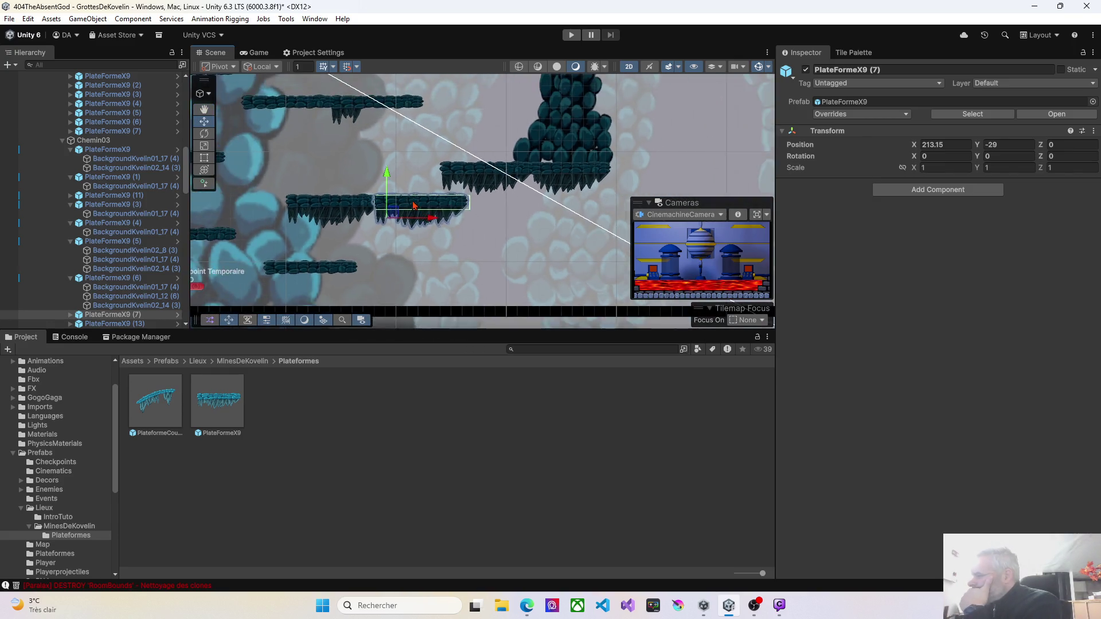
scroll(414, 205, down, 1)
scroll(418, 202, up, 2)
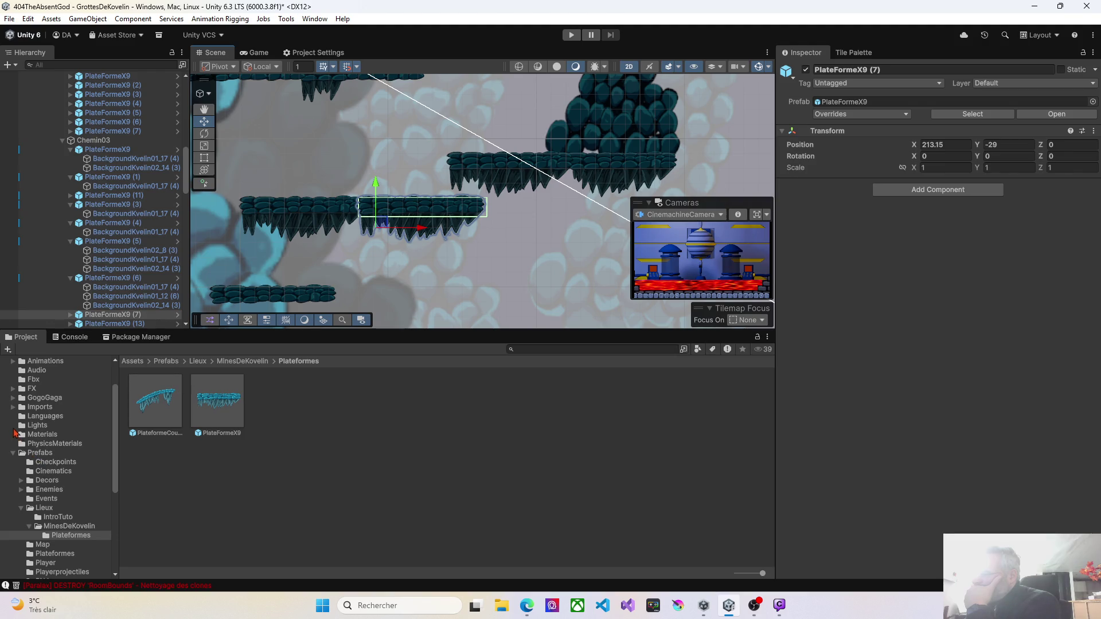
scroll(68, 463, up, 3)
click(12, 441)
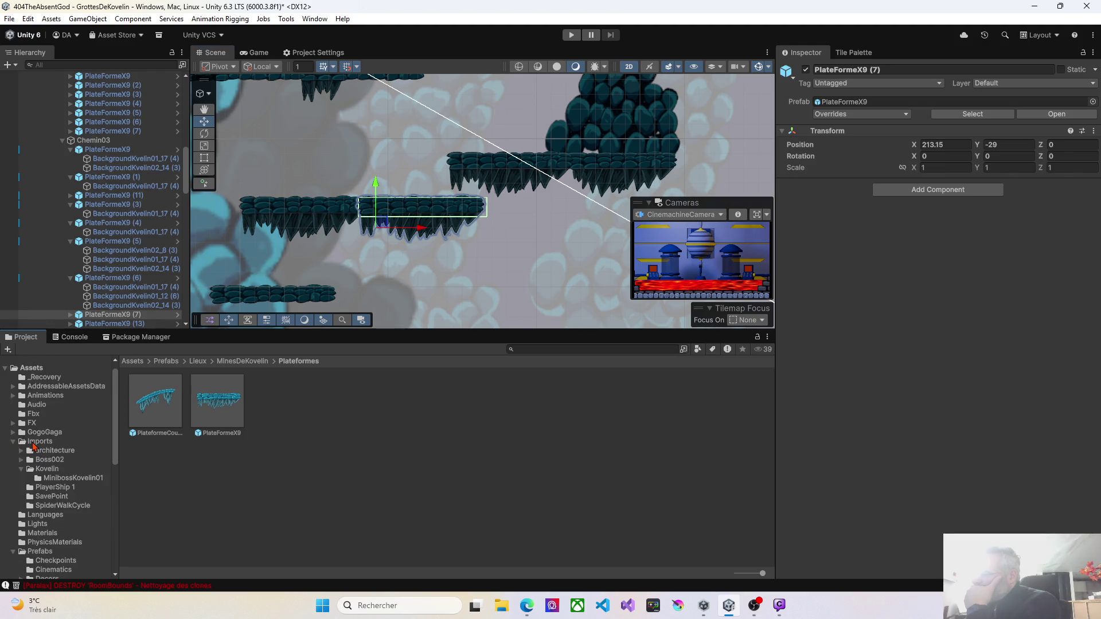
Place a BackgroundKvelin02_2 rock column from Imports/Kovelin against the platform
click(34, 444)
click(50, 470)
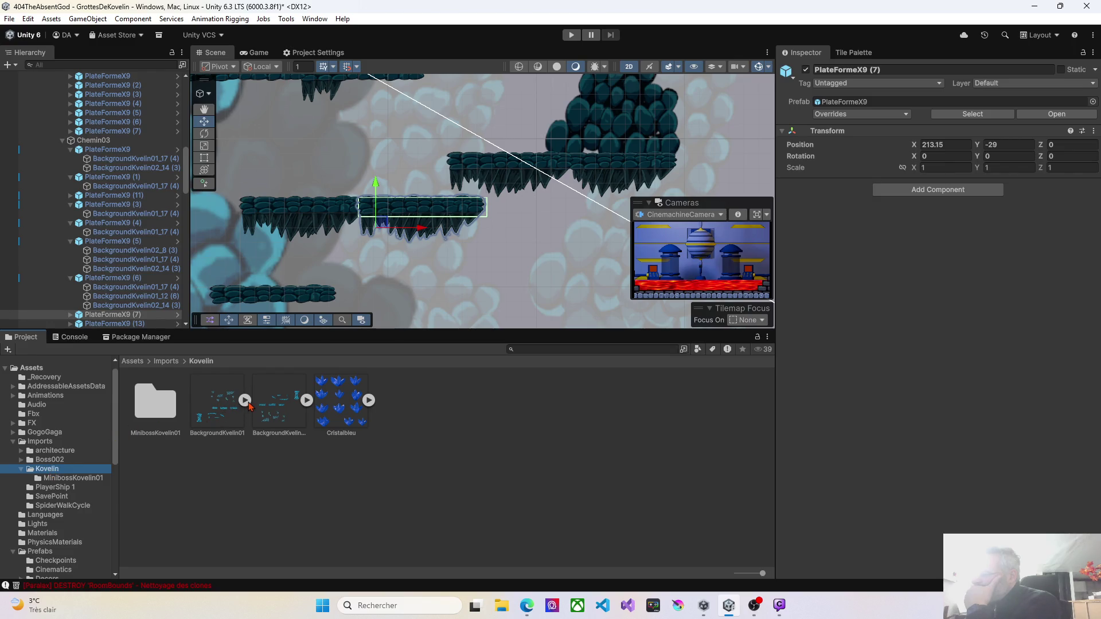
click(301, 405)
click(307, 400)
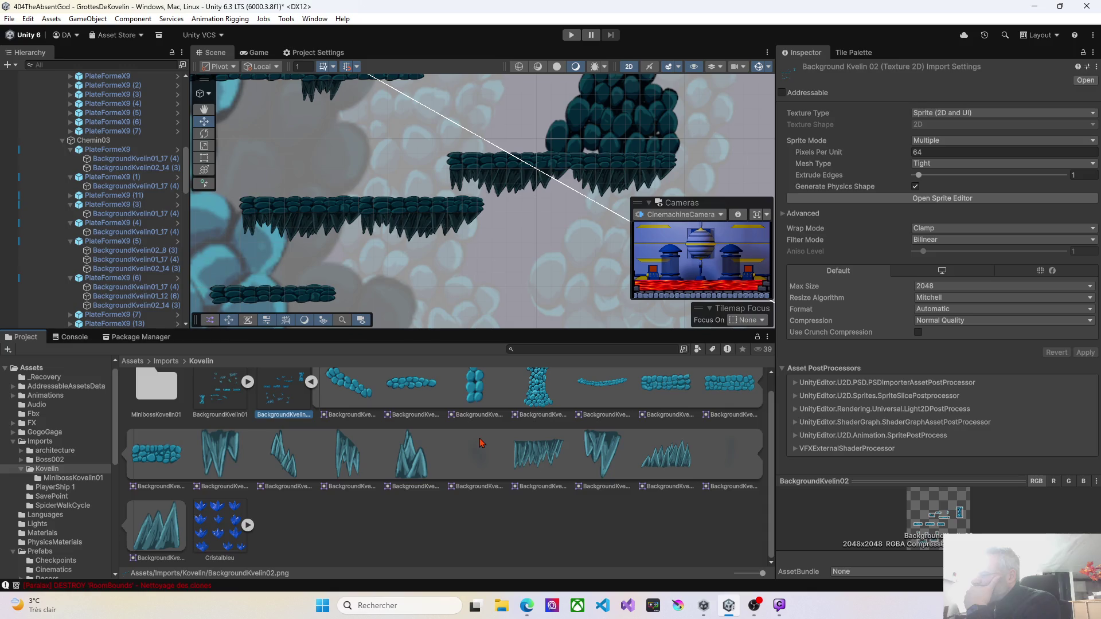
mouse_move(483, 413)
mouse_down()
mouse_move(474, 220)
mouse_move(469, 190)
mouse_move(458, 189)
mouse_up()
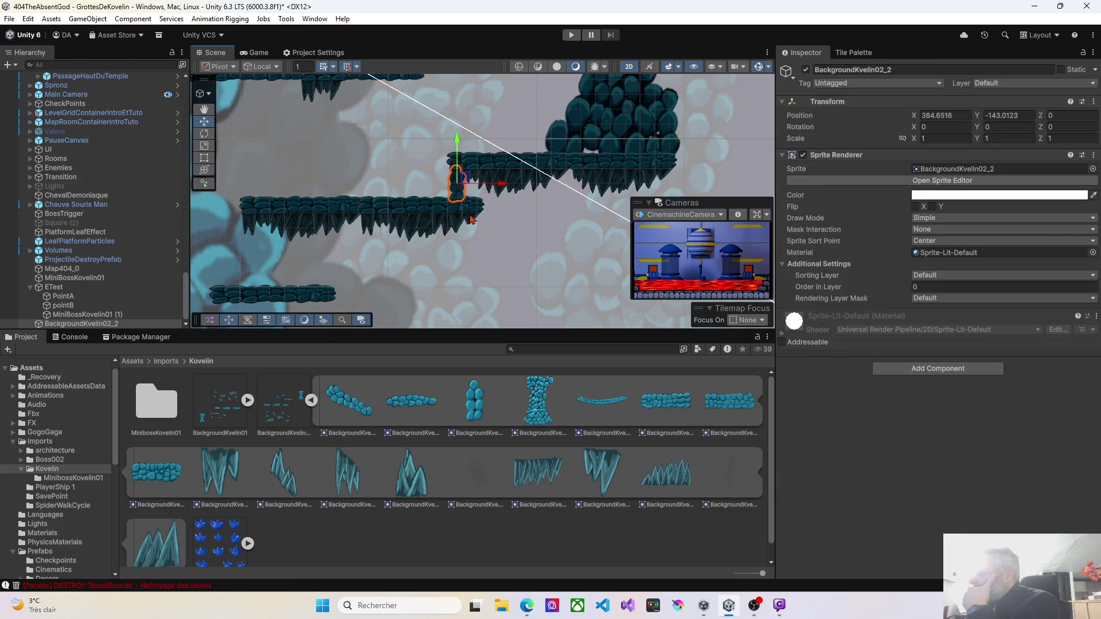
click(904, 291)
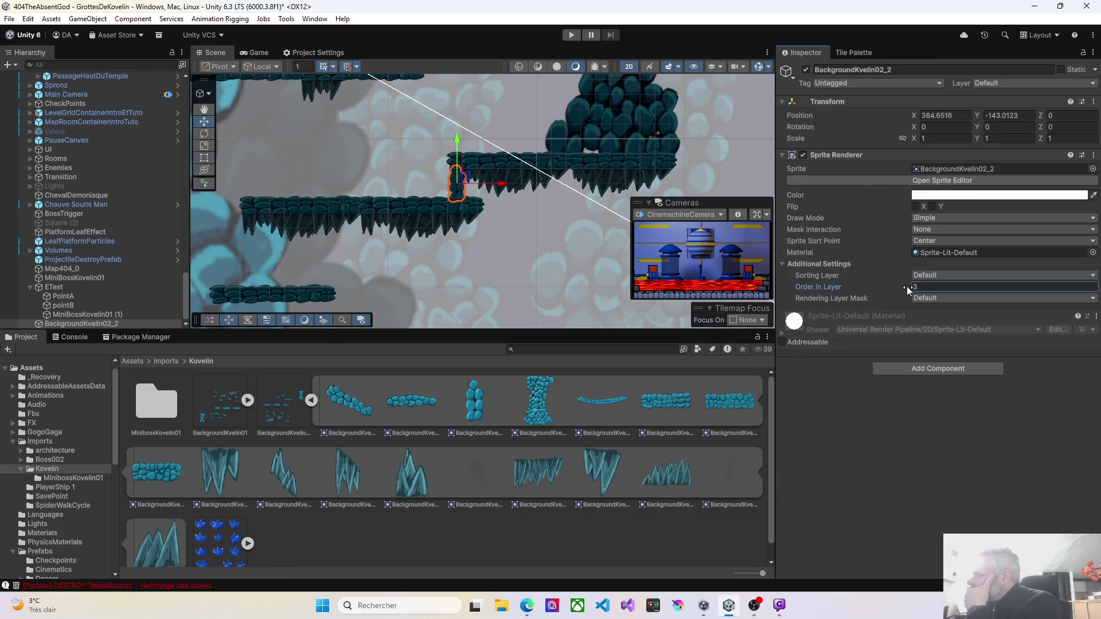
scroll(452, 216, up, 5)
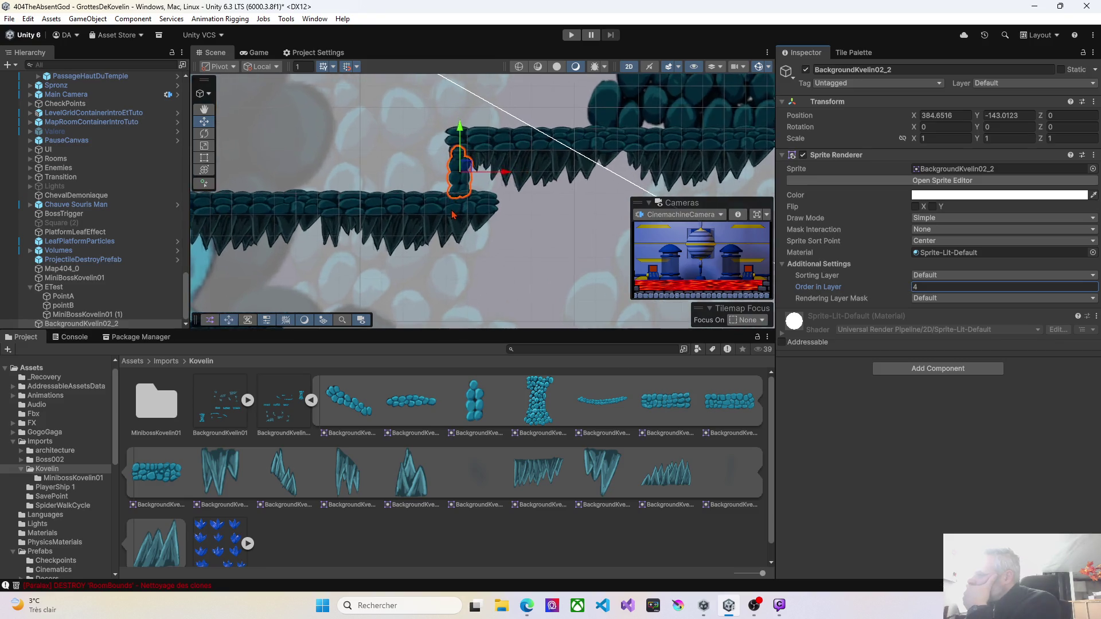
mouse_move(376, 191)
mouse_down()
mouse_move(399, 192)
mouse_move(385, 215)
mouse_up()
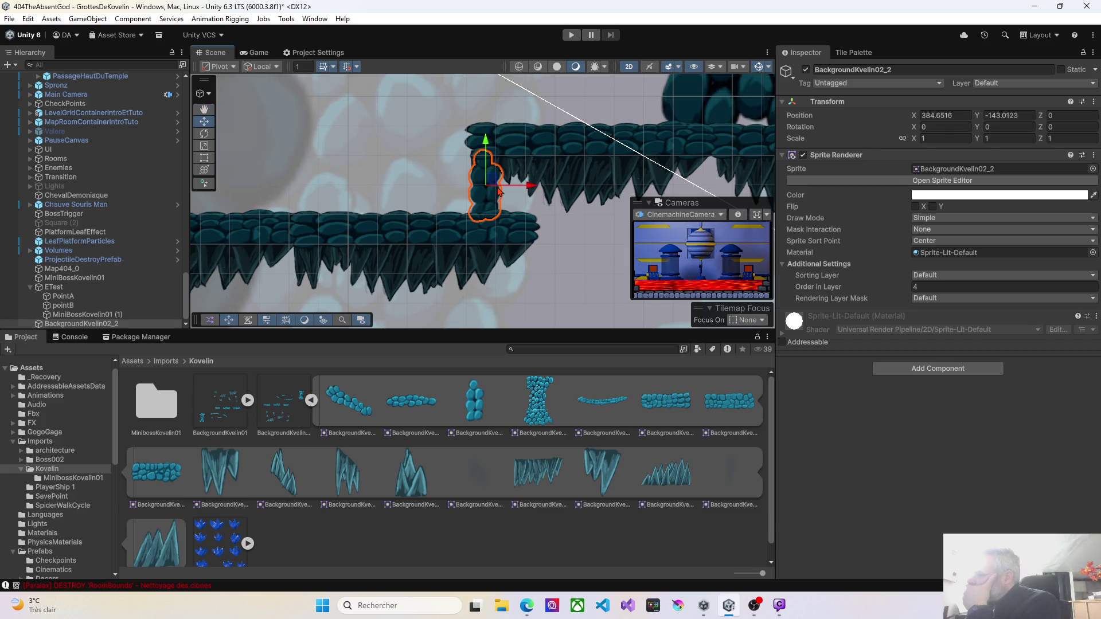
Add a second rock column beside it, set the orders in layer to 4 and 8, and start Play mode
mouse_move(475, 410)
mouse_down()
mouse_move(506, 202)
mouse_move(538, 196)
mouse_up()
drag(890, 290, 905, 293)
drag(519, 184, 518, 179)
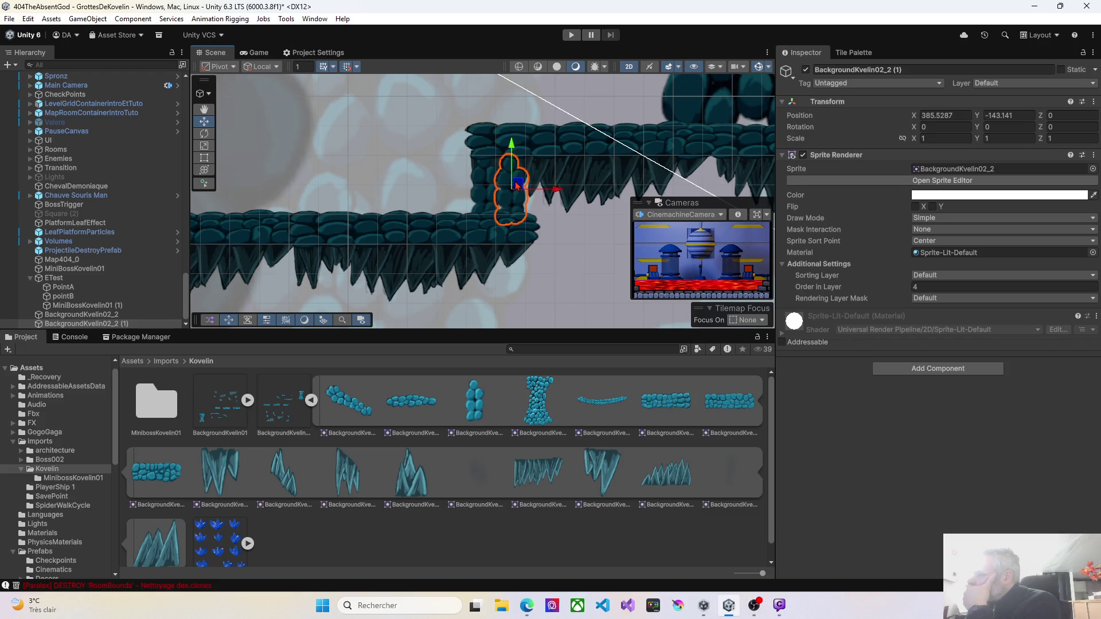
click(486, 190)
drag(910, 293, 914, 292)
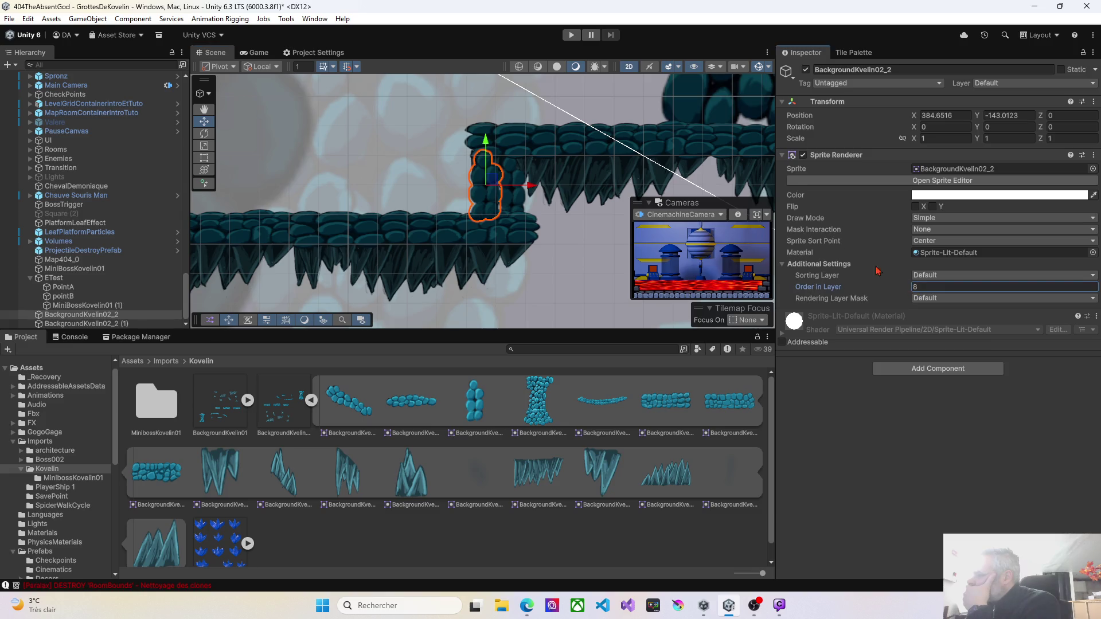
click(571, 35)
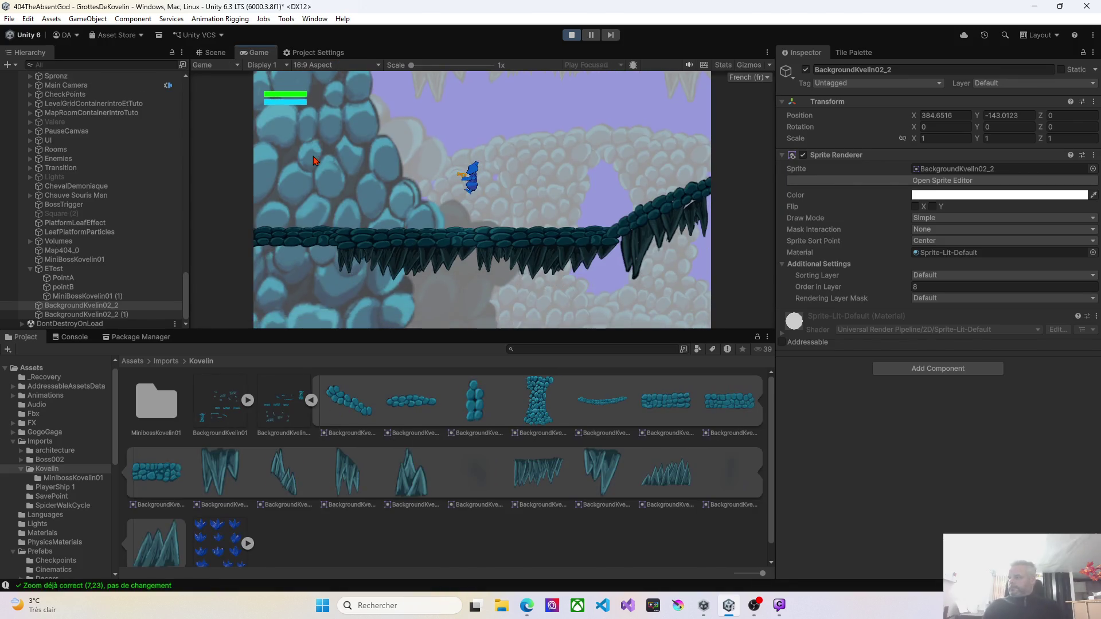
Run the character left and jump it up toward the higher spiked platforms
key(Left)
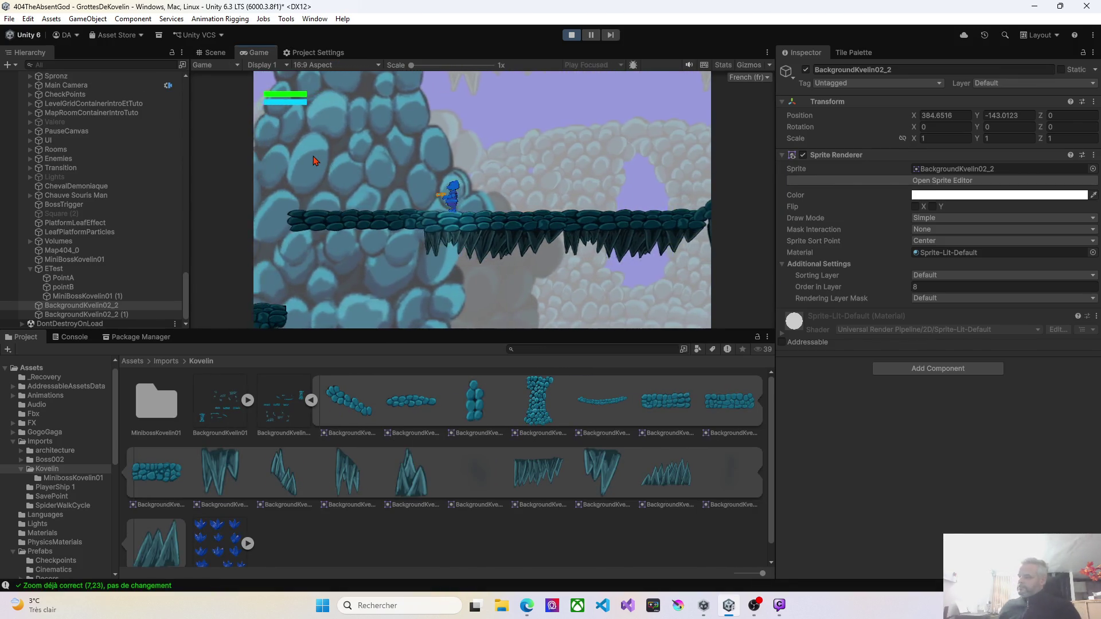
key(Left)
key(space)
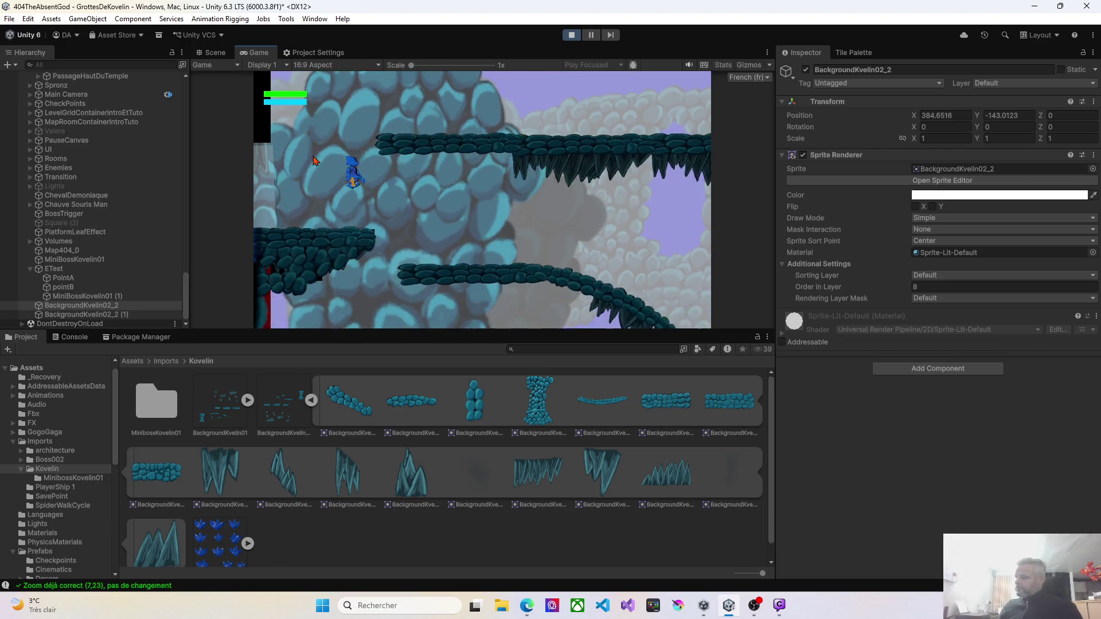
key(Right)
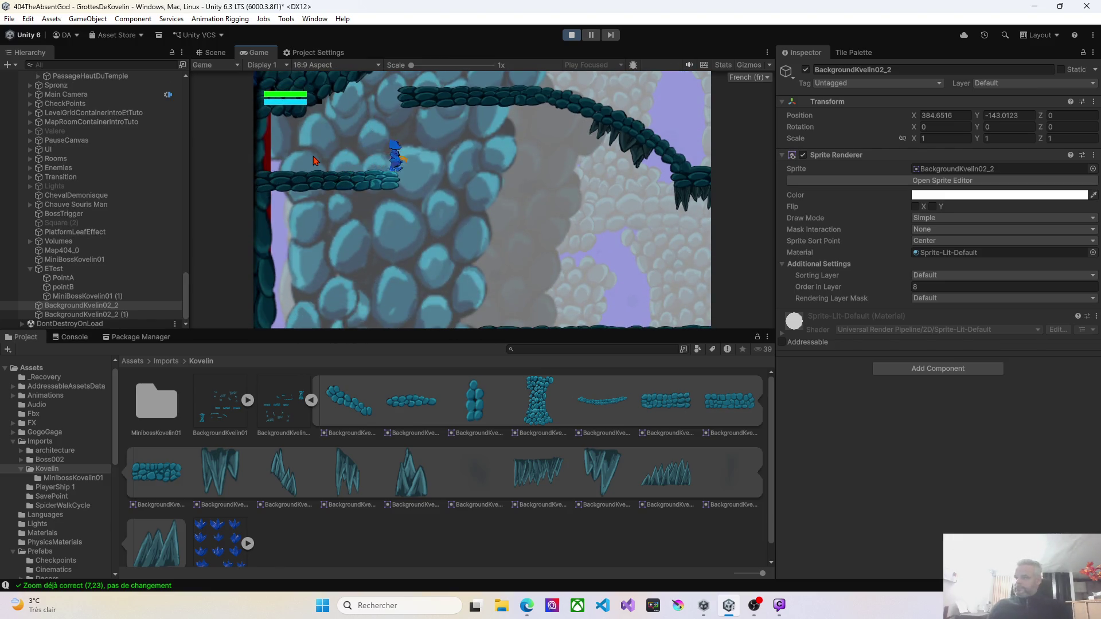
key(Left)
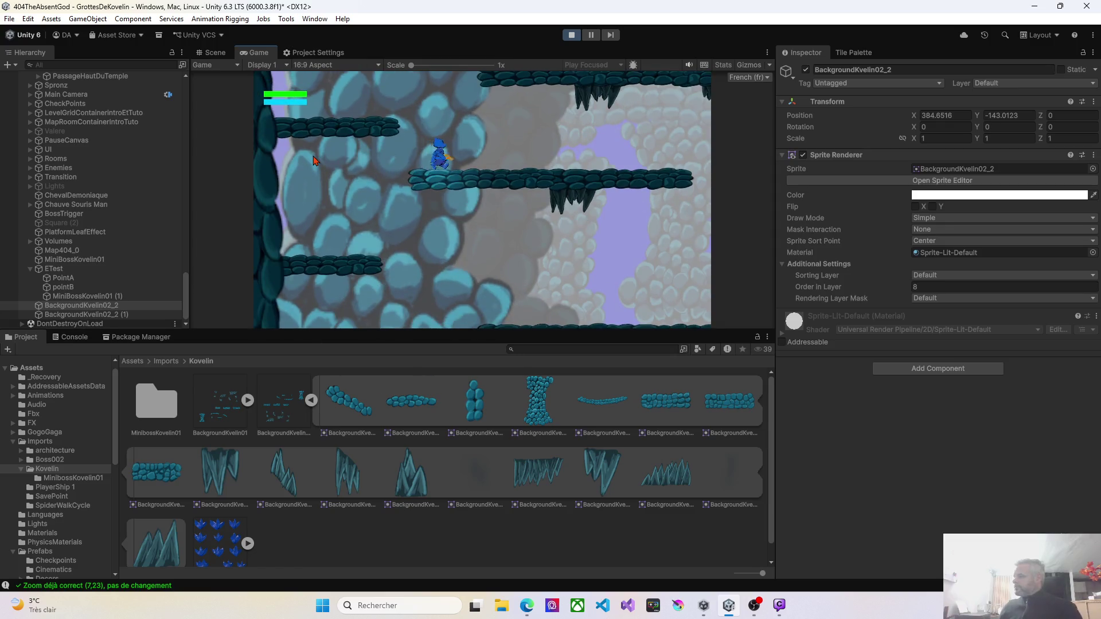
key(space)
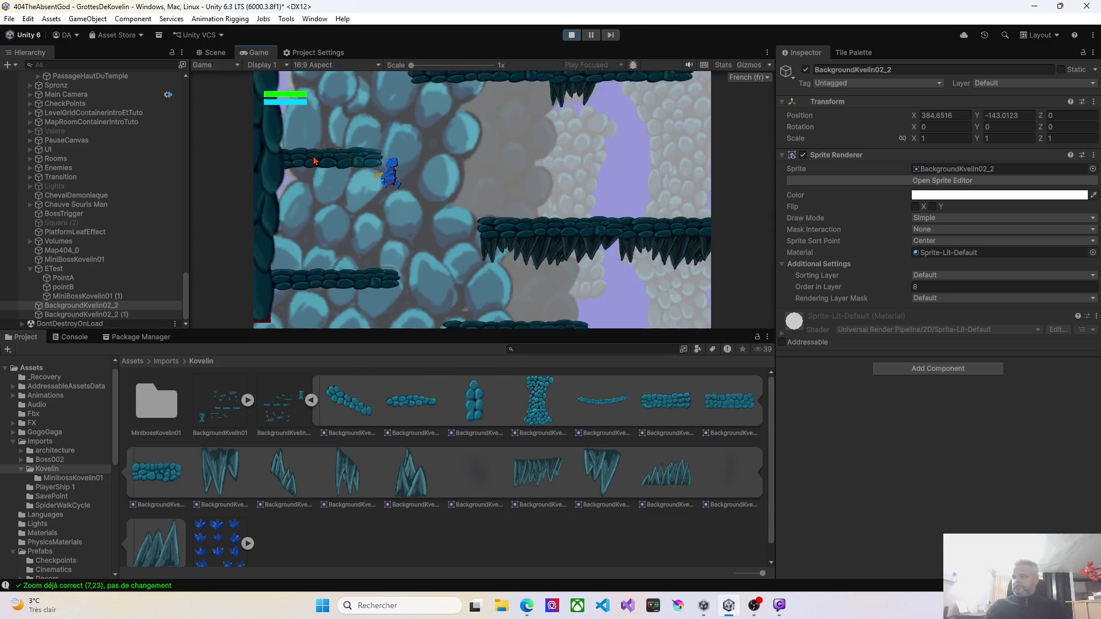
key(Right)
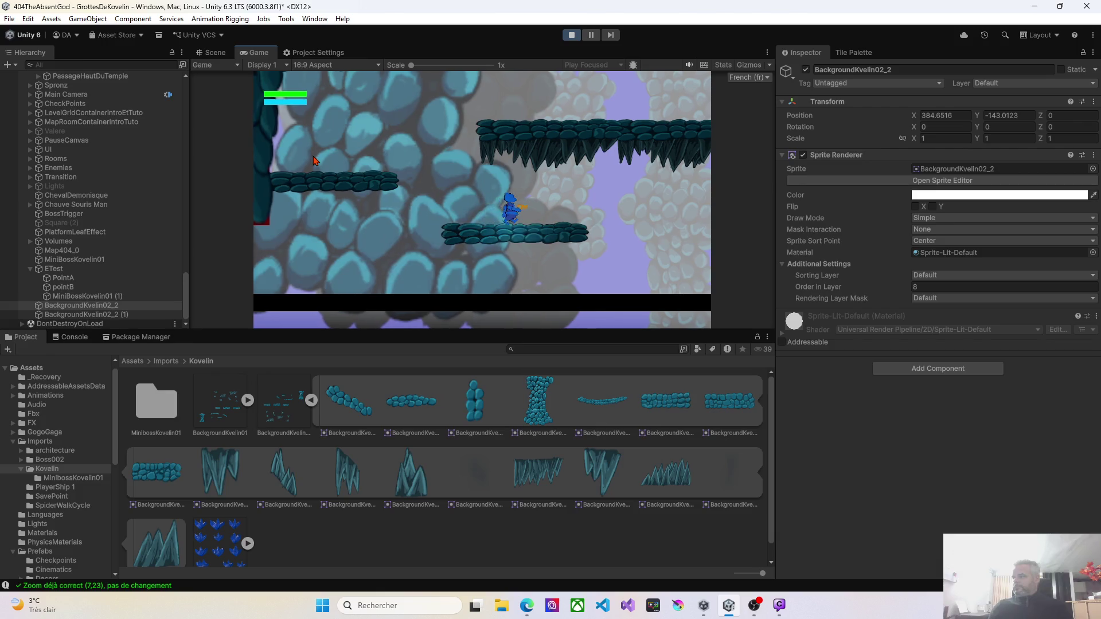
key(space)
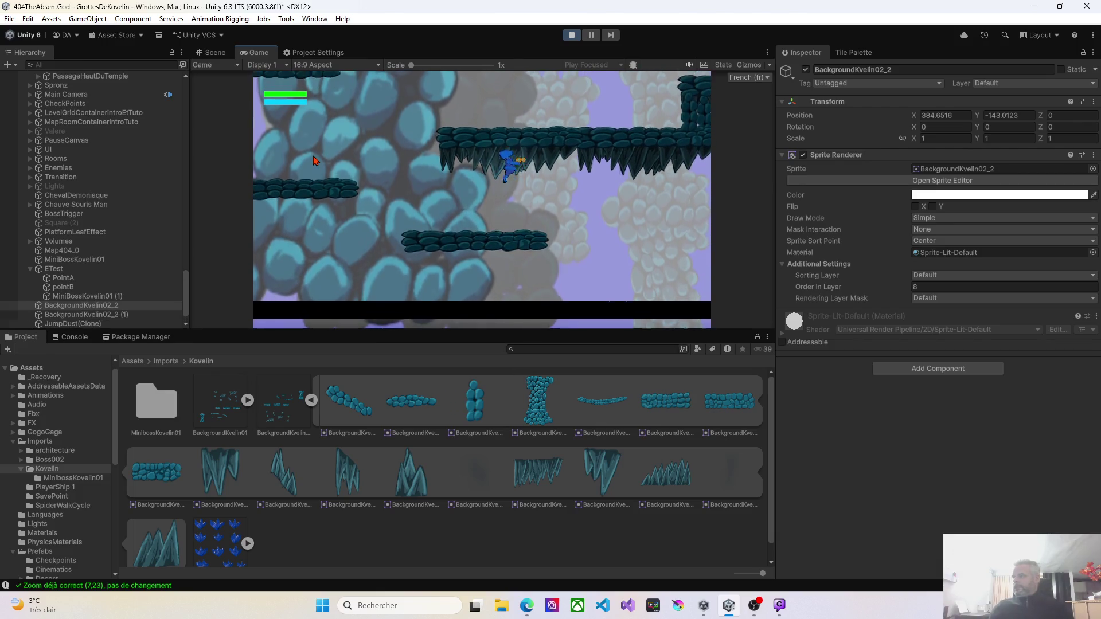
key(Right)
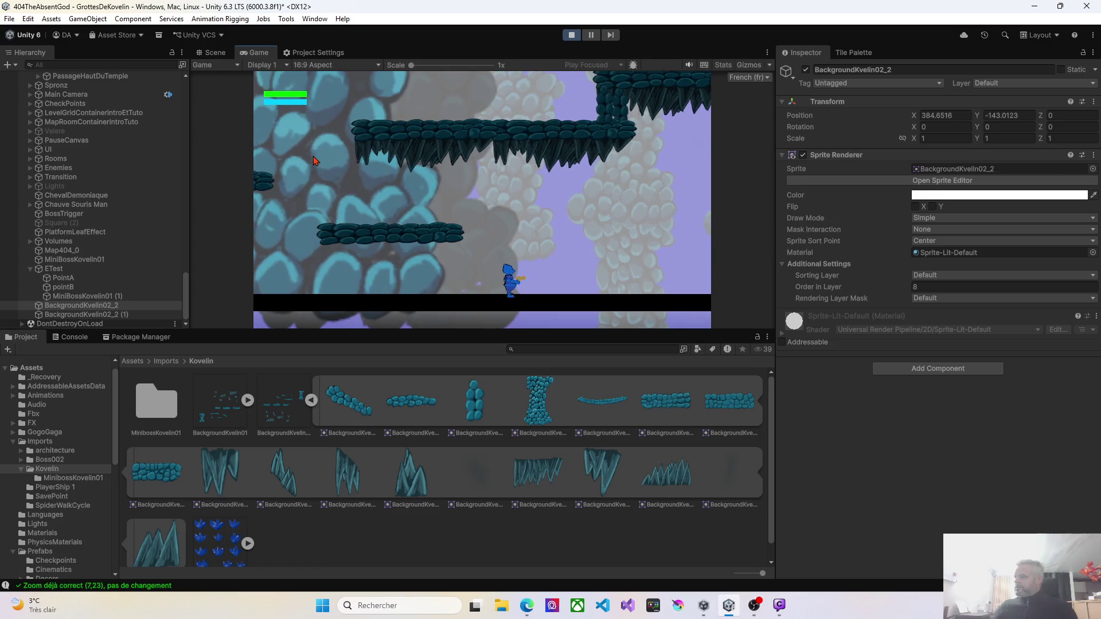
key(Left)
key(space)
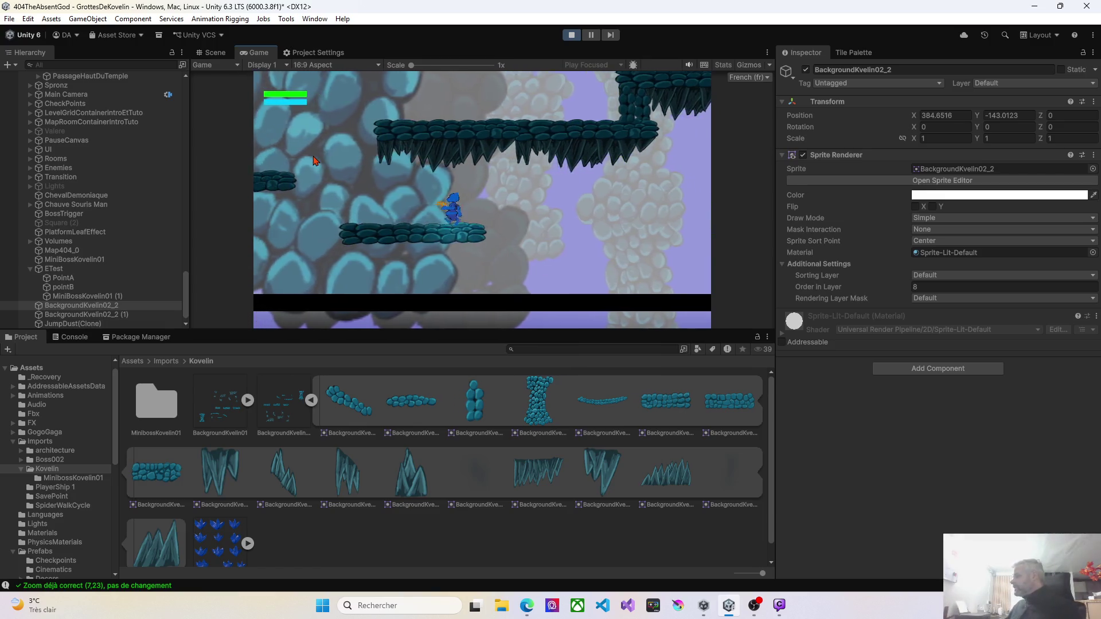
Steer the character back right, landing on the lower platform and dropping to the cave floor
key(Left)
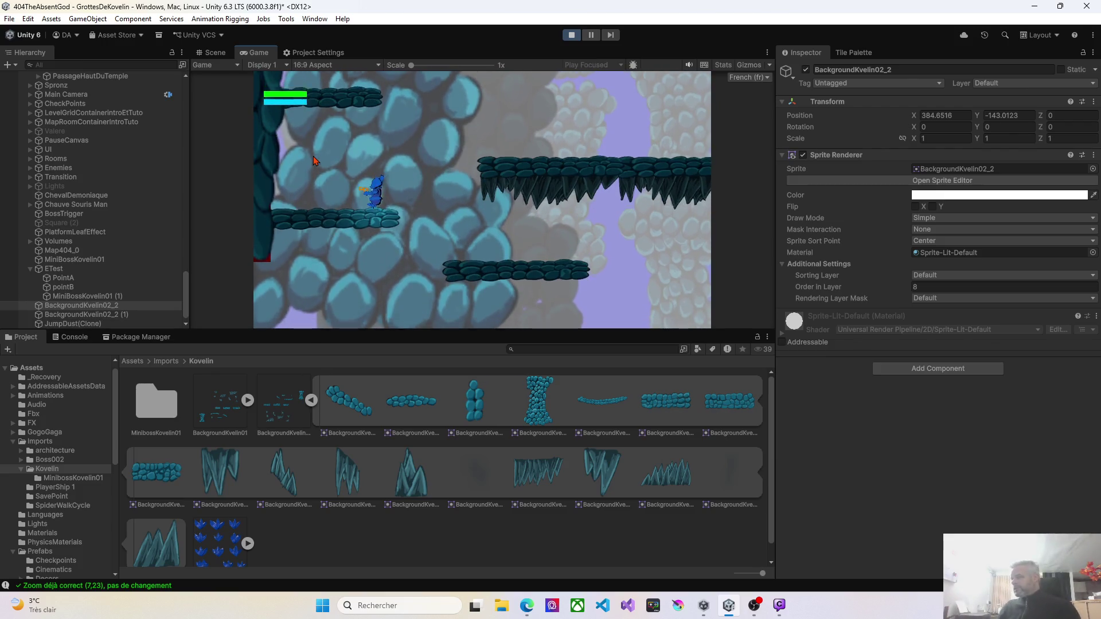
key(Right)
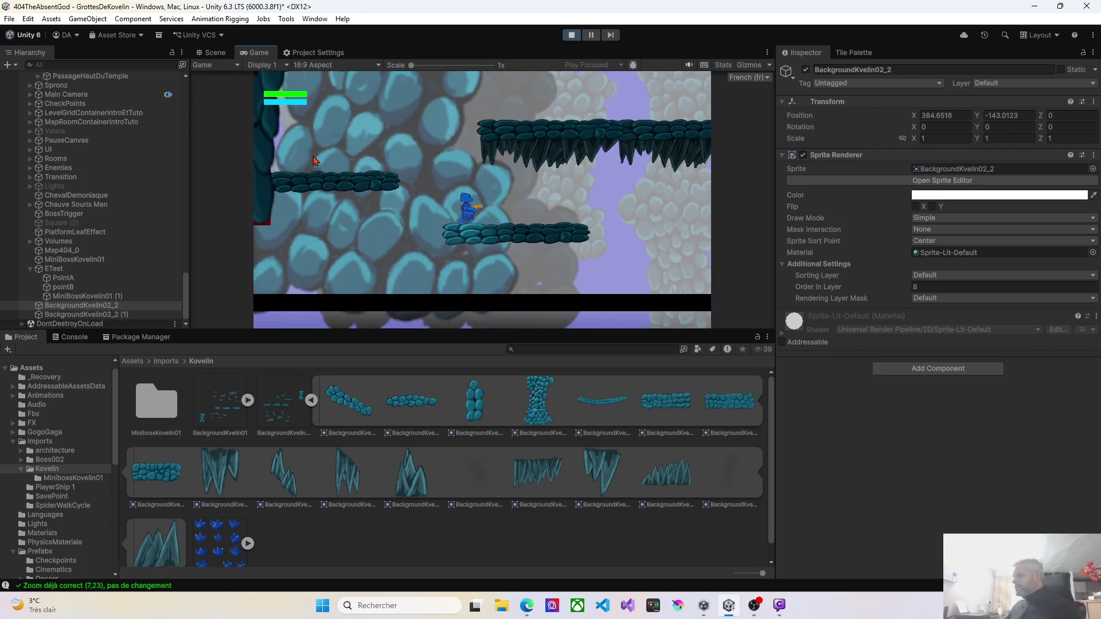
key(Right)
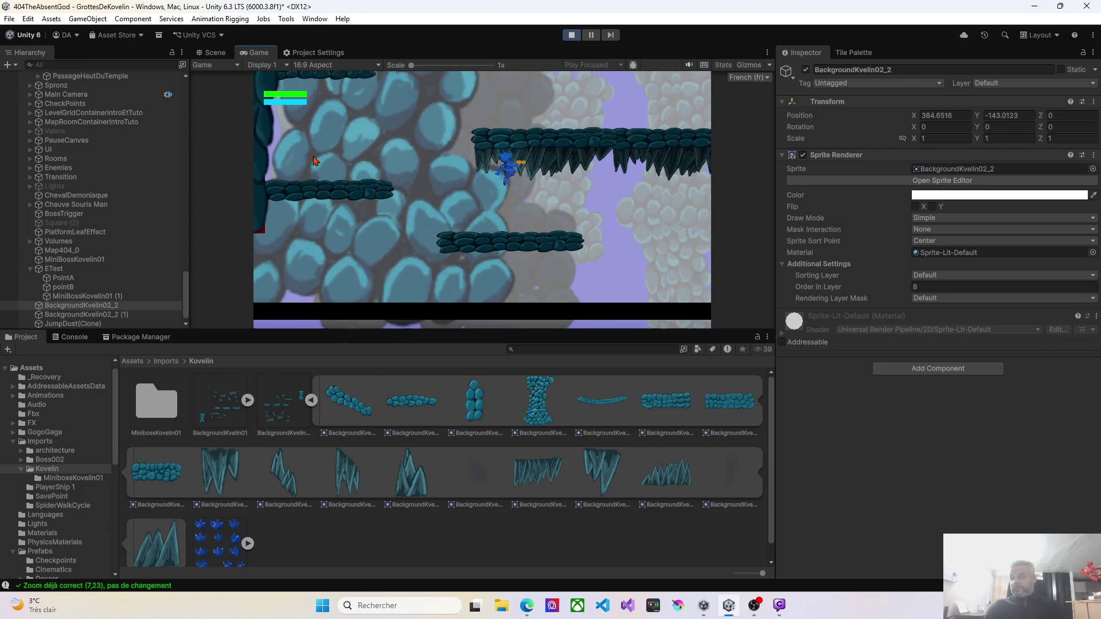
key(Right)
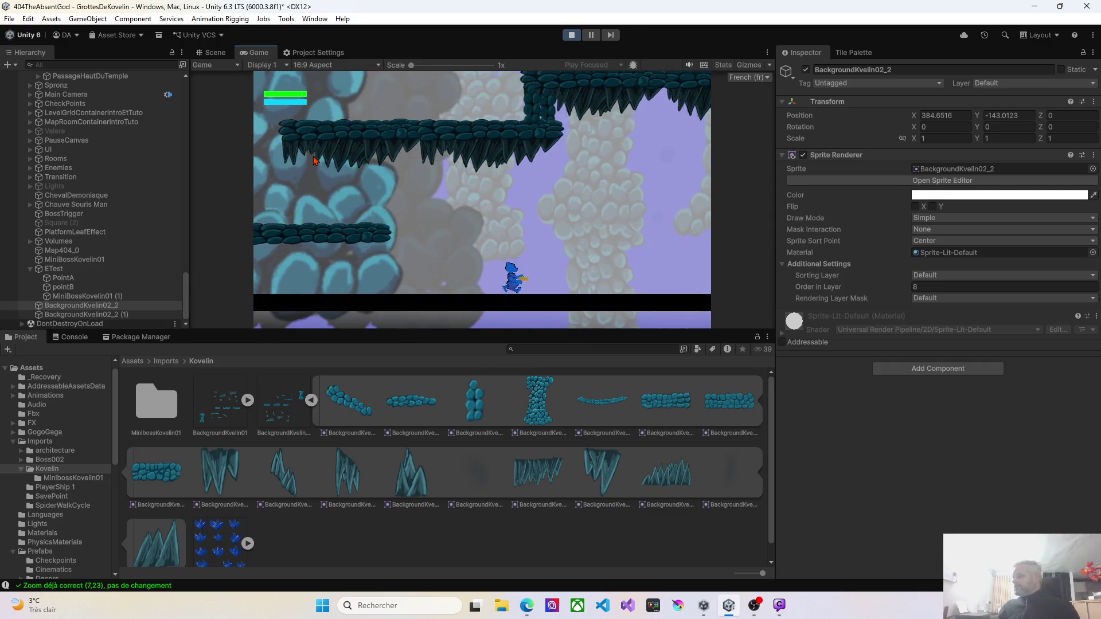
key(Left)
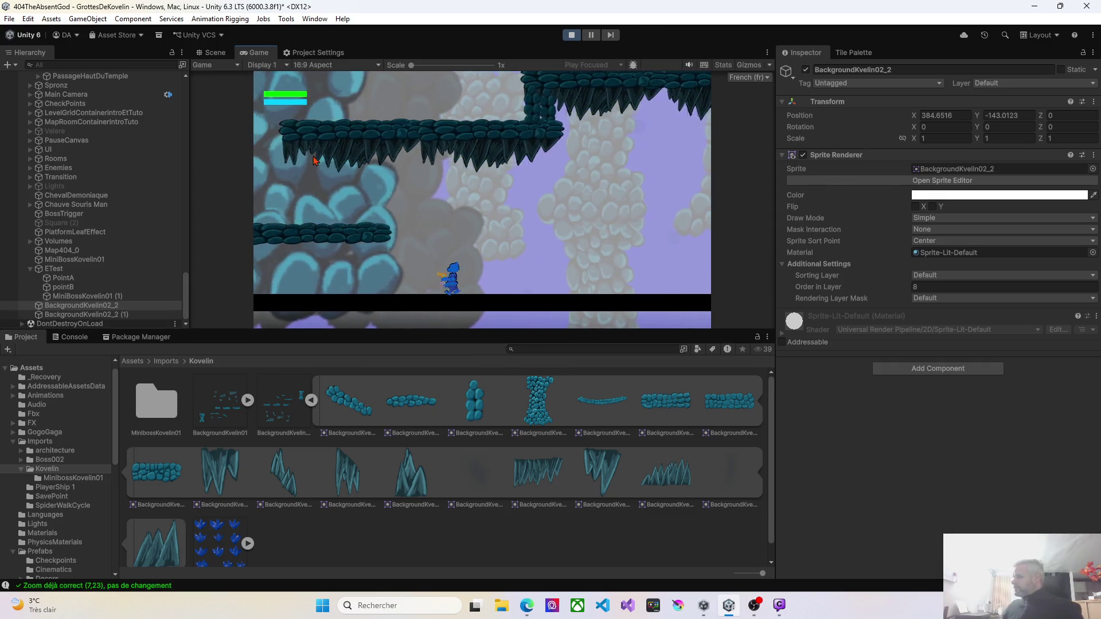
key(space)
key(Right)
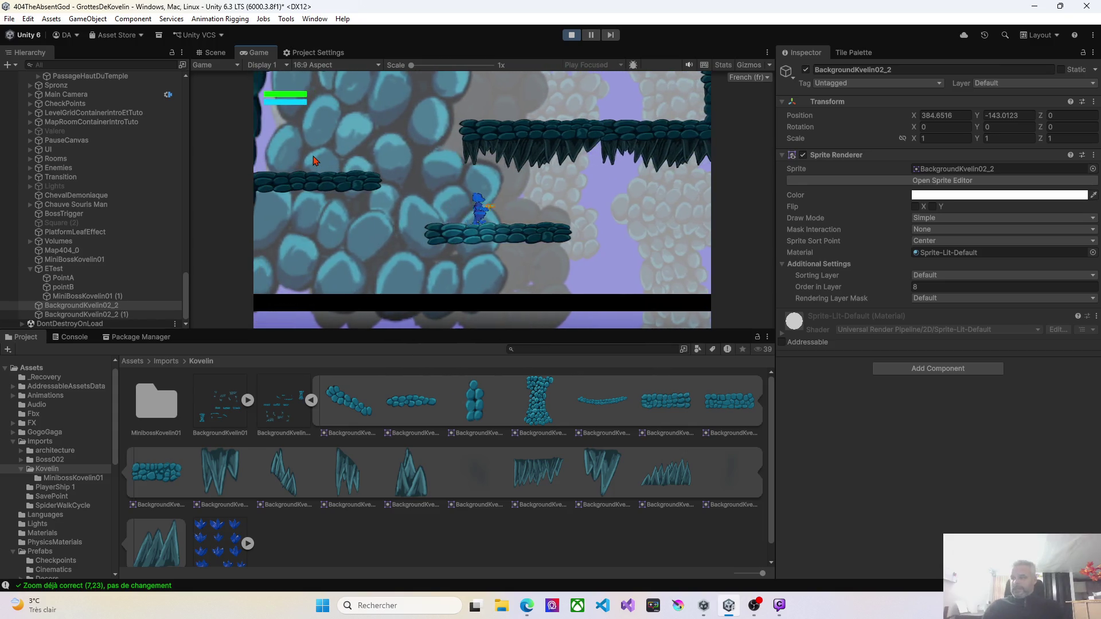
key(Right)
key(Left)
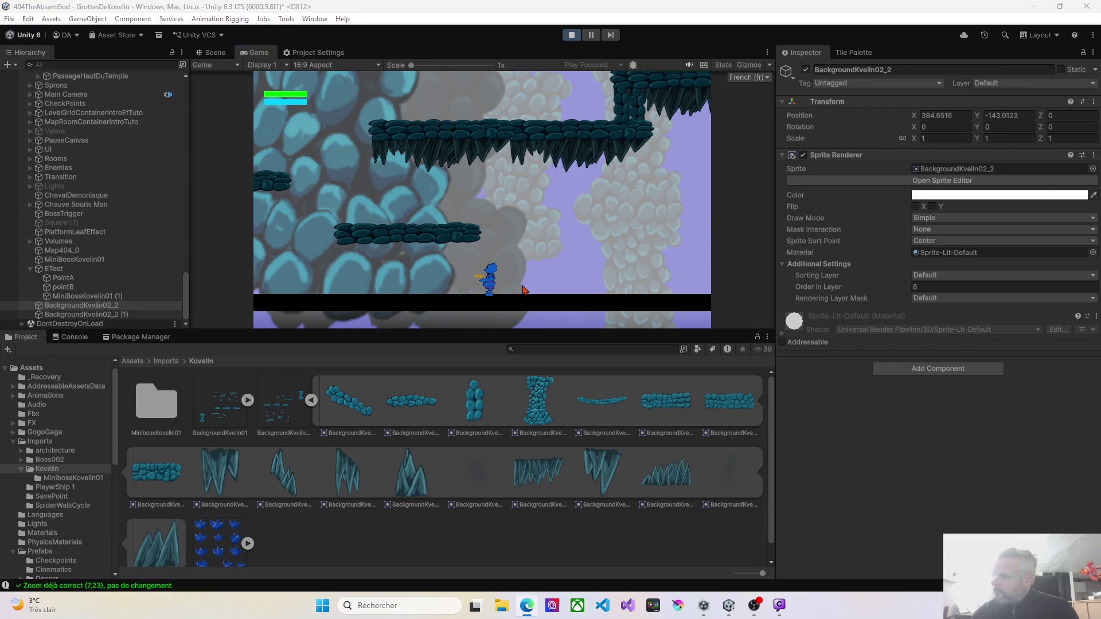
Stop the playtest and inspect the PlateFormeX9 (8) platform and its rock sprites
click(575, 39)
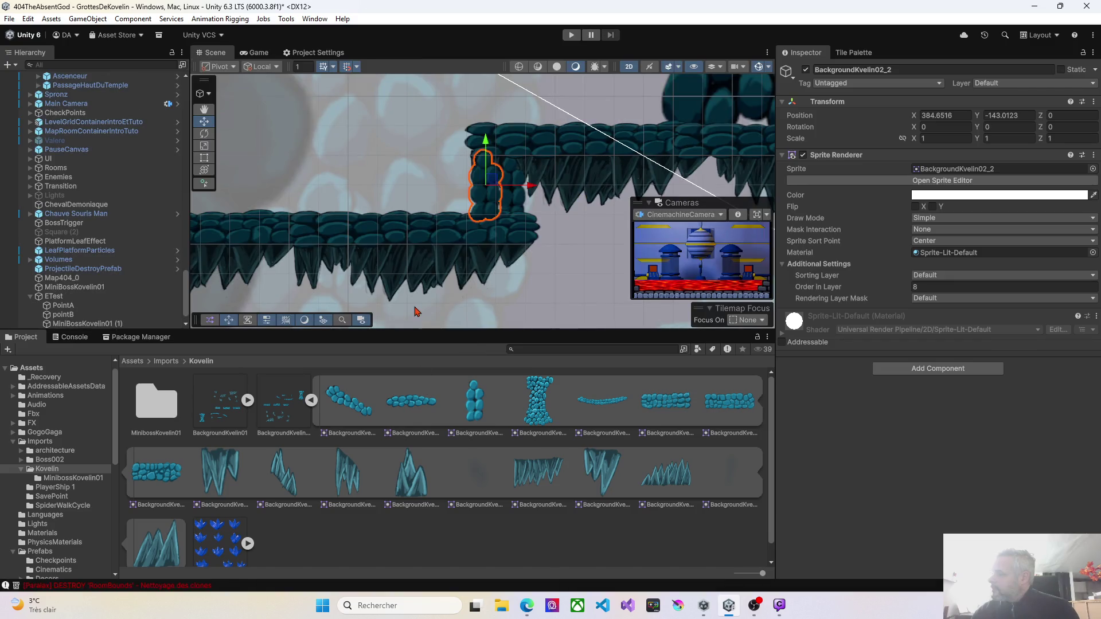
scroll(417, 311, down, 6)
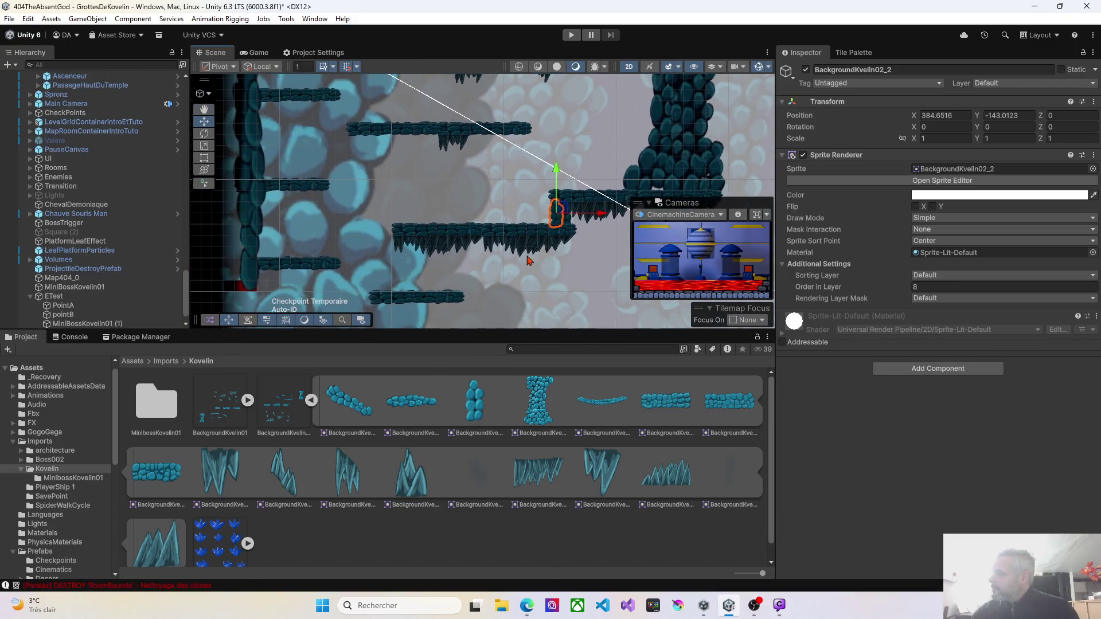
click(413, 248)
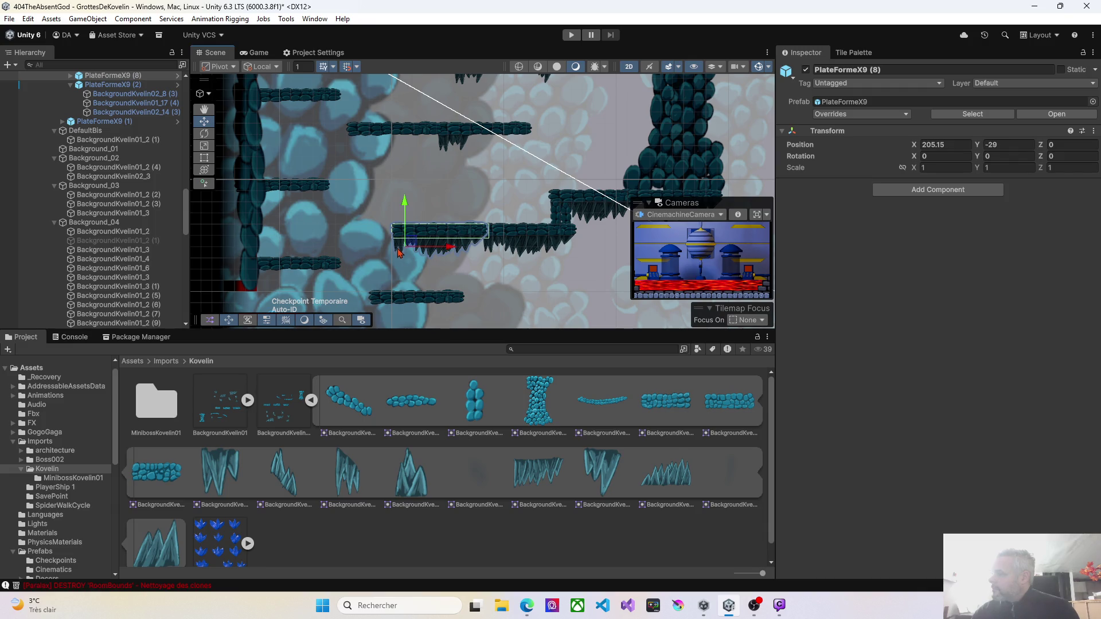
click(400, 252)
click(400, 259)
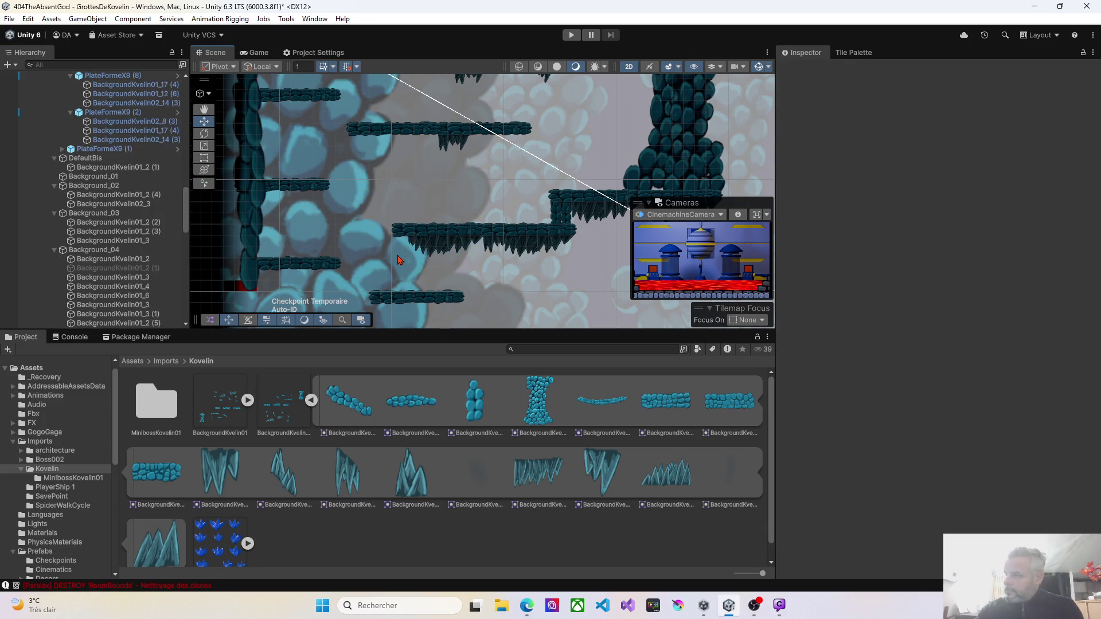
click(423, 255)
click(433, 254)
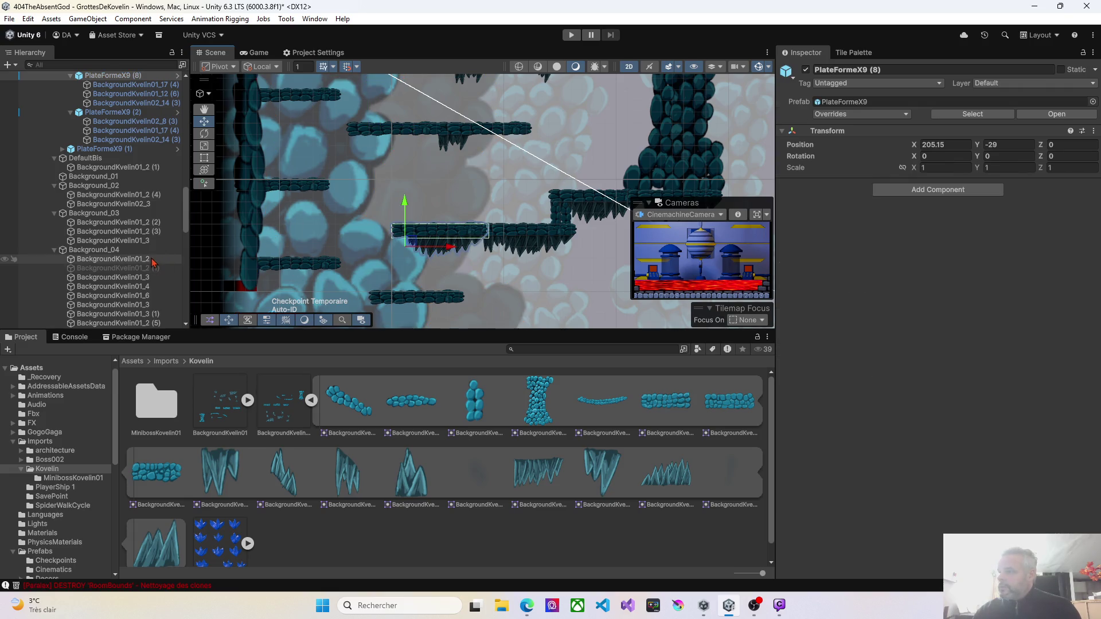
scroll(140, 255, up, 6)
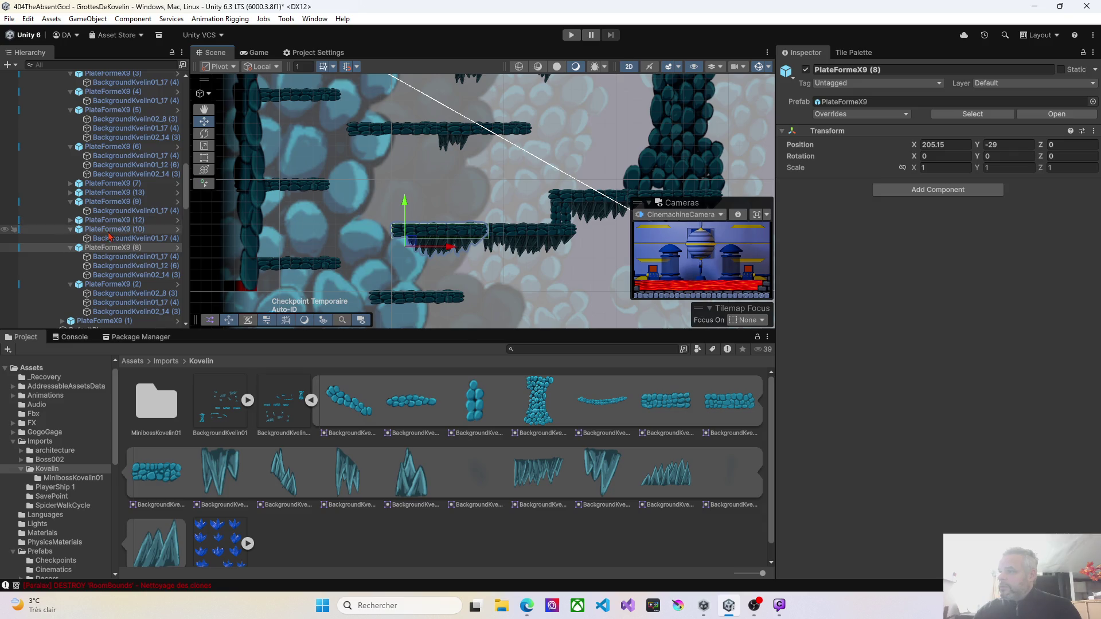
Apply PlateFormeX9 (10)'s removed-sprite overrides to the PlateFormeX9 prefab with Apply All
click(103, 230)
click(108, 236)
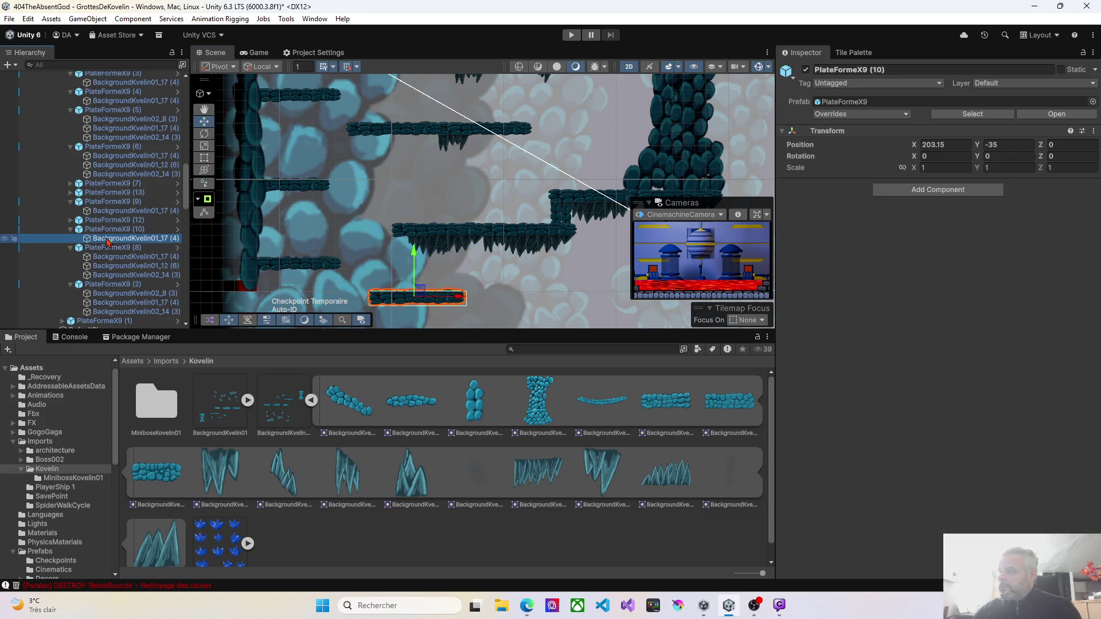
click(107, 231)
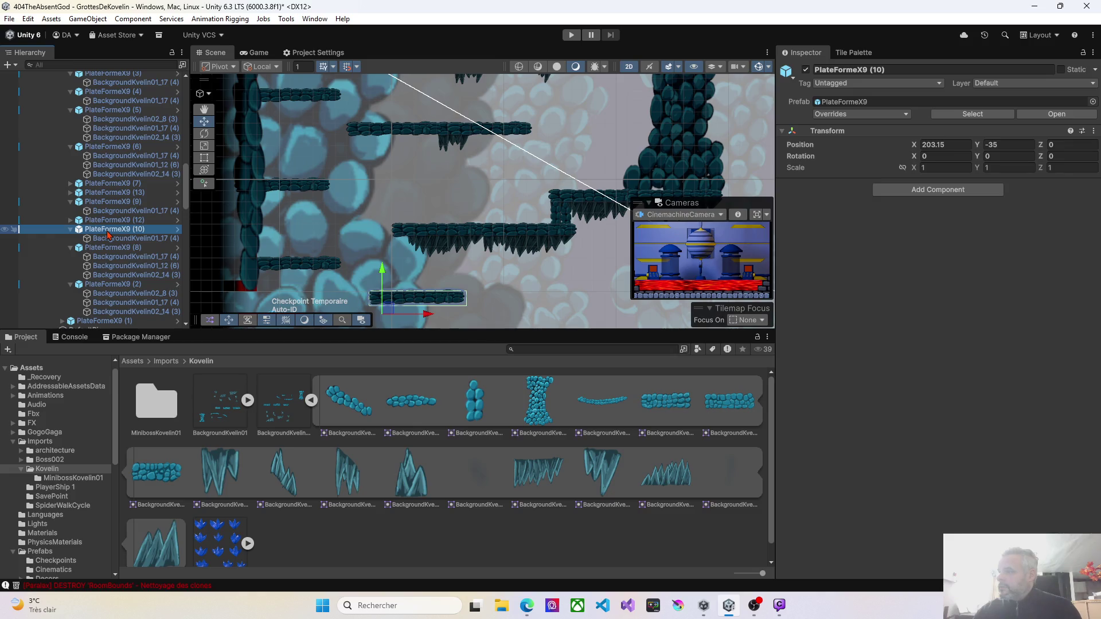
right_click(108, 235)
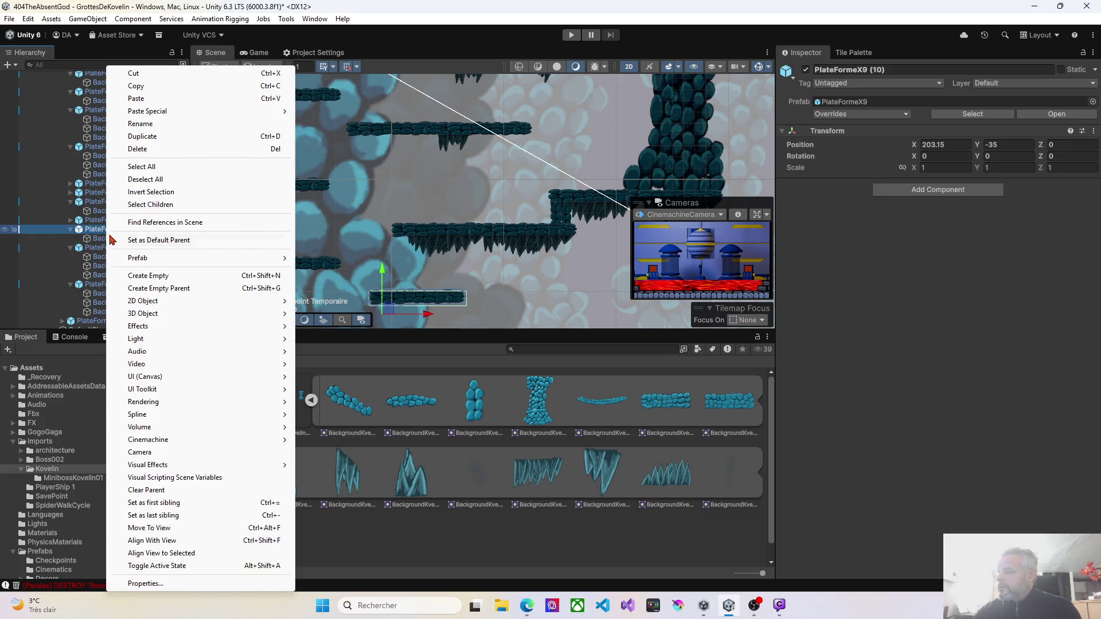
click(102, 232)
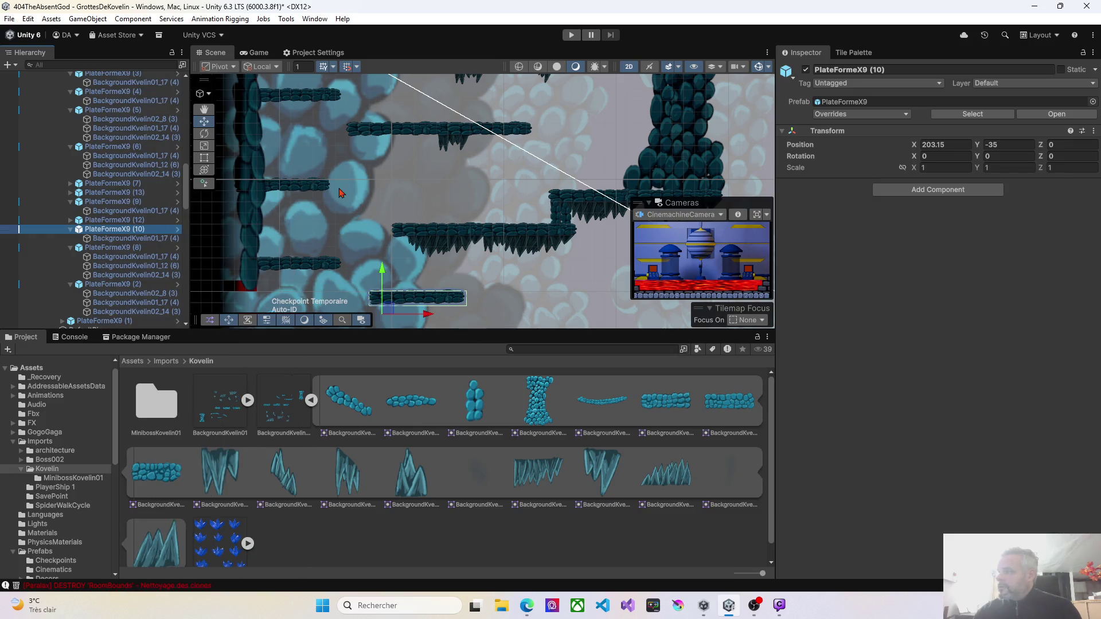
click(849, 117)
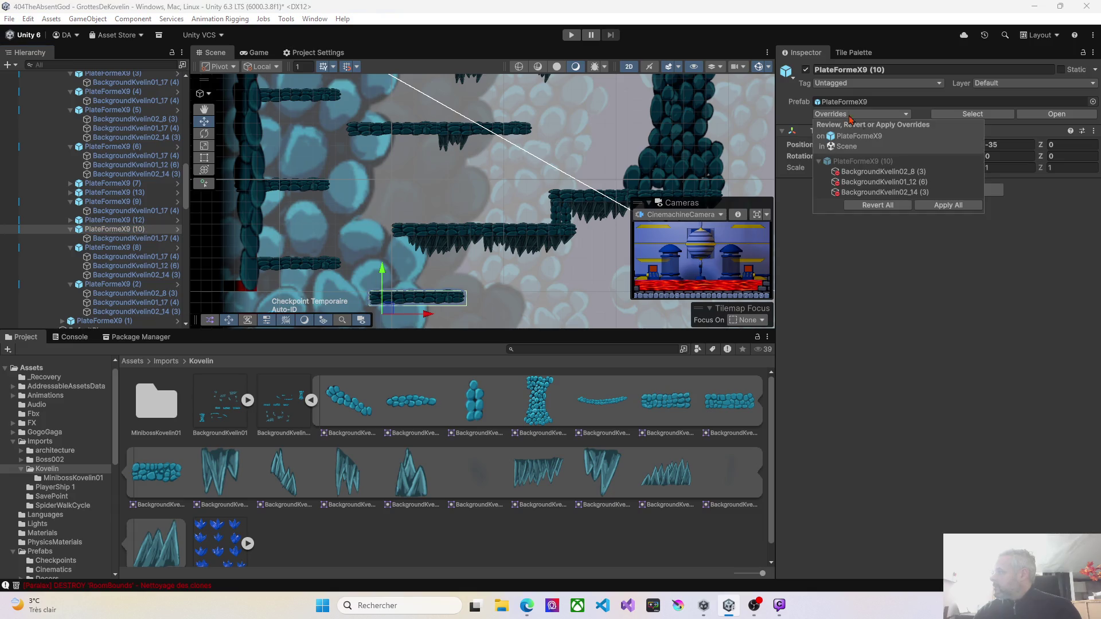
click(945, 206)
scroll(523, 214, down, 5)
mouse_move(496, 143)
mouse_down()
mouse_move(480, 228)
mouse_move(407, 271)
mouse_up()
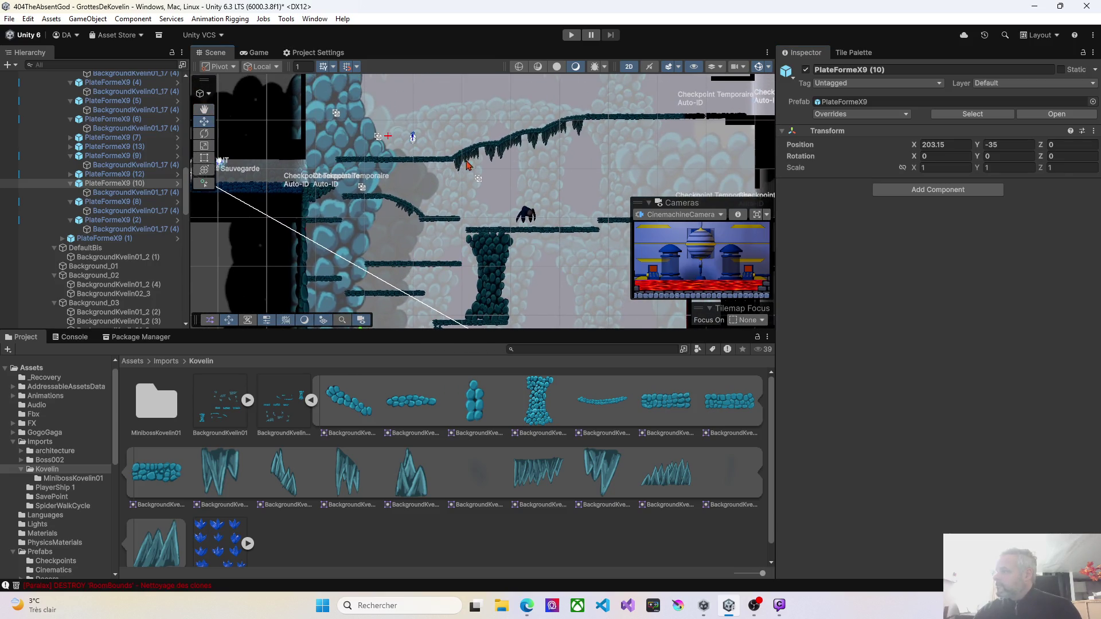
Delete BackgroundKvelin01_10 and BackgroundKvelin01_13 from PlateformeCourbe and apply all overrides to its prefab
scroll(414, 206, up, 5)
click(405, 198)
click(405, 198)
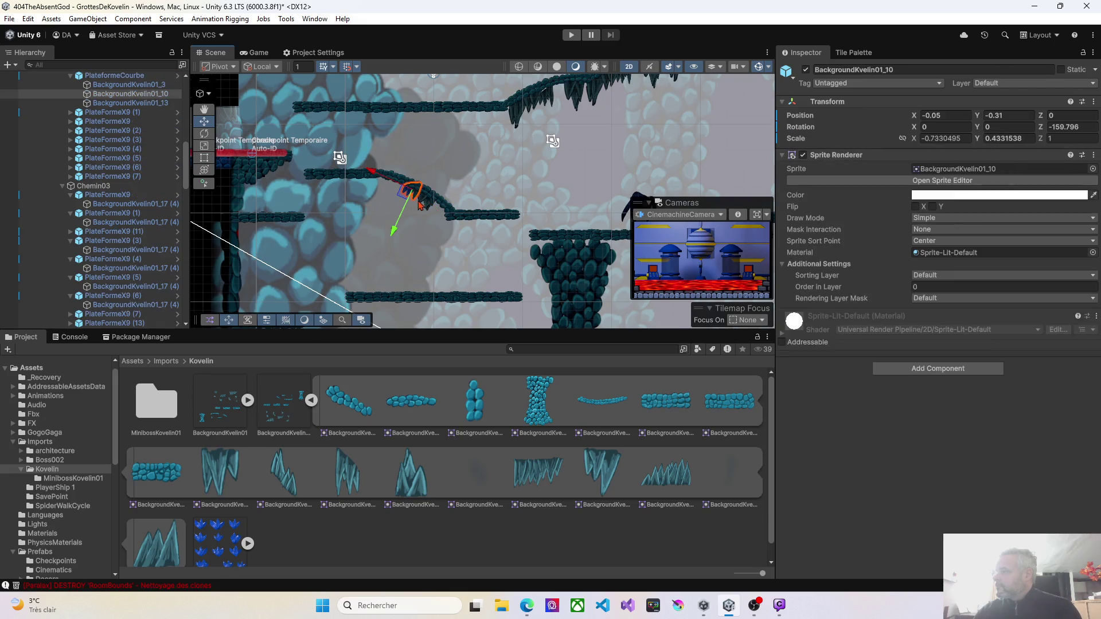
key(Delete)
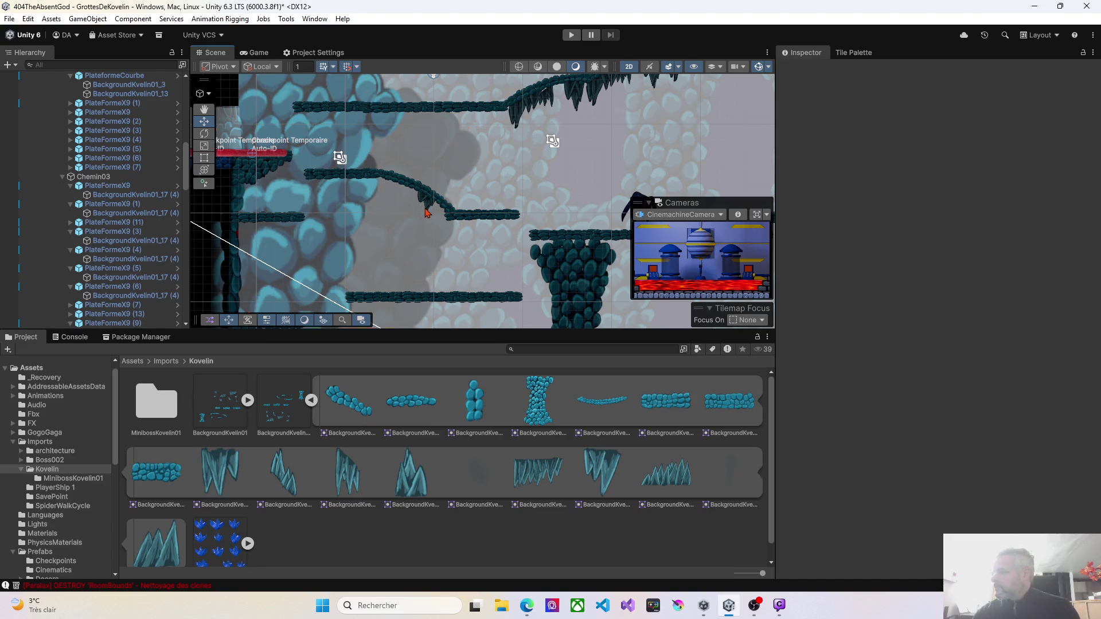
click(426, 213)
click(427, 211)
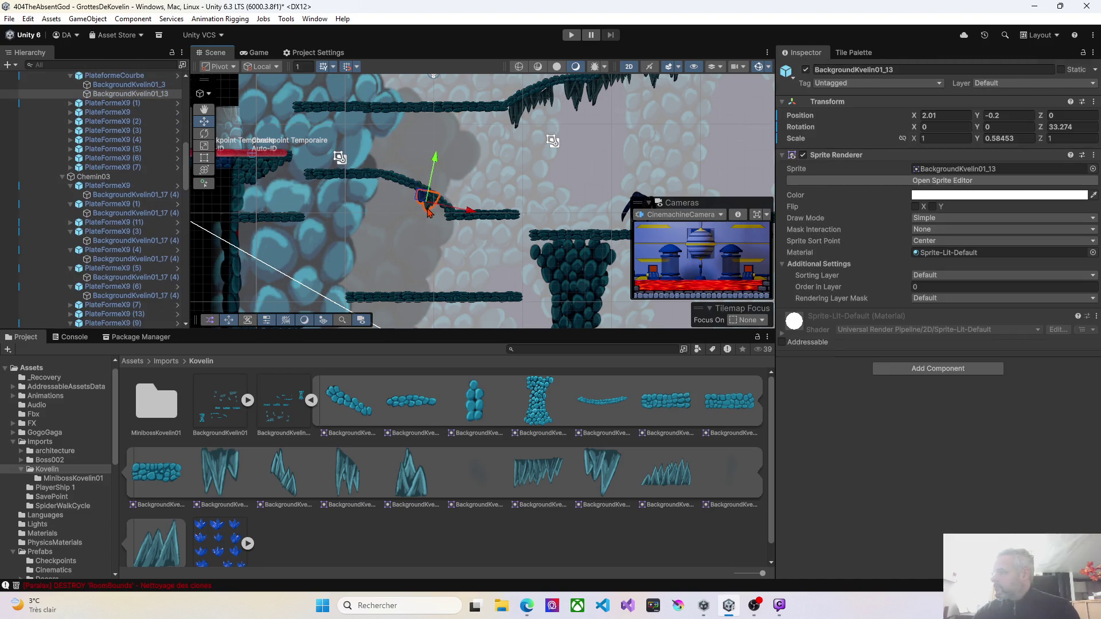
key(Delete)
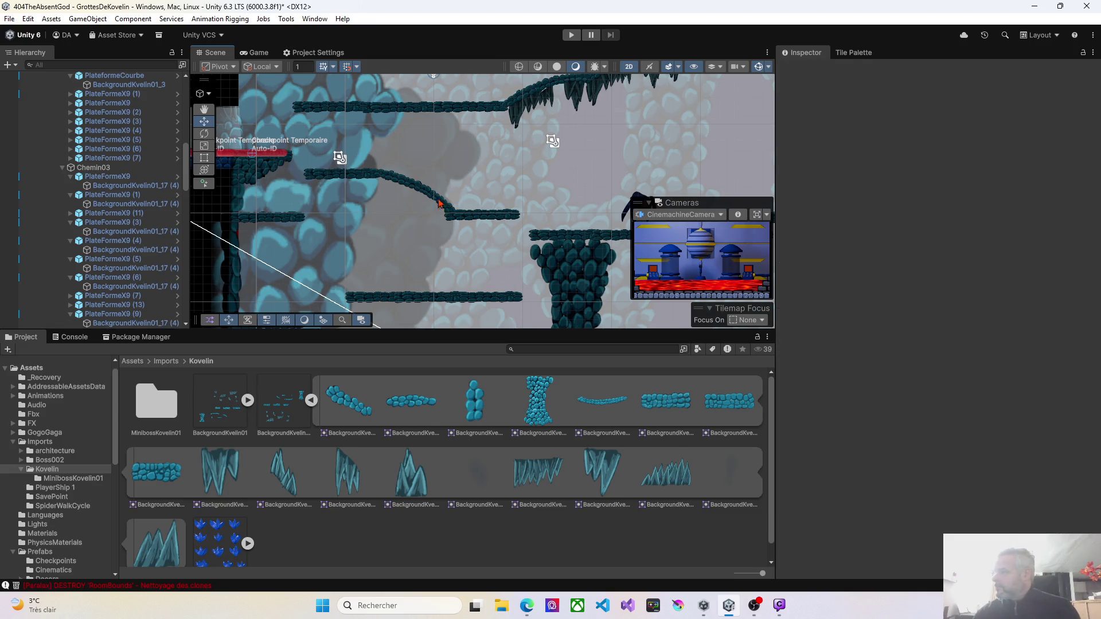
click(432, 212)
click(881, 114)
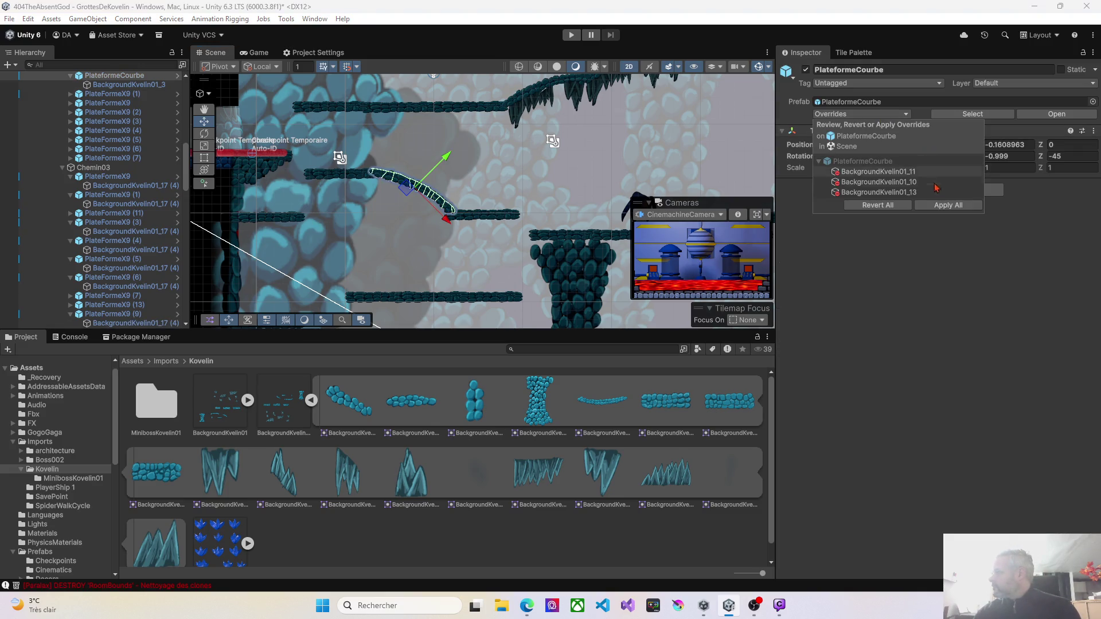
click(948, 205)
Set rock pillar BackgroundKvelin01_2 (1)'s Scale Y to 1.87
click(546, 187)
mouse_move(546, 187)
mouse_down()
mouse_move(522, 188)
mouse_move(510, 207)
mouse_move(438, 198)
mouse_move(381, 209)
mouse_move(396, 201)
mouse_move(386, 212)
mouse_move(347, 205)
mouse_move(300, 229)
mouse_move(238, 229)
mouse_up()
scroll(384, 224, up, 2)
scroll(384, 224, up, 5)
mouse_move(303, 212)
mouse_down()
mouse_move(291, 236)
mouse_move(321, 223)
mouse_up()
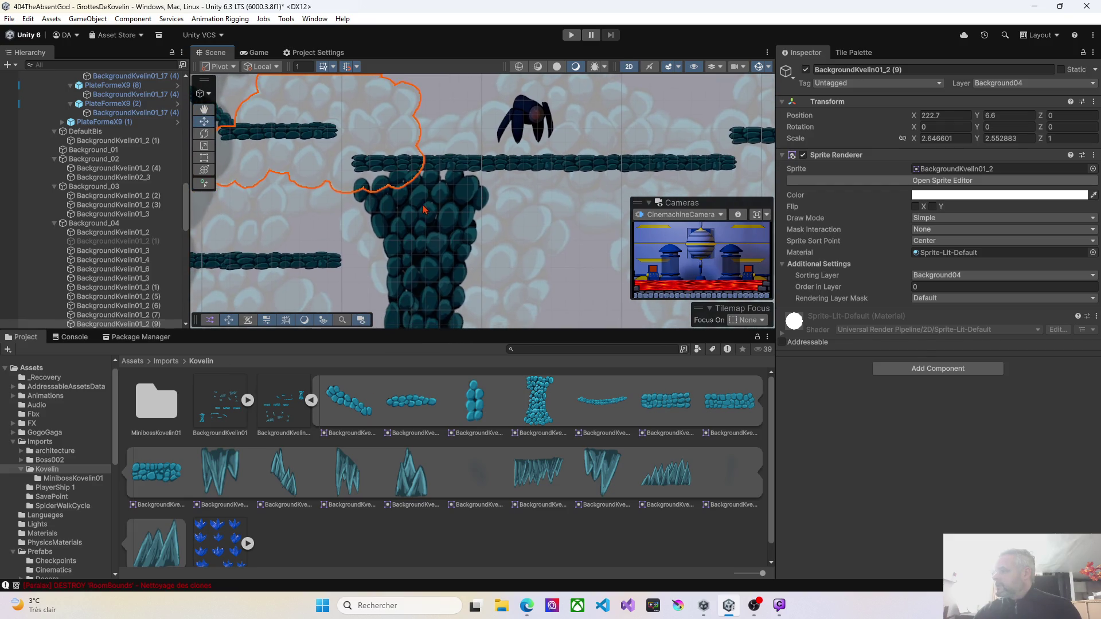
click(434, 252)
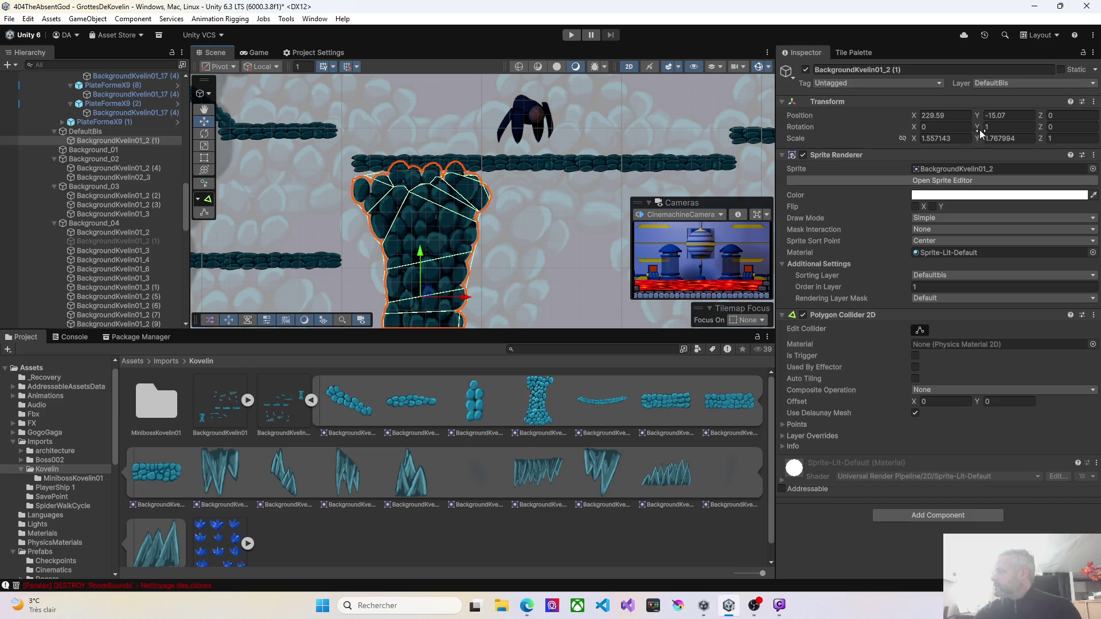
text(1.9)
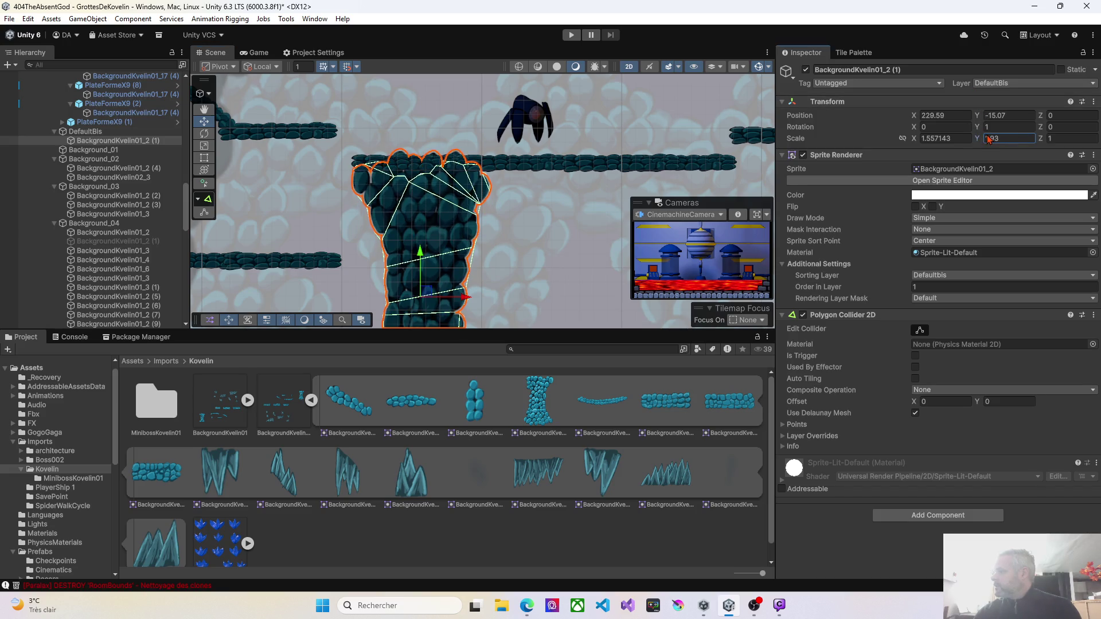
key(BackSpace)
text(87)
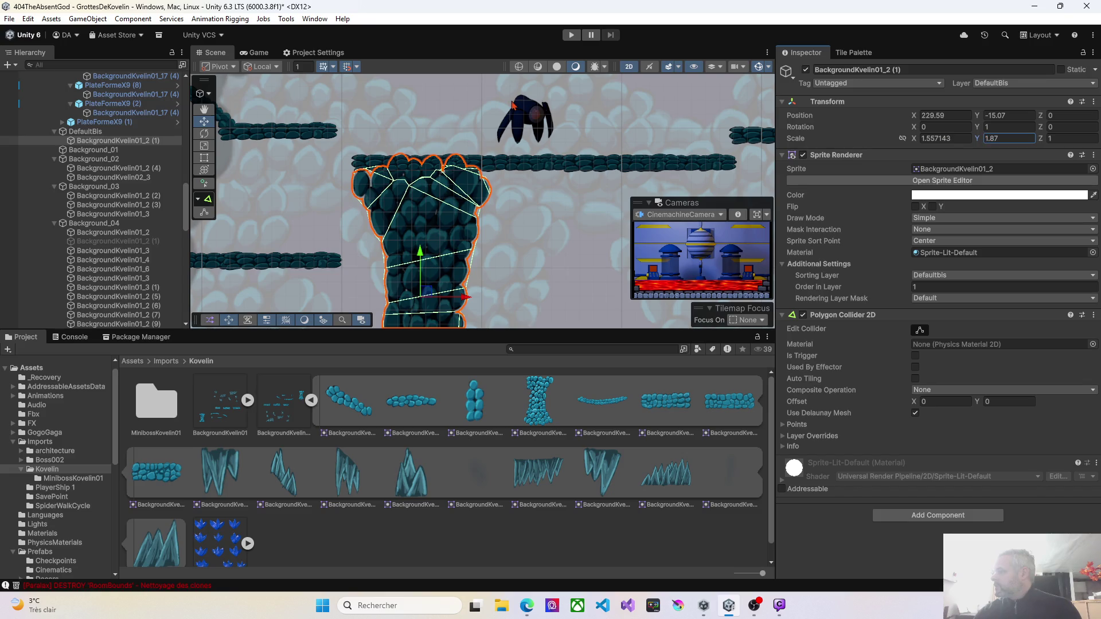
drag(330, 182, 476, 40)
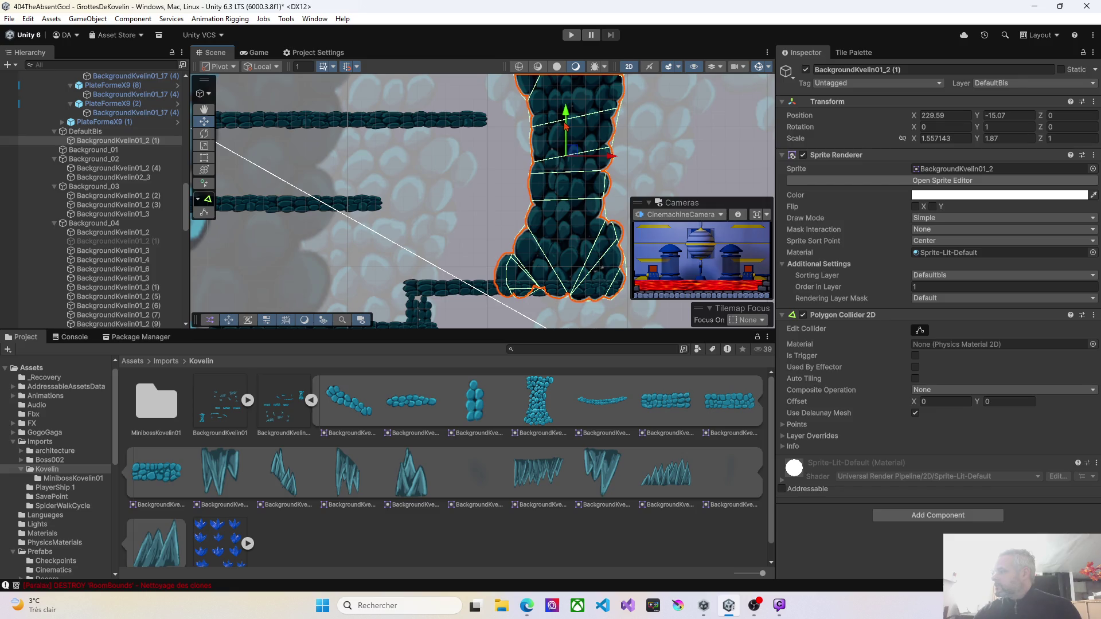
scroll(520, 187, down, 5)
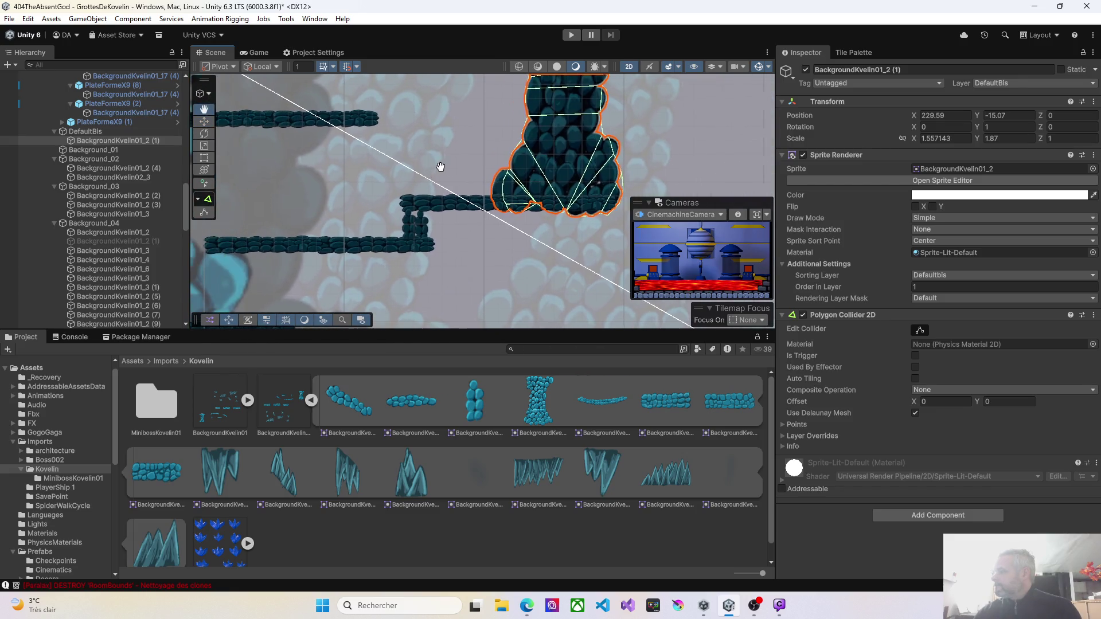
click(415, 225)
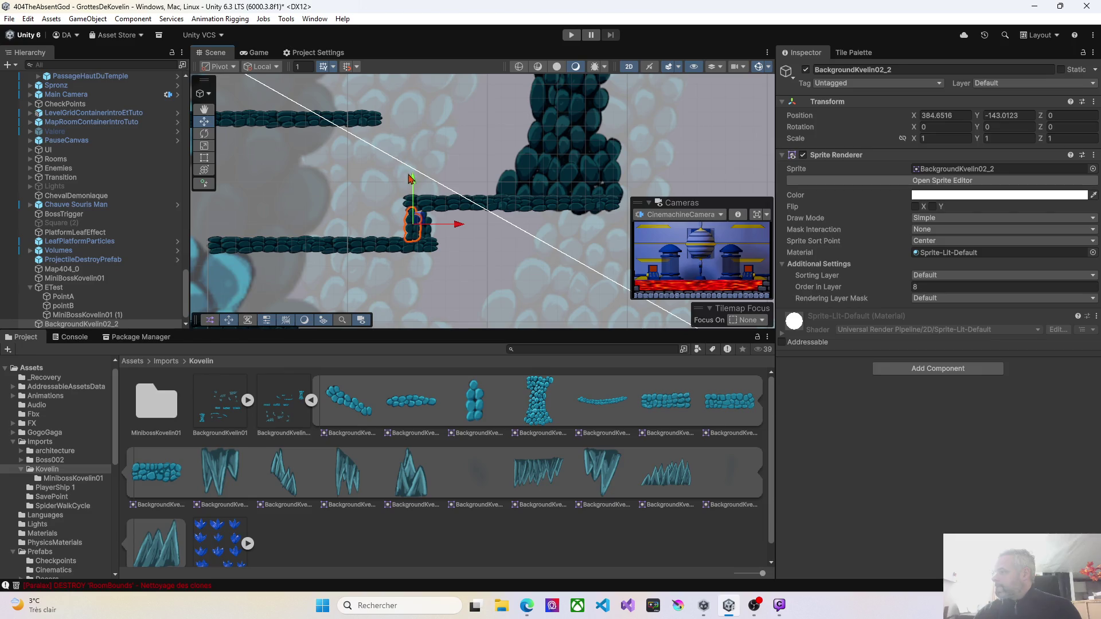
Raise the small rock BackgroundKvelin02_2 slightly
drag(414, 181, 414, 177)
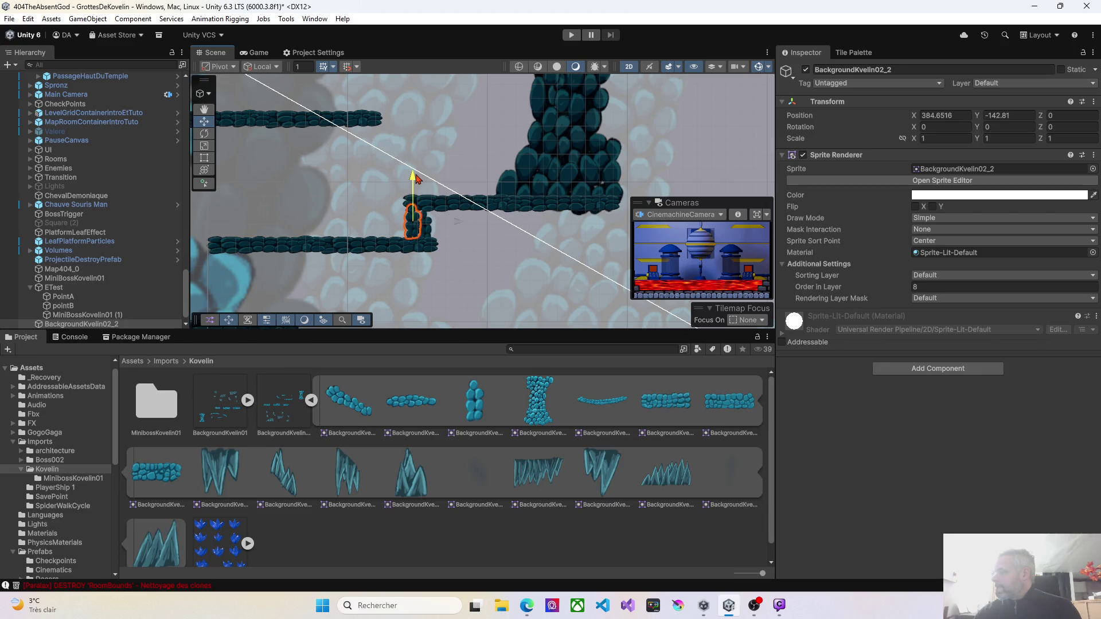
drag(417, 179, 416, 182)
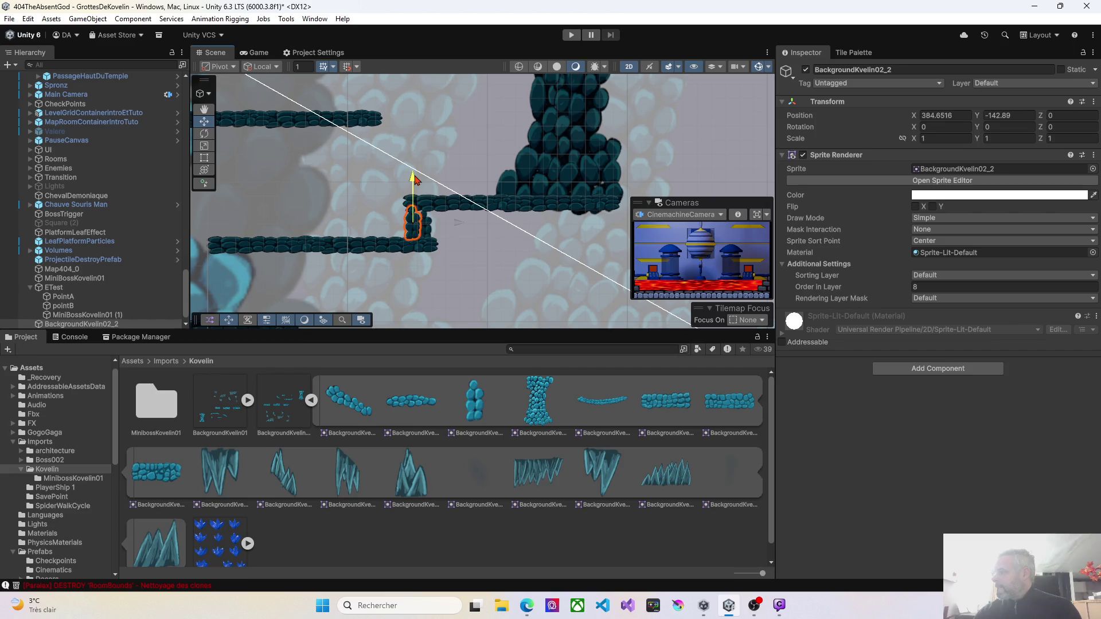
scroll(441, 245, up, 3)
Drag a BackgroundKvelin01_6 rock sprite from the BackgroundKvelin01 sheet into the level above the checkpoint
click(329, 253)
scroll(449, 187, up, 2)
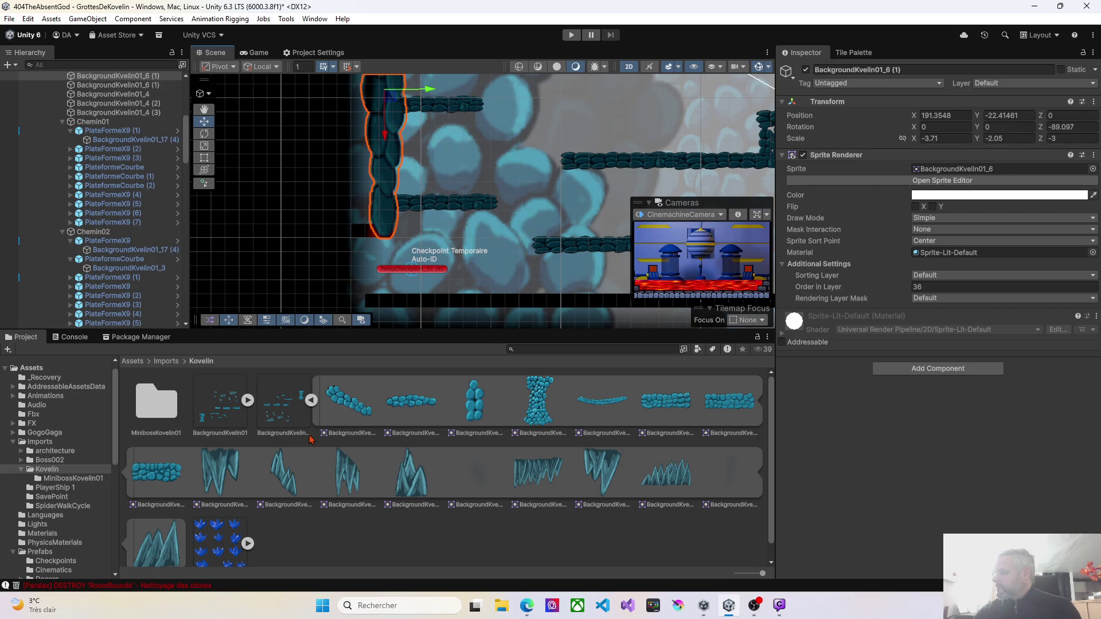
scroll(273, 436, down, 1)
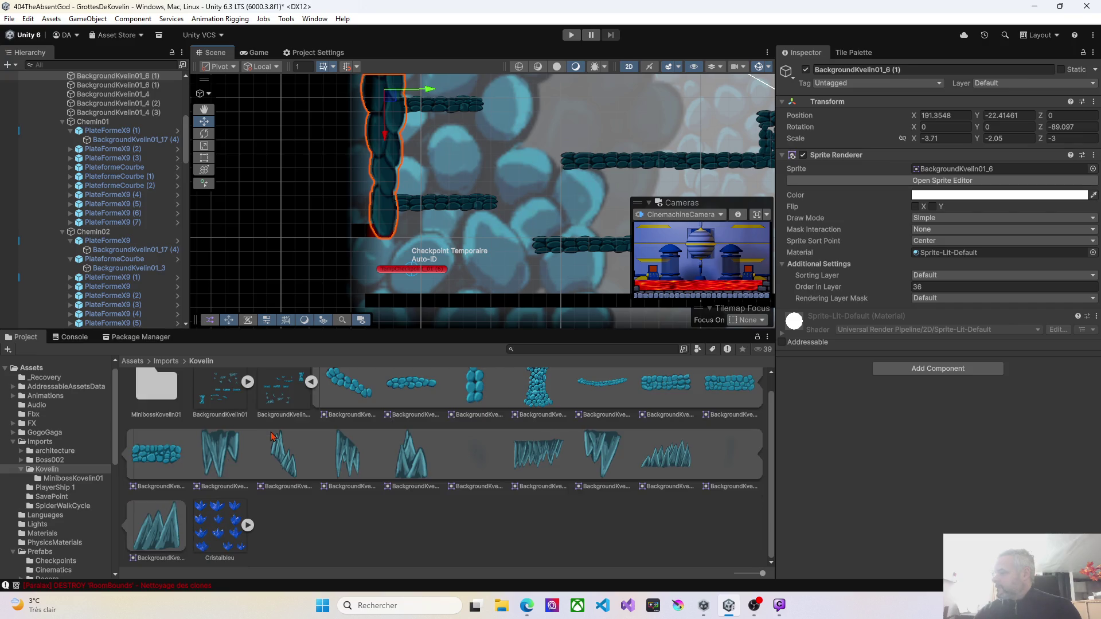
click(248, 381)
scroll(384, 463, down, 3)
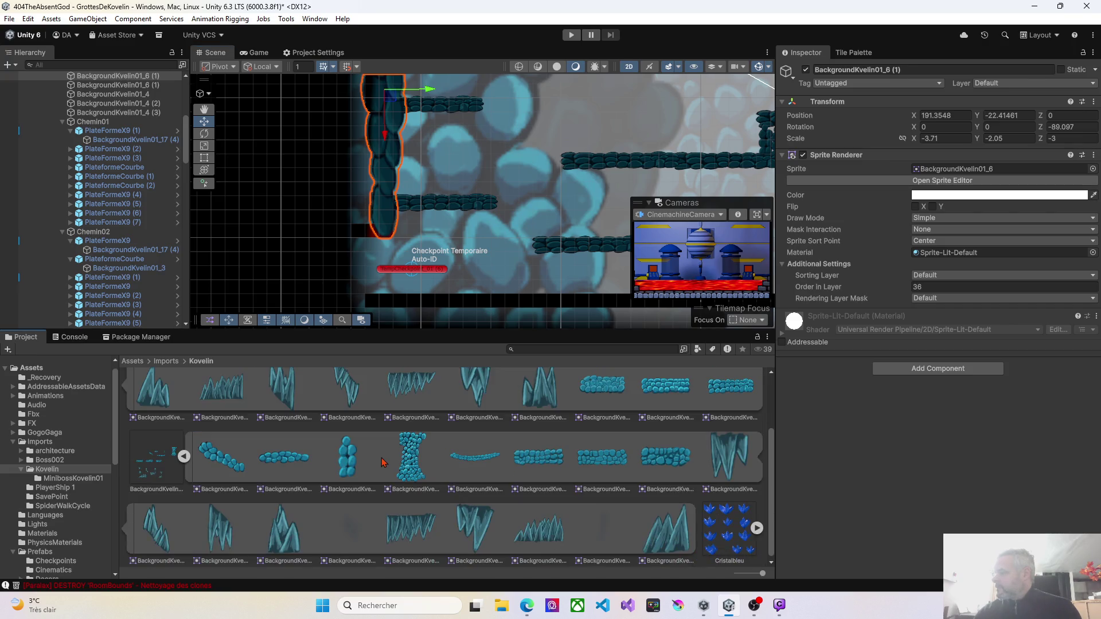
scroll(384, 463, down, 1)
scroll(384, 458, up, 5)
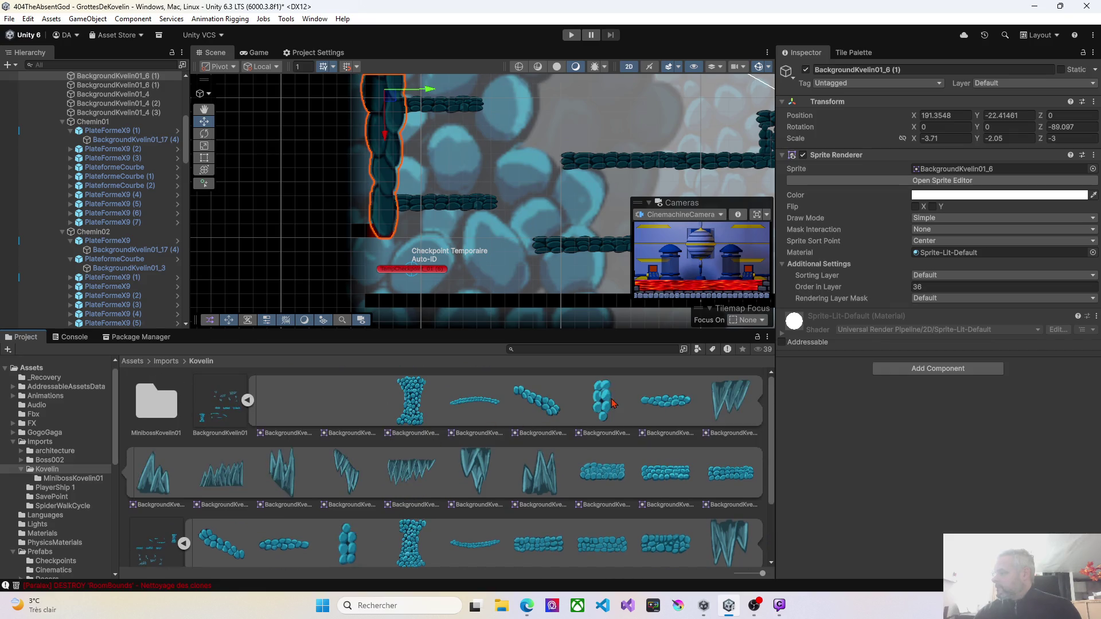
mouse_move(666, 407)
mouse_down()
mouse_move(367, 221)
mouse_move(355, 236)
mouse_move(370, 232)
mouse_up()
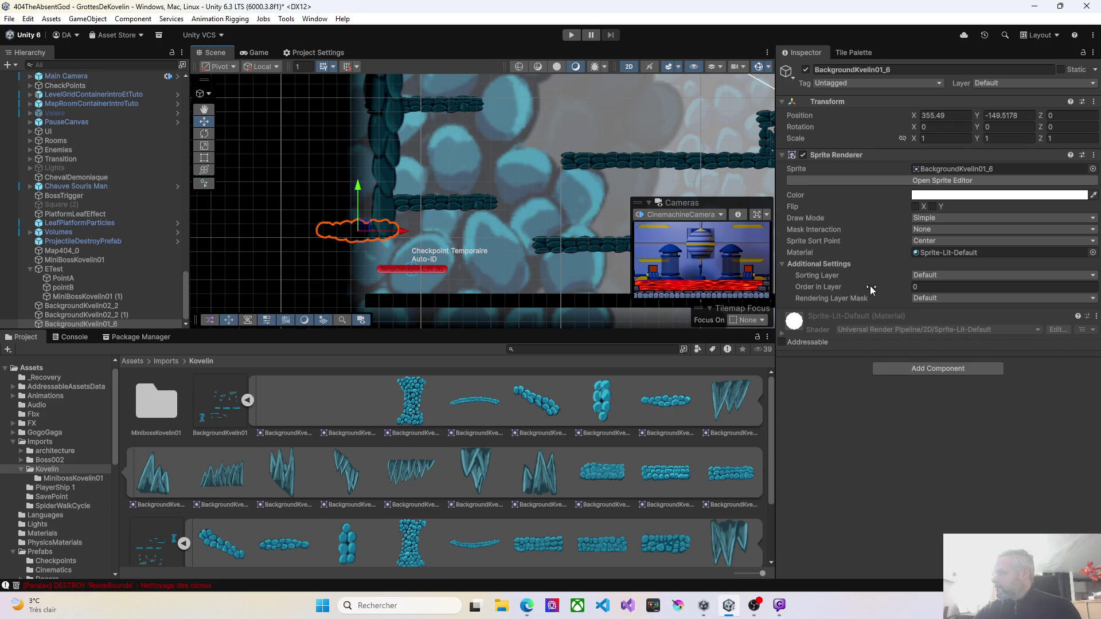
Adjust the new BackgroundKvelin01_6 rock's Order in Layer, settling it at 26
click(905, 290)
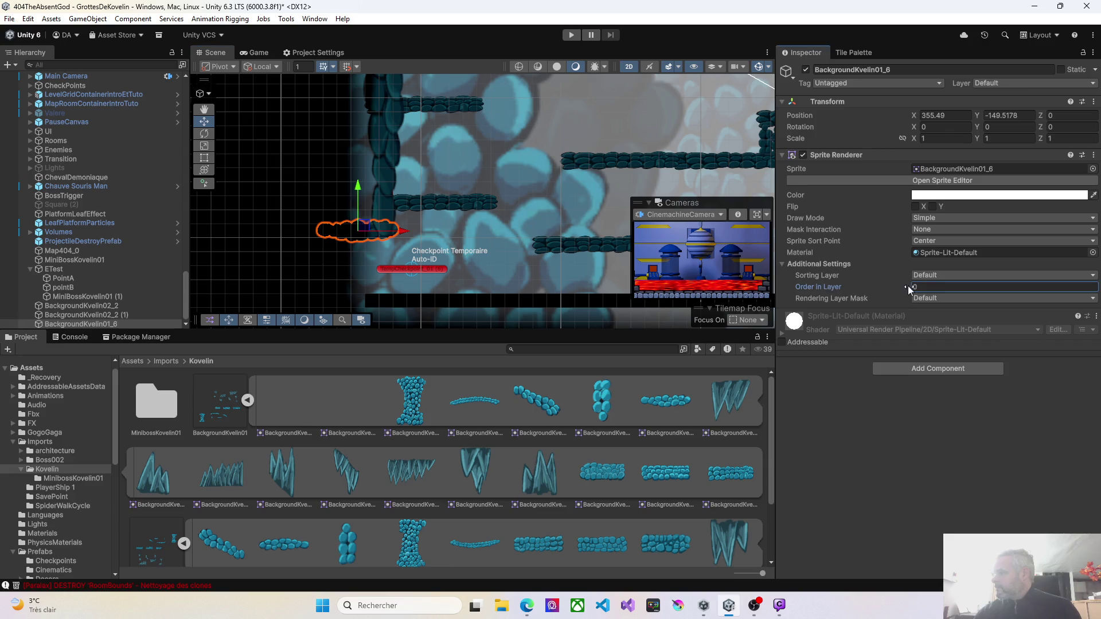
text(21)
drag(921, 291, 939, 292)
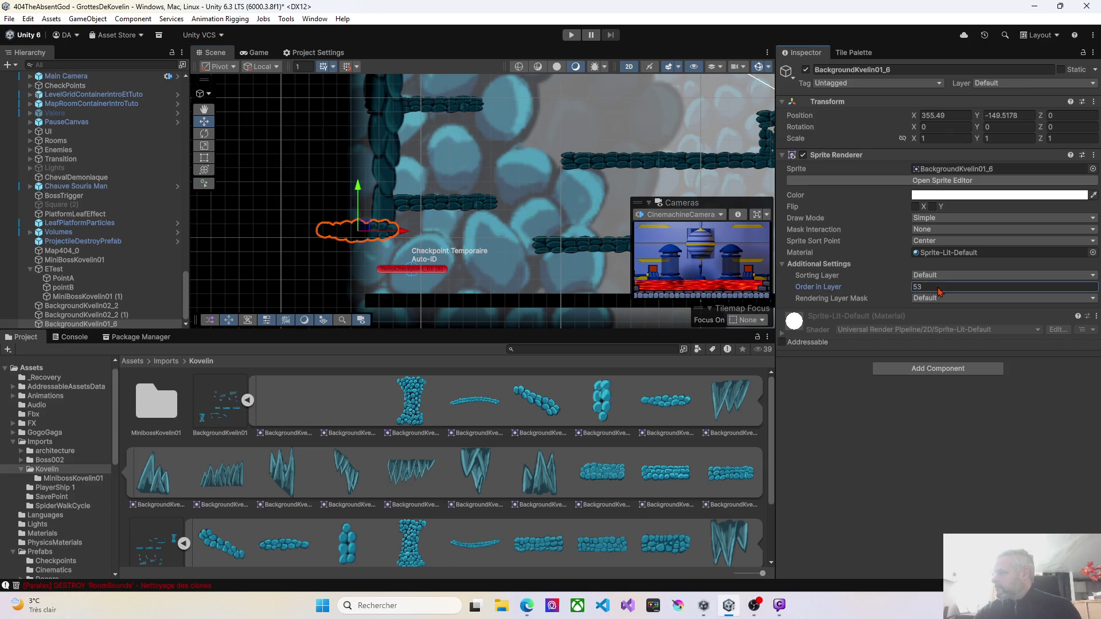
click(521, 274)
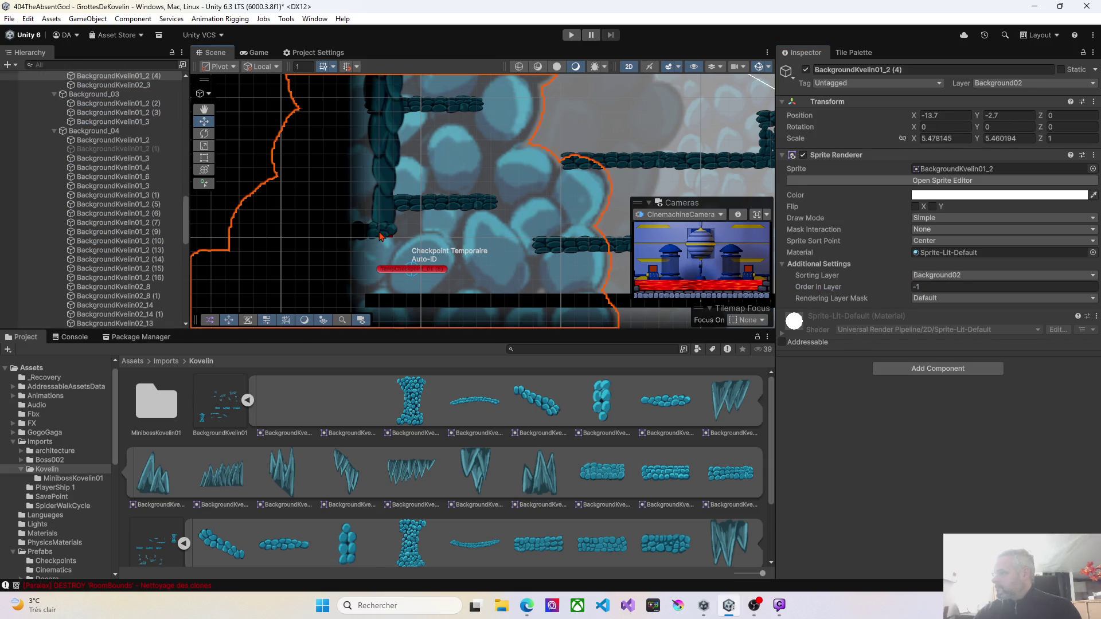
click(381, 236)
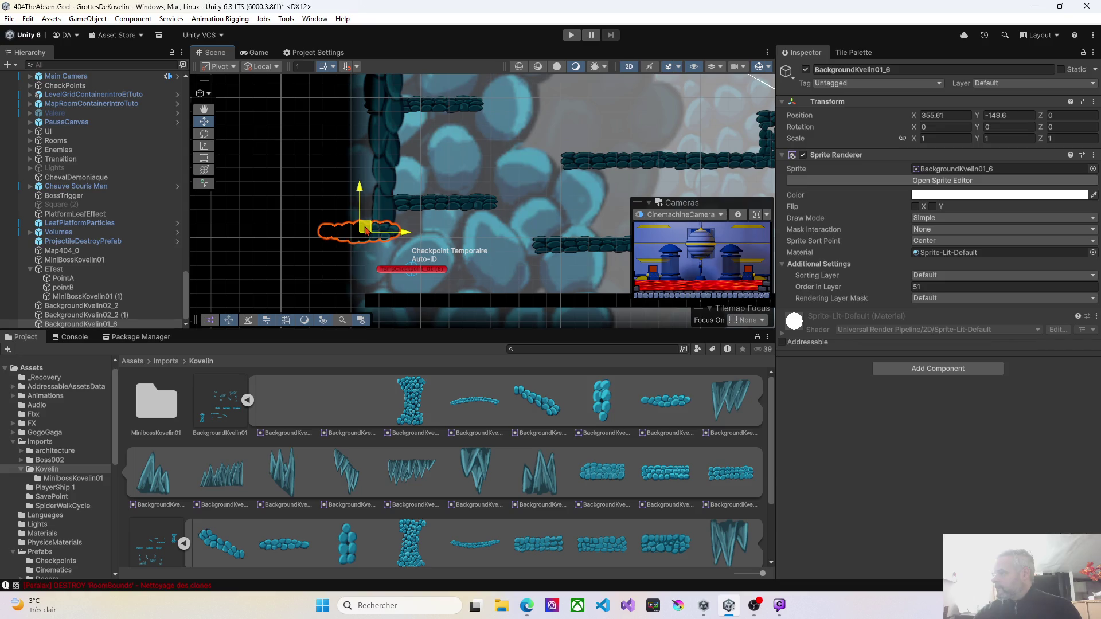
drag(365, 230, 365, 231)
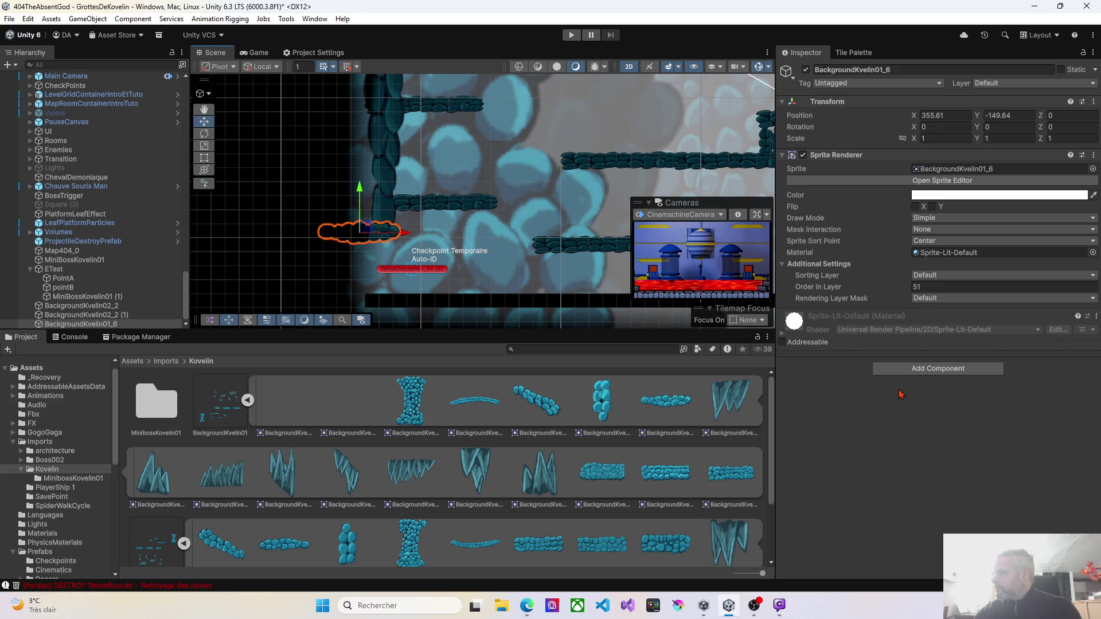
click(913, 286)
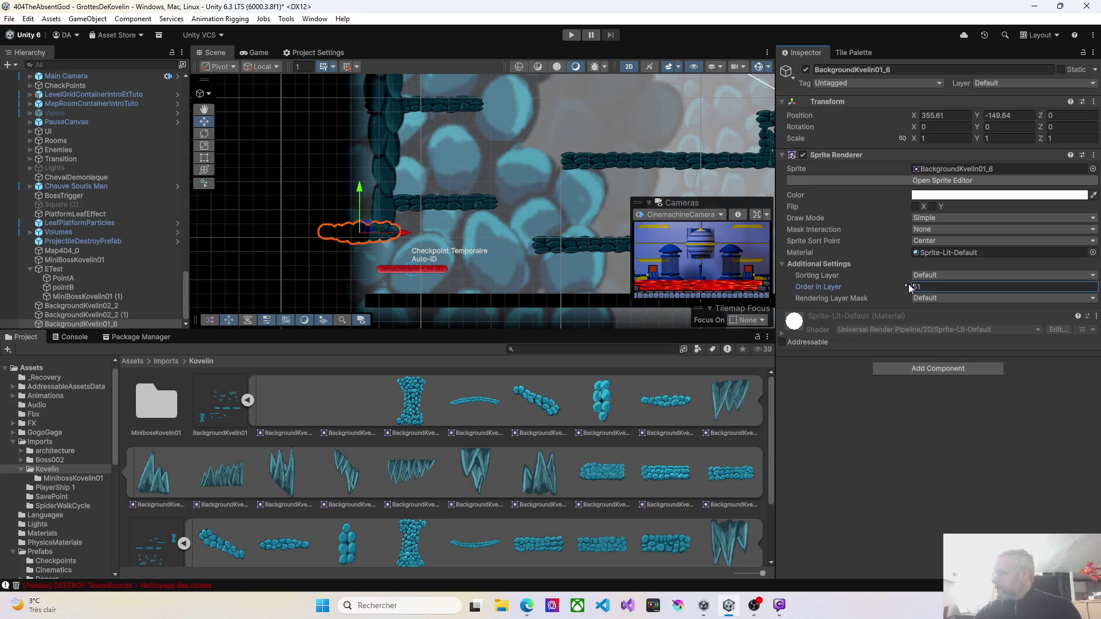
drag(904, 288, 892, 290)
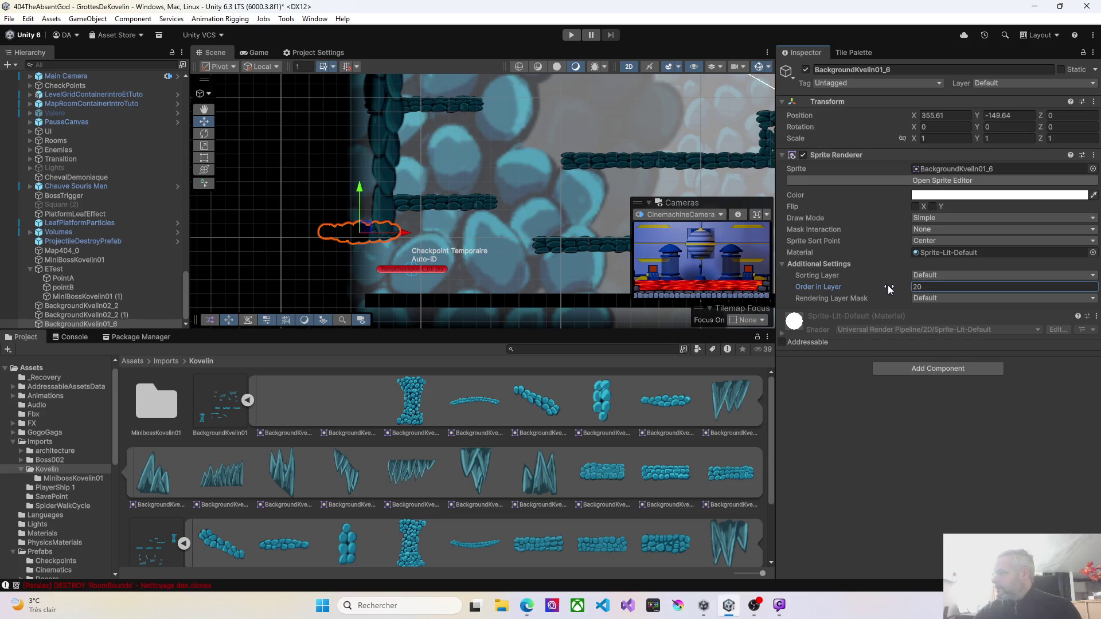
Lower rock column BackgroundKvelin01_6 (1)'s Order in Layer to 19
click(390, 174)
drag(902, 290, 896, 289)
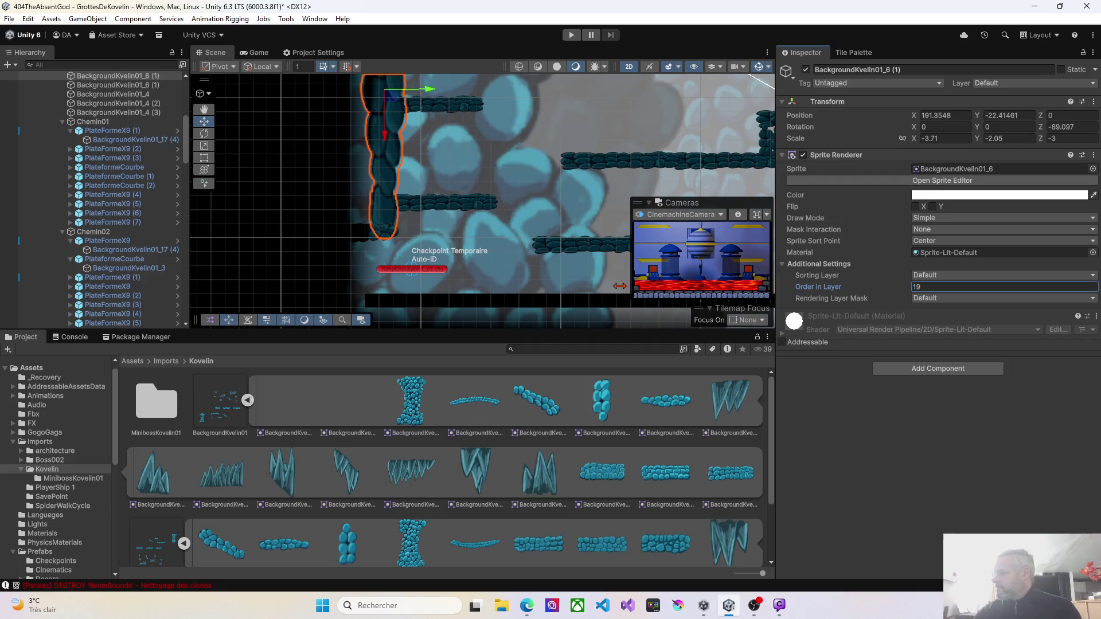
click(484, 276)
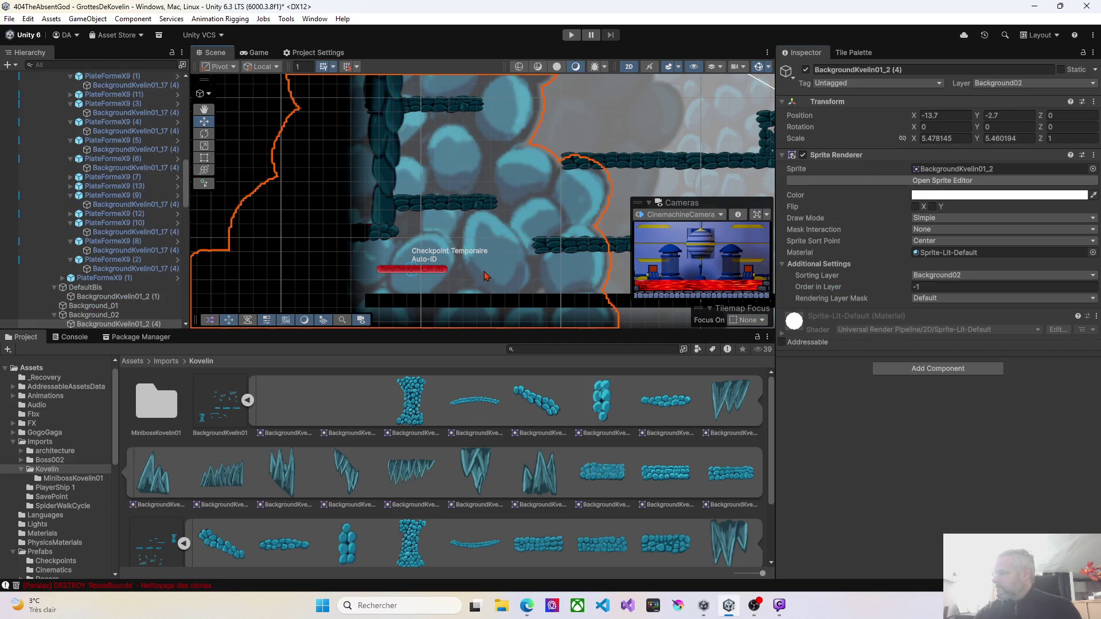
mouse_move(536, 256)
mouse_down()
mouse_move(372, 229)
mouse_move(310, 281)
mouse_move(479, 241)
mouse_move(486, 259)
mouse_up()
scroll(487, 259, up, 3)
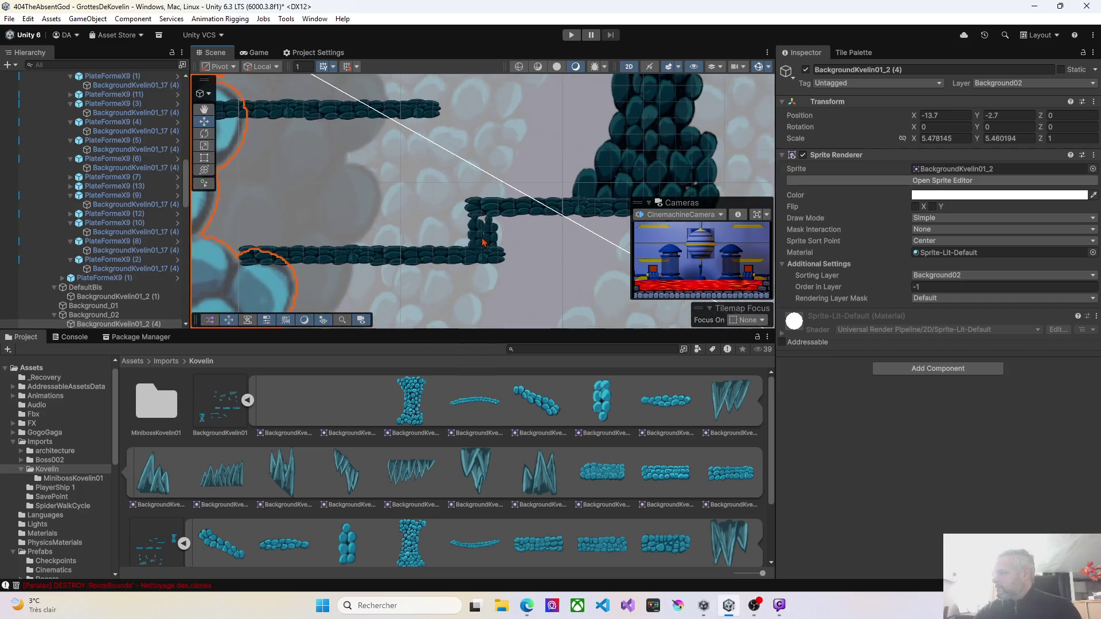
click(481, 235)
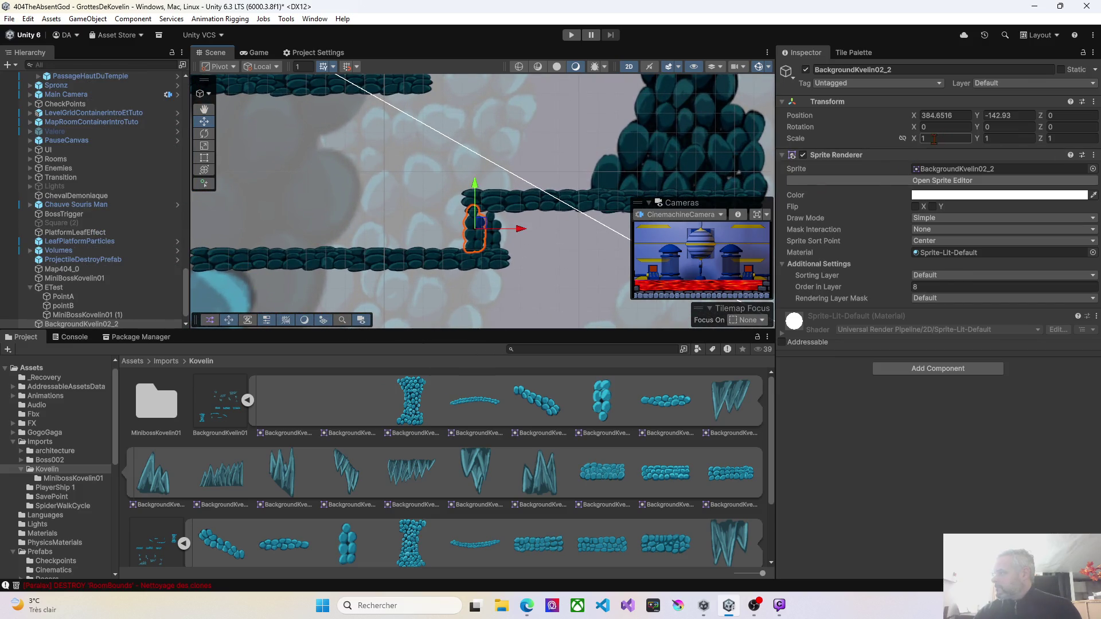
Reset BackgroundKvelin02_2's Scale to 1, 1, 1
click(986, 140)
text(112)
key(Escape)
click(902, 139)
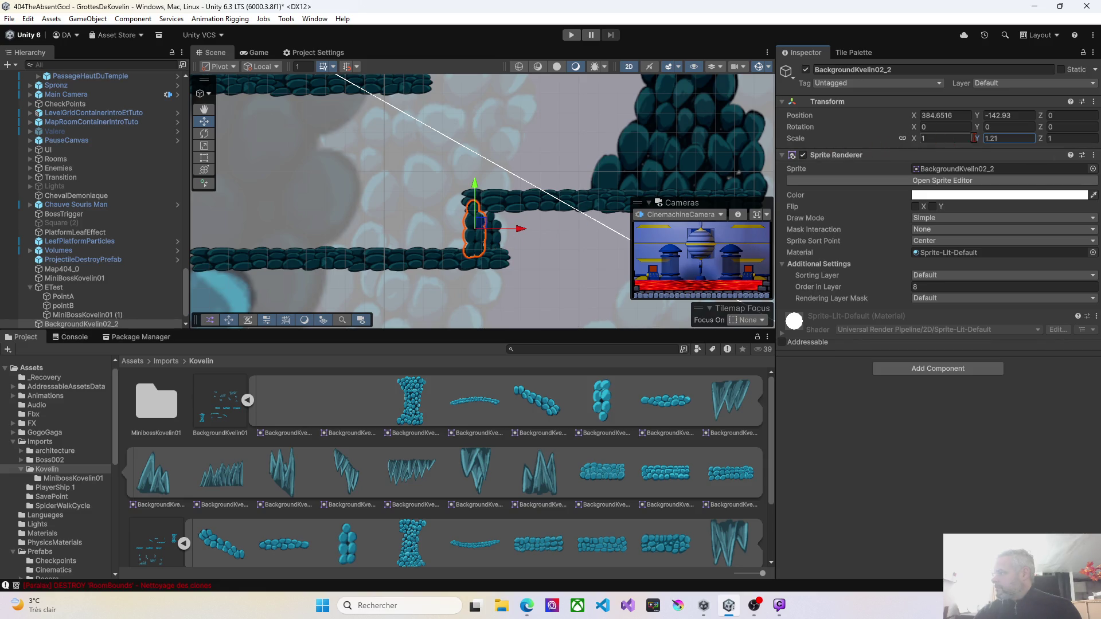
click(1005, 138)
text(1)
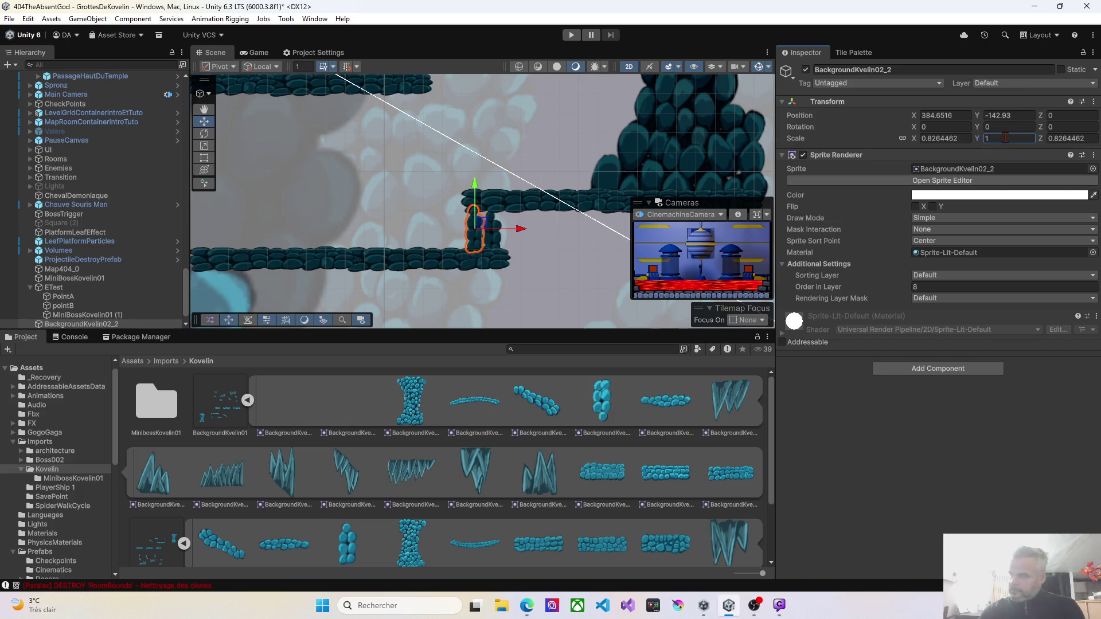
click(903, 138)
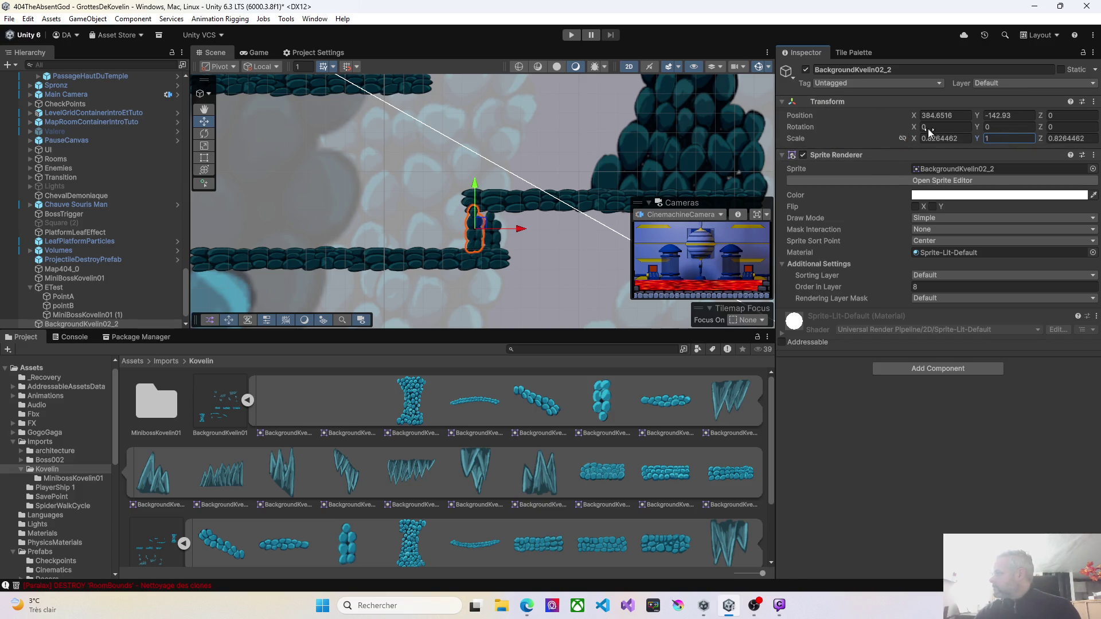
key(Return)
click(939, 139)
text(1)
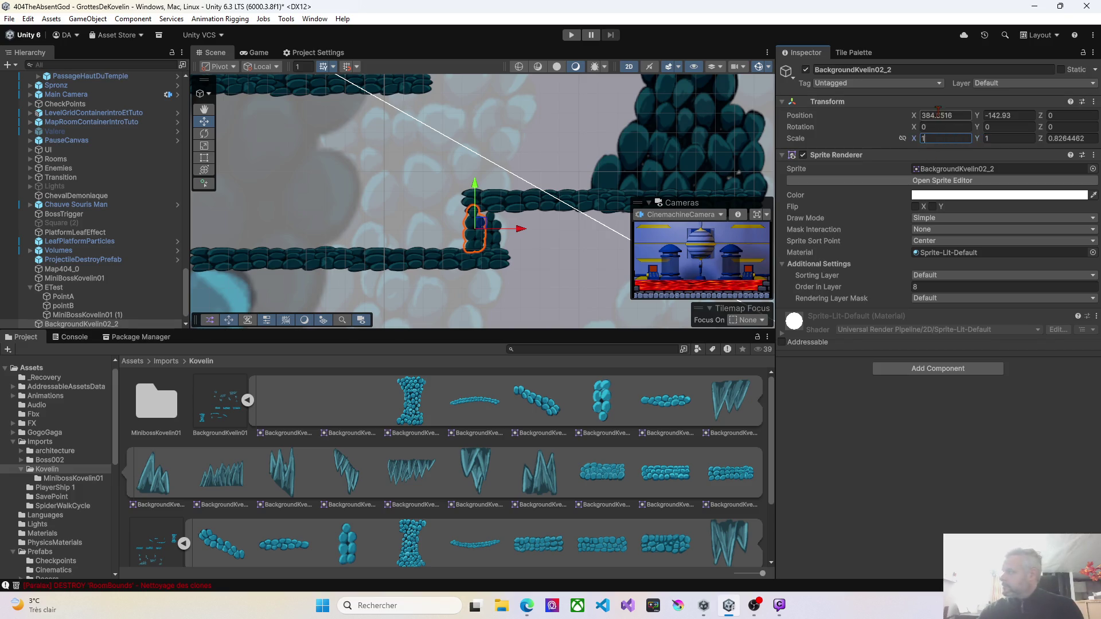
click(1060, 138)
text(1)
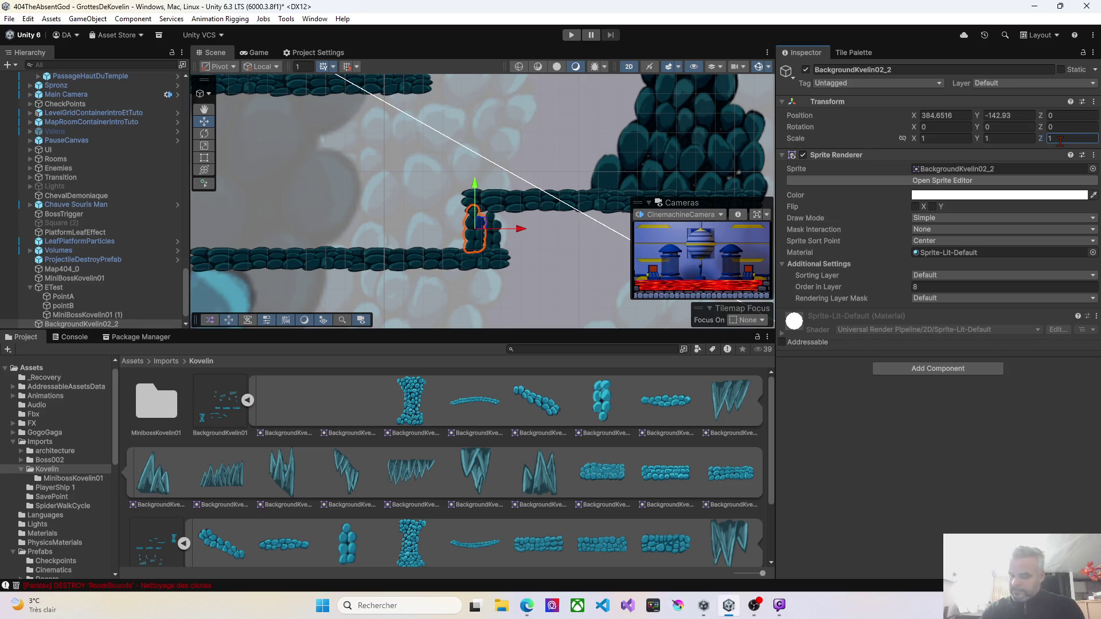
Scale the pillar uniformly to about 1.56 with locked proportions and shift it slightly right
click(902, 138)
click(915, 142)
drag(917, 143, 930, 141)
click(505, 248)
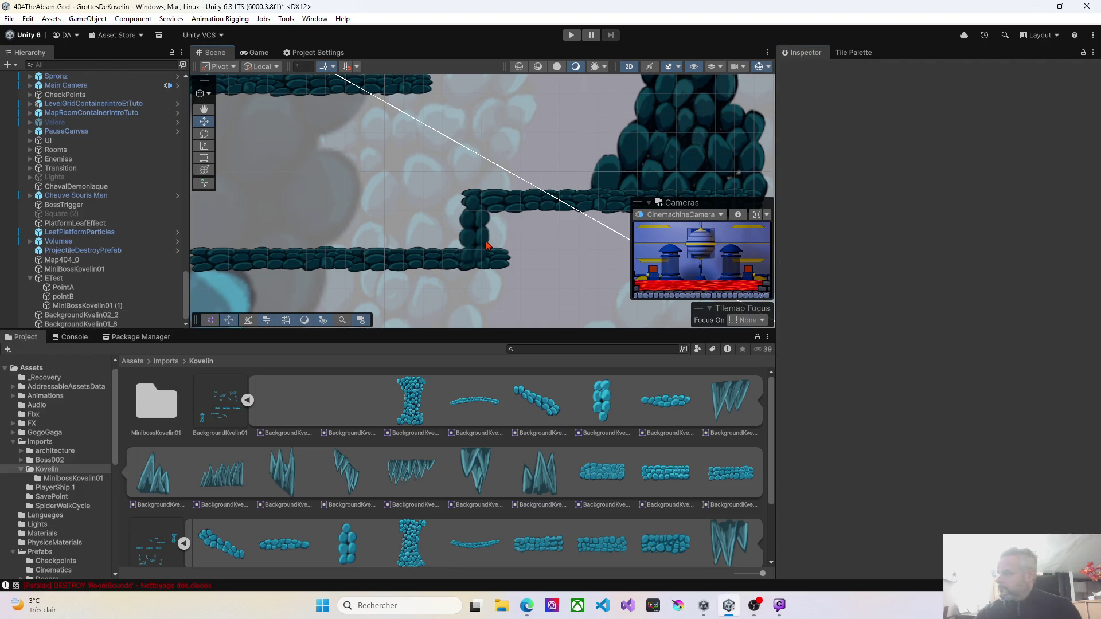
click(484, 231)
mouse_move(483, 227)
mouse_down()
mouse_move(509, 220)
mouse_move(505, 229)
mouse_up()
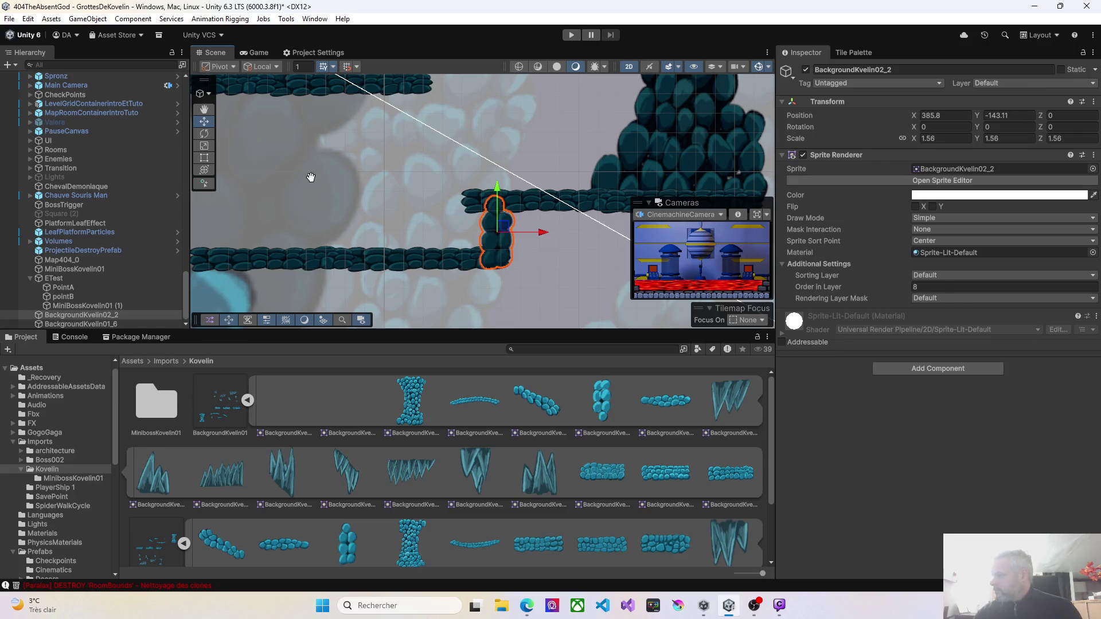
Drag spike sprites BackgroundKvelin01_14 and BackgroundKvelin01_8 onto the ledge near X 371–373, Y -128
scroll(307, 177, up, 3)
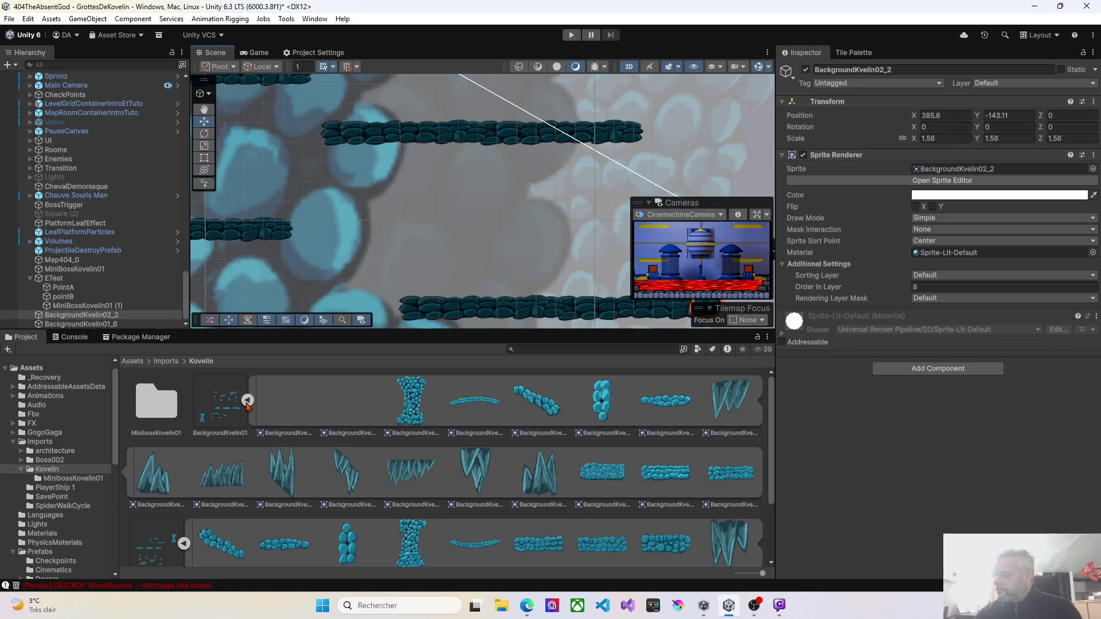
scroll(512, 379, down, 3)
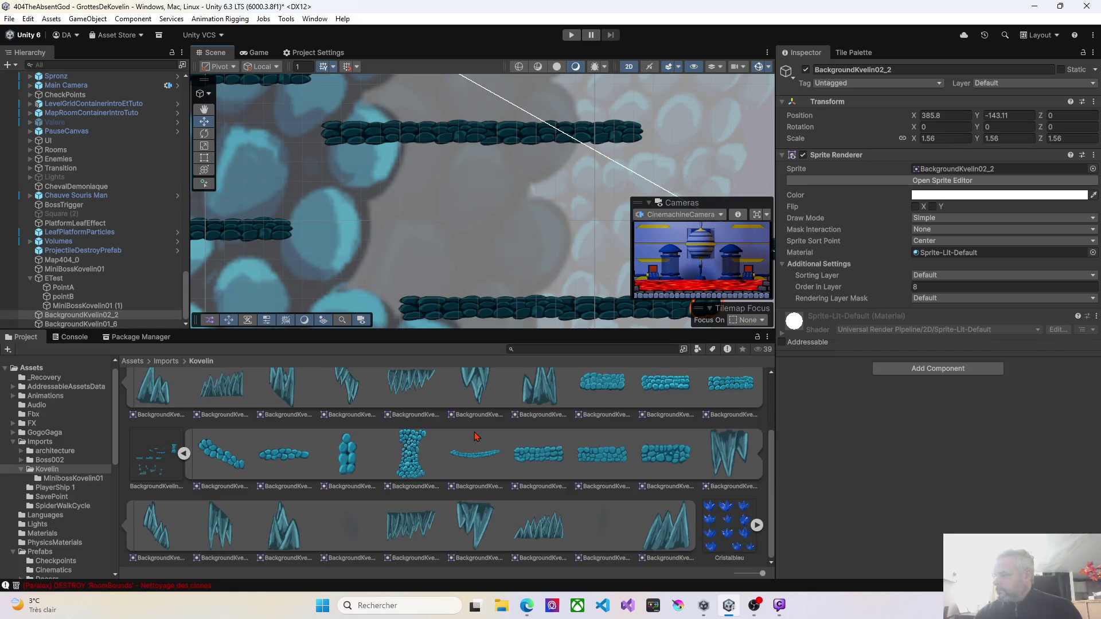
scroll(475, 437, up, 3)
scroll(467, 241, up, 2)
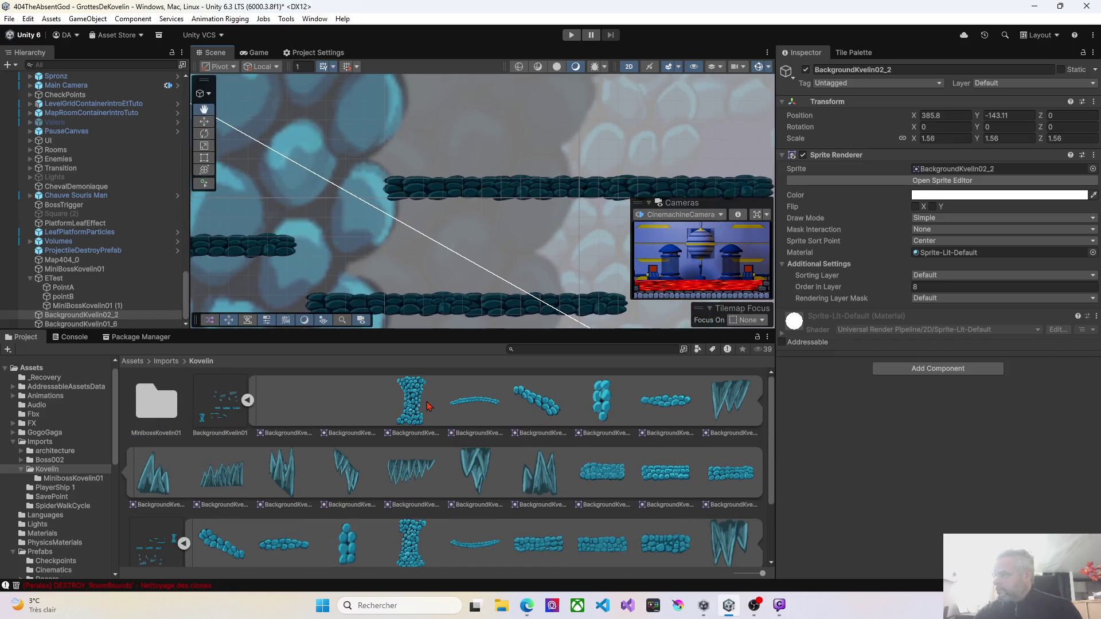
scroll(476, 269, down, 5)
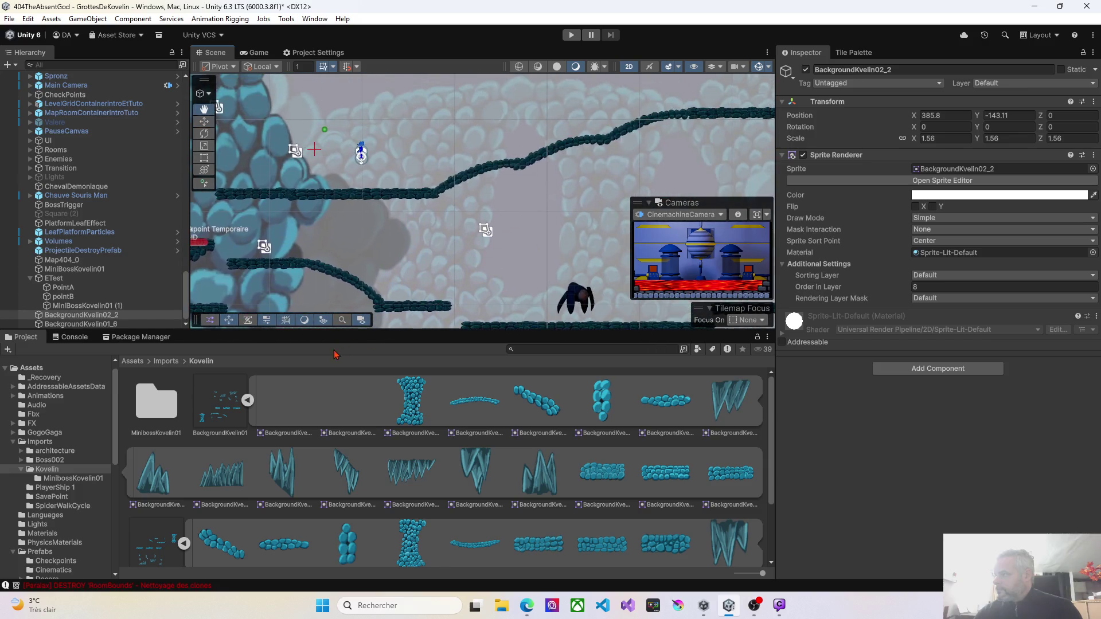
mouse_move(418, 229)
mouse_down()
mouse_move(379, 238)
mouse_move(418, 258)
mouse_move(344, 287)
mouse_move(303, 323)
mouse_move(281, 317)
mouse_move(319, 290)
mouse_move(324, 214)
mouse_move(356, 143)
mouse_move(405, 132)
mouse_move(376, 229)
mouse_move(407, 194)
mouse_move(568, 141)
mouse_move(514, 51)
mouse_move(462, 80)
mouse_up()
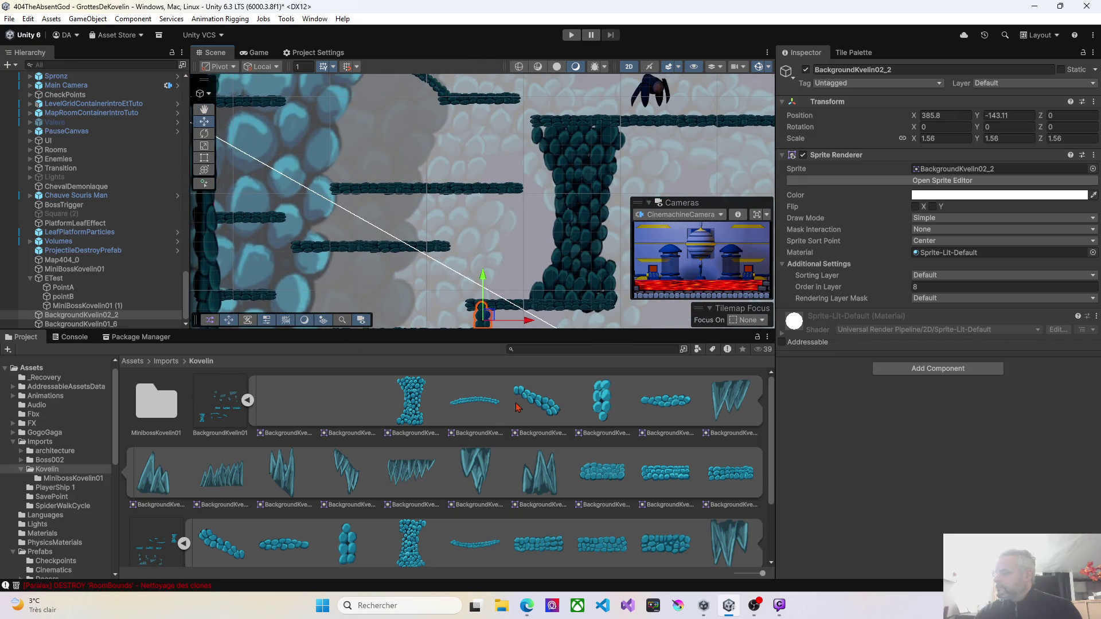
mouse_move(538, 476)
mouse_down()
mouse_move(360, 171)
mouse_move(343, 173)
mouse_up()
mouse_move(542, 475)
mouse_down()
mouse_move(367, 173)
mouse_move(417, 213)
mouse_move(538, 483)
mouse_up()
mouse_move(175, 488)
mouse_down()
mouse_move(372, 308)
mouse_move(382, 204)
mouse_move(364, 173)
mouse_up()
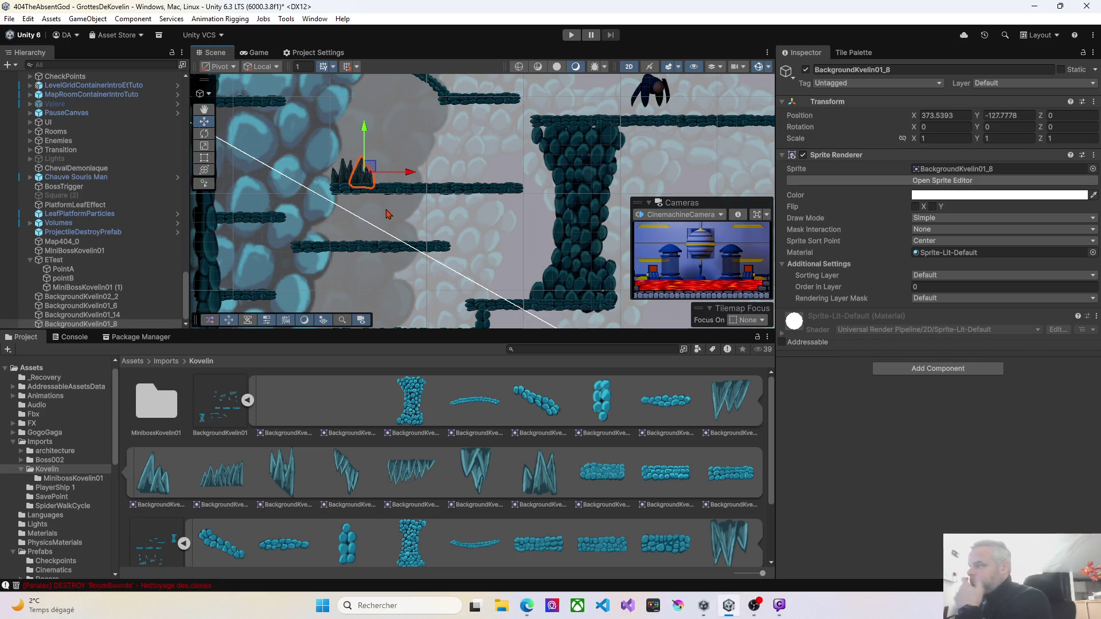
Frame the two crystal spike clusters on the ledge and select both together
mouse_move(394, 240)
mouse_down()
mouse_move(365, 125)
mouse_move(357, 269)
mouse_up()
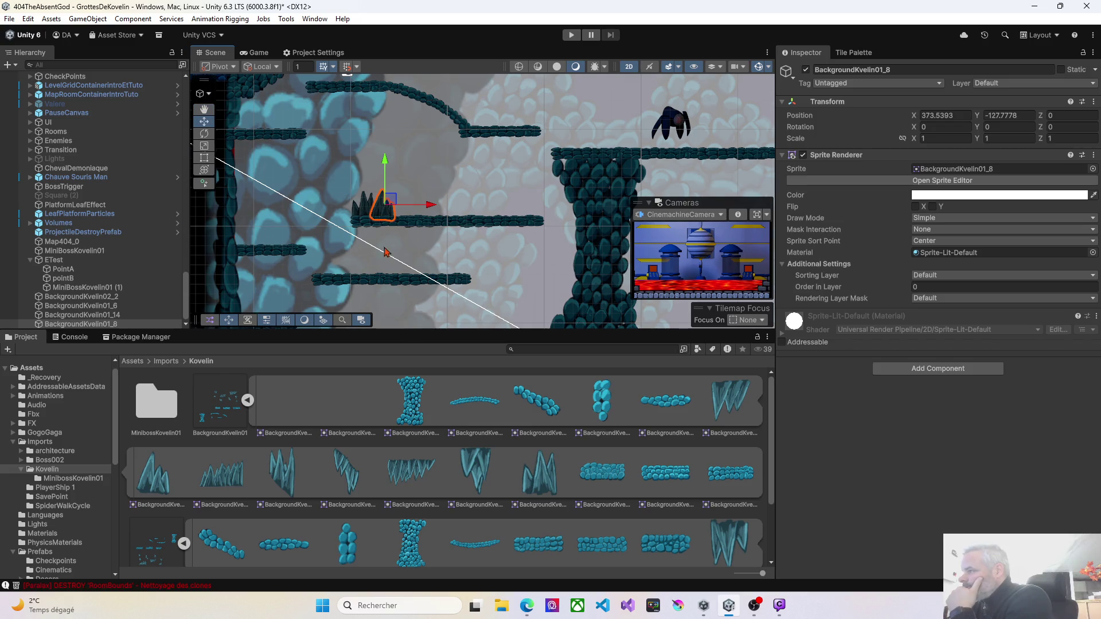
scroll(405, 238, up, 4)
drag(405, 237, 438, 248)
click(386, 205)
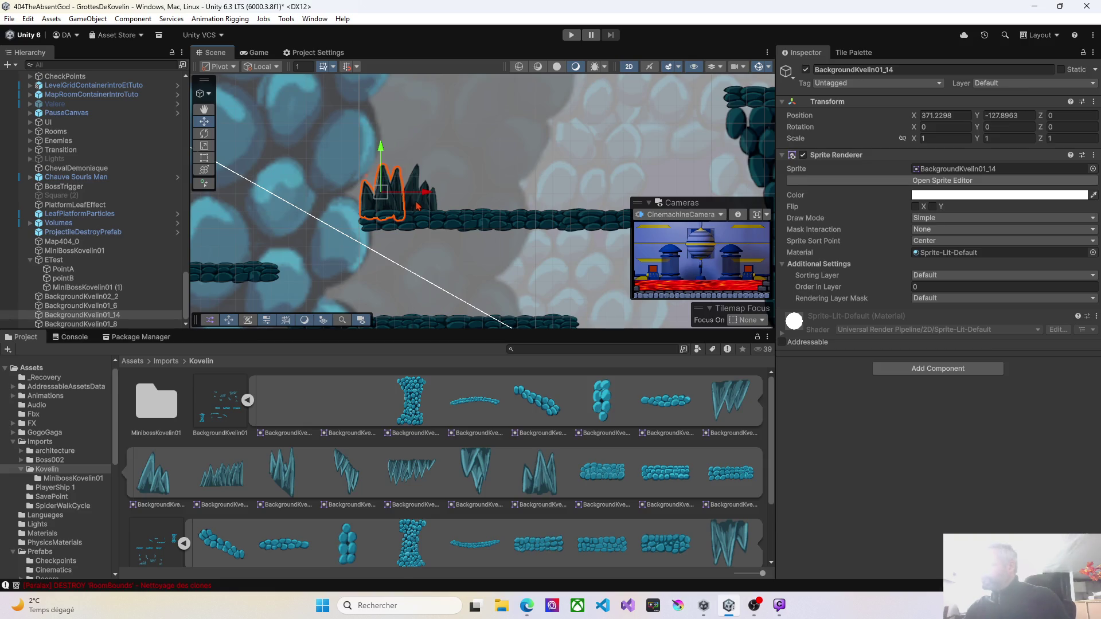
shift+click(419, 205)
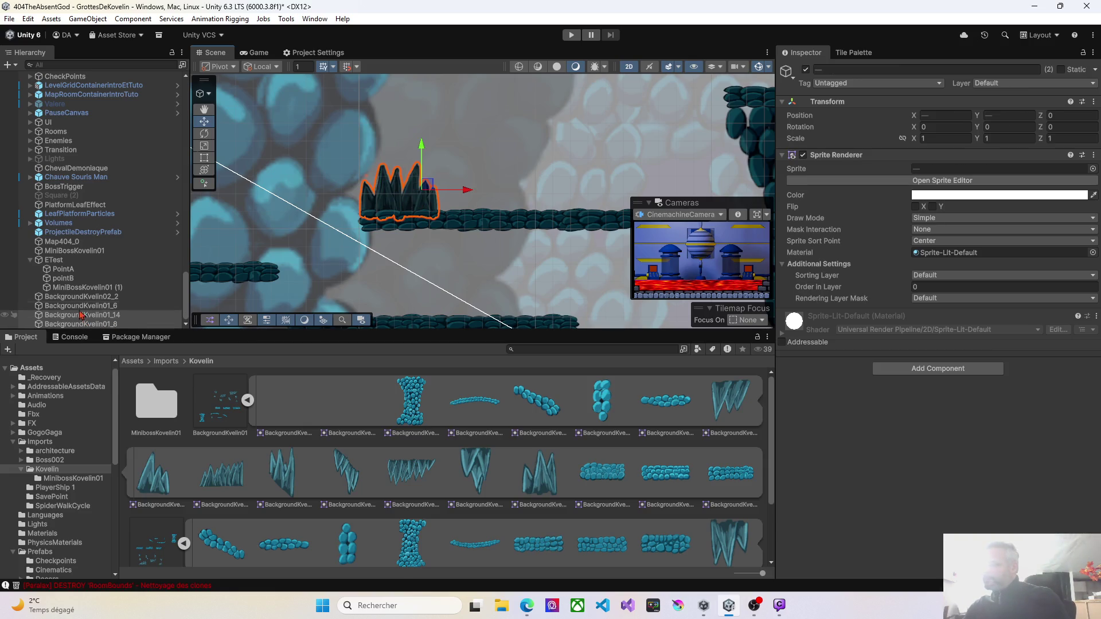
click(80, 297)
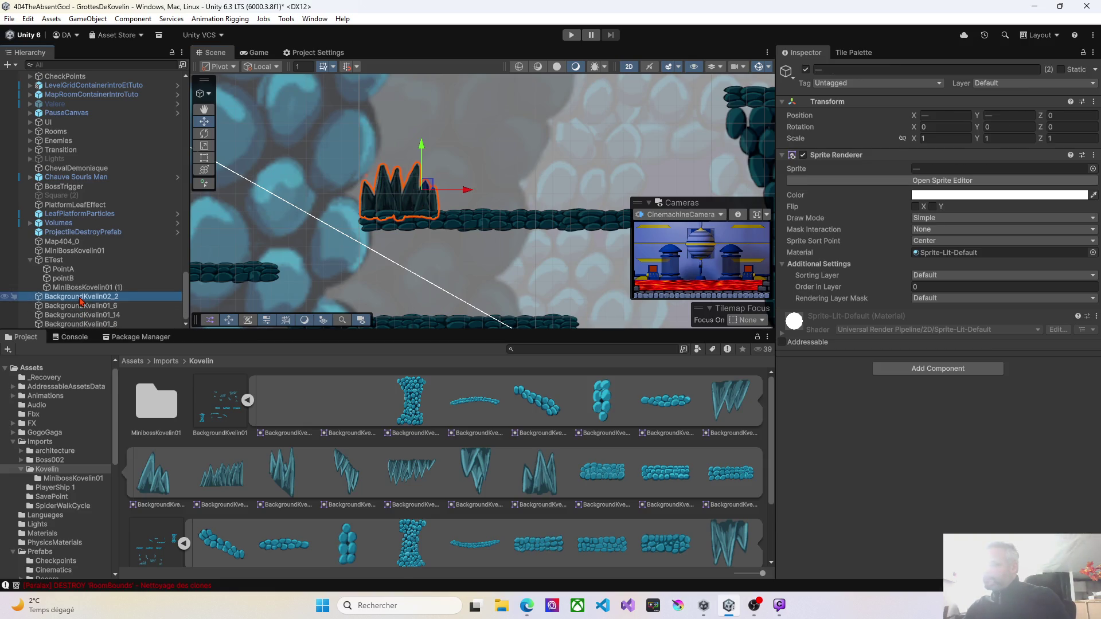
click(378, 203)
shift+click(420, 207)
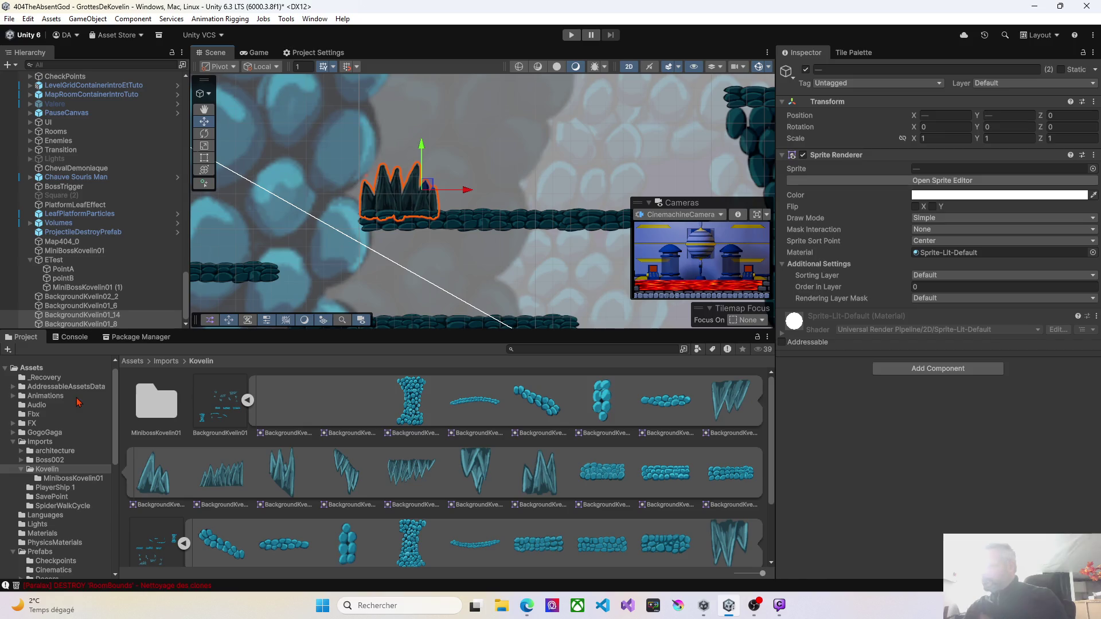
Collapse the Imports and Prefabs folders in the Project window's asset tree
click(13, 443)
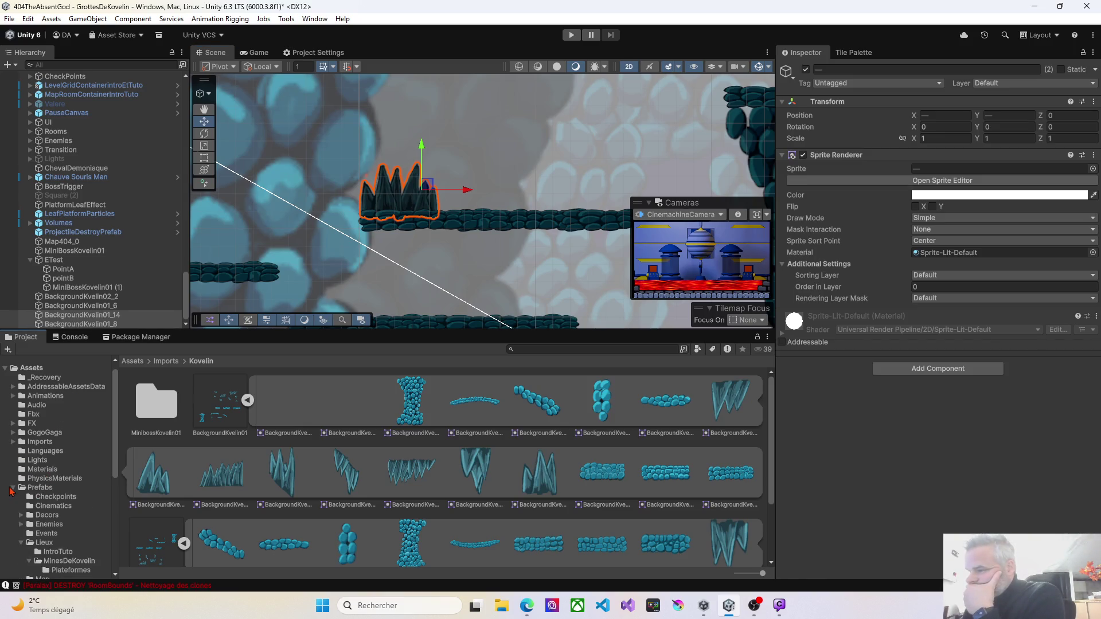
click(12, 488)
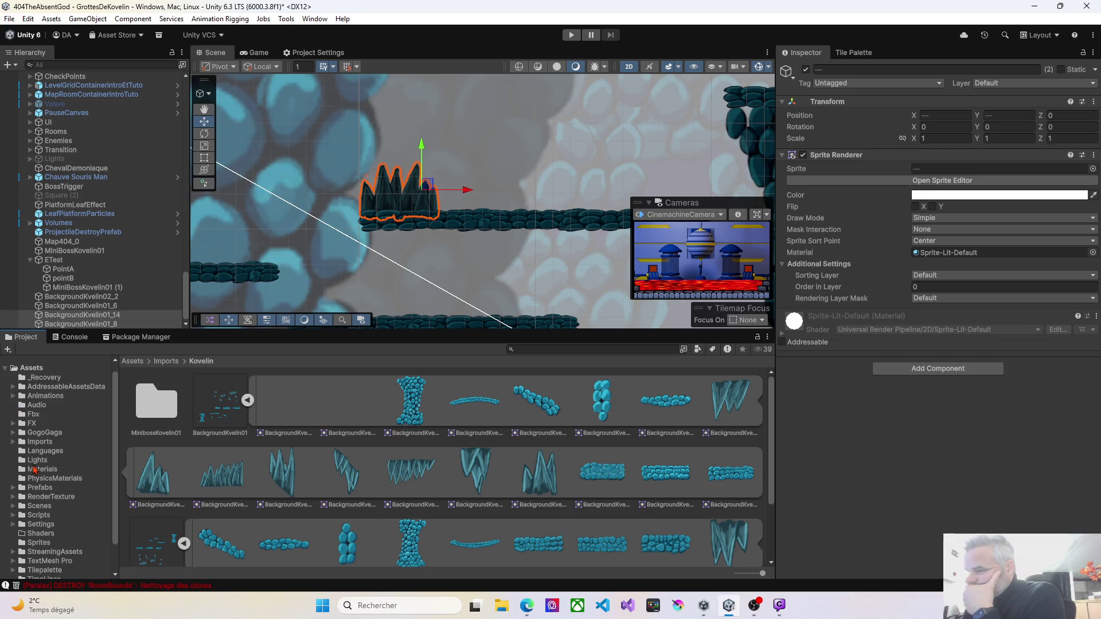
scroll(33, 469, down, 3)
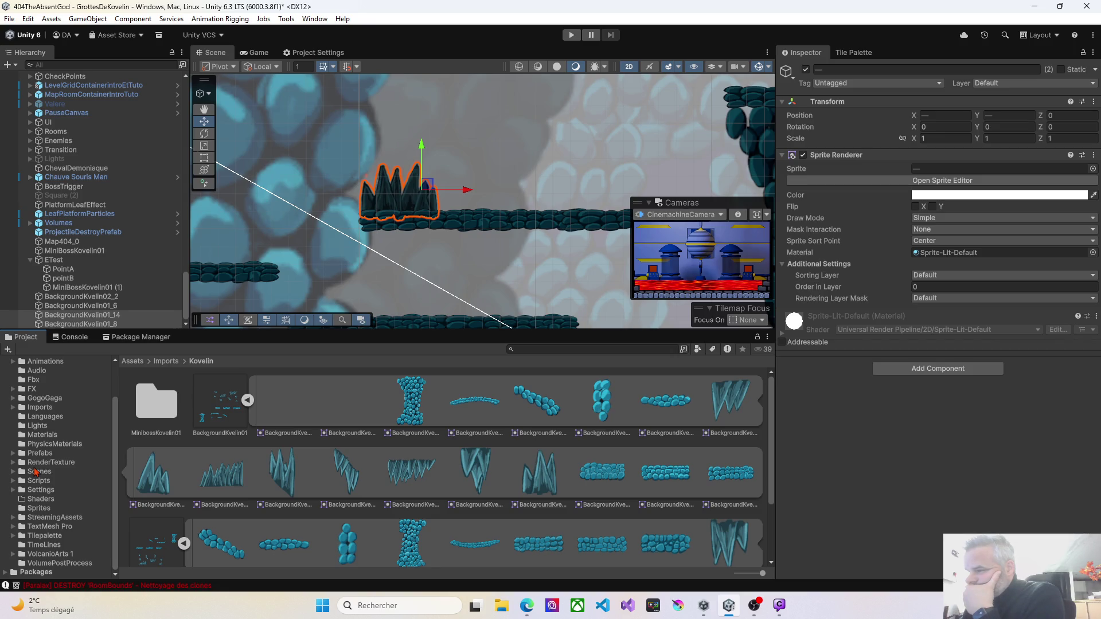